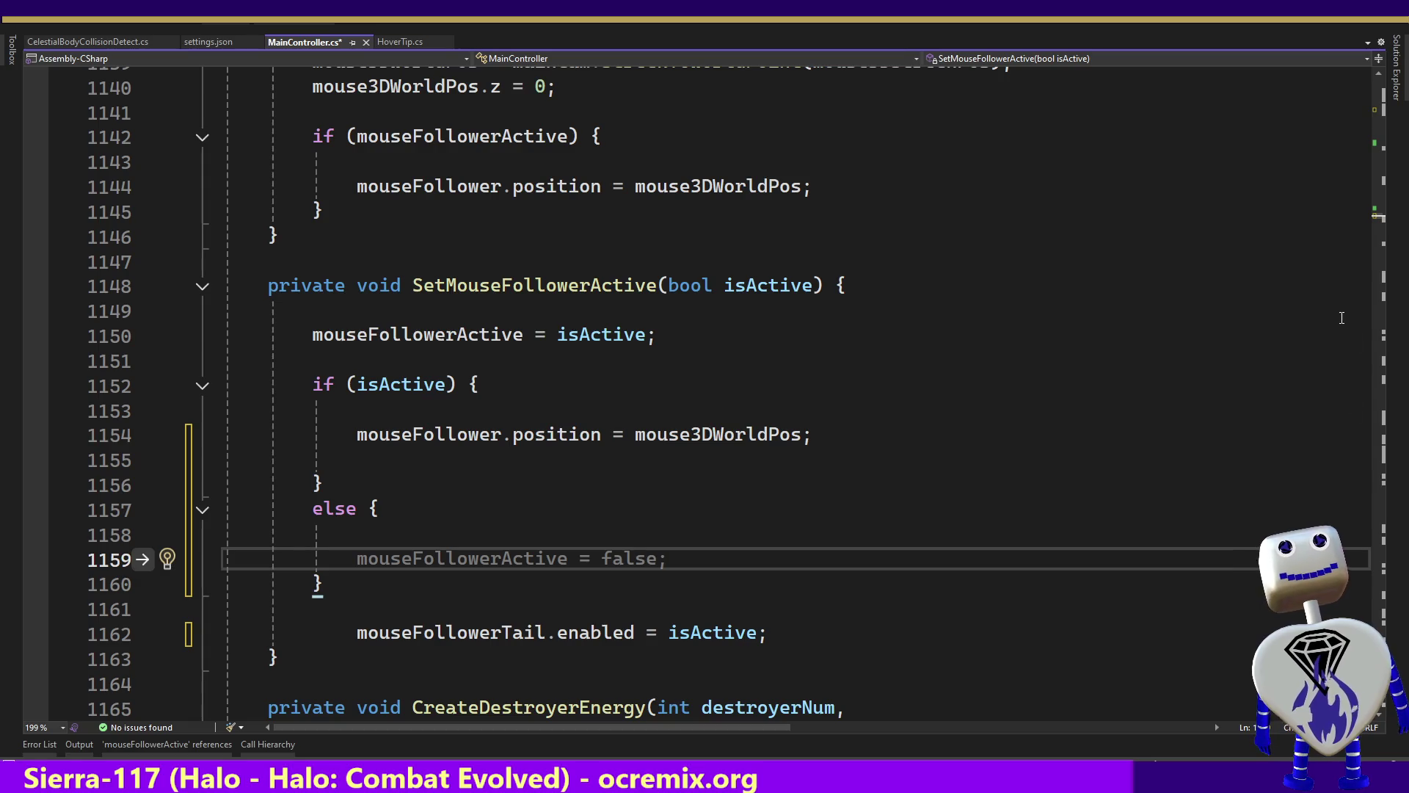
Type 'private Particle' on a new line 258 below mouseFollowerActive, then switch to Unity.
left_click(1379, 163)
mouse_move(1379, 163)
left_mouse_down()
mouse_move(1368, 85)
mouse_move(1371, 116)
left_mouse_up()
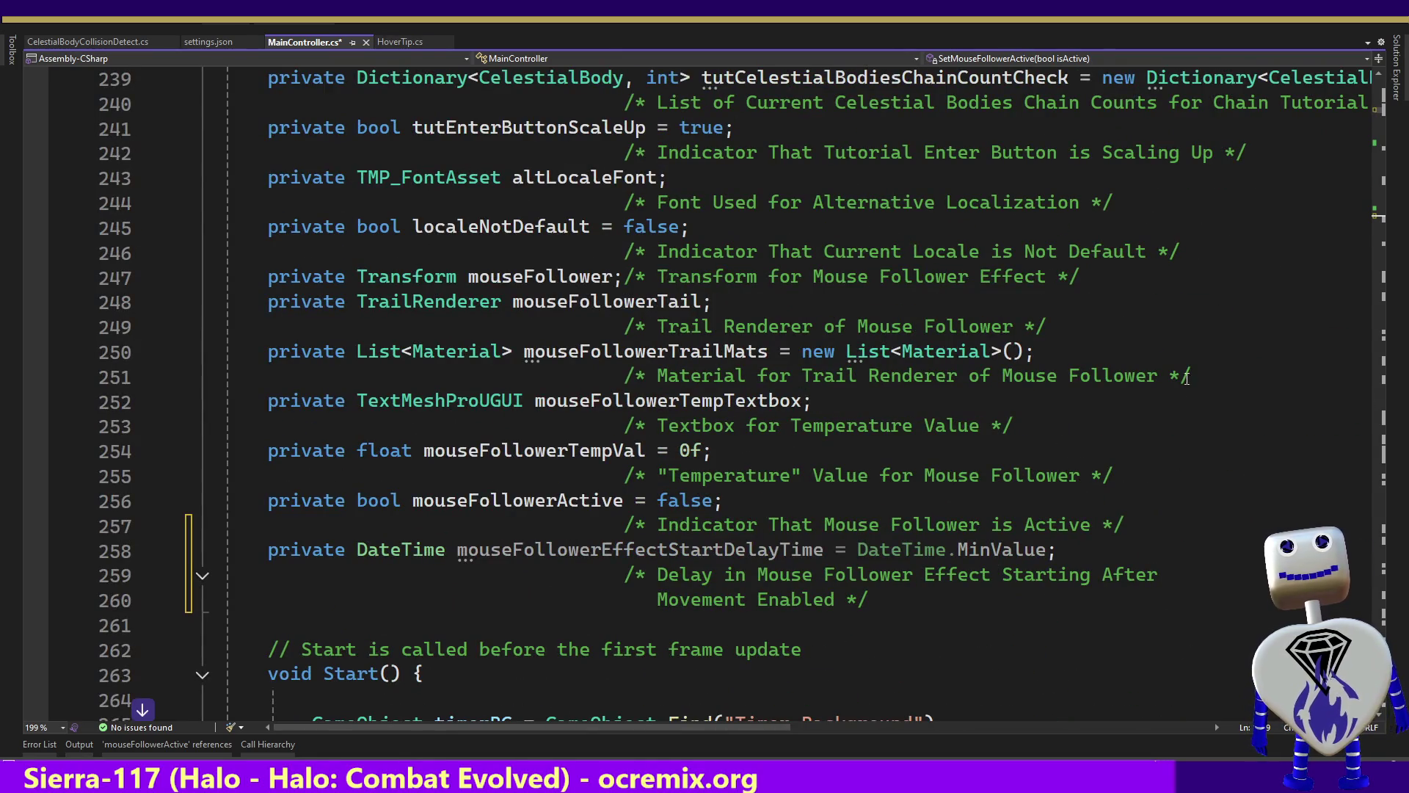
left_click(1146, 526)
key("Return")
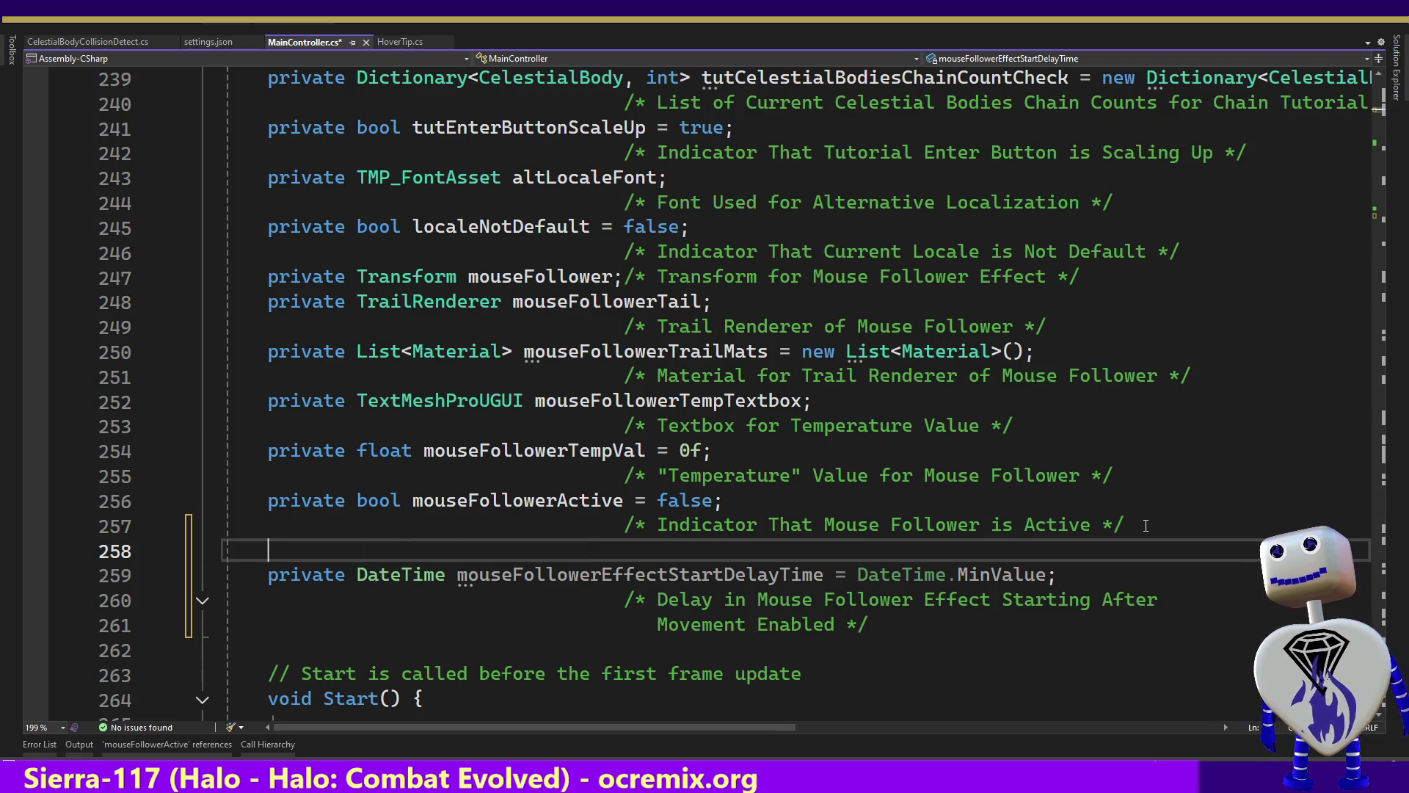
type("private ")
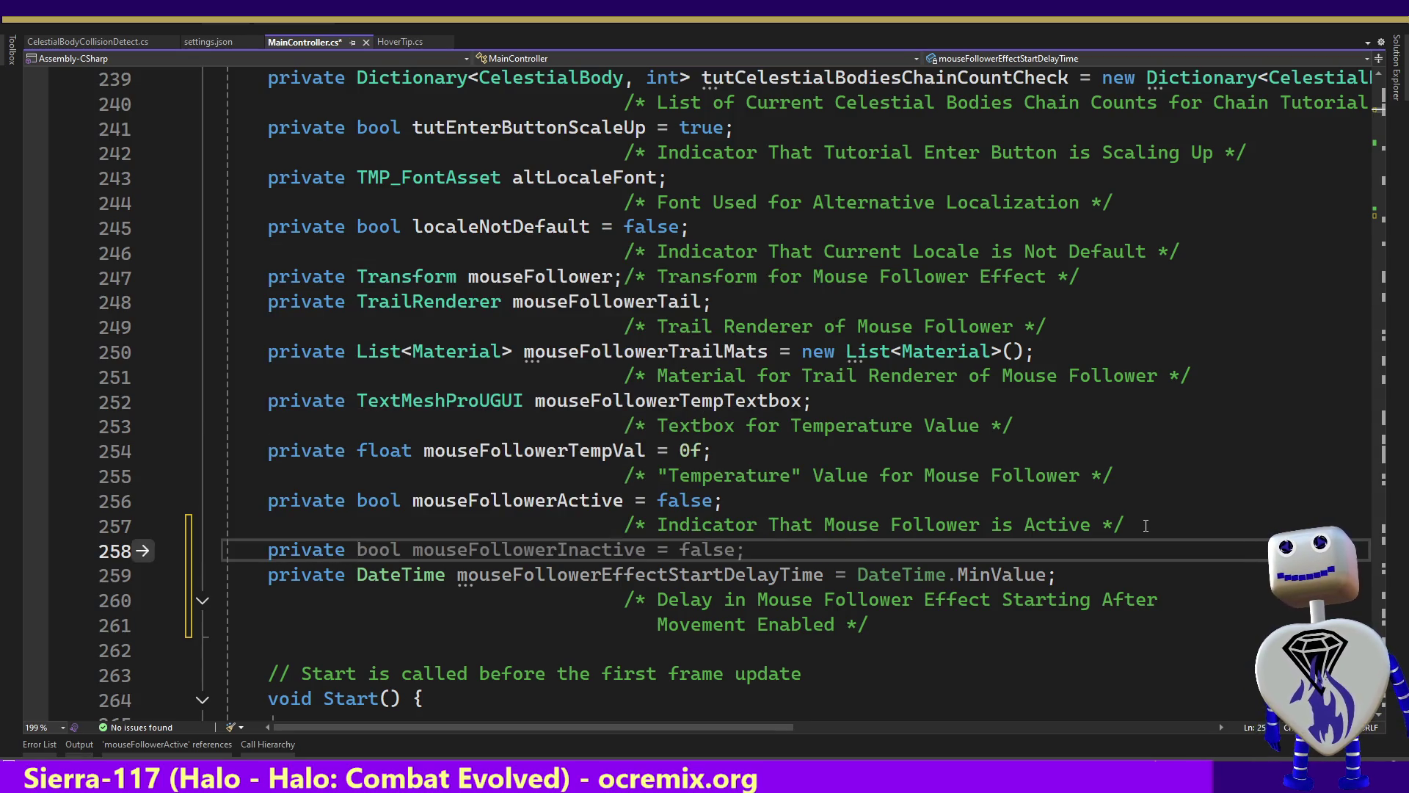
type("Par")
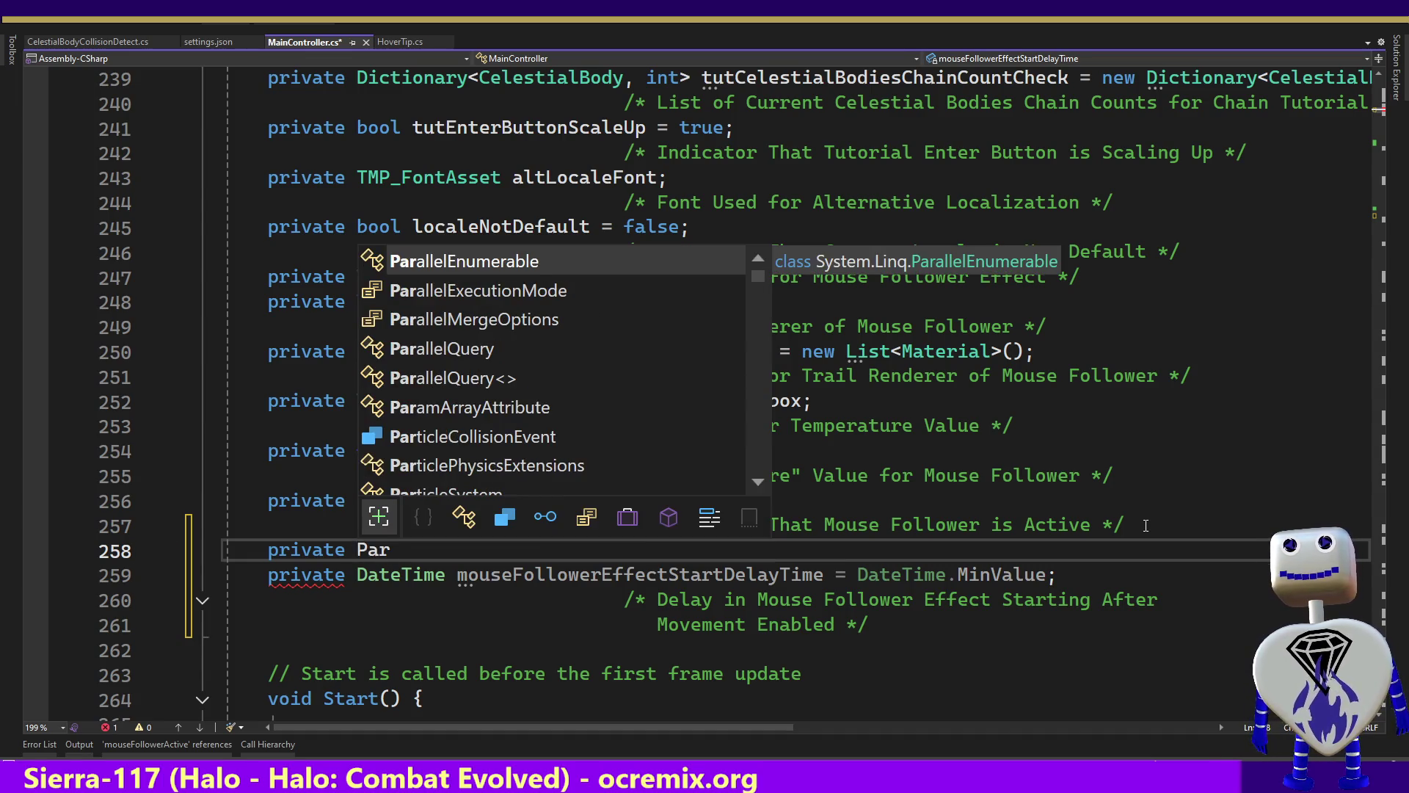
key("BackSpace")
key("BackSpace")
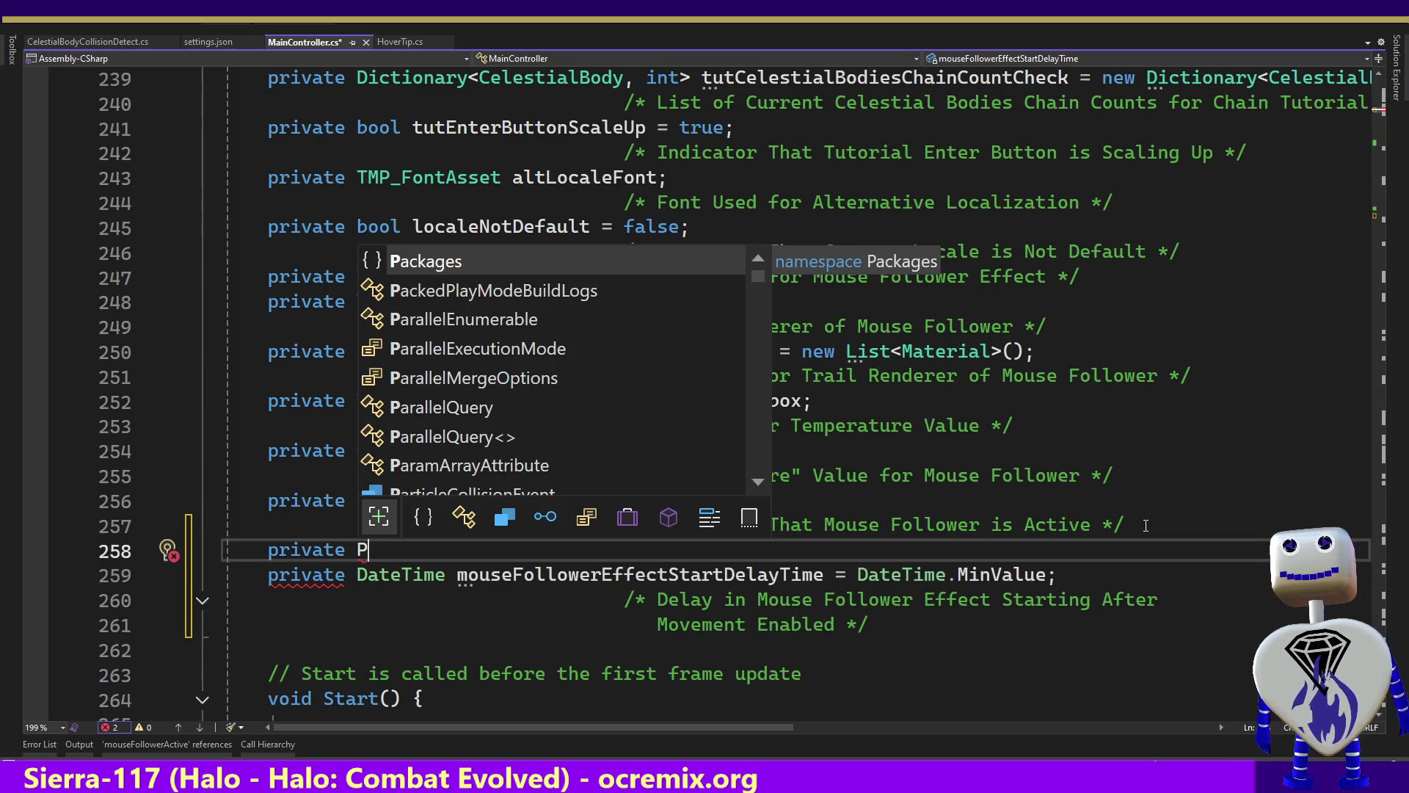
type("art")
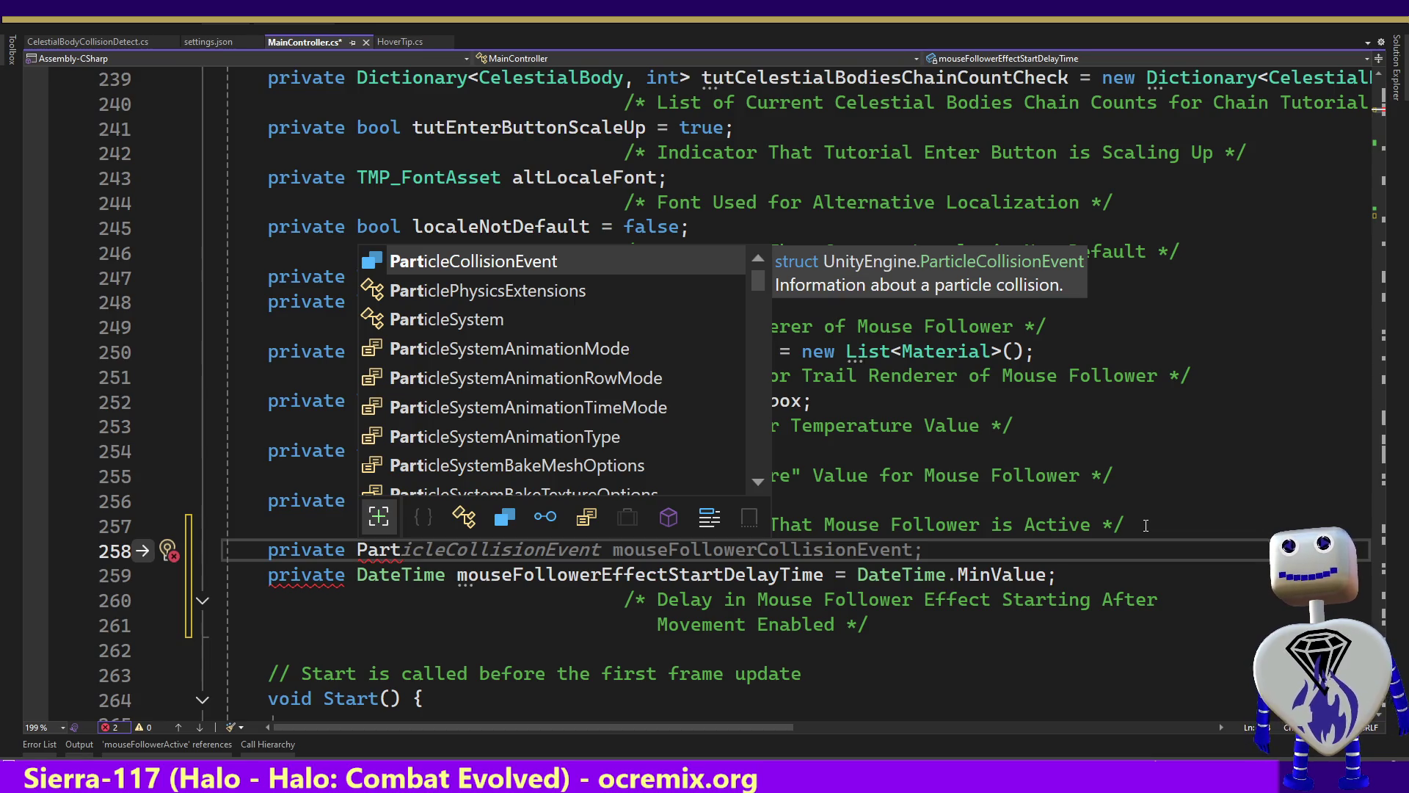
type("icle")
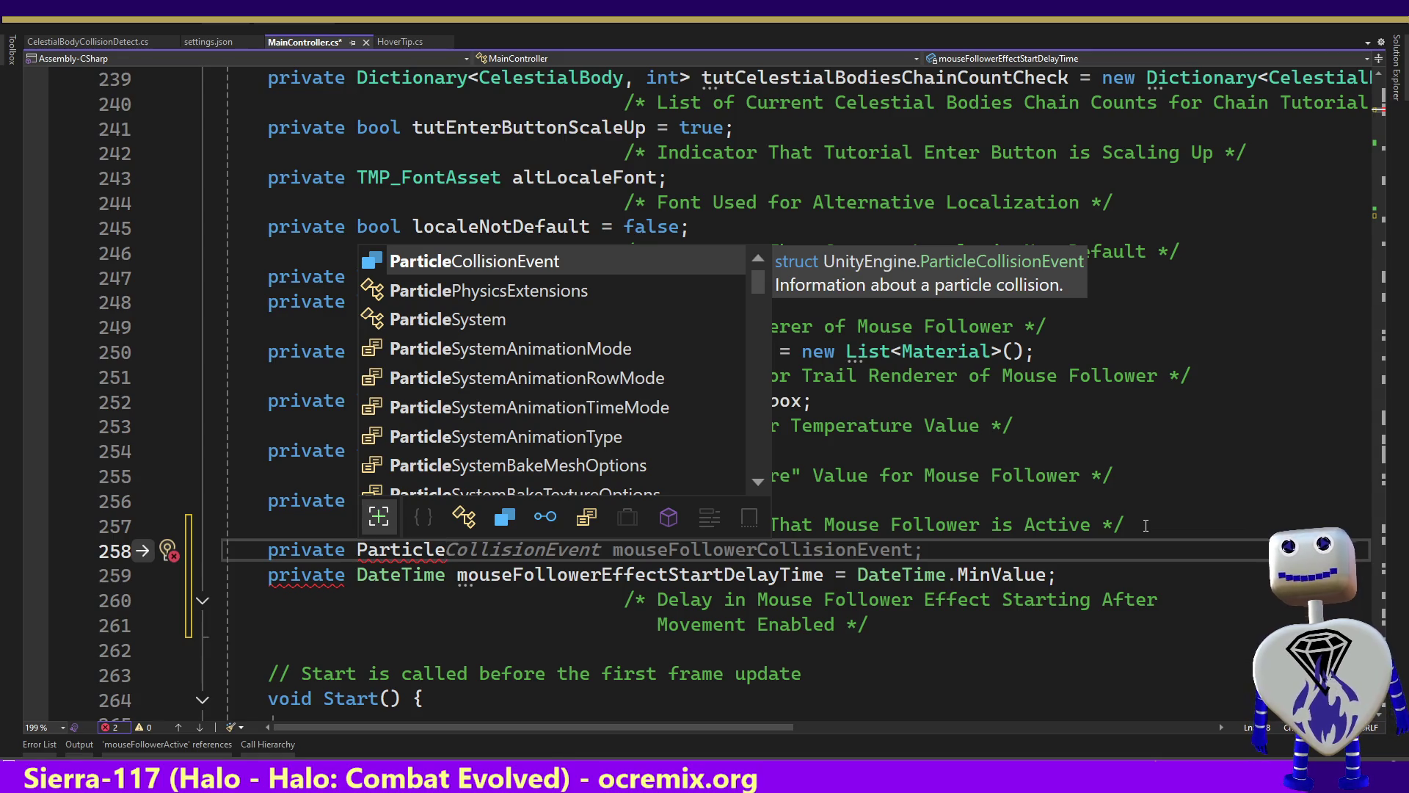
key("Escape")
key("alt+Tab")
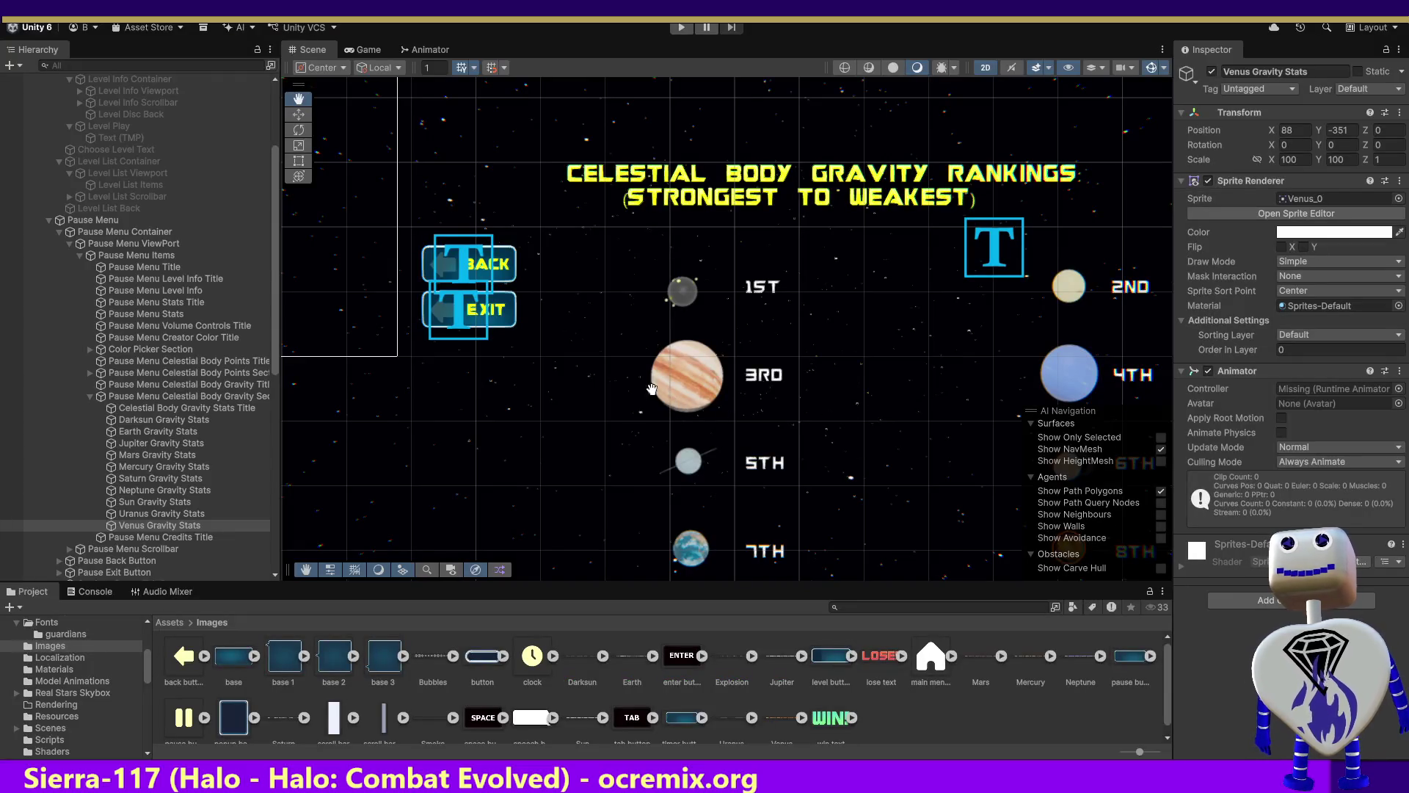
Select Mouse Follower in the Hierarchy to view its Trail Renderer, then return to Visual Studio.
left_click_drag(277, 180, 269, 93)
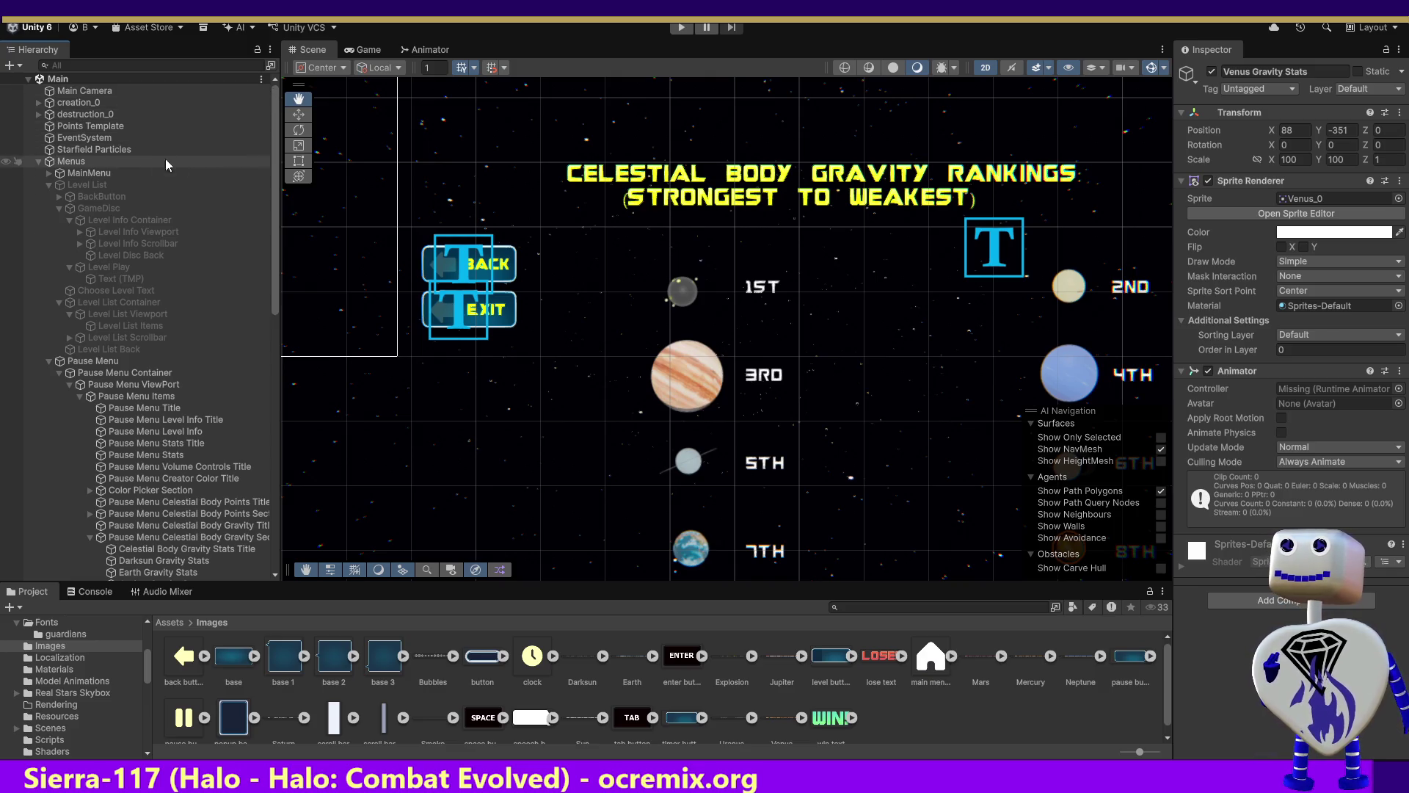
left_click_drag(270, 200, 335, 470)
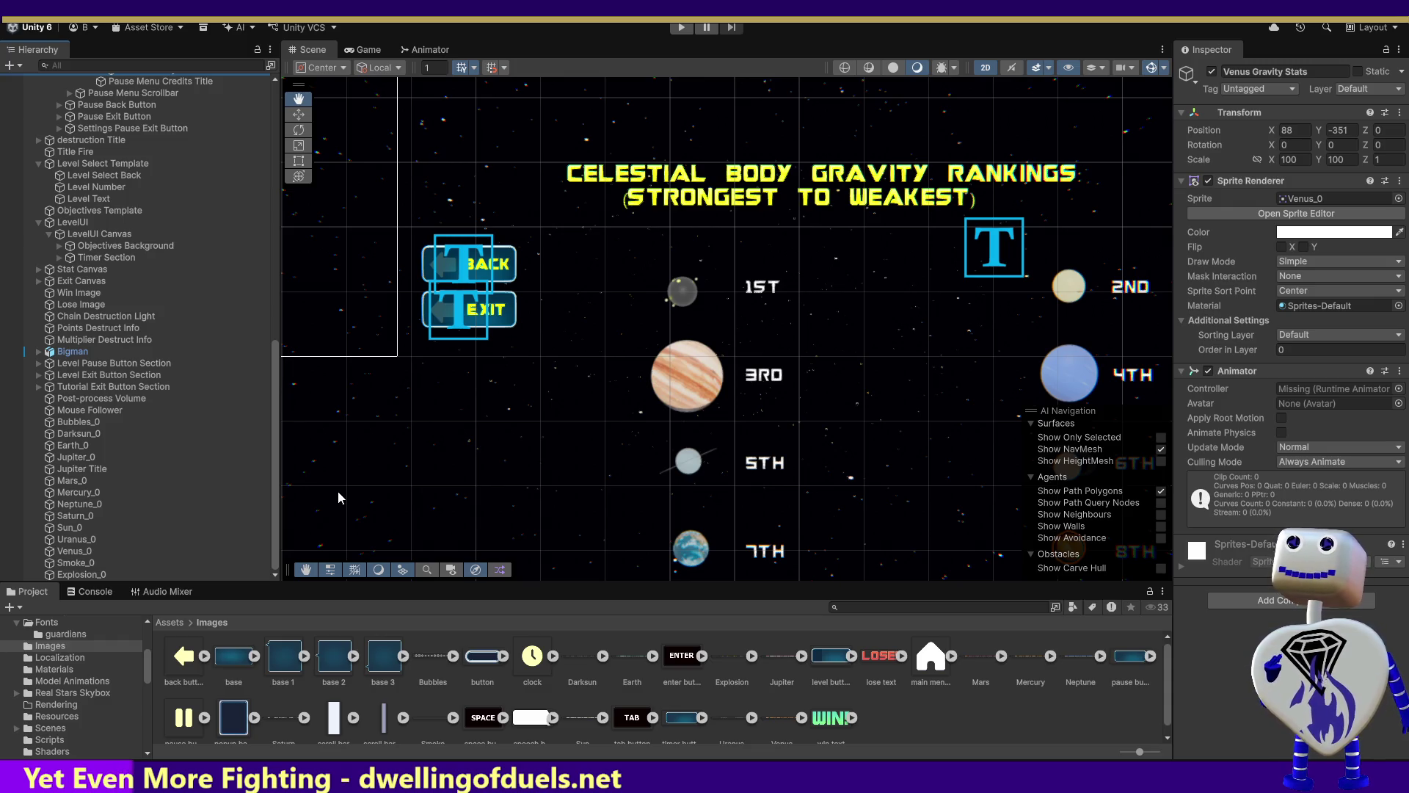
left_click(108, 411)
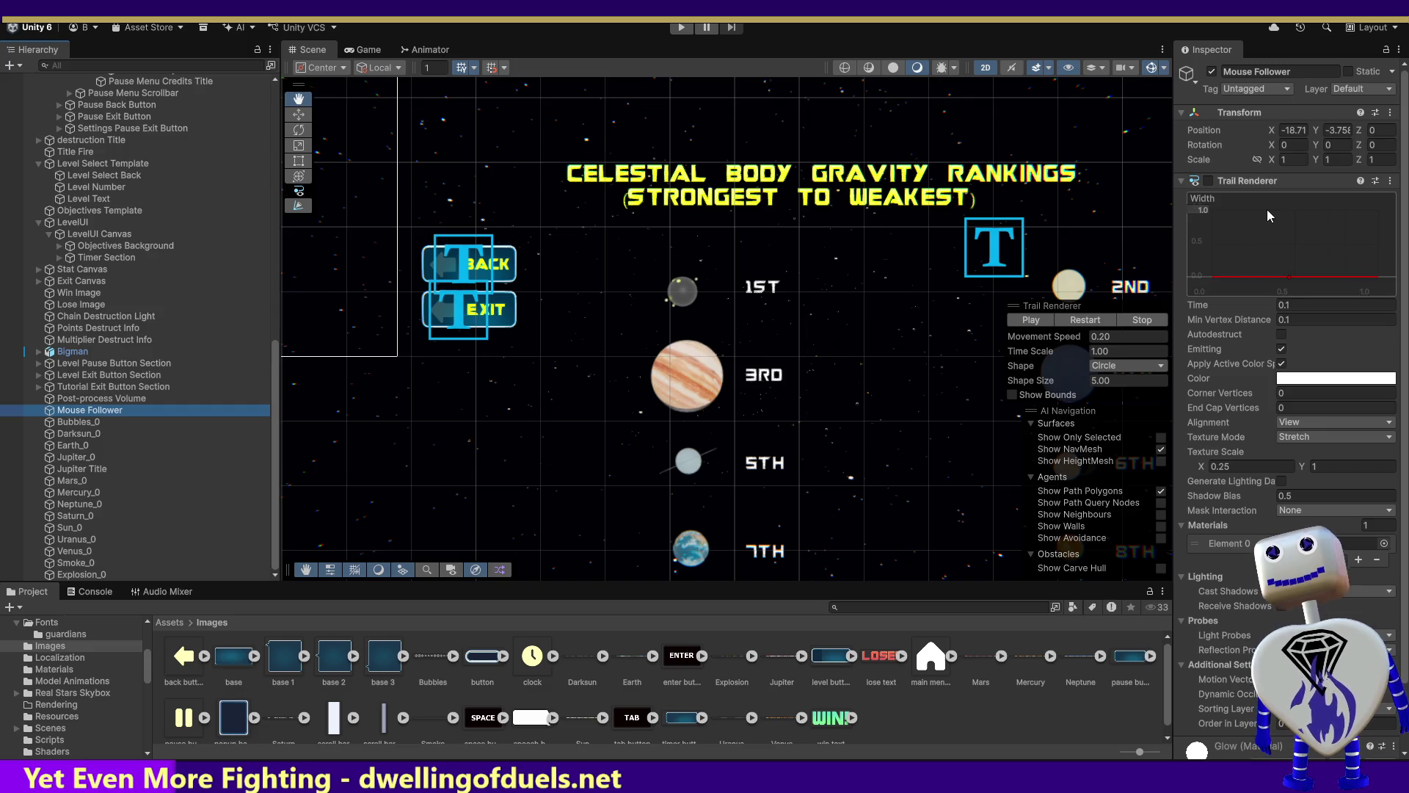
key("alt+Tab")
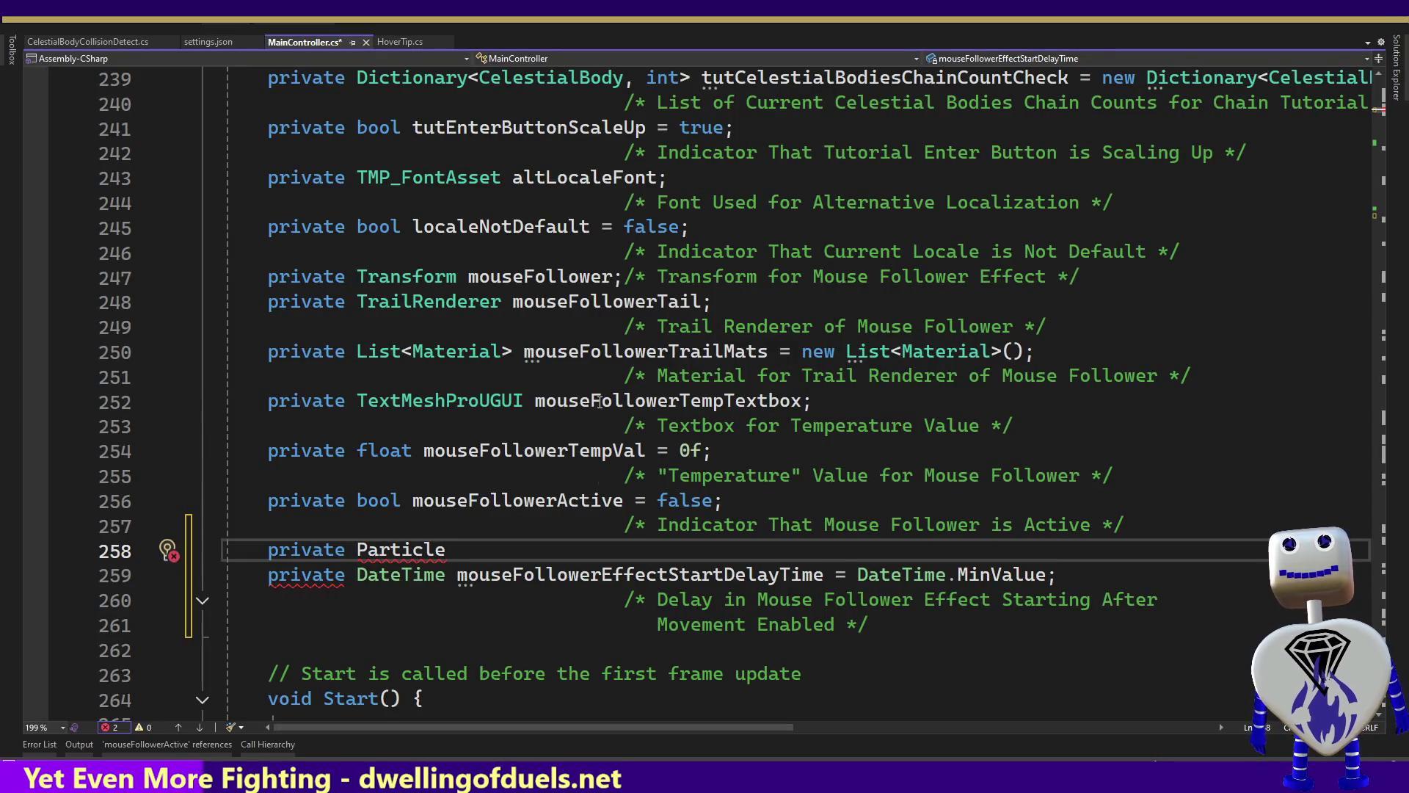
Delete the unfinished 'private Particle' line 258.
double_click(584, 304)
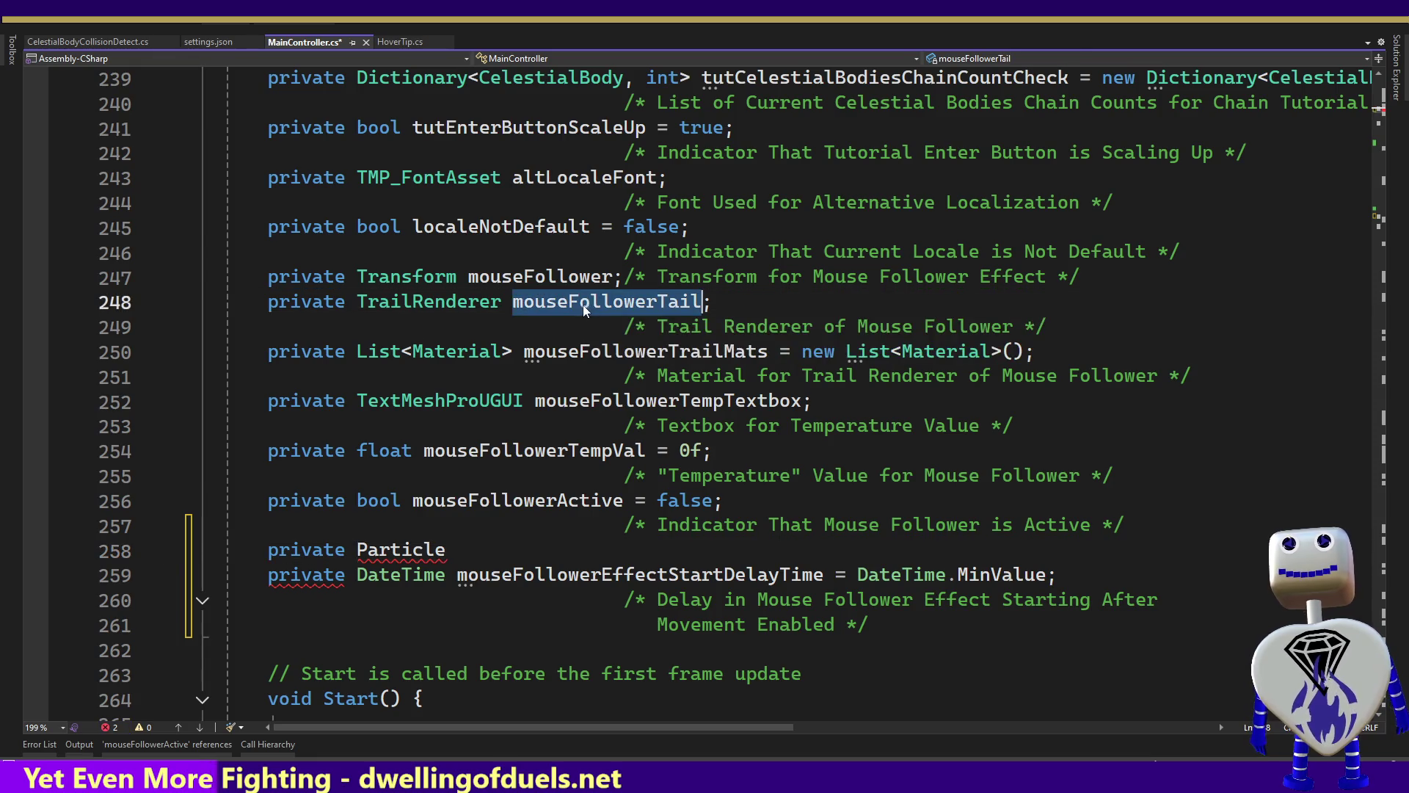
key("ctrl+z")
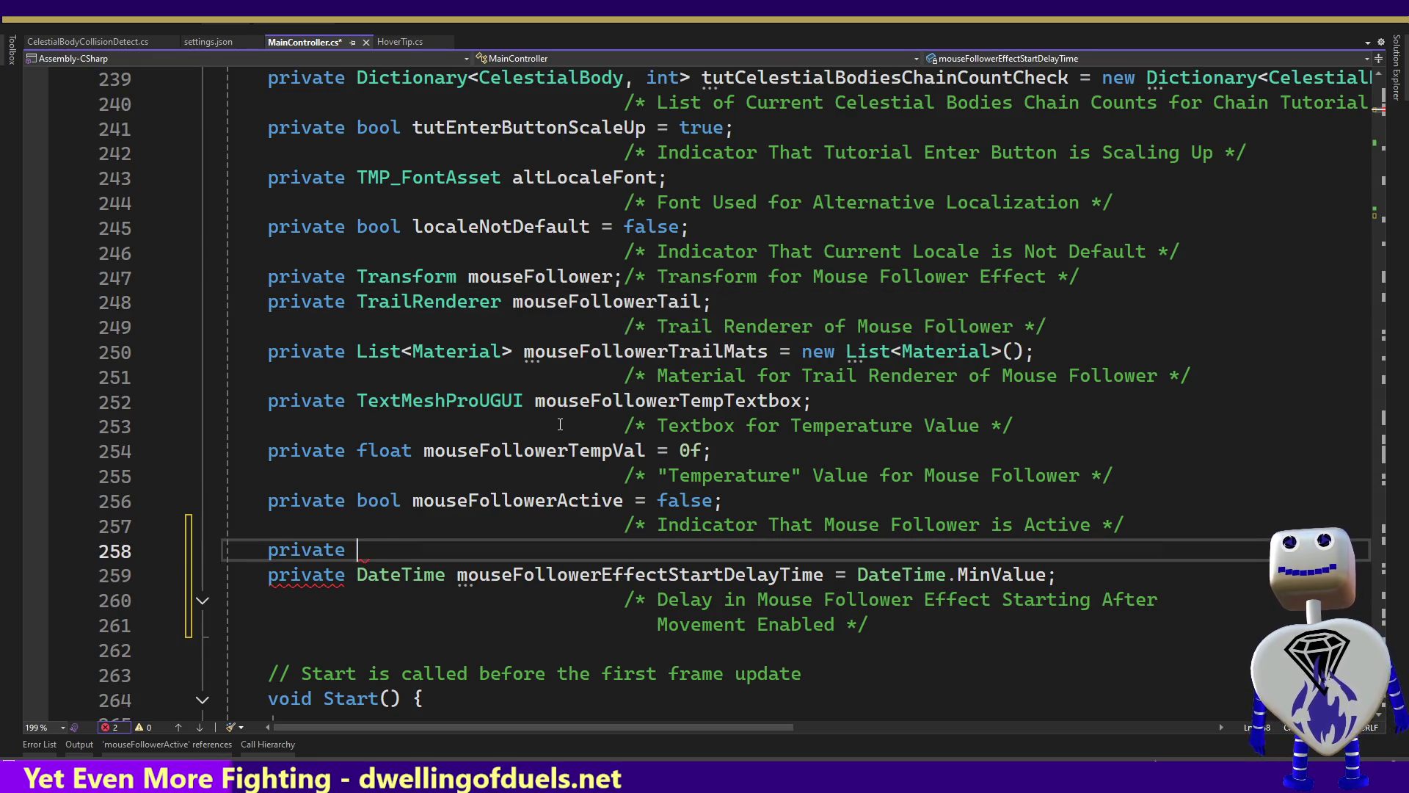
key("BackSpace")
Add 'mouseFollowerTail.enabled = false;' in SetMouseFollowerActive's else branch.
key("ctrl+minus")
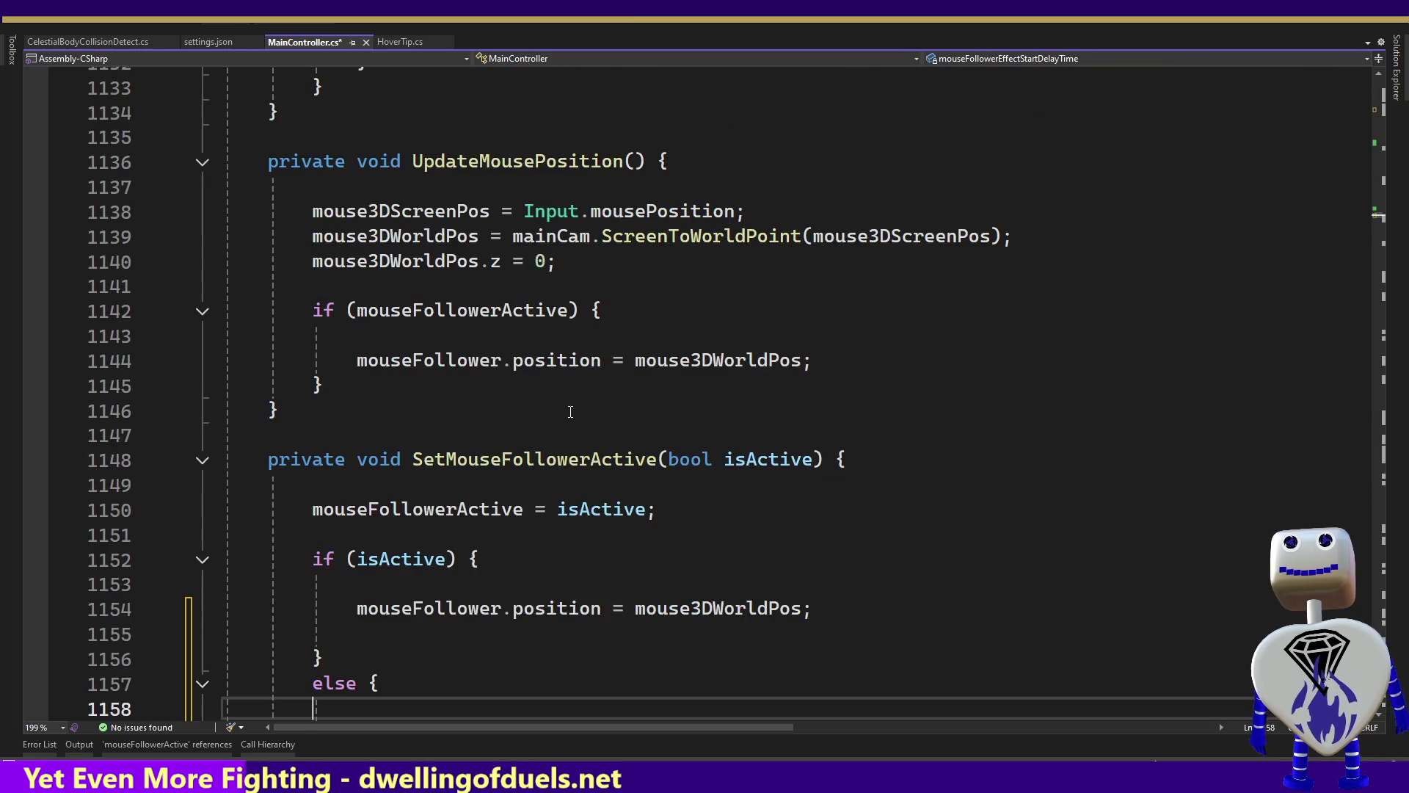
key("Down")
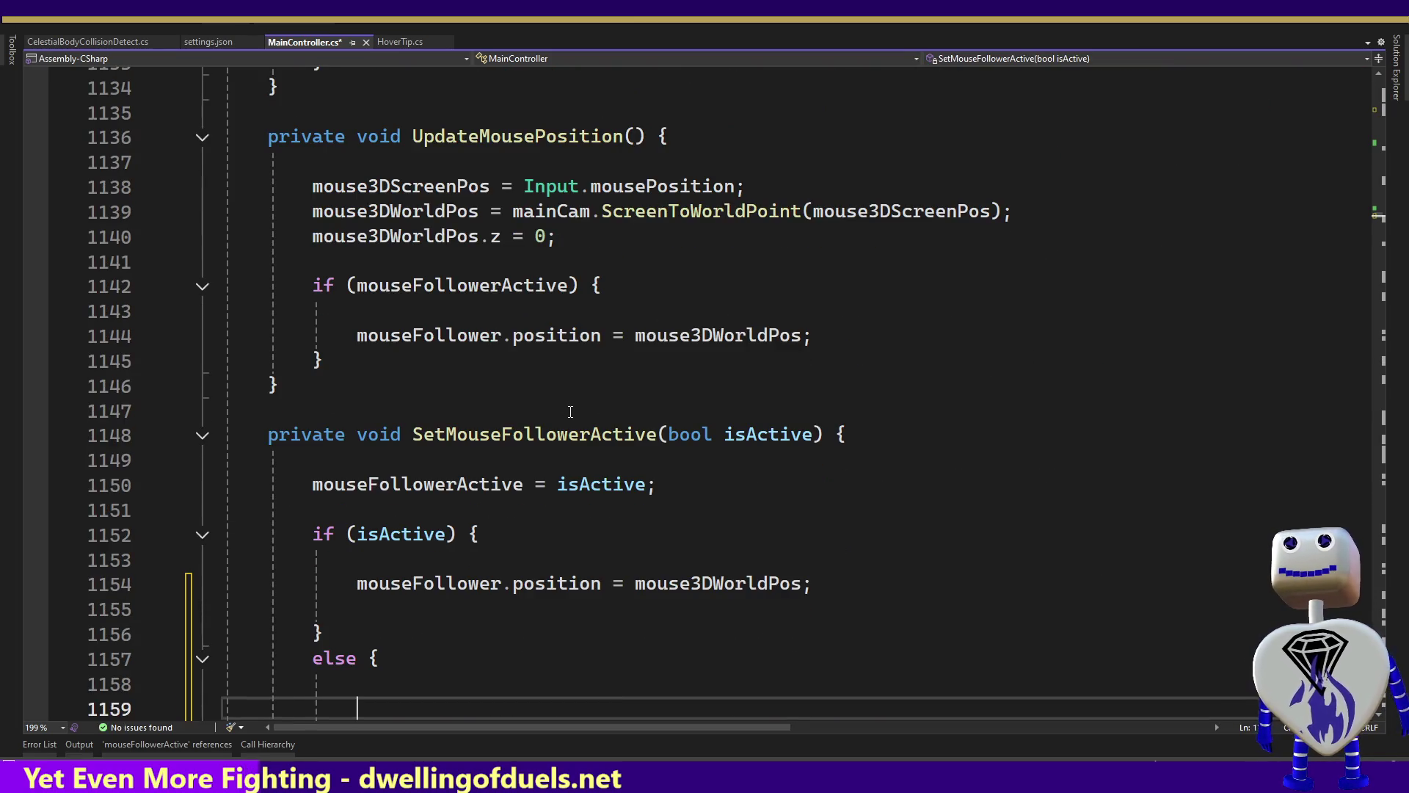
type("mou")
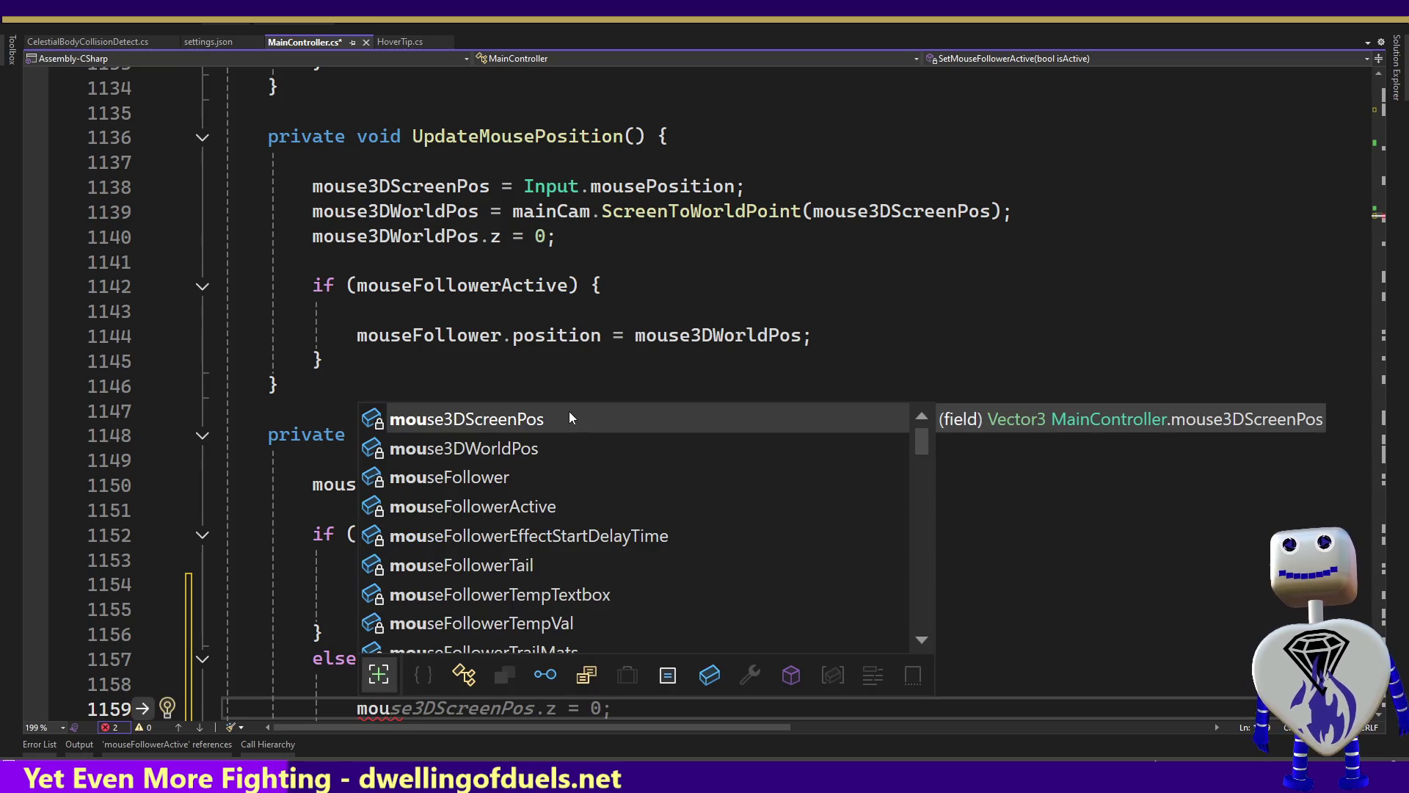
key("Down")
key("Down")
key("Down")
key("Tab")
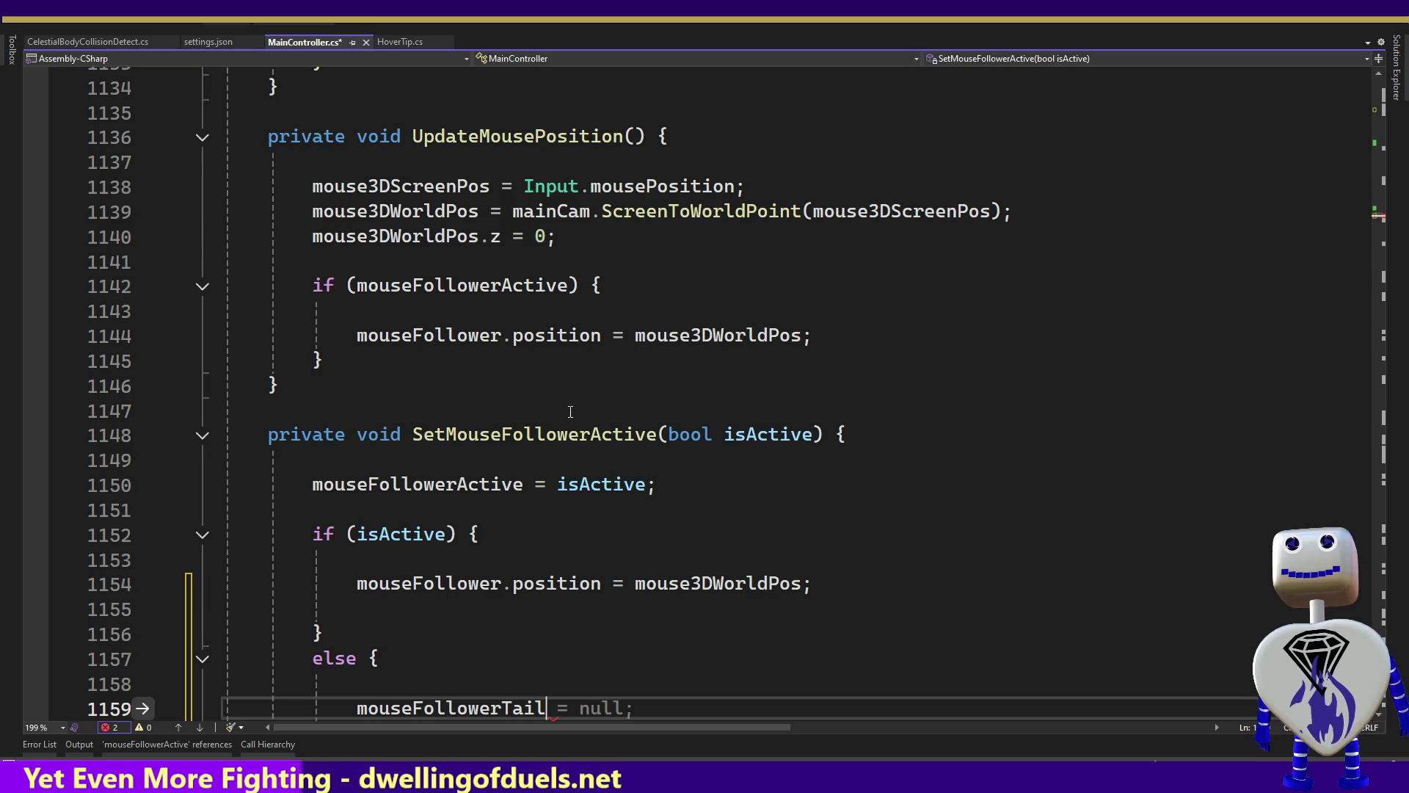
type(".")
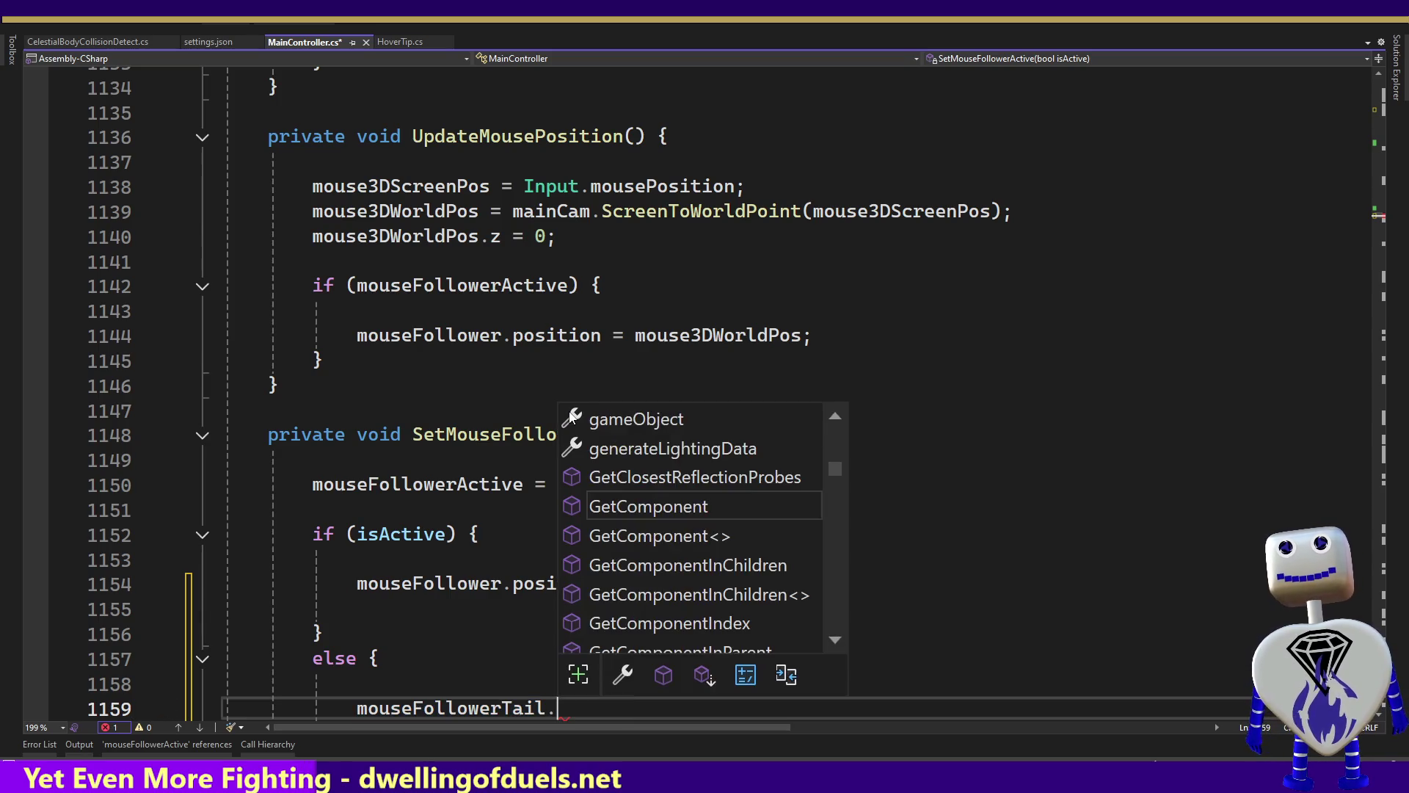
type("e")
key("Down")
key("Tab")
type("= false;")
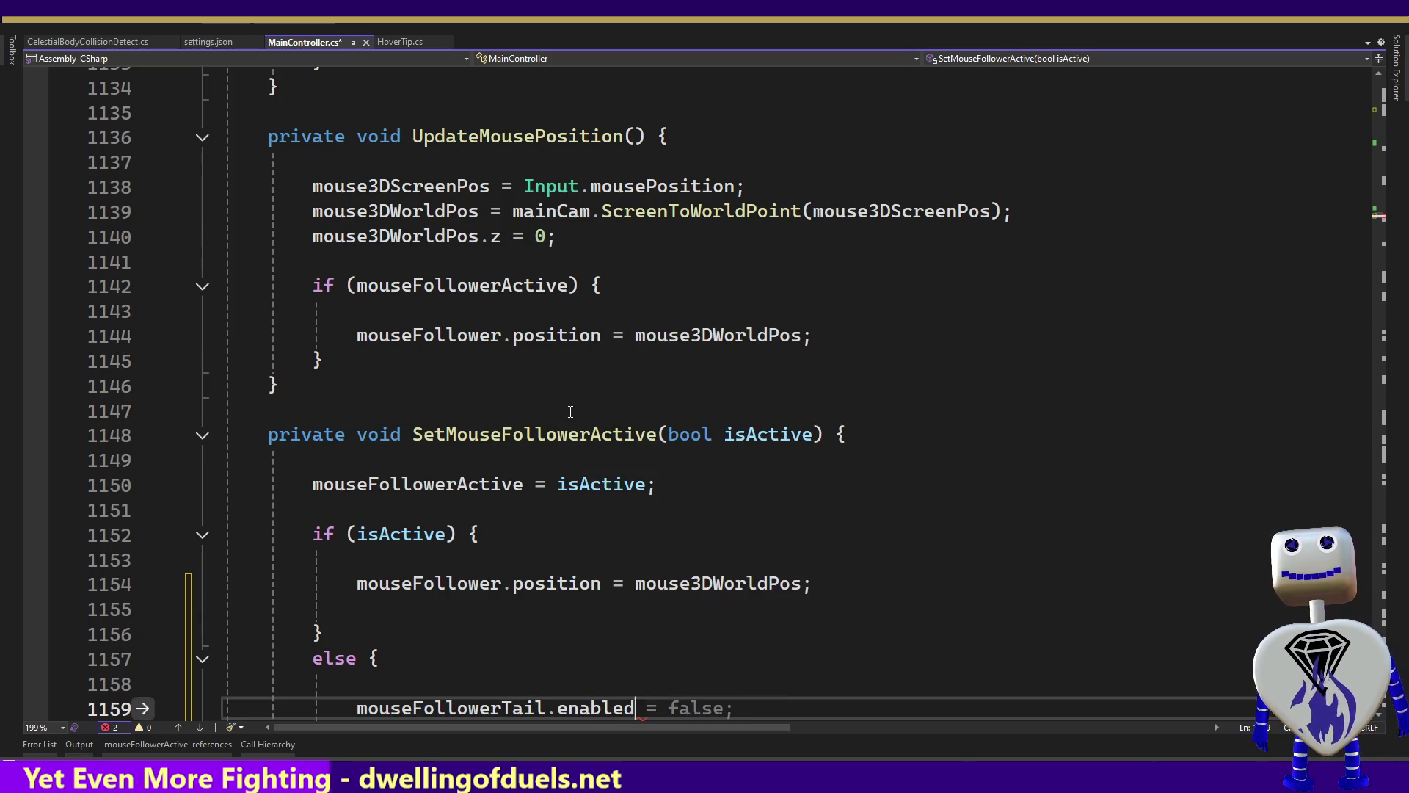
key("Down")
key("Down")
Start 'mouseFollowerEffectStartDelayTime =' on line 1155 in the isActive branch.
key("Up")
key("Up")
key("Up")
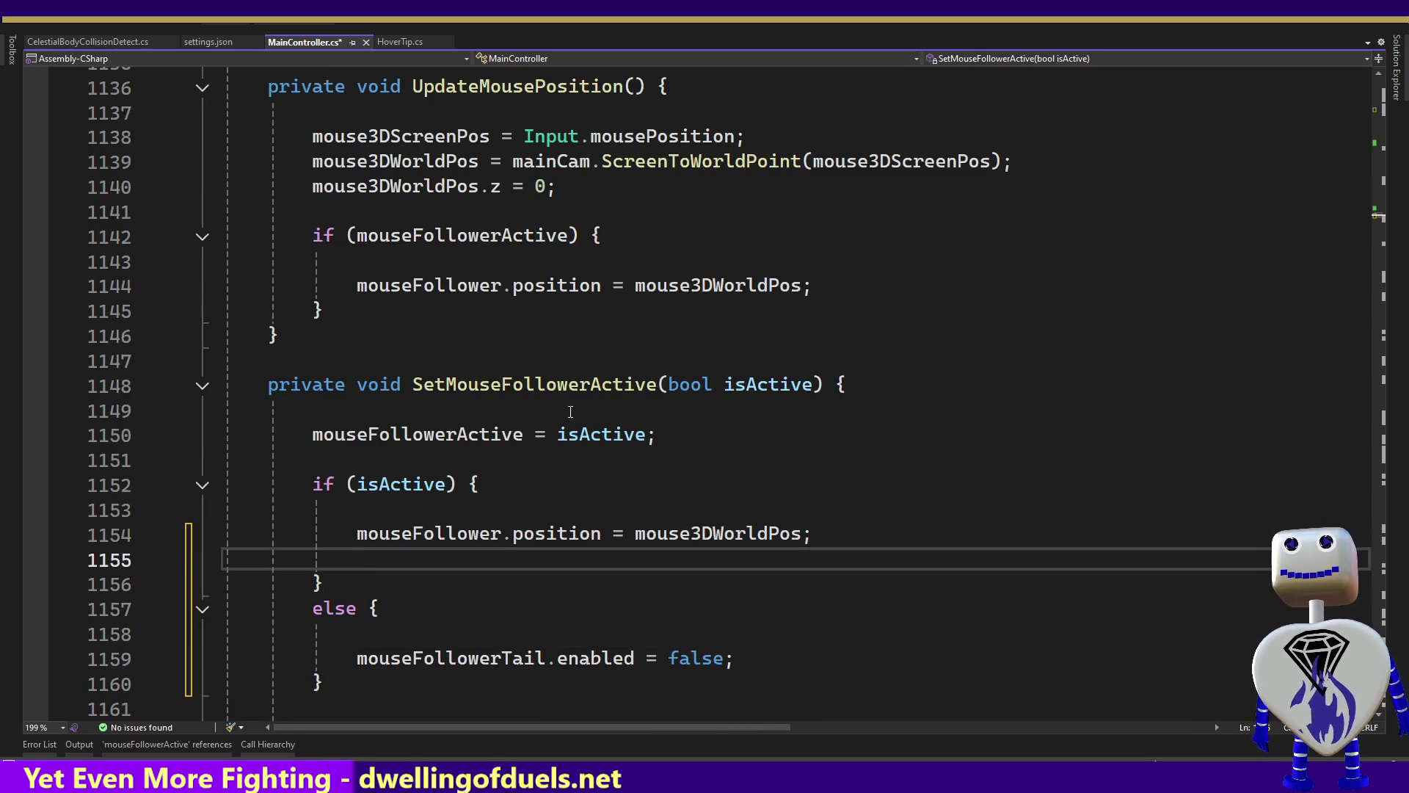
type("mo")
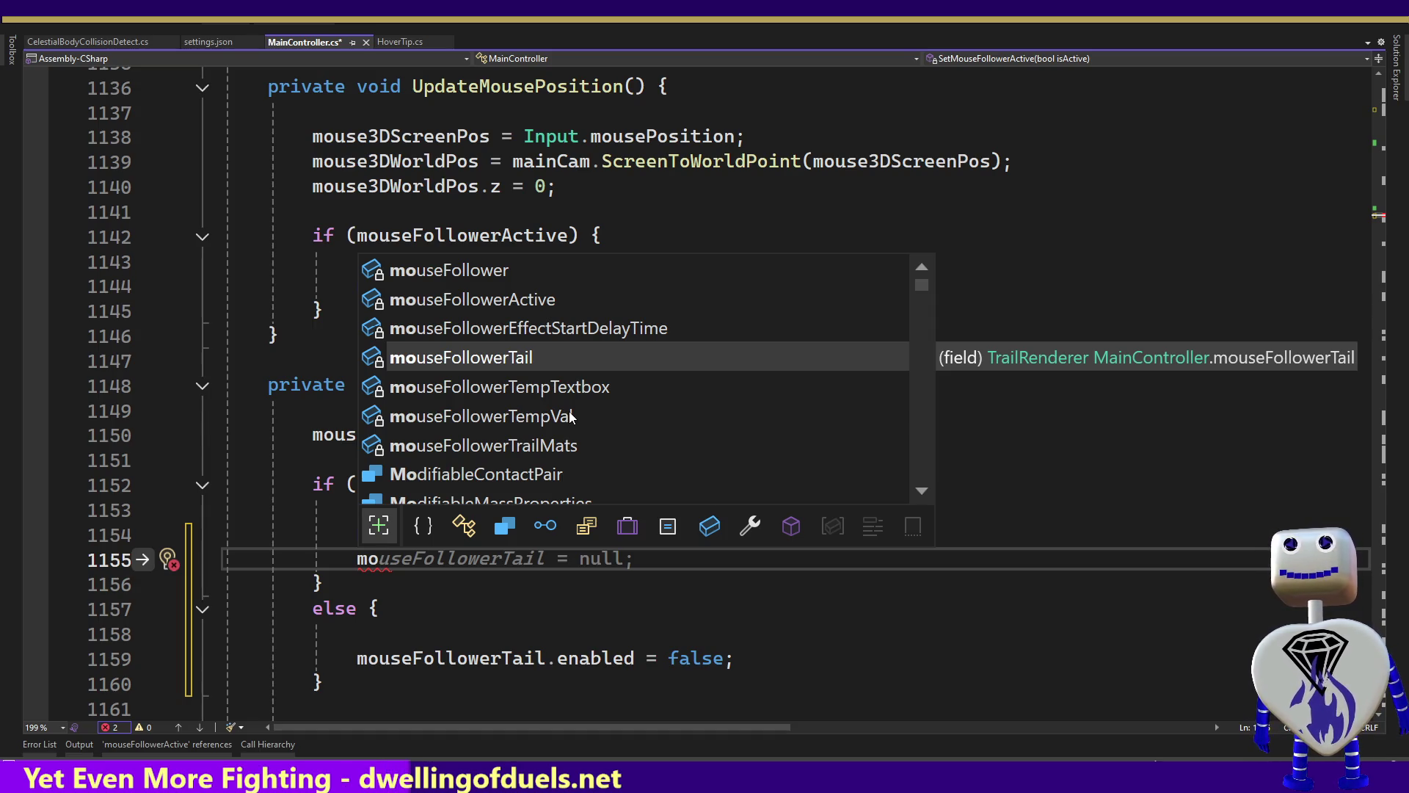
key("Up")
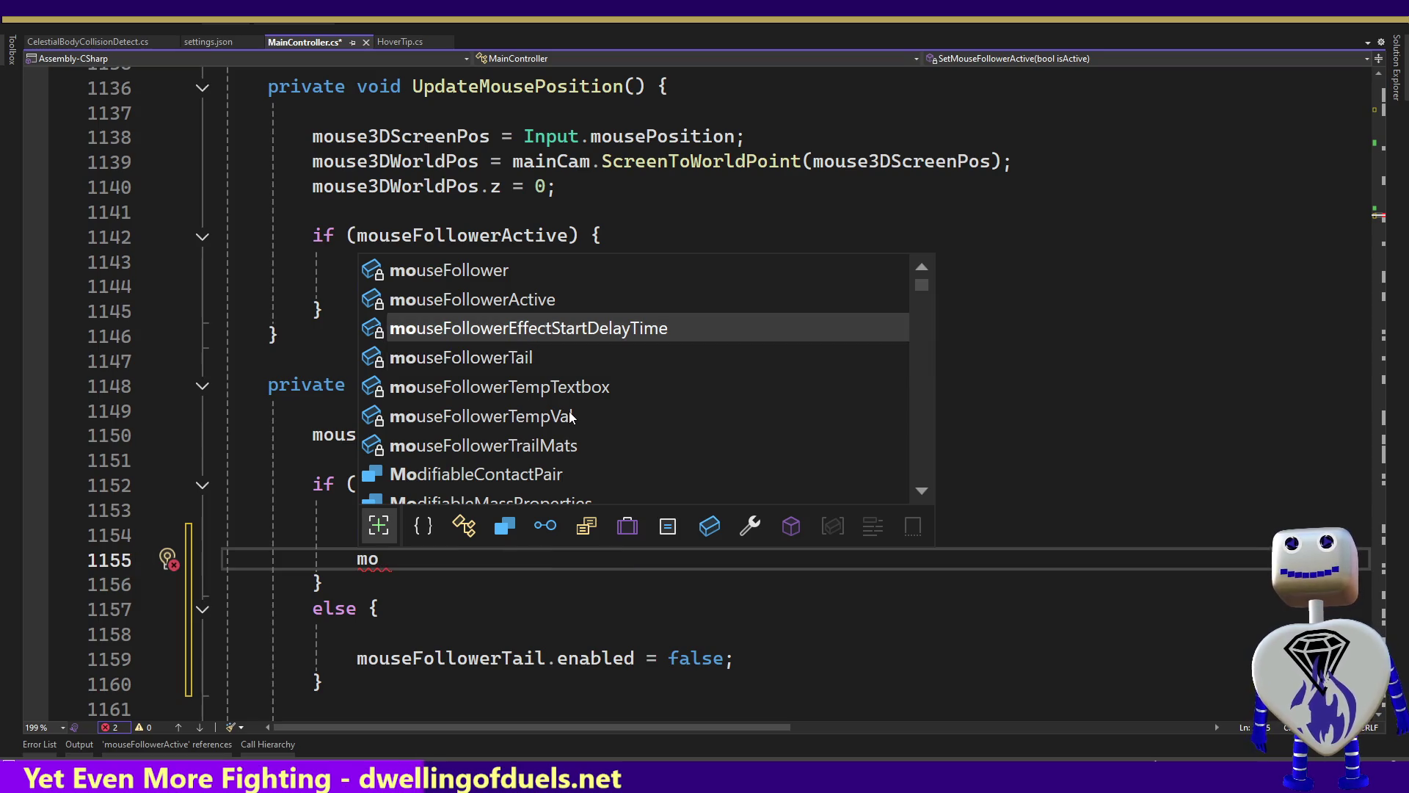
key("Tab")
type("=")
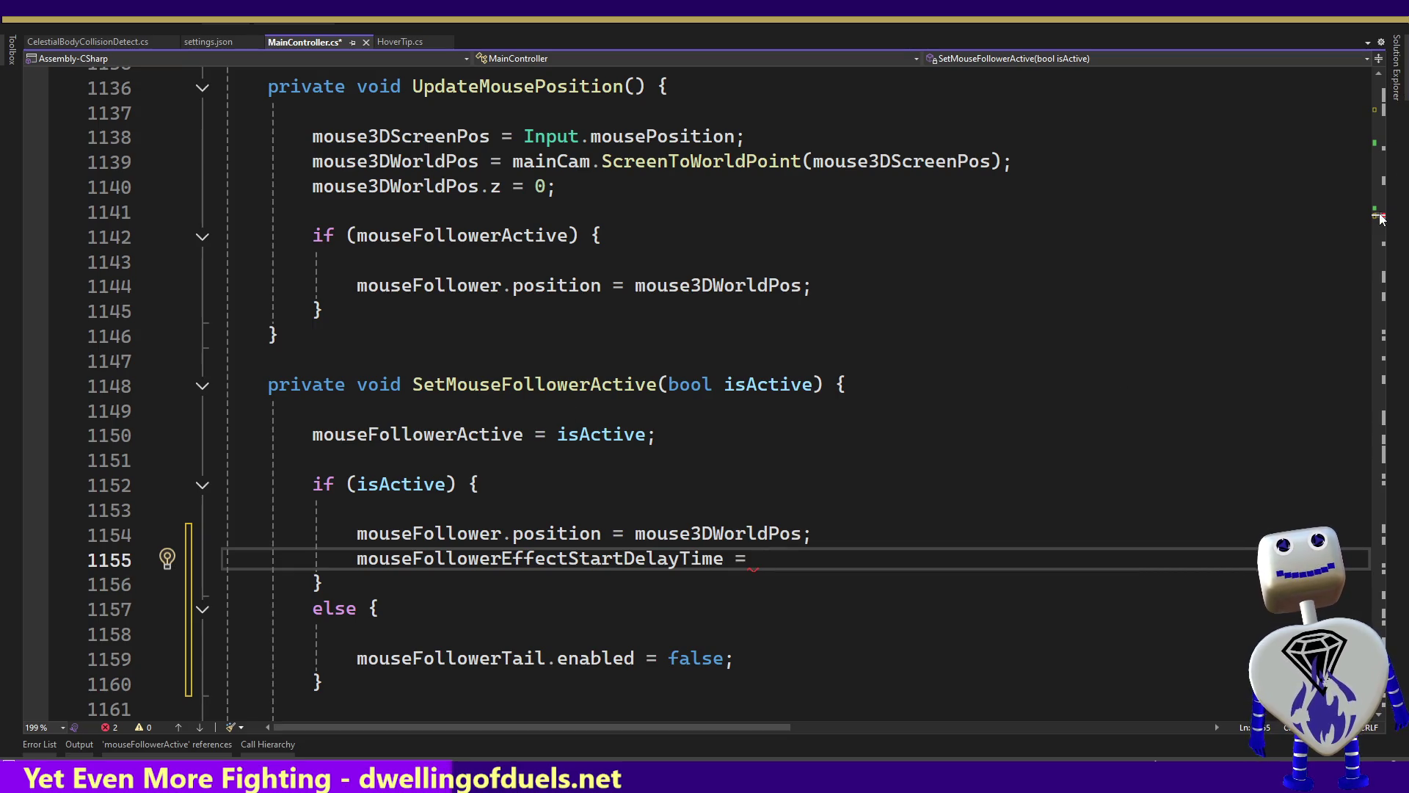
left_click(1387, 90)
Change the semicolon after 10 on line 39 to a comma and open a new constant line.
scroll(1387, 90, "up", 9)
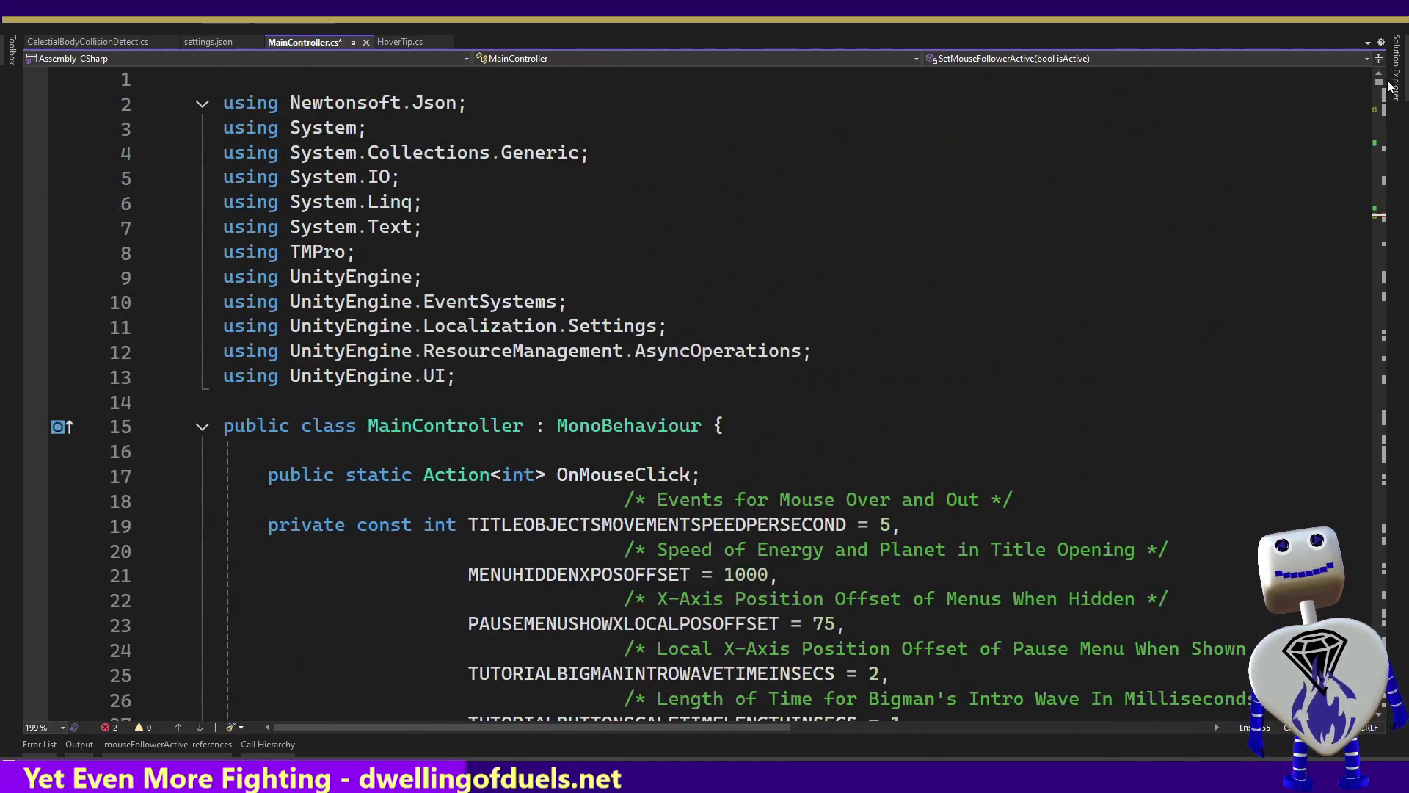
scroll(1388, 91, "down", 15)
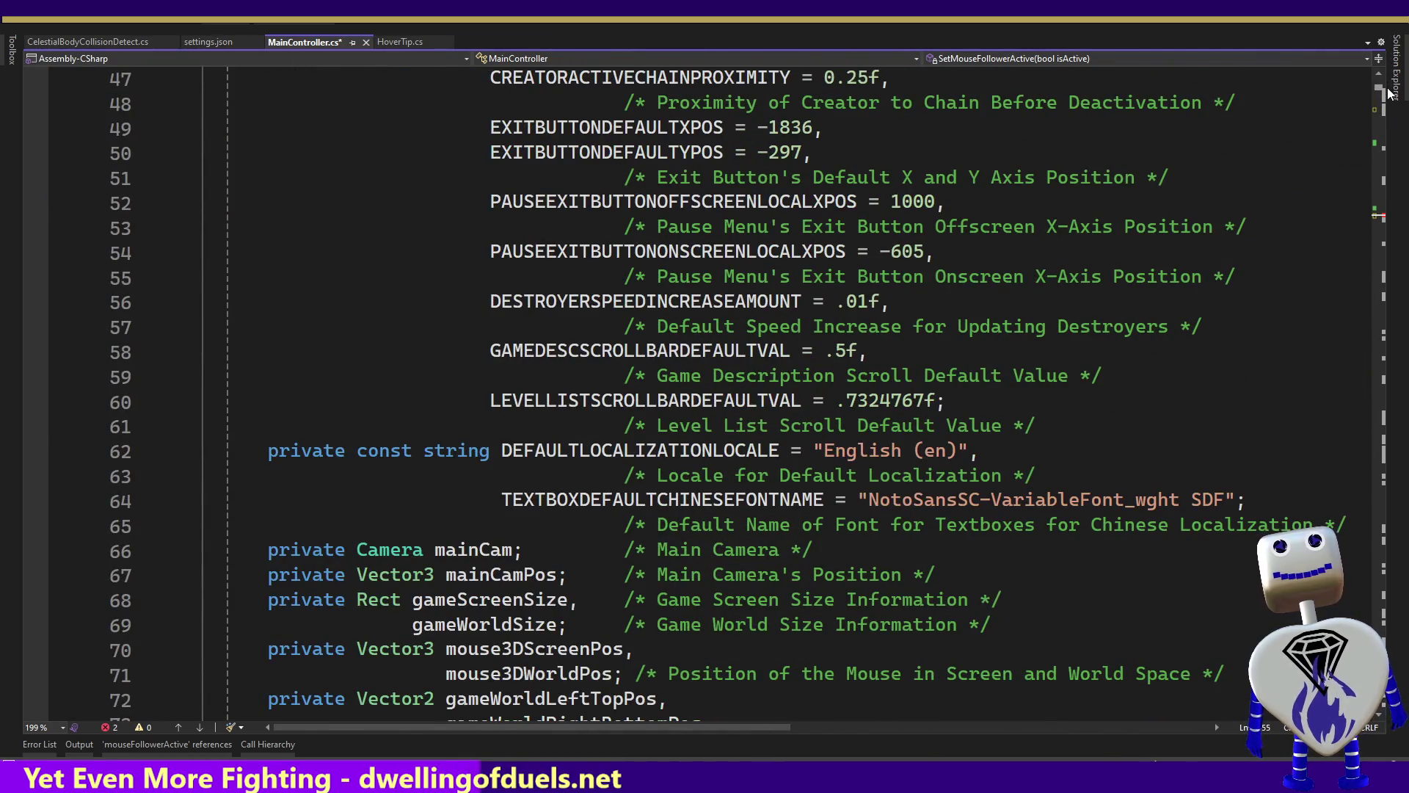
scroll(1389, 90, "up", 12)
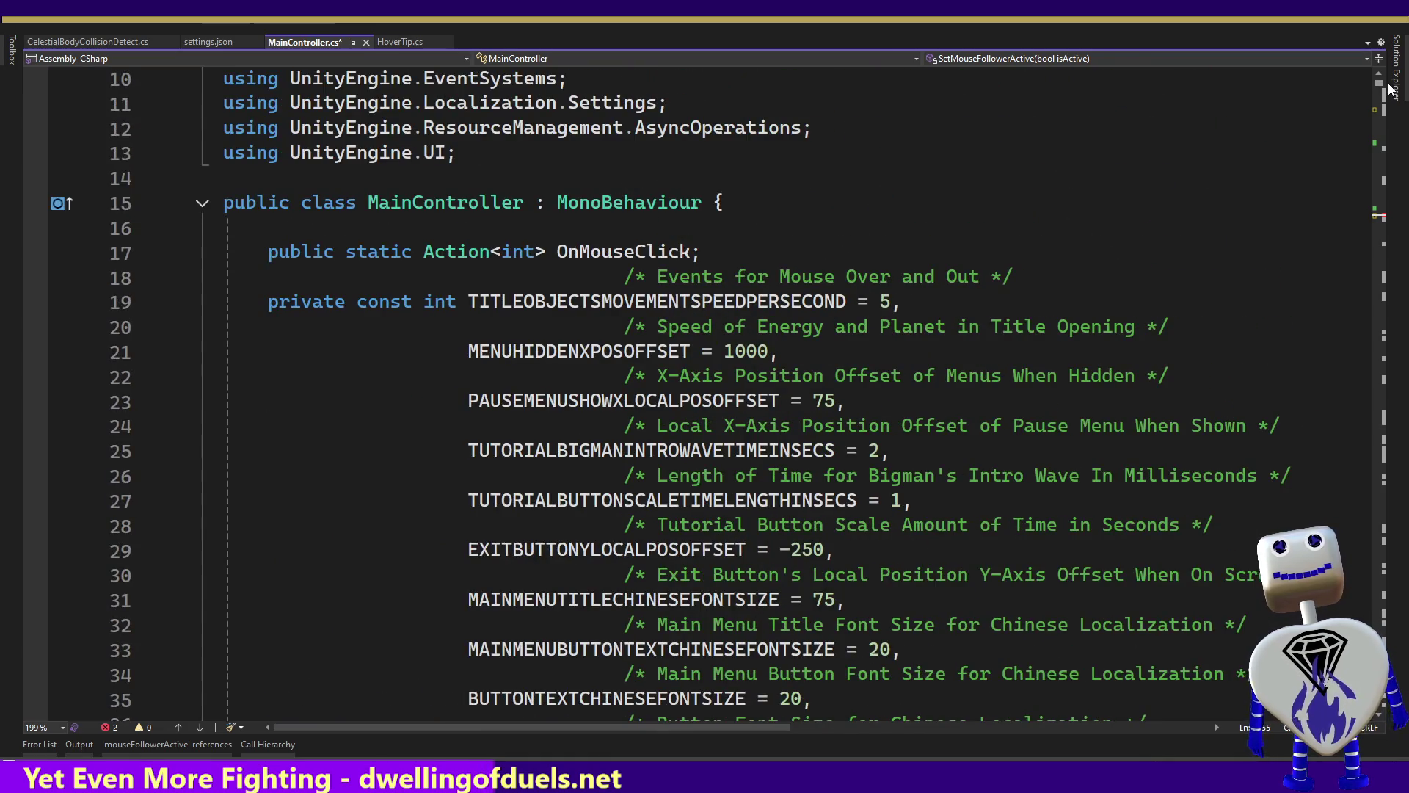
scroll(1390, 89, "down", 8)
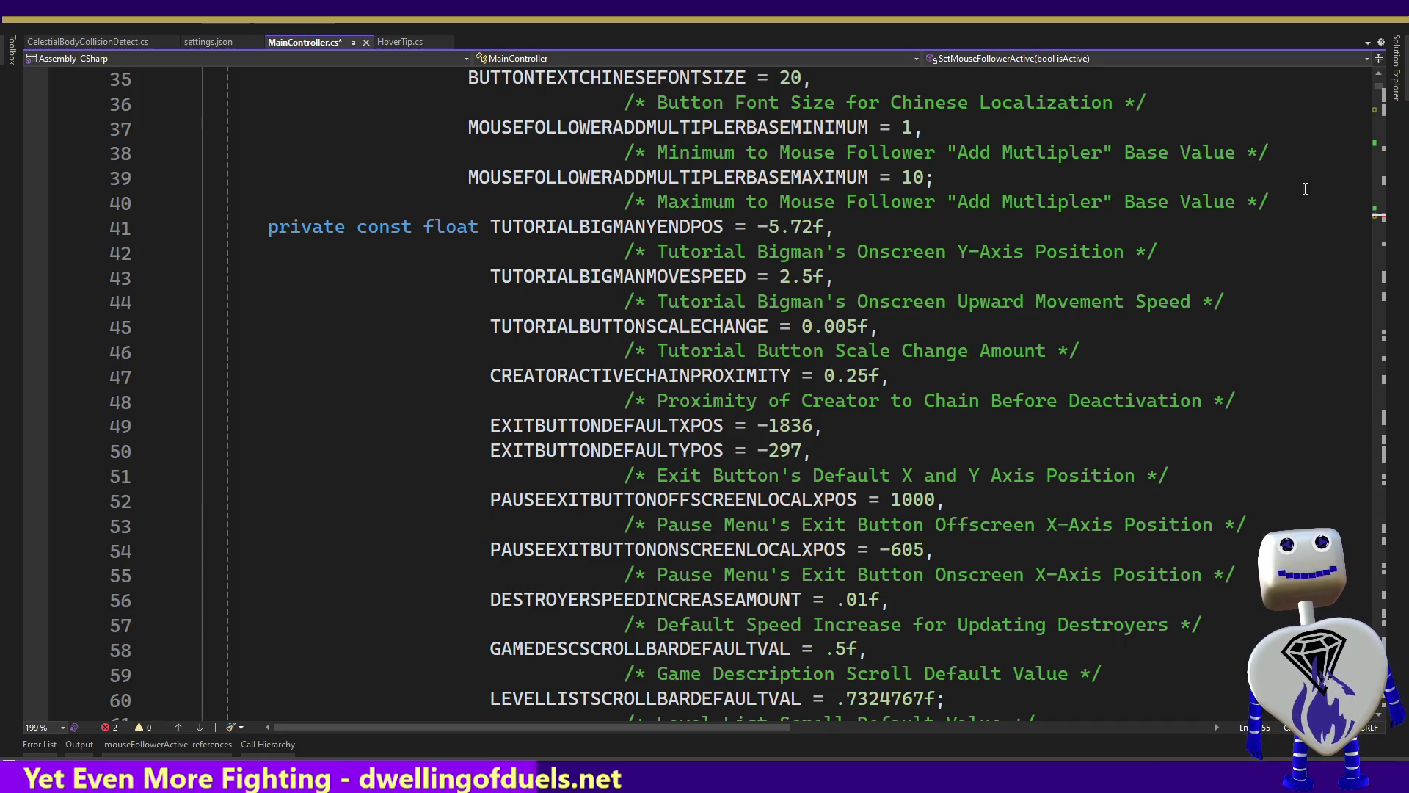
left_click(1305, 191)
key("Up")
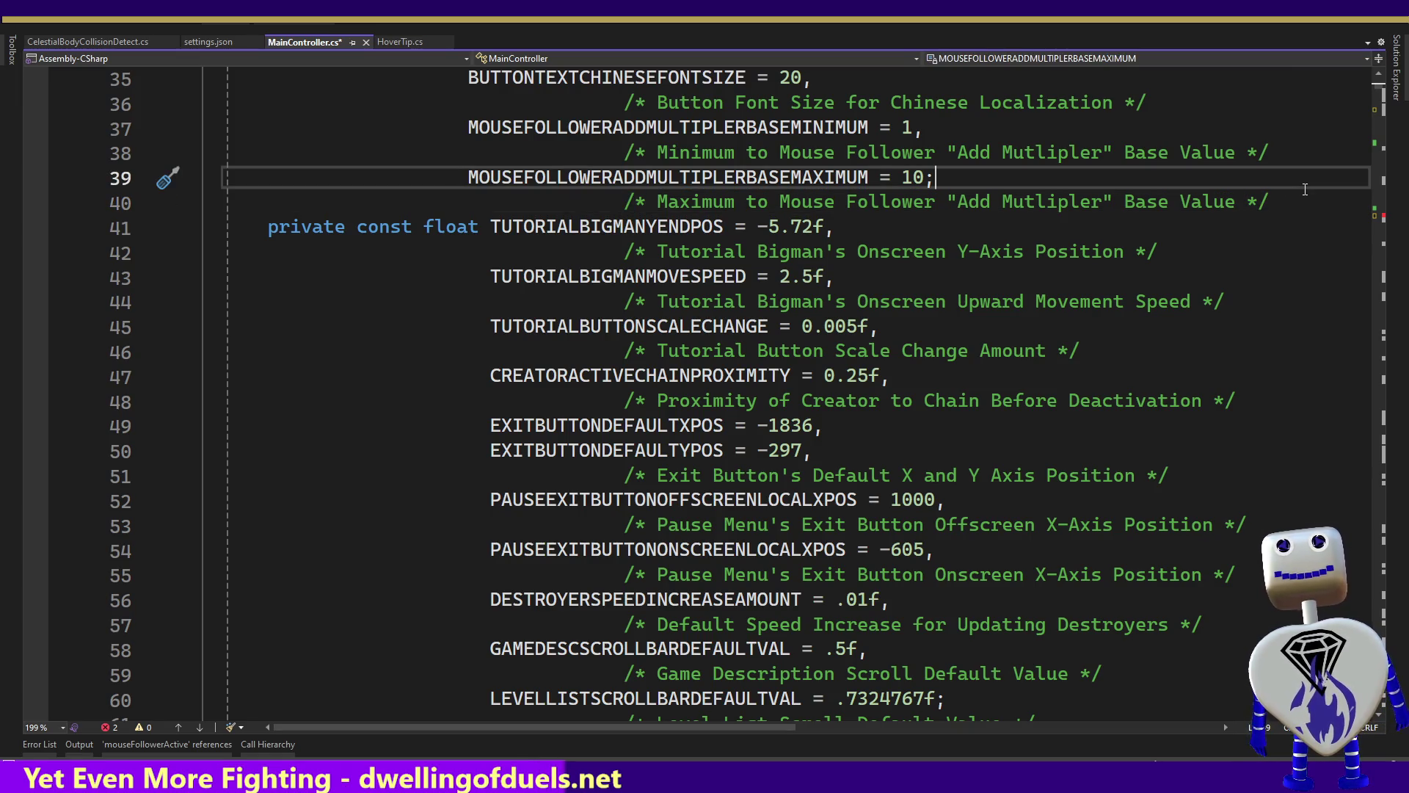
key("BackSpace")
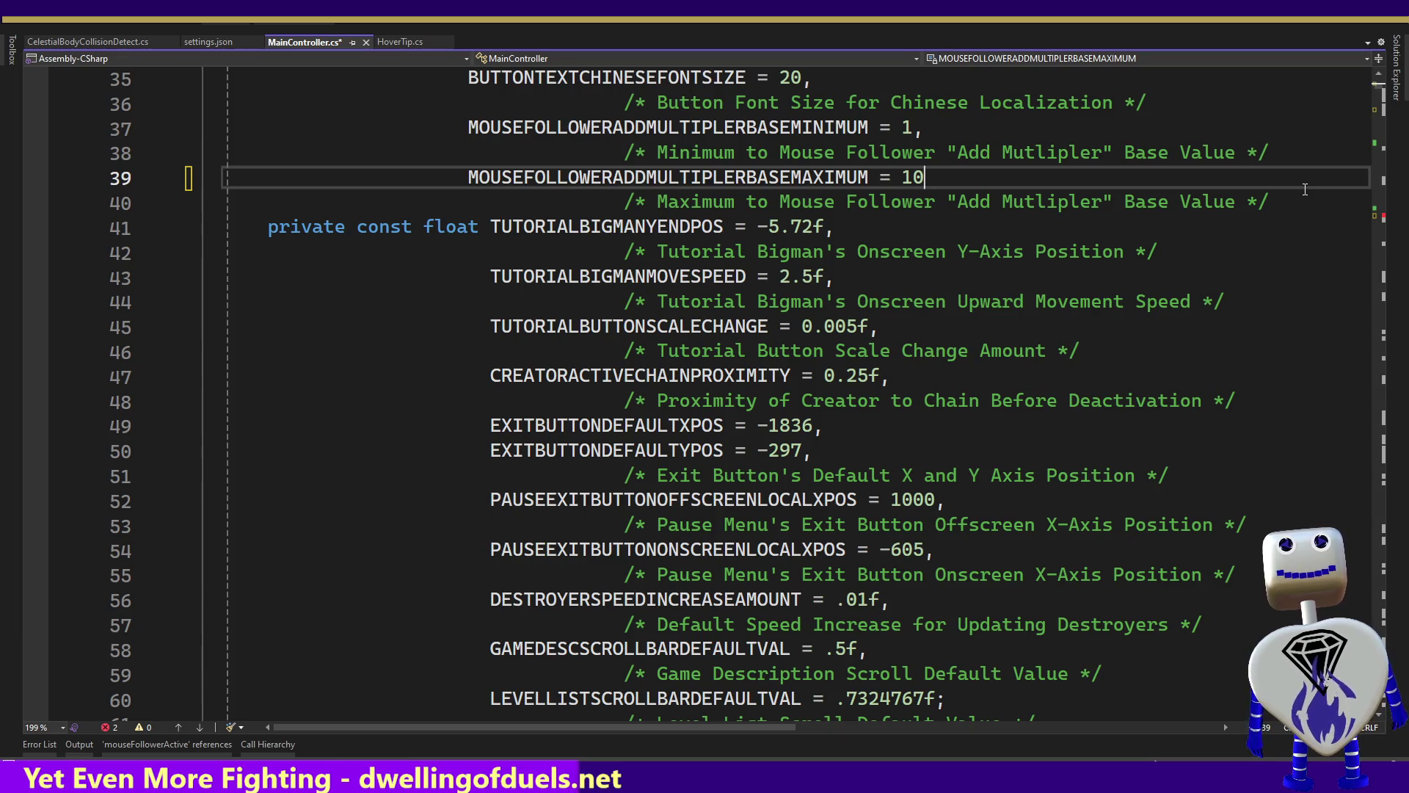
type(",")
key("Down")
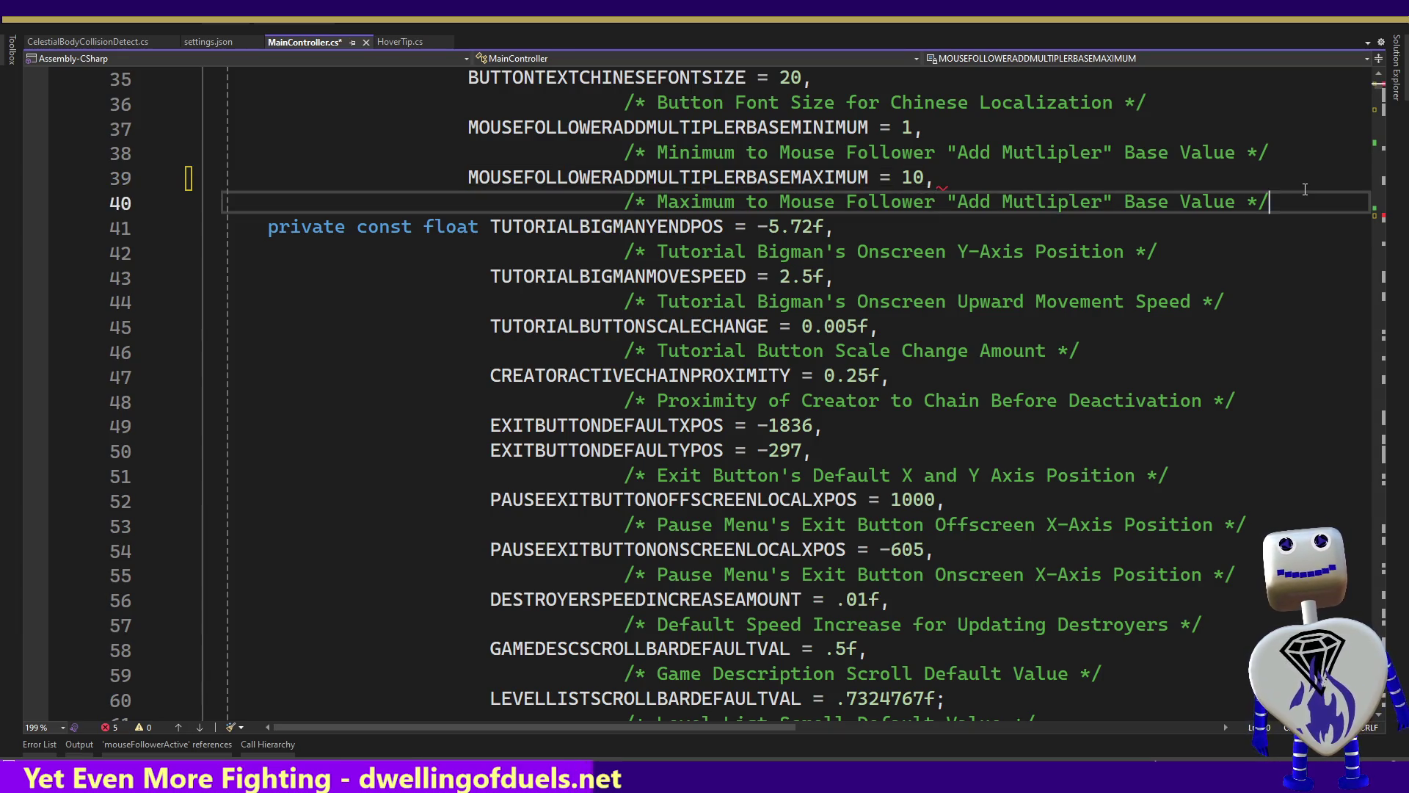
key("End")
key("Return")
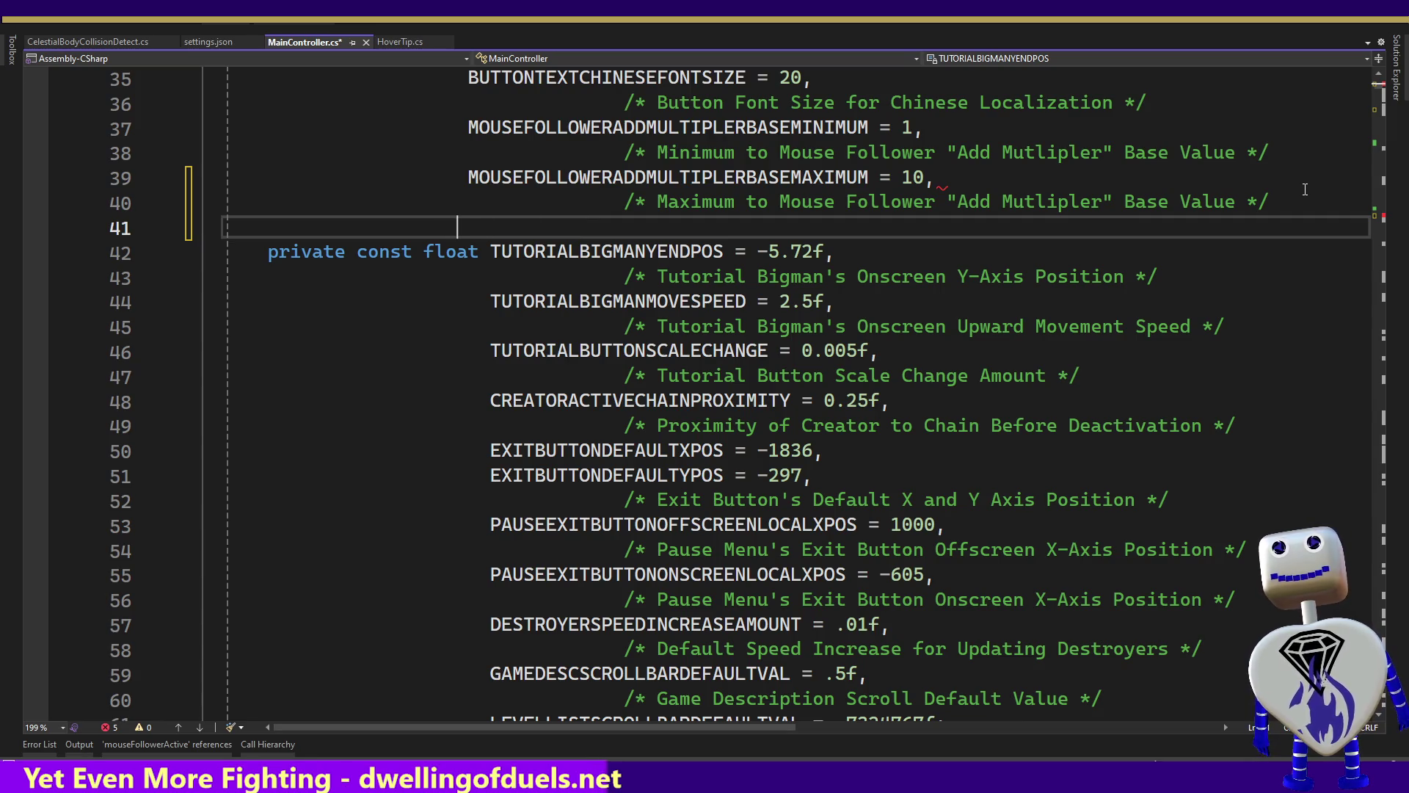
Declare MOUSEFOLLOWERTAILSTARTDELAYINMILLIS = 500 in the constant list.
type("MOUSEFOLLOW")
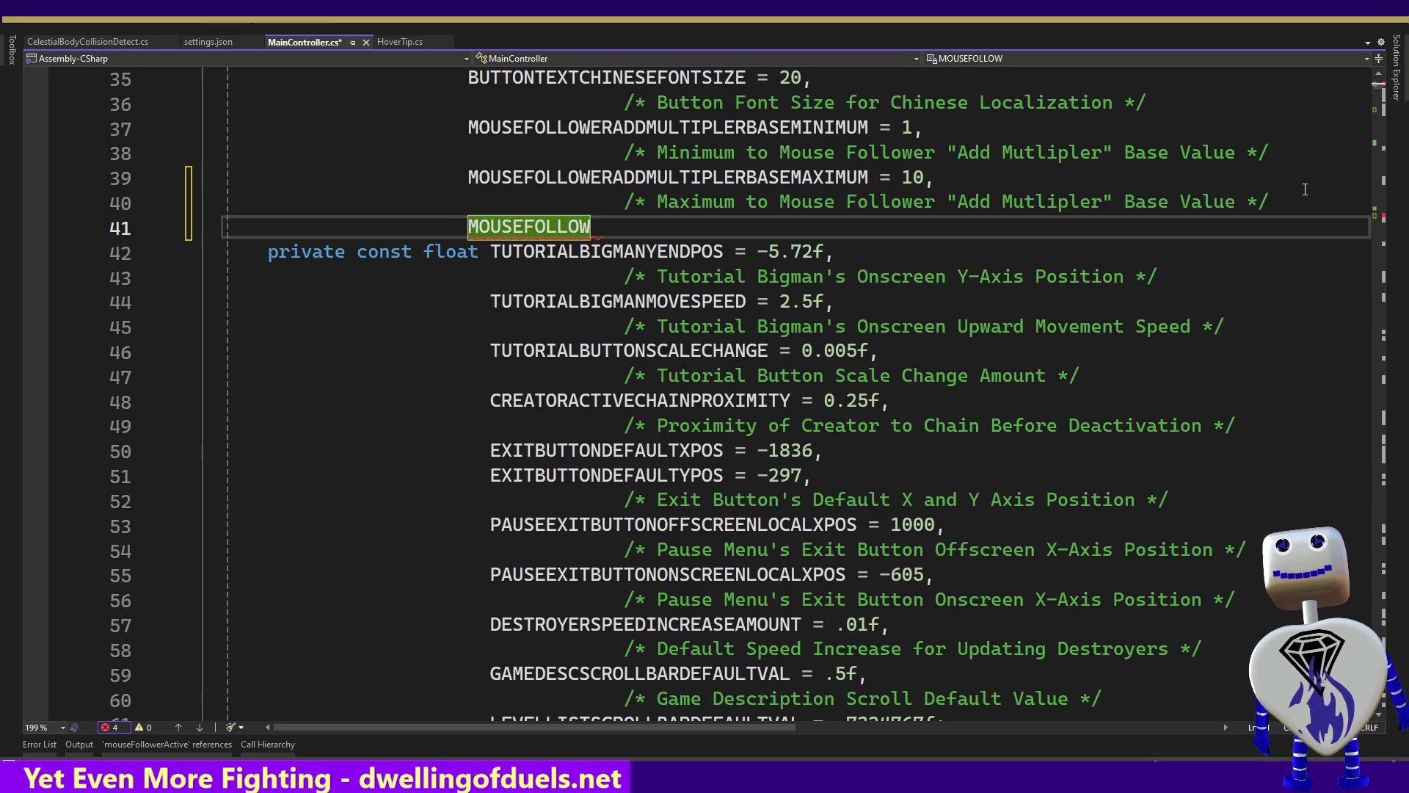
type("ER")
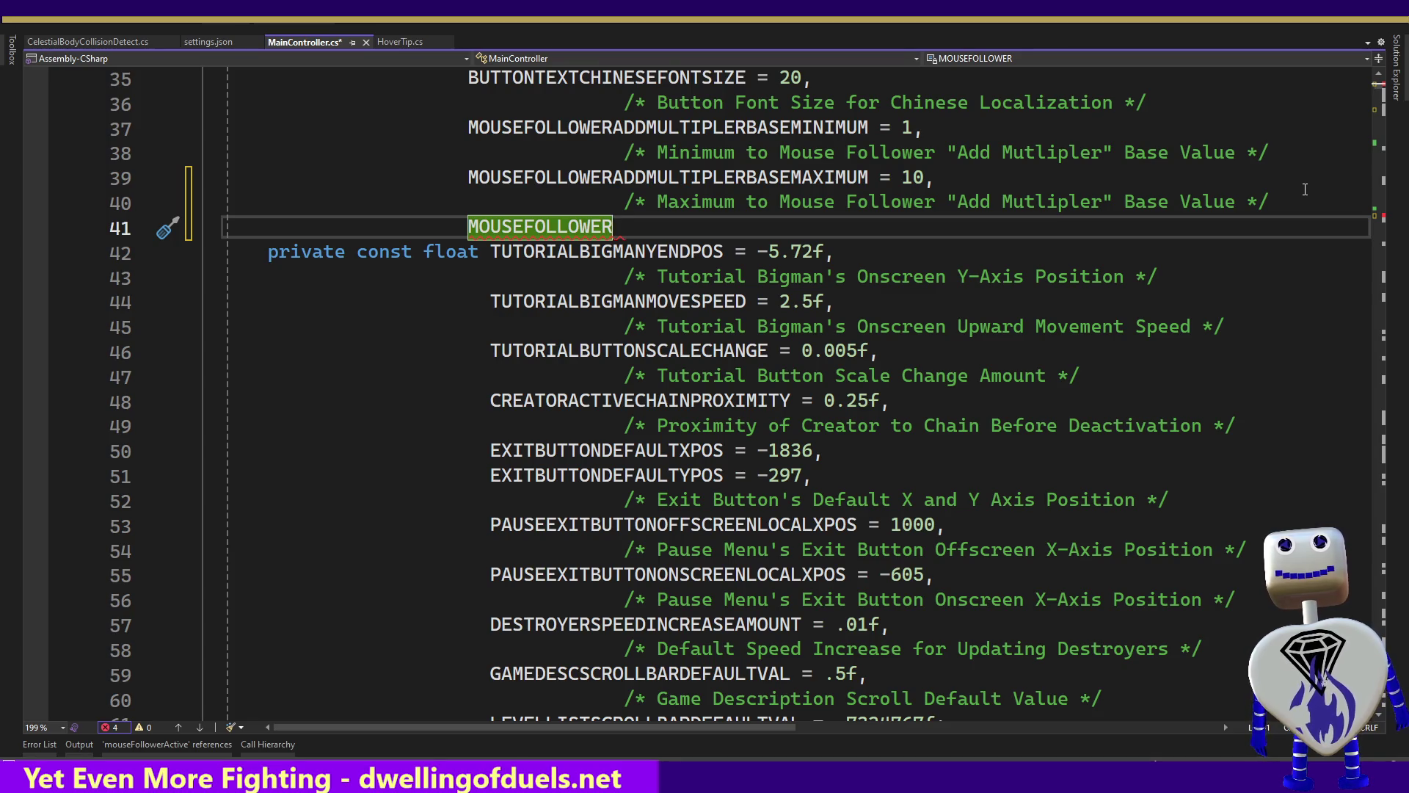
type("TRAUK")
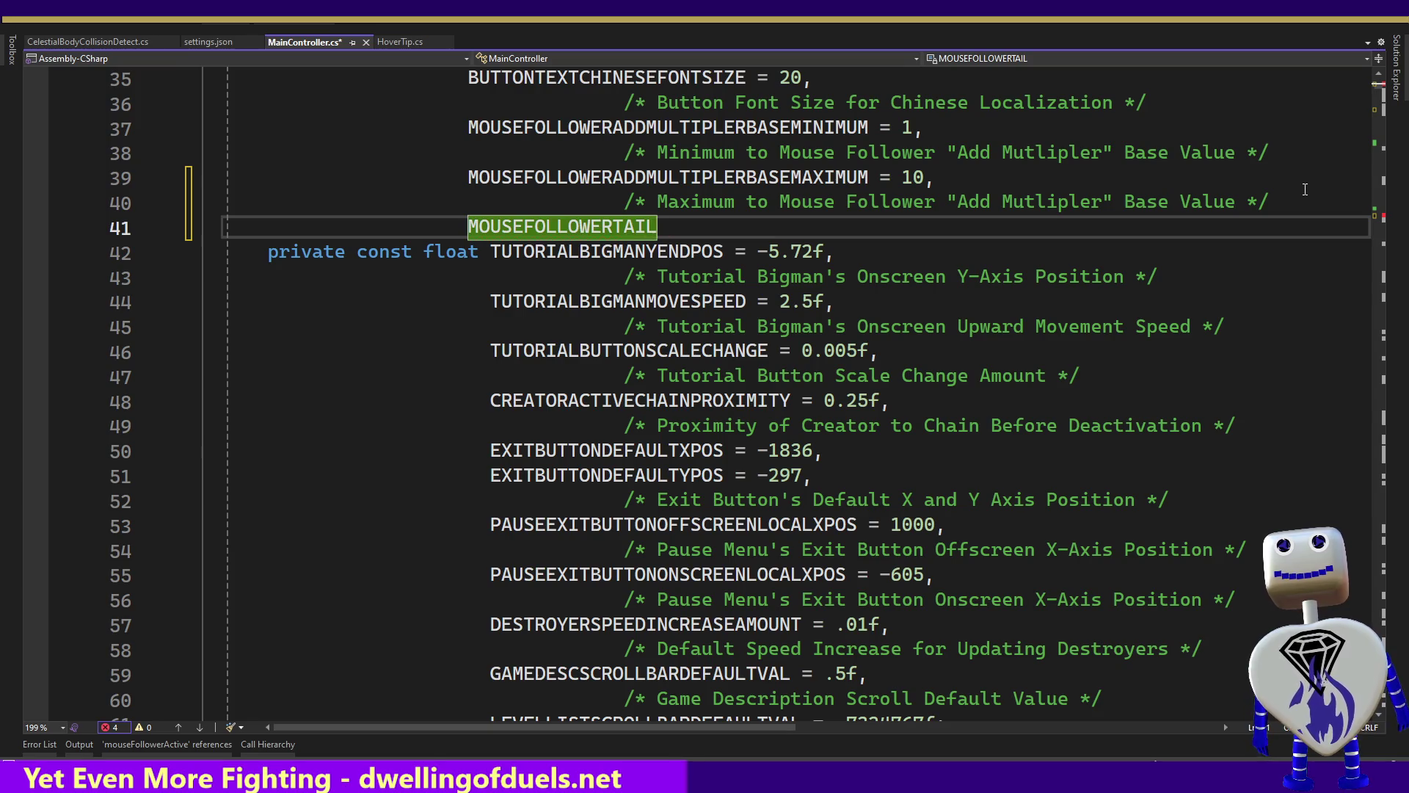
type("D")
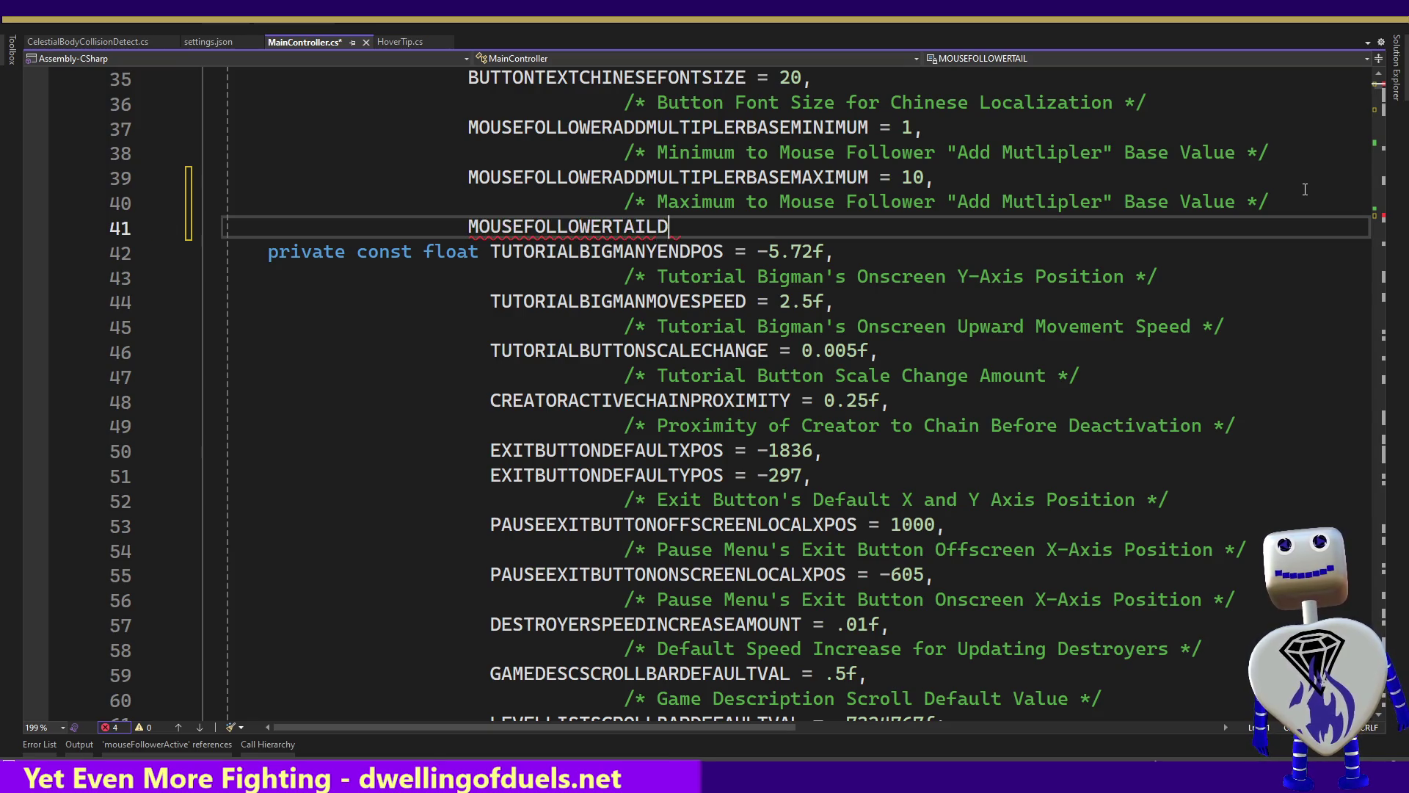
type("E")
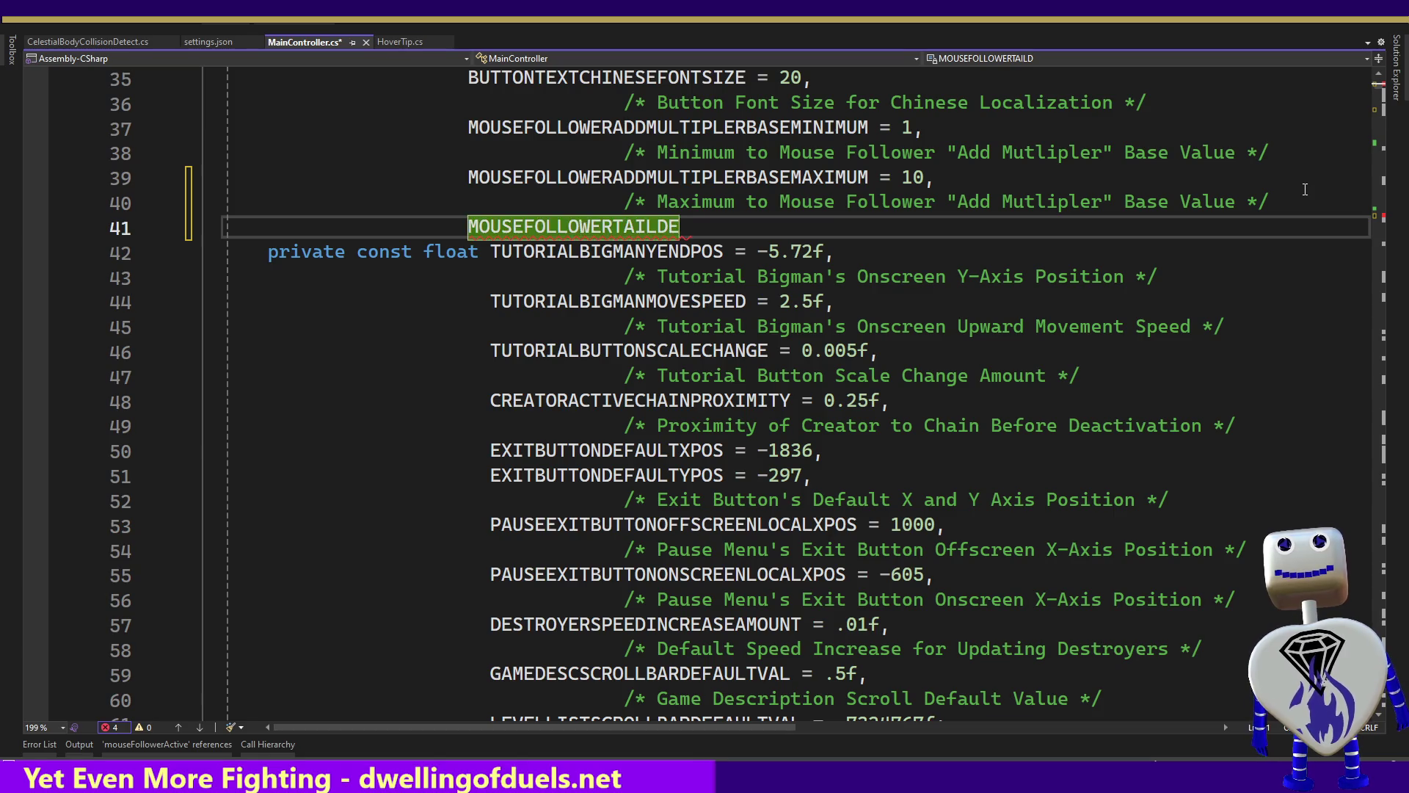
key("BackSpace")
key("BackSpace")
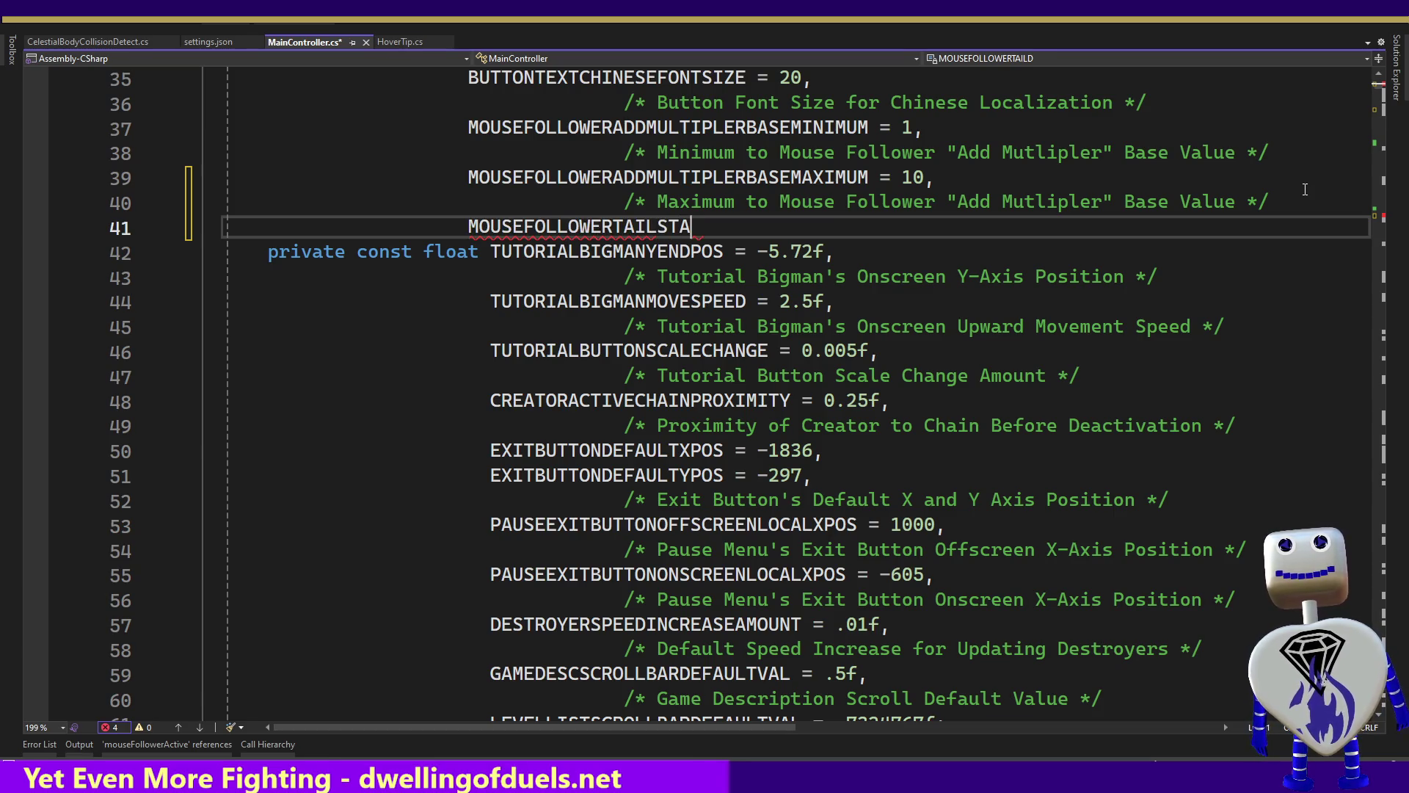
type("T")
key("BackSpace")
type("RT")
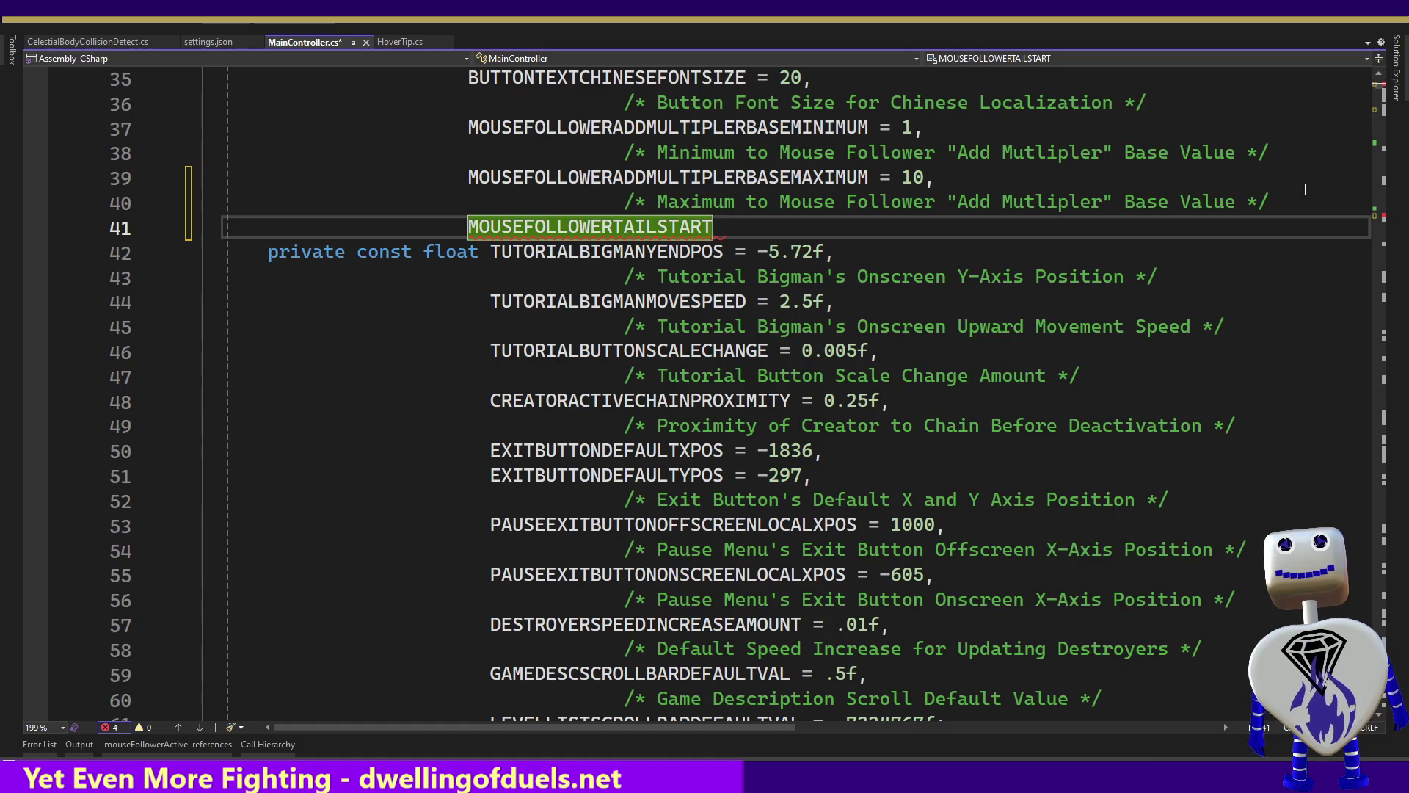
type("DEA")
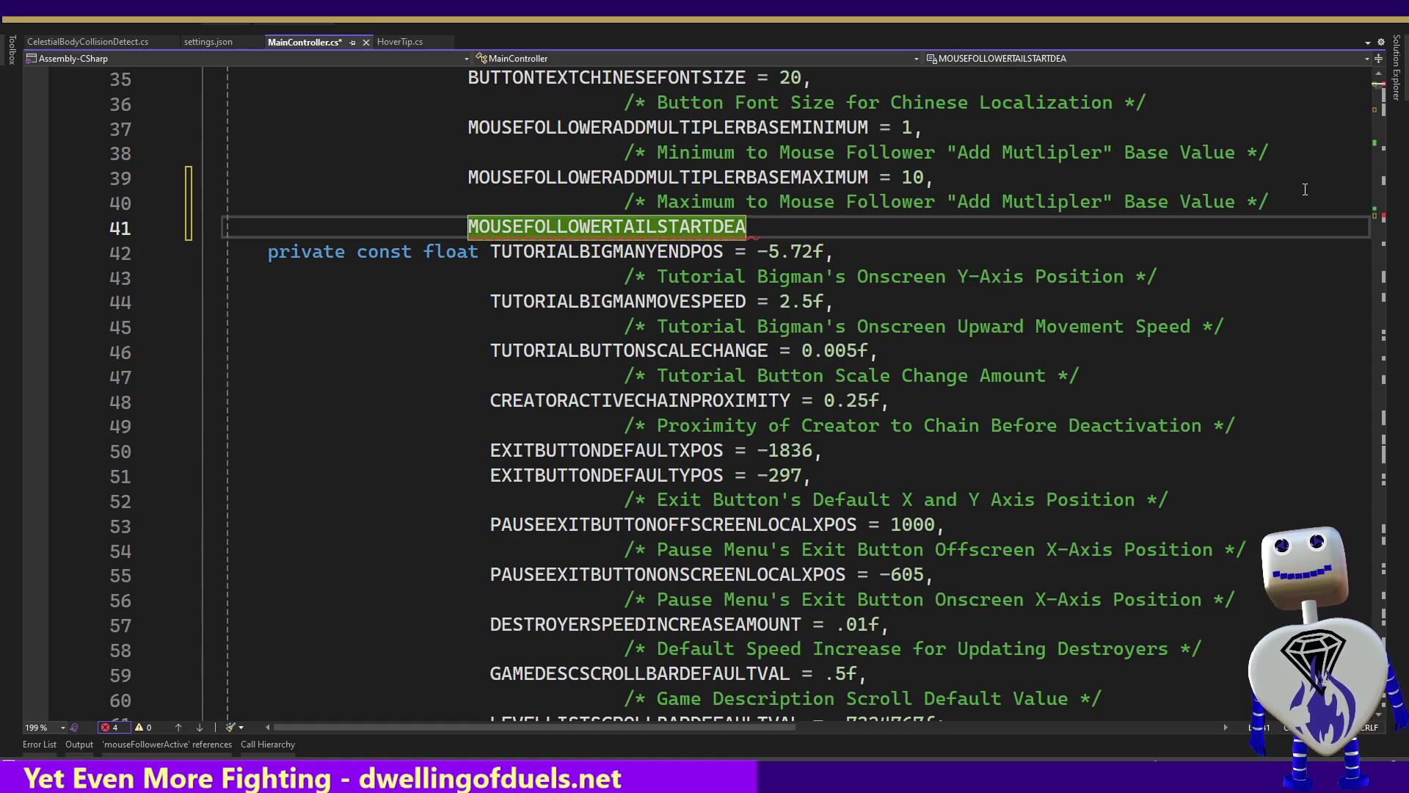
key("BackSpace")
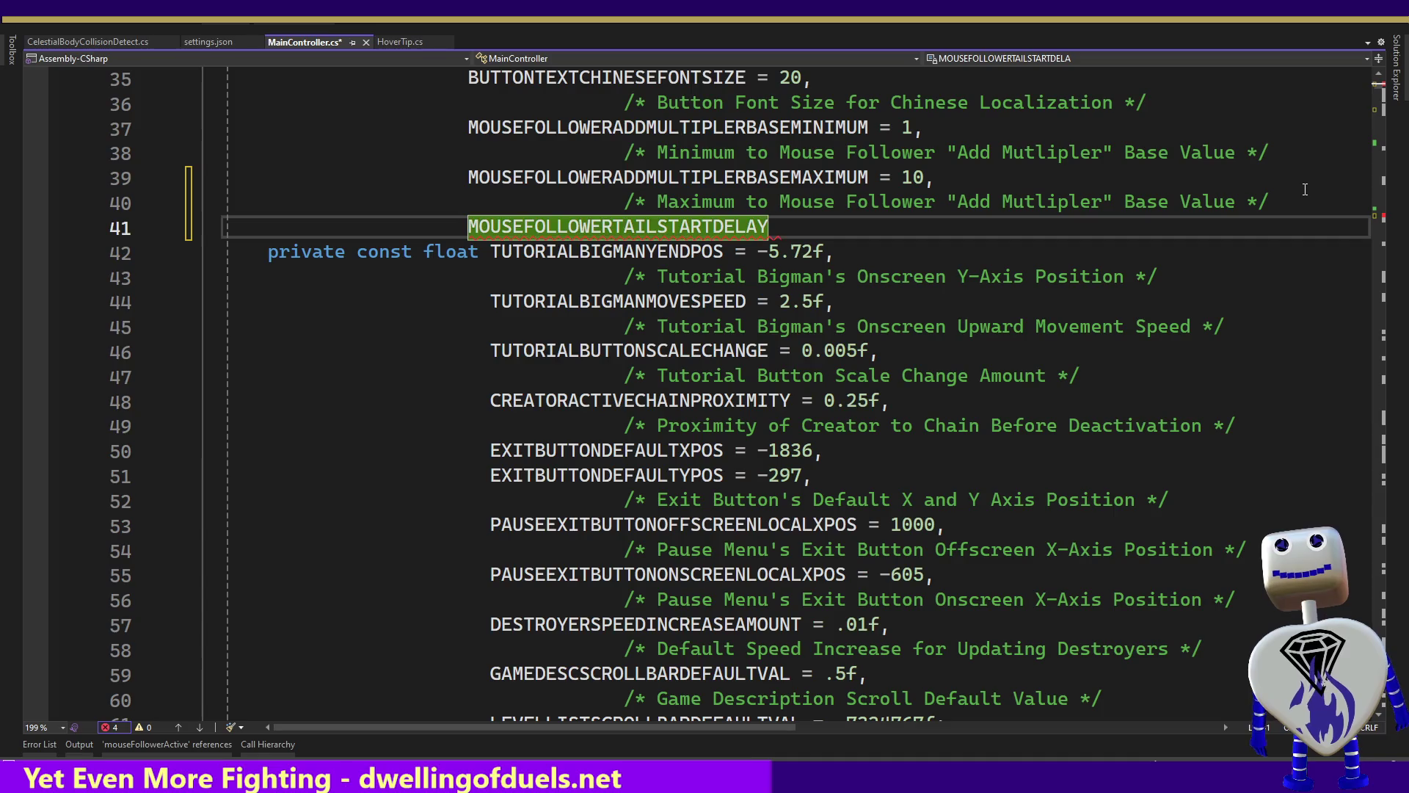
type("INMU")
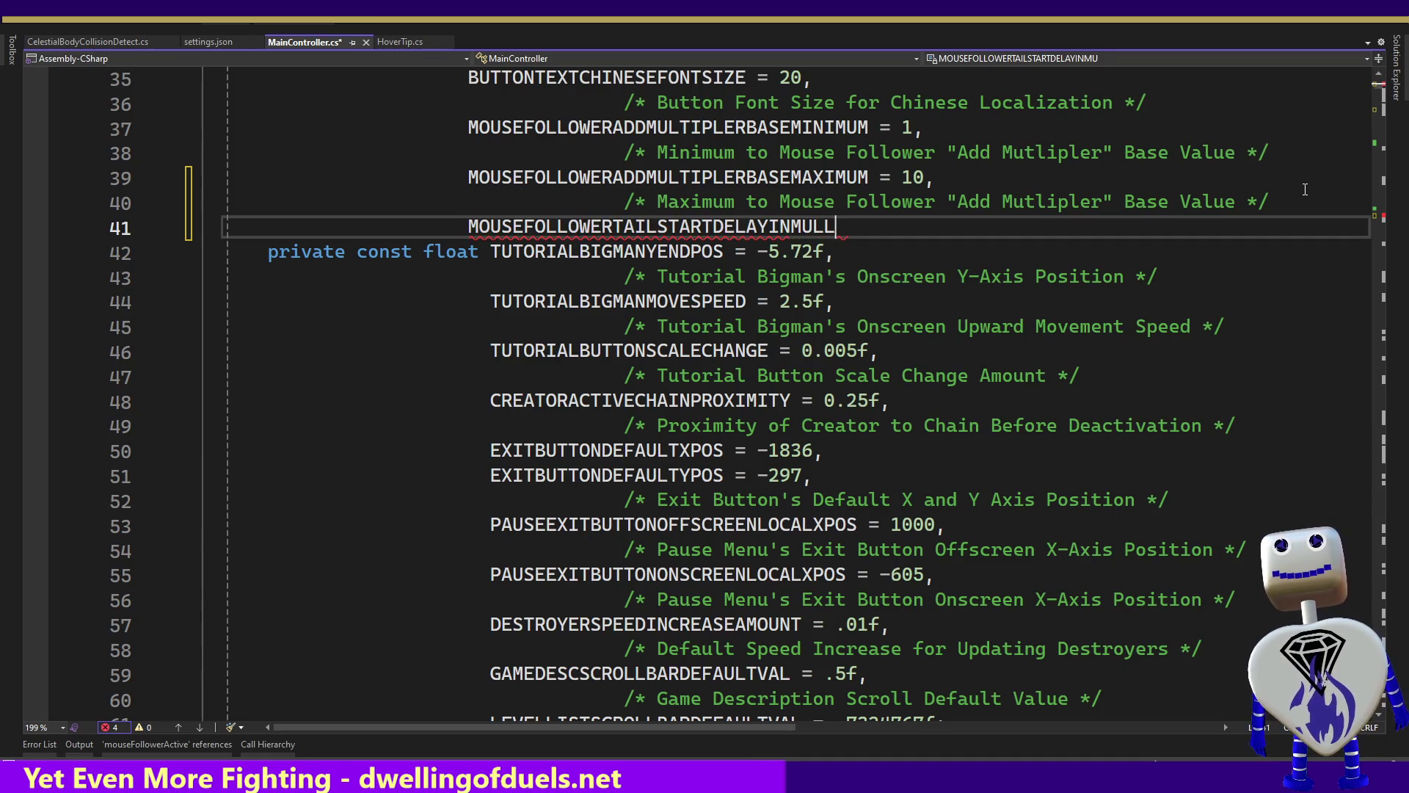
key("BackSpace")
type("ILL")
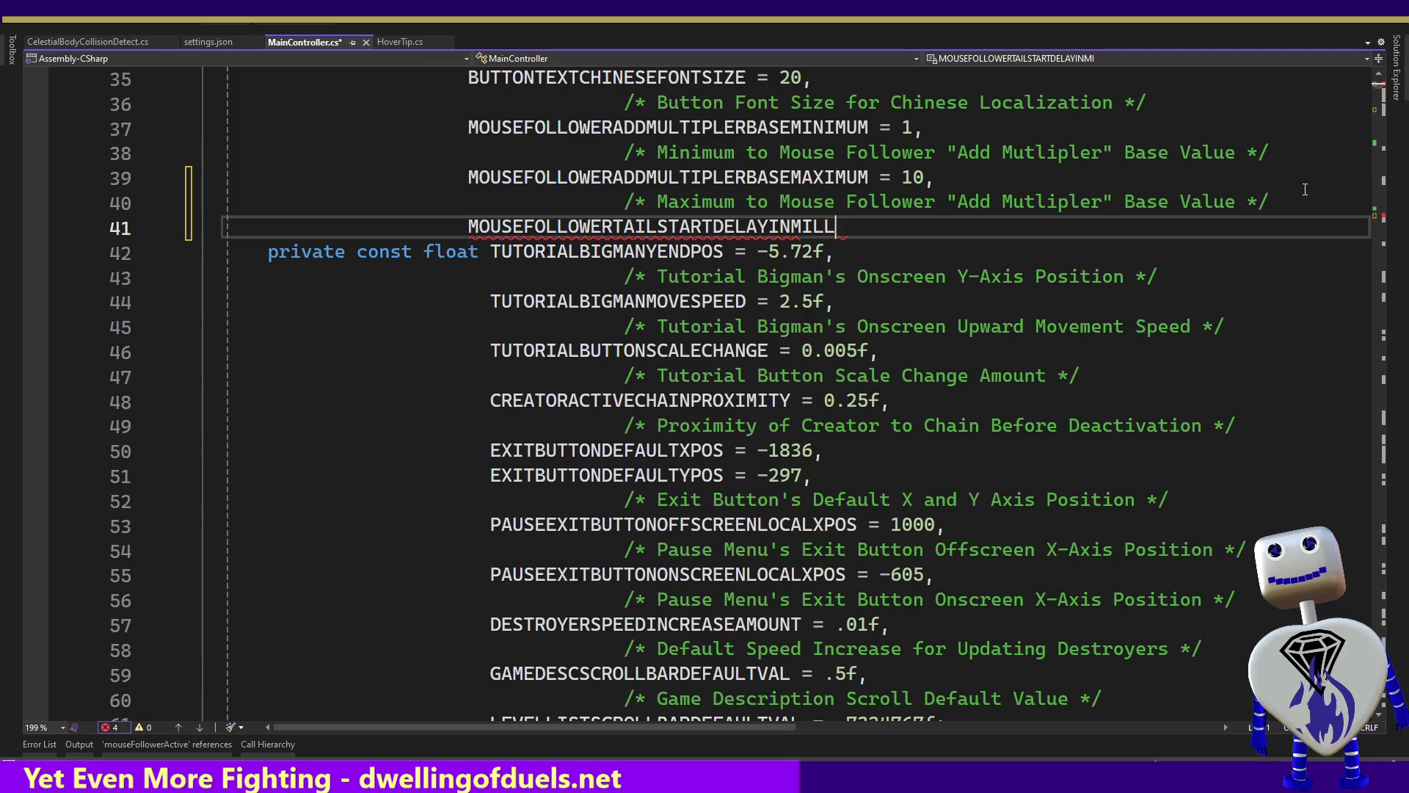
type("IS = 500")
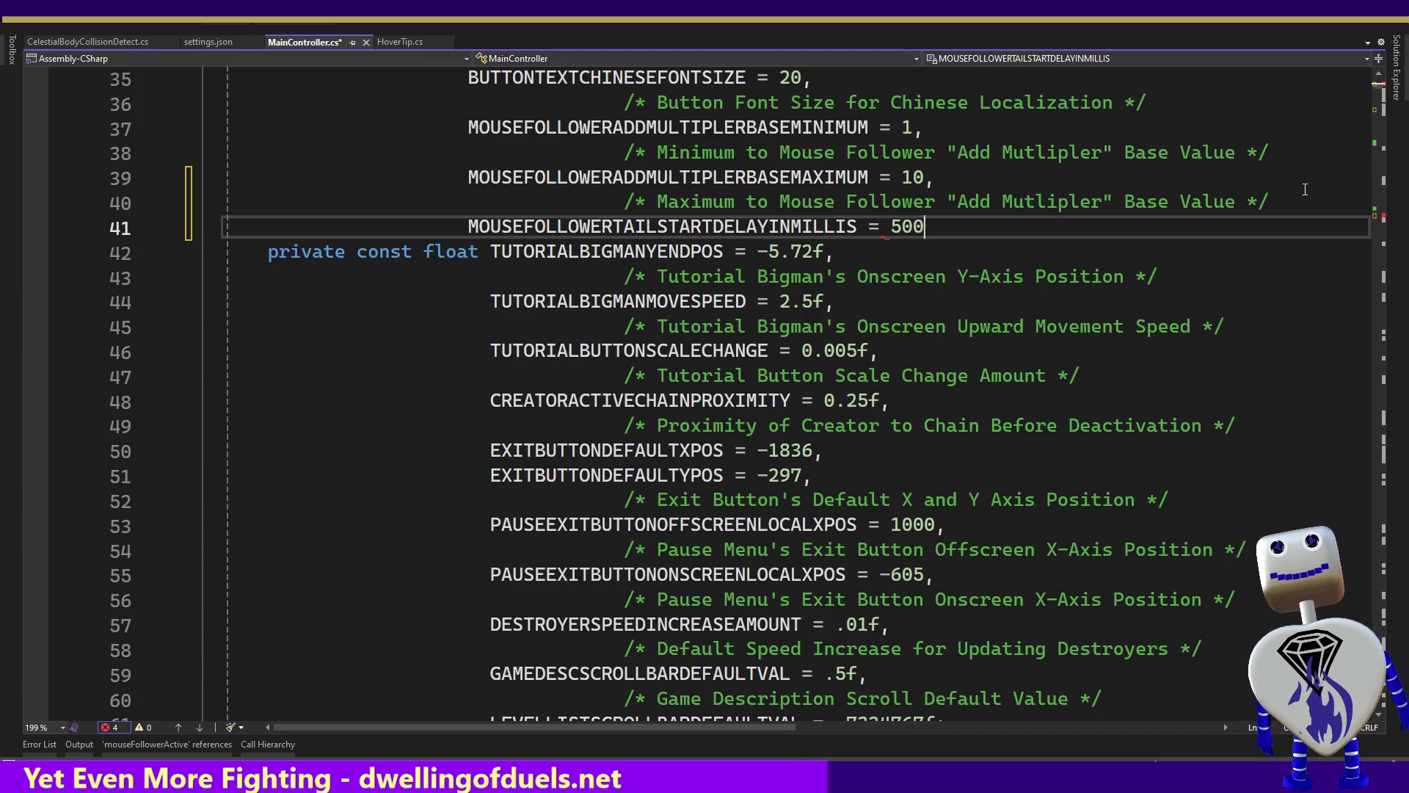
type(";")
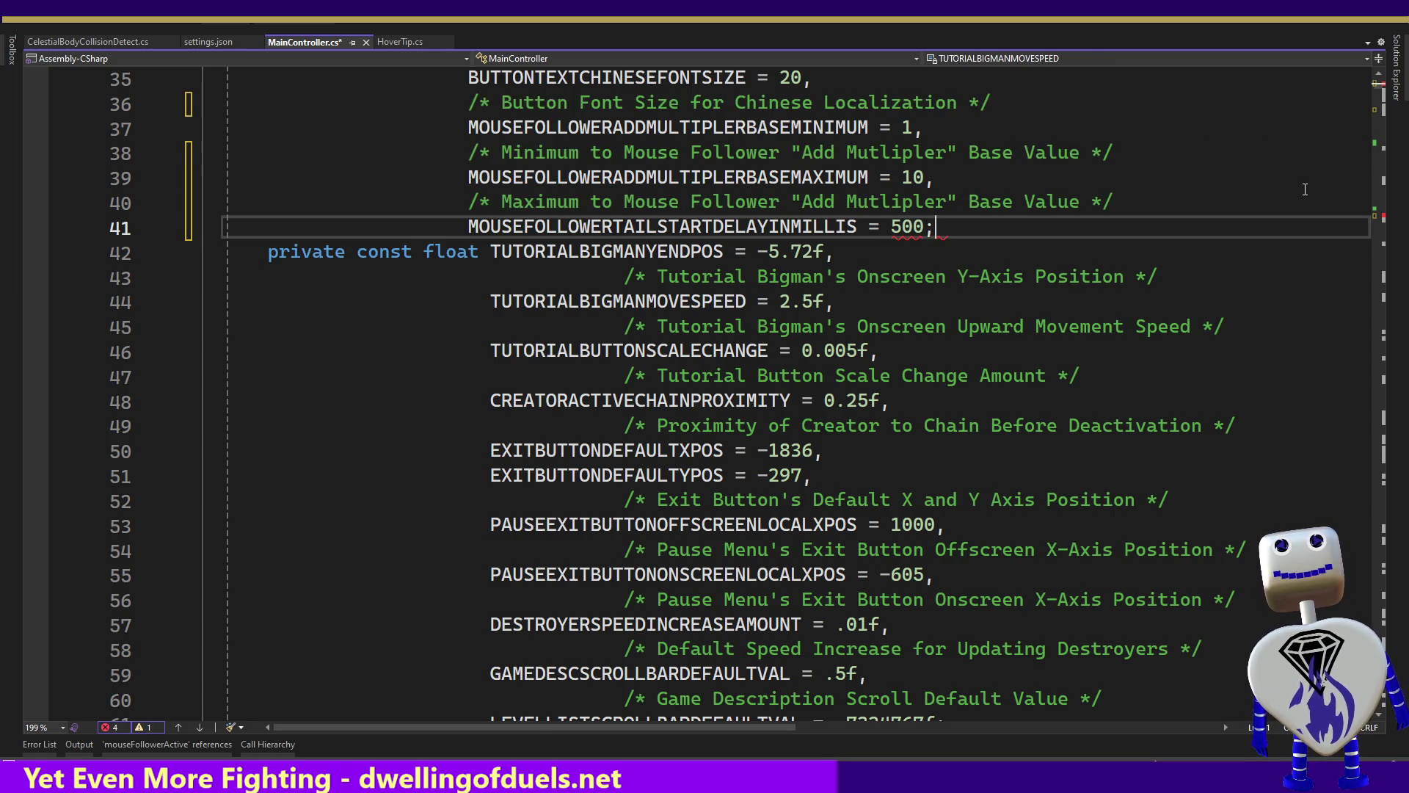
Add the comment 'Amount of Time in Milliseconds Before Mouse Follower Tail Enabled' below it.
key("Return")
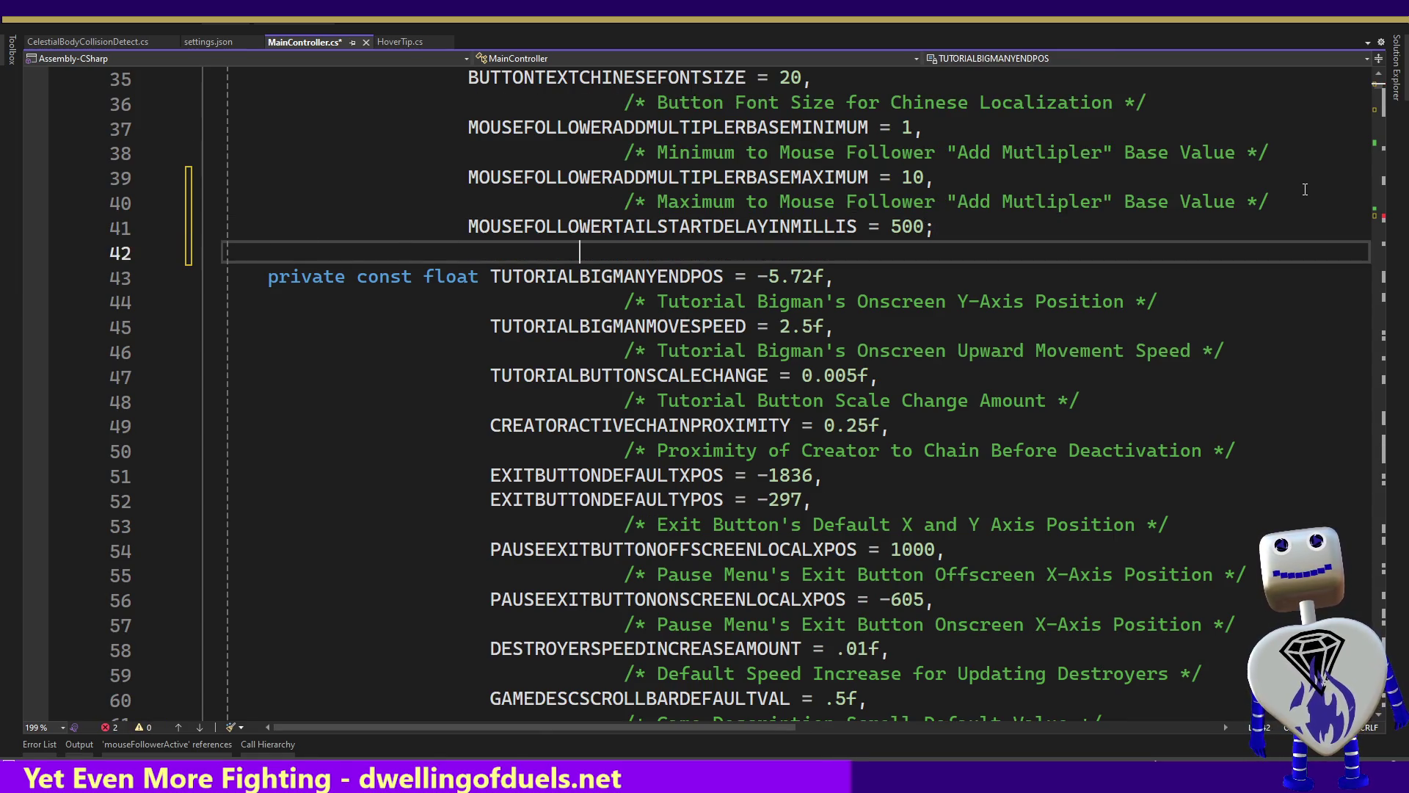
type("/* */")
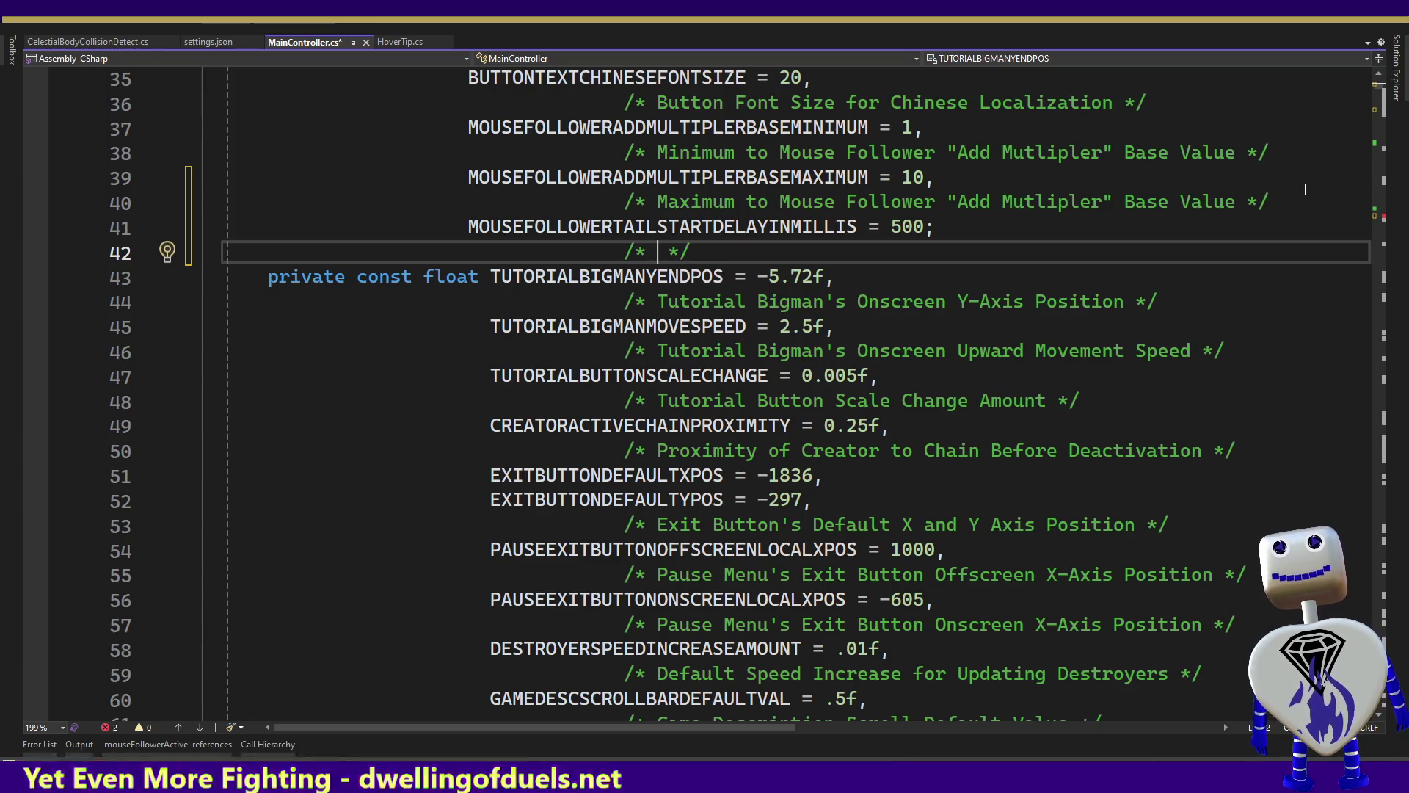
type("Amo")
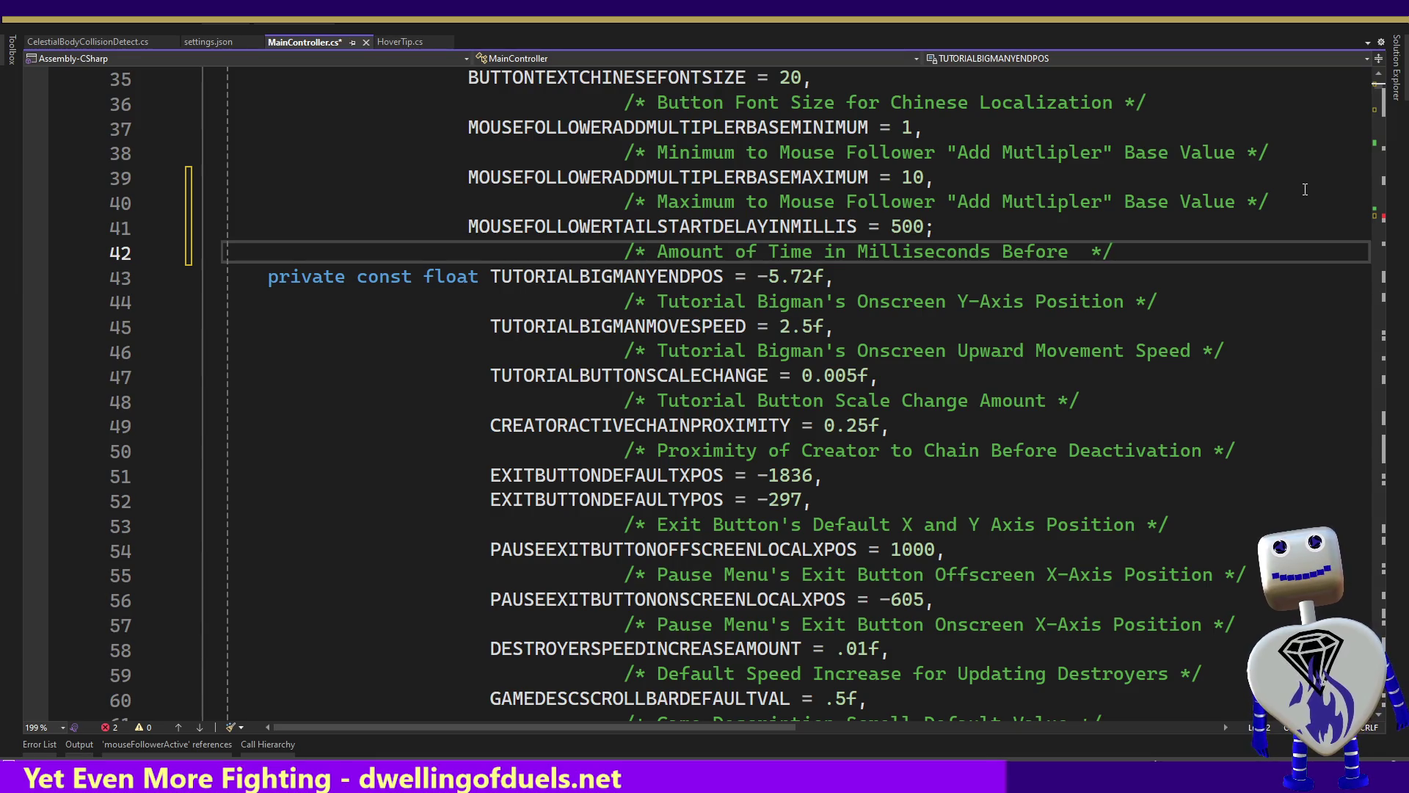
type("Follower Tail Eb")
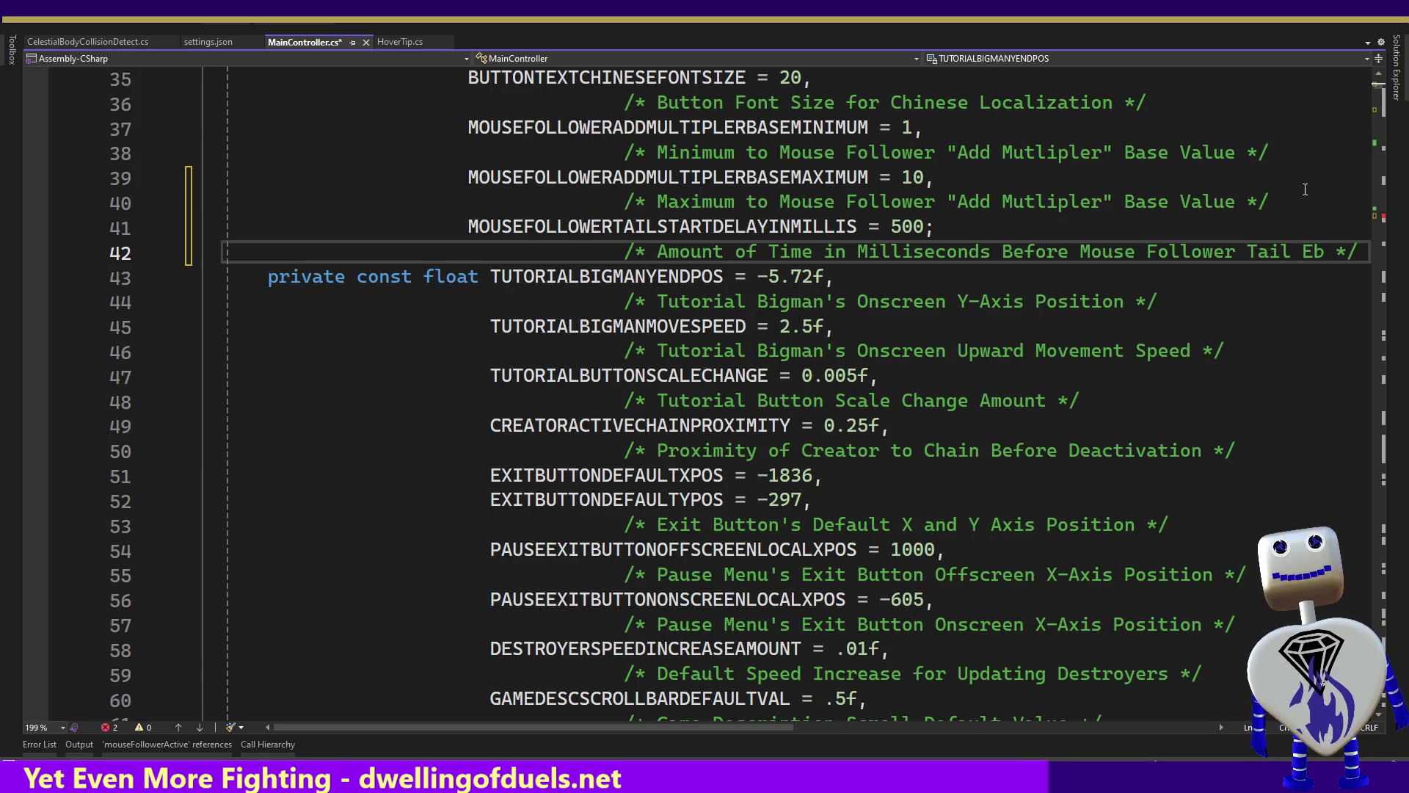
type("led")
key("Down")
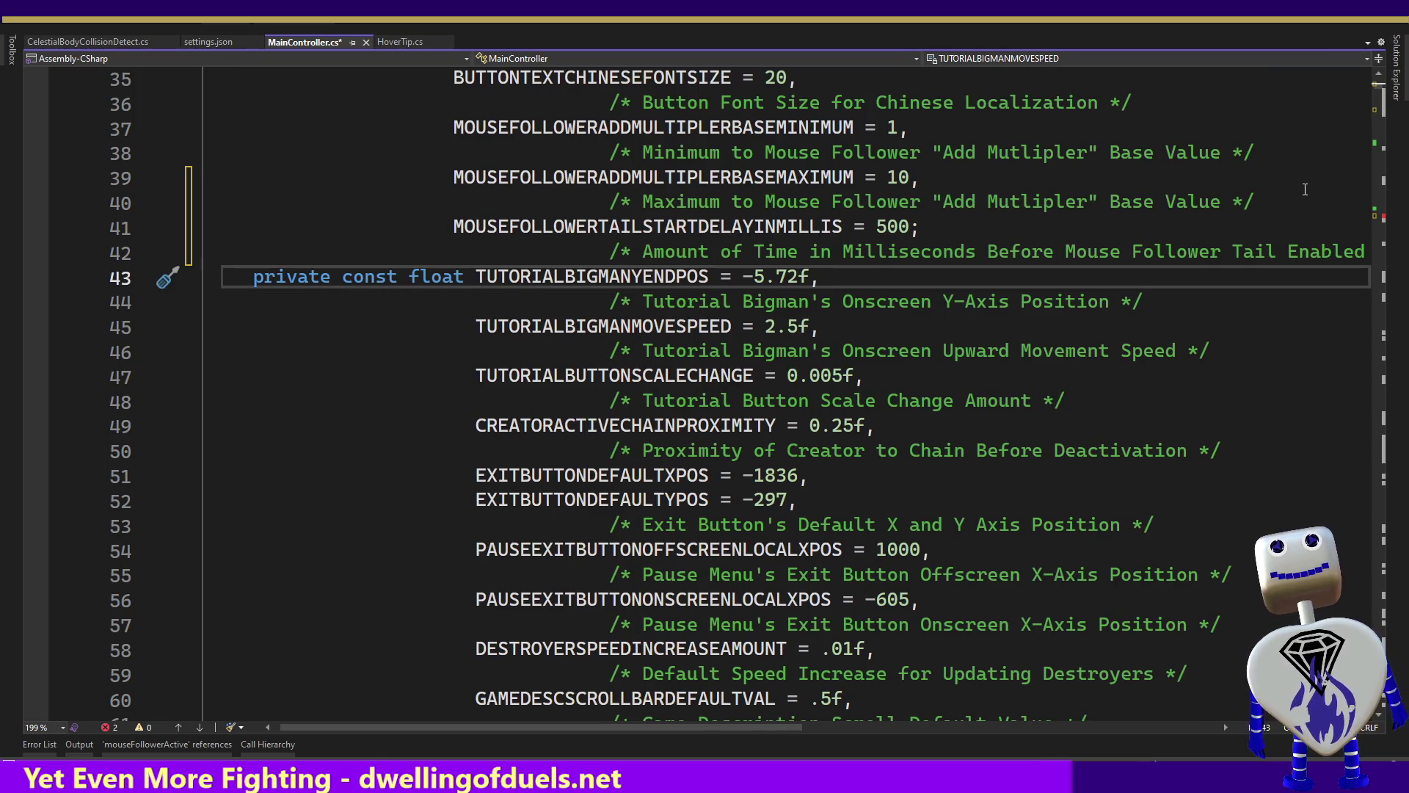
Assign mouseFollowerEffectStartDelayTime DateTime.Now.AddMilliseconds(MOUSEFOLLOWERTAILSTARTDELAYINMILLIS).
left_click(1390, 160)
left_click(1397, 221)
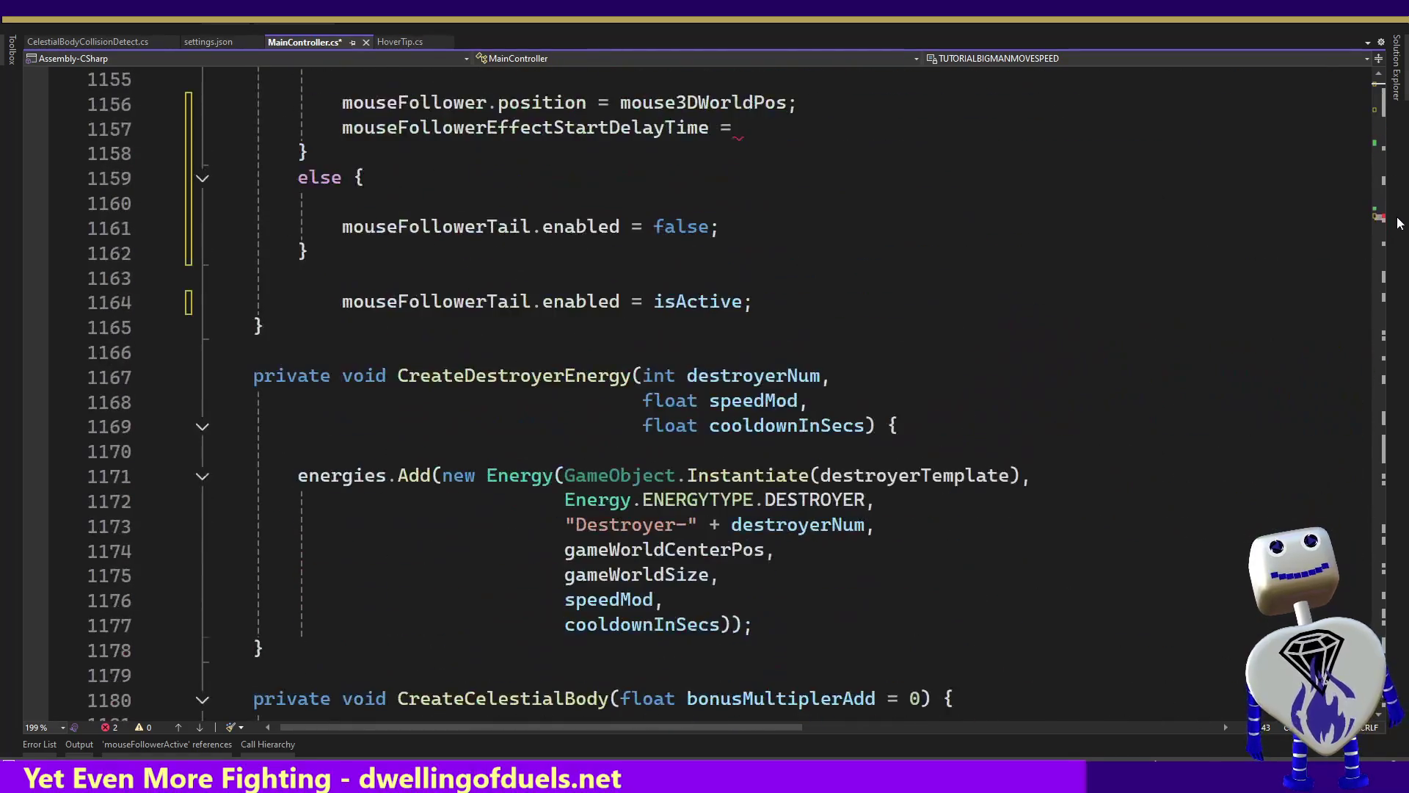
left_click(785, 260)
key("Up")
key("Up")
key("Up")
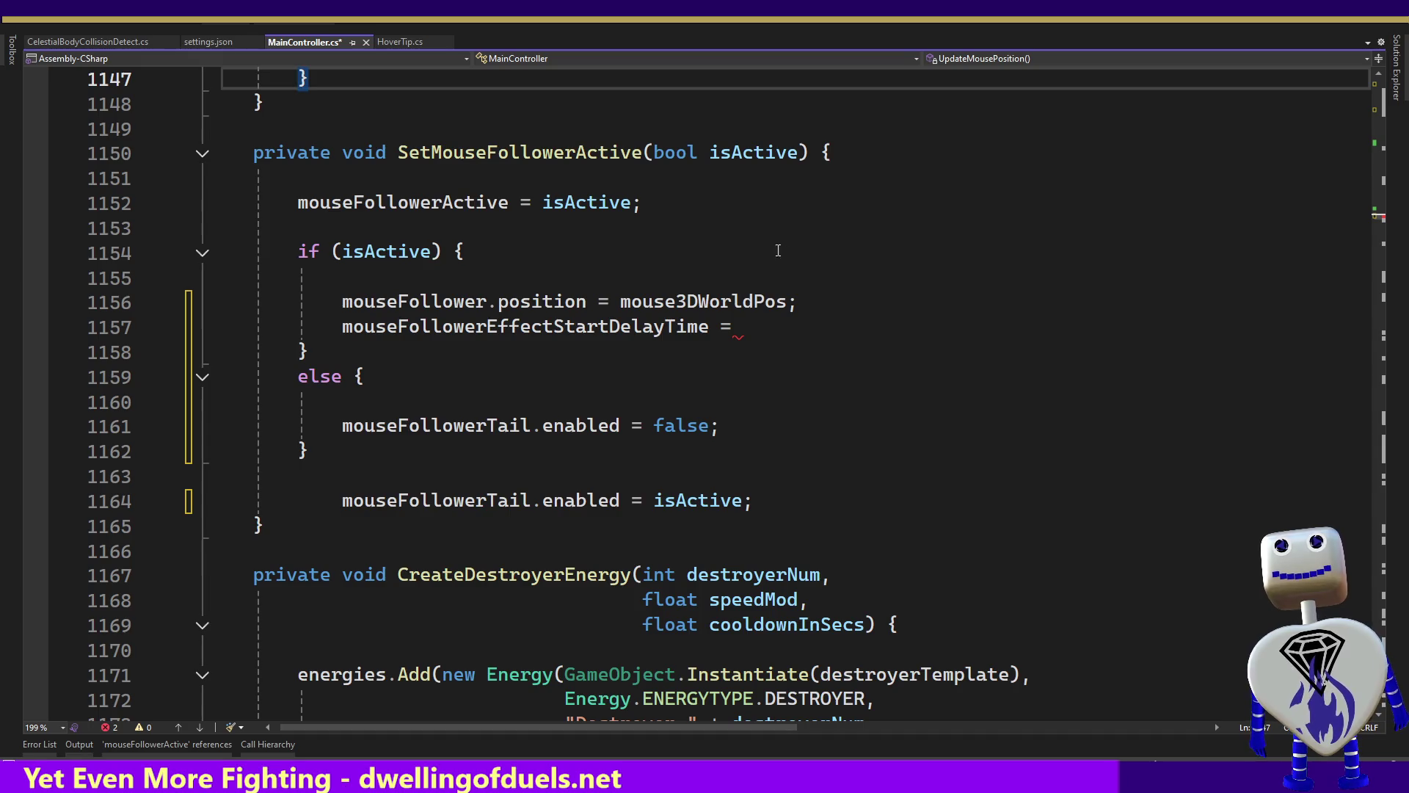
left_click(749, 301)
left_click(760, 323)
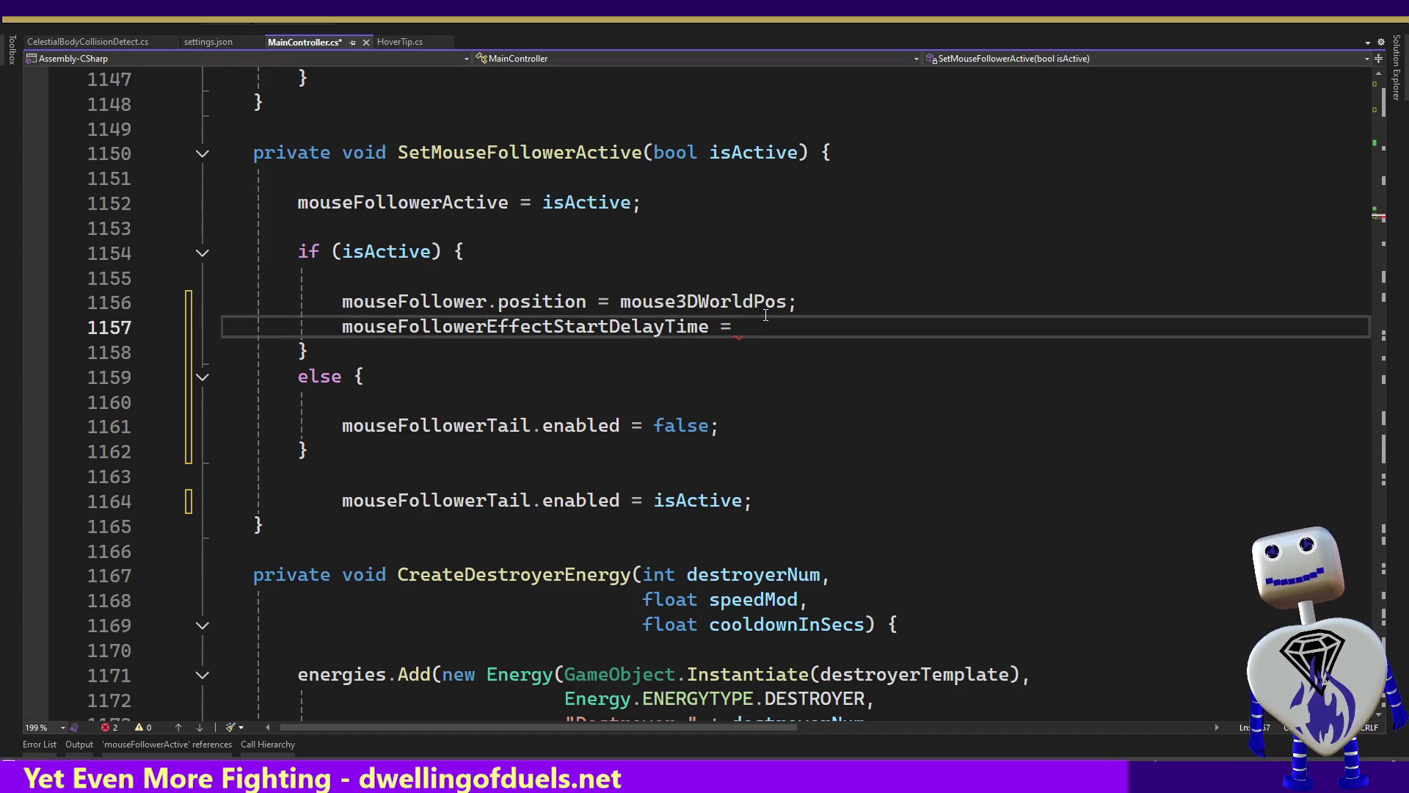
type("Date")
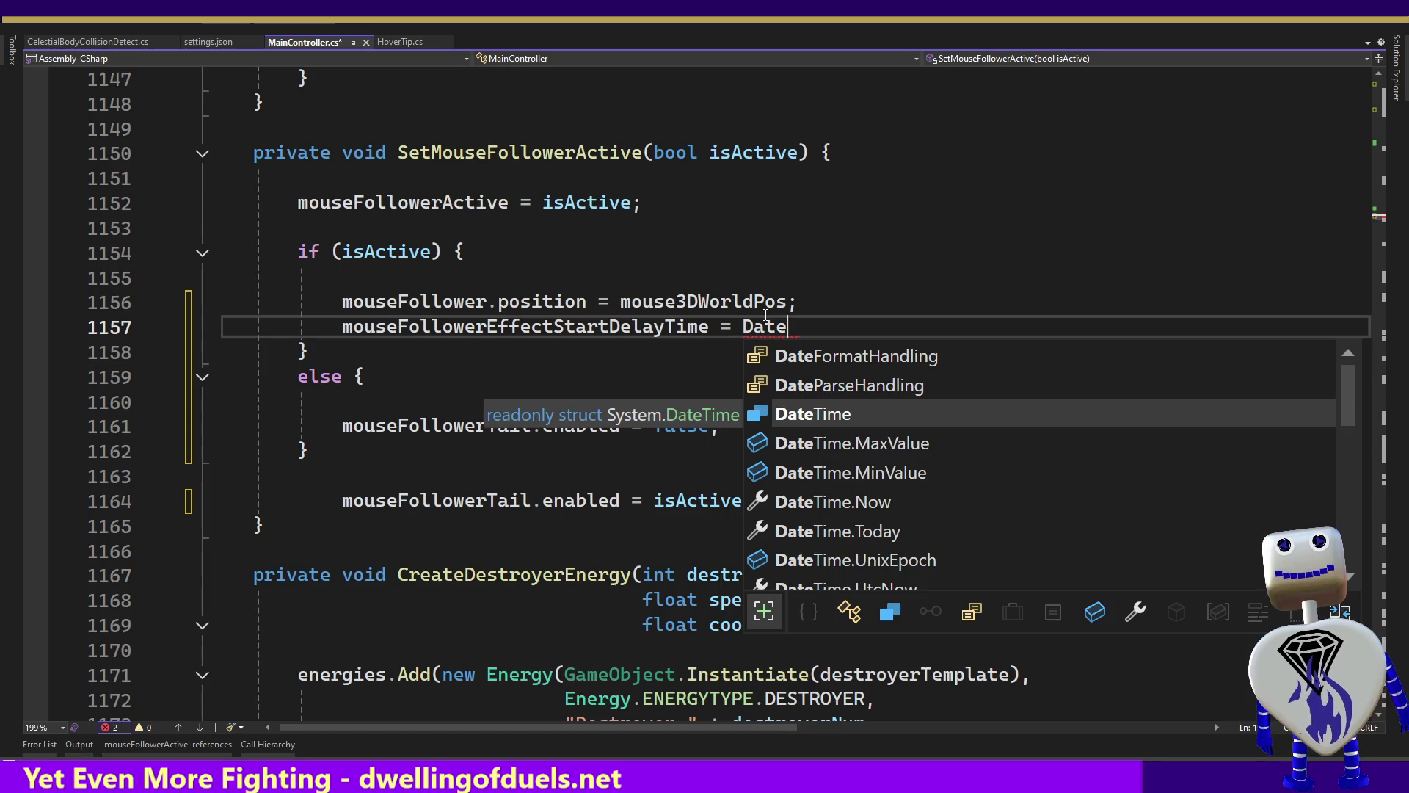
key("Down")
key("Down")
key("Down")
key("Tab")
type(".")
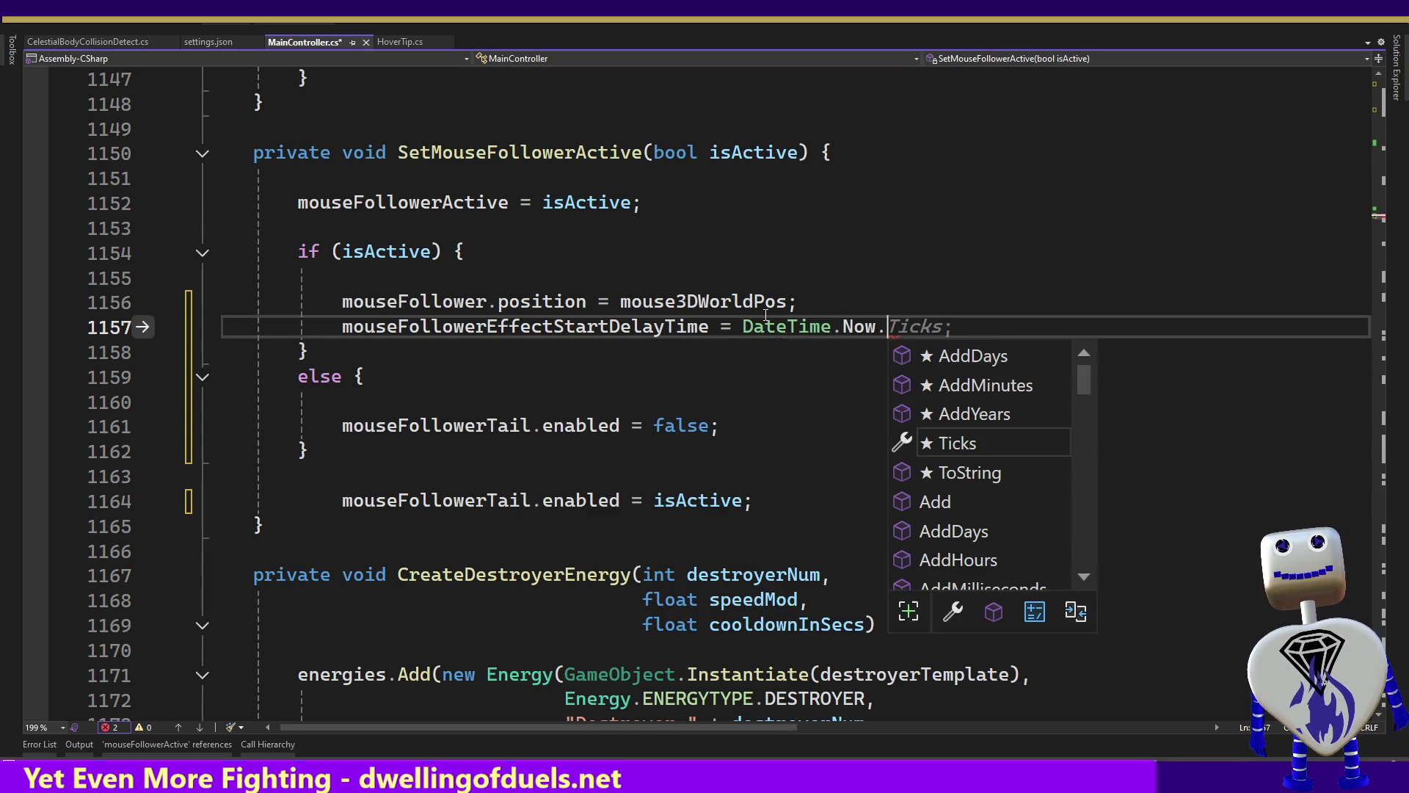
type("A")
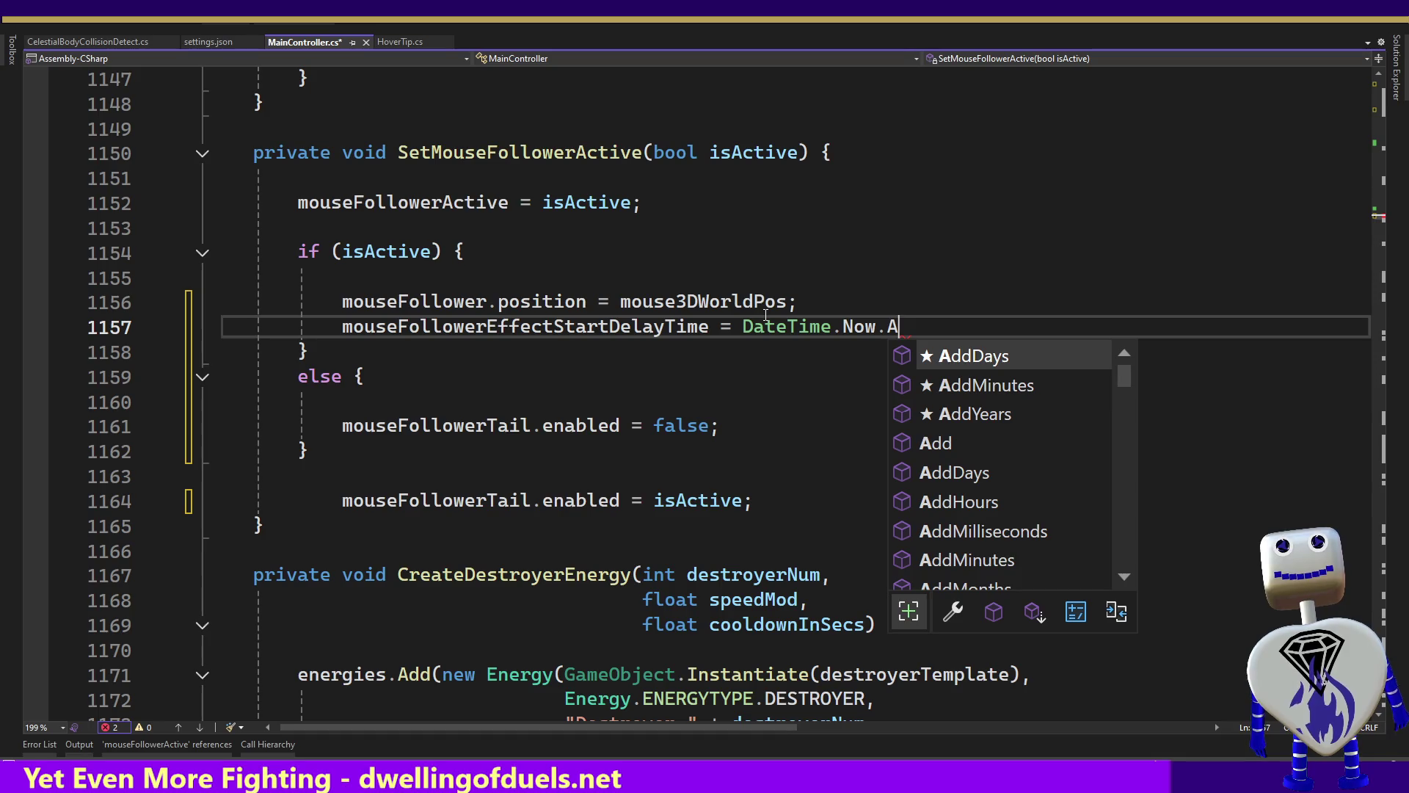
key("Down")
key("Down")
key("Down")
key("Tab")
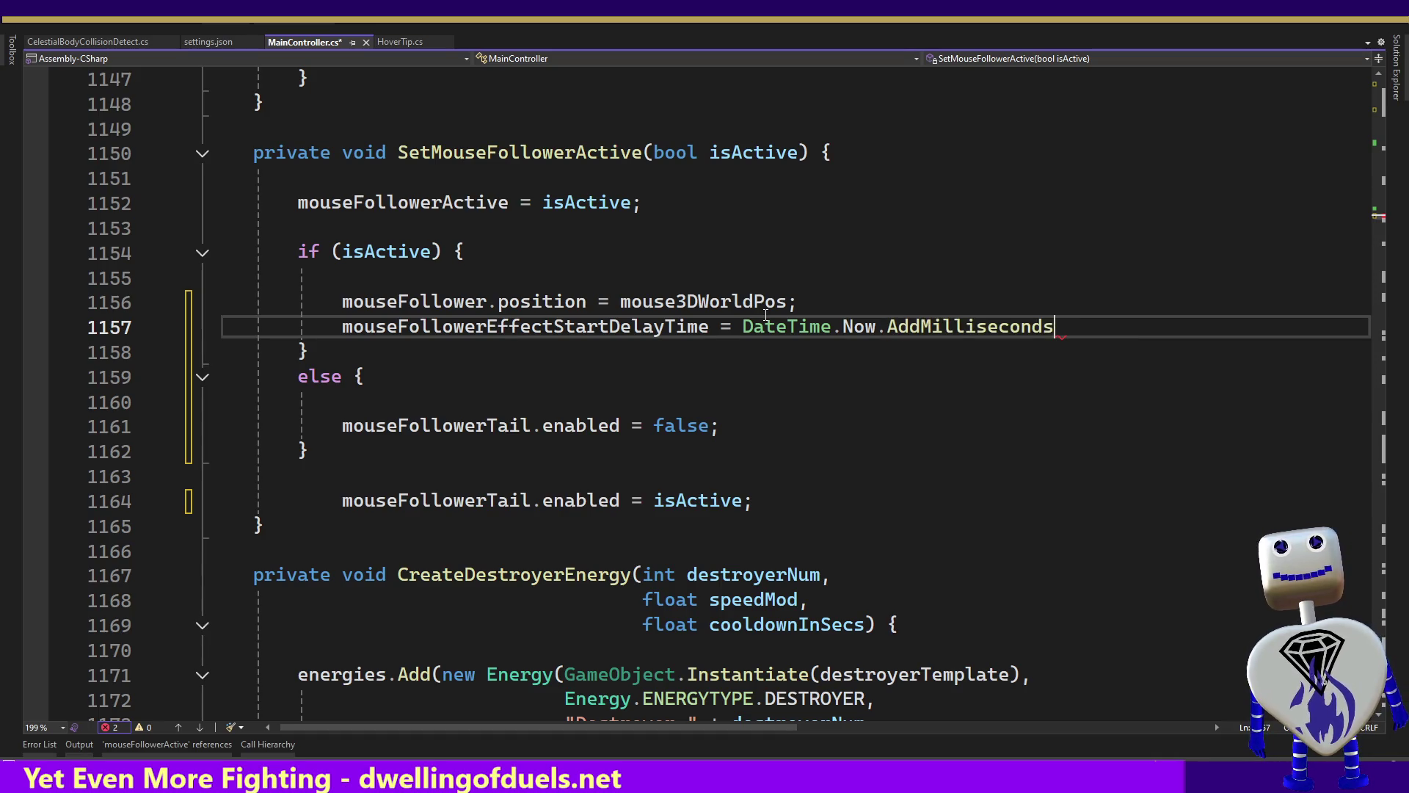
type("(")
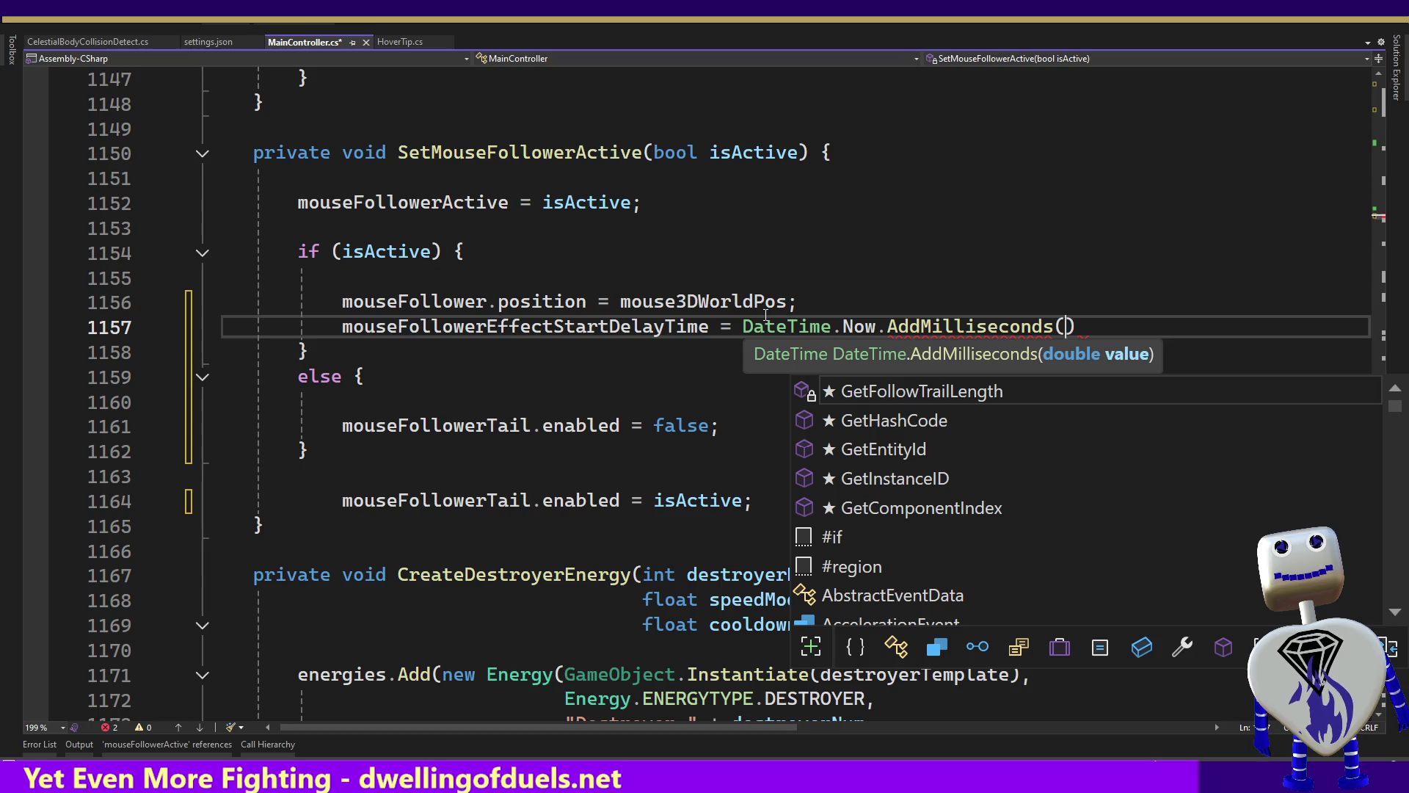
type("M")
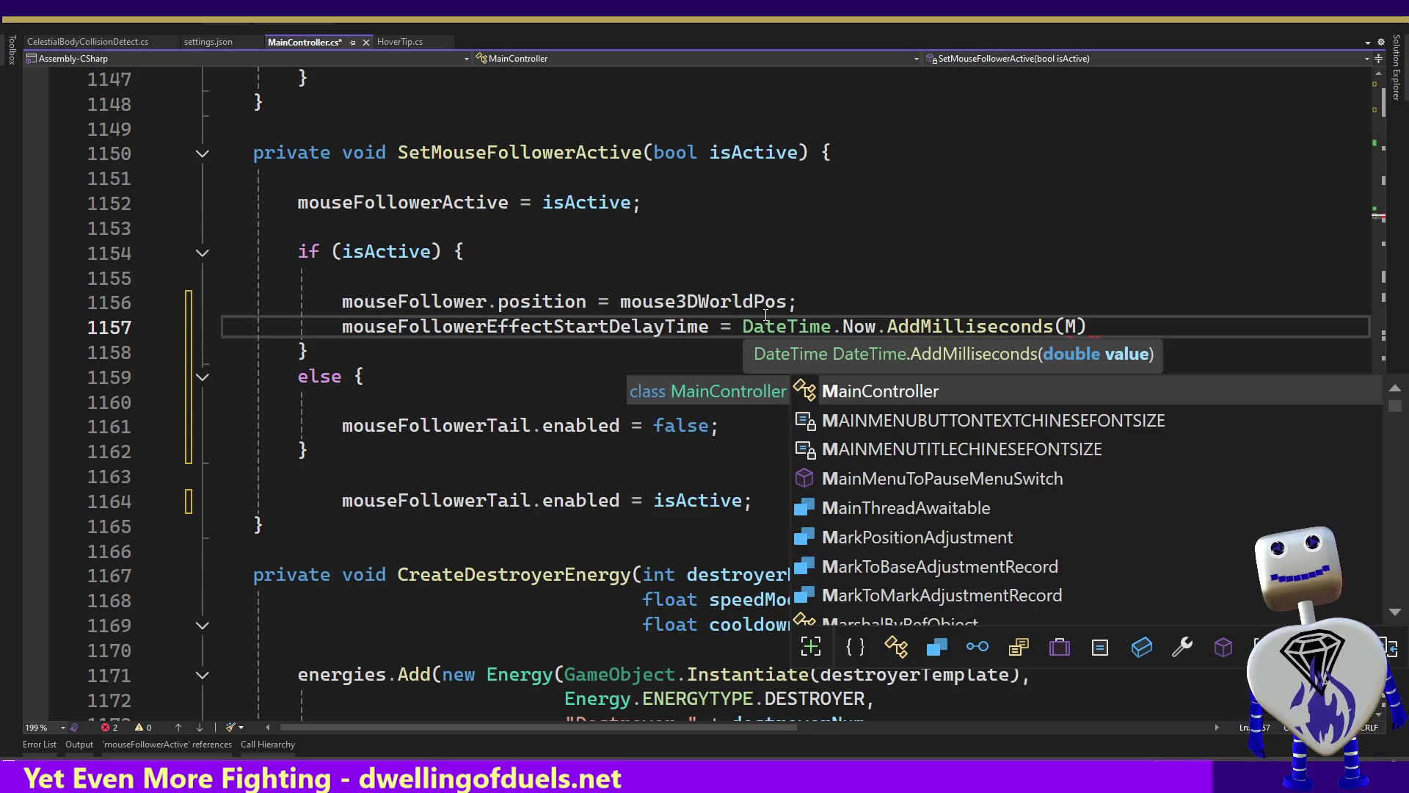
type("OU")
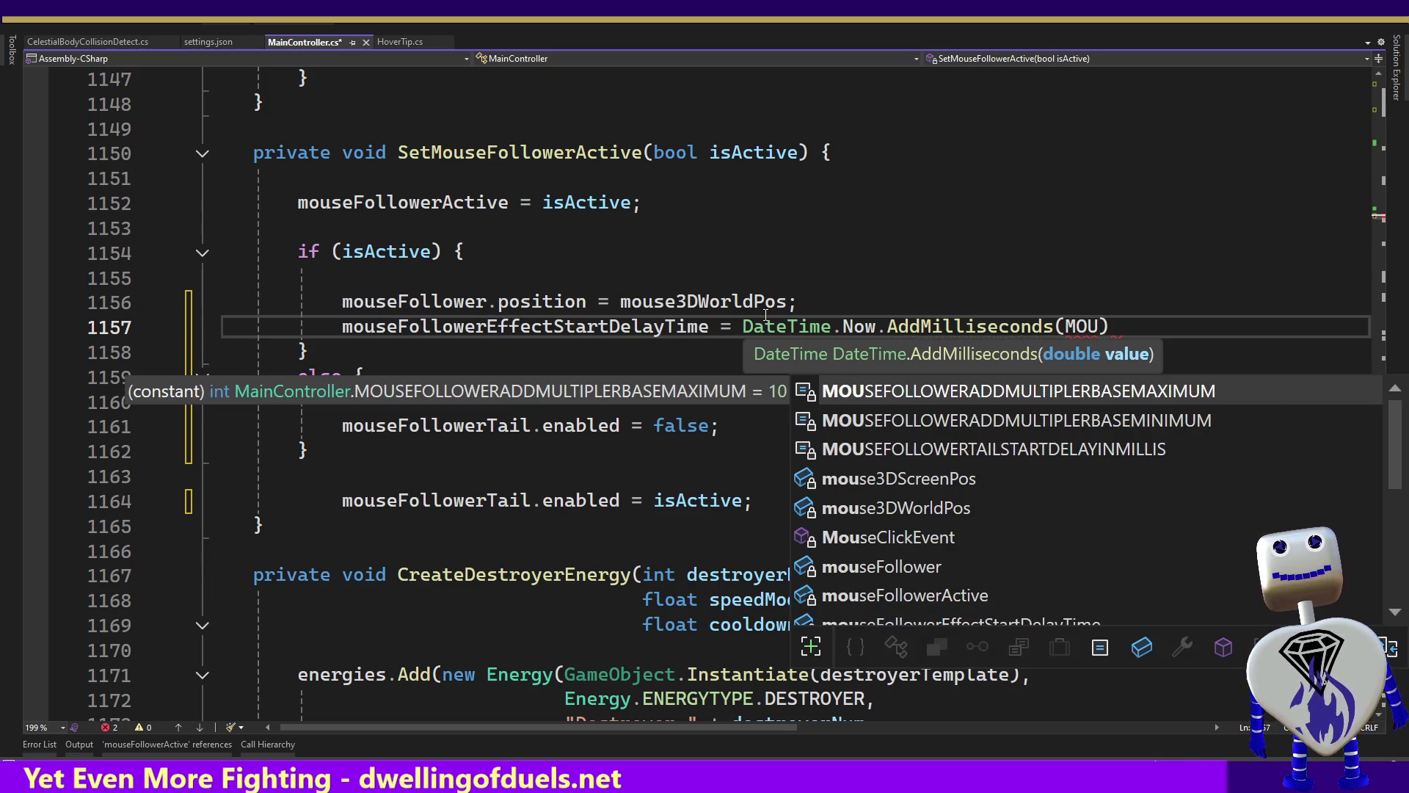
key("Down")
key("Down")
key("Tab")
Put .AddMilliseconds(...) on its own indented line, end it with a semicolon, and save MainController.cs.
key("ctrl+shift+Left")
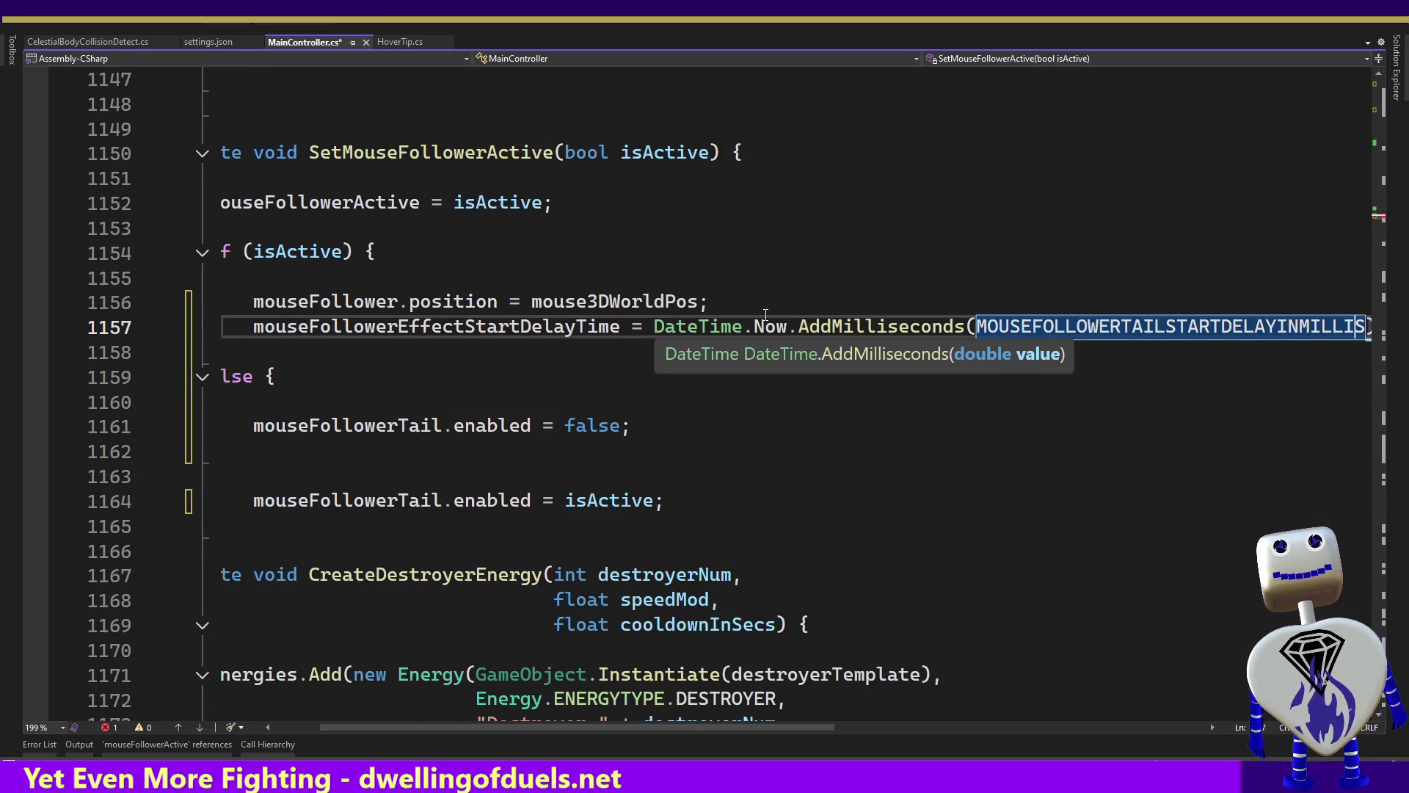
key("End")
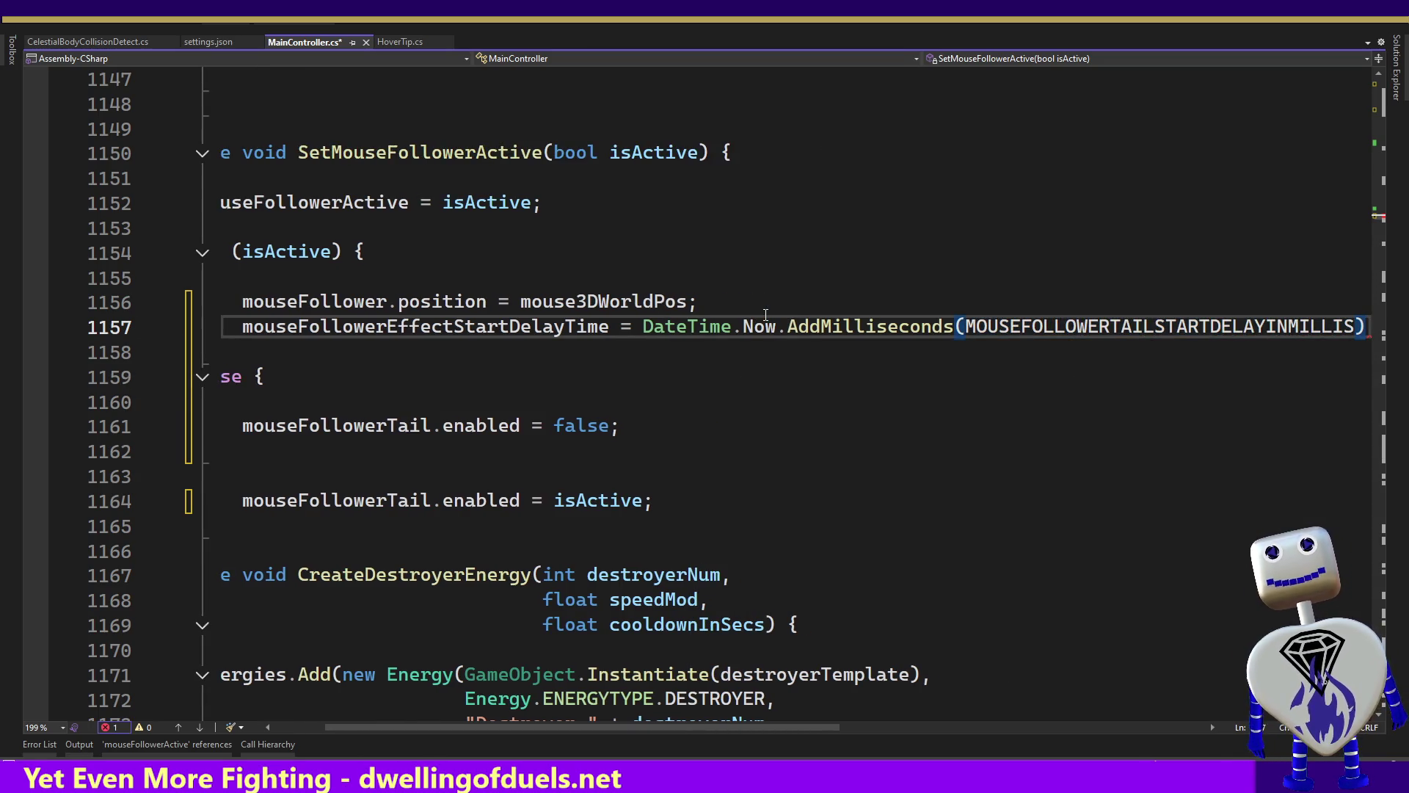
key("Left")
key("ctrl+shift+Left")
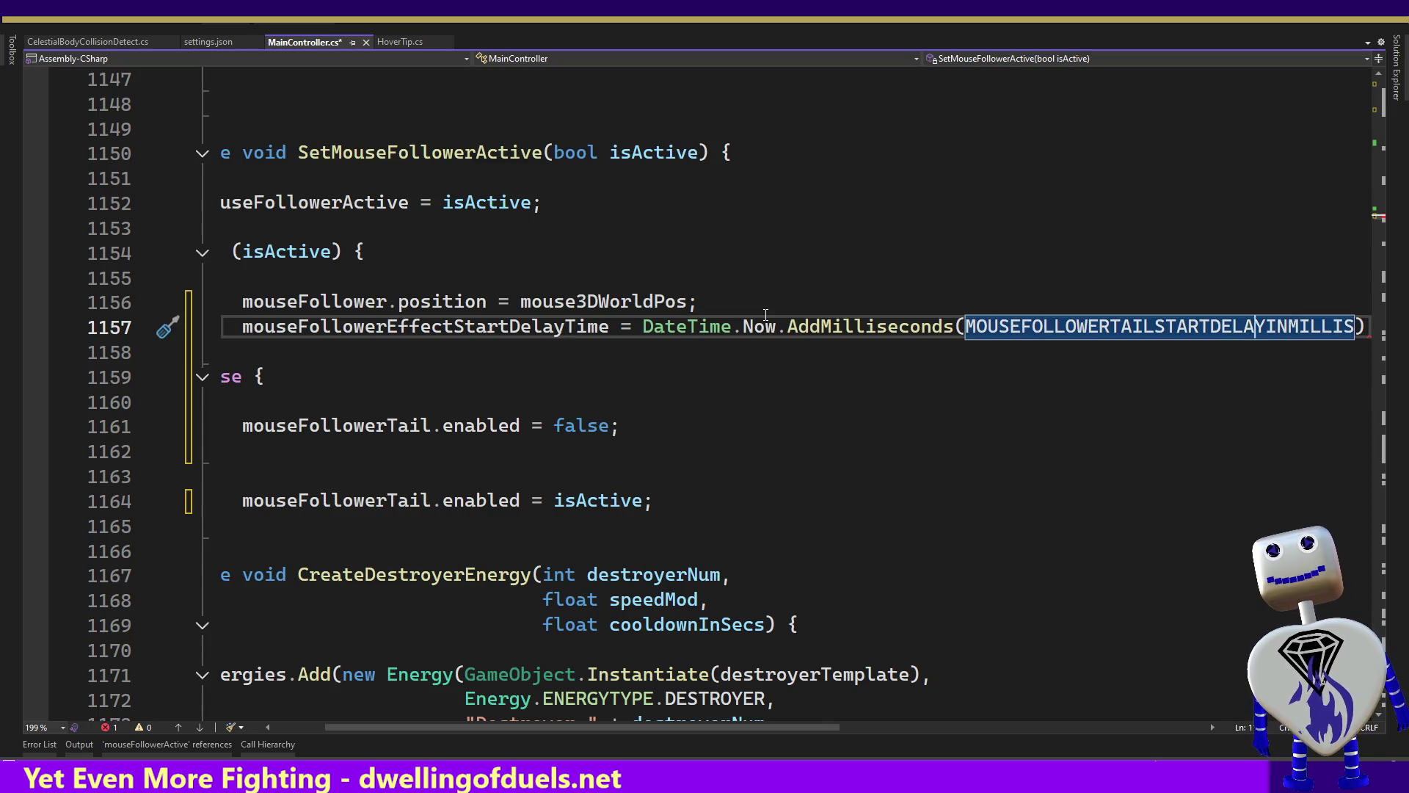
key("ctrl+Left")
key("ctrl+Left")
key("ctrl+Left")
key("Left")
key("Left")
key("Right")
key("Right")
key("Left")
key("Return")
key("Tab")
key("Tab")
key("Tab")
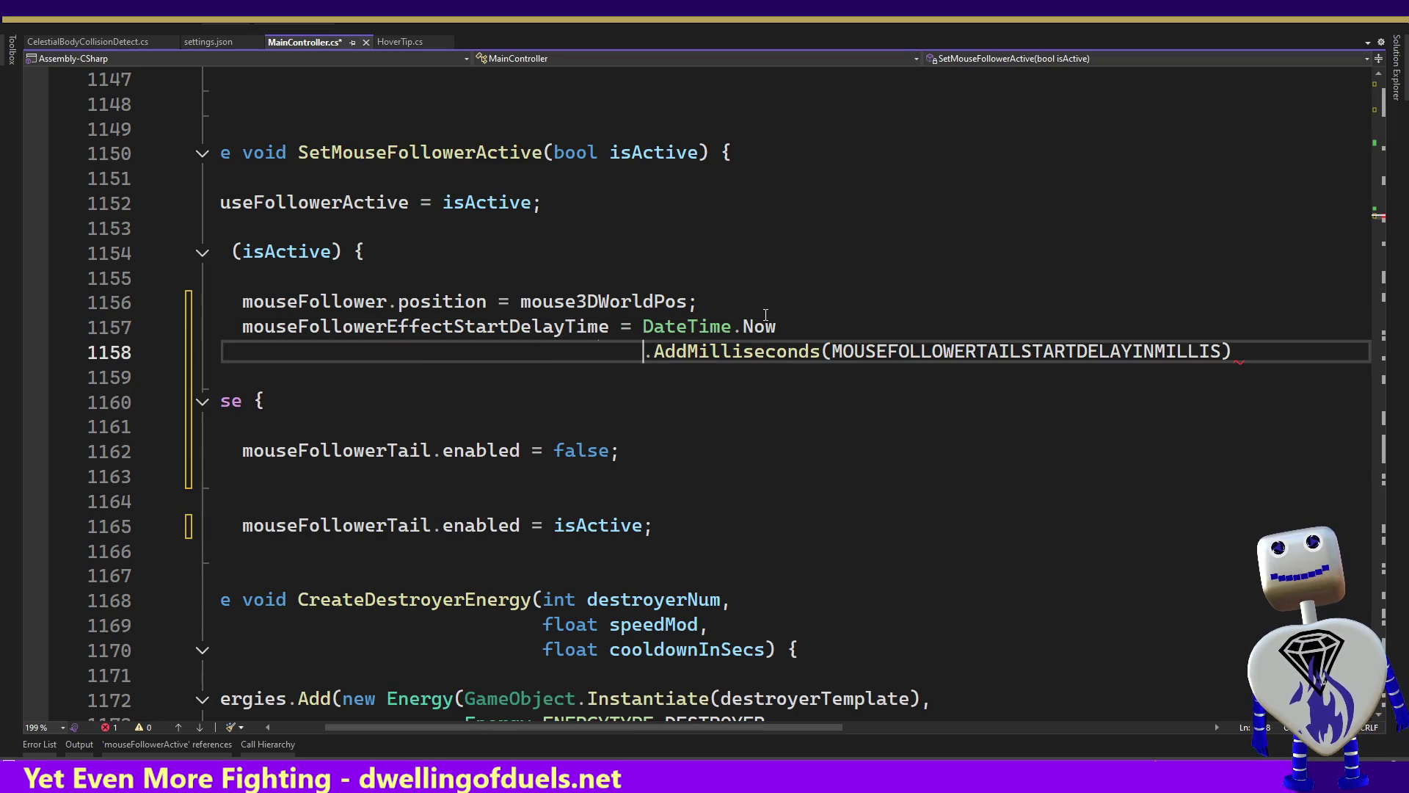
key("End")
type(";")
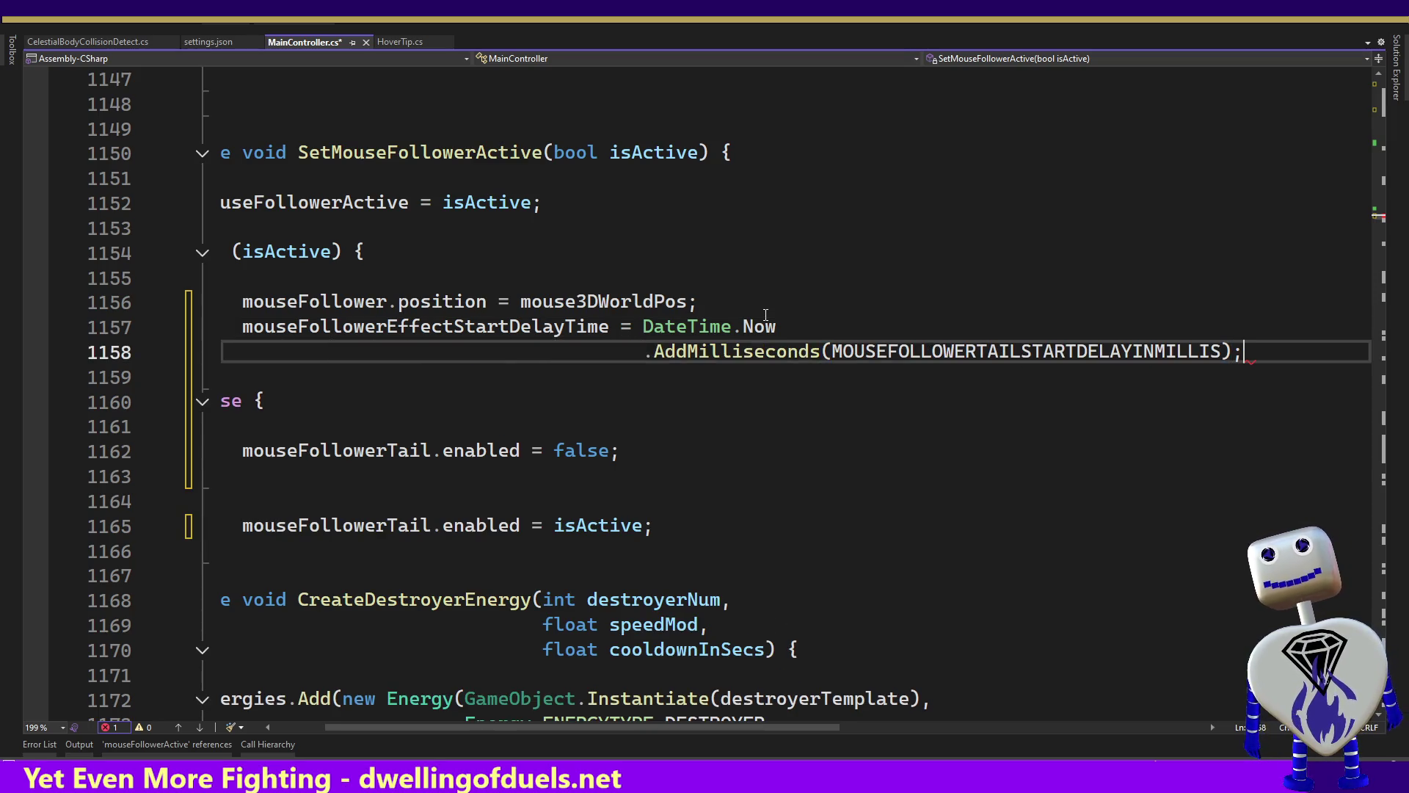
key("Down")
key("Home")
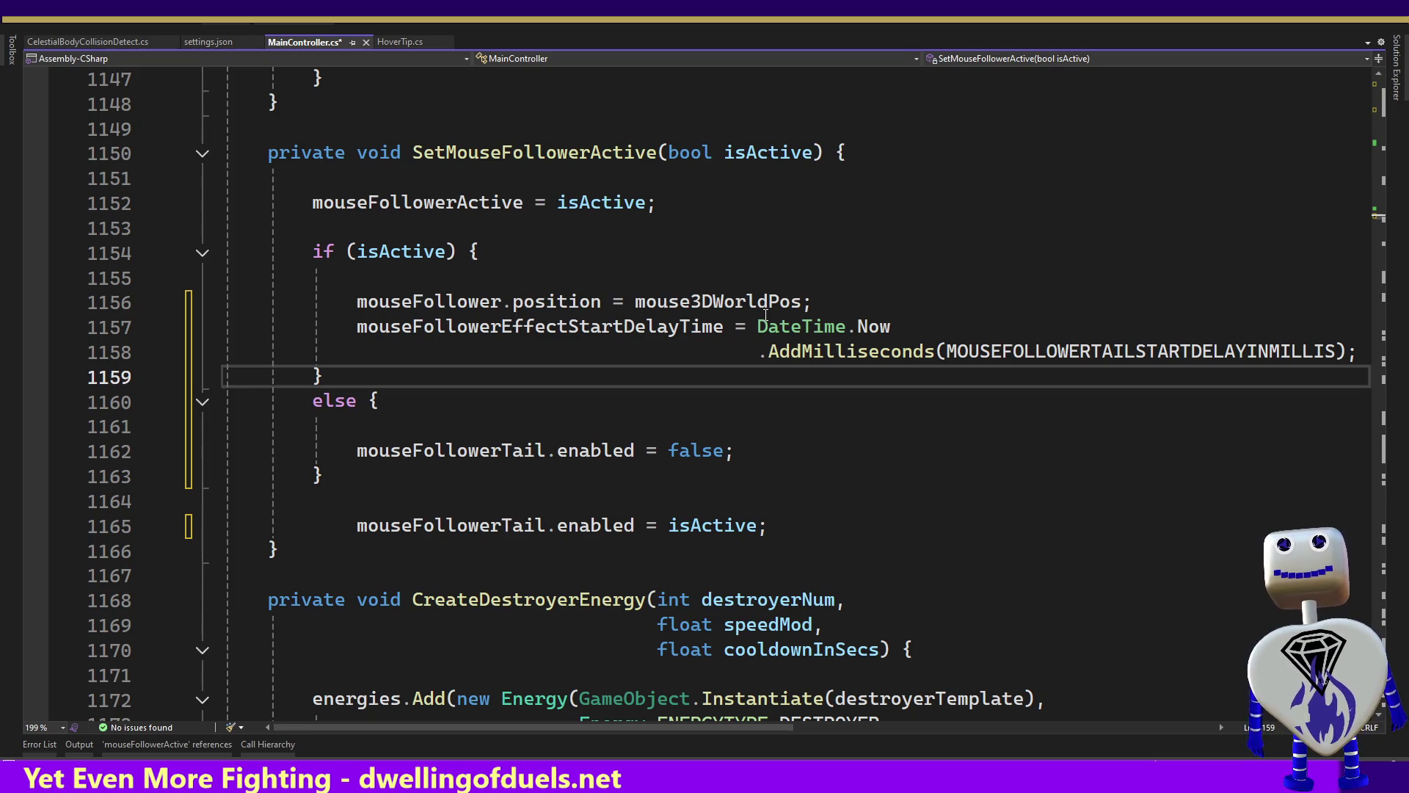
key("ctrl+s")
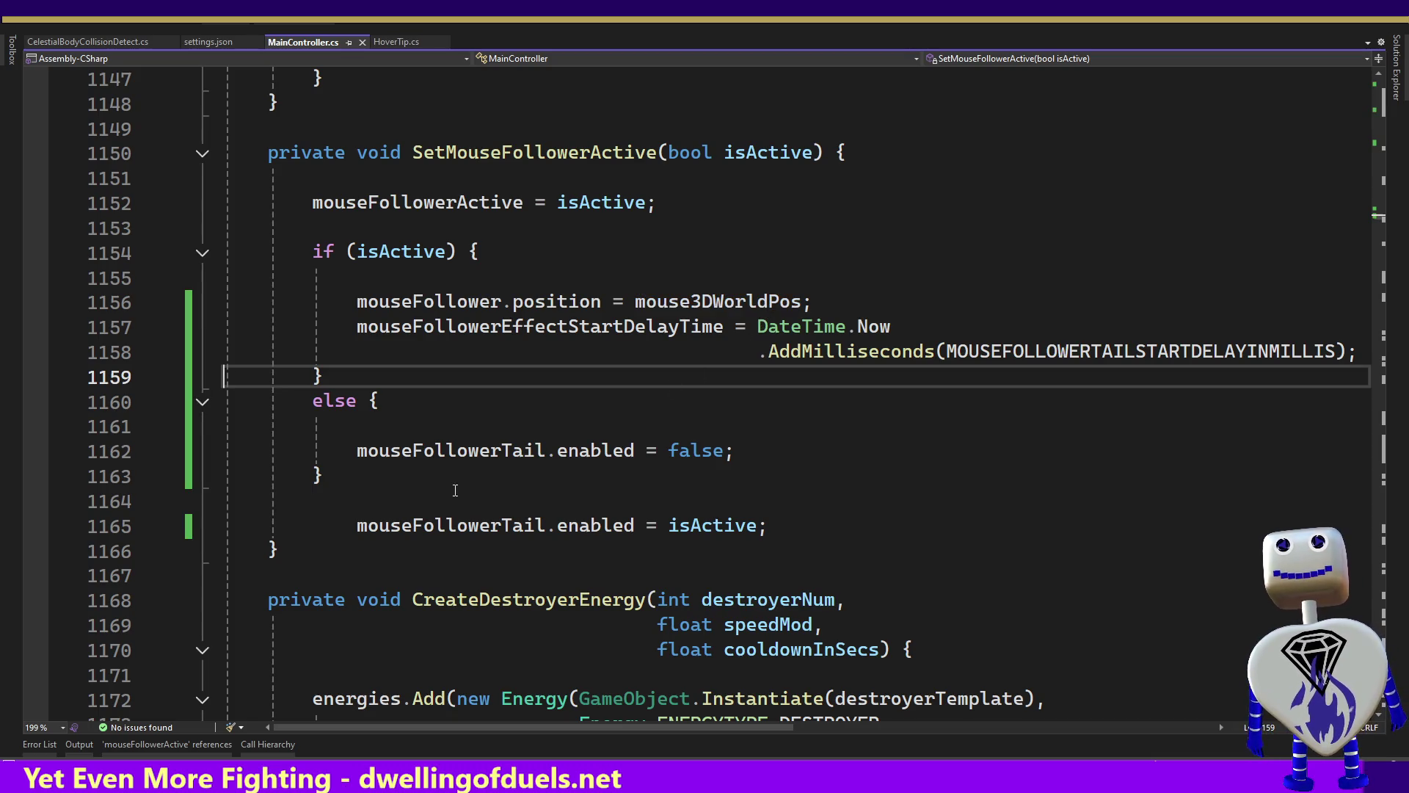
Delete the leftover 'mouseFollowerTail.enabled = isActive;' line 1165.
left_click(352, 523)
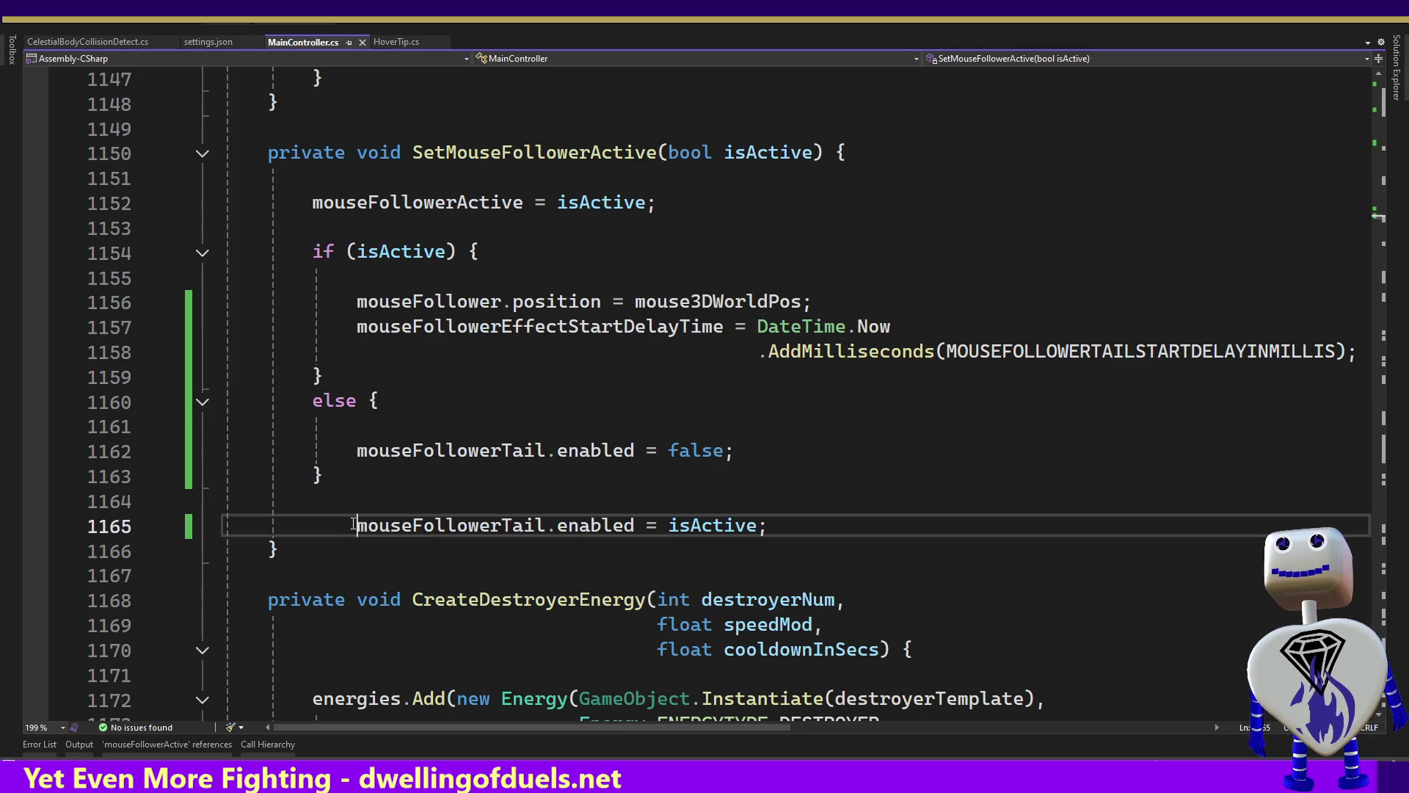
key("BackSpace")
key("BackSpace")
key("BackSpace")
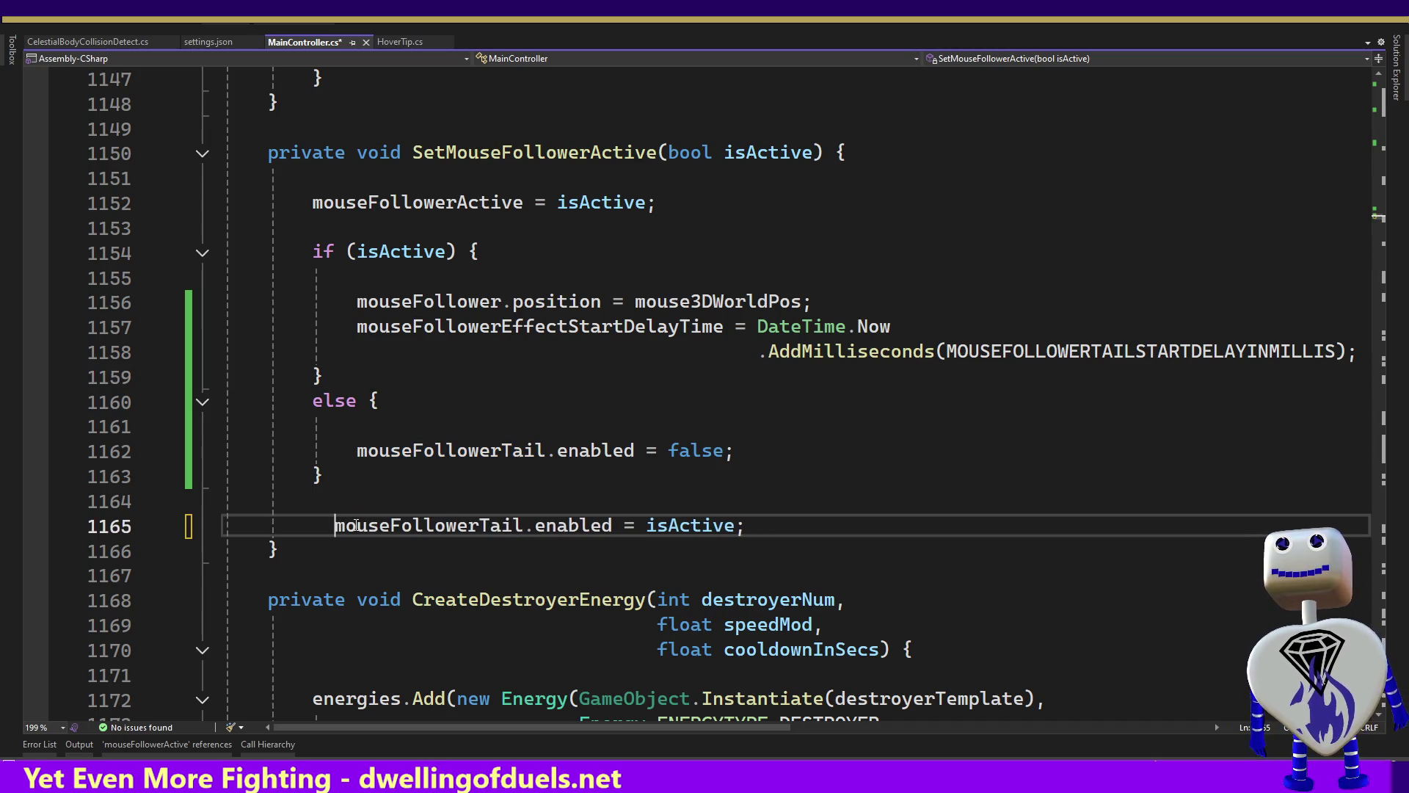
key("BackSpace")
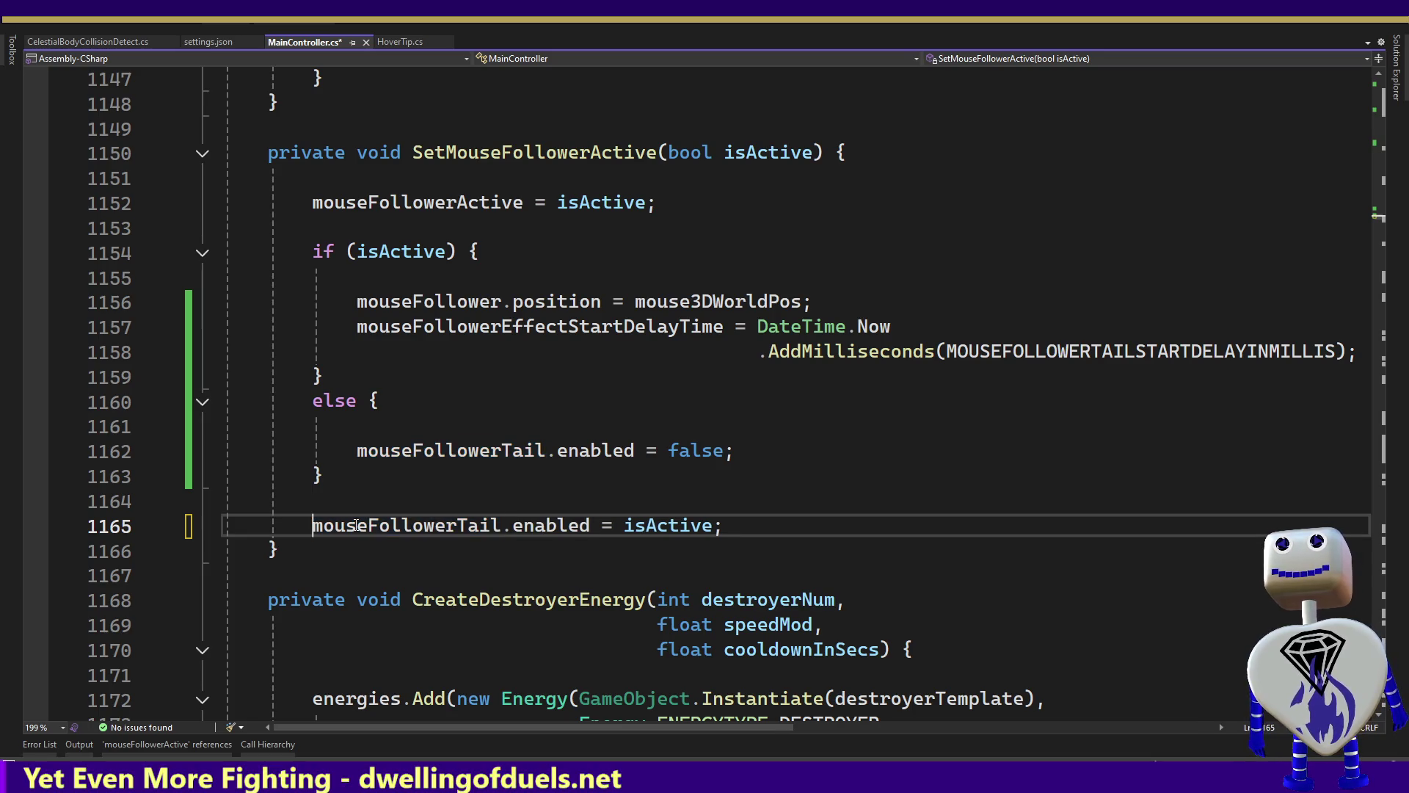
left_click_drag(747, 525, 740, 487)
key("Delete")
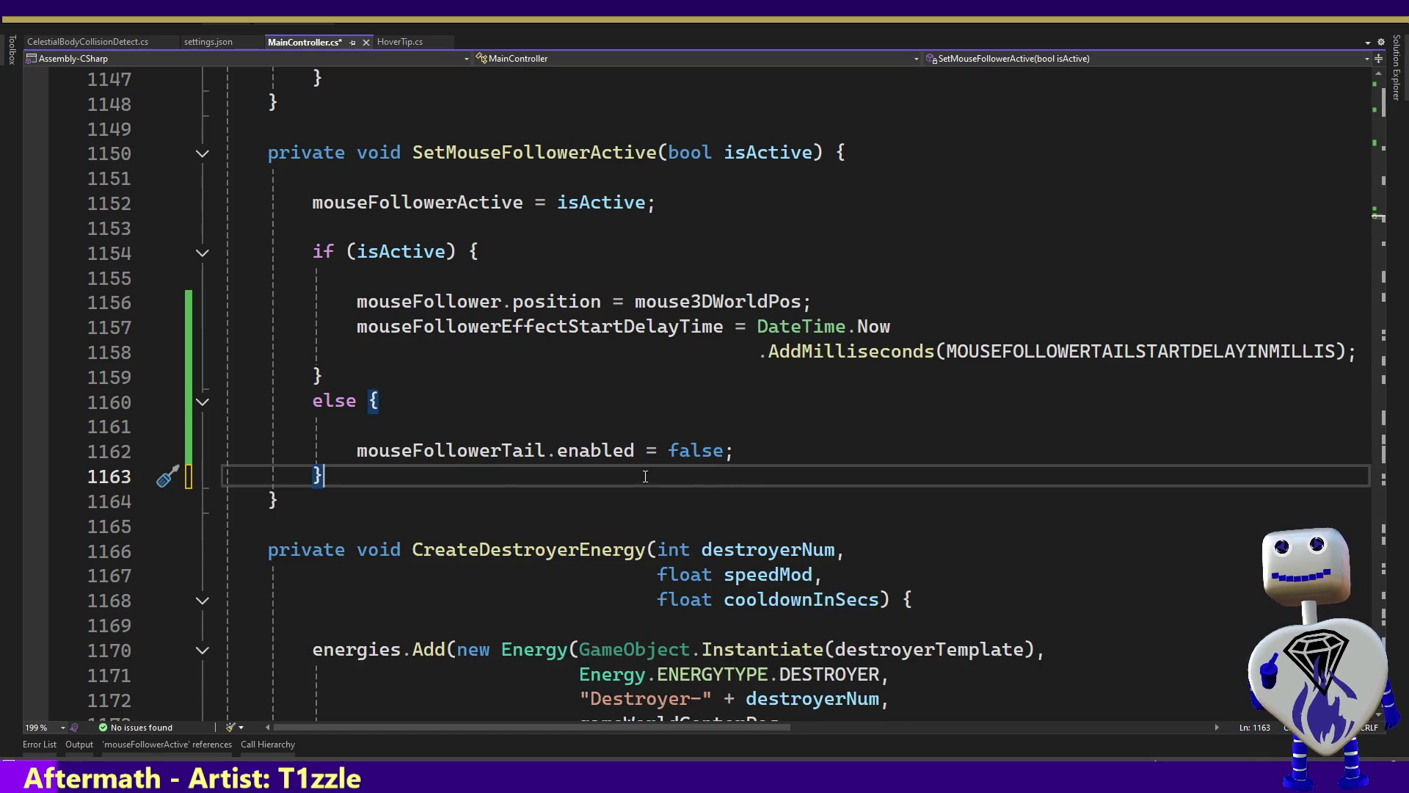
Find all references to mouseFollowerTail and review them on lines 377, 378 and 1162.
double_click(493, 453)
right_click(492, 454)
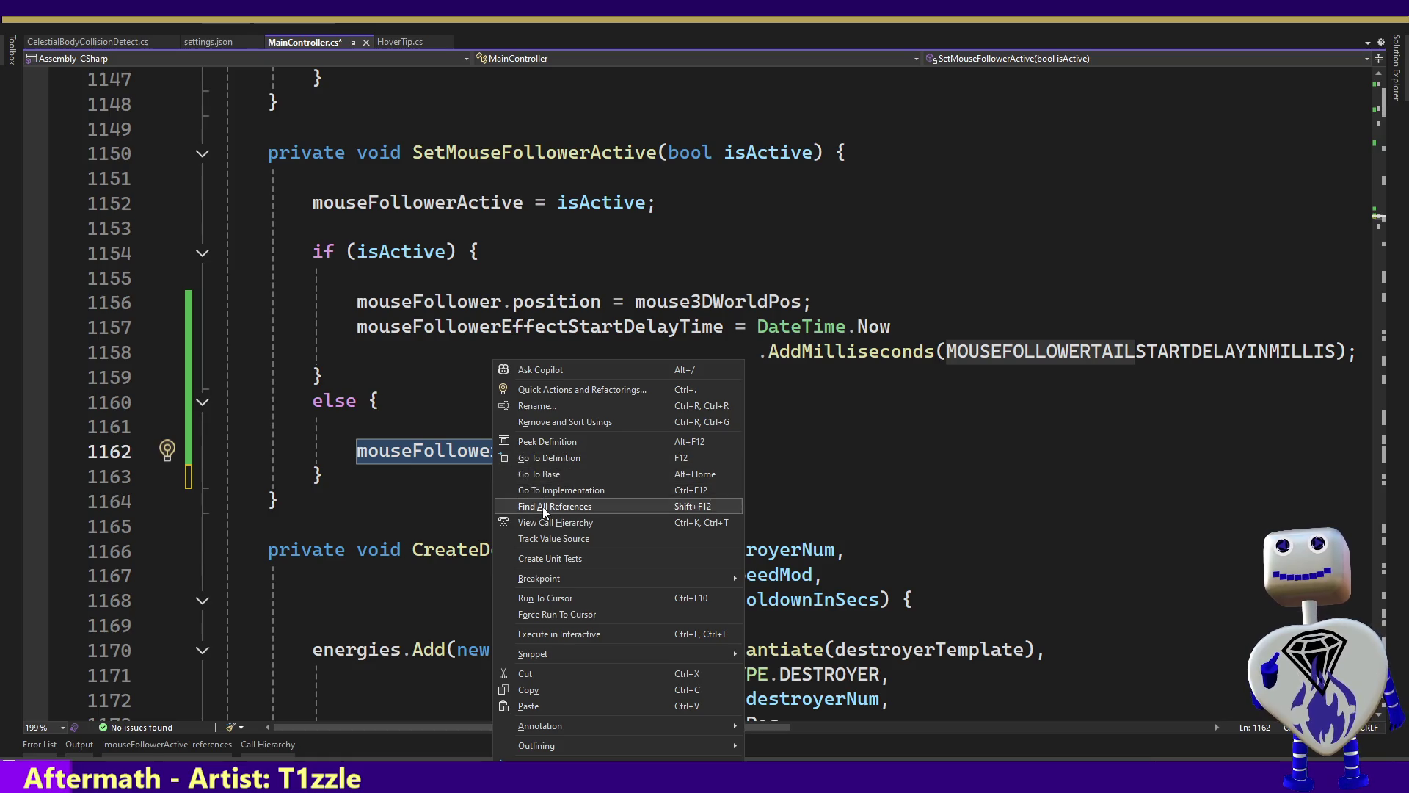
left_click(544, 507)
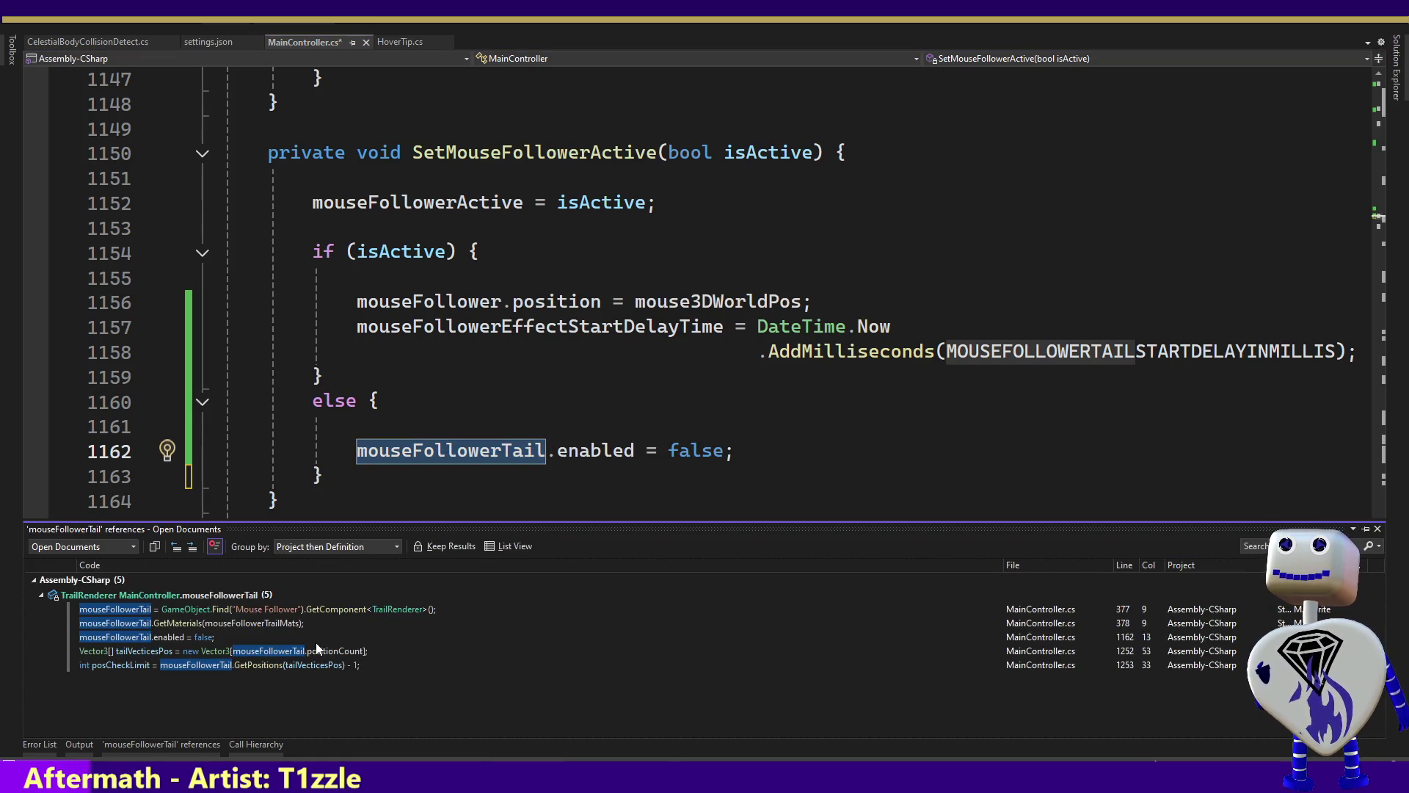
left_click(173, 637)
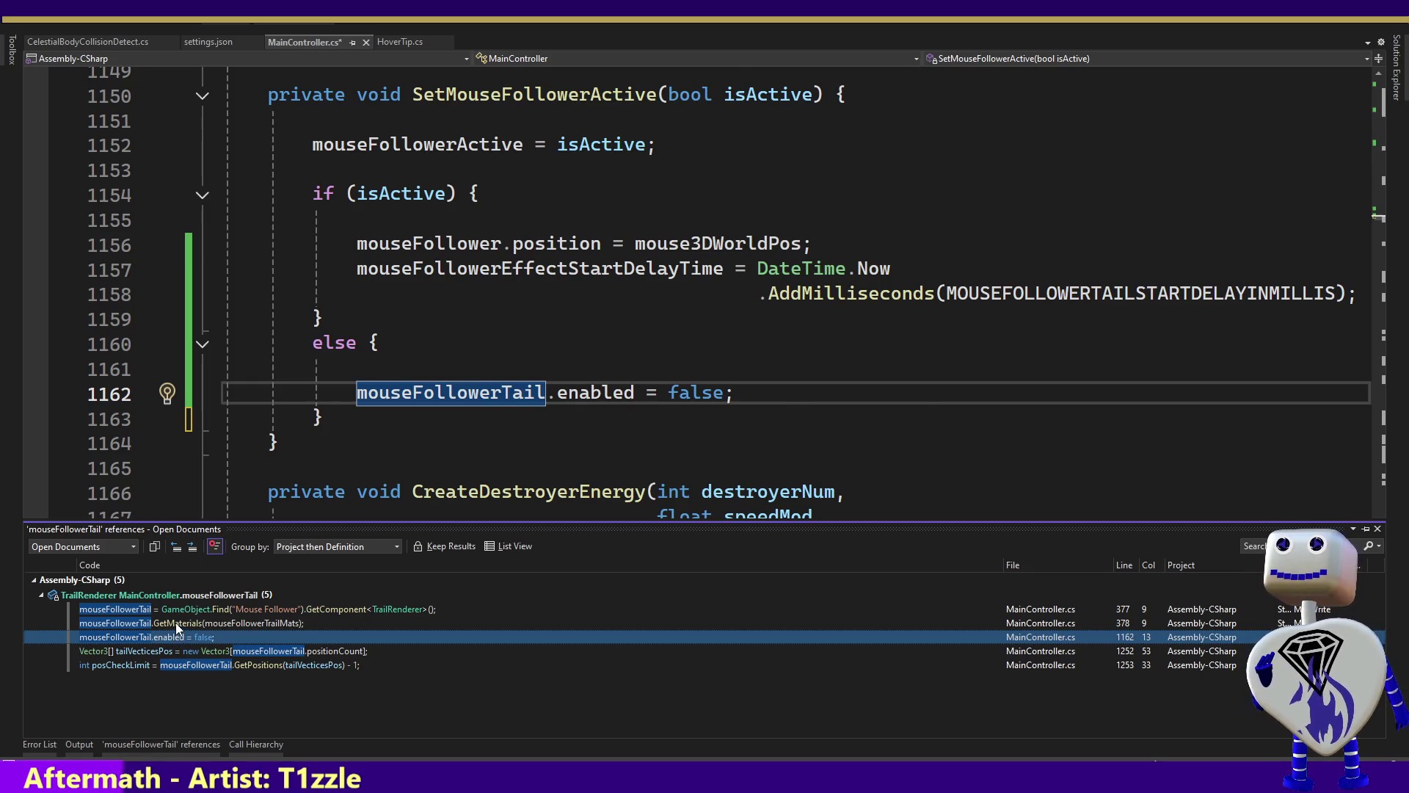
left_click(175, 622)
left_click(175, 609)
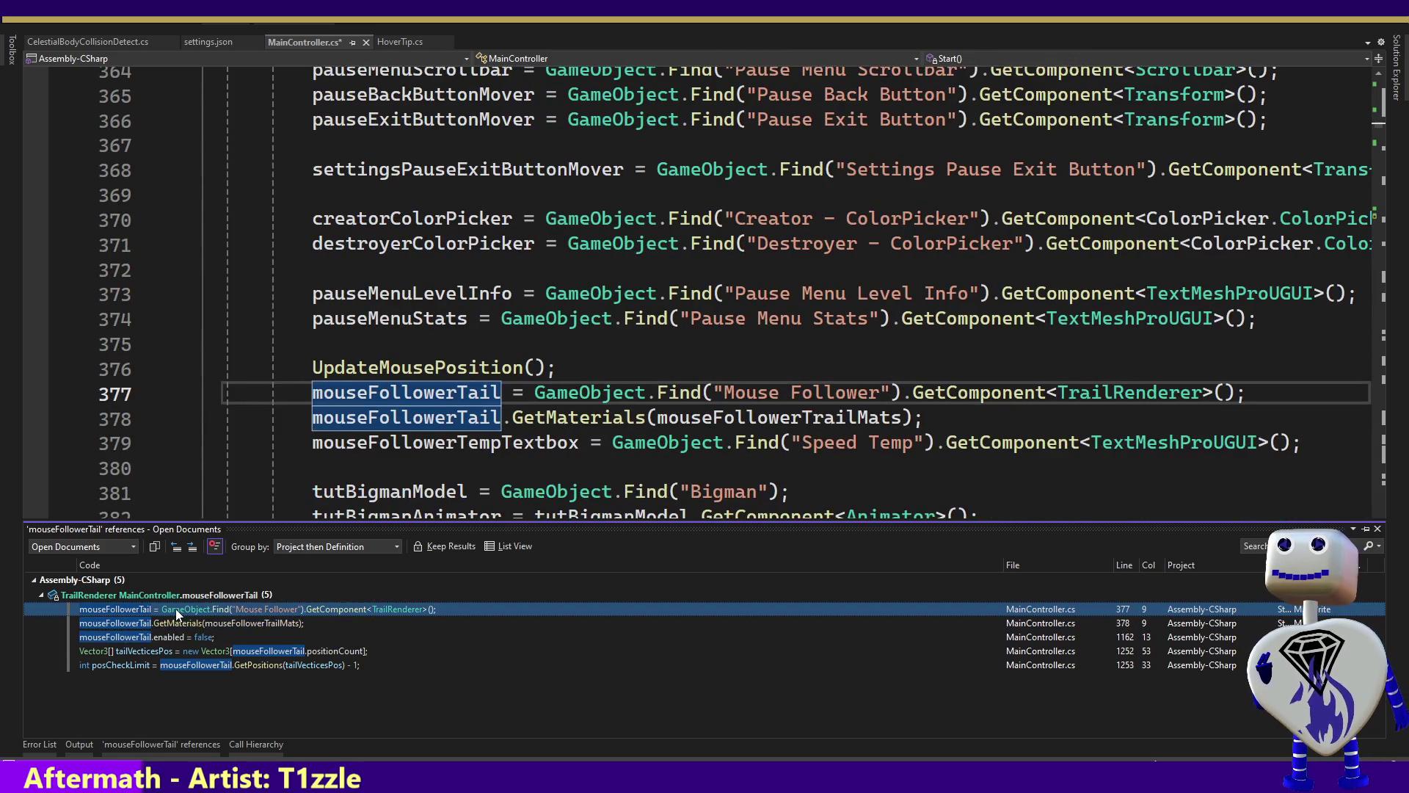
left_click(173, 637)
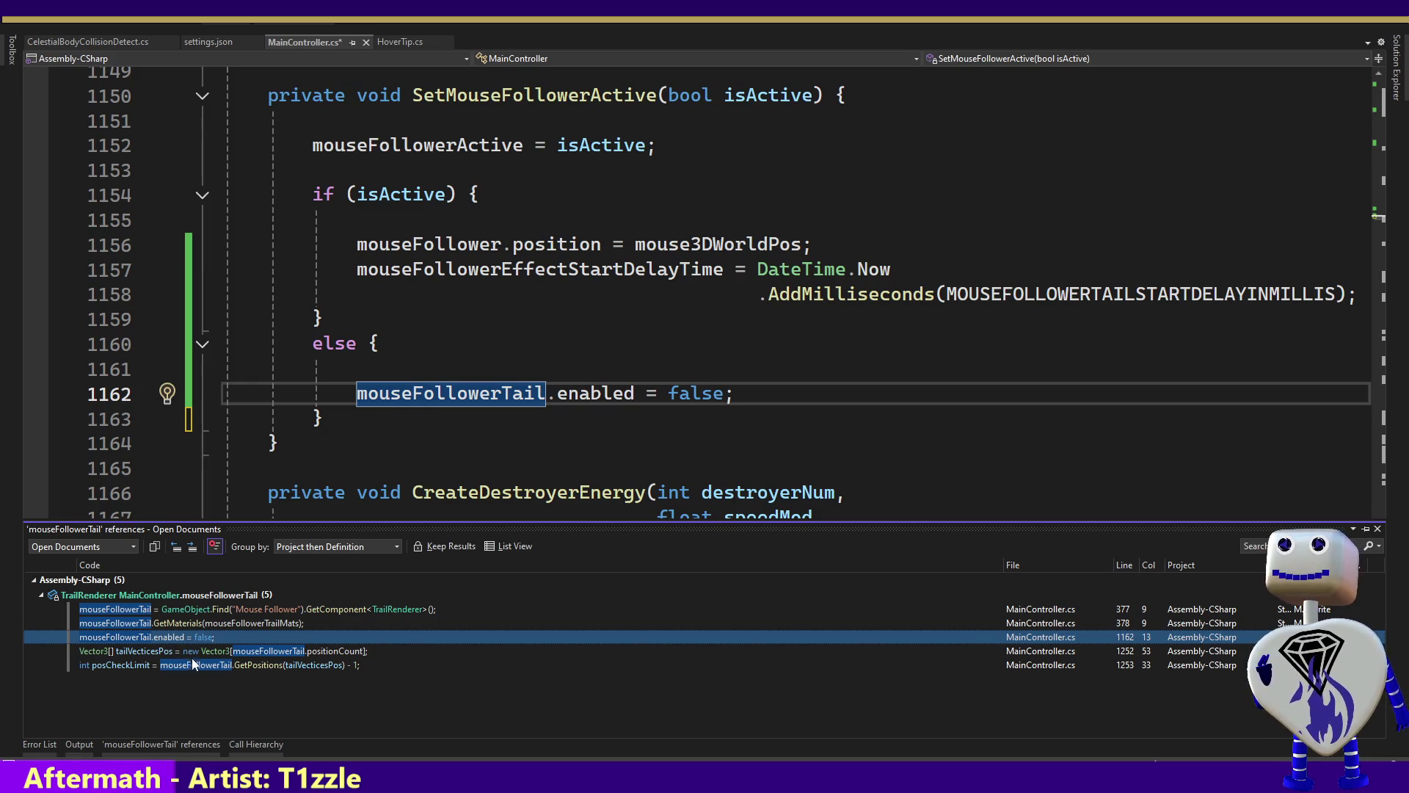
left_click(366, 202)
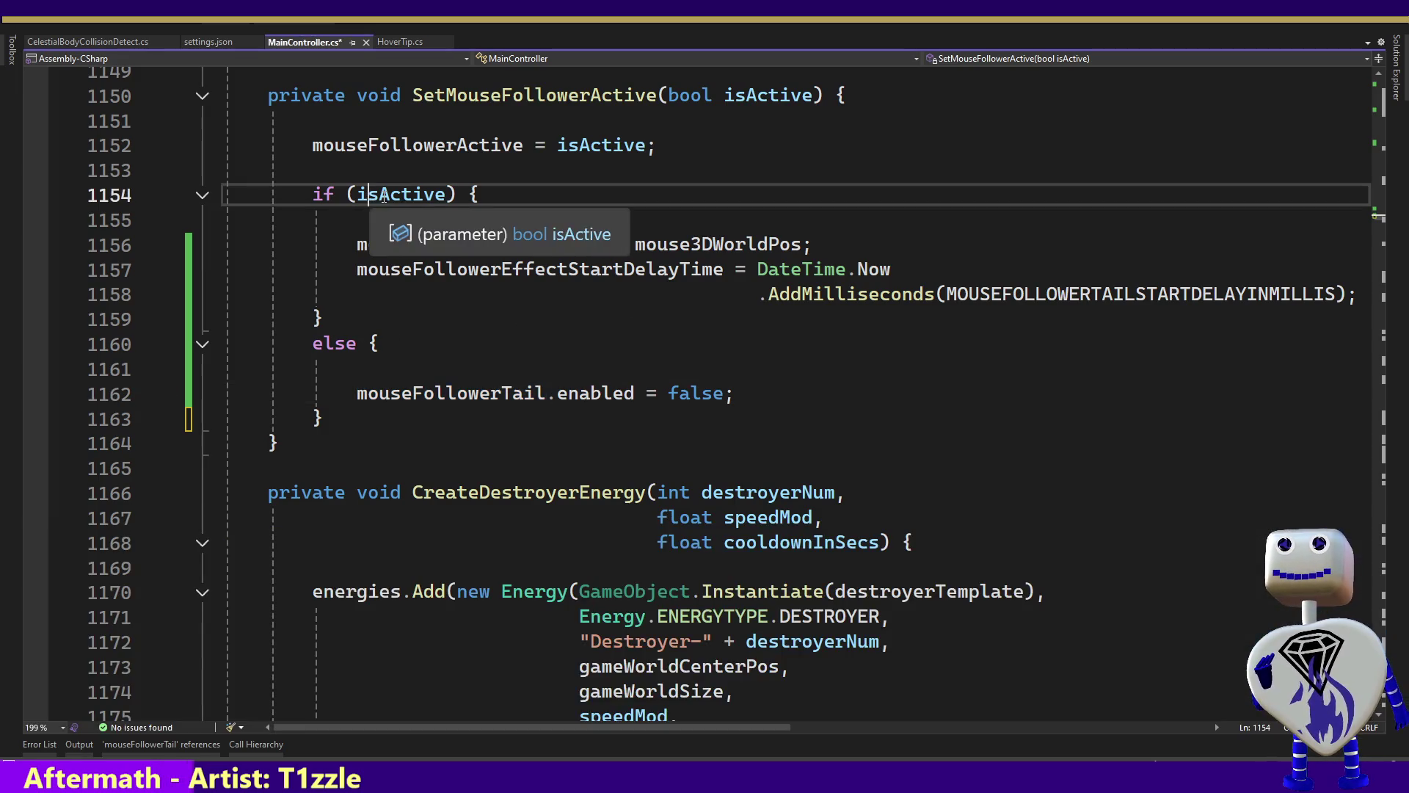
Insert a blank line after the mouseFollower.position assignment in UpdateMousePosition.
double_click(646, 270)
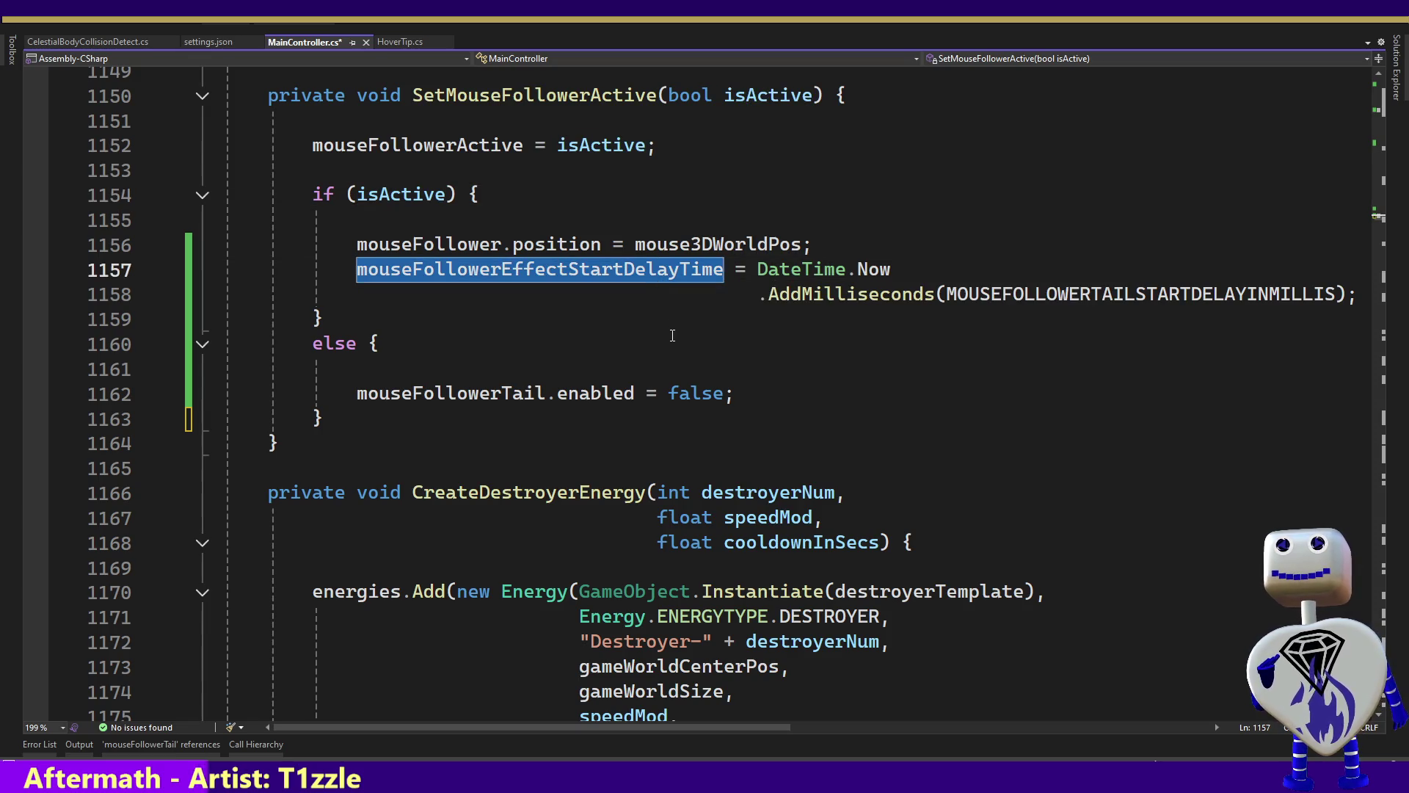
key("Up")
key("Up")
key("Up")
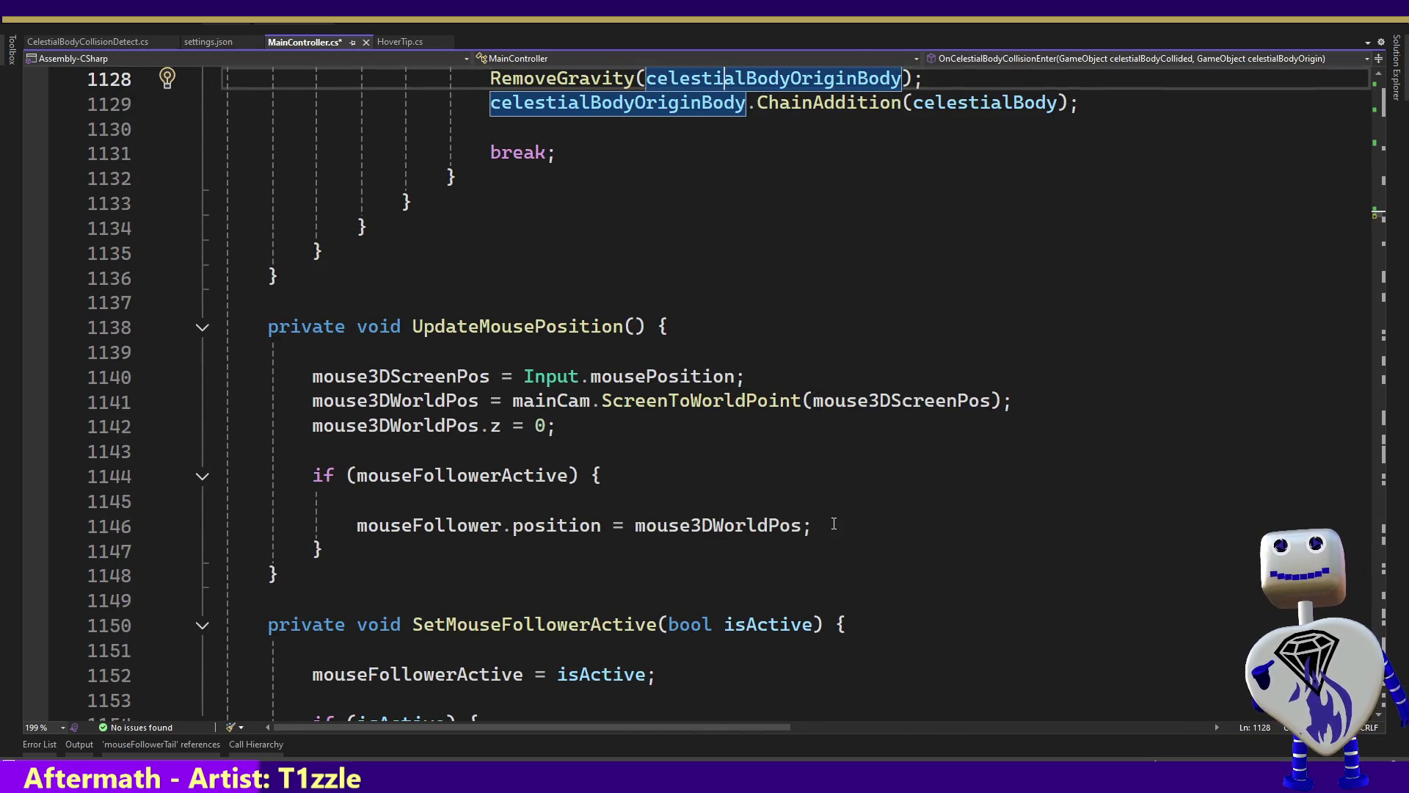
left_click(890, 522)
key("Return")
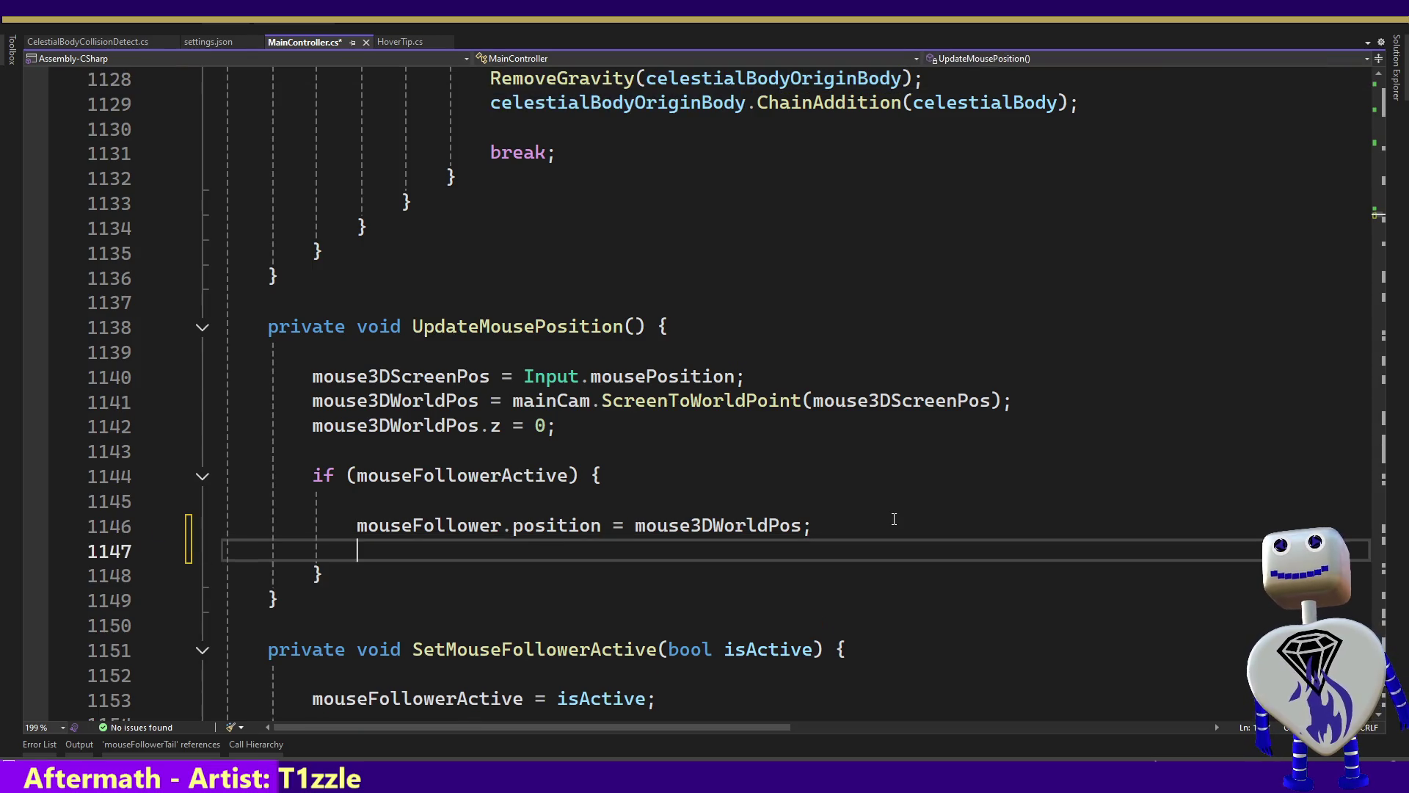
Begin the condition 'if (!mouseFollowerTail.enabled' on line 1148.
key("Return")
type("if (")
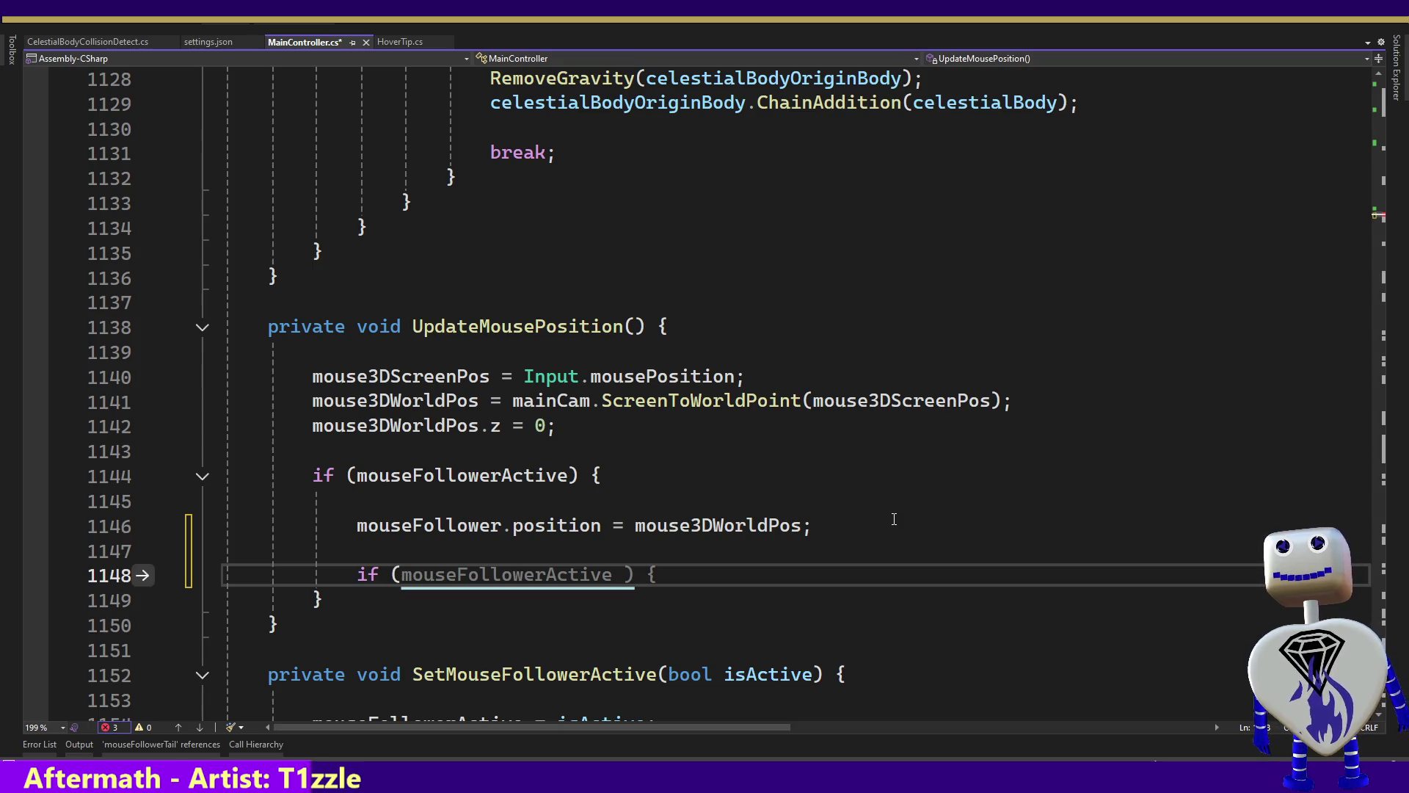
type("mou")
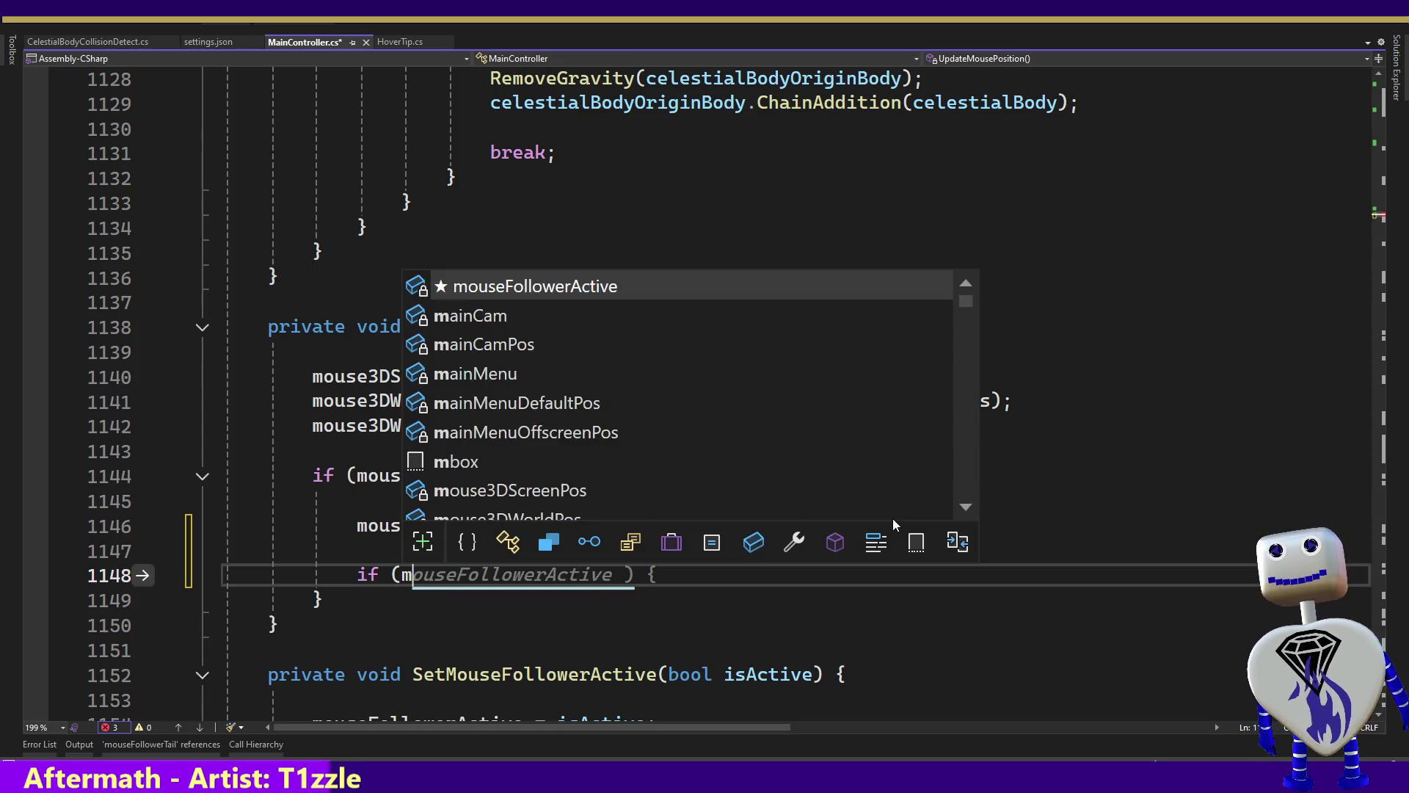
key("Down")
key("Down")
key("Down")
key("Down")
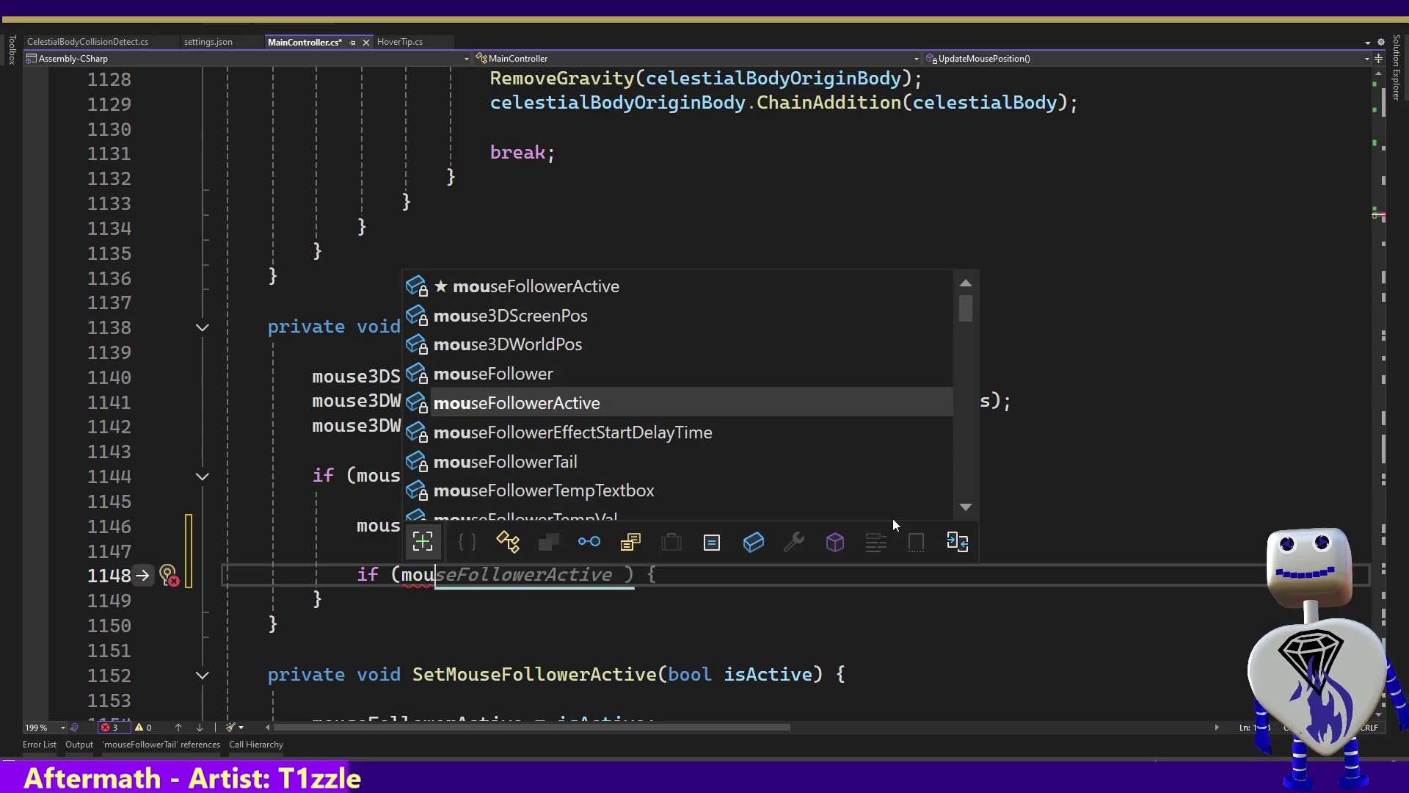
key("Tab")
key("ctrl+shift+Left")
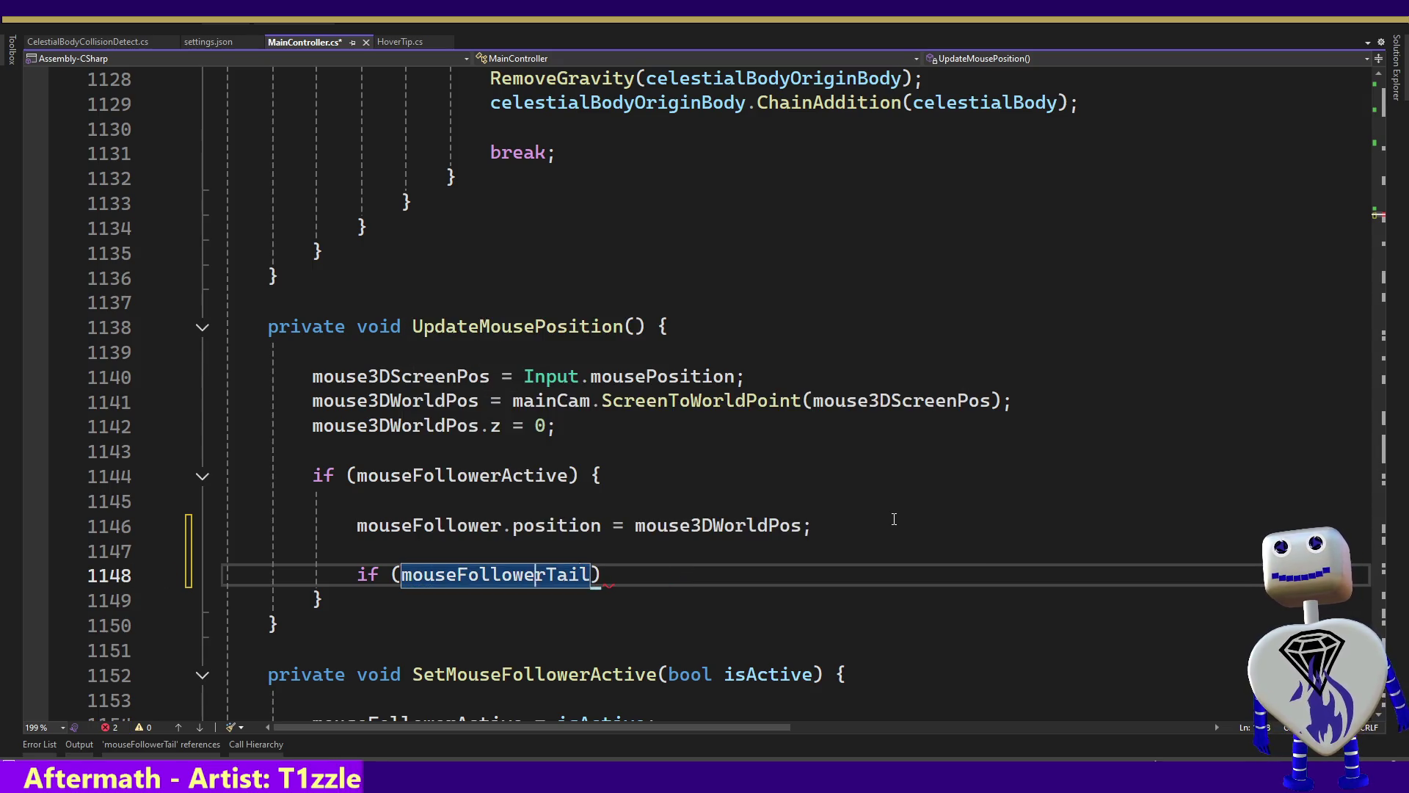
type("!")
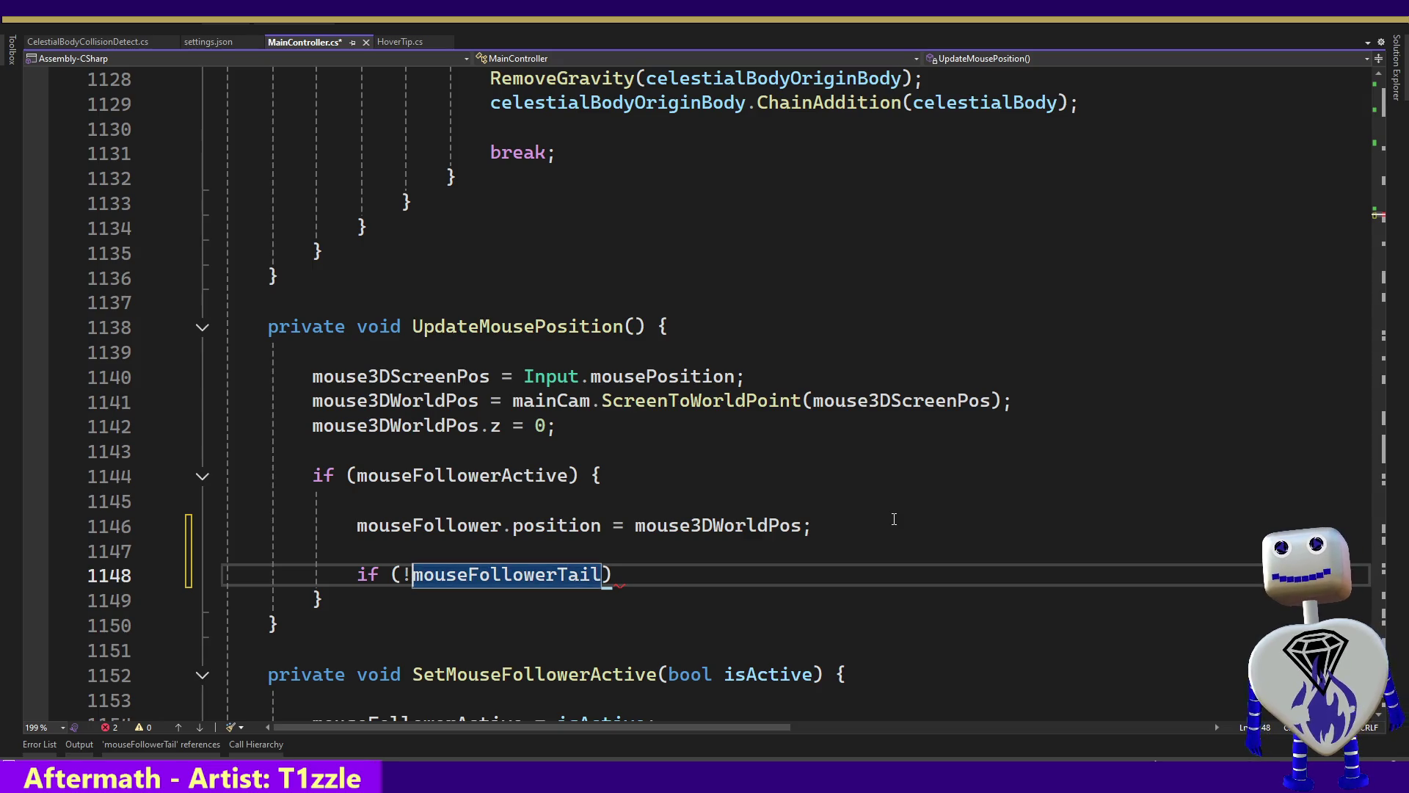
key("Right")
key("Right")
key("Right")
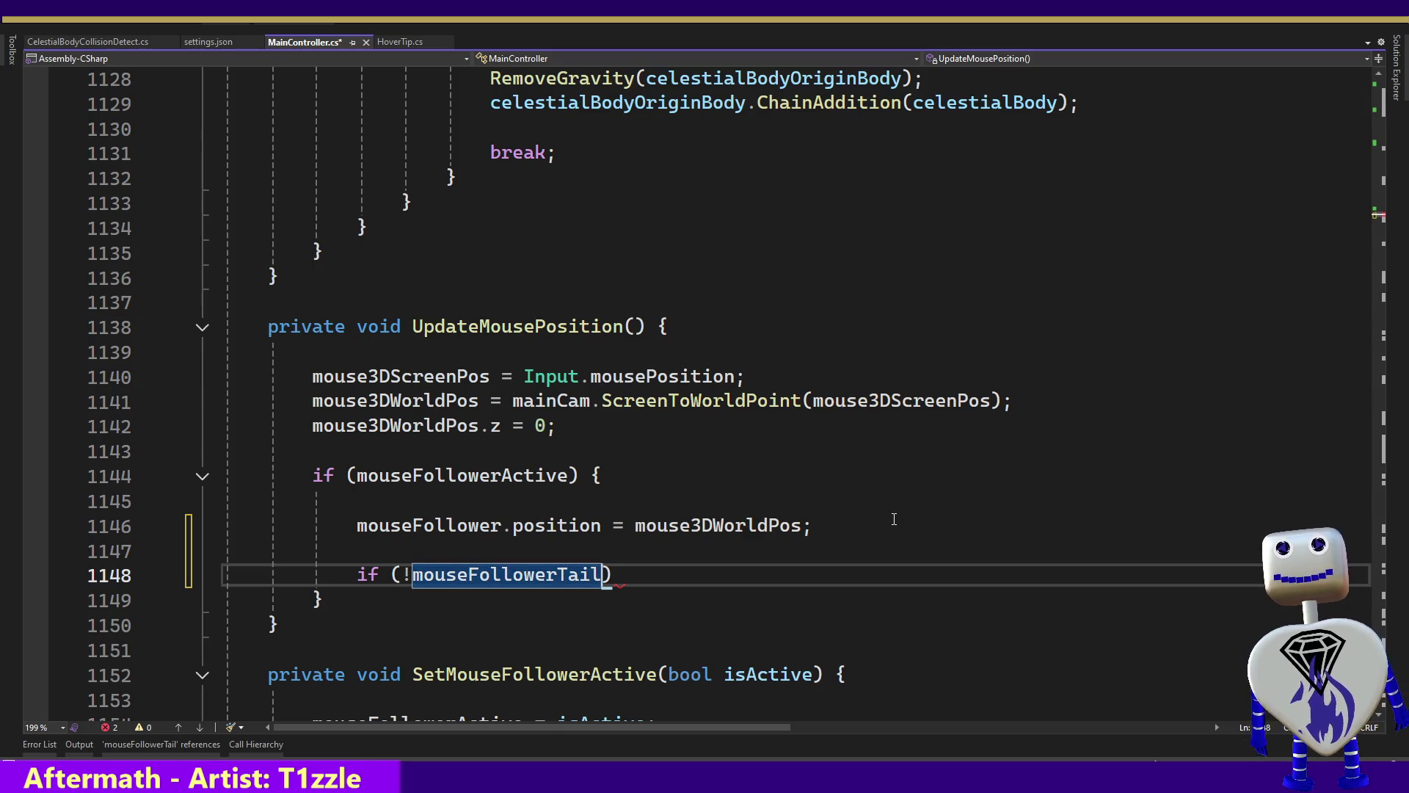
type(".")
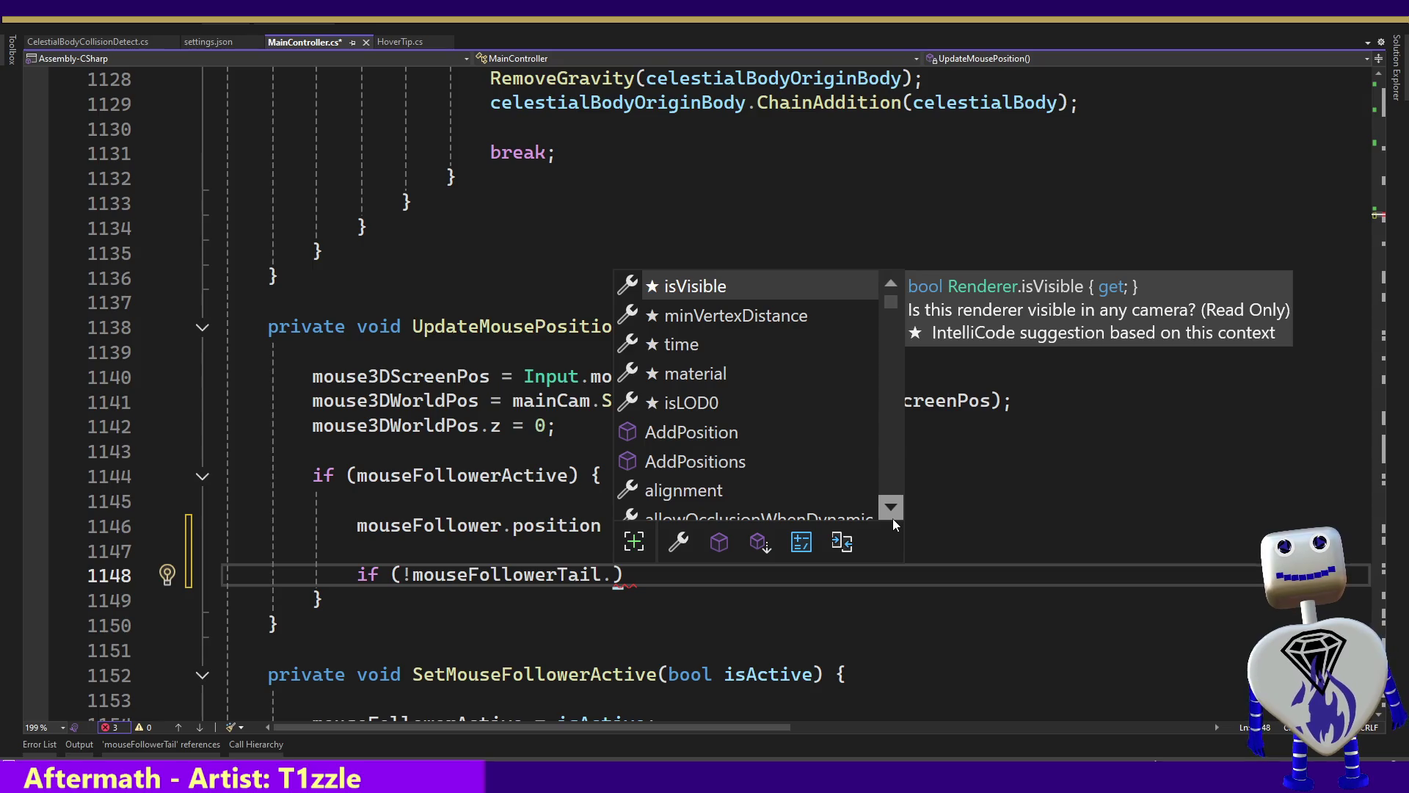
type("en")
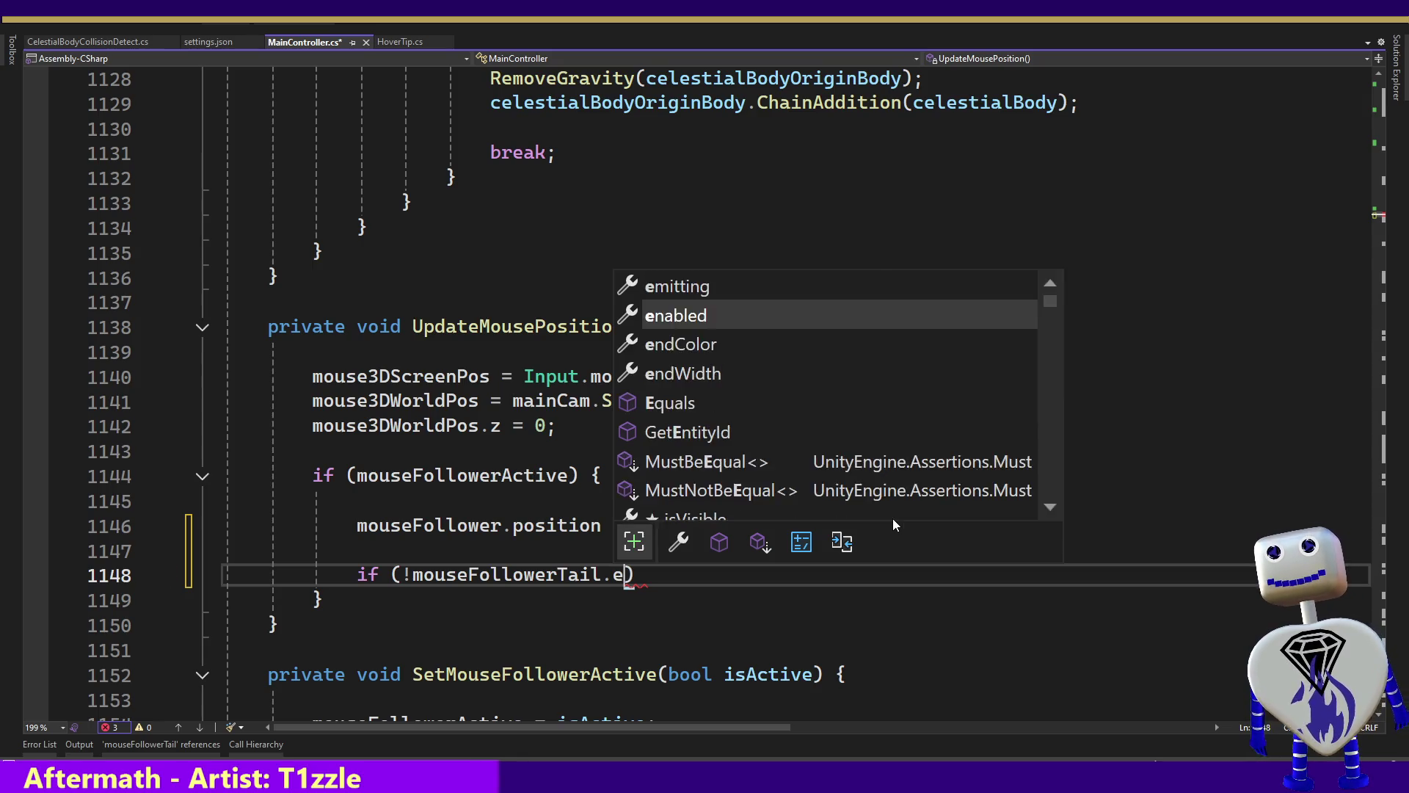
key("Tab")
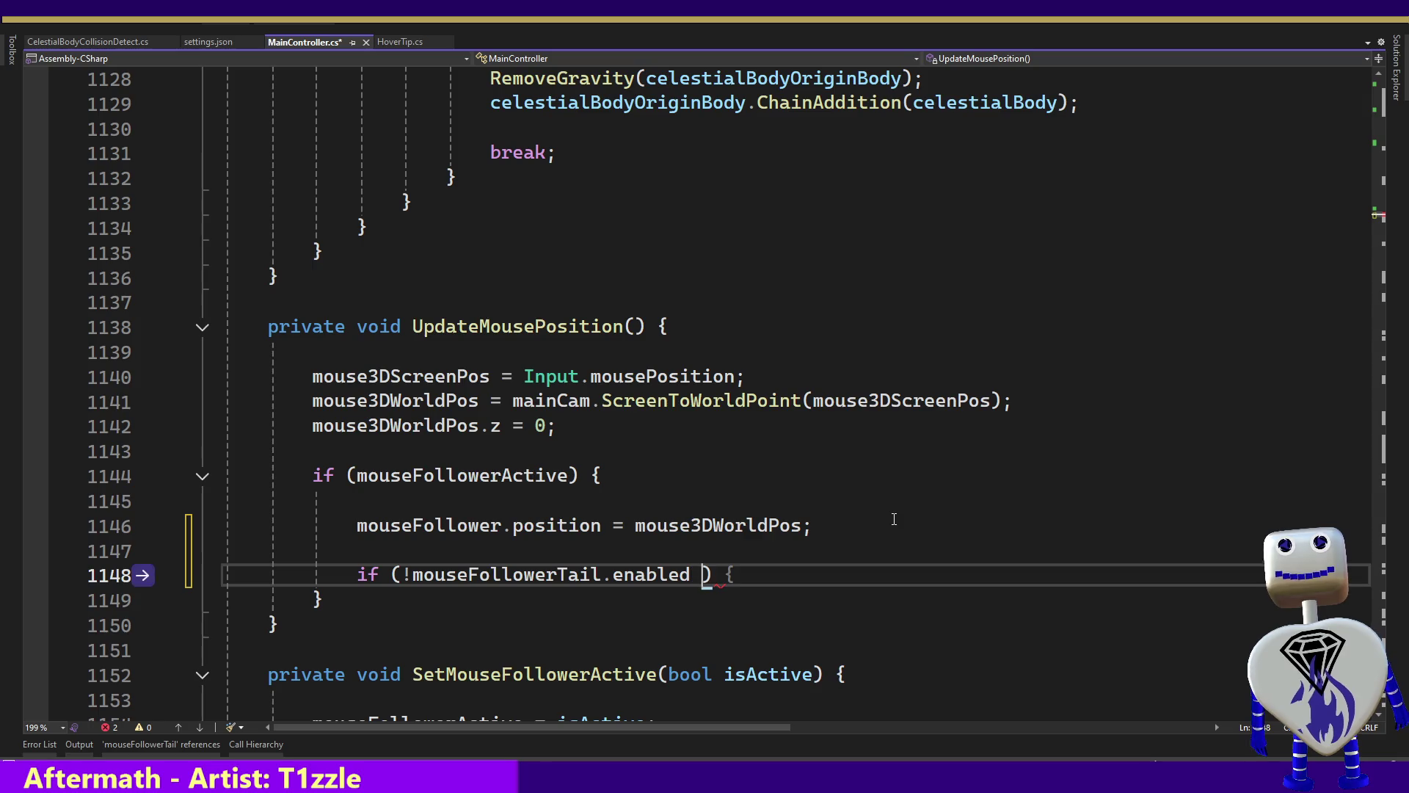
Extend the condition with '&& mouseFollowerEffectStartDelayTime < DateTime.Now'.
type("&& ")
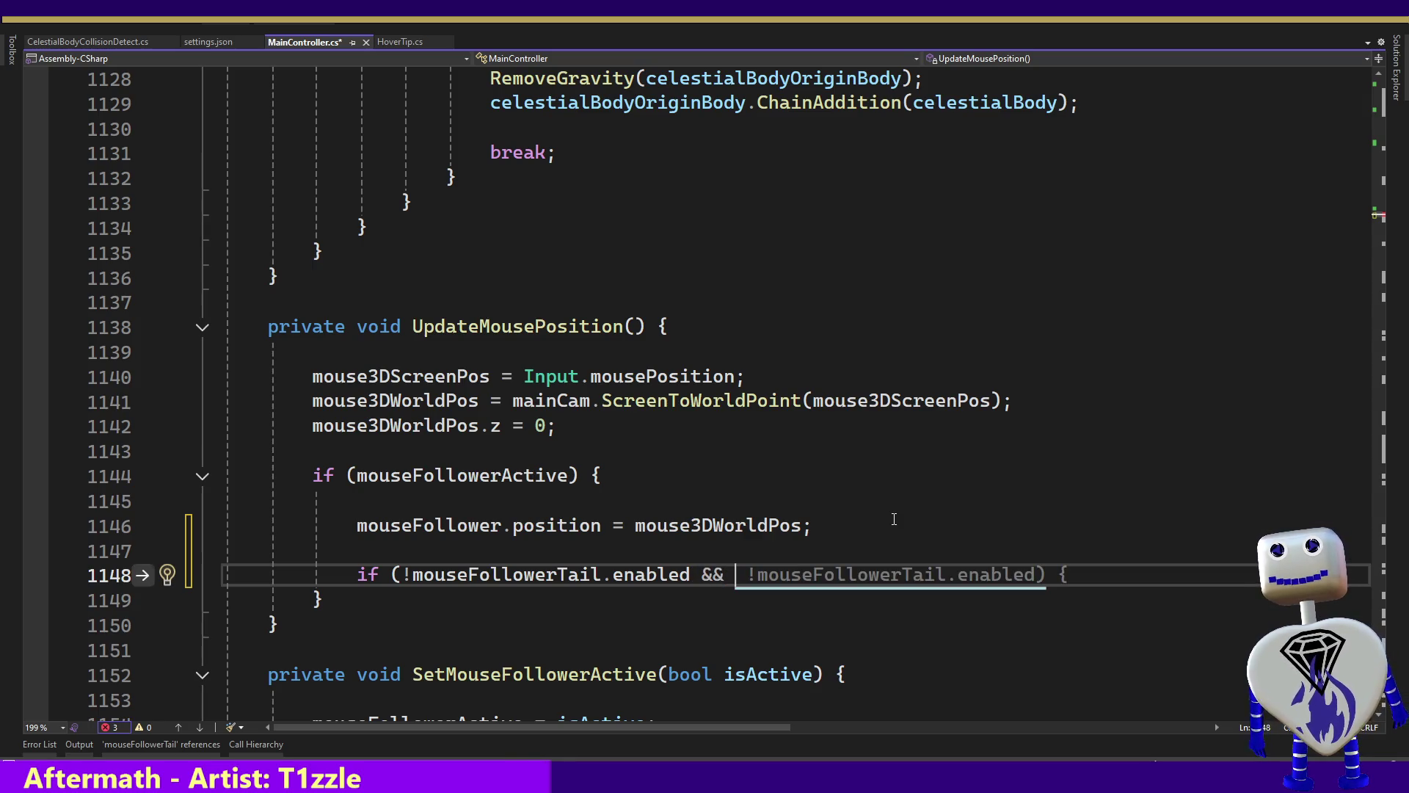
type("m")
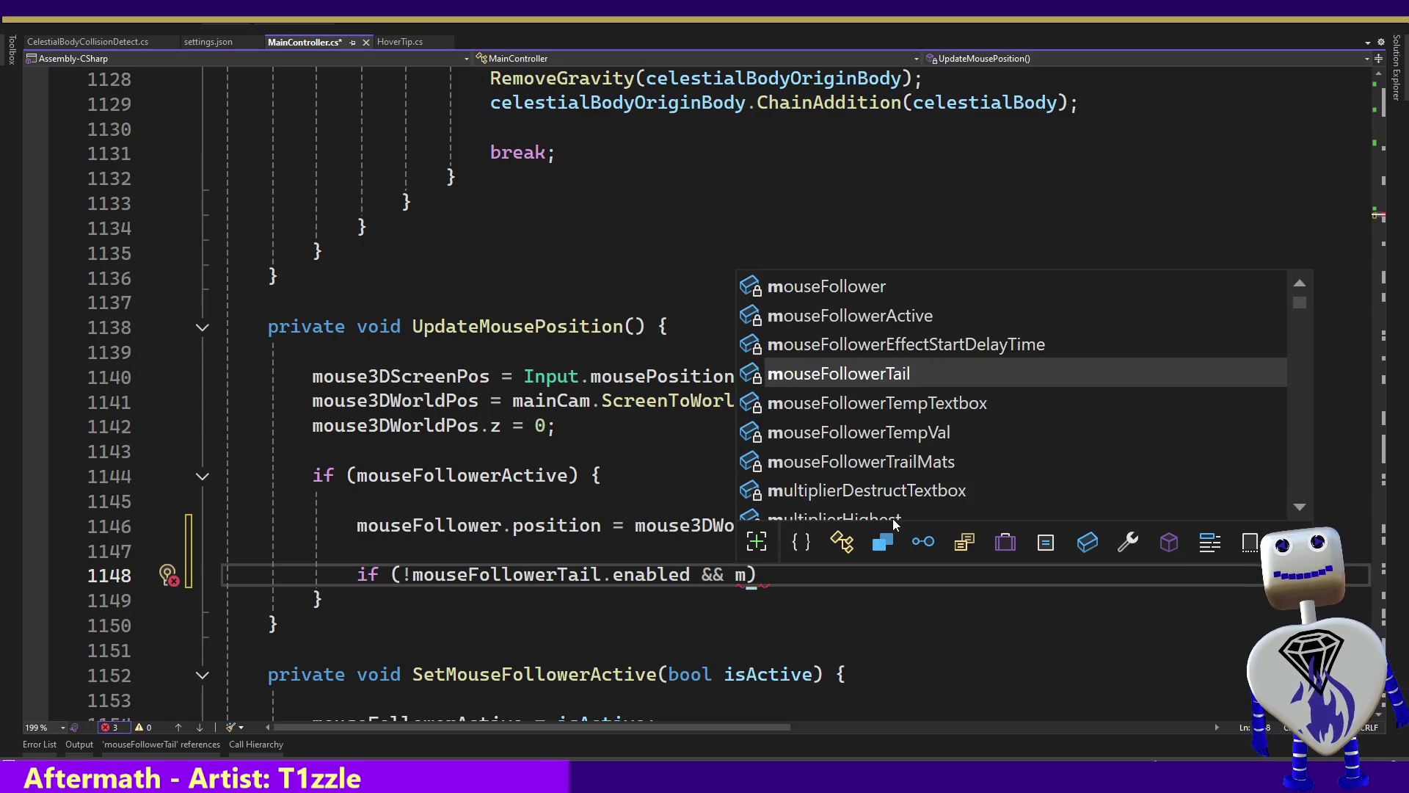
key("Up")
key("Tab")
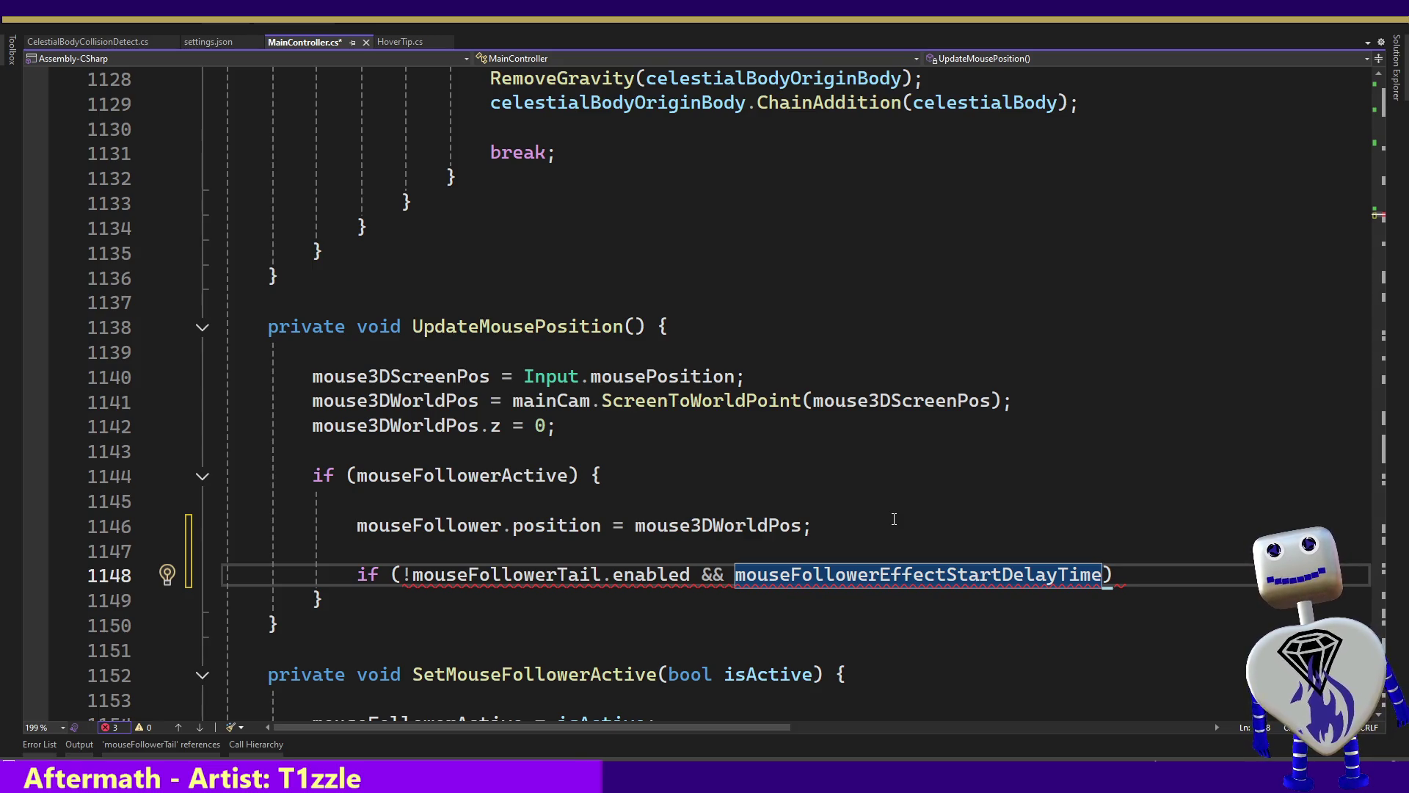
type("<")
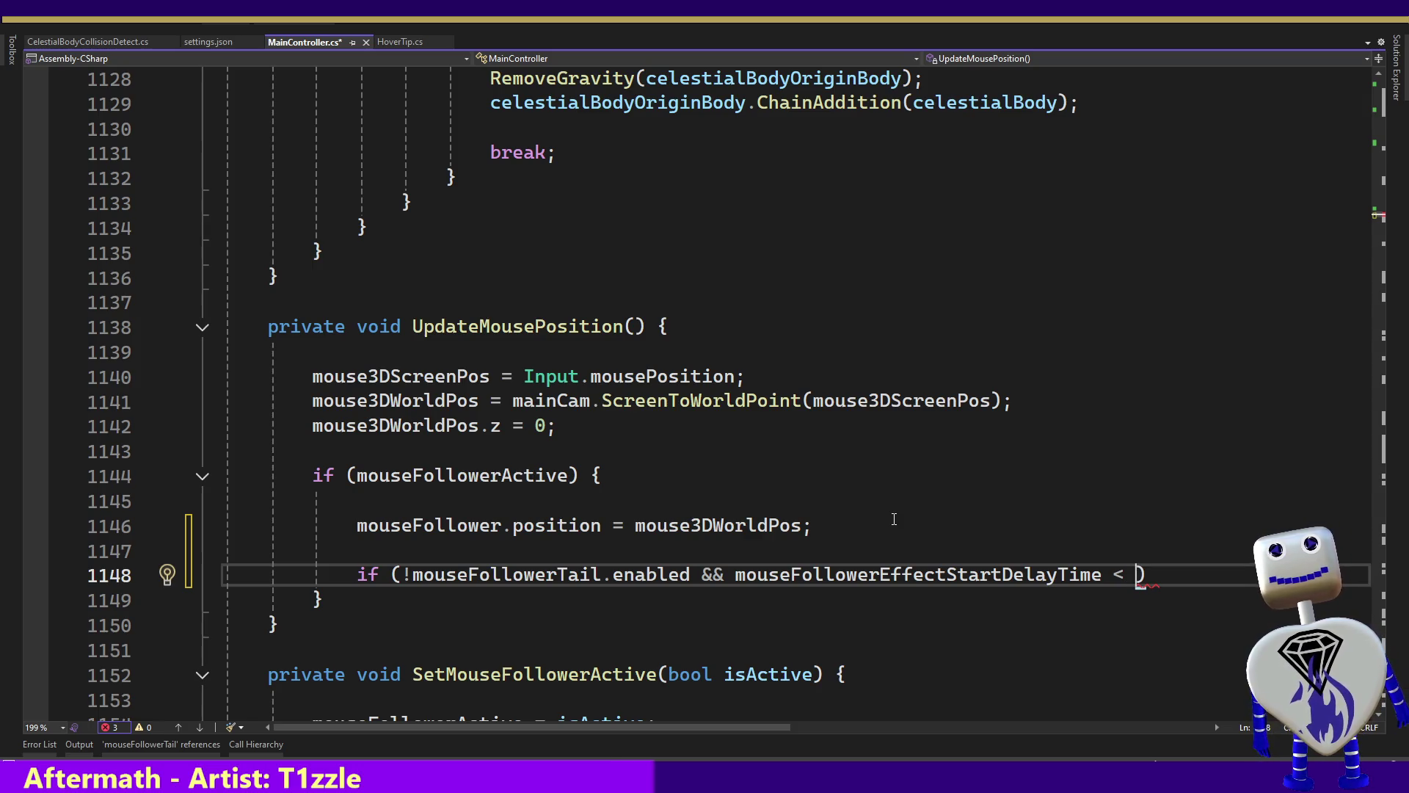
type(" Da")
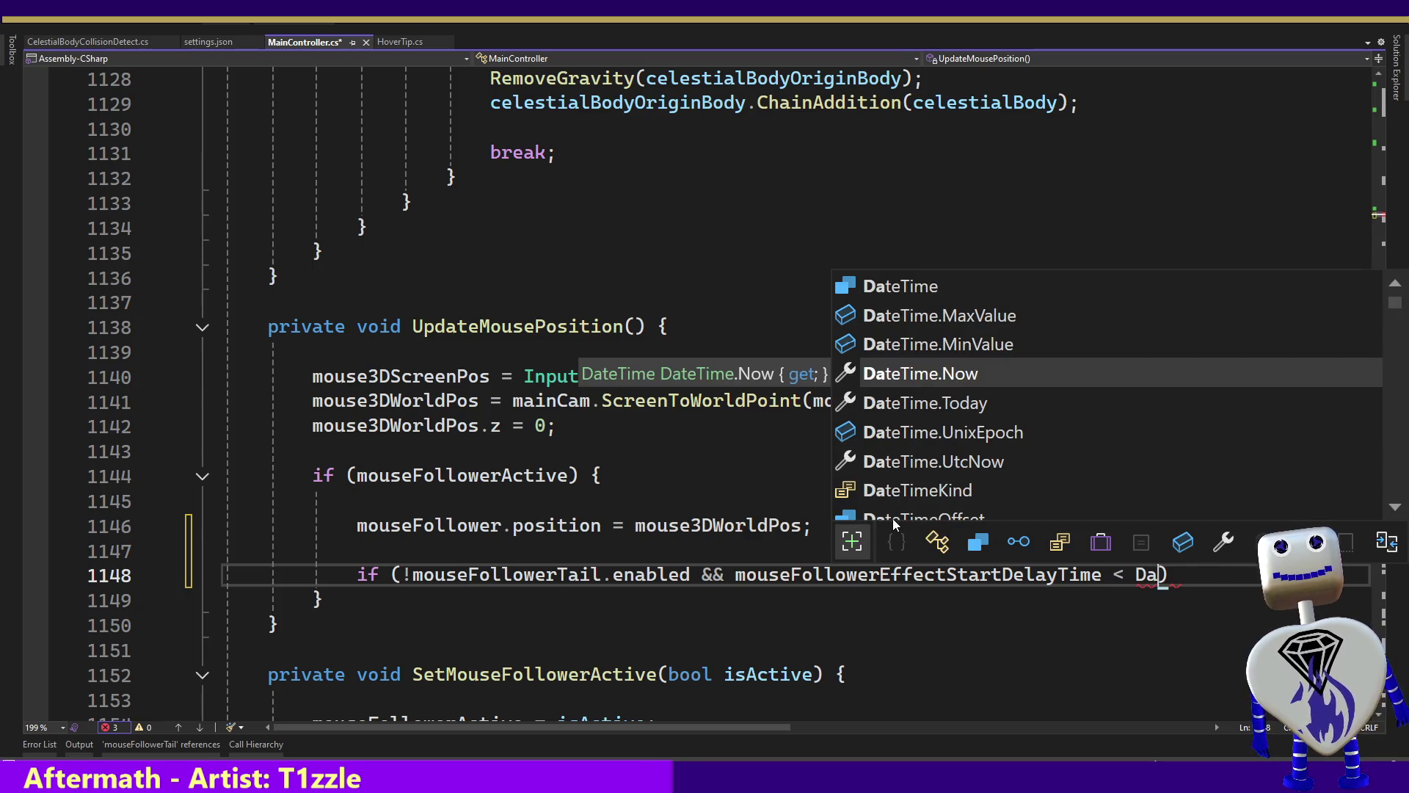
key("Tab")
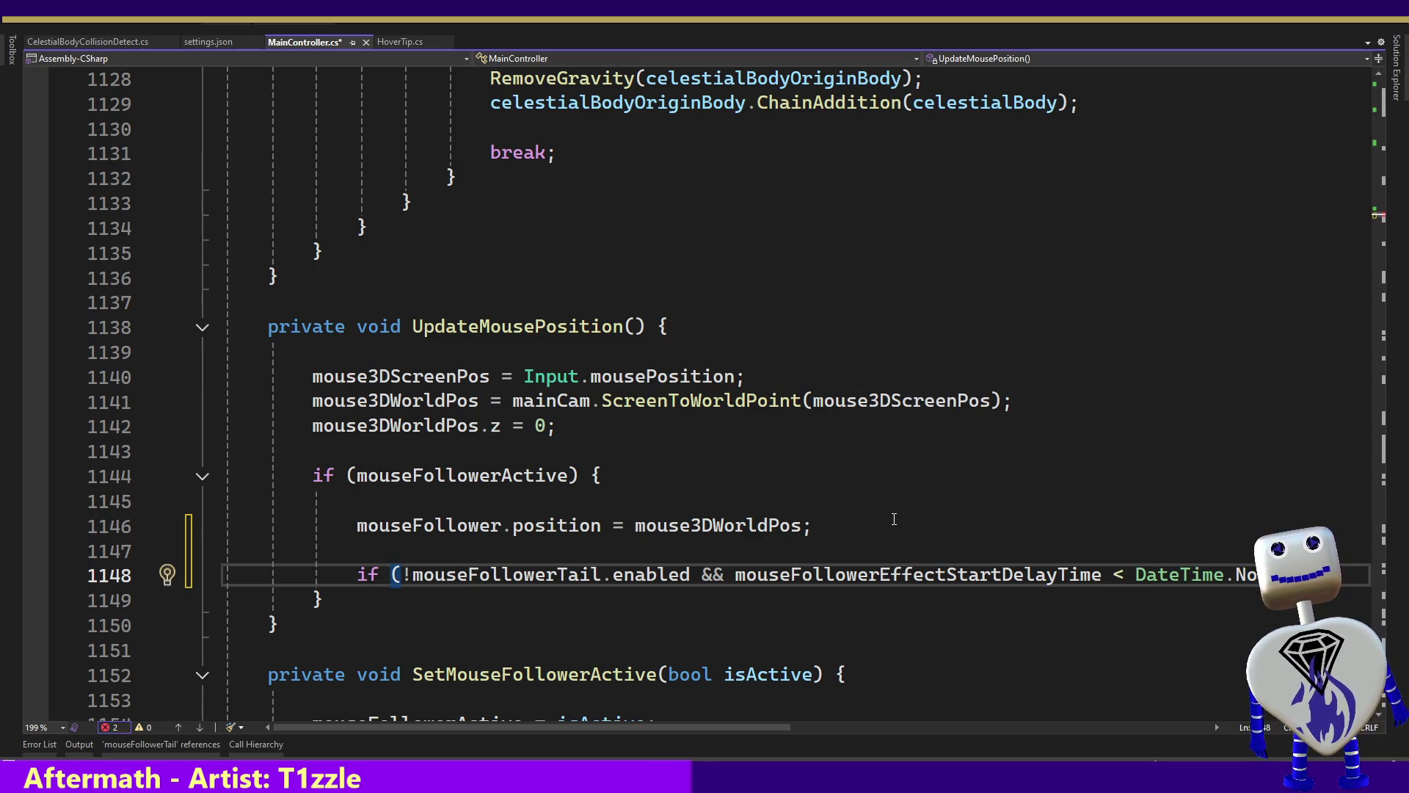
Add a braced block under the if containing 'mouseFollowerTail.enabled = true;'.
type(")")
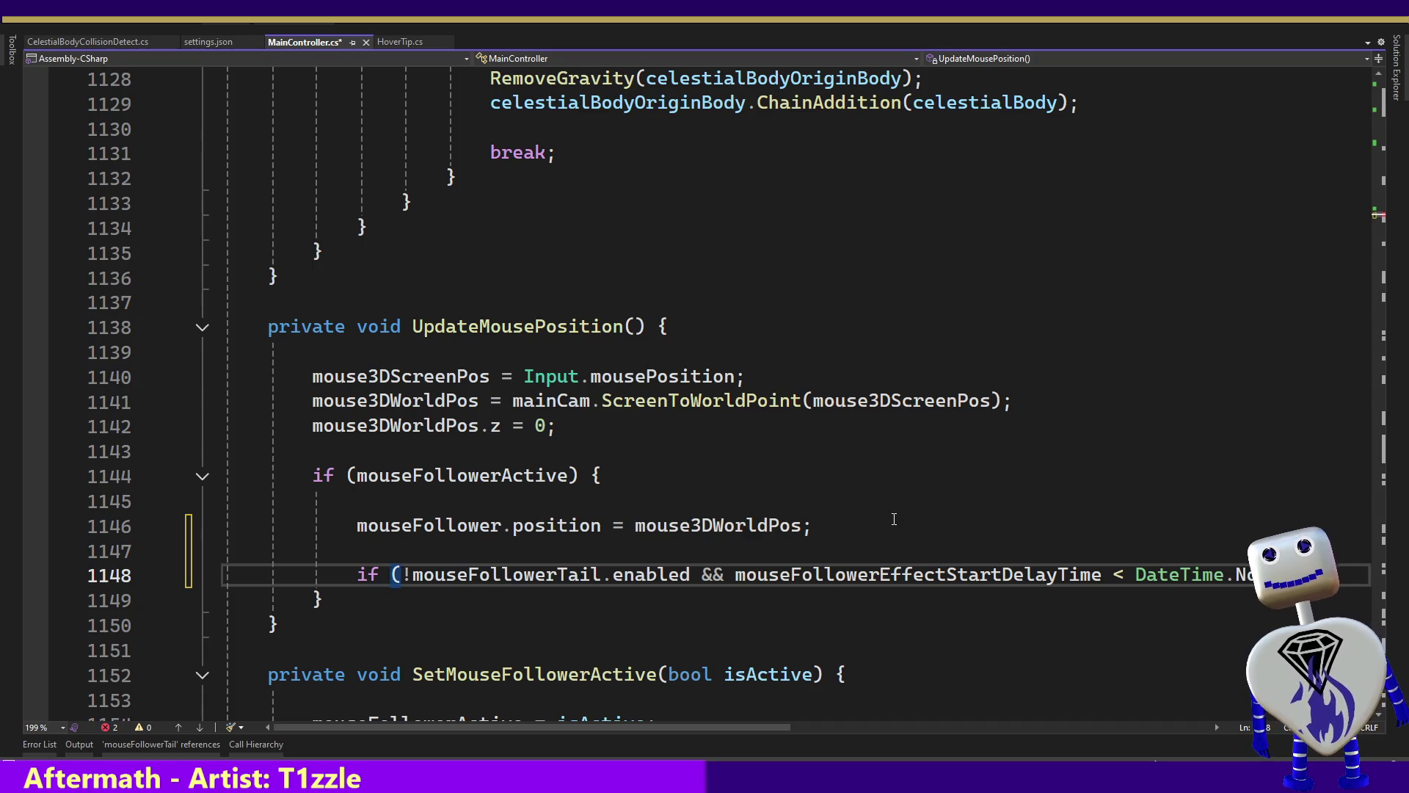
type("{")
key("Return")
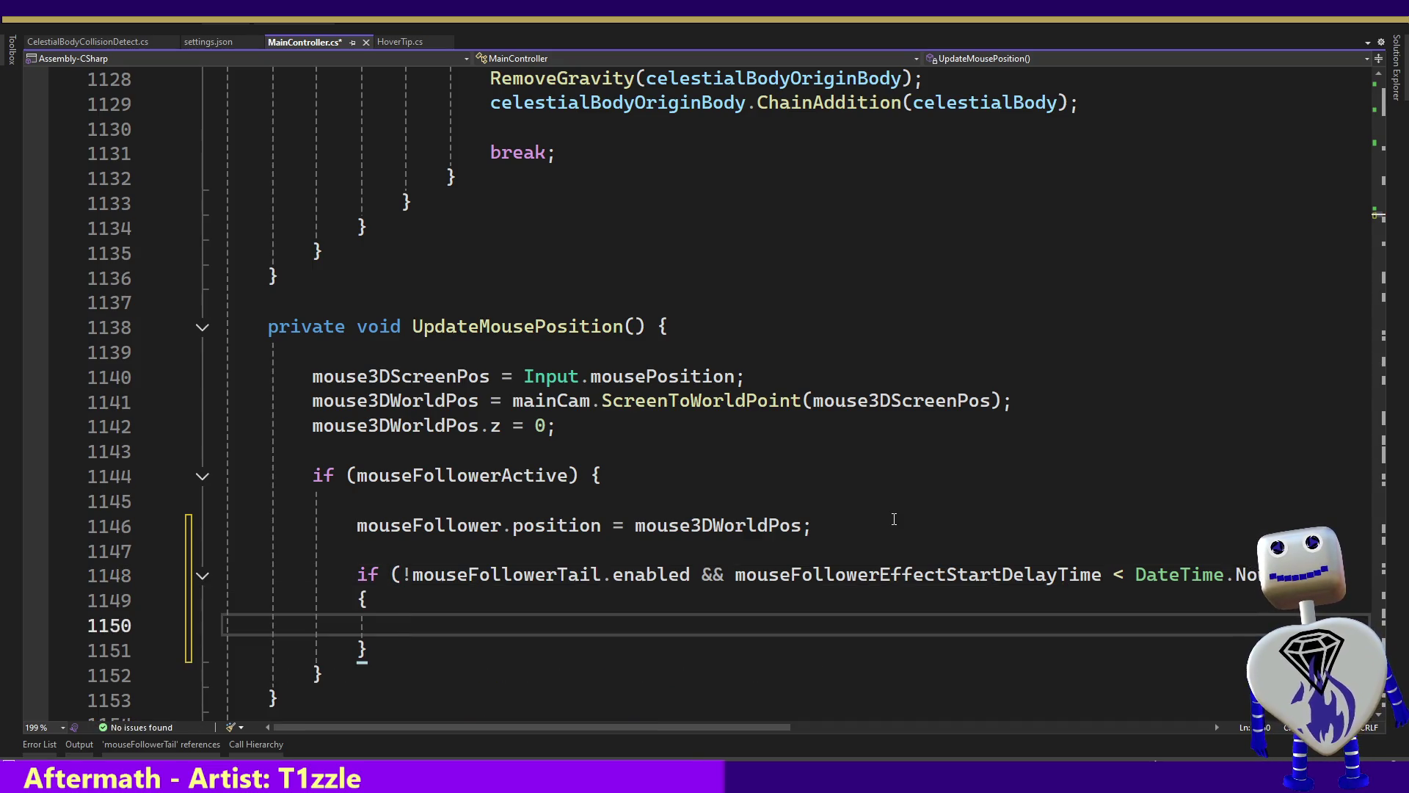
key("ctrl+z")
key("Up")
key("End")
key("Return")
key("Return")
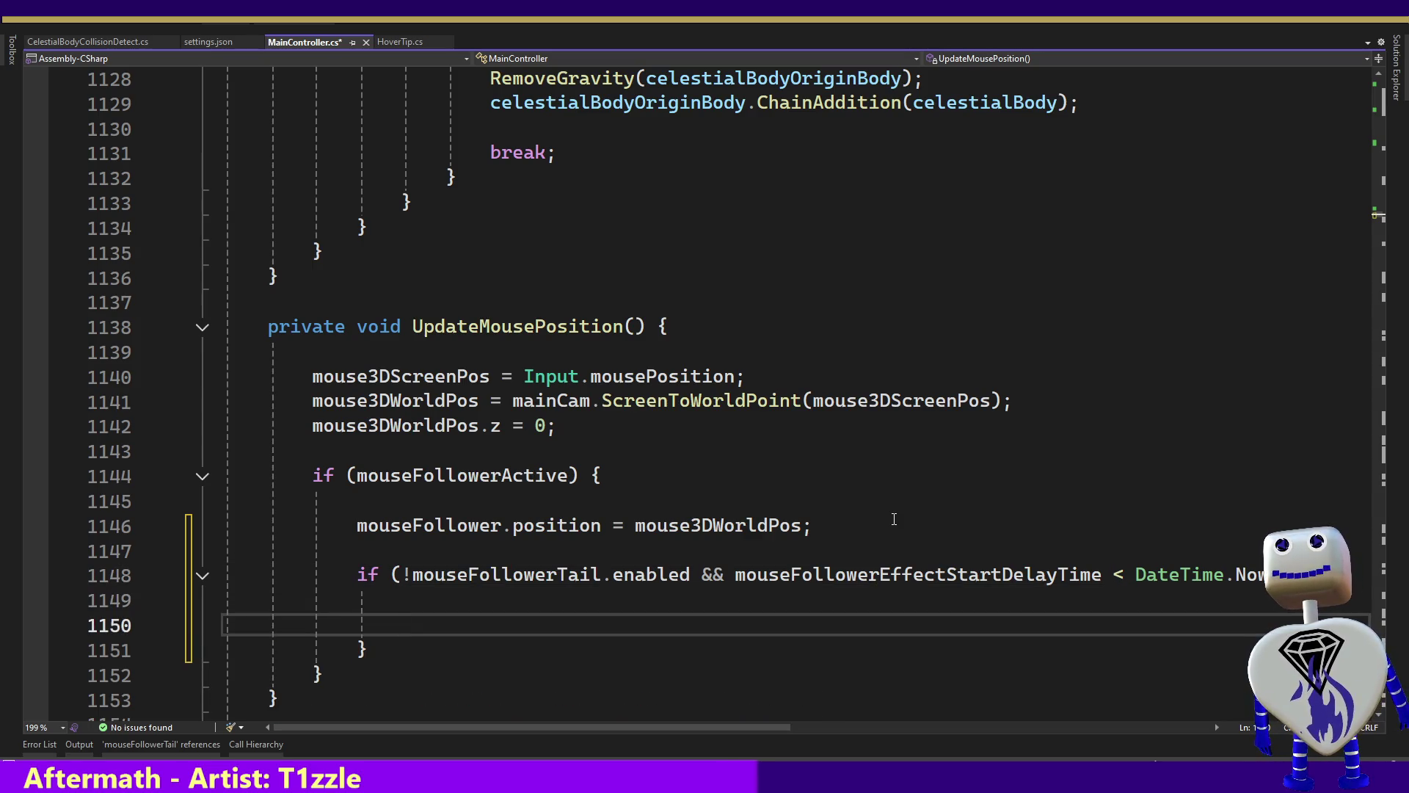
type("e")
key("BackSpace")
type("mou")
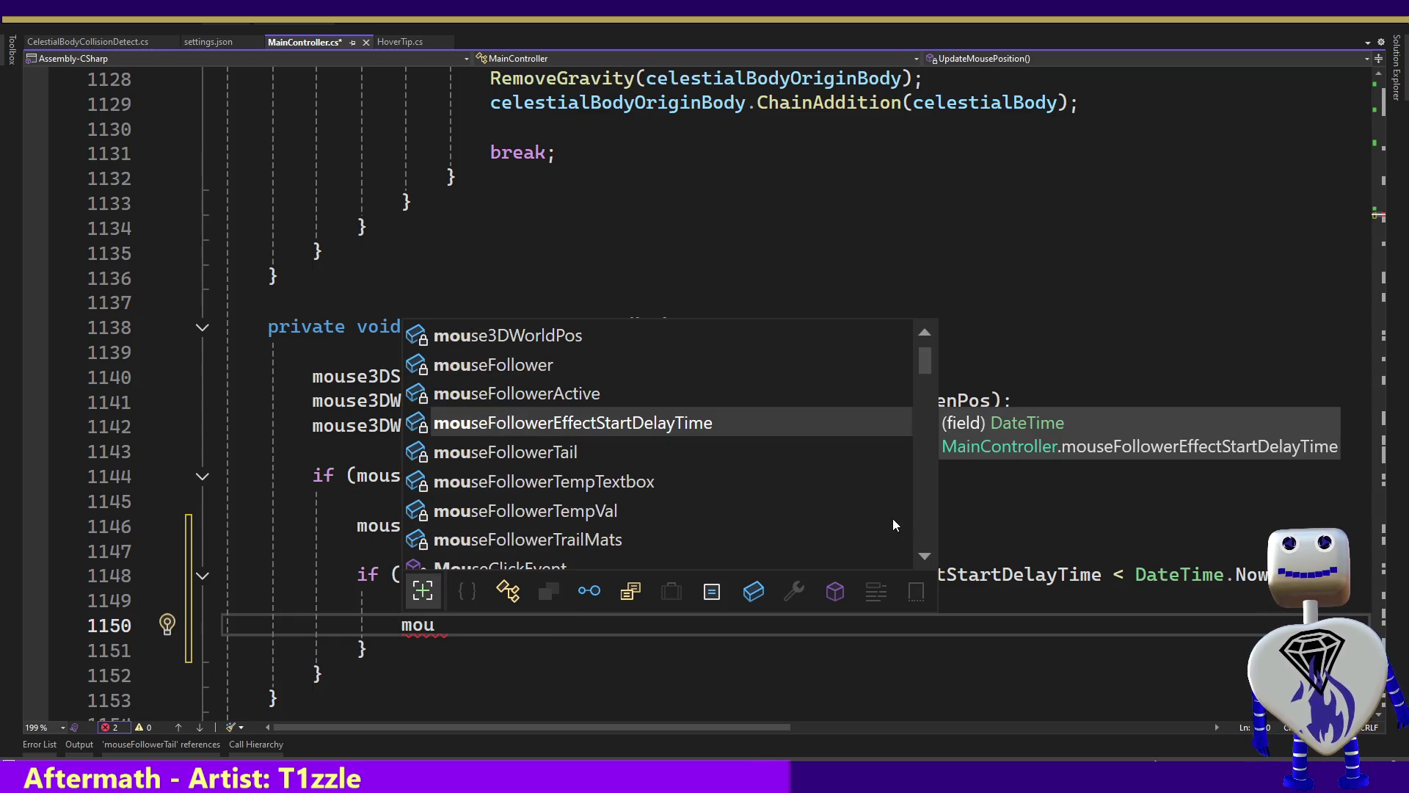
key("Down")
key("Tab")
key("BackSpace")
type(".")
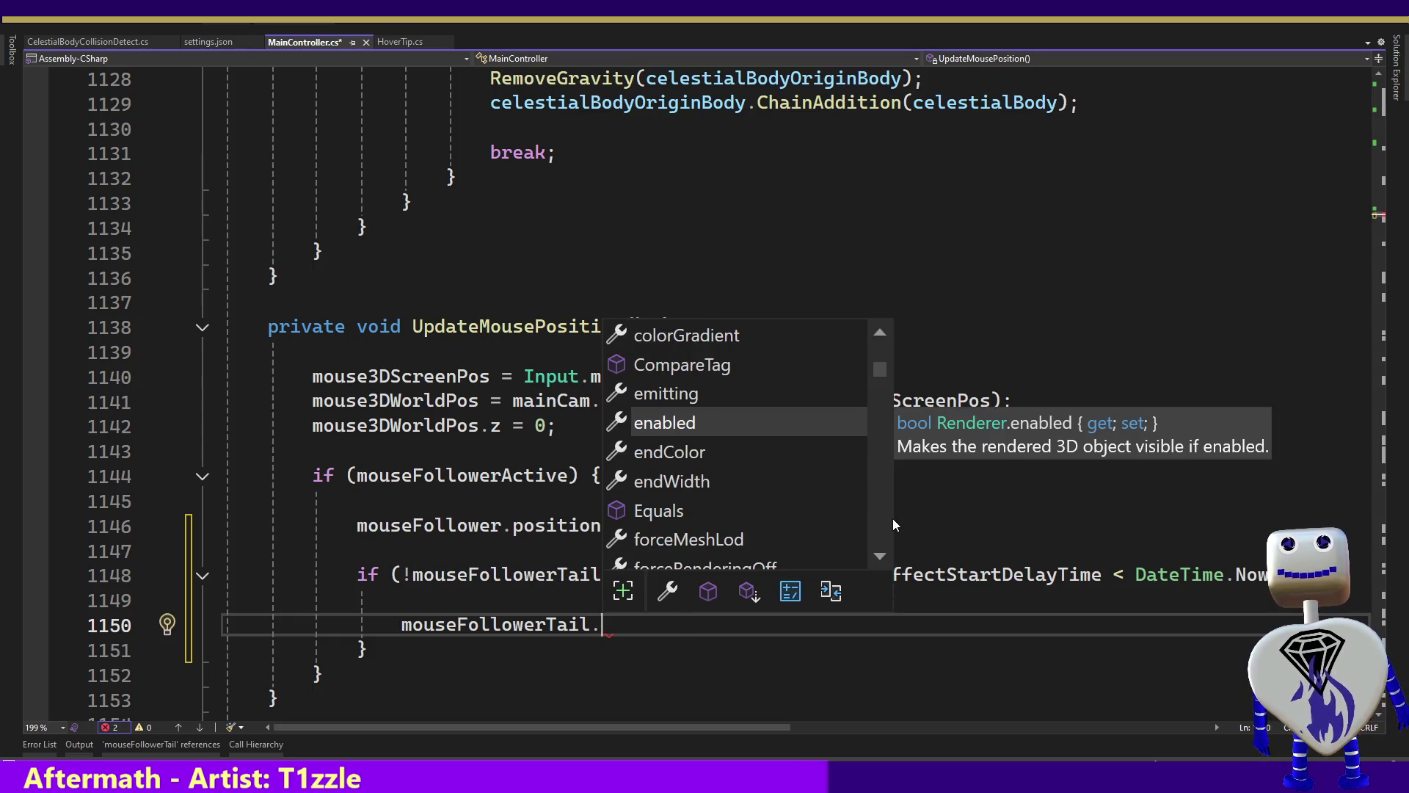
key("Tab")
key("Tab")
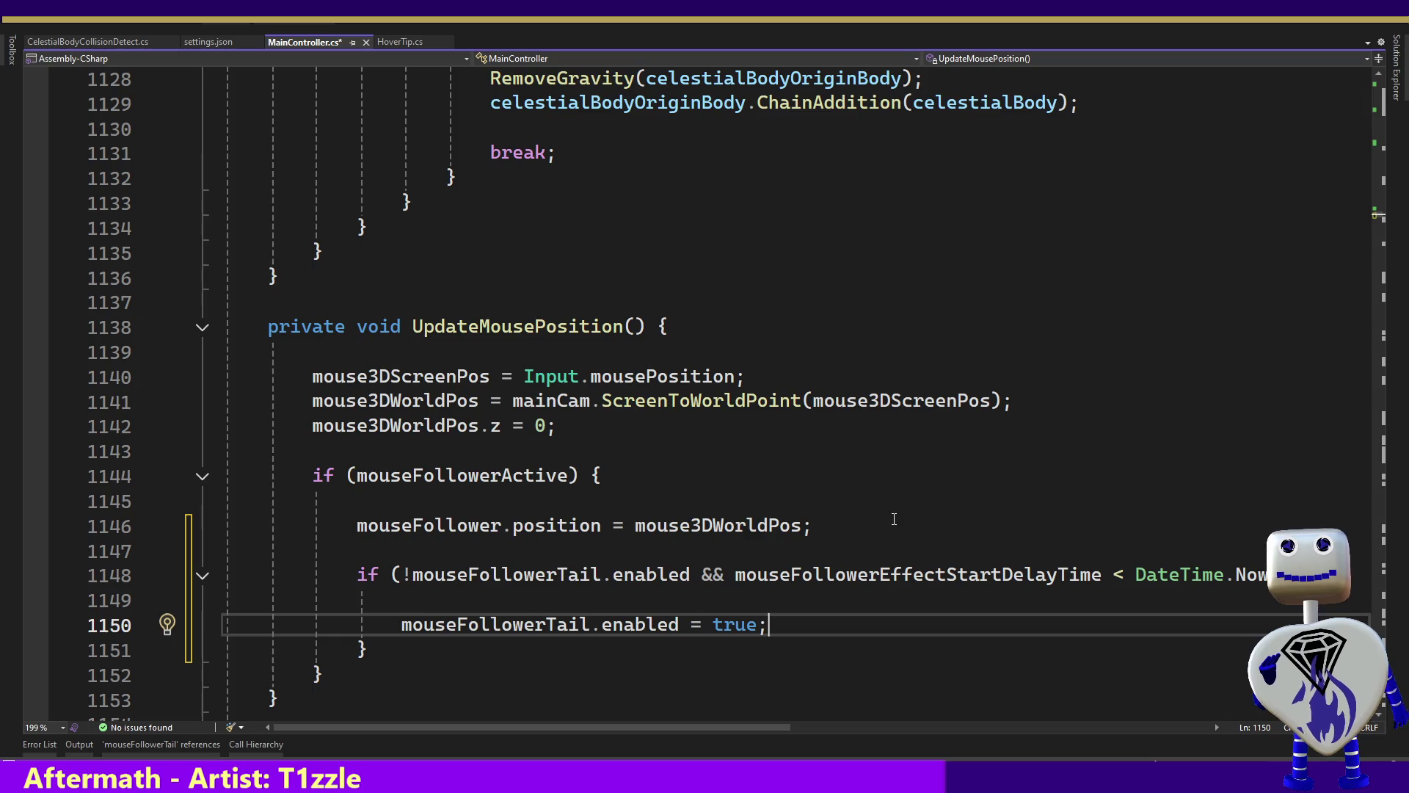
Change the if comparison from < to <= and save MainController.cs.
key("Up")
key("Up")
key("Down")
key("Down")
key("Up")
key("Up")
key("Right")
key("Right")
key("Right")
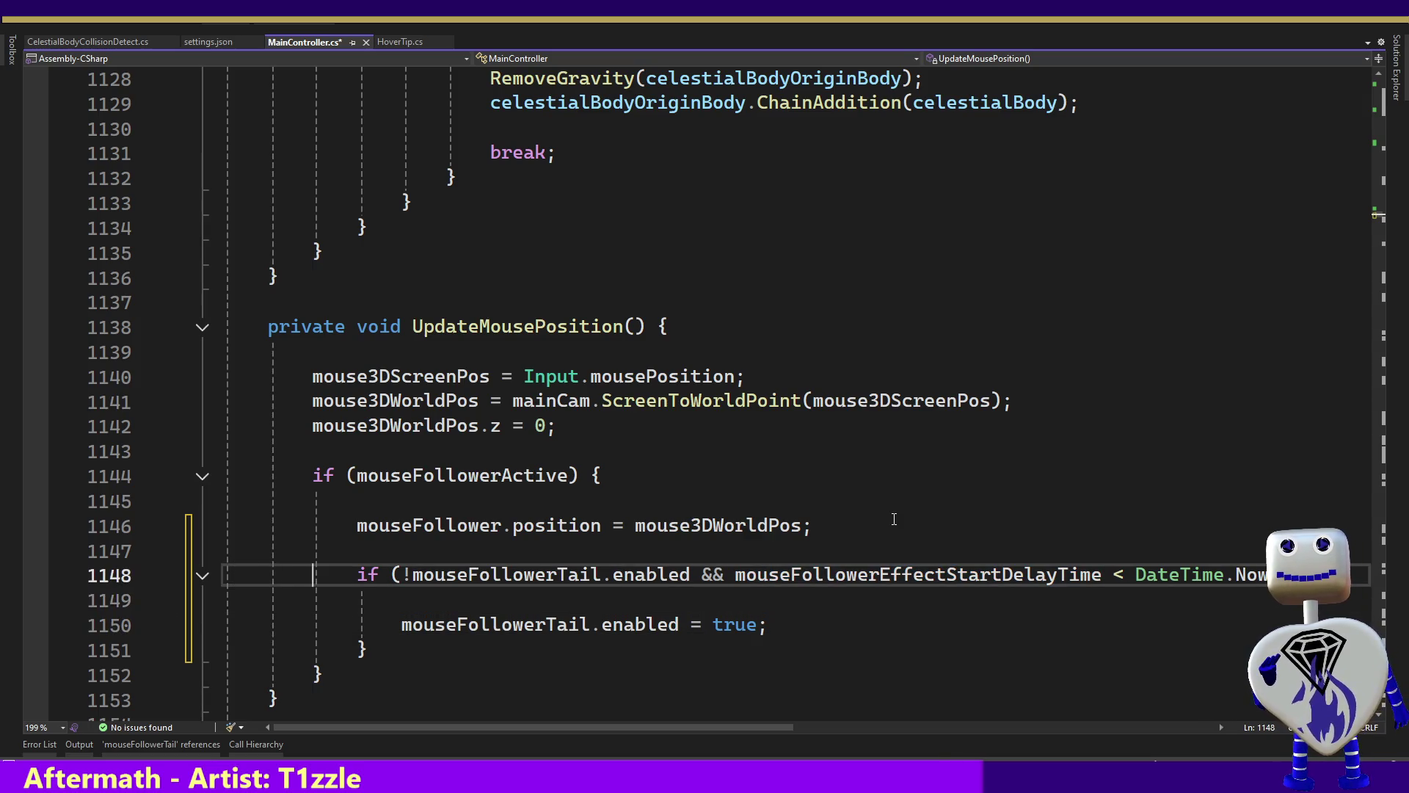
key("Right")
key("Right")
key("Right")
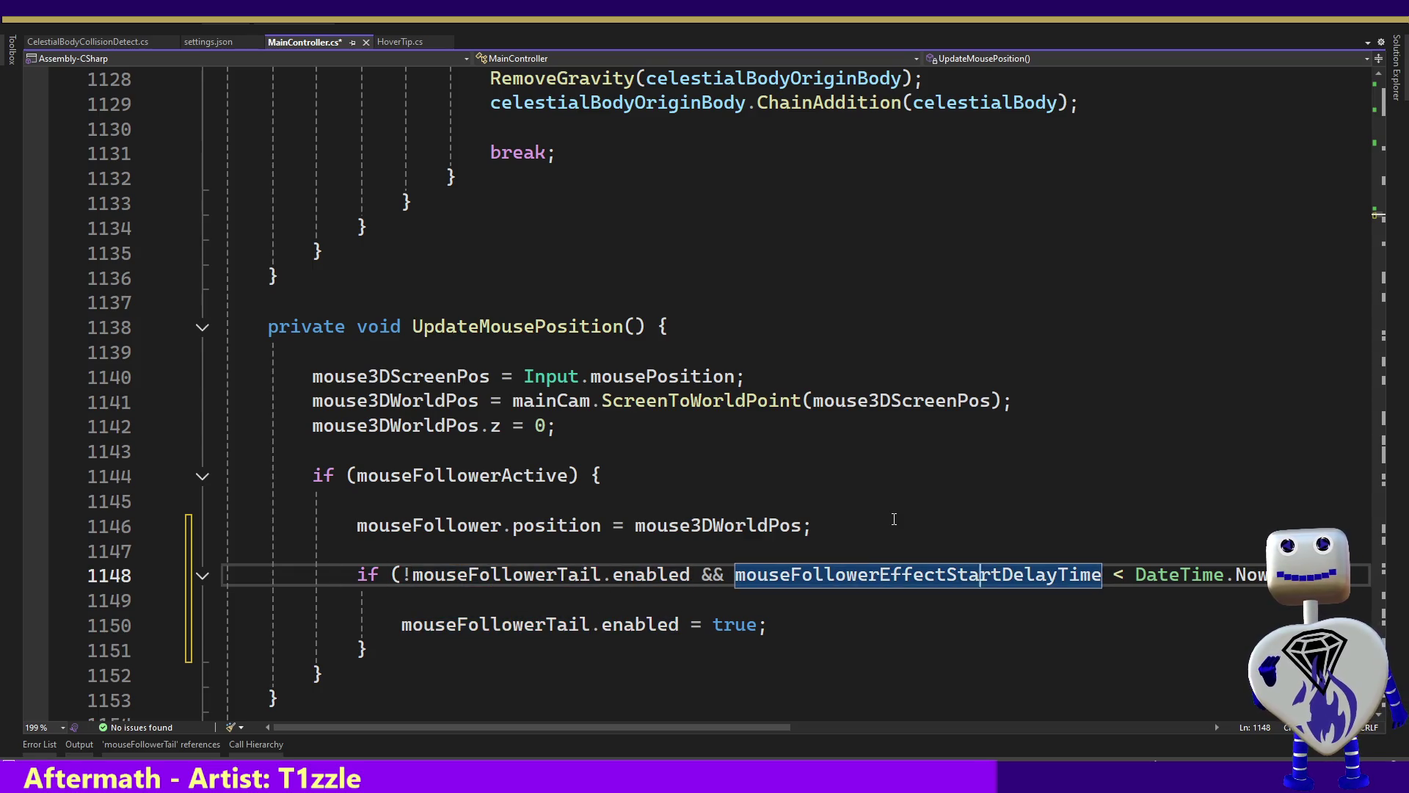
key("Right")
type("=")
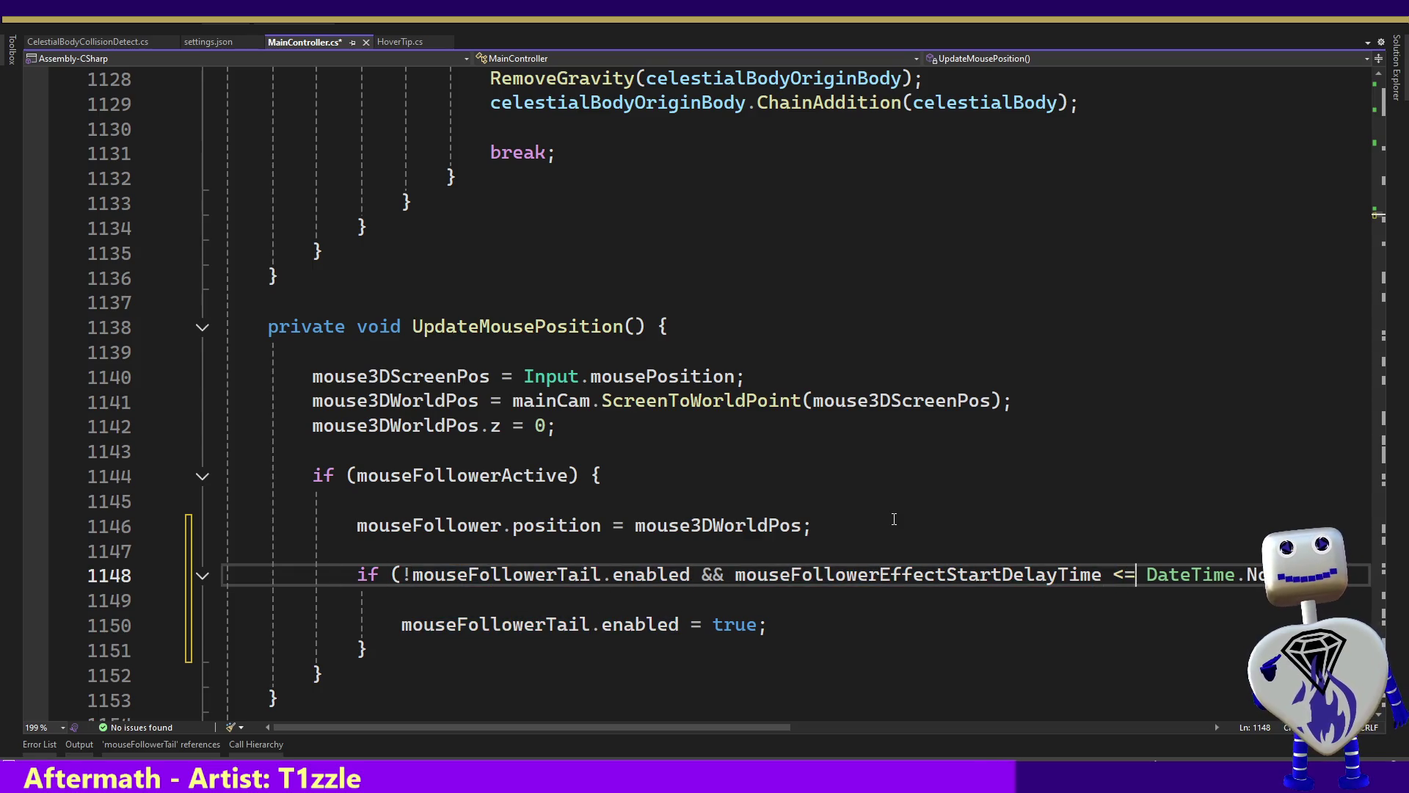
key("shift+Left")
key("shift+Left")
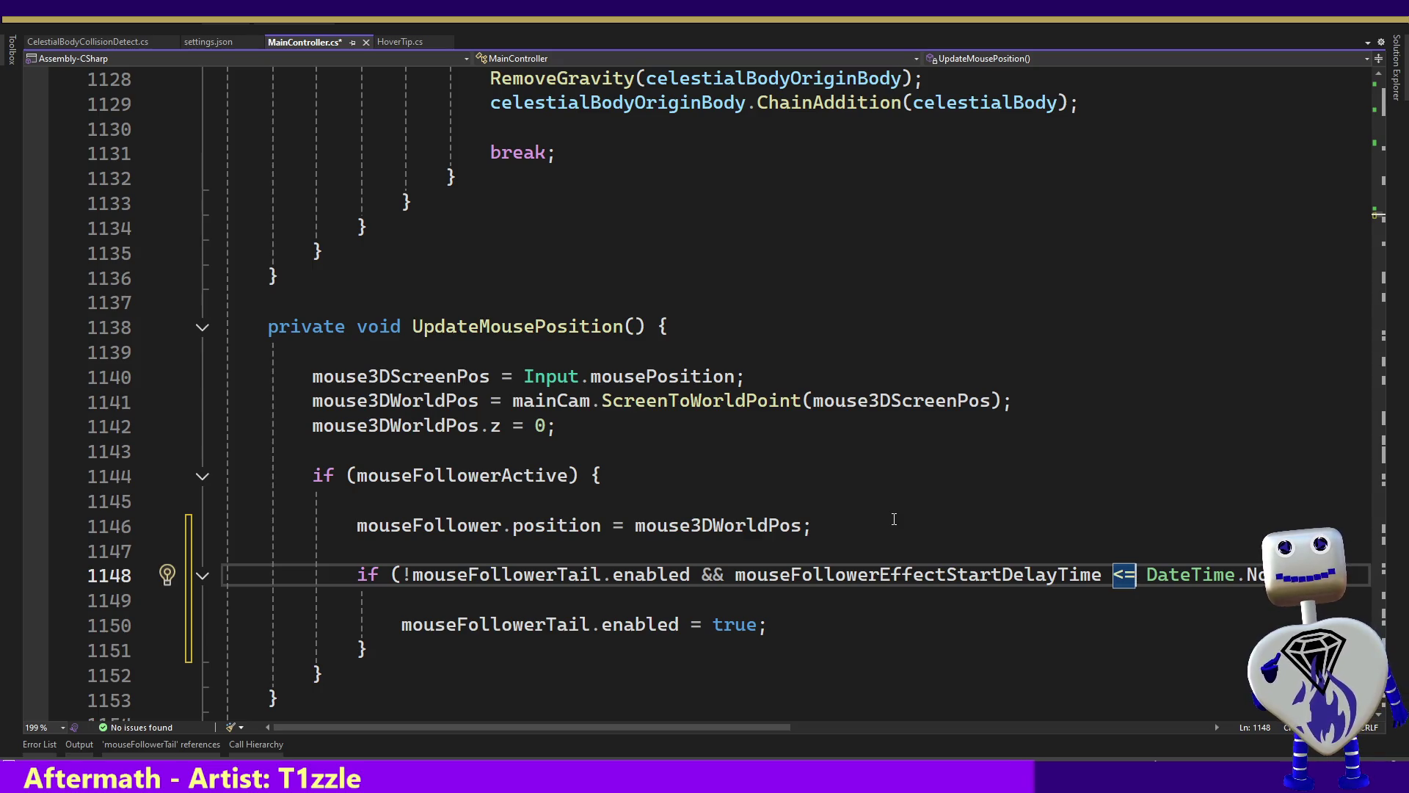
key("ctrl+s")
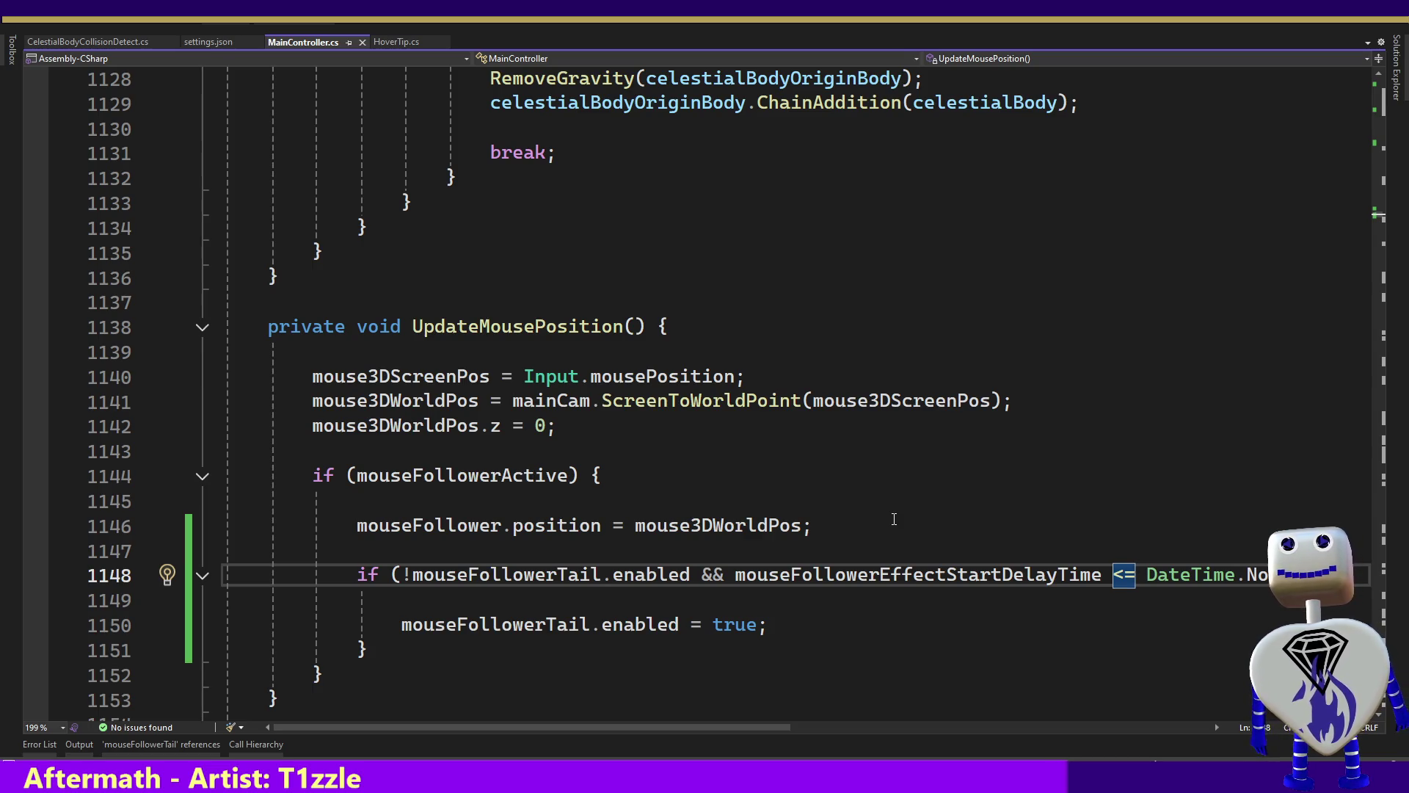
key("alt+Tab")
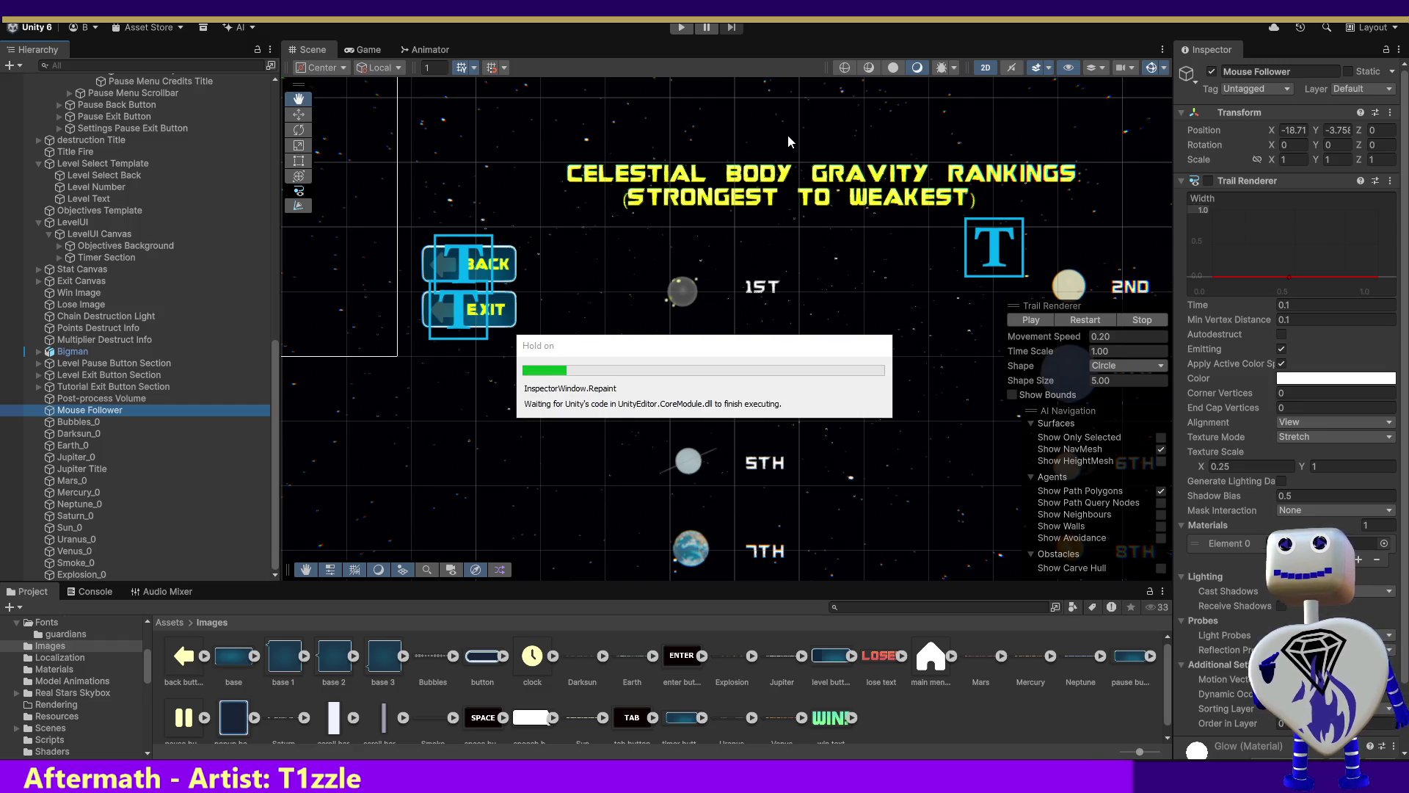
Enter Play mode, start the Skill Challenge level from the main menu, and pause it.
left_click(681, 27)
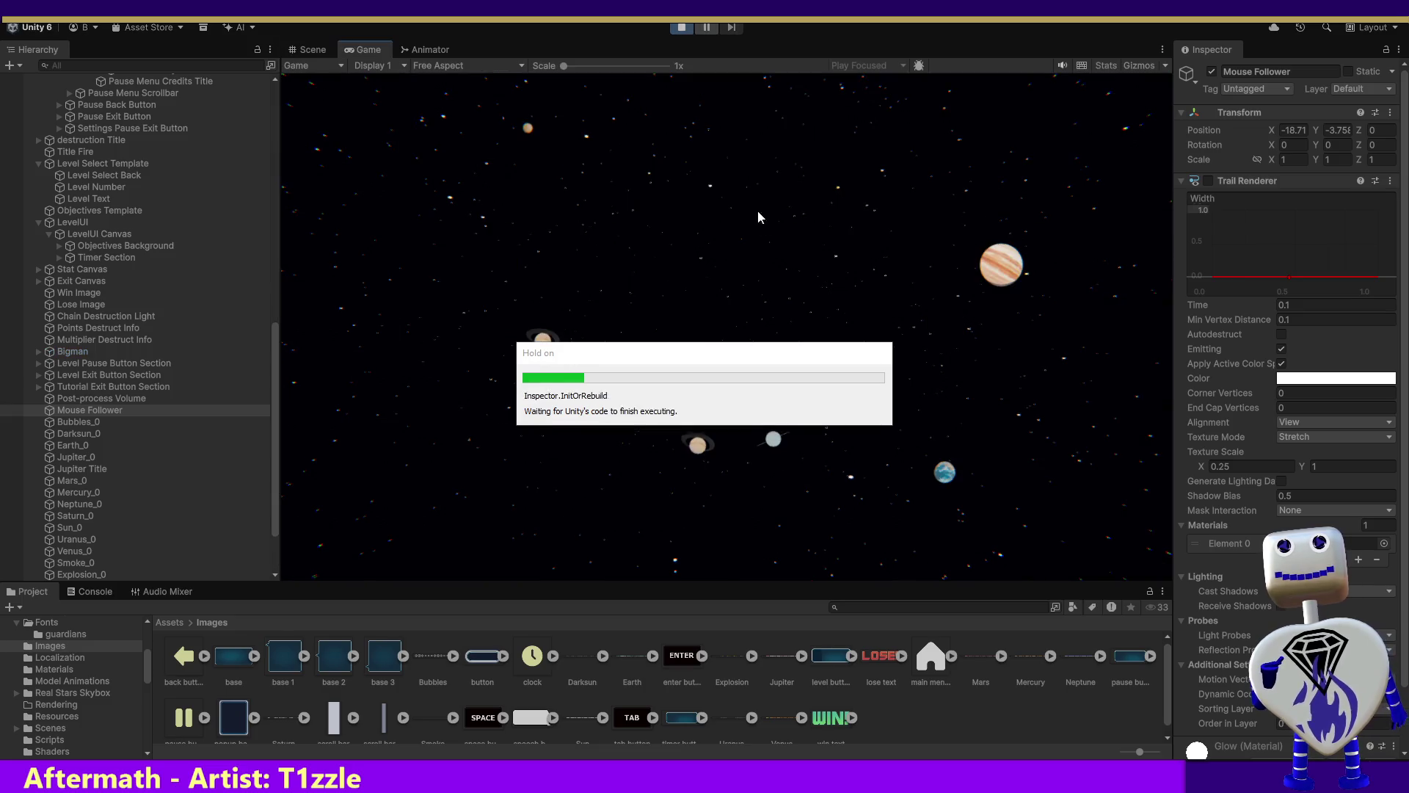
left_click(716, 284)
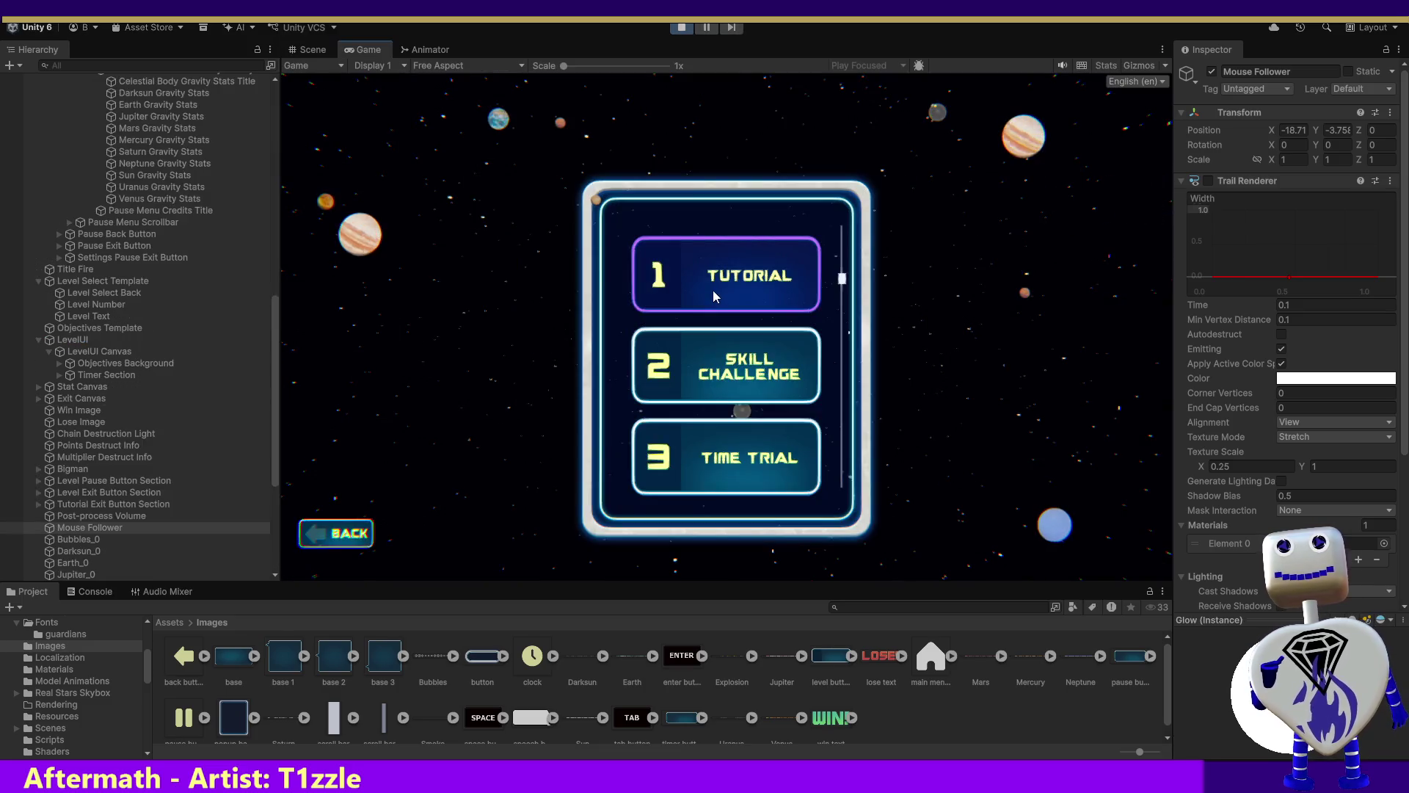
left_click(741, 367)
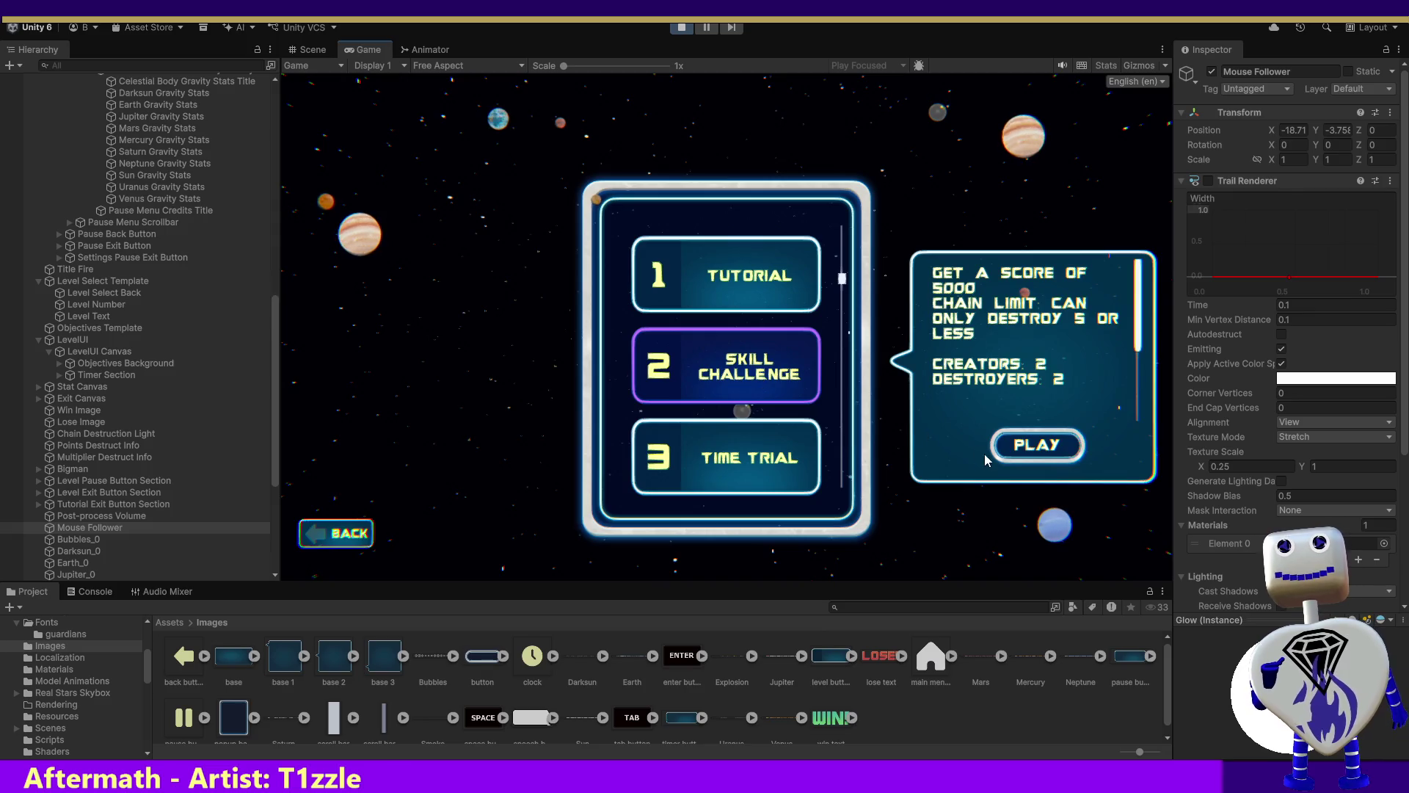
left_click(1020, 440)
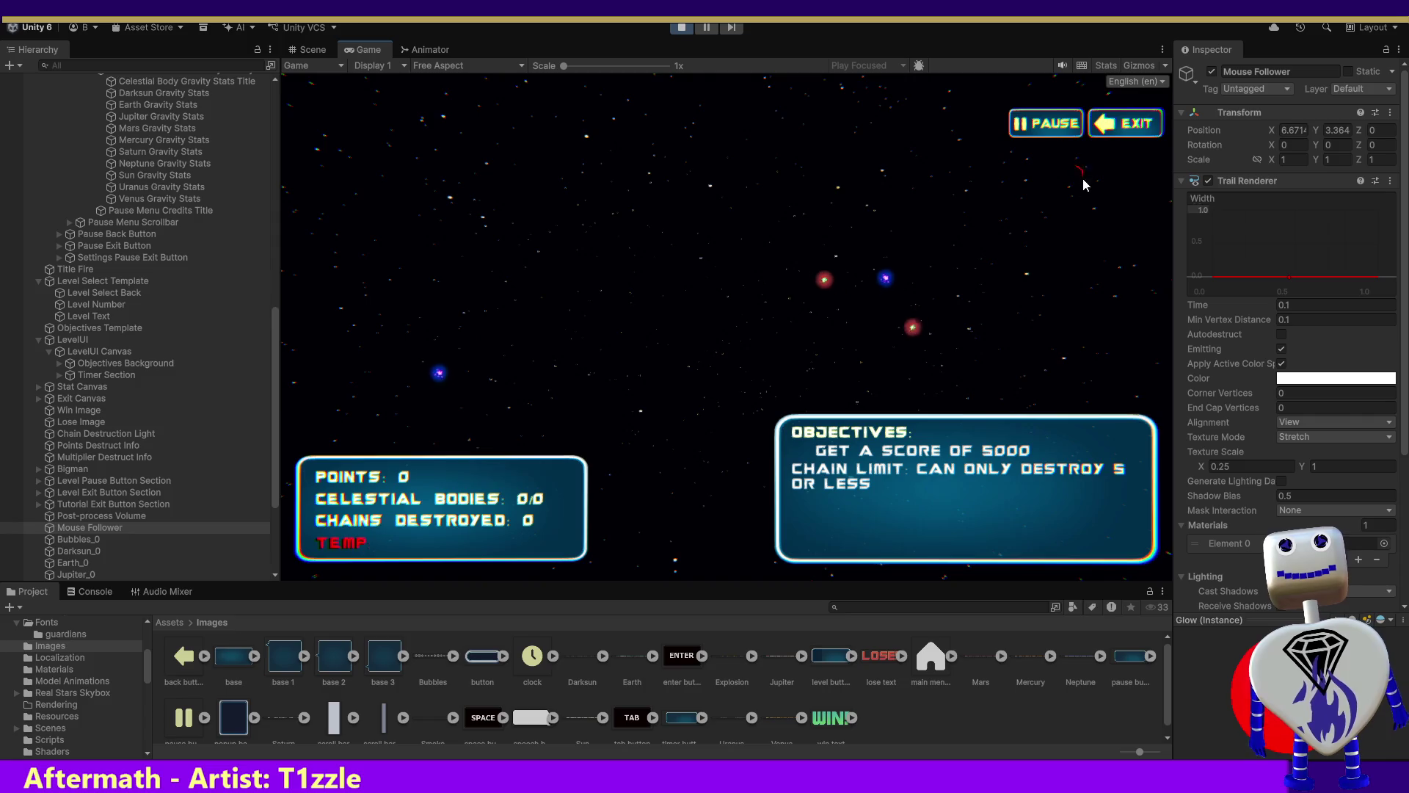
left_click(1059, 128)
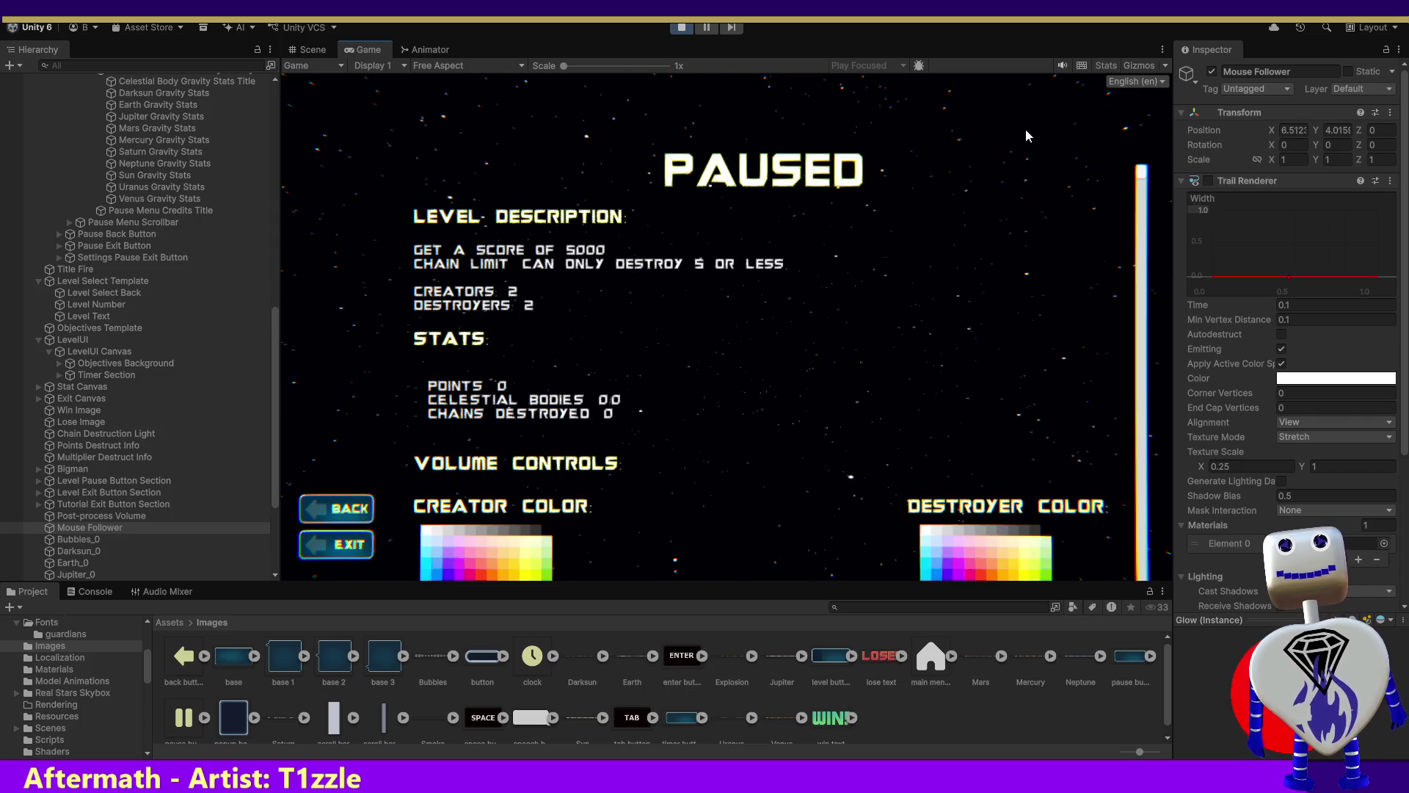
Pause and resume the level several times to check the trail, then exit Play mode.
left_click(352, 515)
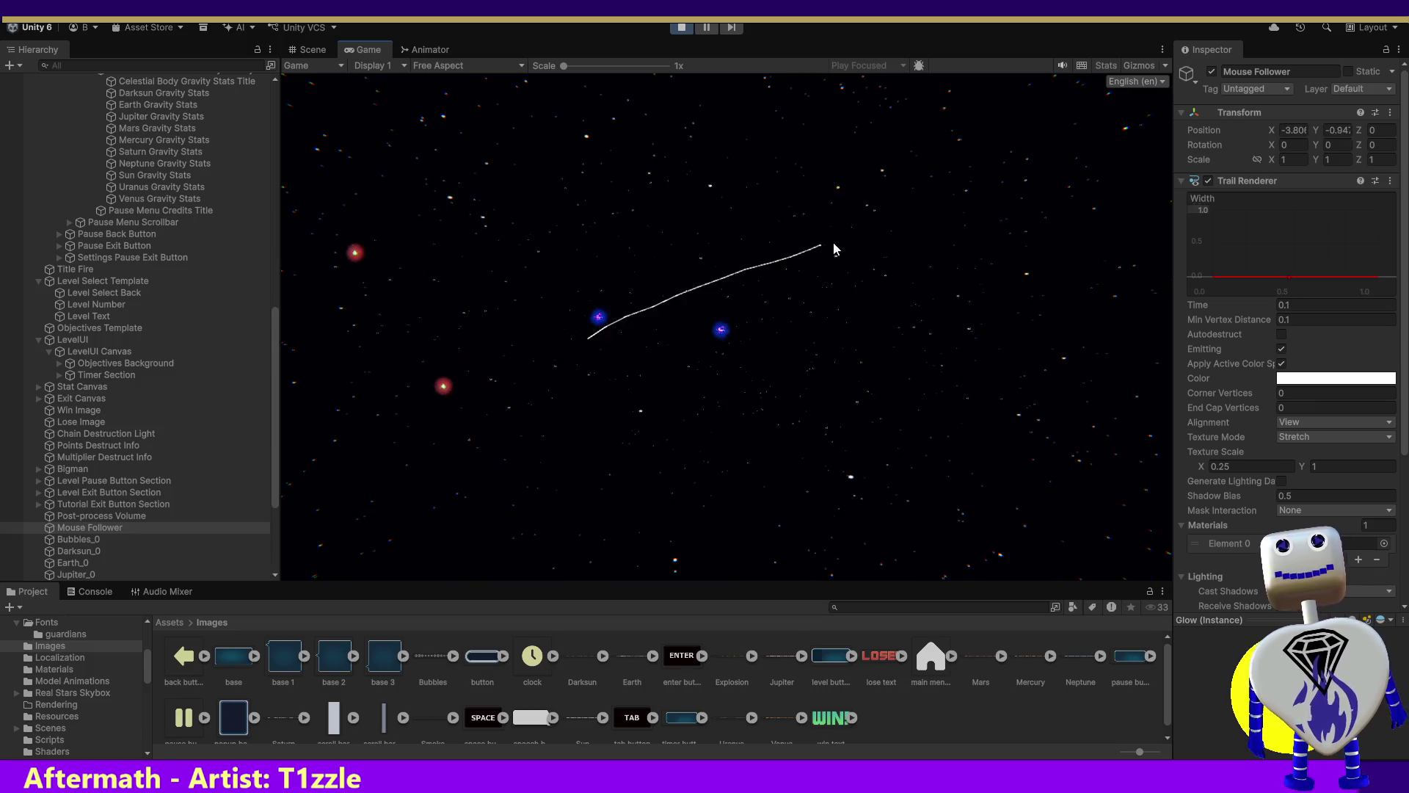
left_click(1058, 126)
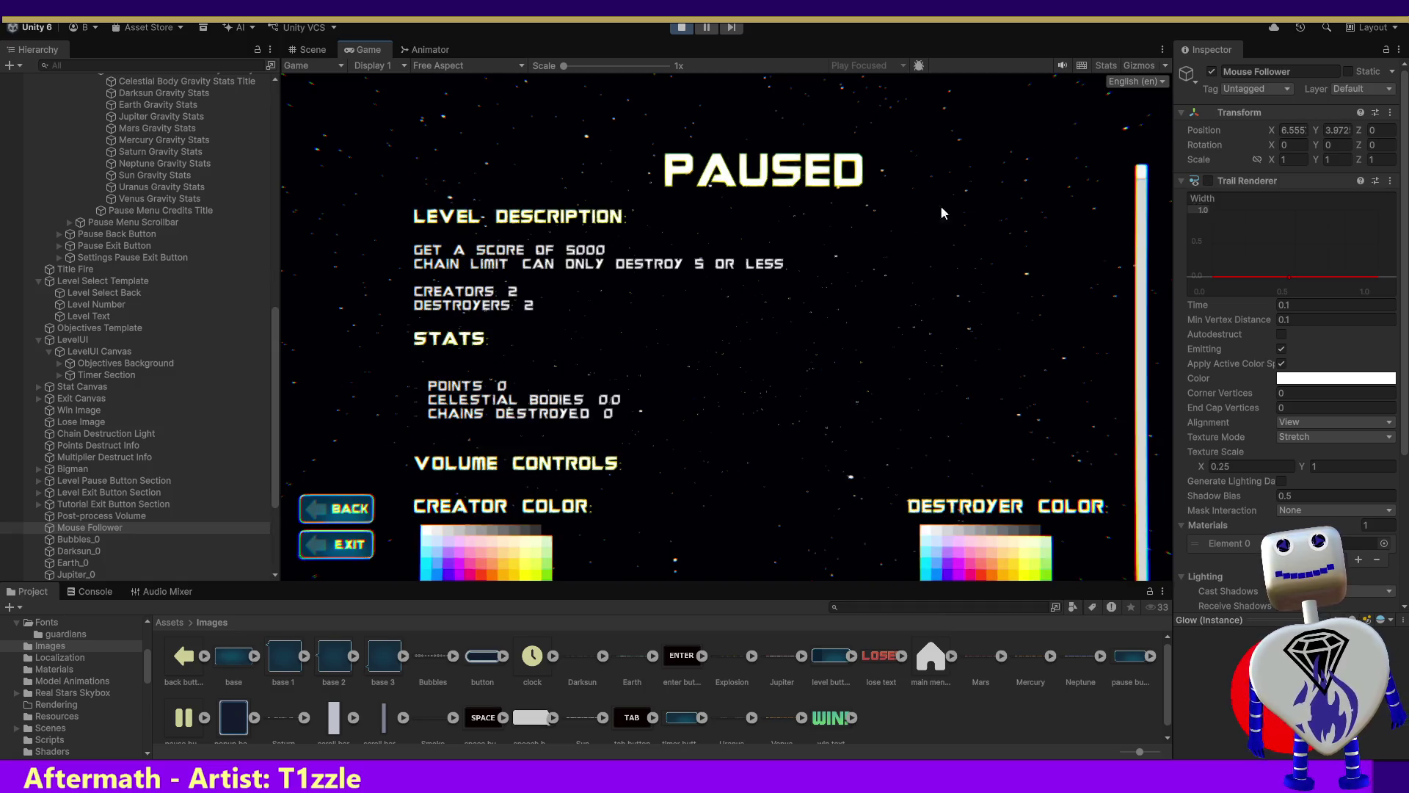
left_click(365, 516)
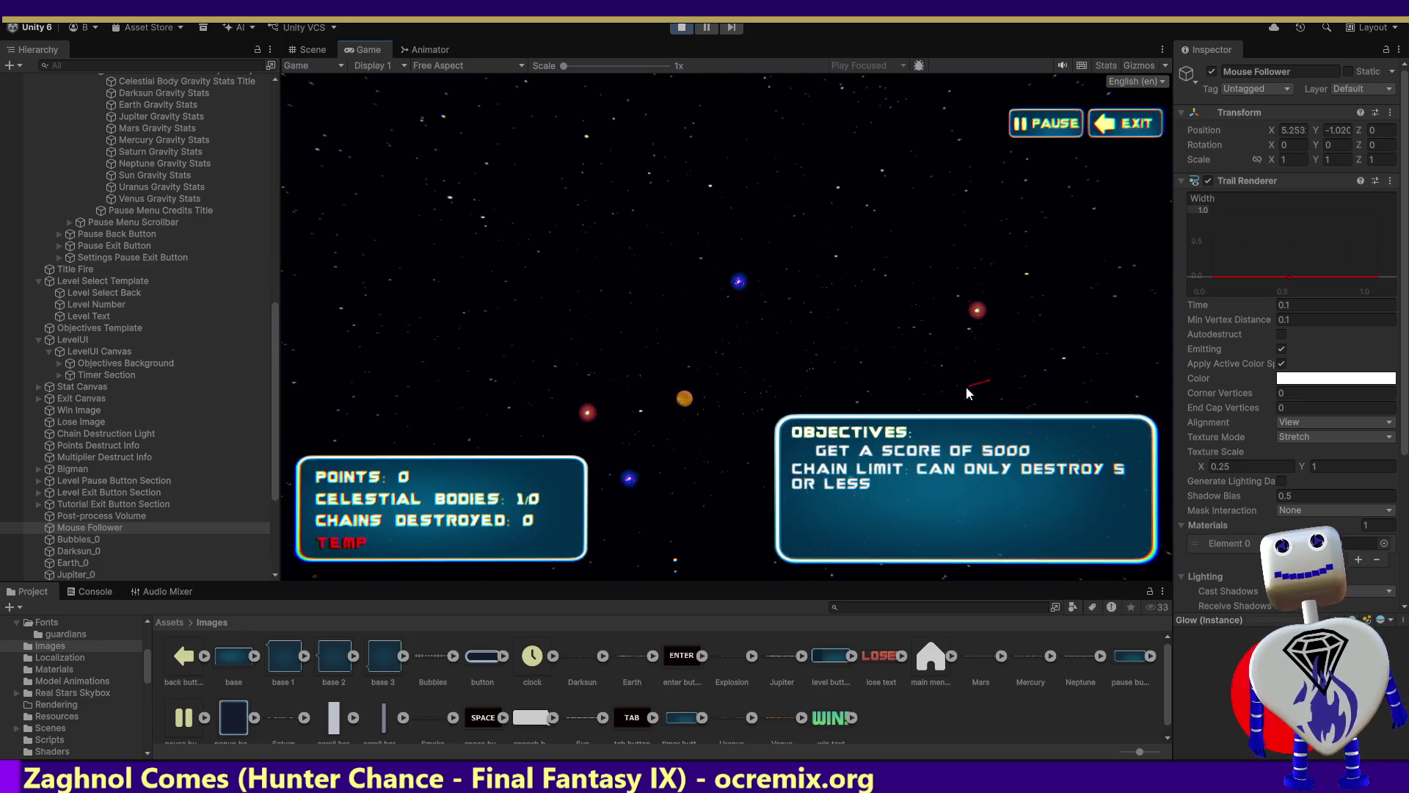
left_click(1042, 129)
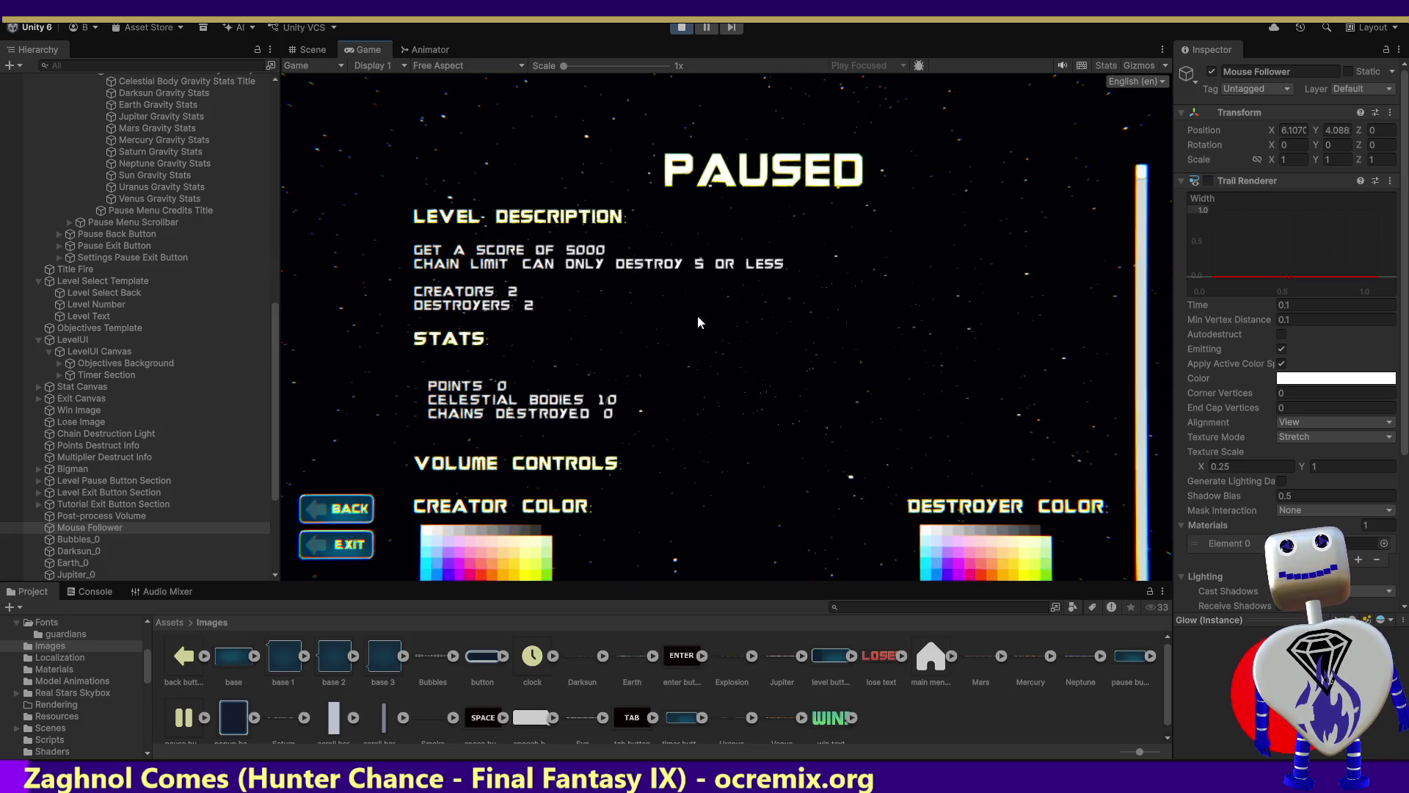
left_click(343, 540)
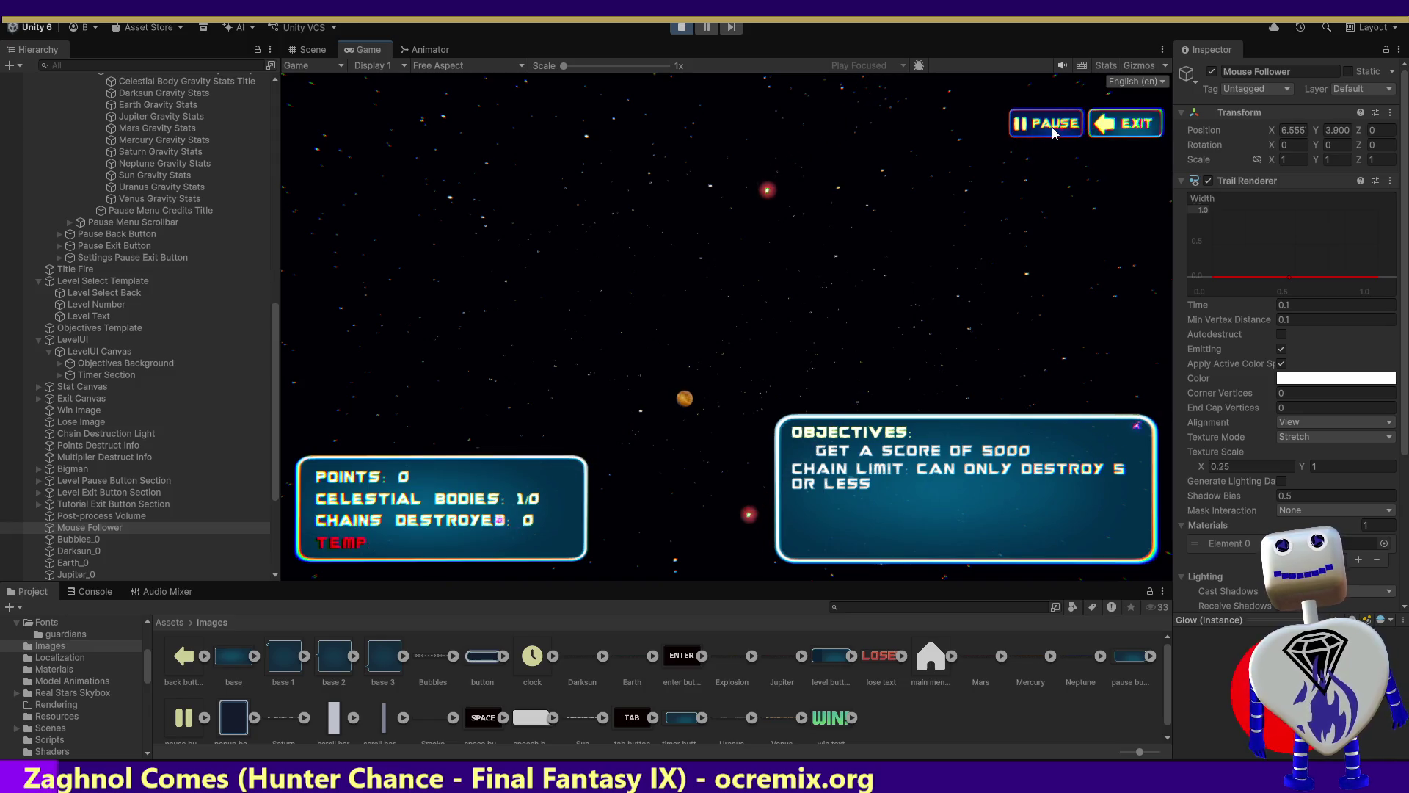
left_click(1049, 132)
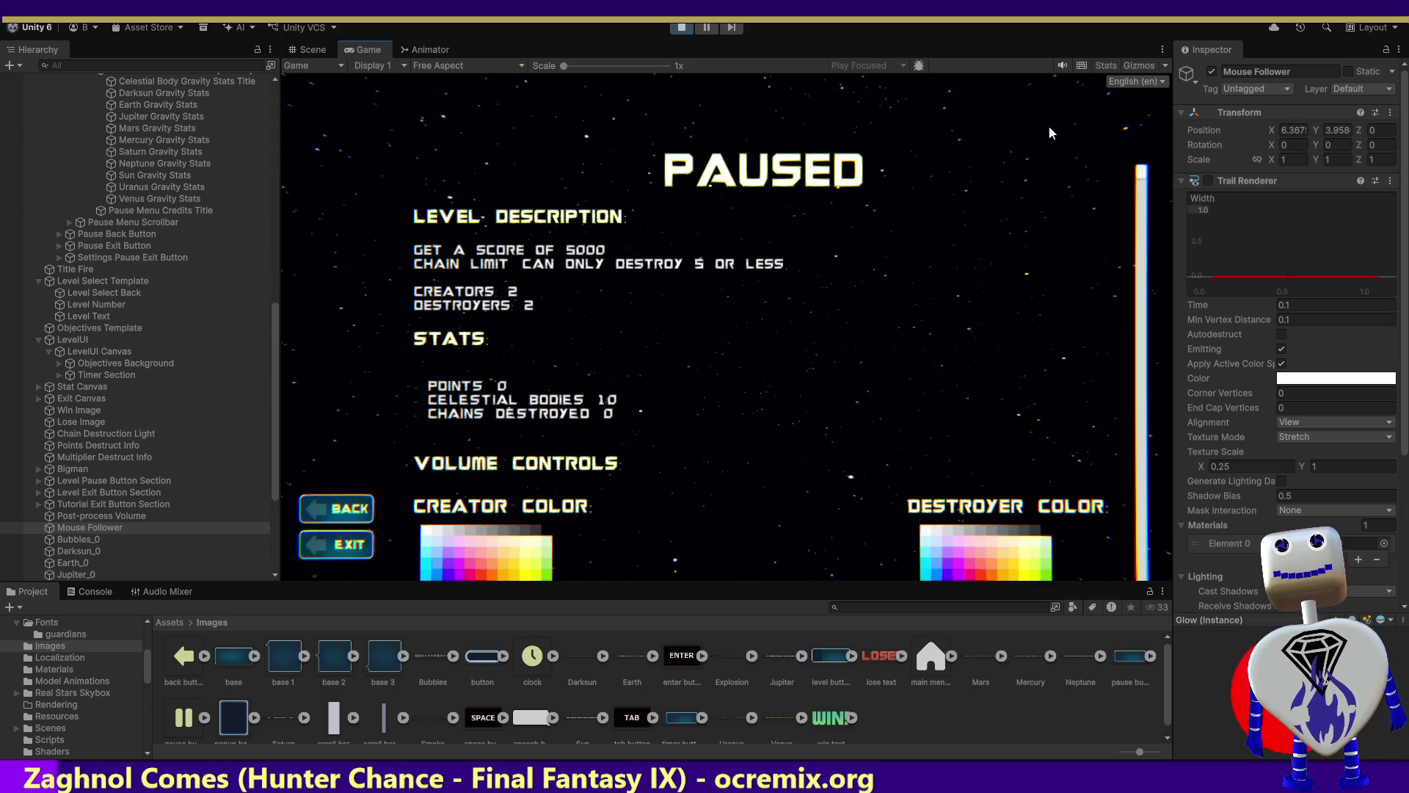
left_click(329, 518)
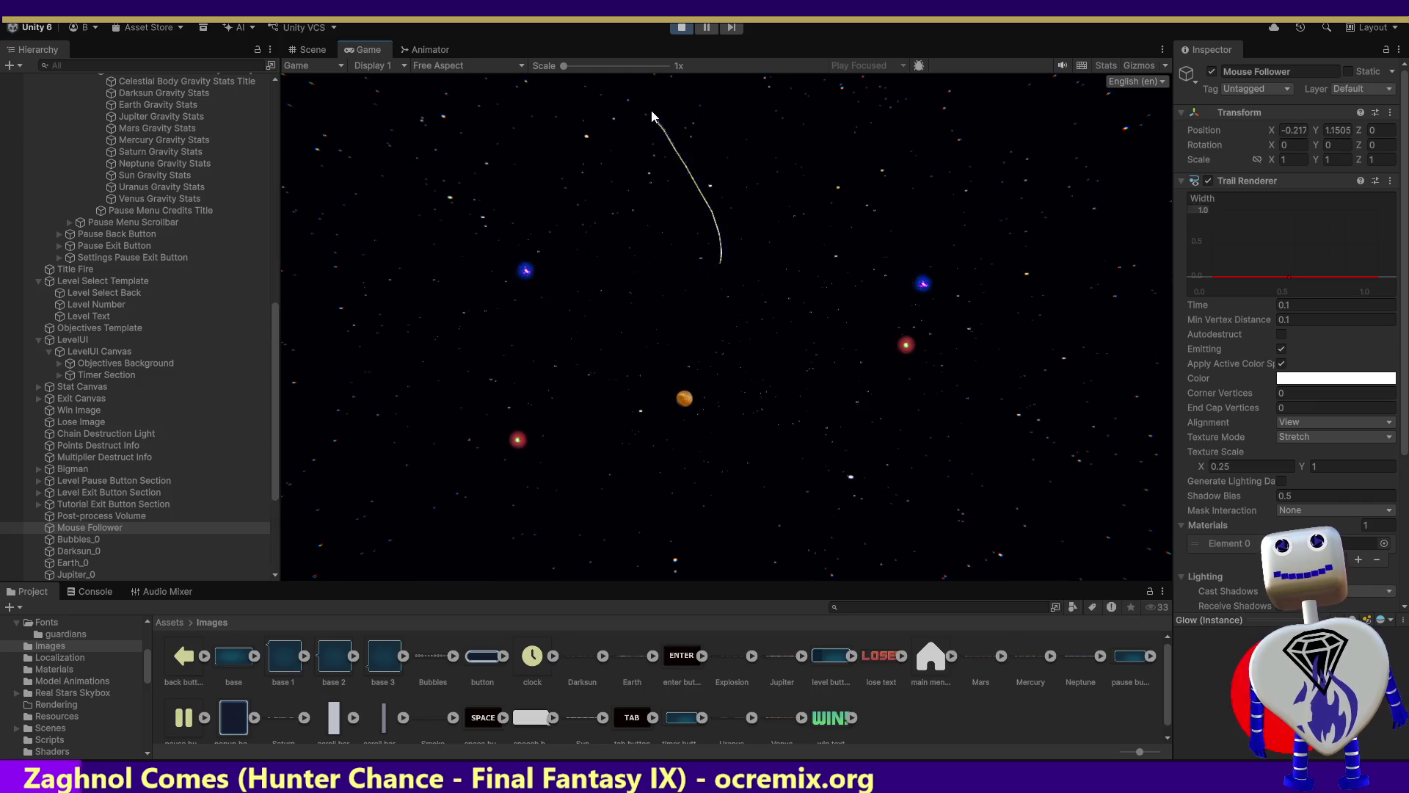
key("ctrl+p")
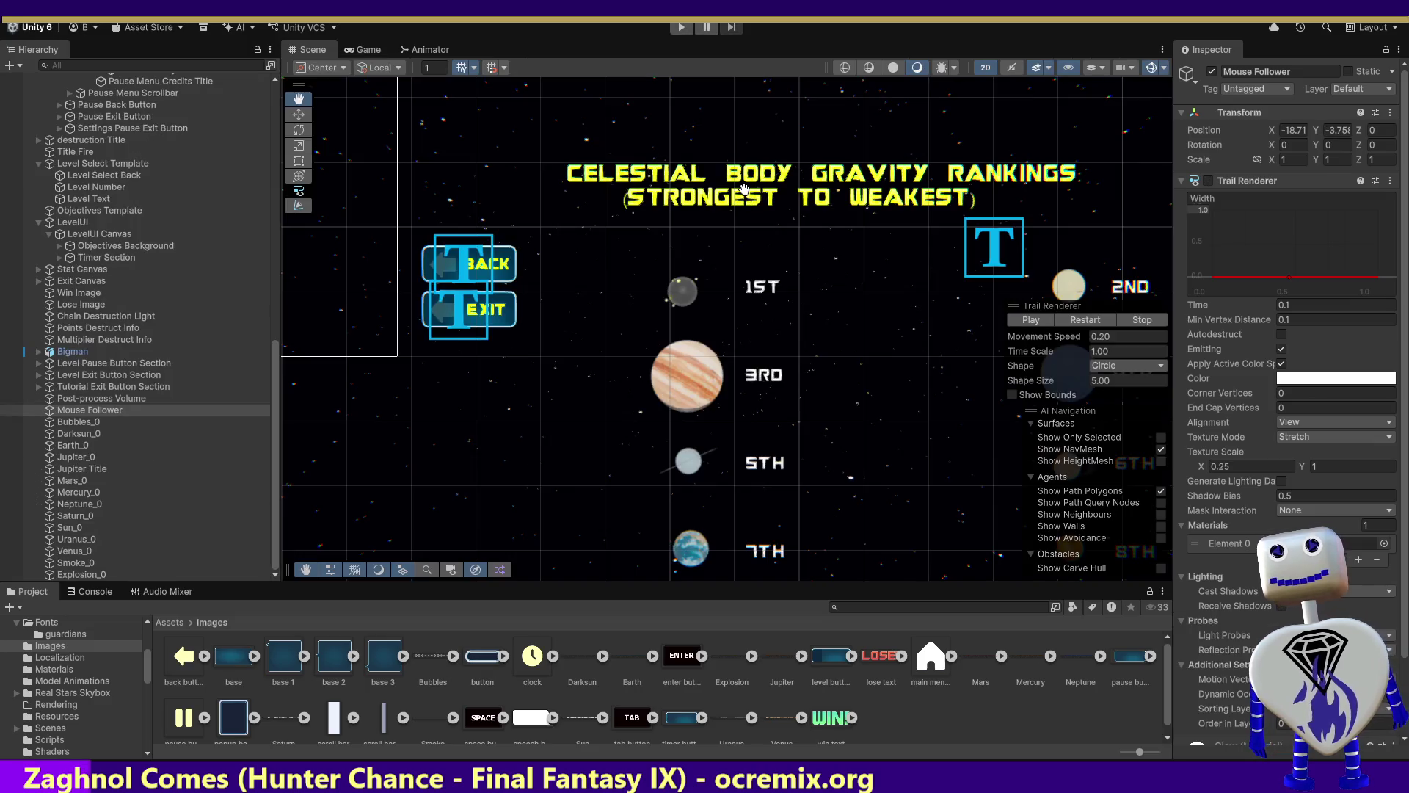
Change MOUSEFOLLOWERTAILSTARTDELAYINMILLIS on line 41 from 500 to 100.
key("alt+Tab")
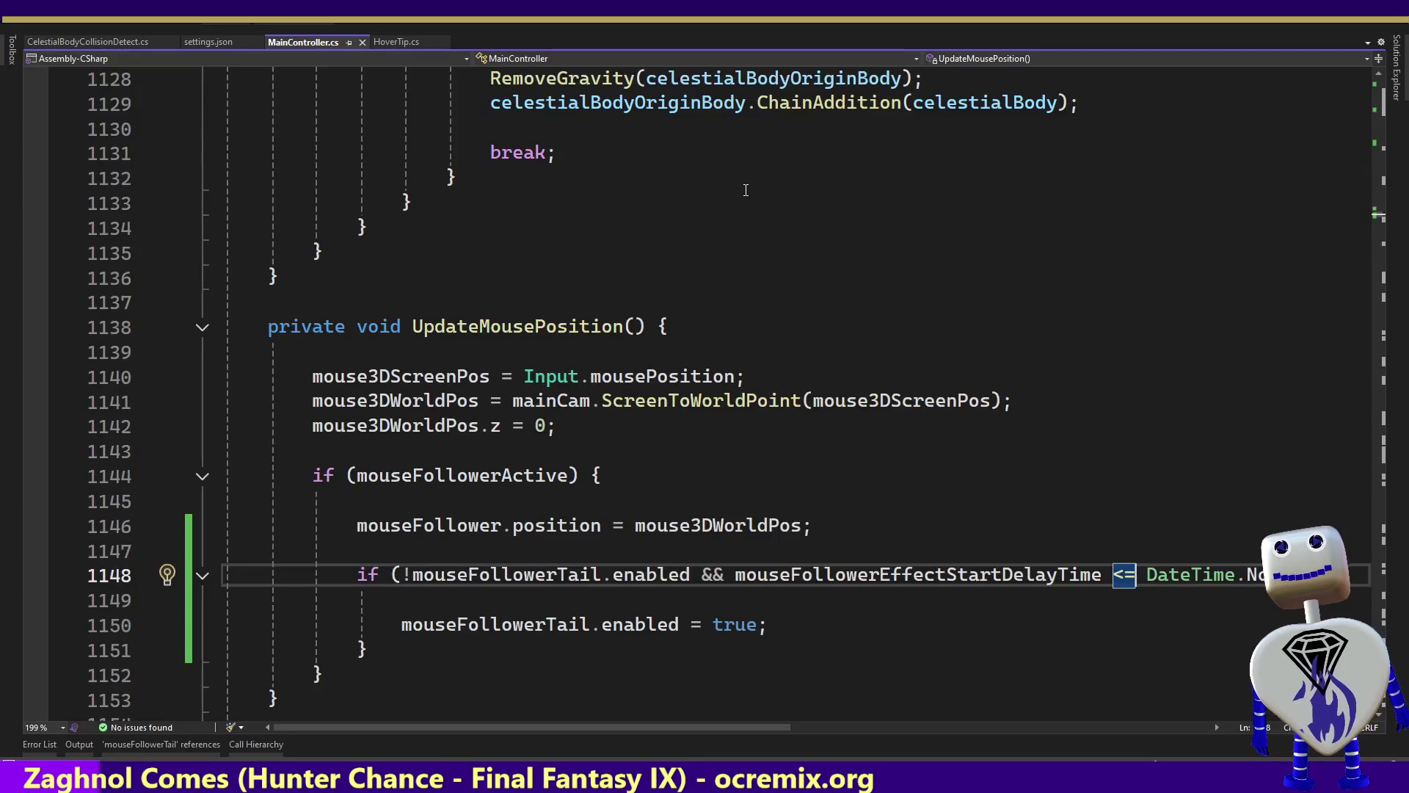
left_click_drag(1383, 624, 1392, 89)
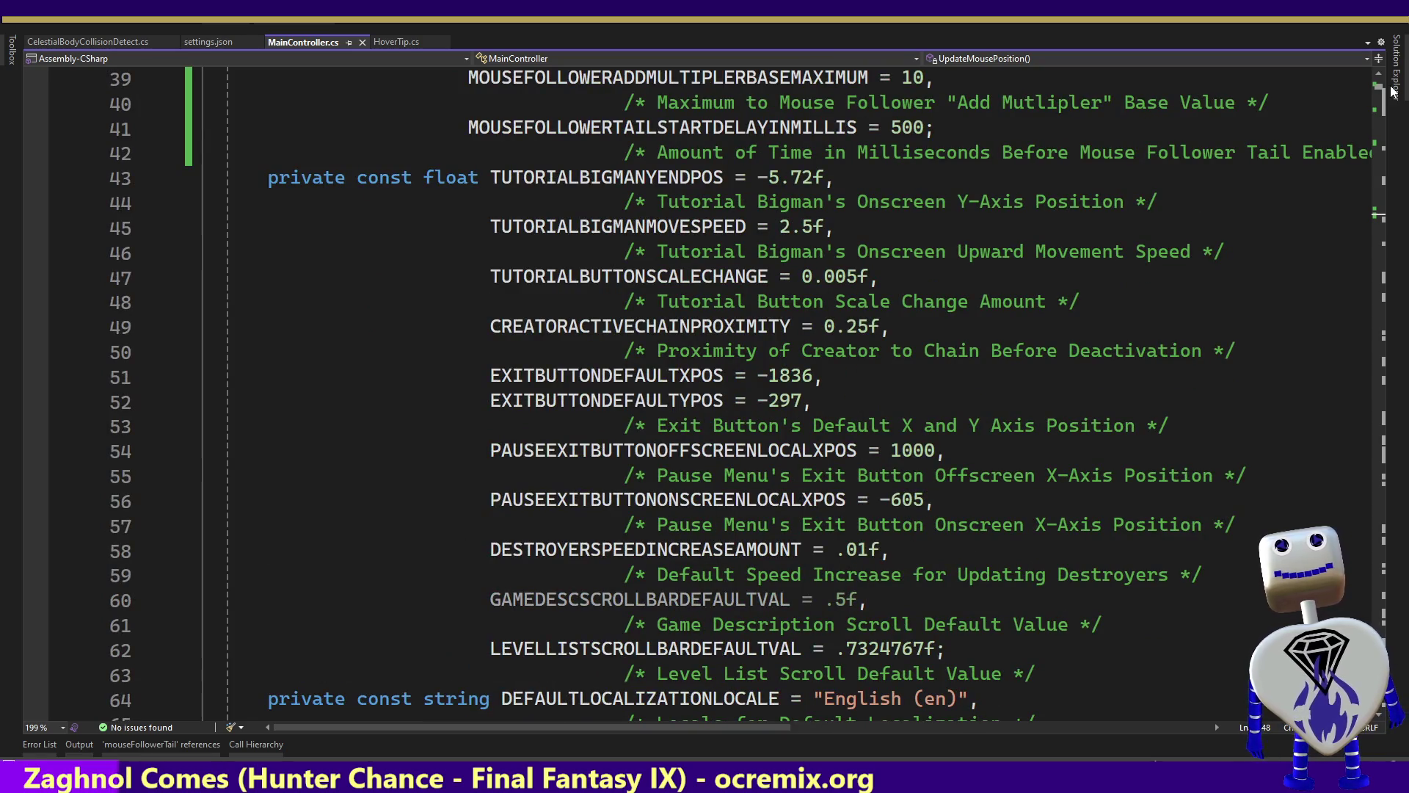
scroll(1393, 90, "up", 6)
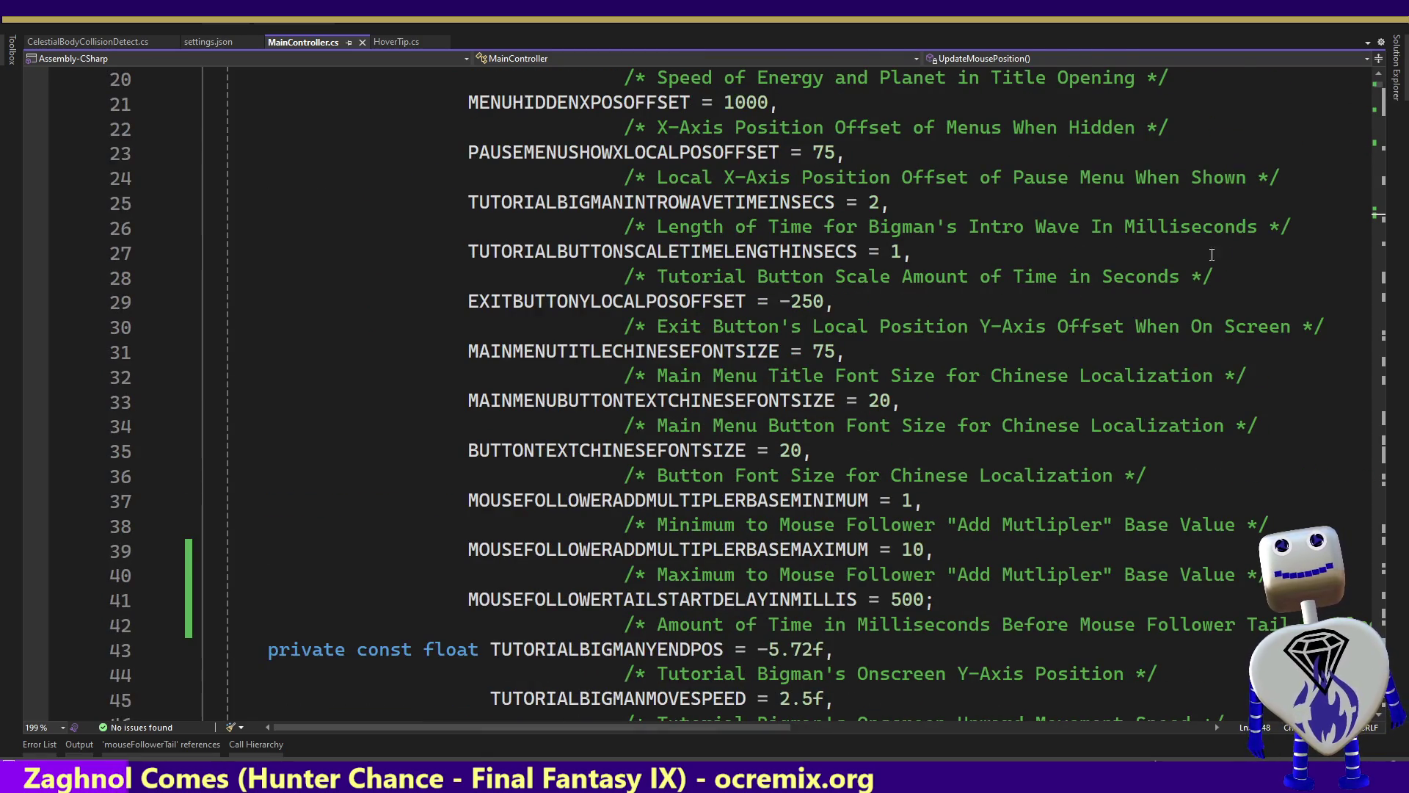
left_click(925, 599)
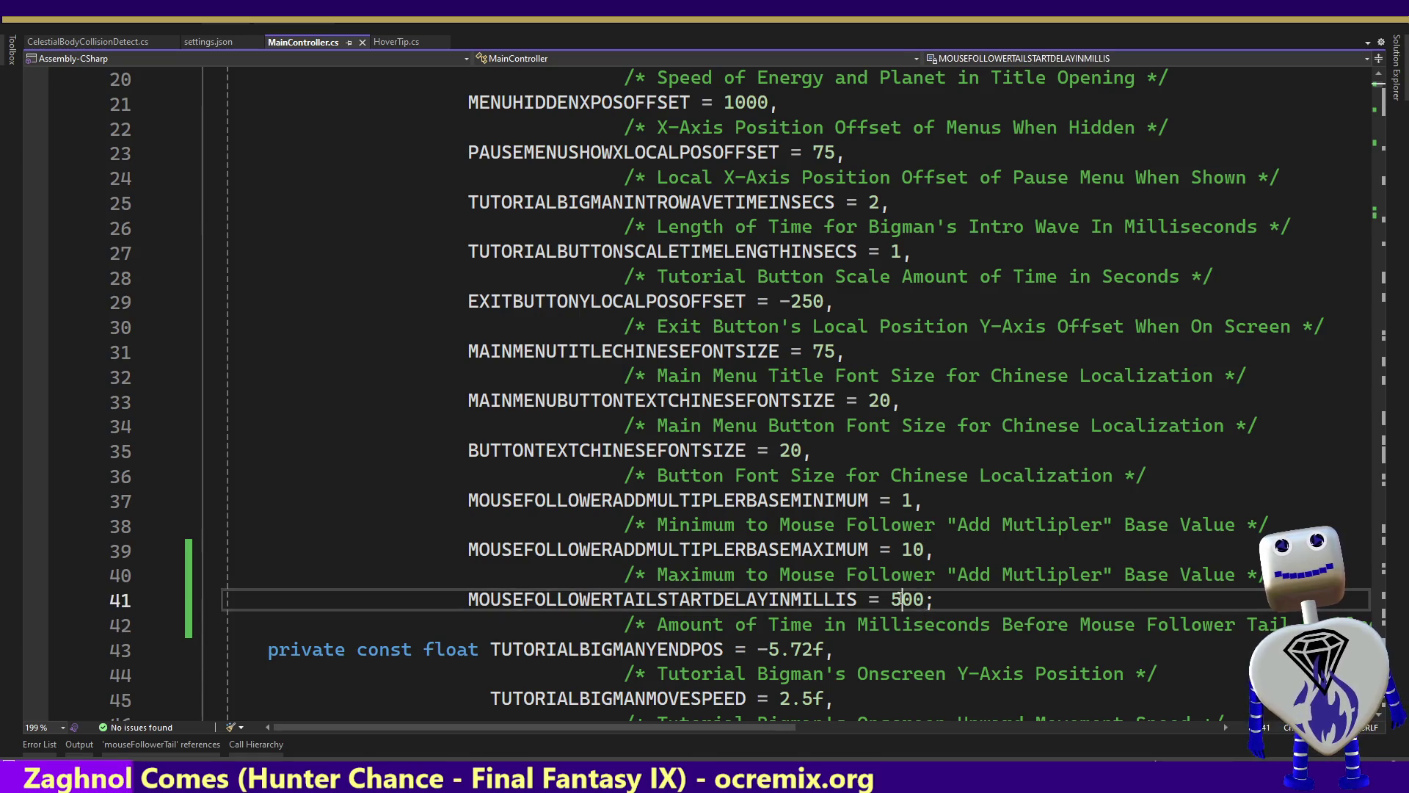
key("Left")
key("Left")
key("BackSpace")
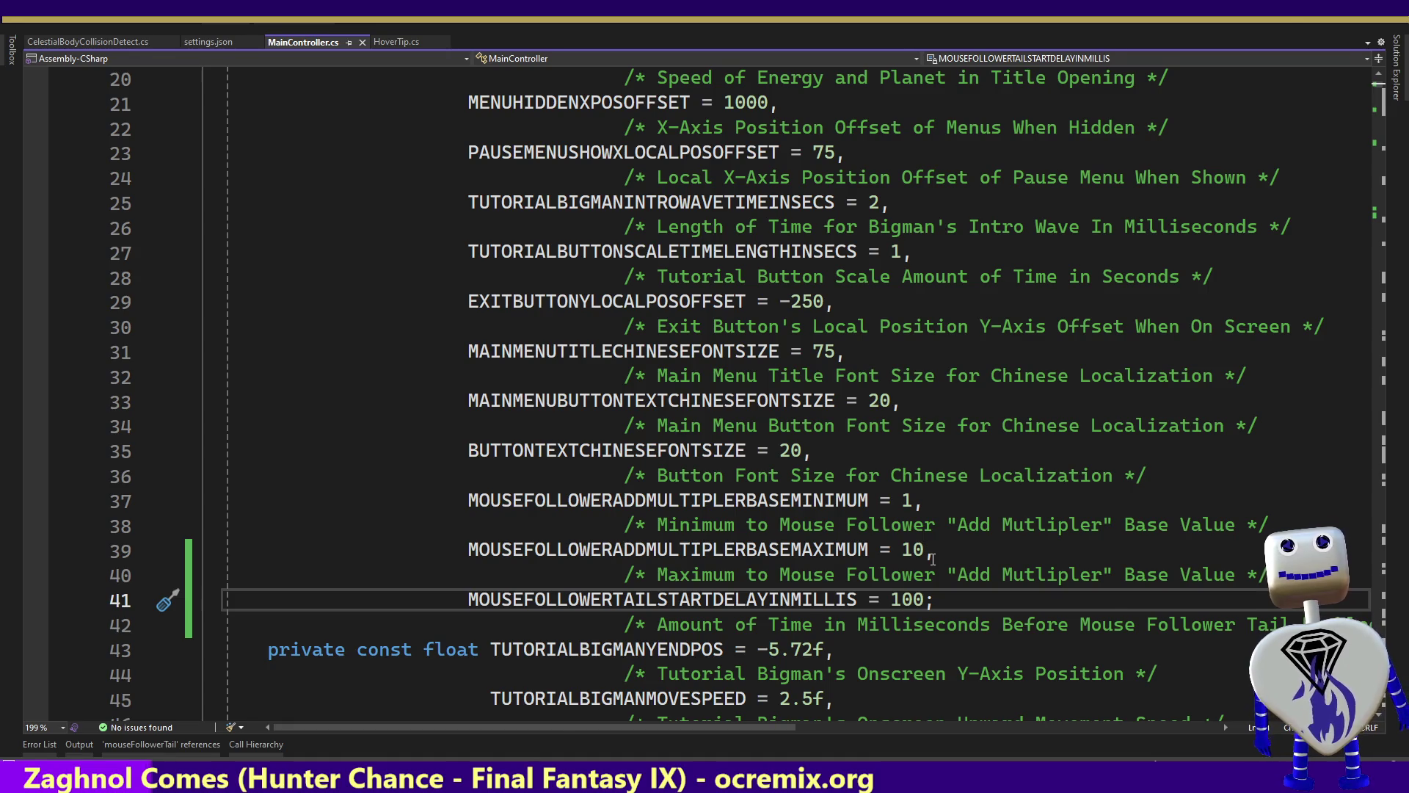
key("alt+Tab")
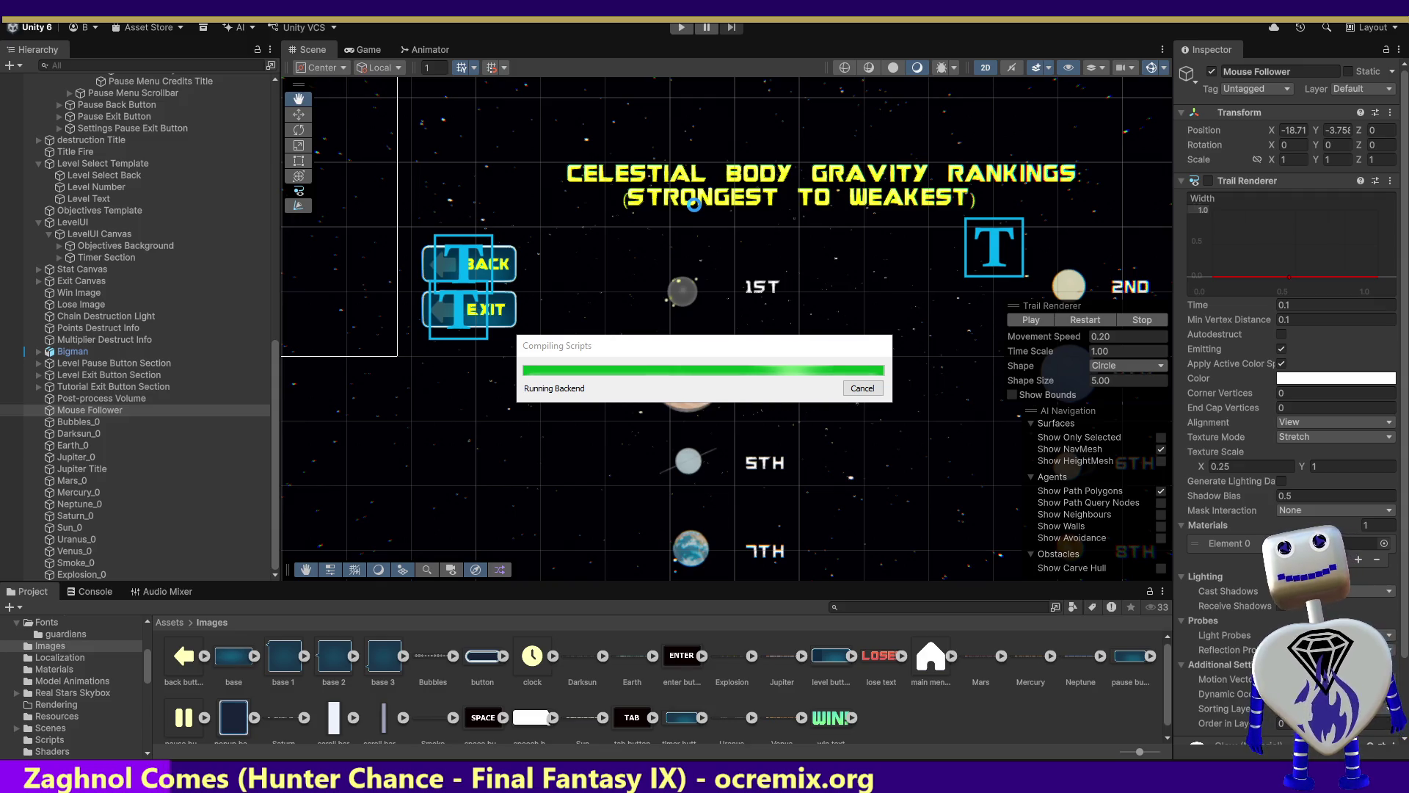
Enter Play mode and start the Skill Challenge level from level select.
left_click(680, 30)
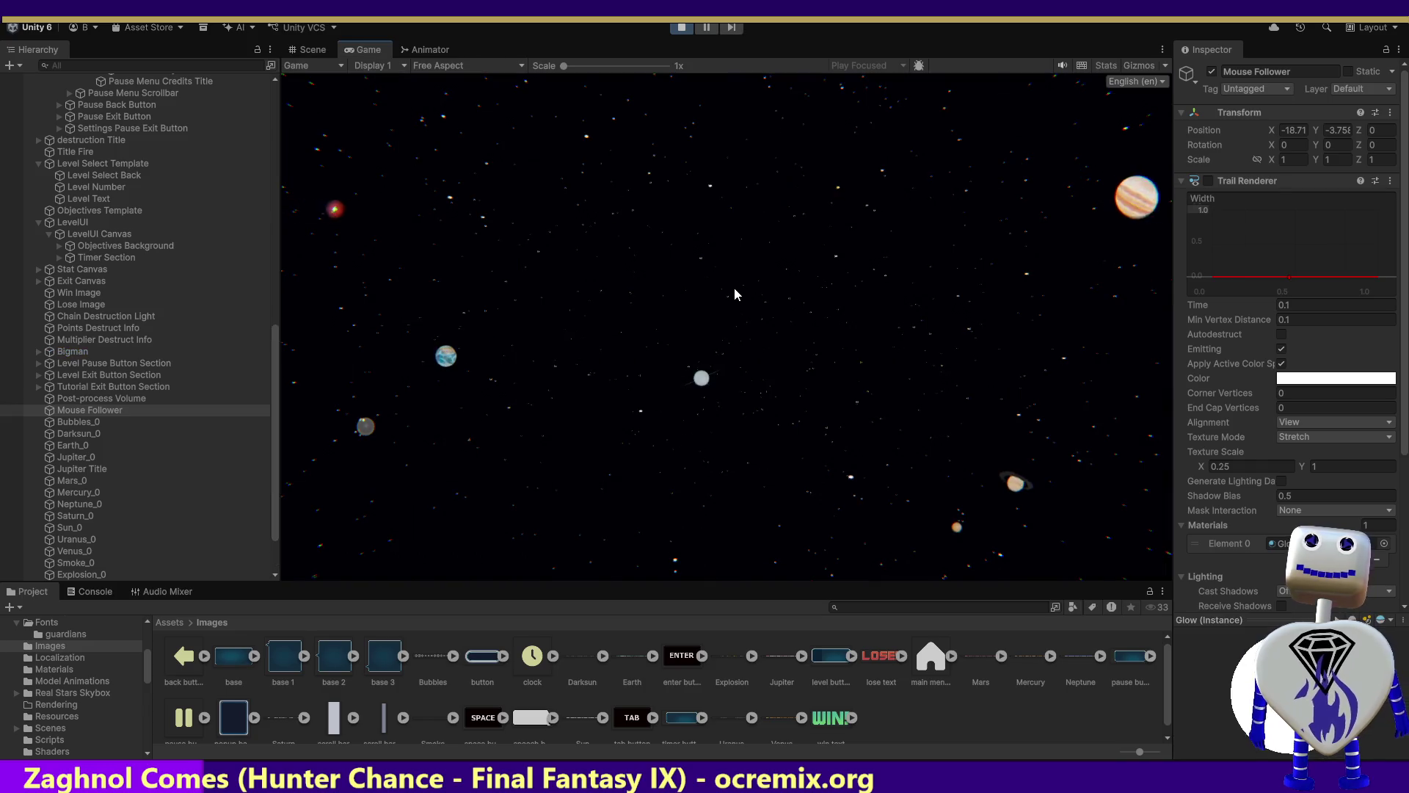
left_click(737, 293)
left_click(741, 357)
left_click(1035, 445)
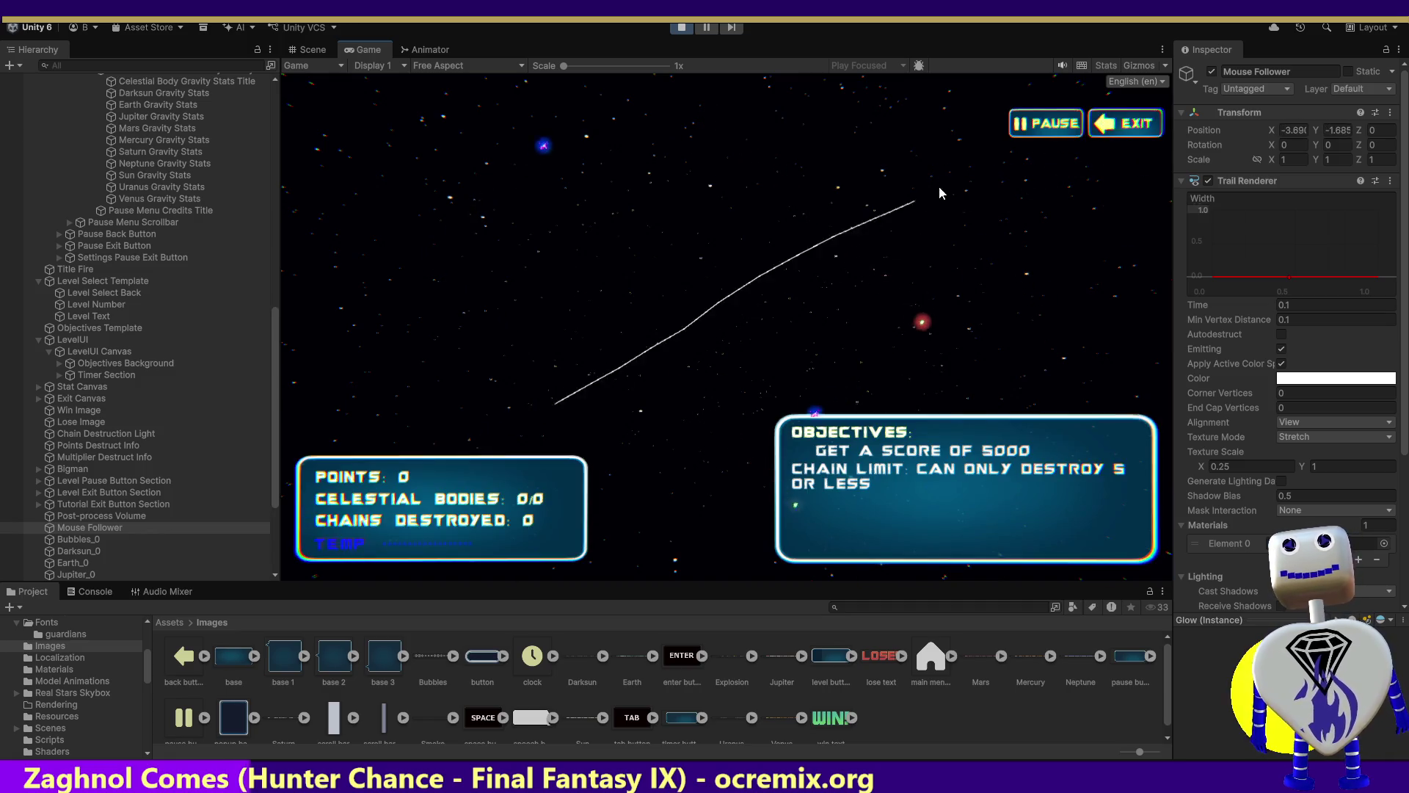
Pause and resume twice, then drag the trail across planets to chain them.
left_click(1074, 127)
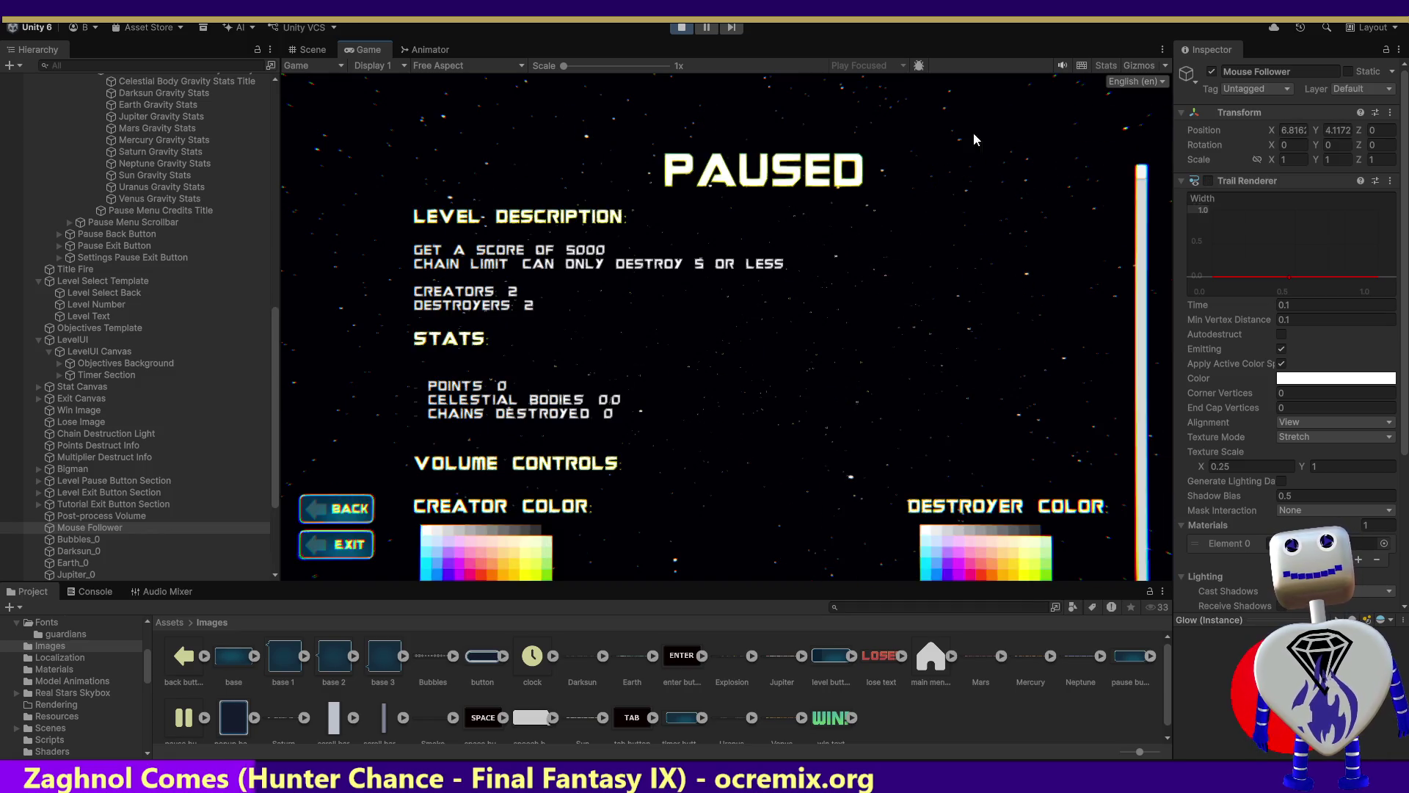
left_click(331, 514)
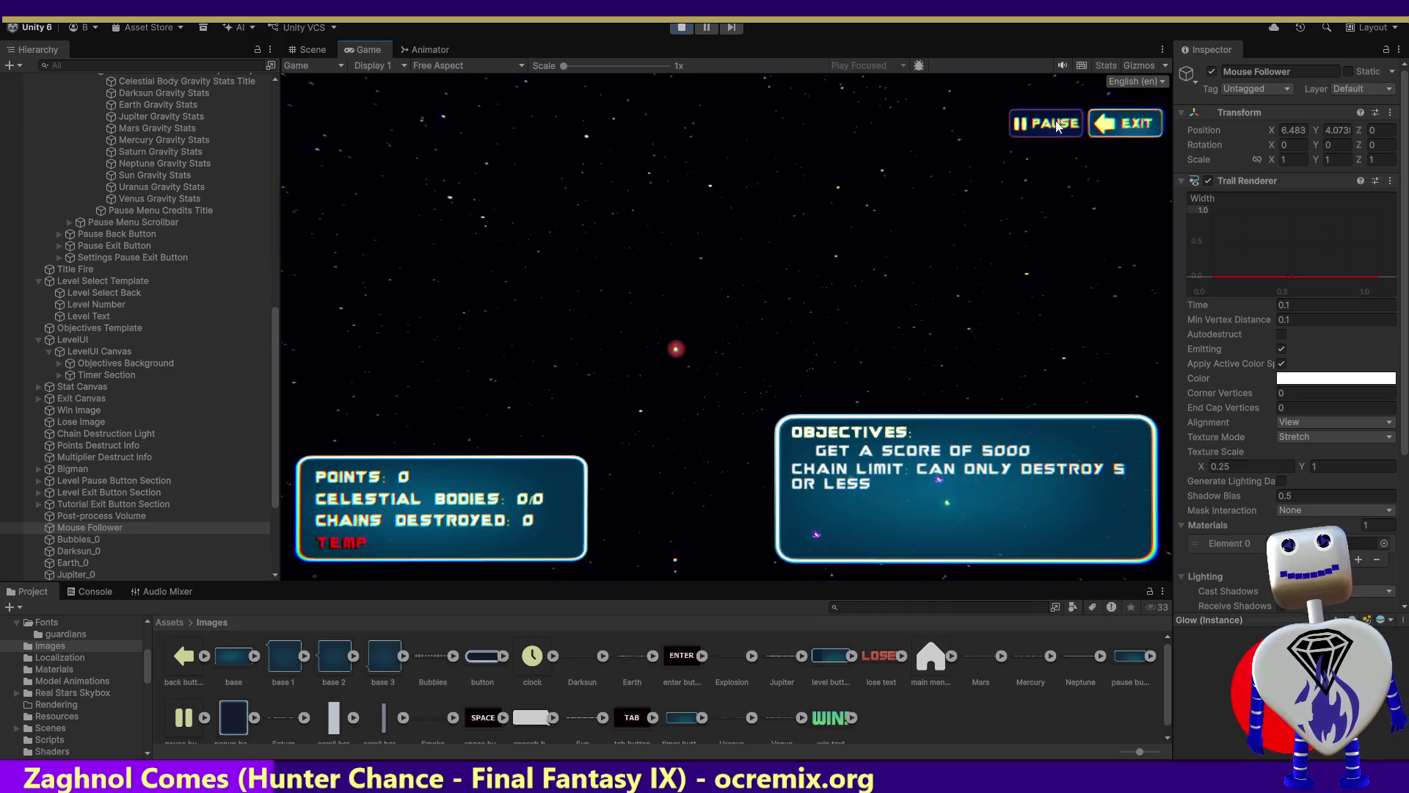
left_click(1057, 127)
left_click(332, 514)
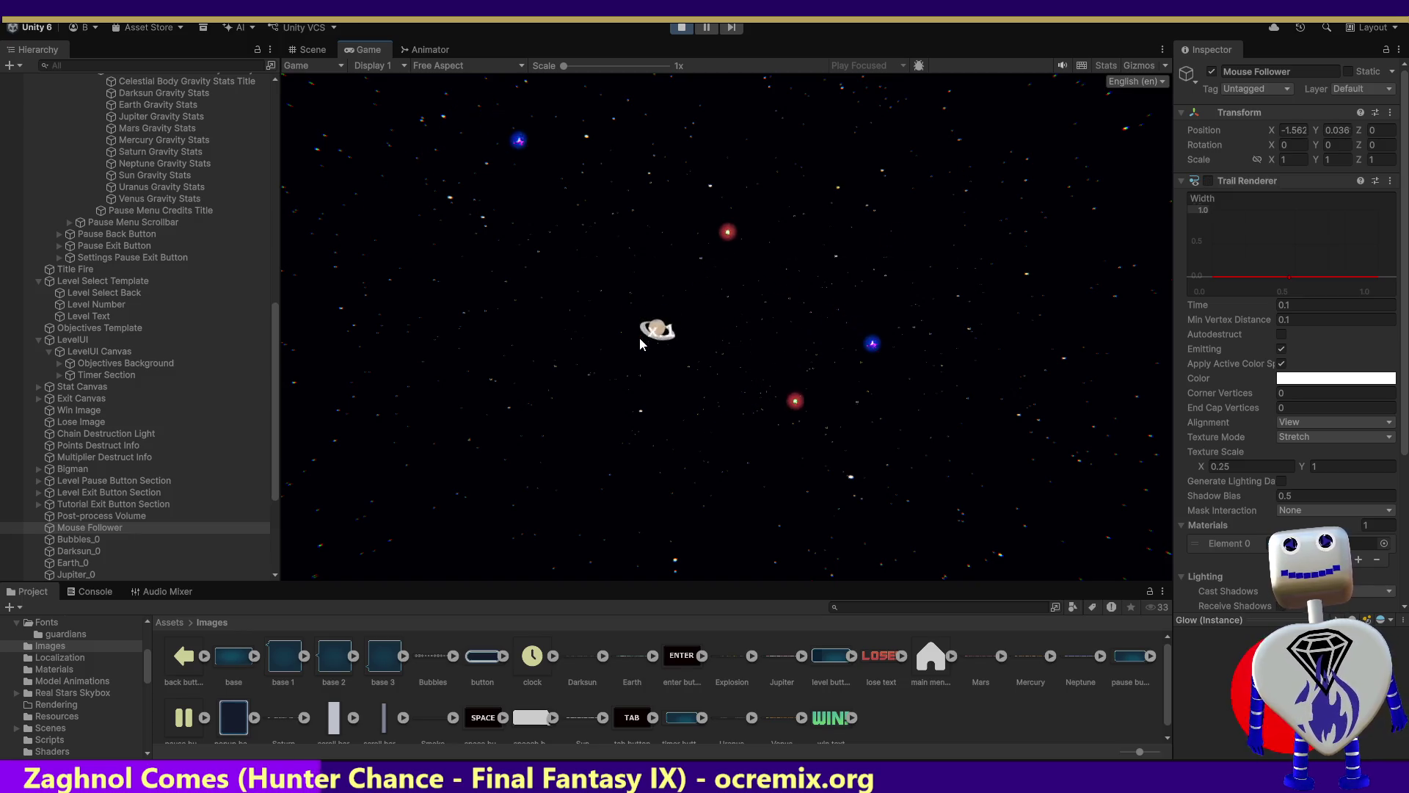
mouse_move(651, 380)
left_mouse_down()
mouse_move(561, 429)
mouse_move(491, 214)
left_mouse_up()
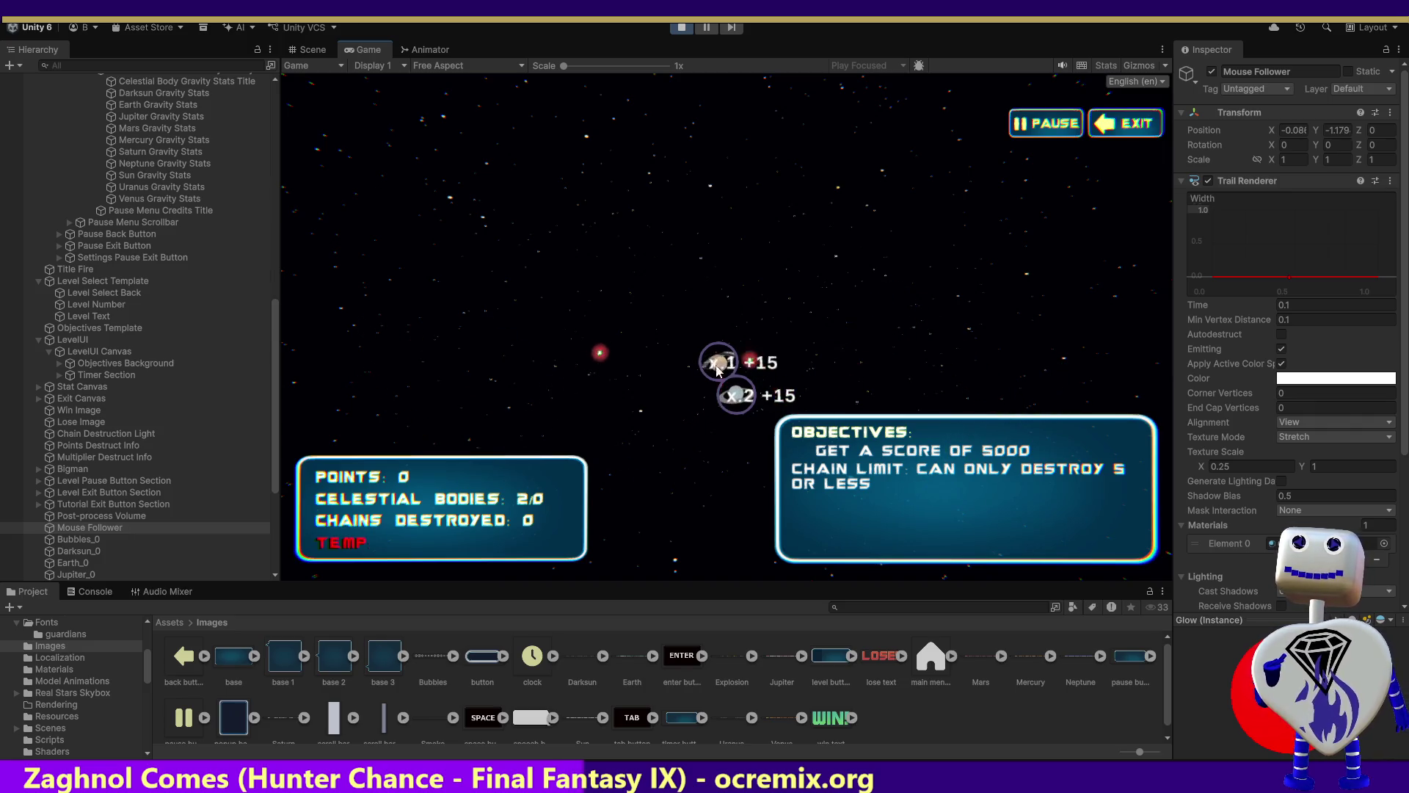
Crash the chained planets for 79 points, then stop Play mode.
left_click(715, 397)
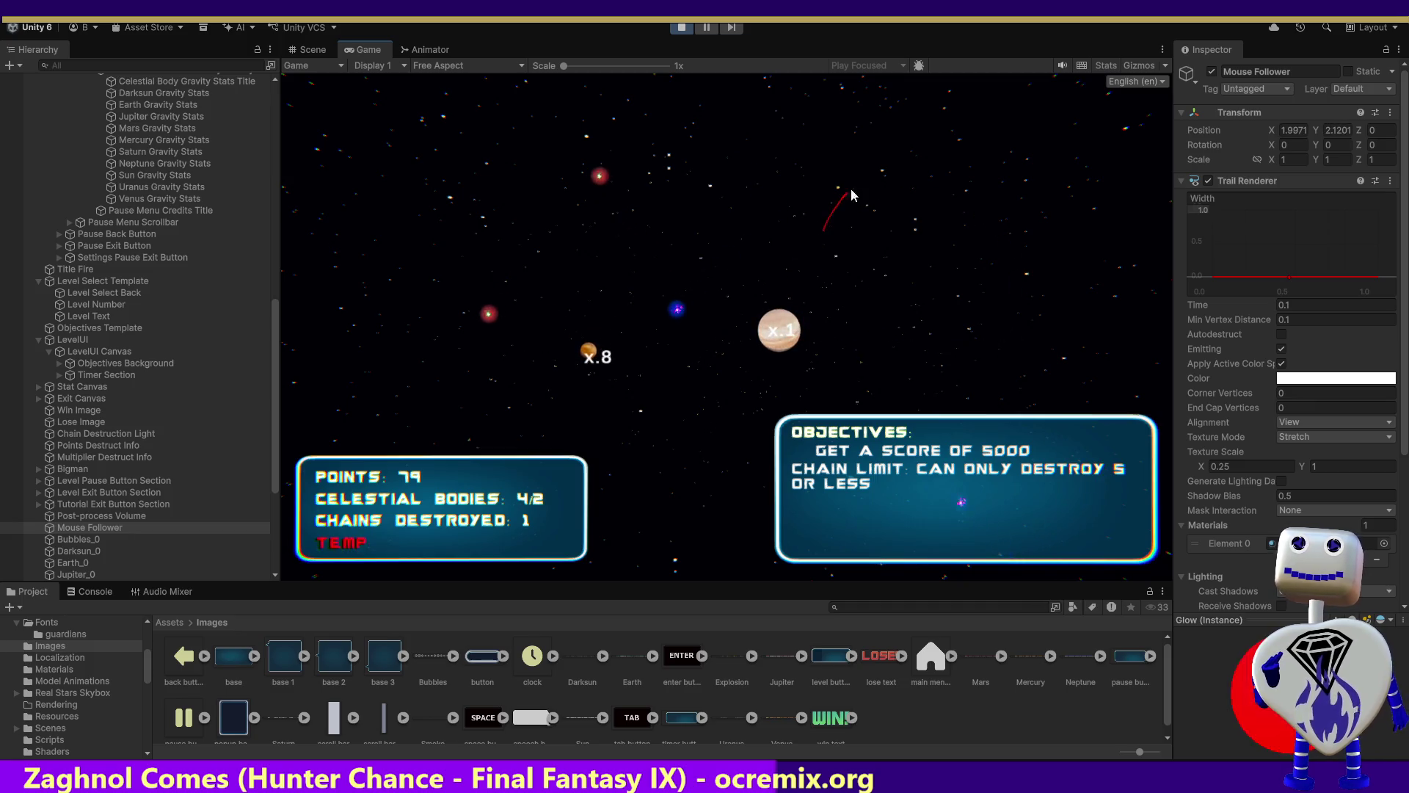
left_click(687, 30)
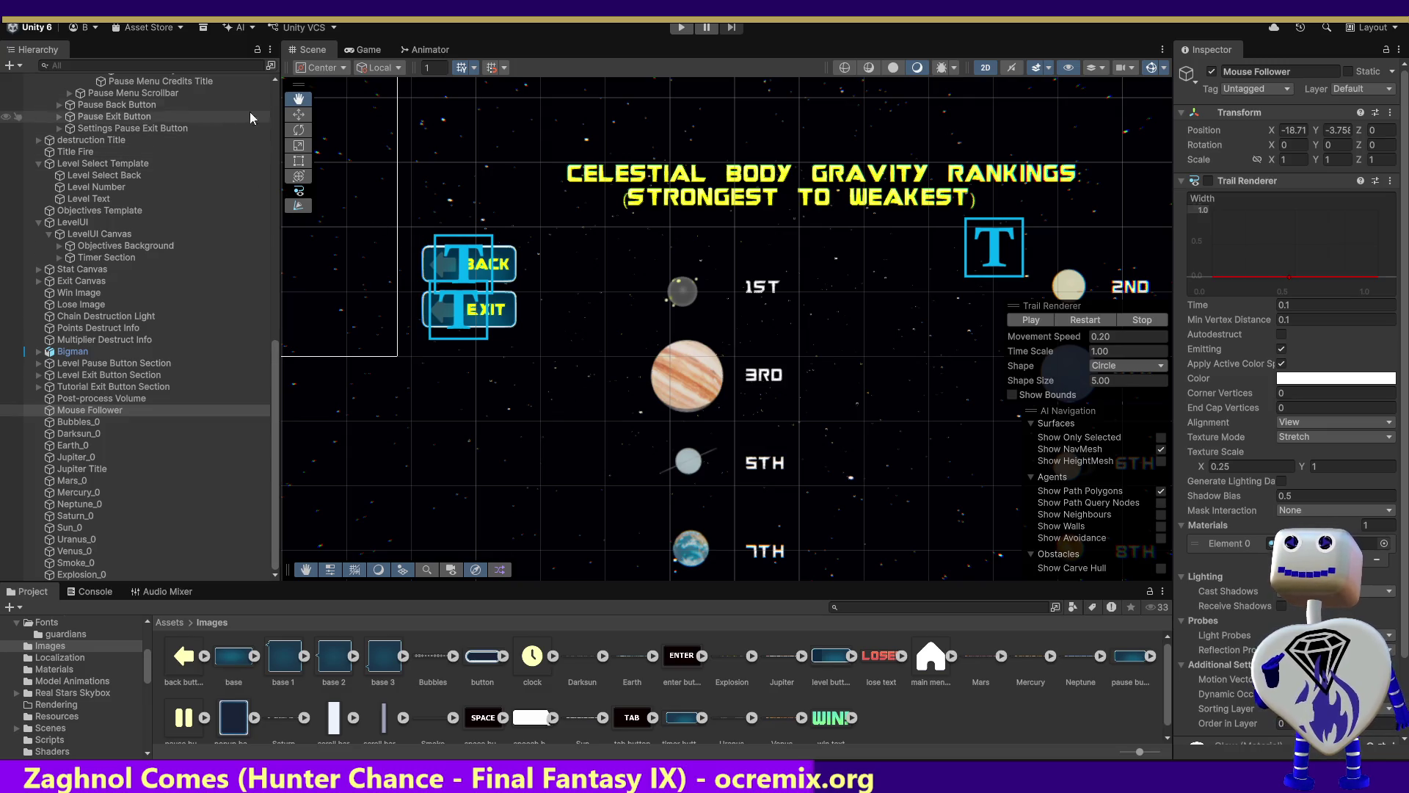
Pan the Scene view to the CELESTIAL CRASH title and menu buttons, then show the Assets root folder.
mouse_move(360, 141)
left_mouse_down()
mouse_move(503, 247)
mouse_move(592, 370)
left_mouse_up()
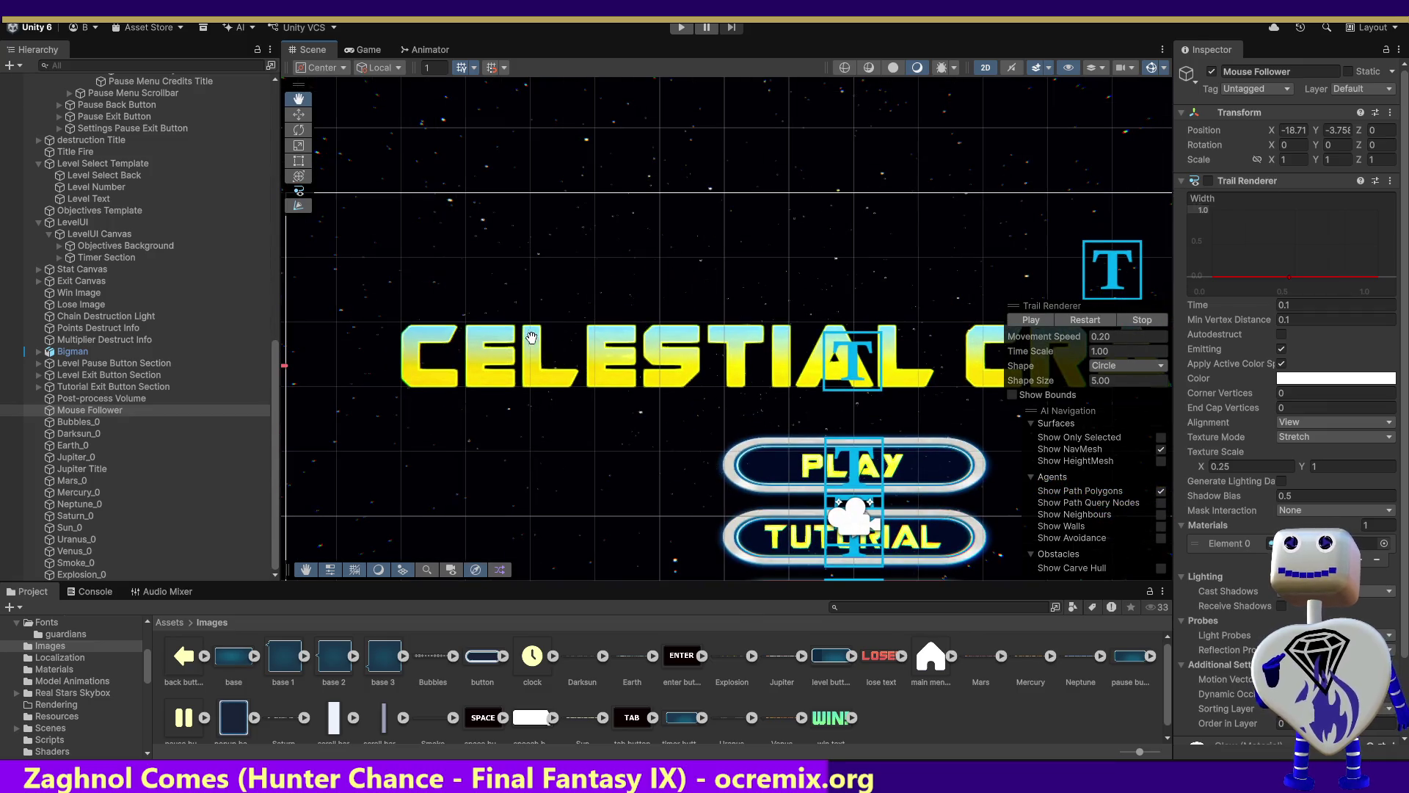
left_click_drag(531, 337, 737, 321)
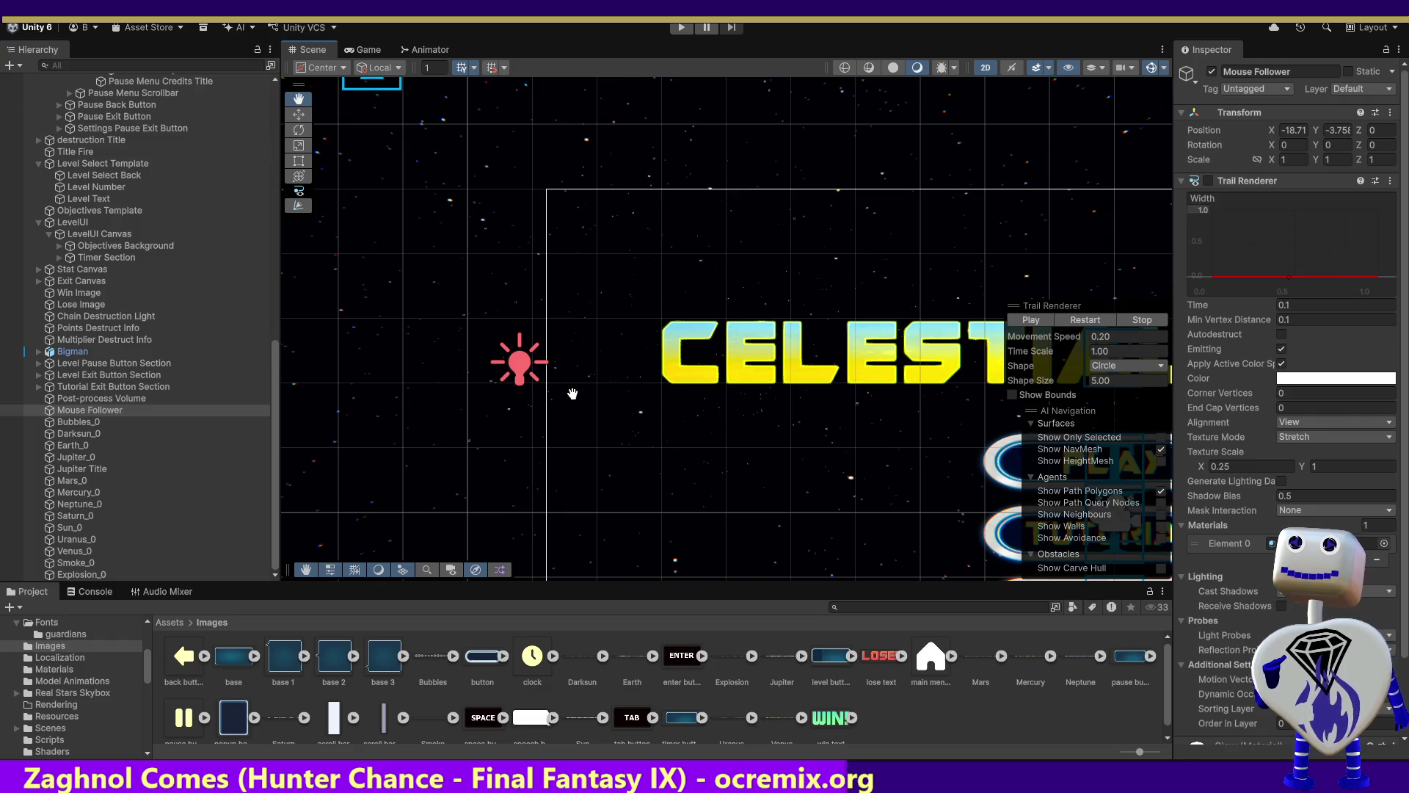
left_click_drag(787, 446, 616, 254)
mouse_move(691, 384)
left_mouse_down()
mouse_move(598, 210)
mouse_move(493, 166)
left_mouse_up()
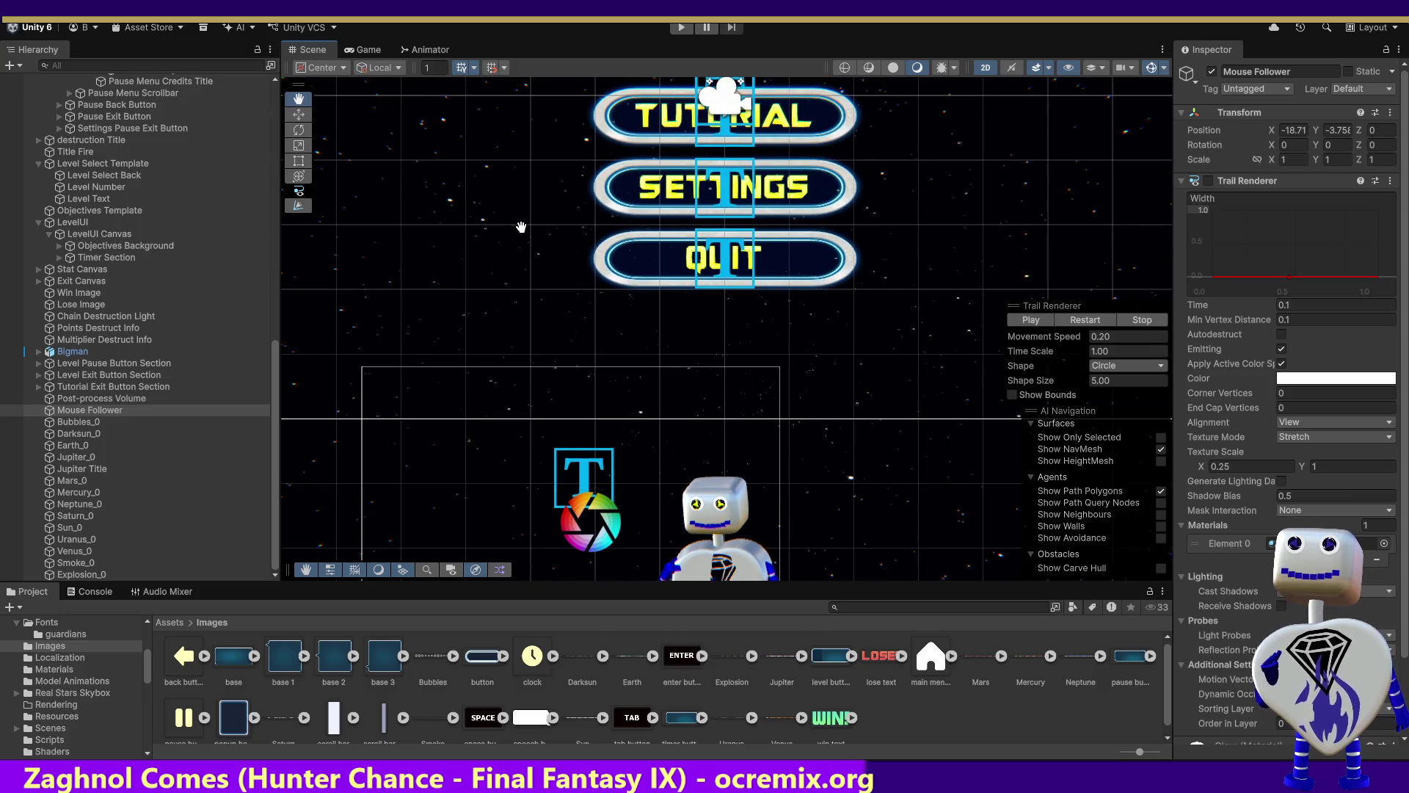
mouse_move(521, 227)
left_mouse_down()
mouse_move(540, 323)
mouse_move(563, 186)
left_mouse_up()
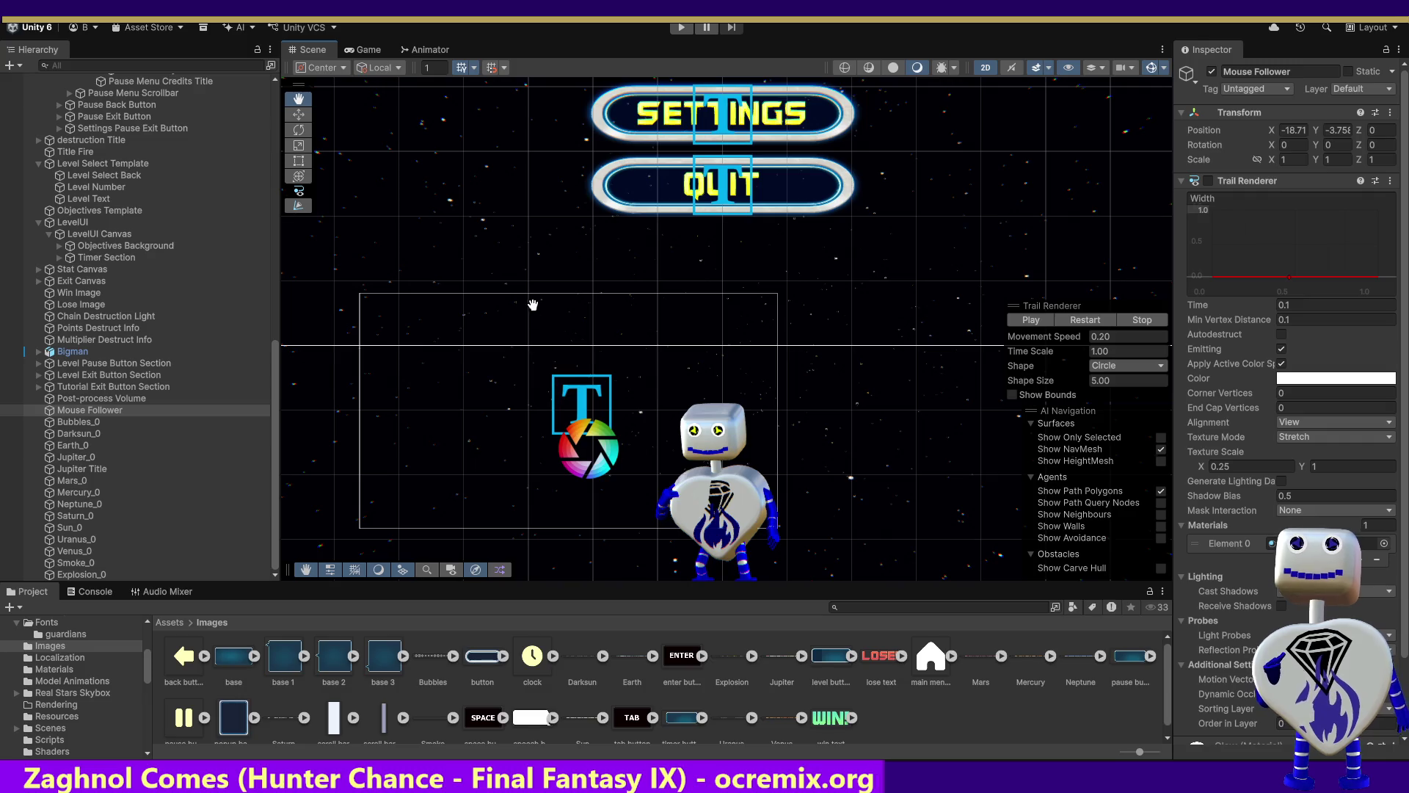
left_click_drag(527, 302, 538, 467)
left_click_drag(516, 329, 541, 514)
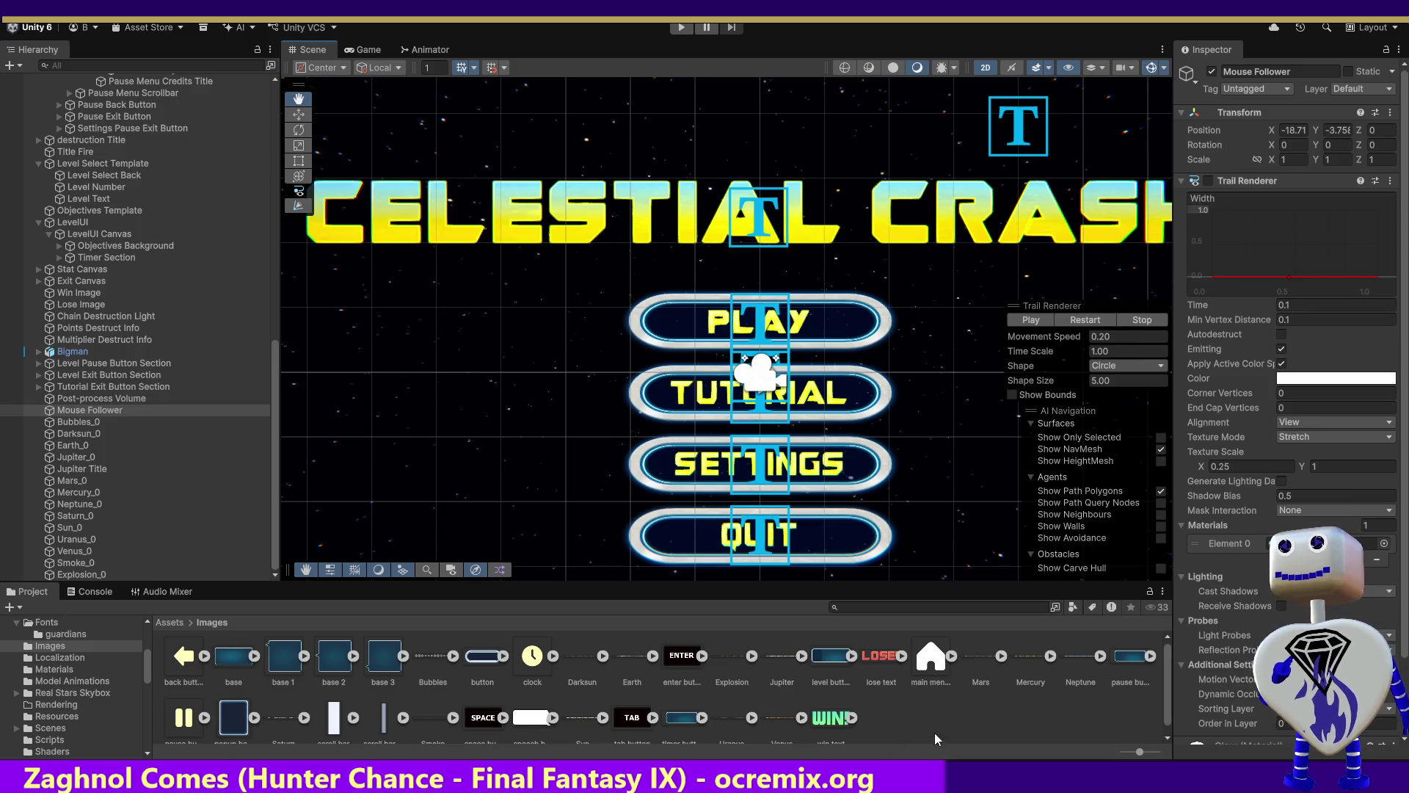
left_click(177, 621)
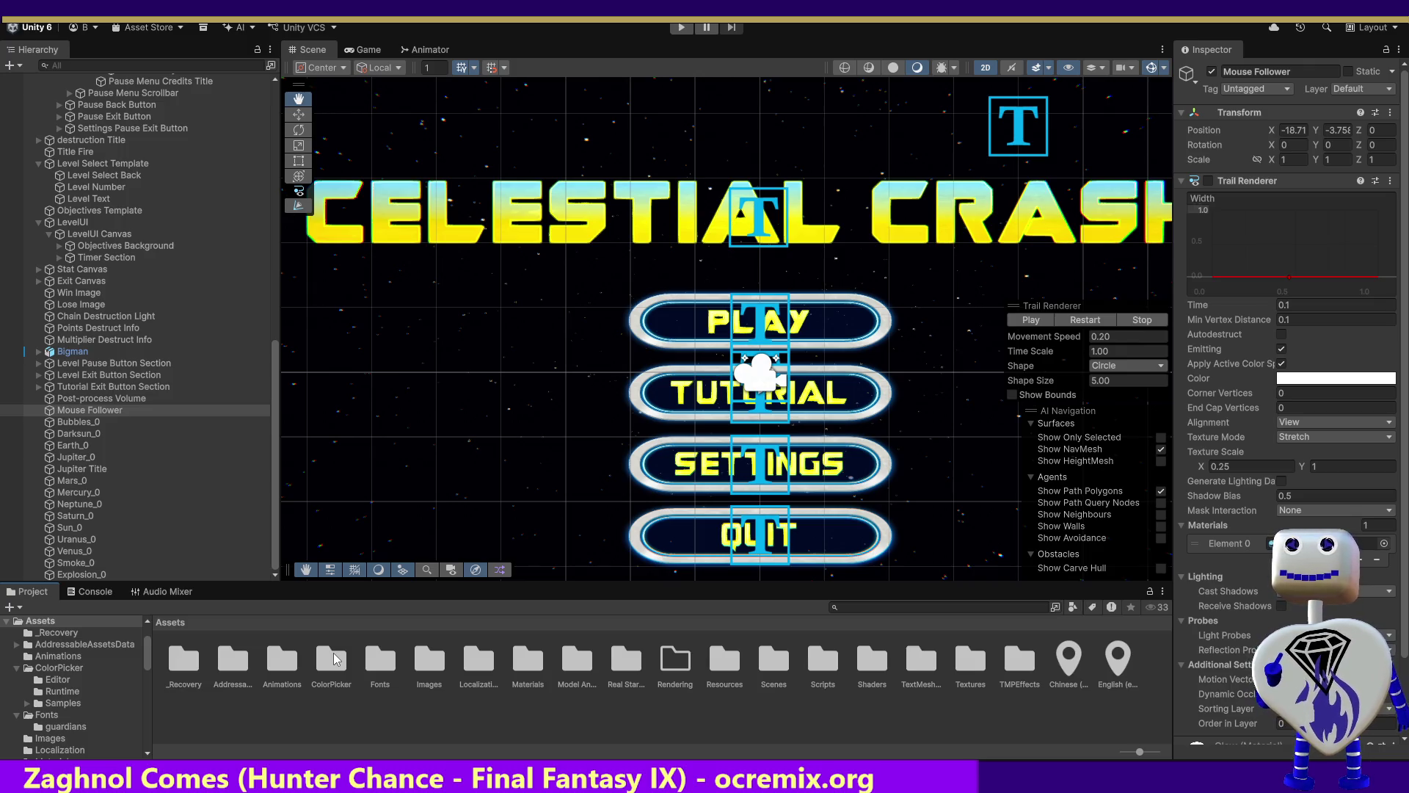
left_click(385, 660)
double_click(432, 659)
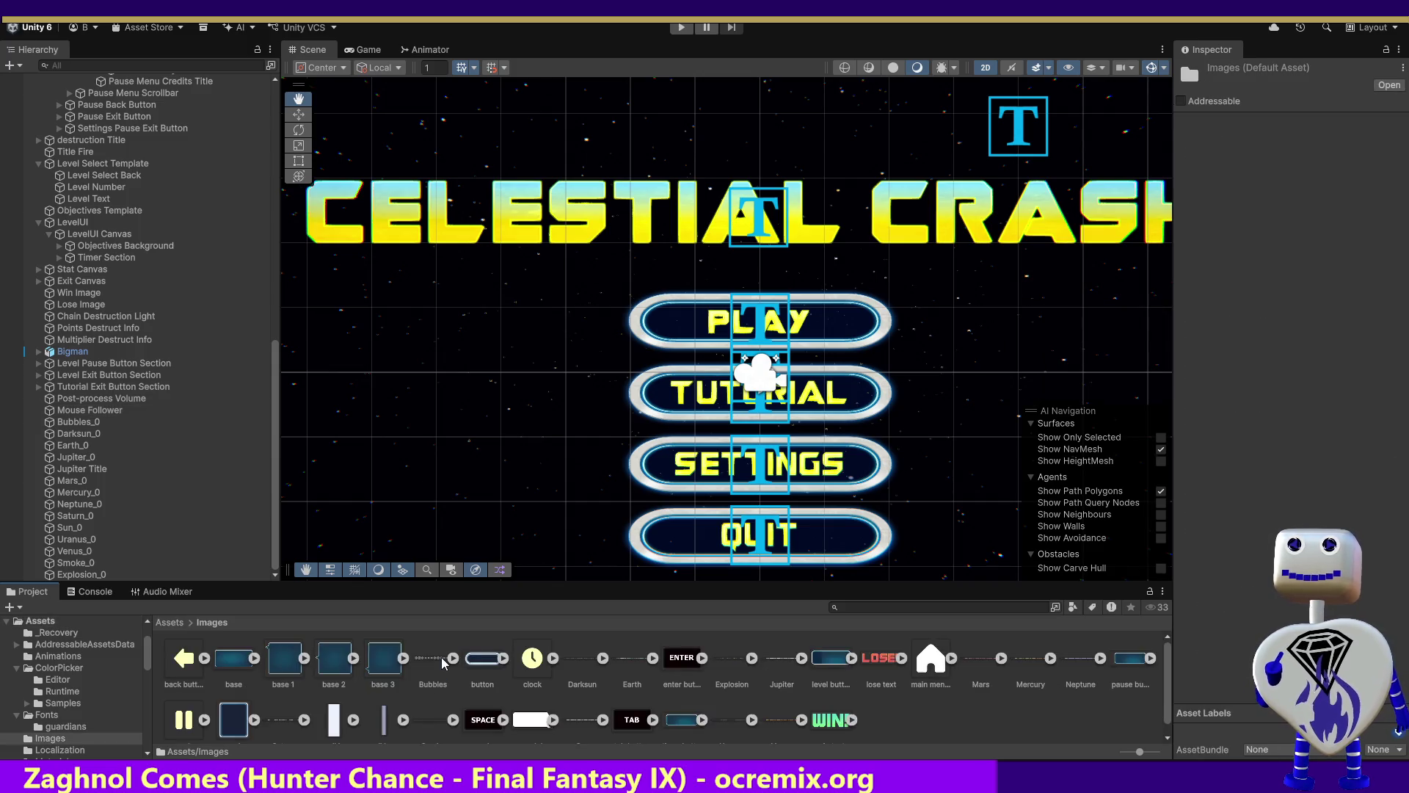
left_click(179, 623)
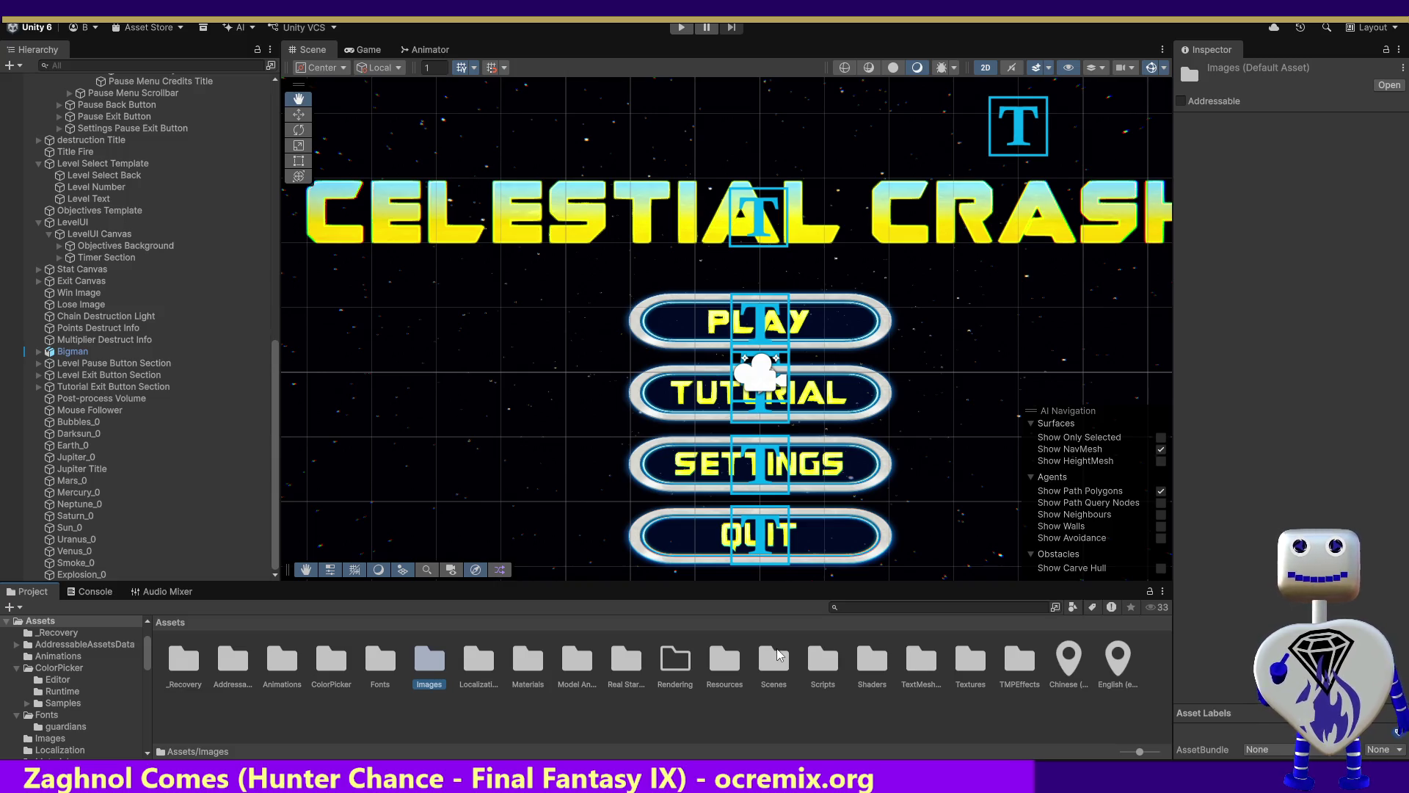
double_click(975, 657)
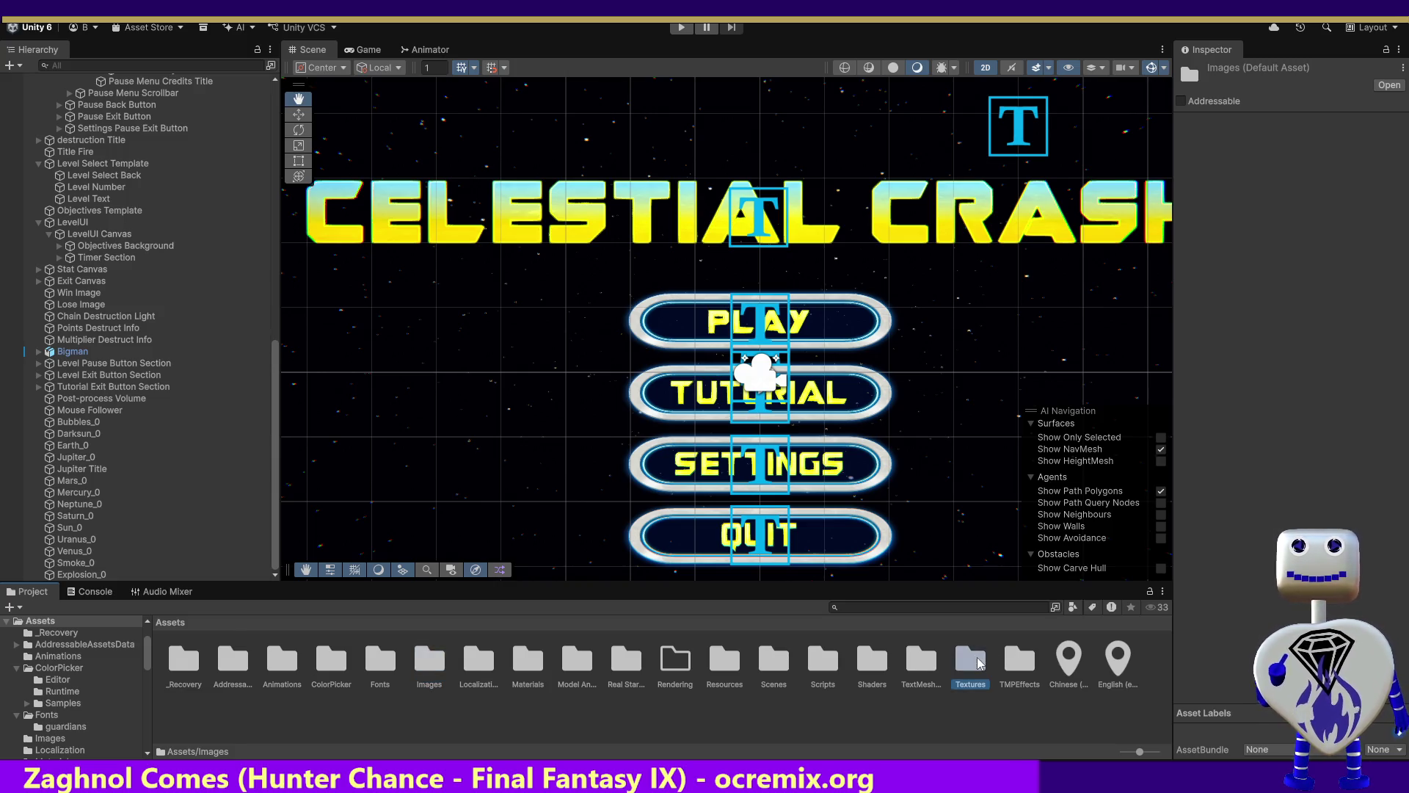
left_click(176, 621)
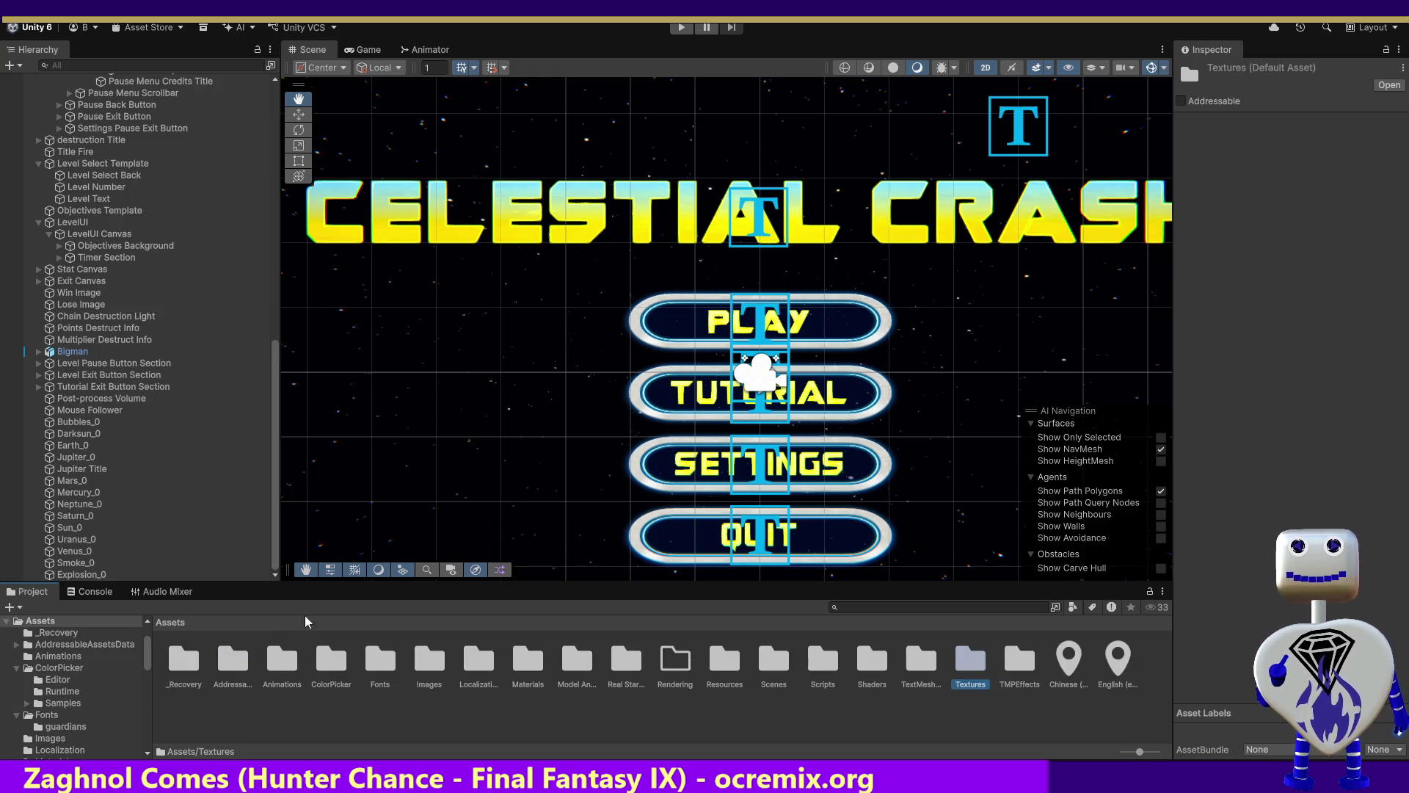
double_click(1017, 659)
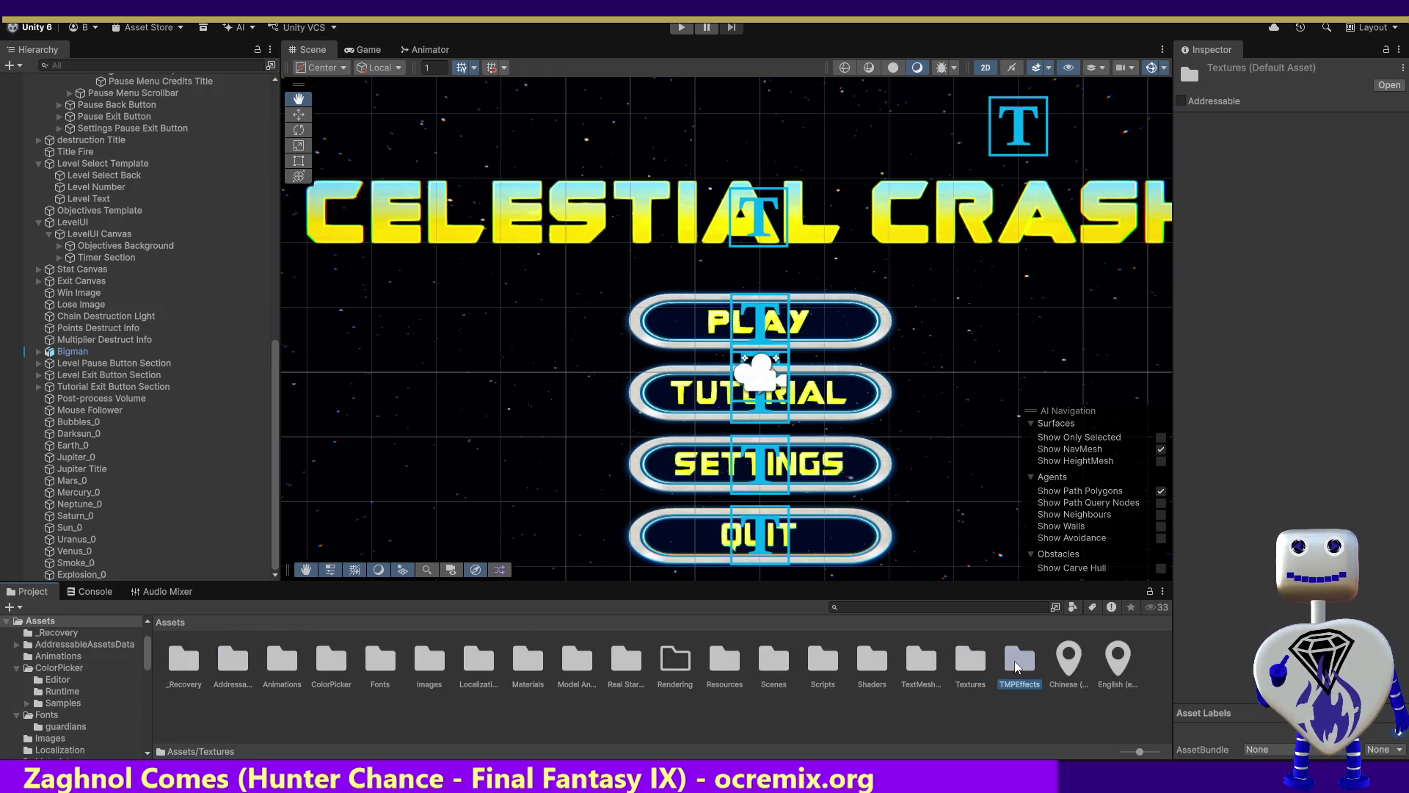
left_click(163, 623)
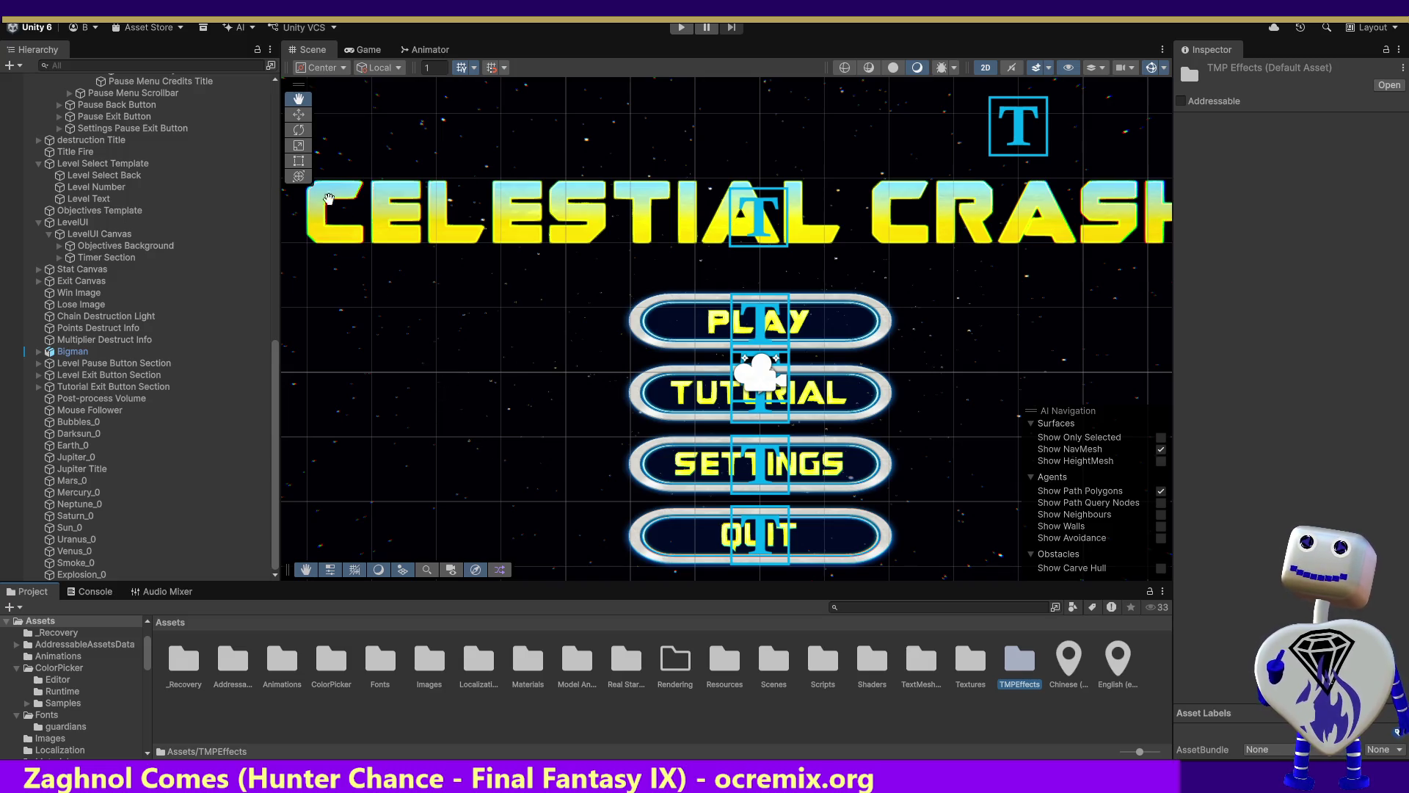
Pan the Scene view, scroll the Hierarchy to the top, and select Main Camera.
left_click_drag(422, 414, 624, 530)
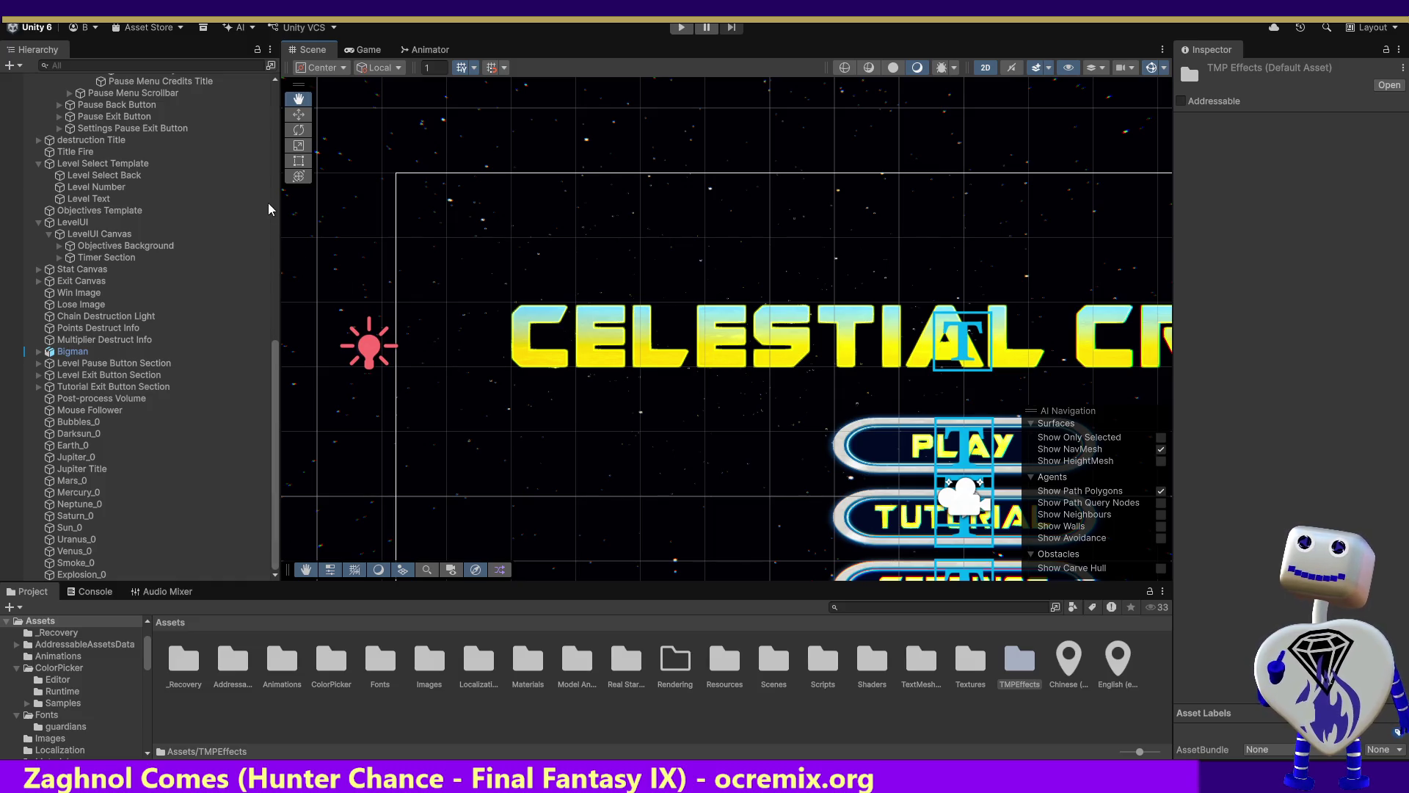
mouse_move(272, 363)
left_mouse_down()
mouse_move(275, 138)
mouse_move(262, 147)
left_mouse_up()
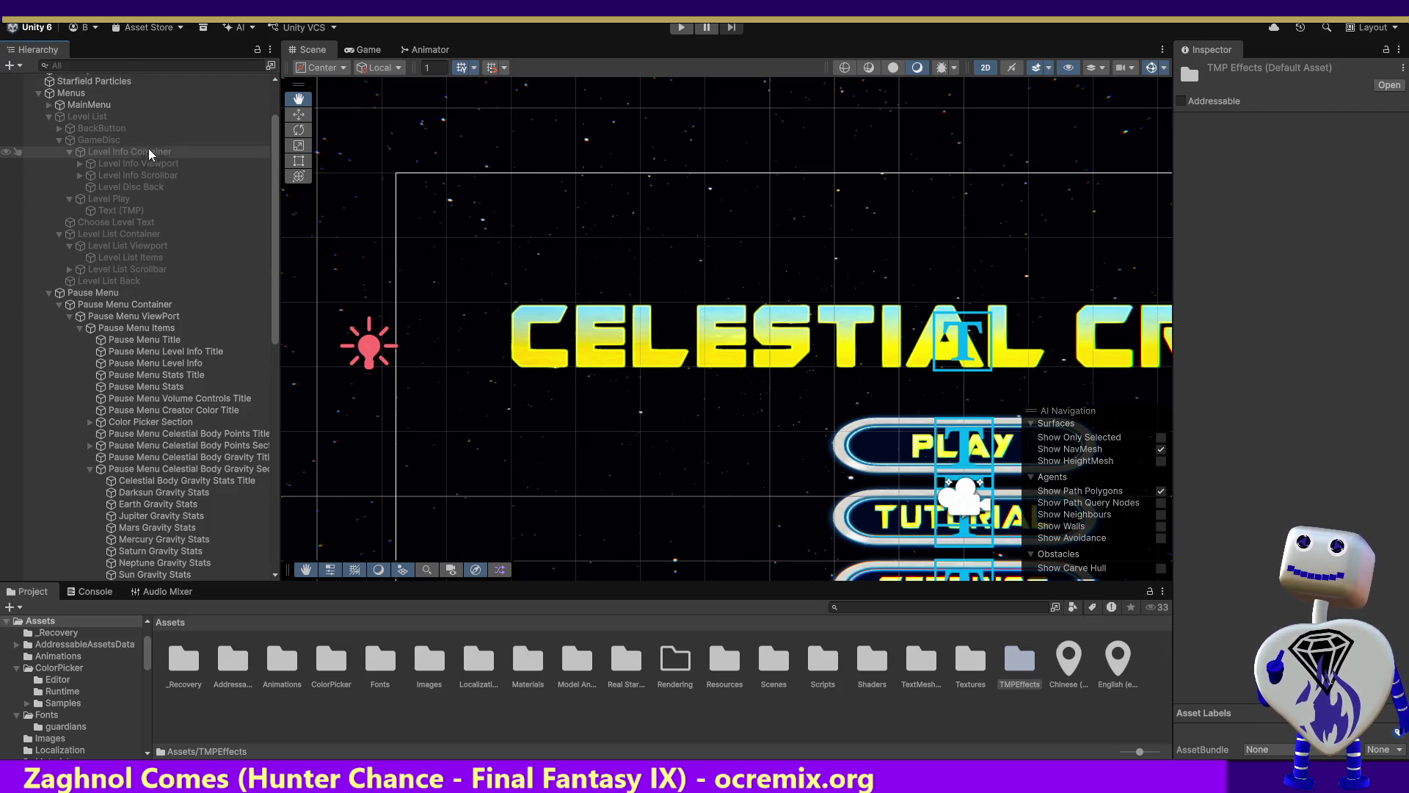
left_click_drag(274, 125, 276, 85)
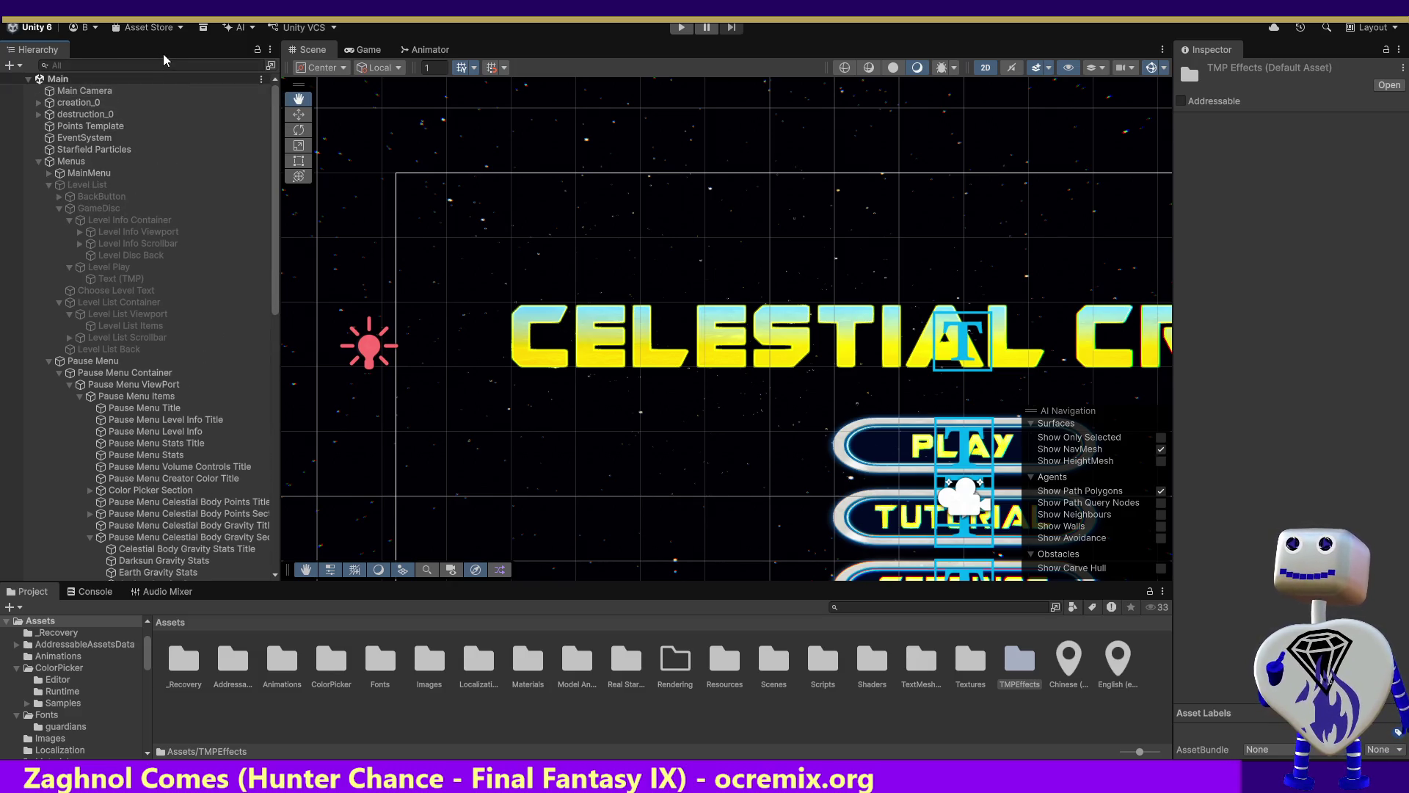
left_click(63, 90)
Browse the Main scene's options, select the Pause Menu ViewPort object, then switch to GIMP.
right_click(62, 80)
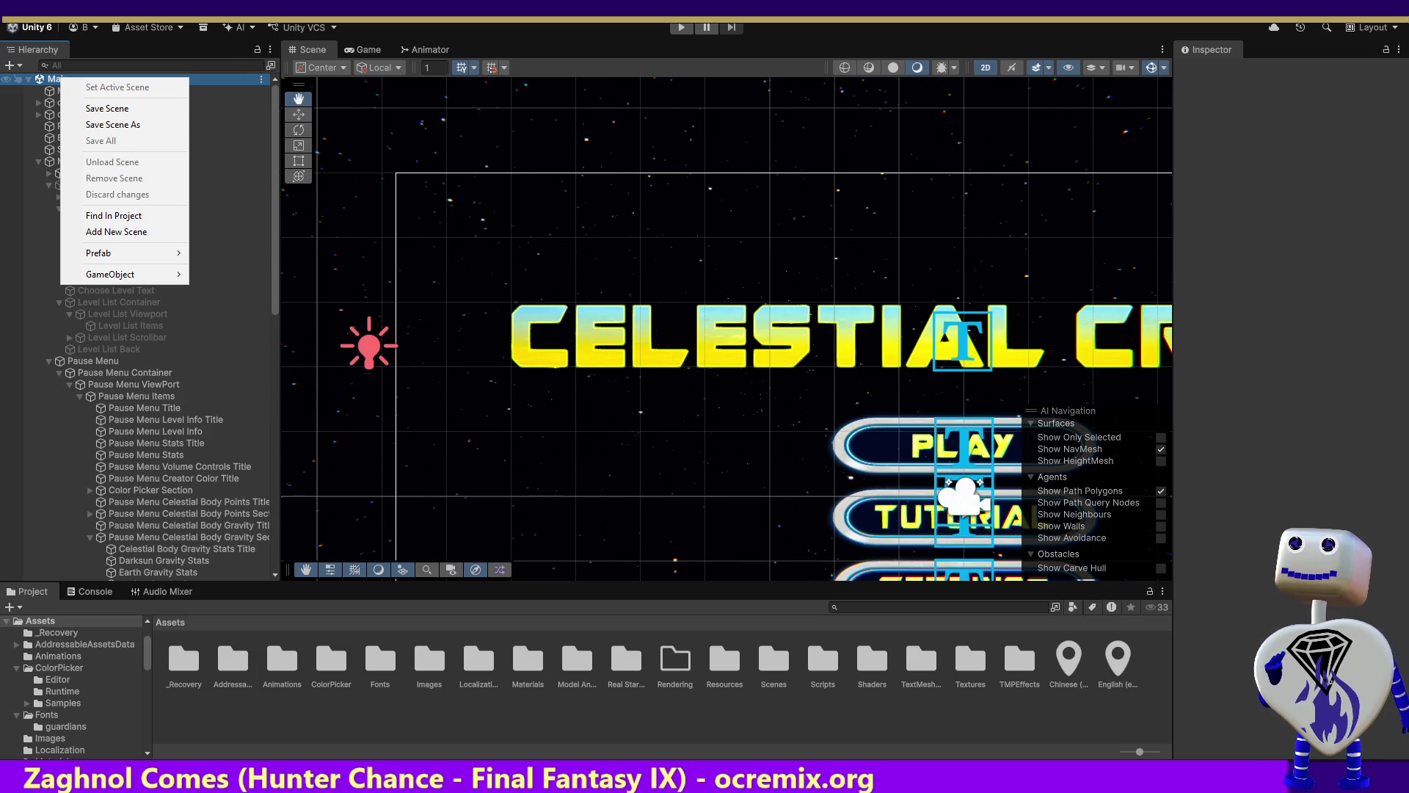
left_click(158, 9)
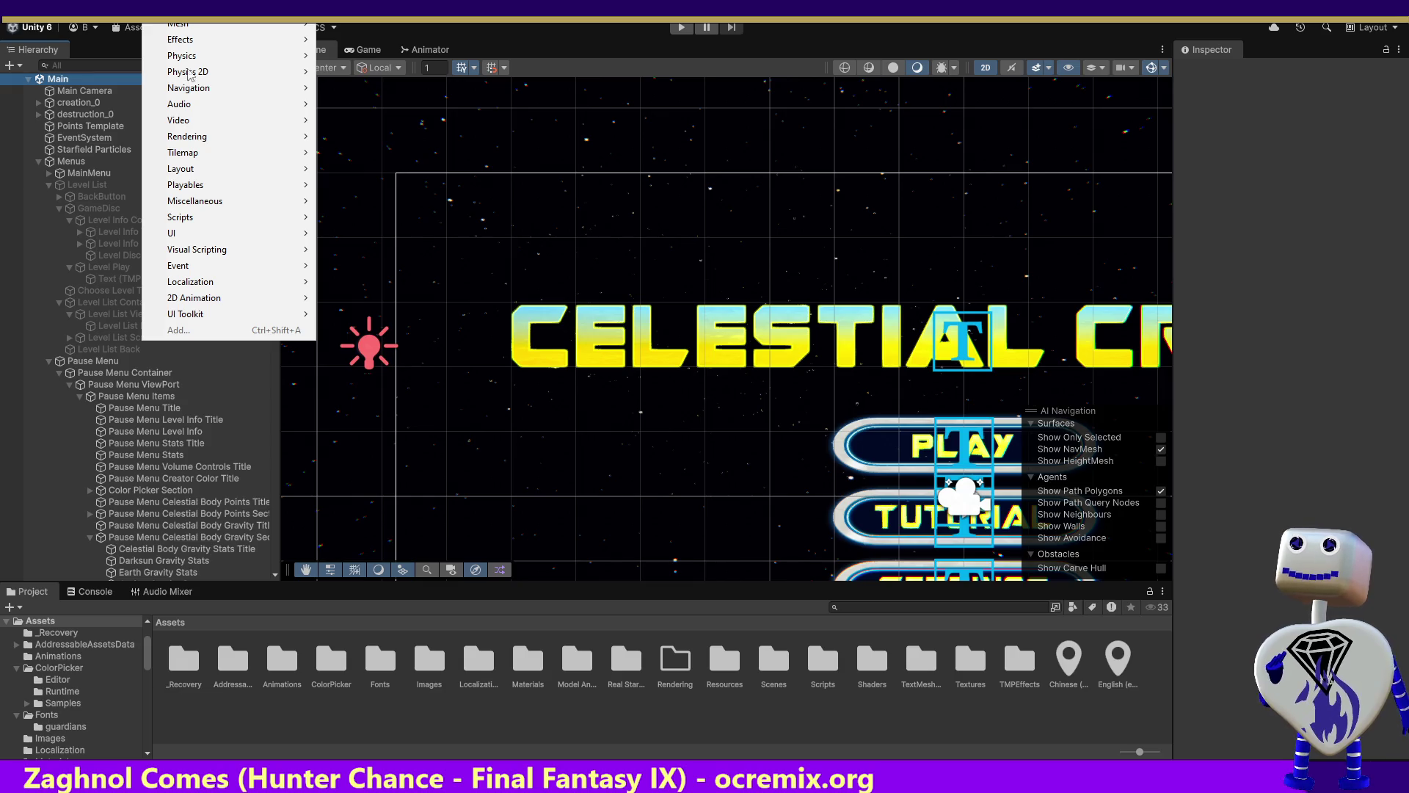
mouse_move(229, 234)
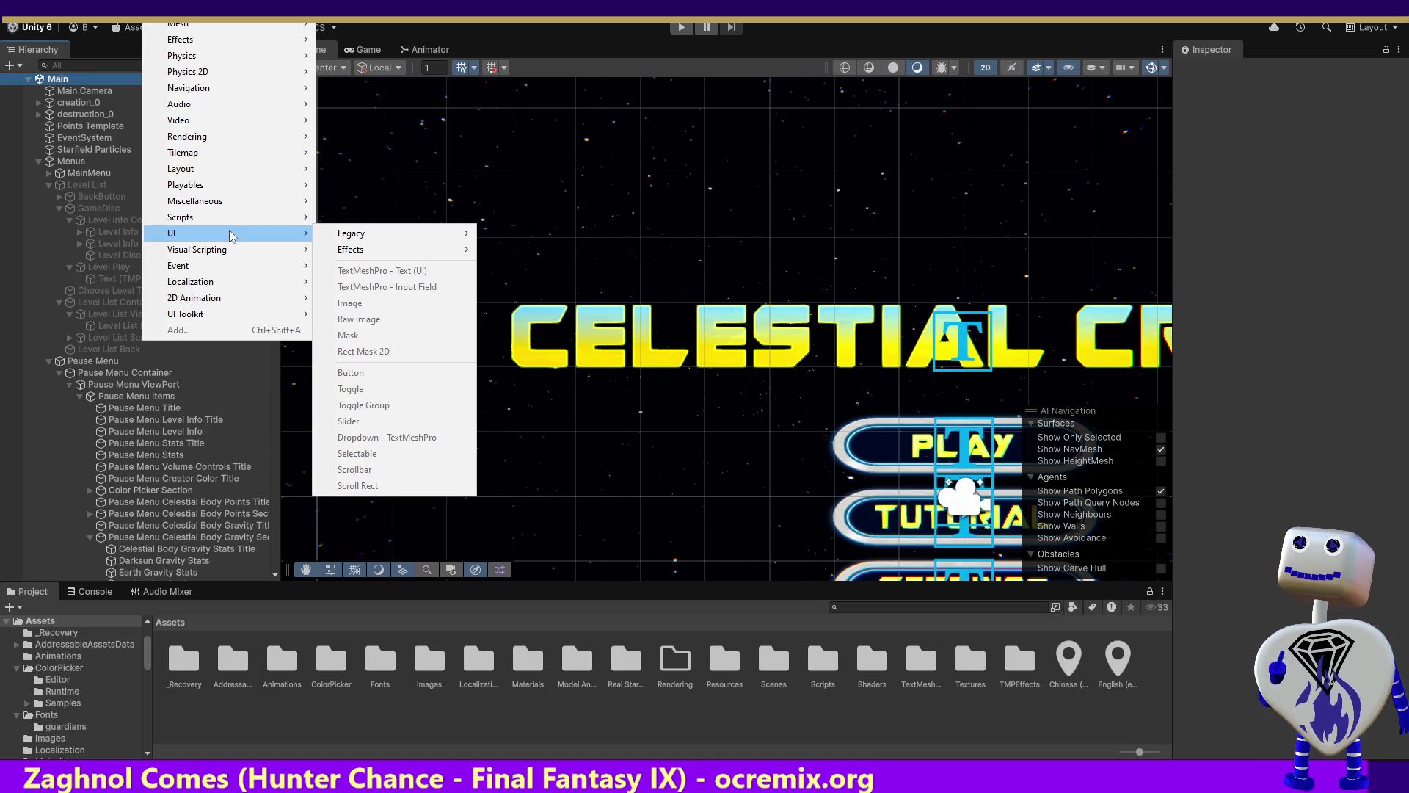
left_click(138, 385)
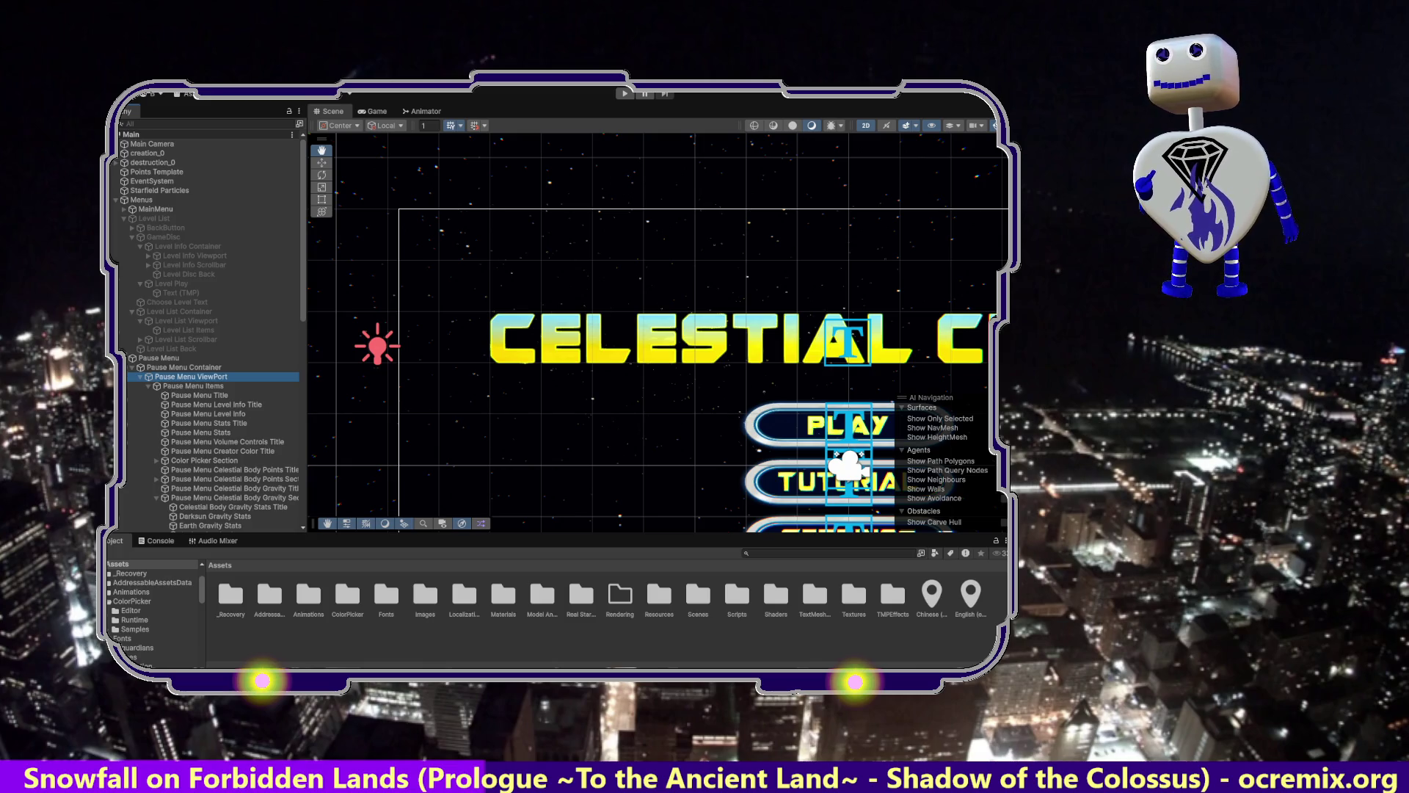
key("alt+Tab")
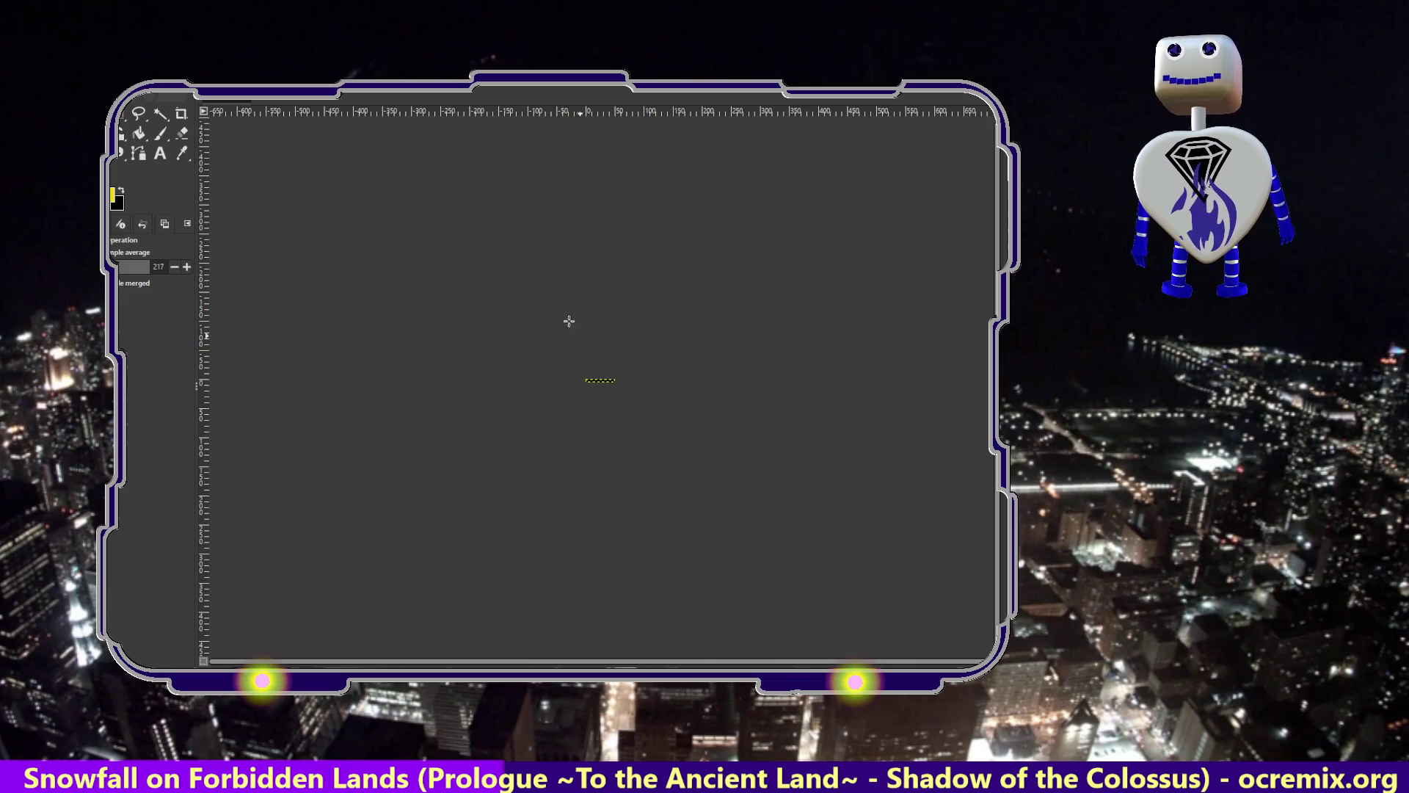
Close the current image and begin a new 50 px wide, 500 px tall image.
key("alt+e")
key("Left")
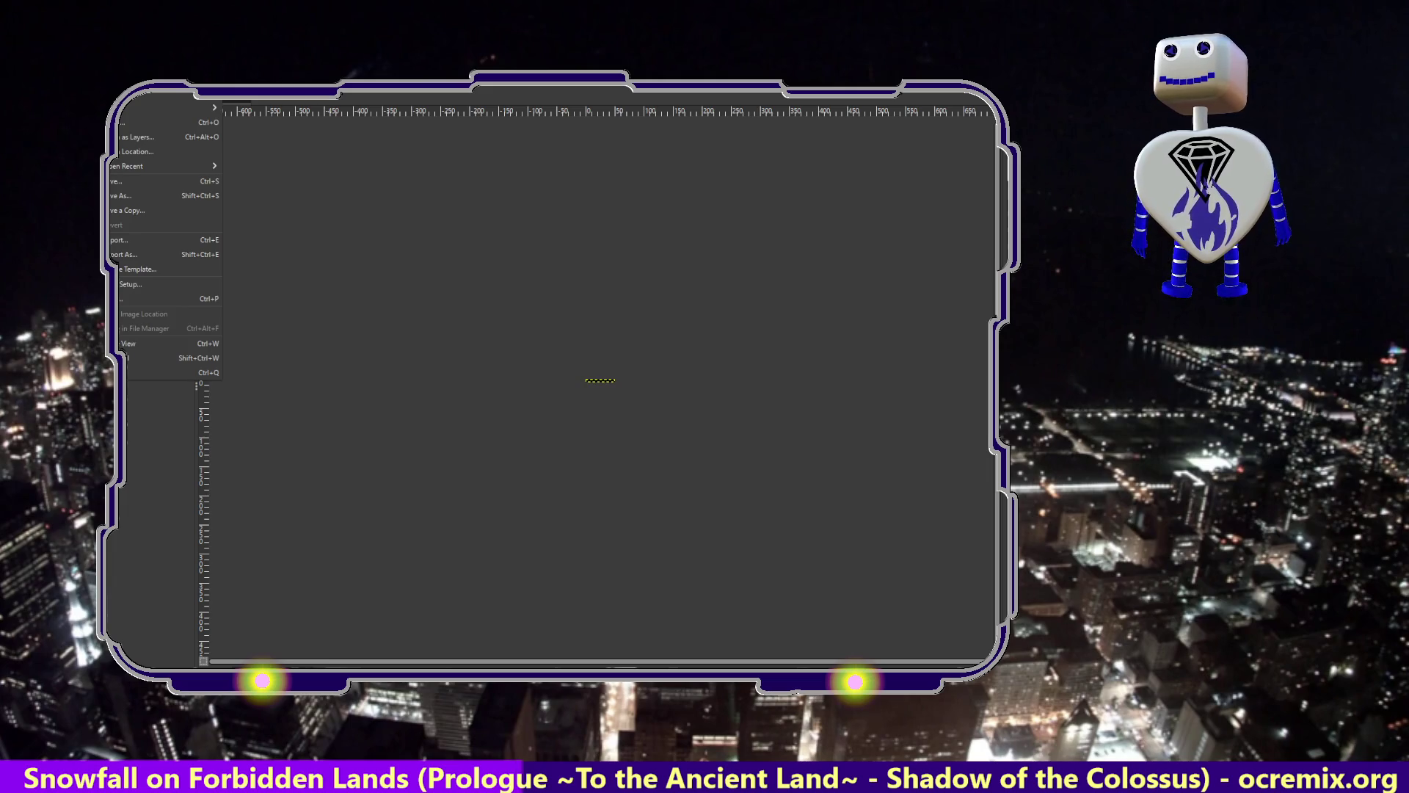
key("Right")
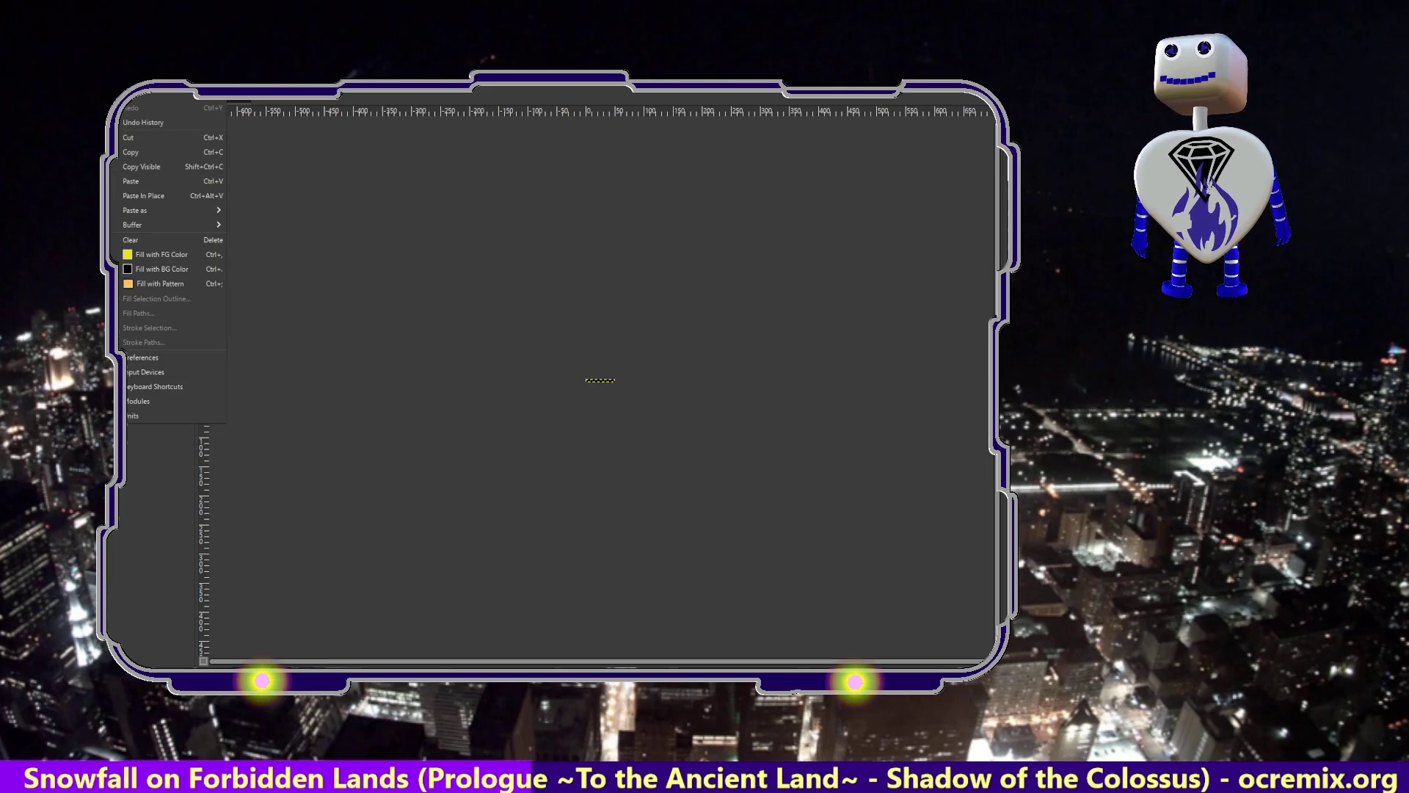
key("Left")
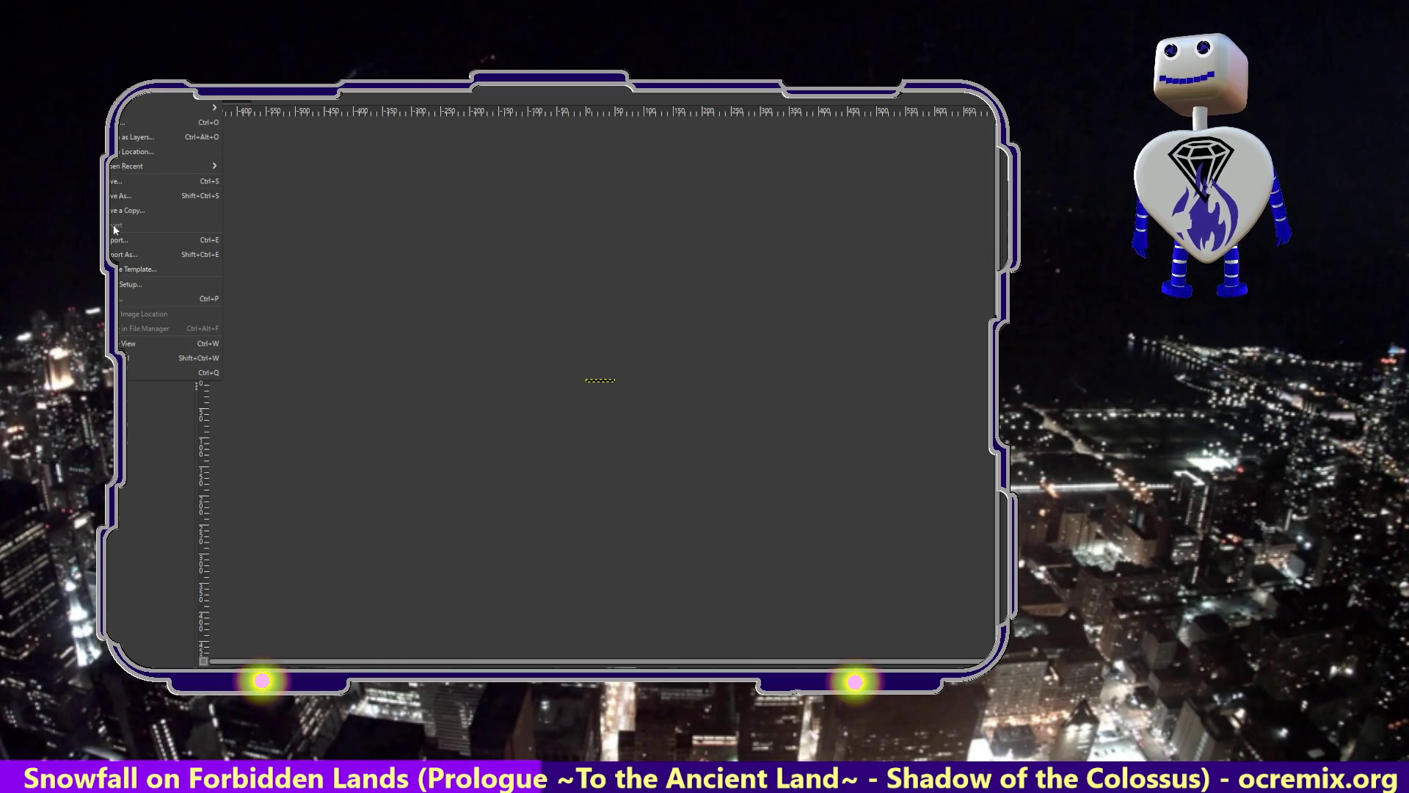
key("Escape")
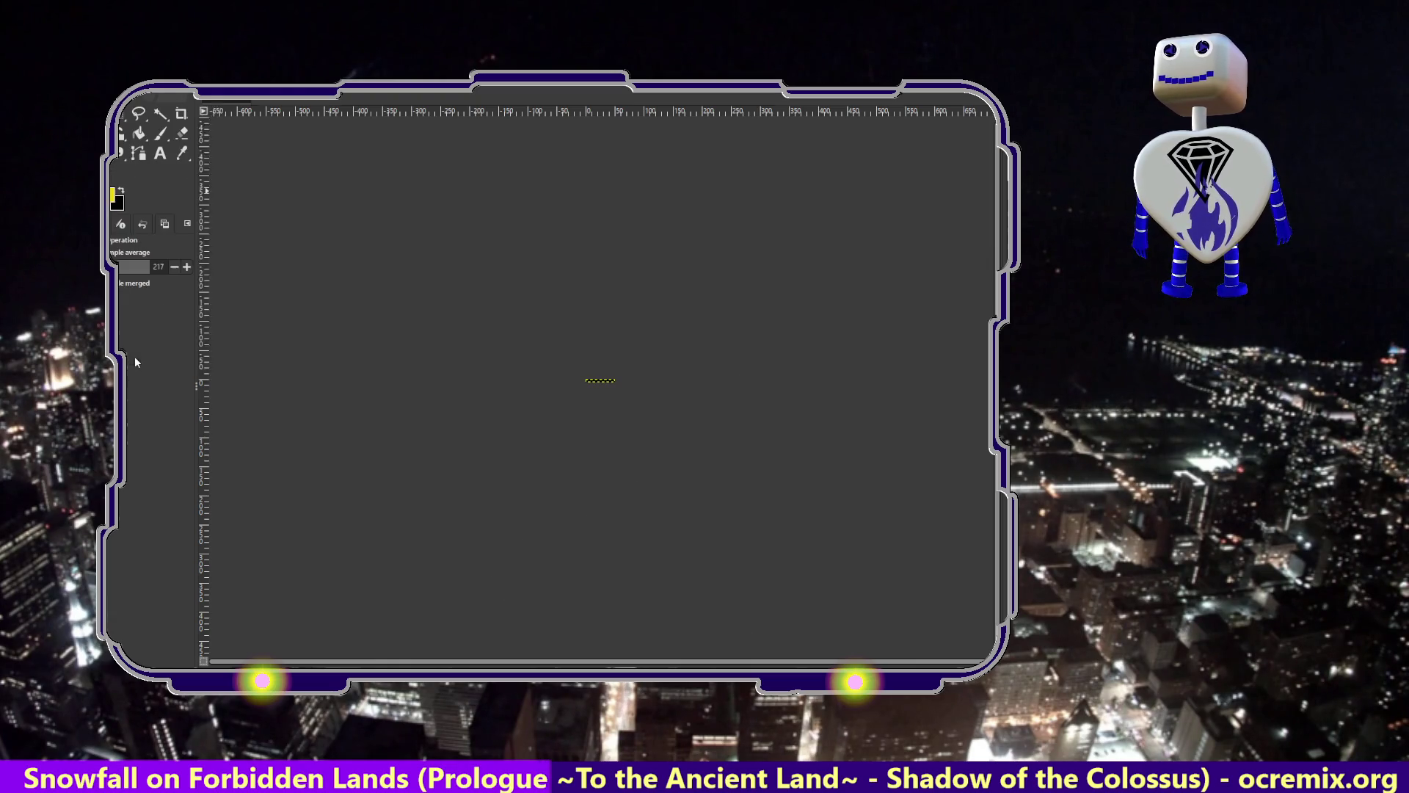
key("ctrl+w")
key("ctrl+n")
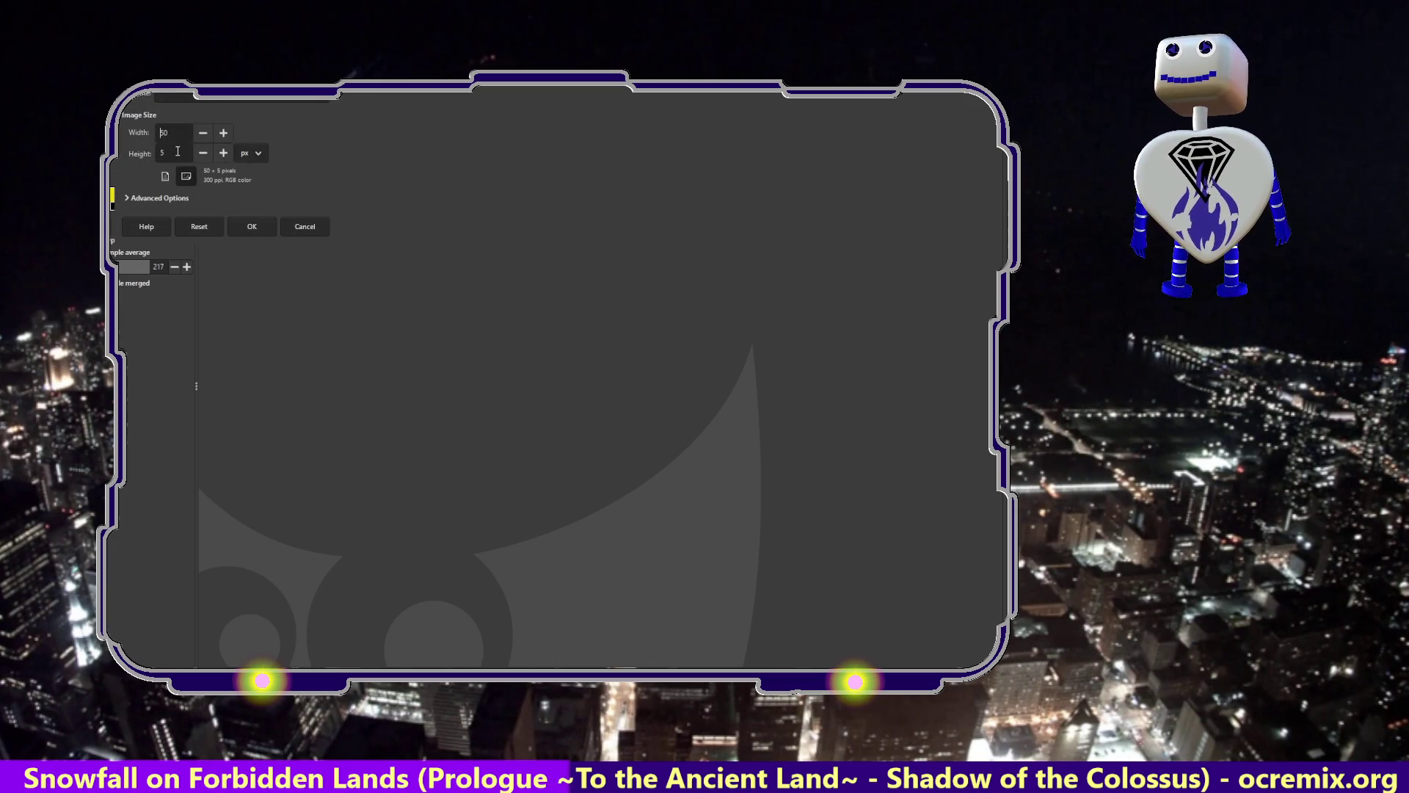
left_click(177, 150)
Confirm the 50 × 500 black image, then close all open images.
type("00")
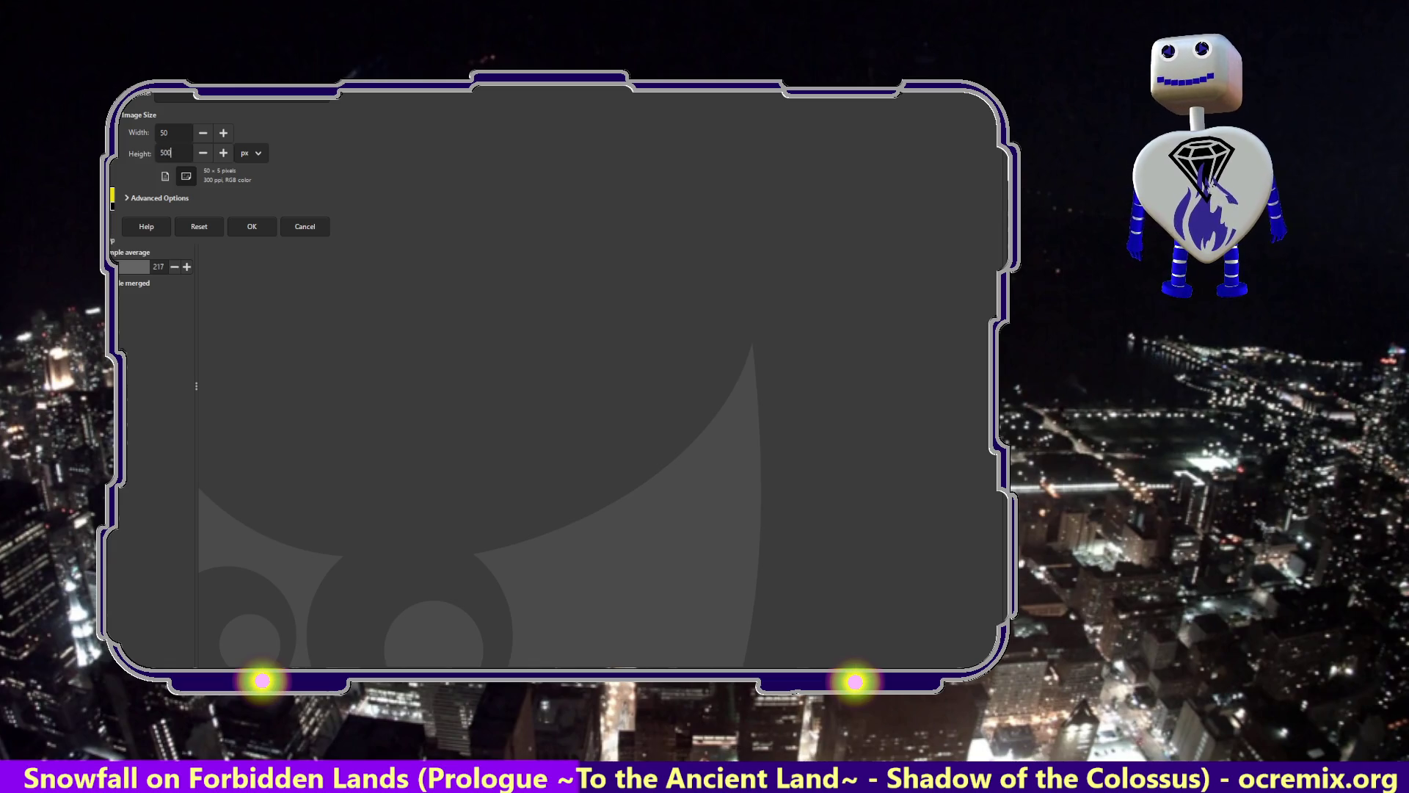
left_click(250, 219)
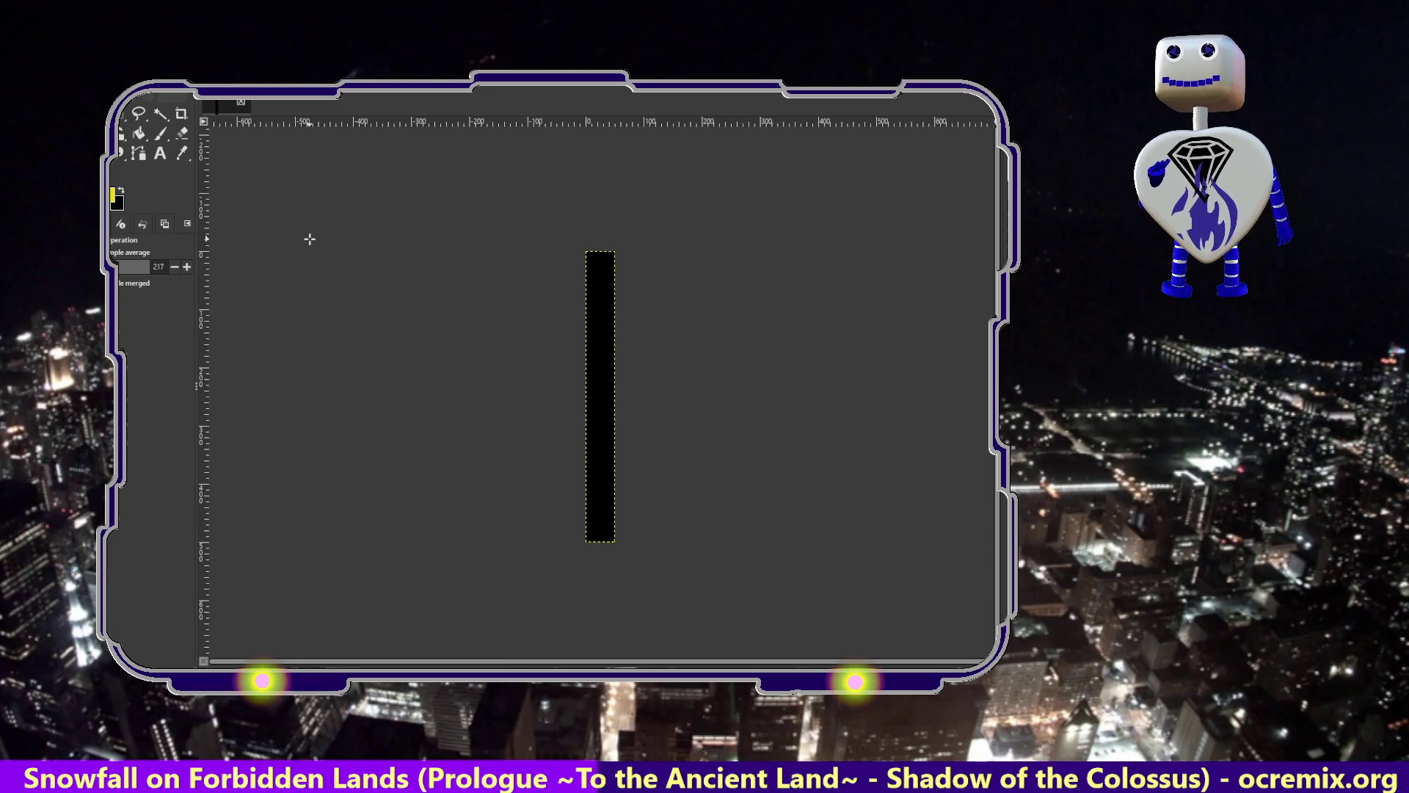
left_click(123, 95)
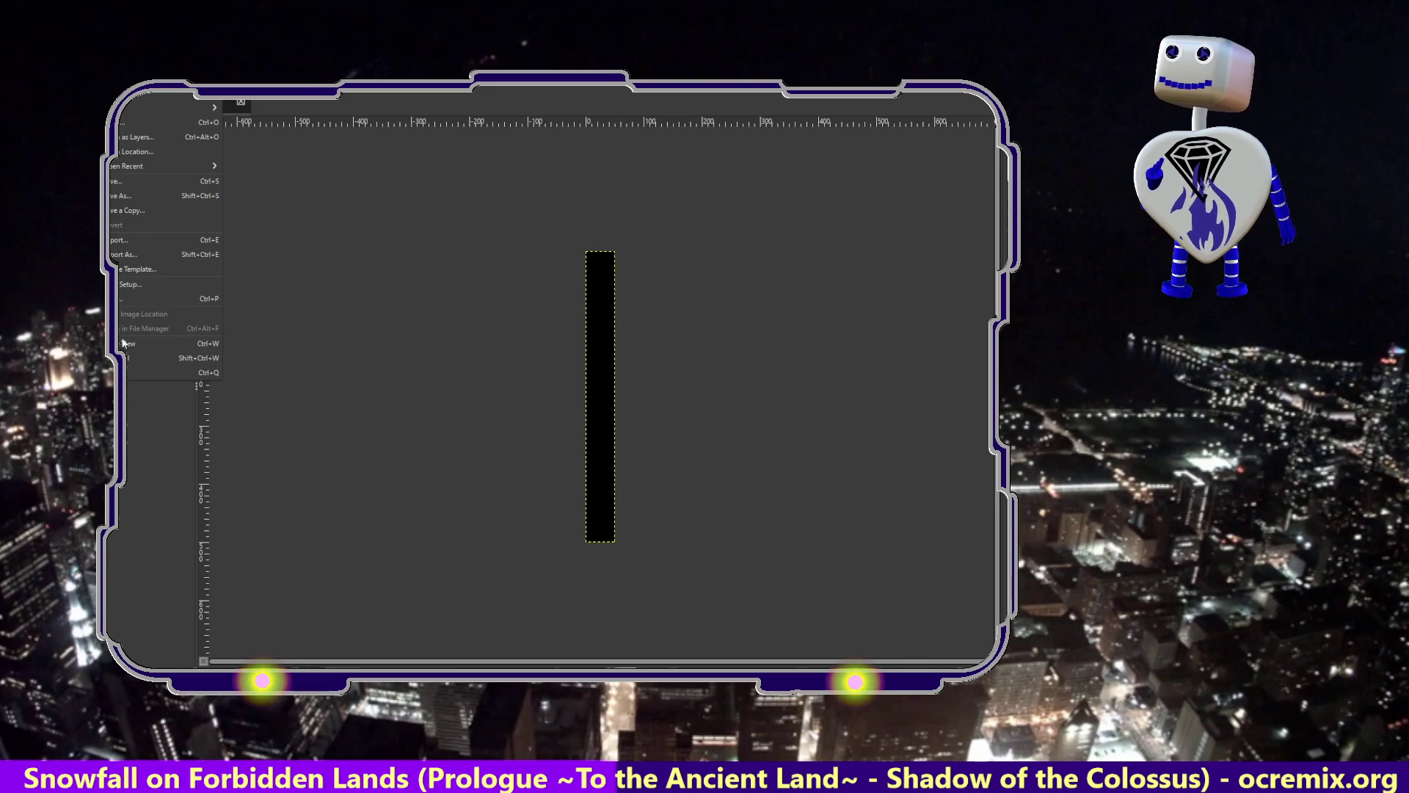
left_click(132, 359)
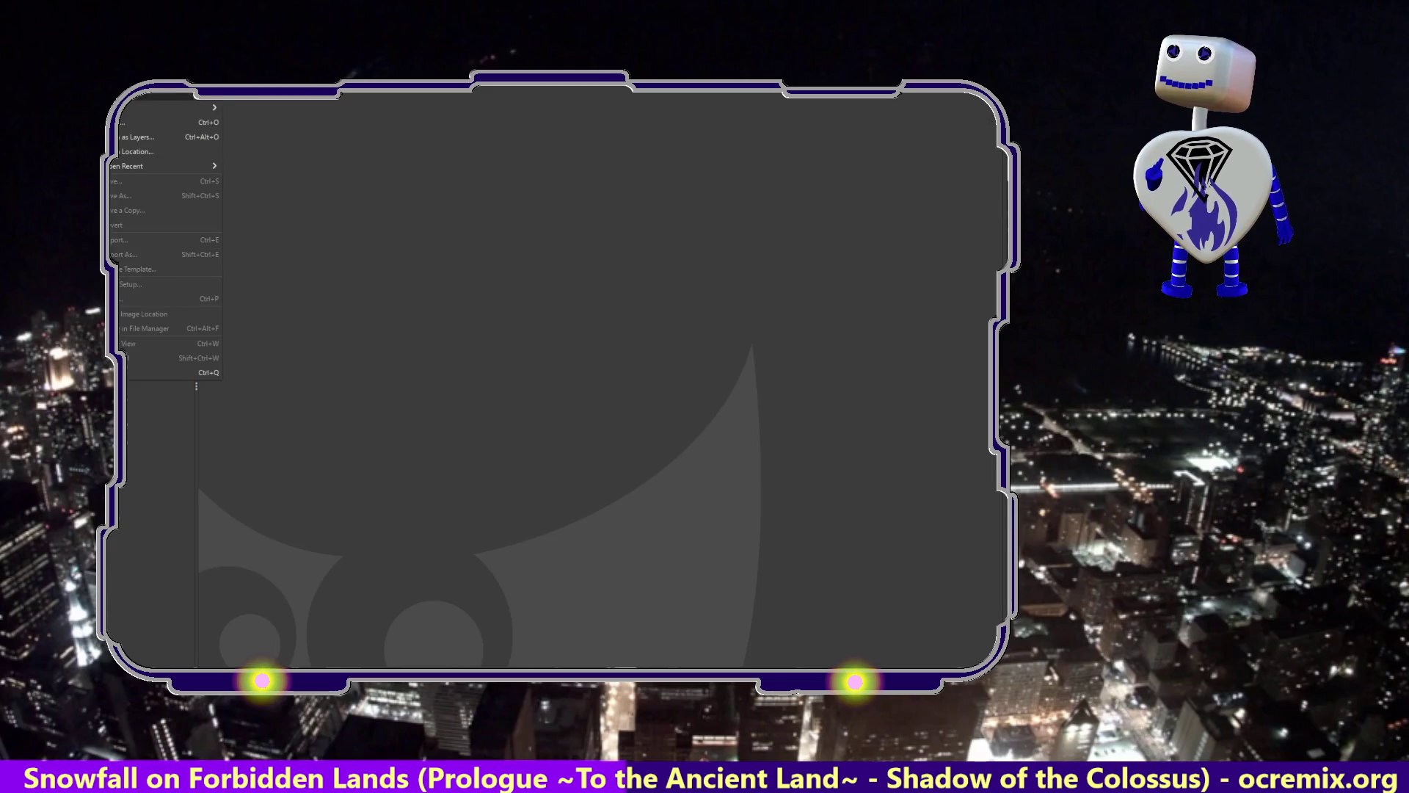
Create a new black image 100 px wide and 500 px tall.
key("ctrl+n")
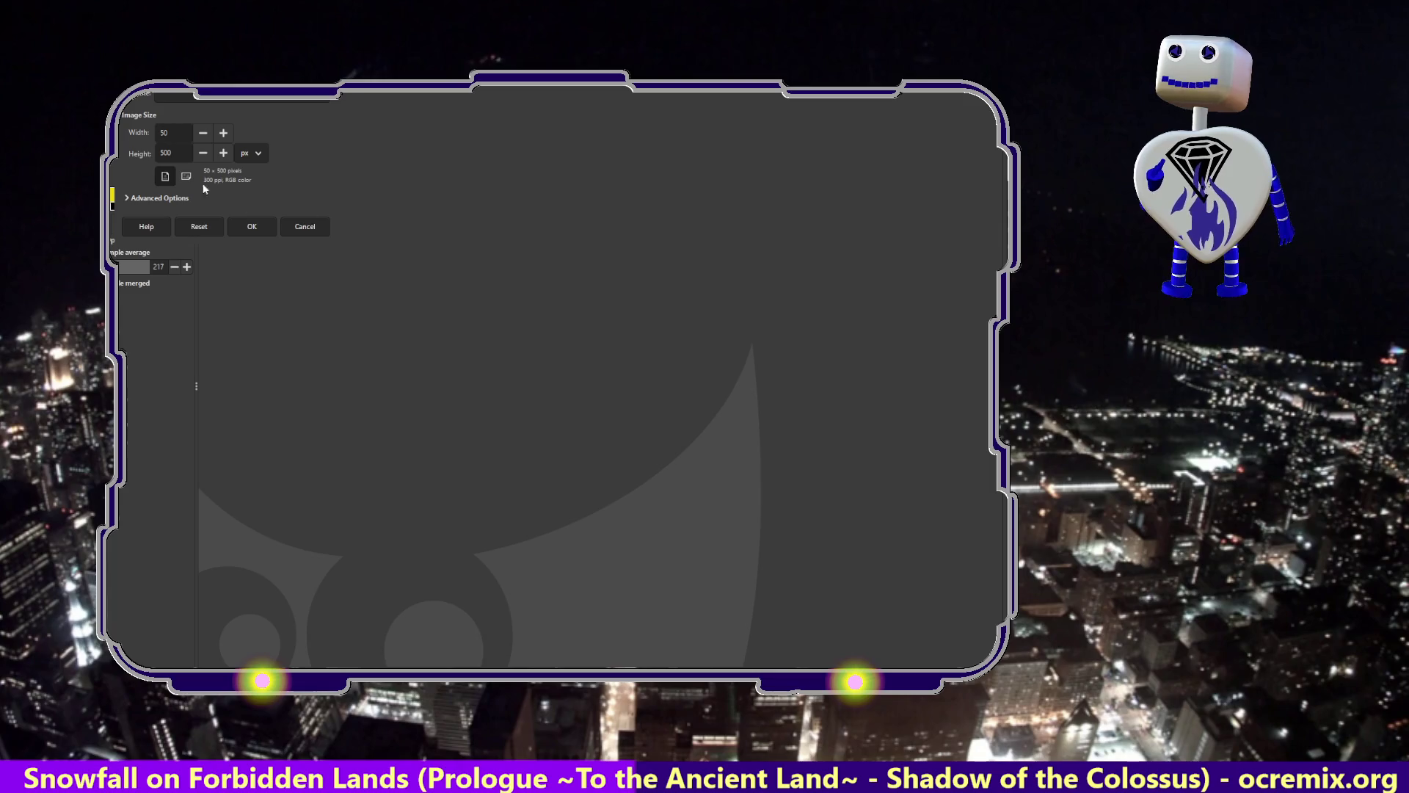
double_click(162, 133)
type("100")
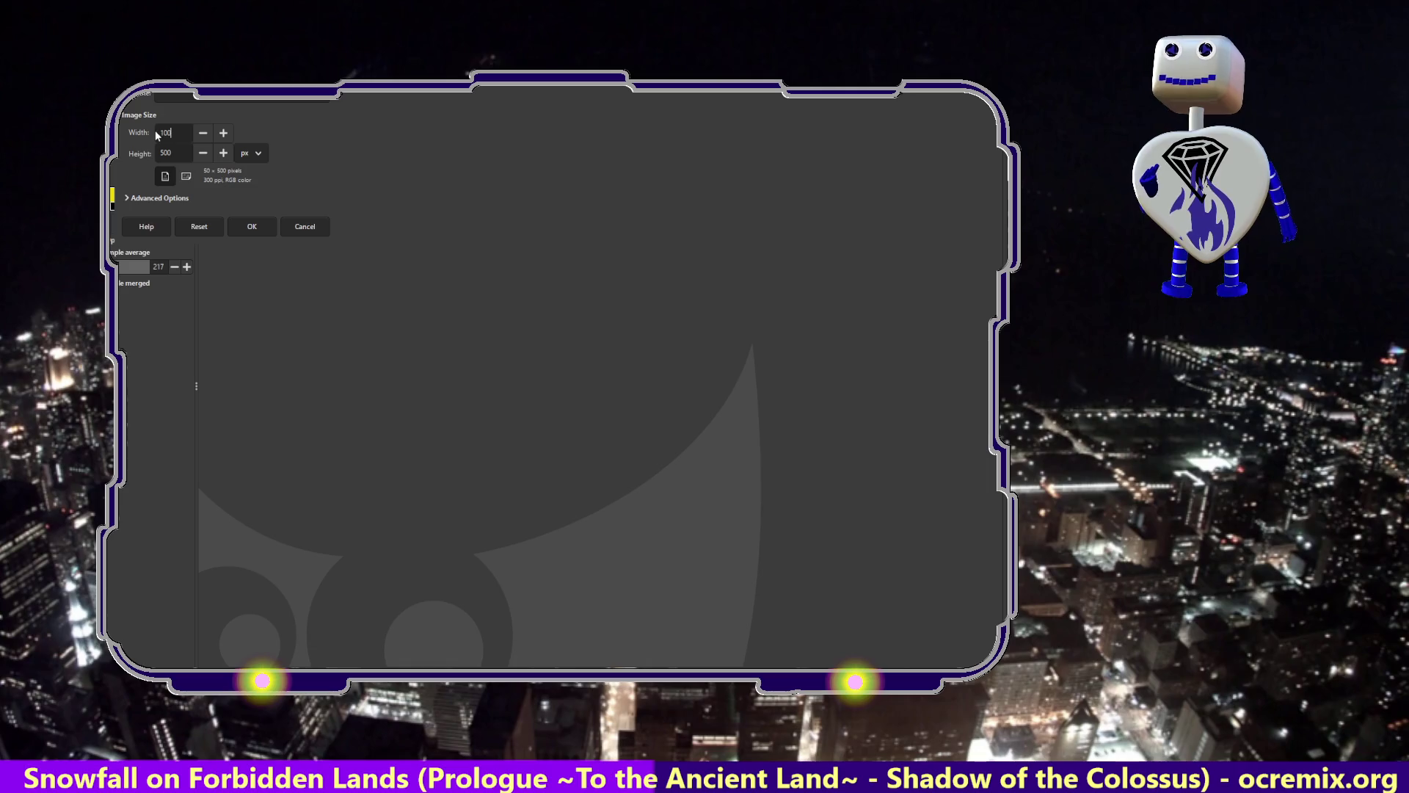
left_click(245, 222)
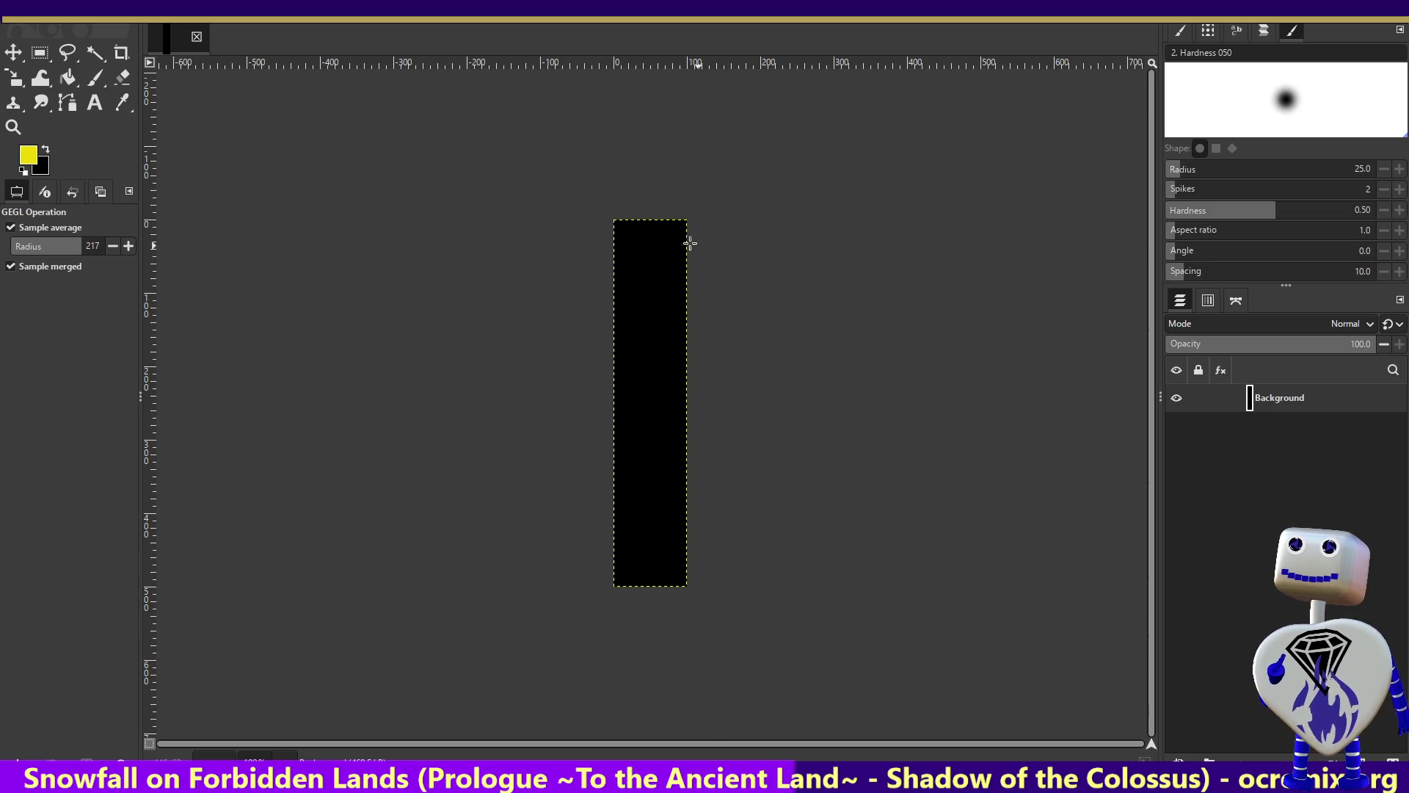
Add a new transparent layer named Layer above the Background.
right_click(1319, 386)
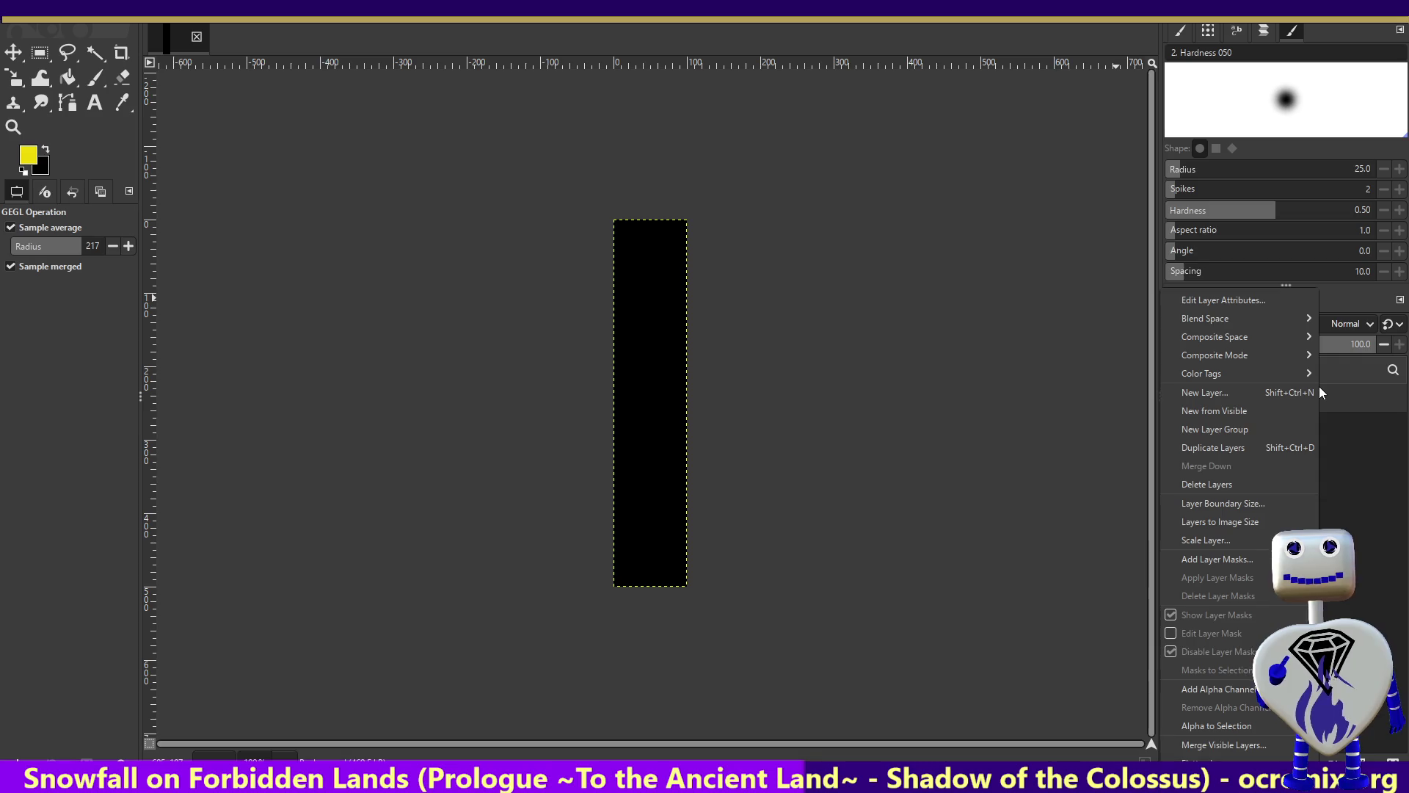
left_click(1256, 392)
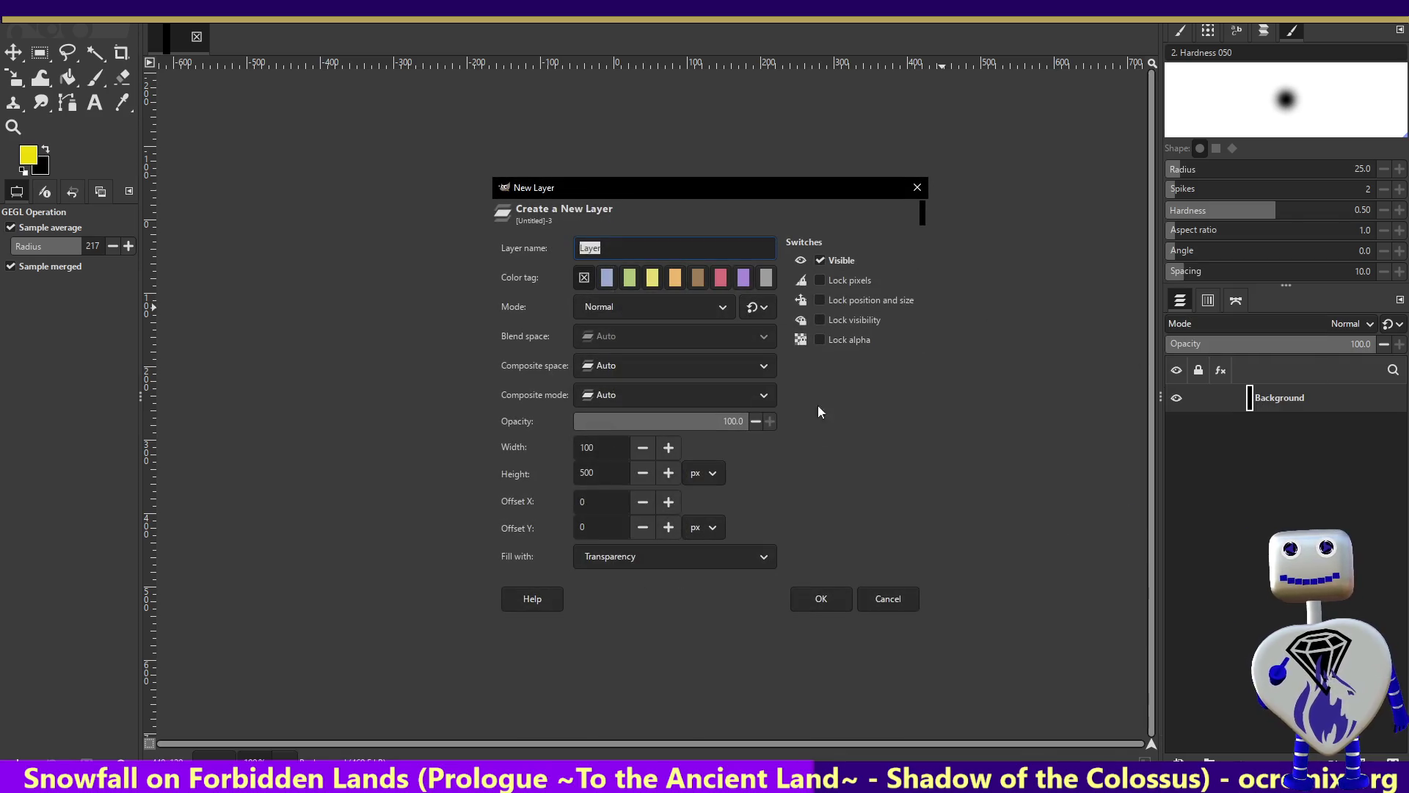
left_click(832, 609)
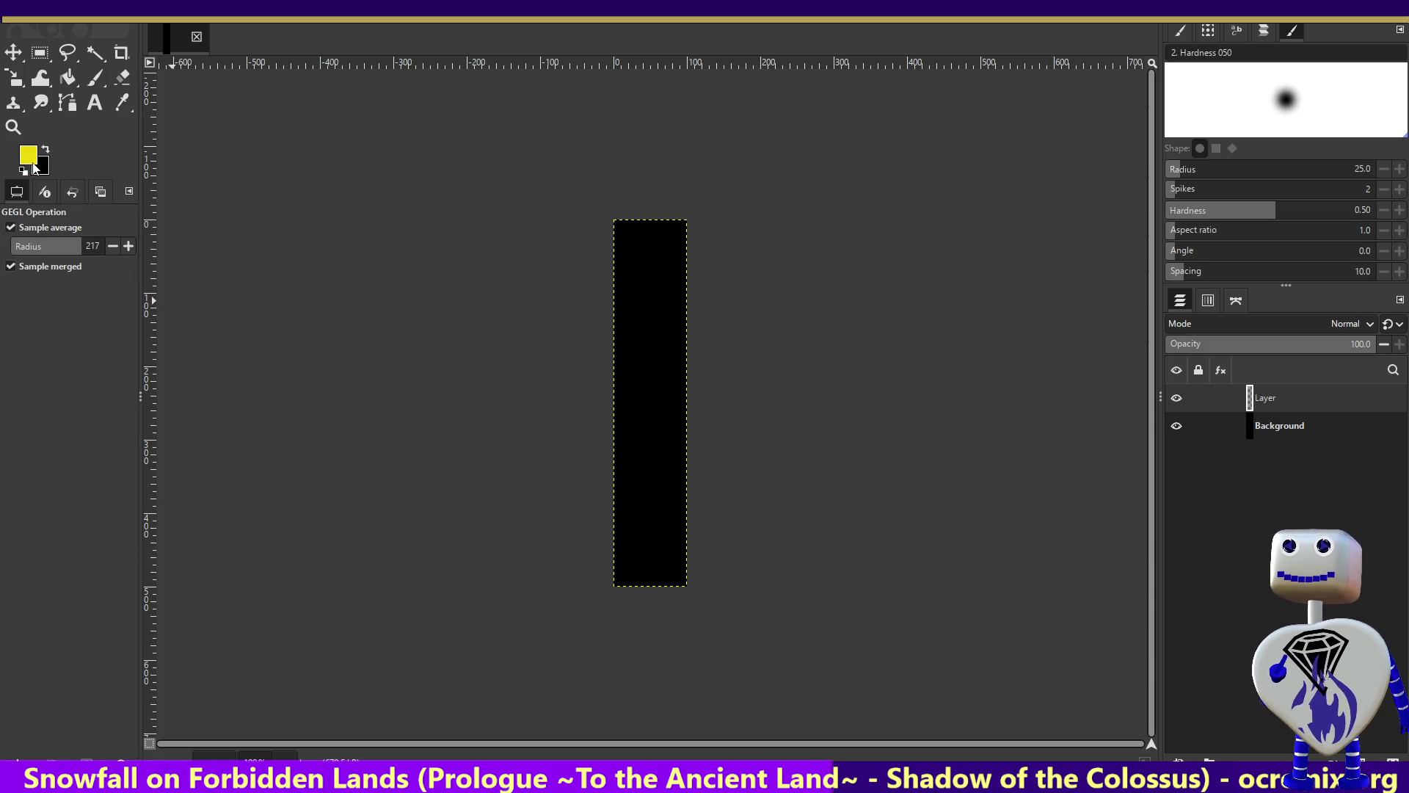
Make the Background layer active and open the background colour chooser.
left_click(1288, 432)
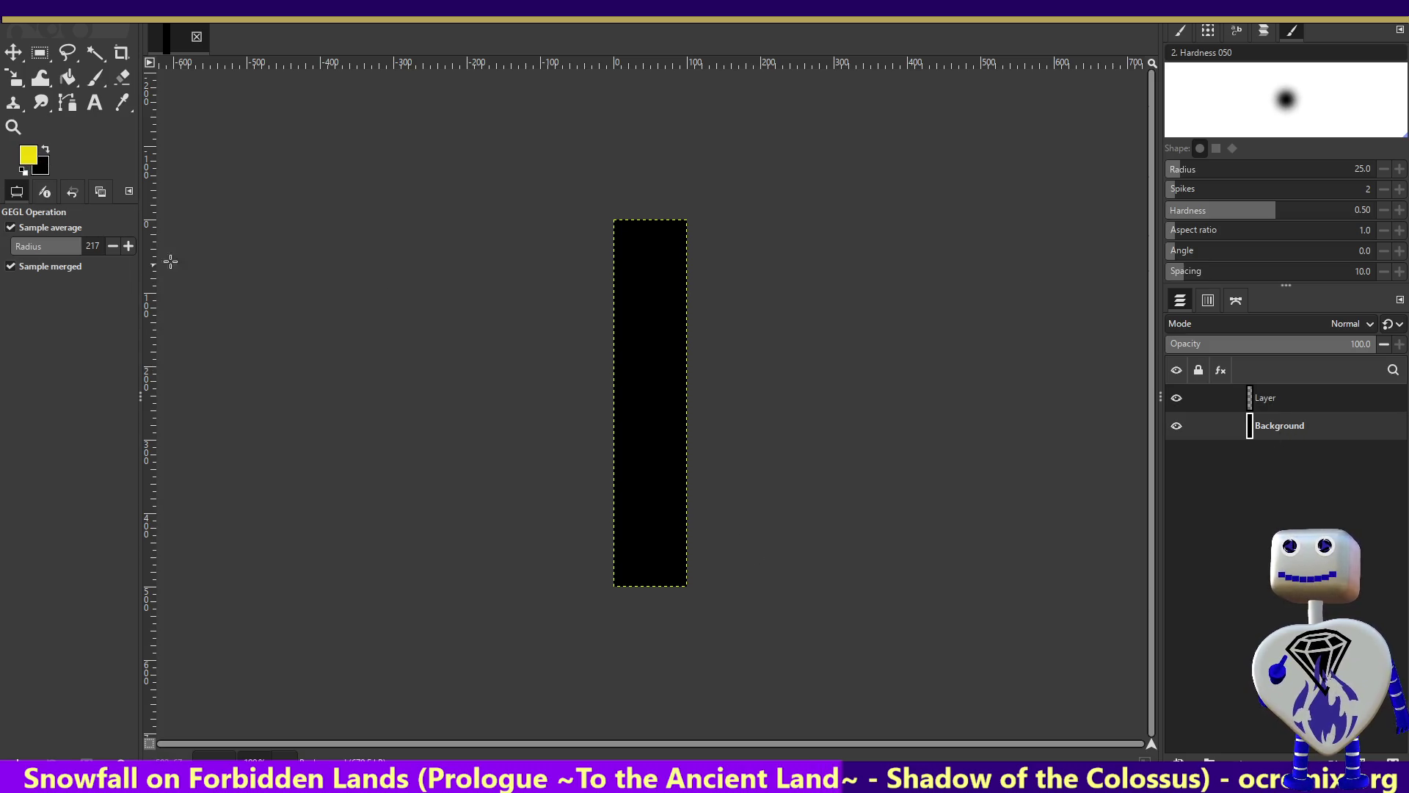
left_click(42, 167)
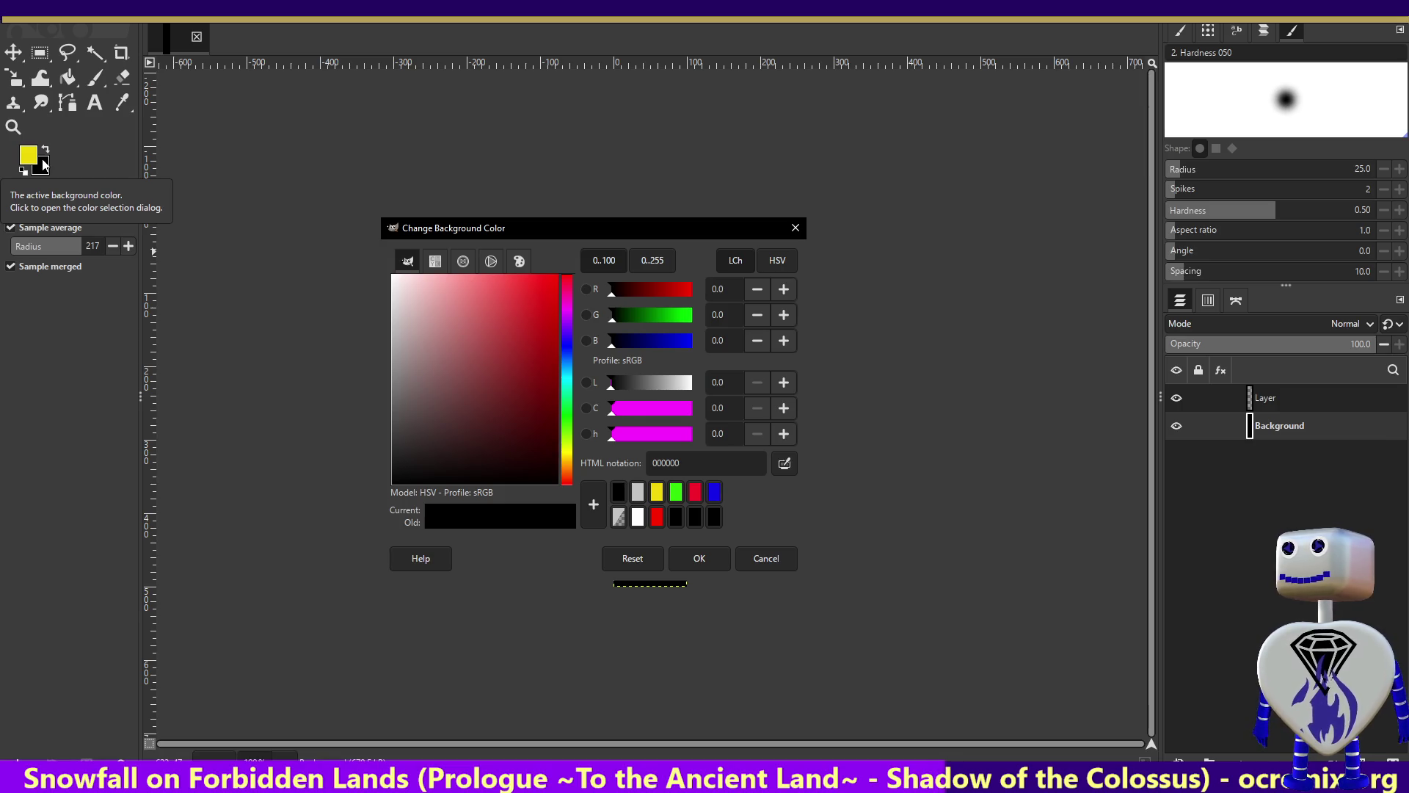
left_click(43, 165)
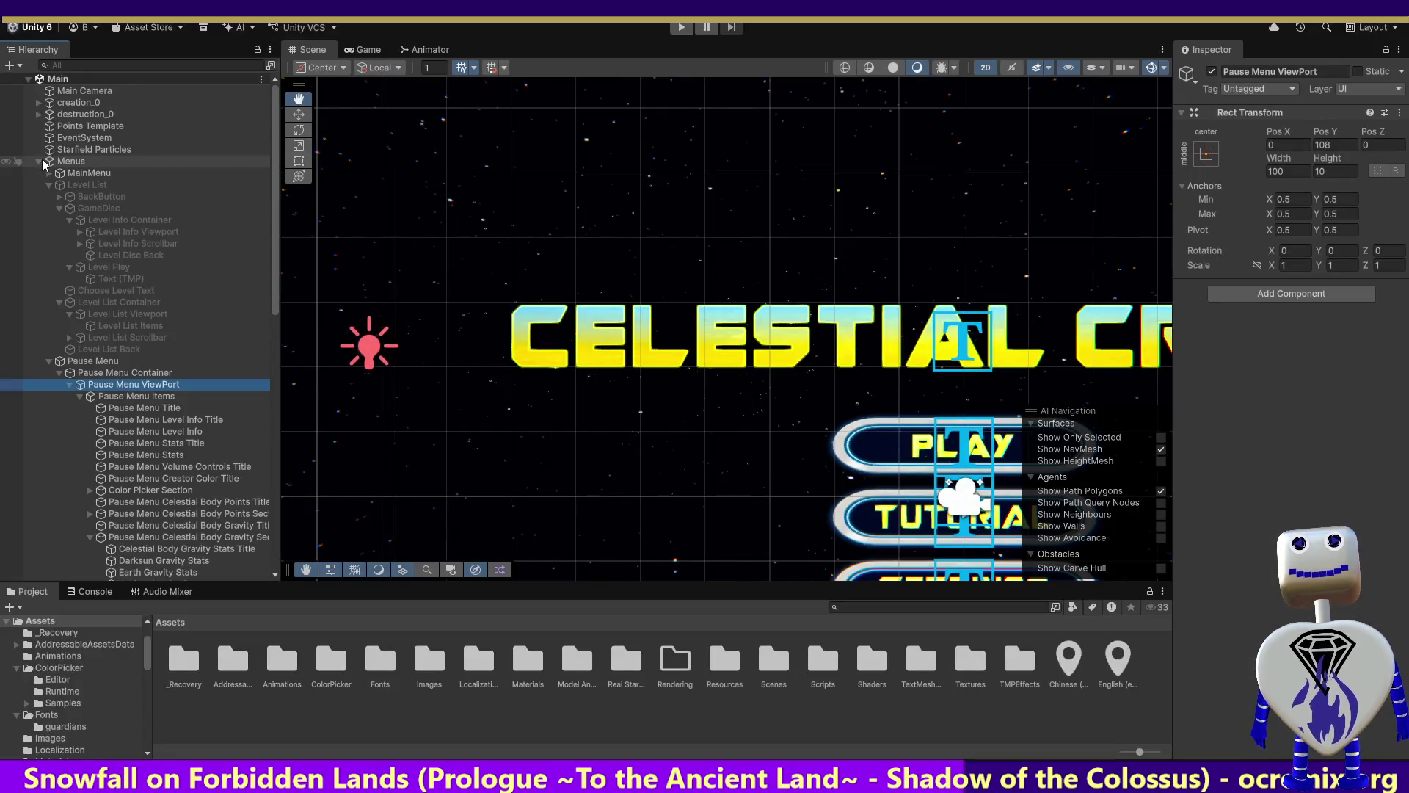
Inspect Hierarchy objects down to Level Select Back under Level Select Template, then enter Play mode.
left_click(159, 397)
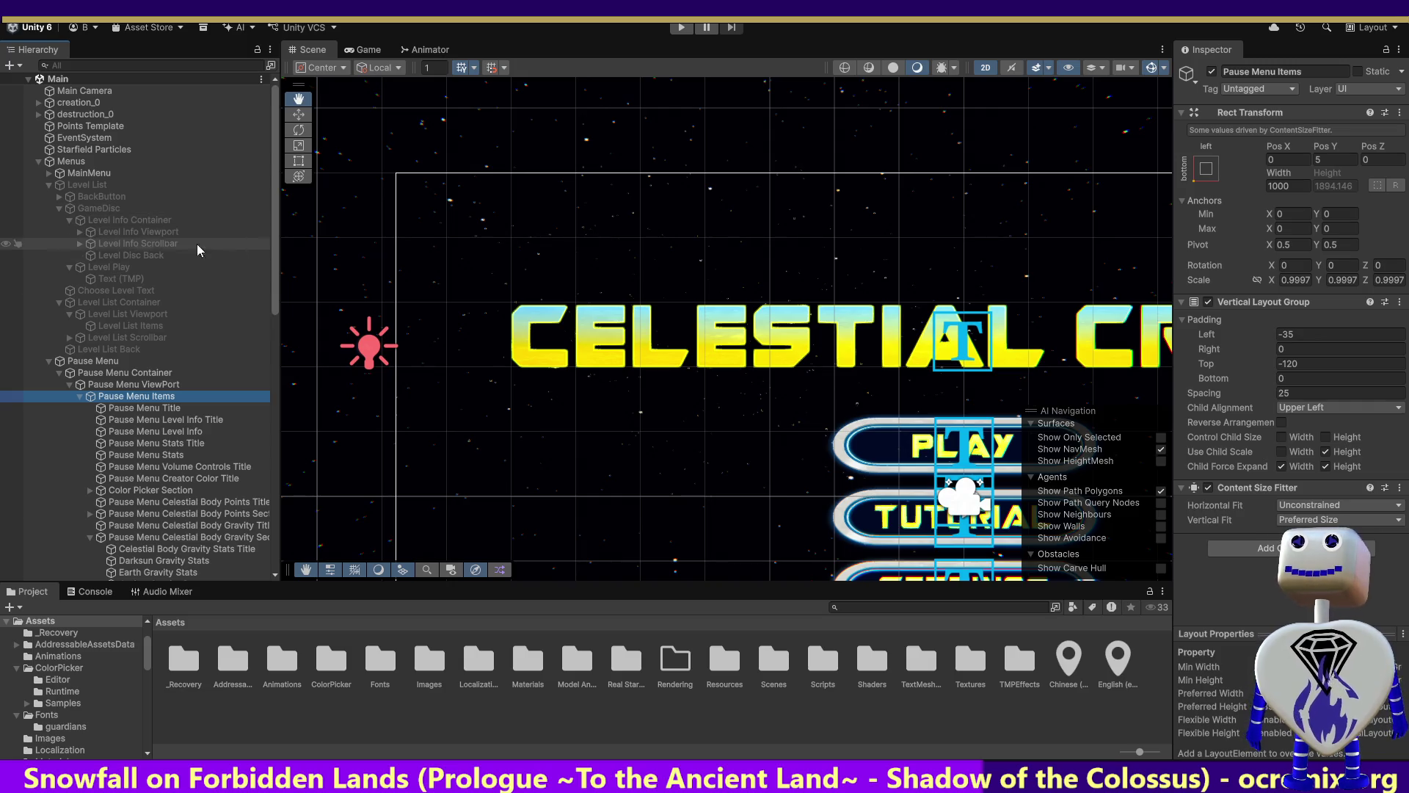
left_click(128, 254)
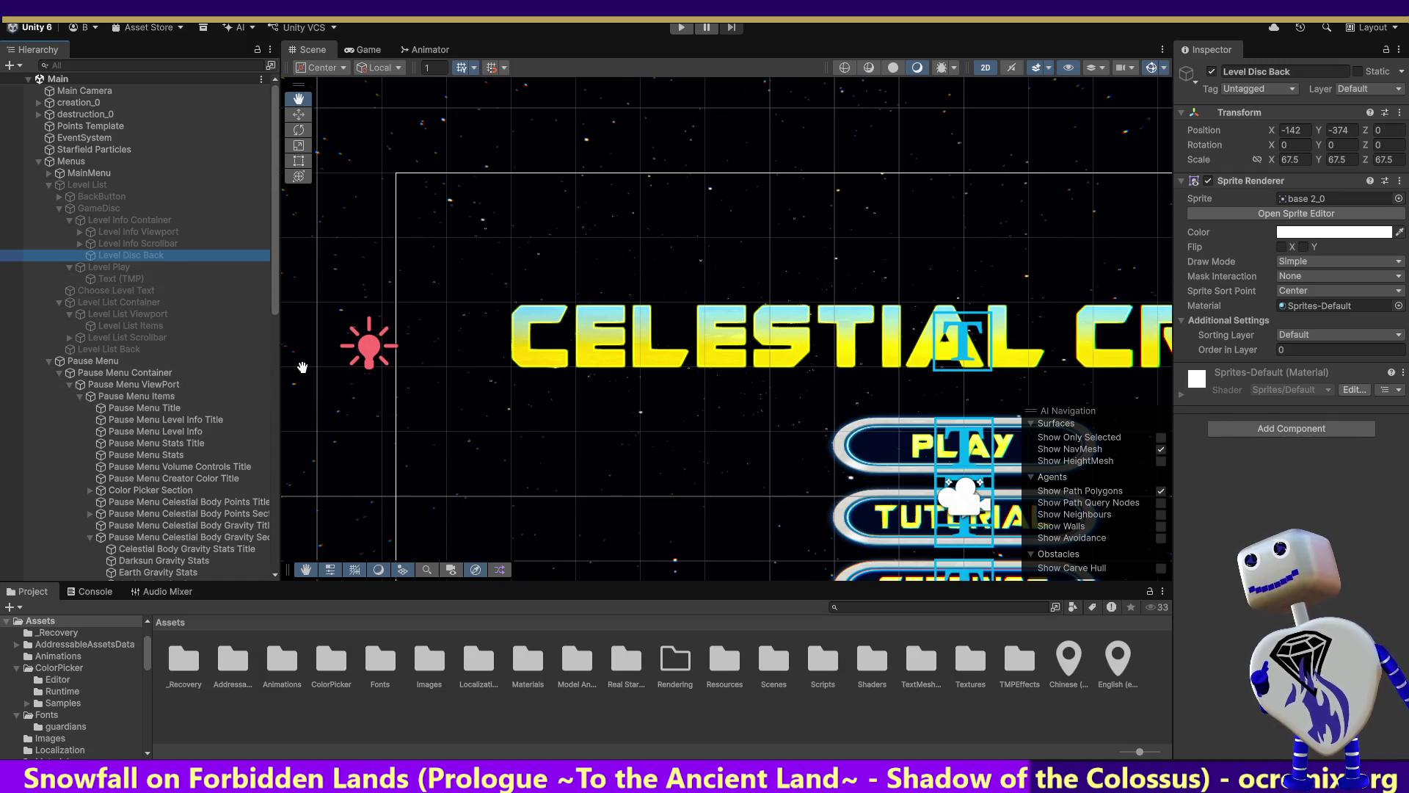
mouse_move(272, 250)
left_mouse_down()
mouse_move(273, 384)
mouse_move(296, 458)
mouse_move(288, 532)
mouse_move(270, 412)
mouse_move(298, 244)
left_mouse_up()
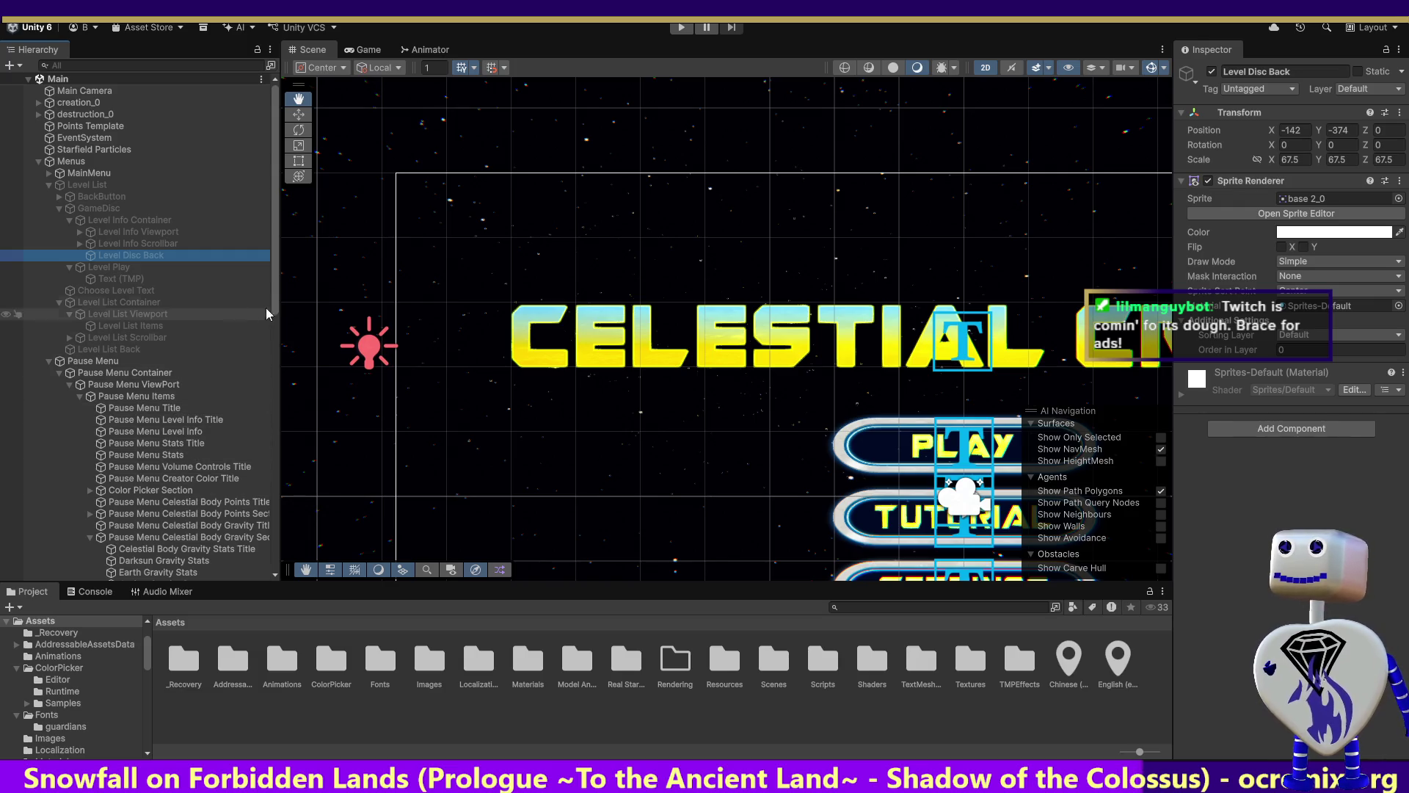
left_click_drag(272, 301, 295, 461)
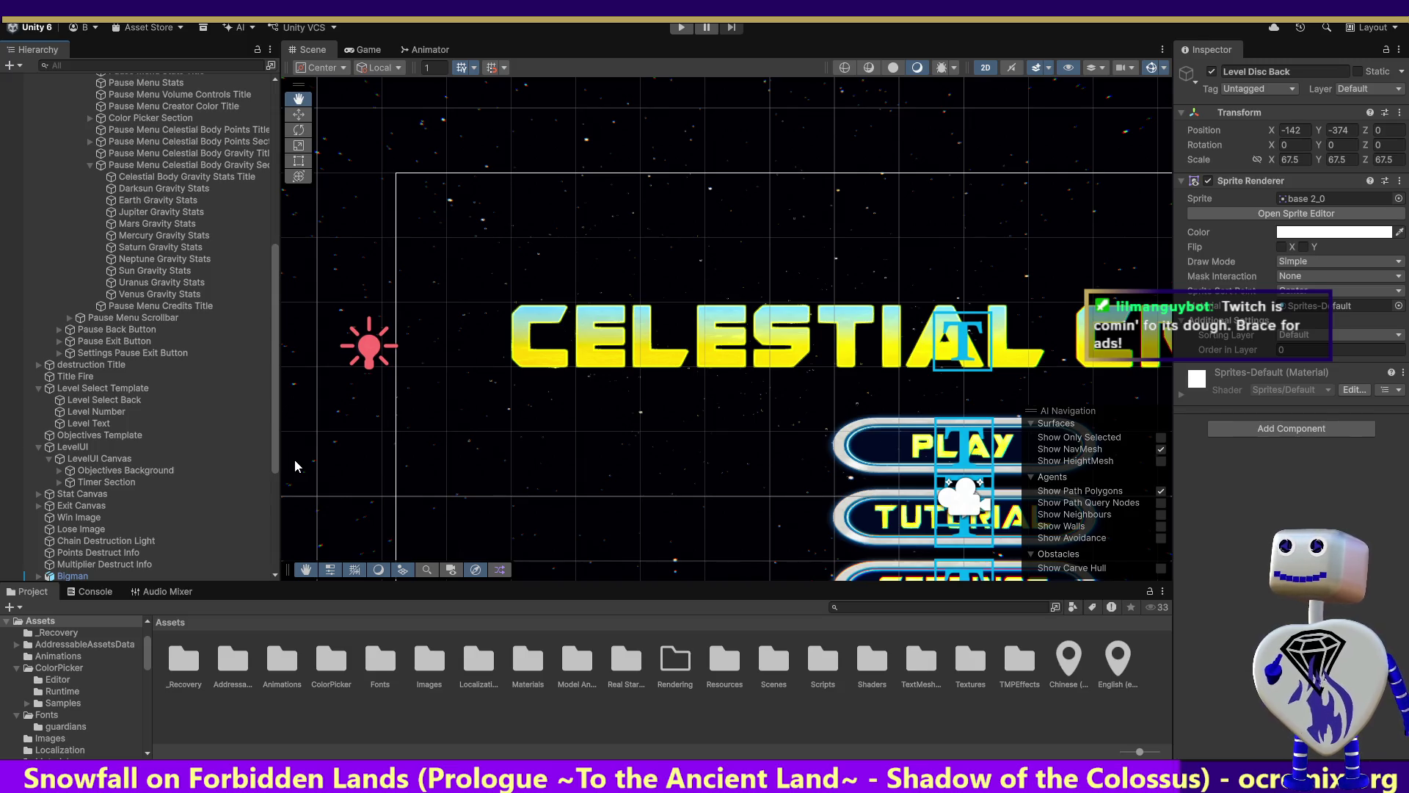
left_click(115, 402)
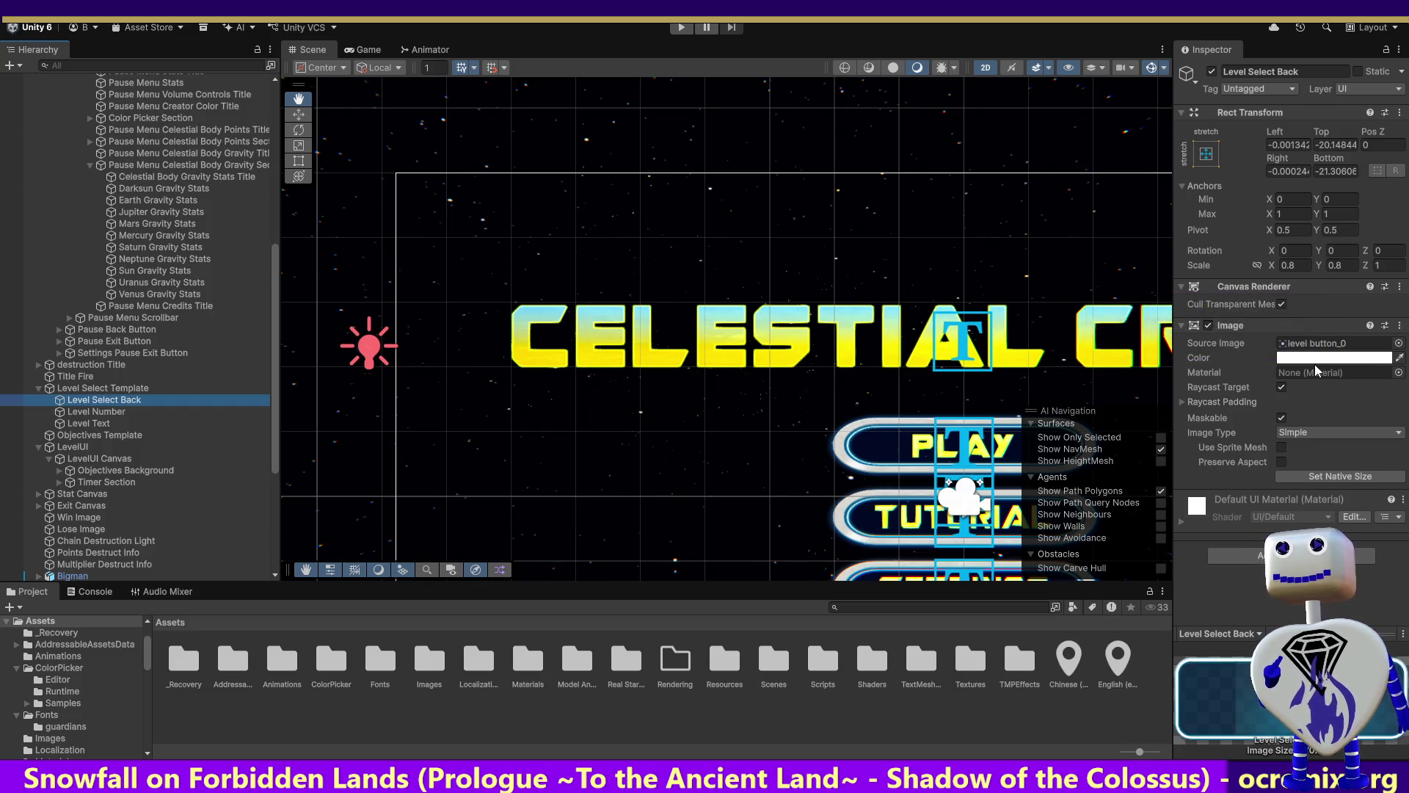
left_click(681, 29)
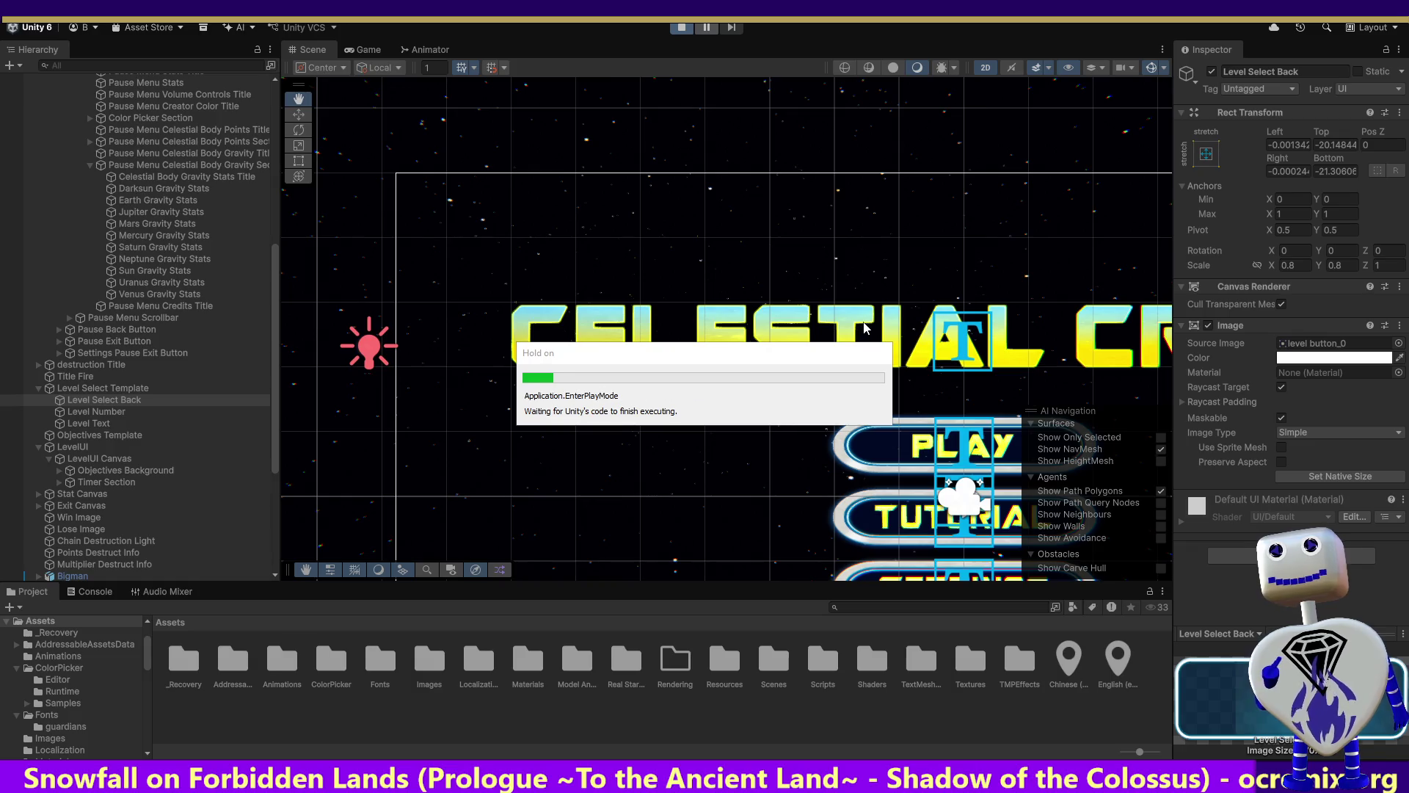
Go to the mode selection screen and select Level Select Back 1 under LEVEL 1.
left_click(741, 286)
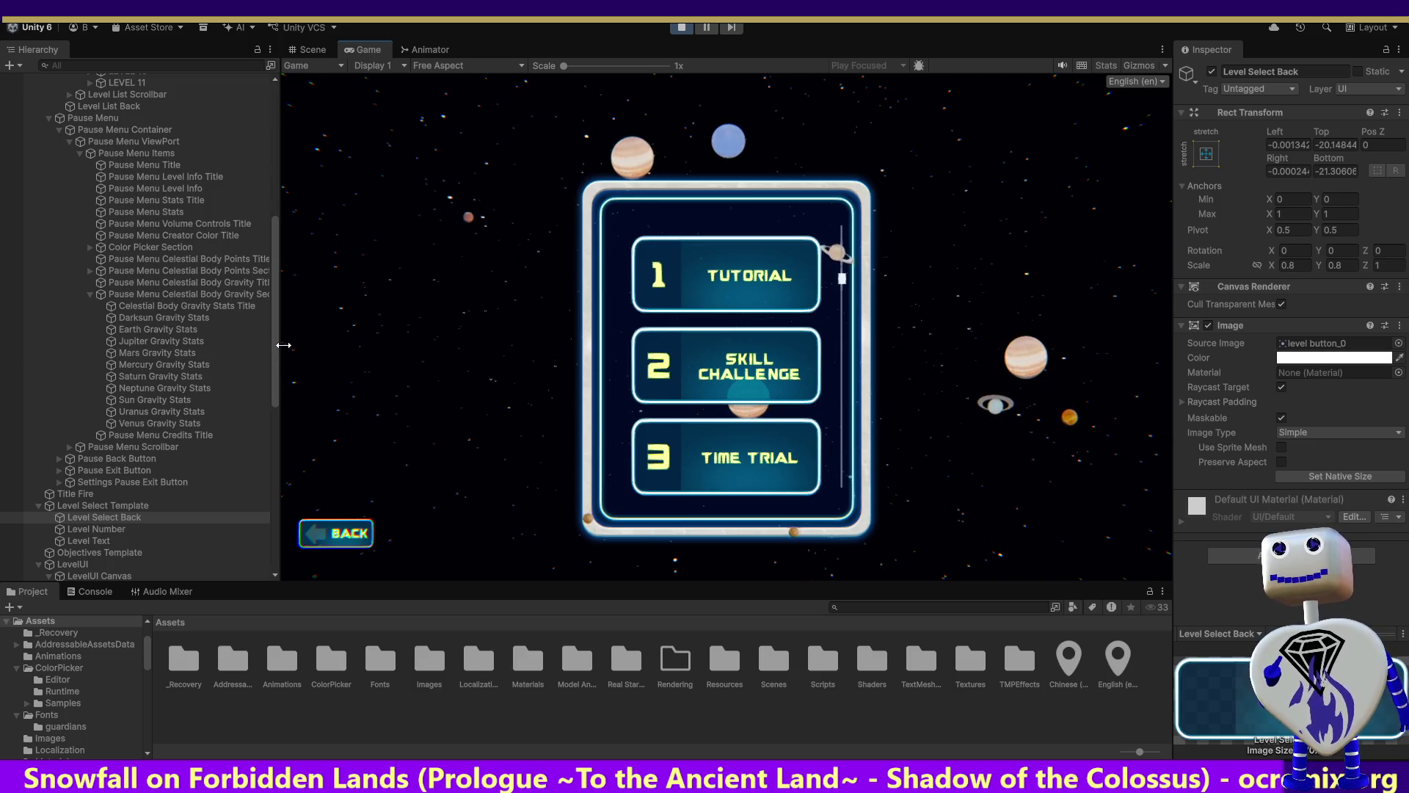
mouse_move(275, 392)
left_mouse_down()
mouse_move(288, 311)
mouse_move(96, 294)
left_mouse_up()
left_click(90, 292)
left_click(147, 302)
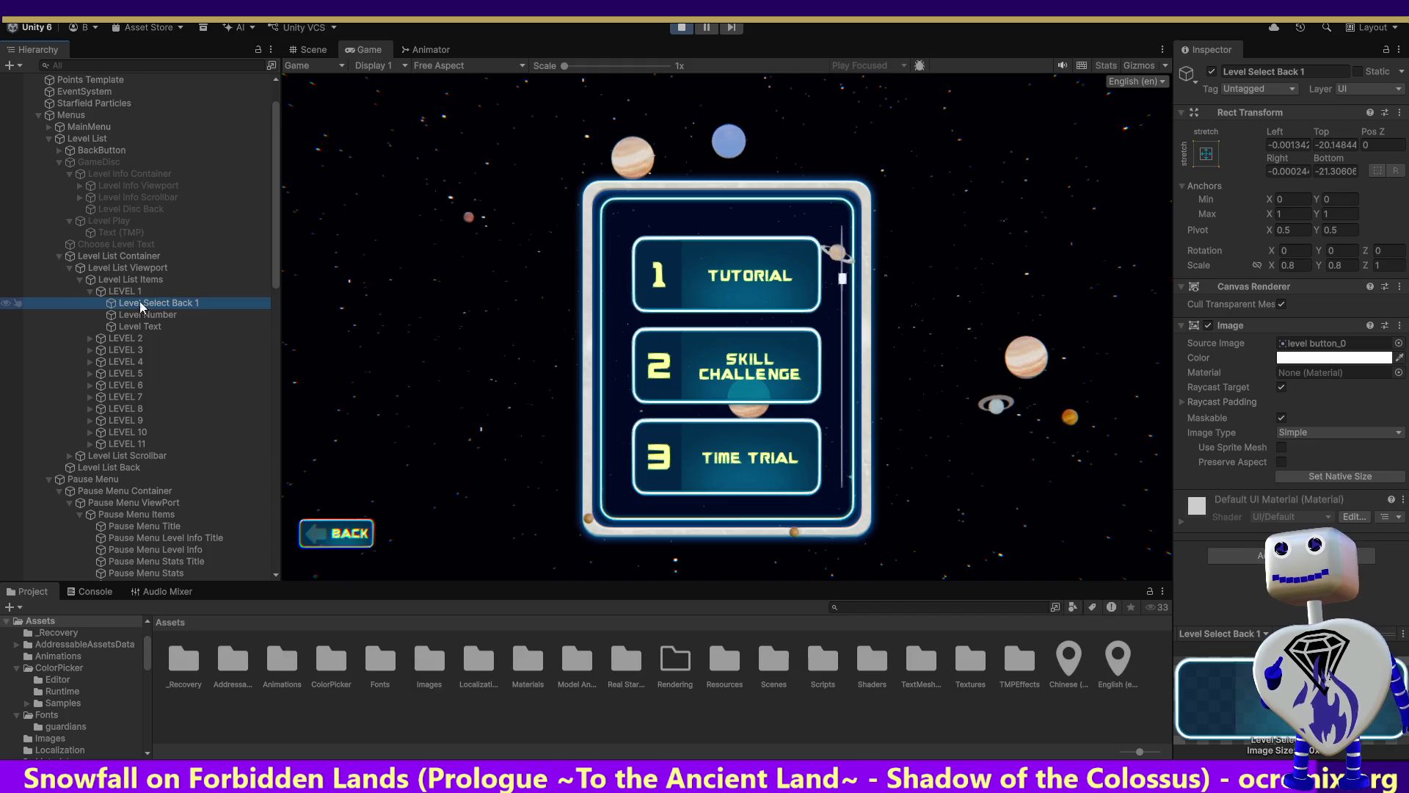
Try reddish tints on the Tutorial button's Image Color, keep grey, and stop the game.
left_click(1334, 357)
left_click(1308, 398)
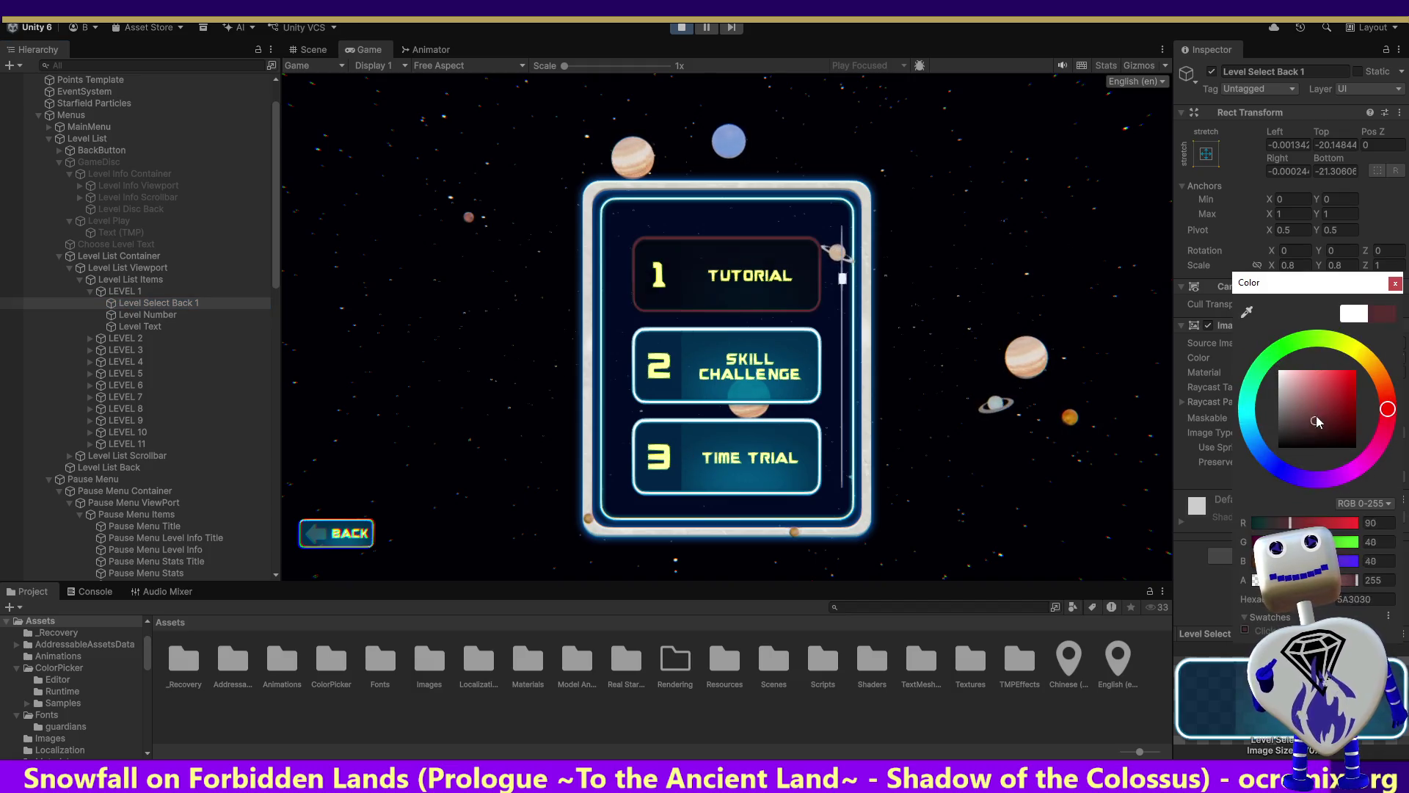
left_click(1322, 403)
mouse_move(1323, 404)
left_mouse_down()
mouse_move(1325, 369)
mouse_move(1287, 446)
mouse_move(1321, 400)
mouse_move(1351, 411)
mouse_move(1314, 382)
mouse_move(1358, 414)
mouse_move(1350, 389)
mouse_move(1319, 427)
mouse_move(1325, 400)
mouse_move(1296, 389)
mouse_move(1302, 431)
mouse_move(1266, 400)
mouse_move(1264, 413)
left_mouse_up()
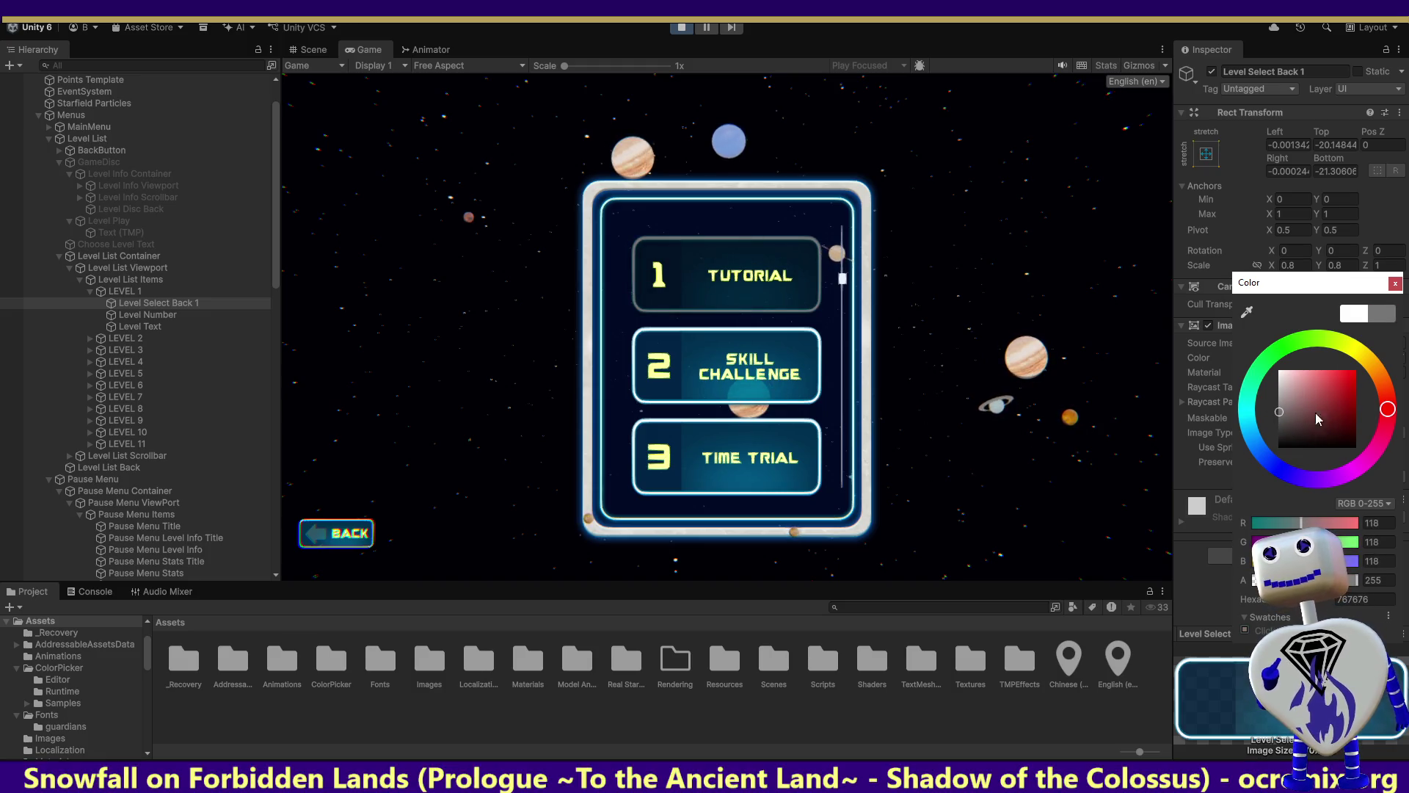
left_click(1395, 283)
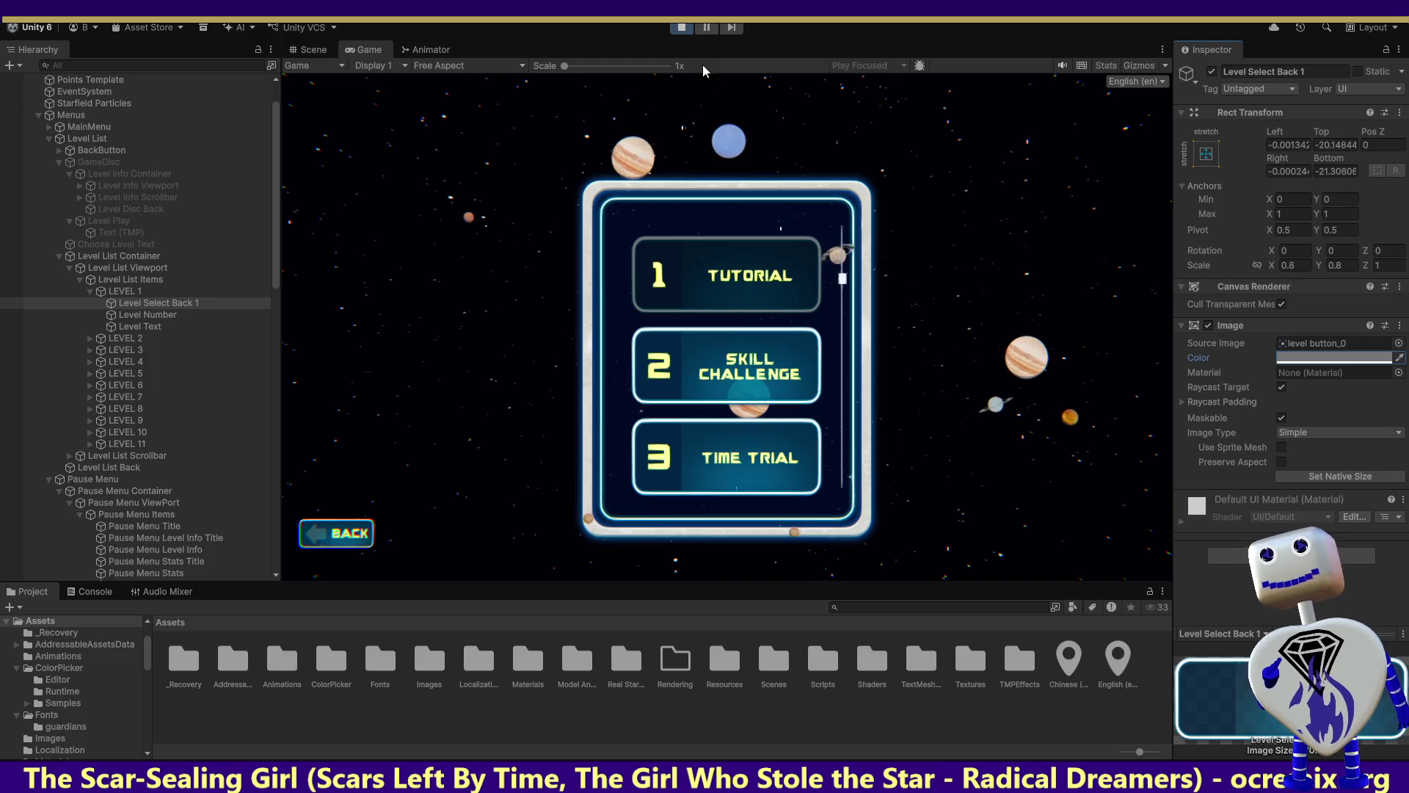
left_click(681, 27)
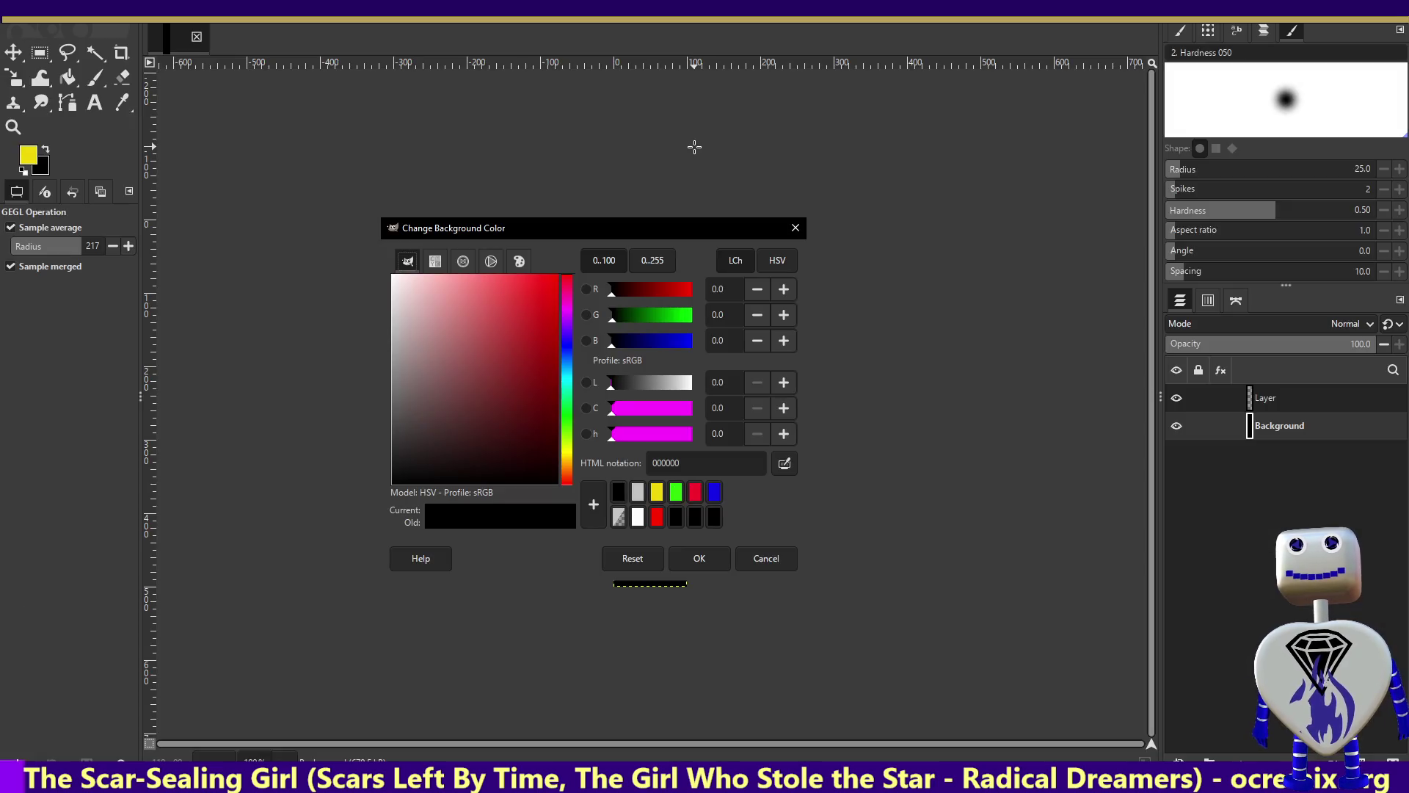
Set the background colour to near-white f4ecec.
left_click(795, 228)
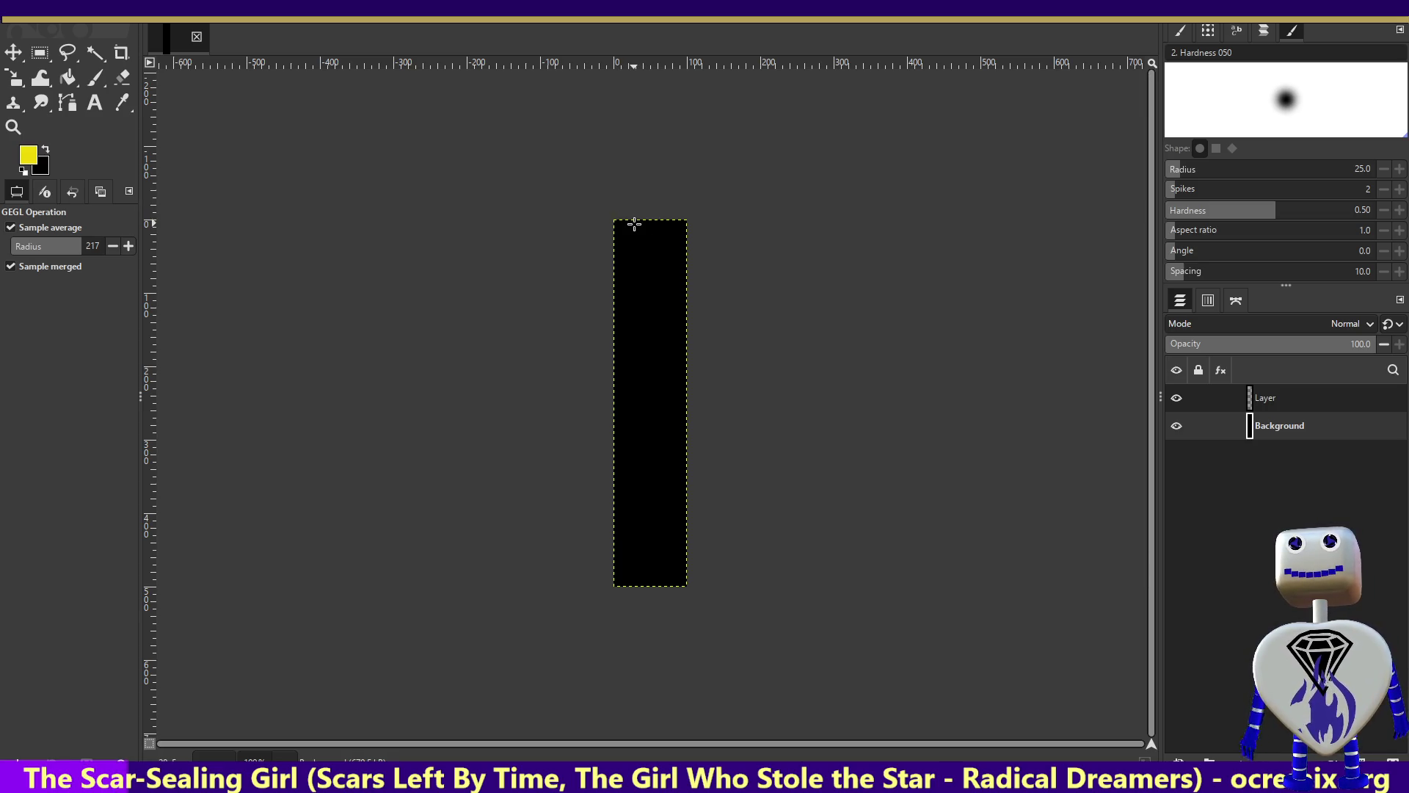
left_click(45, 166)
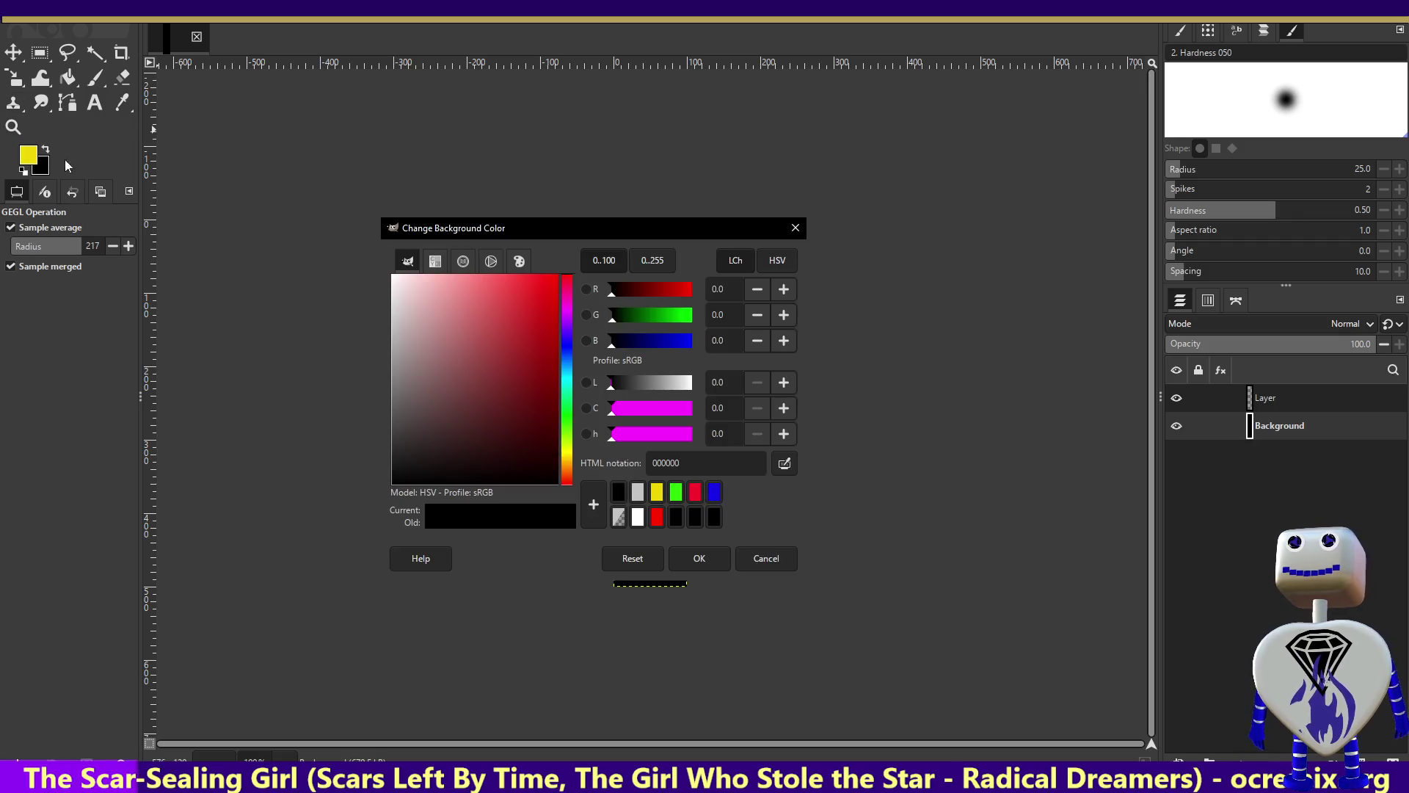
left_click_drag(396, 297, 400, 280)
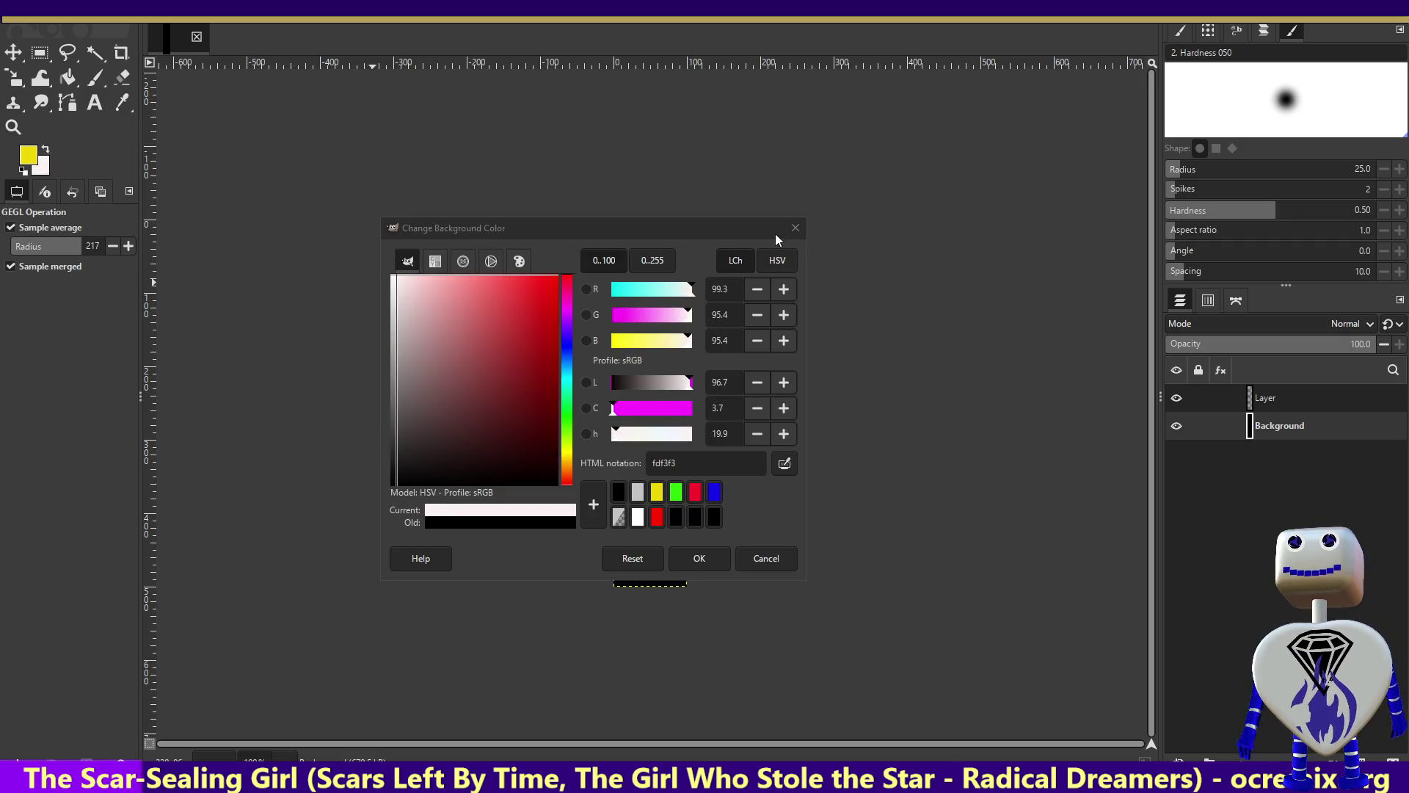
left_click(795, 228)
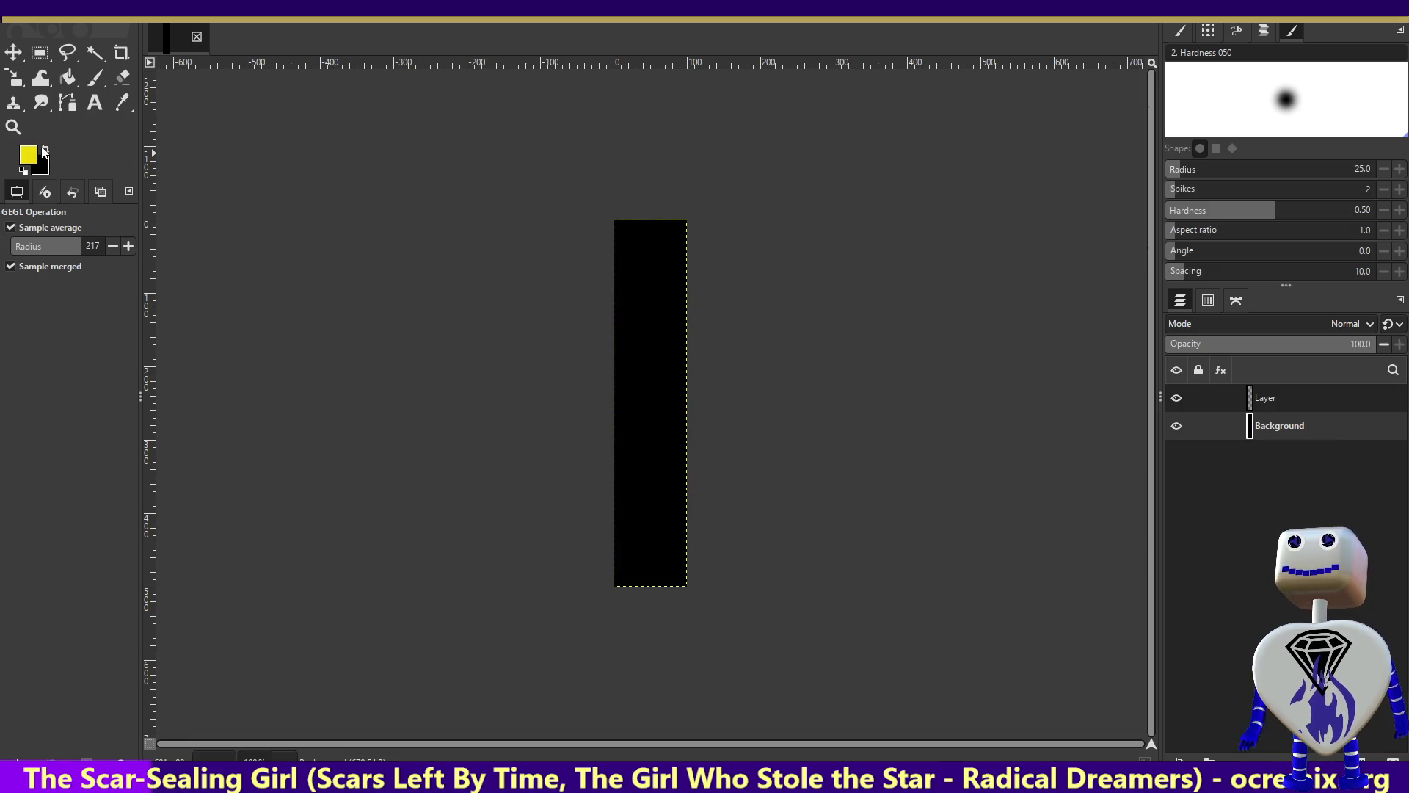
left_click(46, 169)
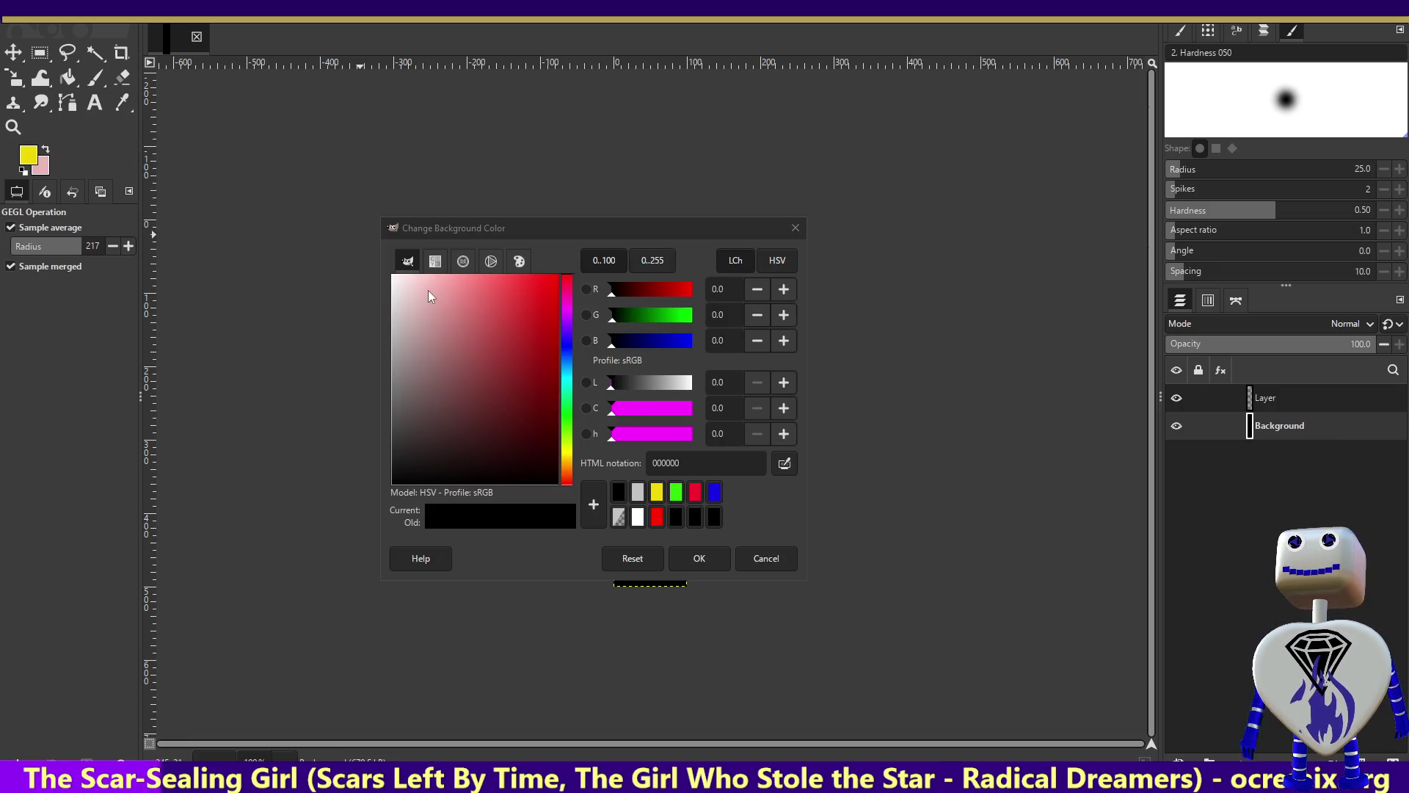
left_click(396, 280)
left_click(700, 557)
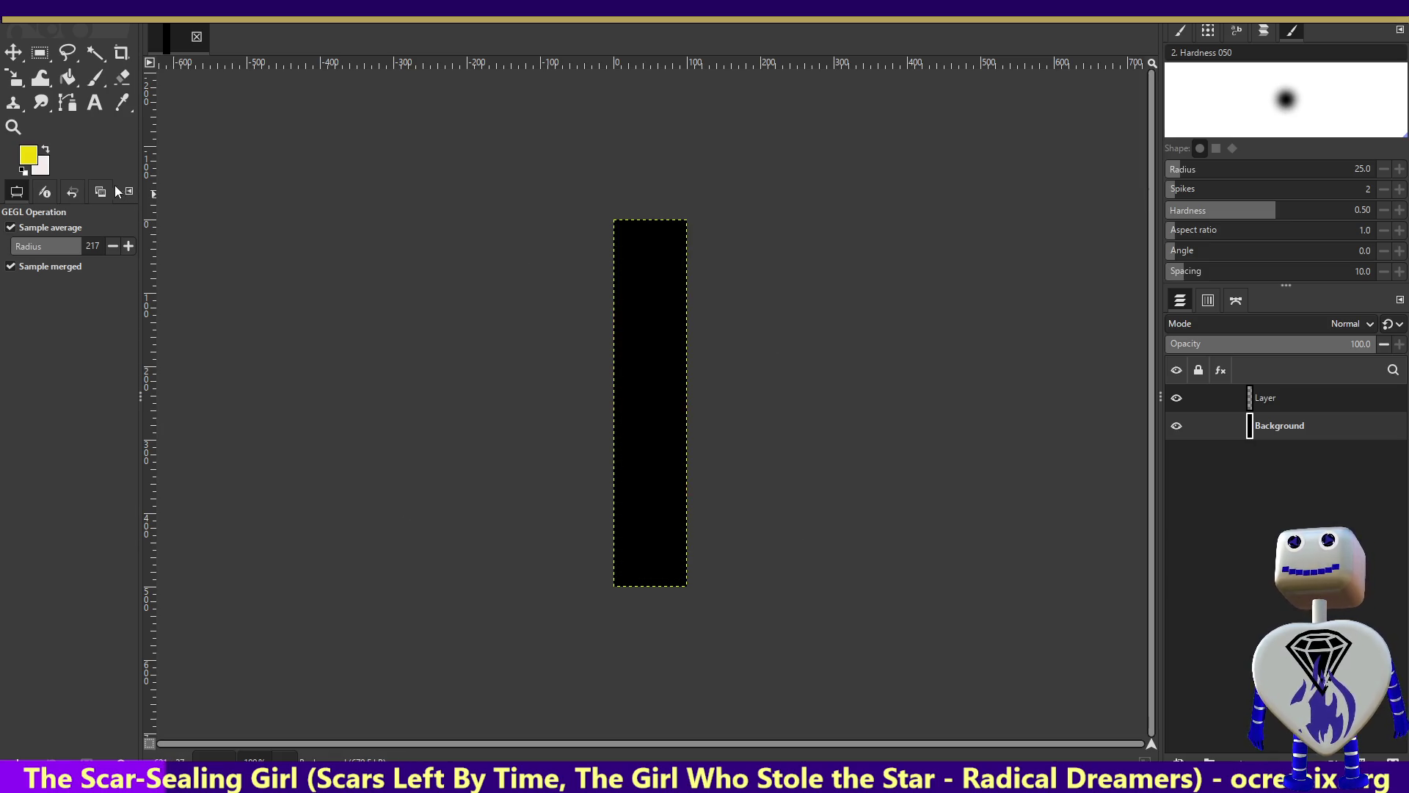
Swap near-white to the foreground and bucket-fill the black rectangle with it.
left_click(45, 150)
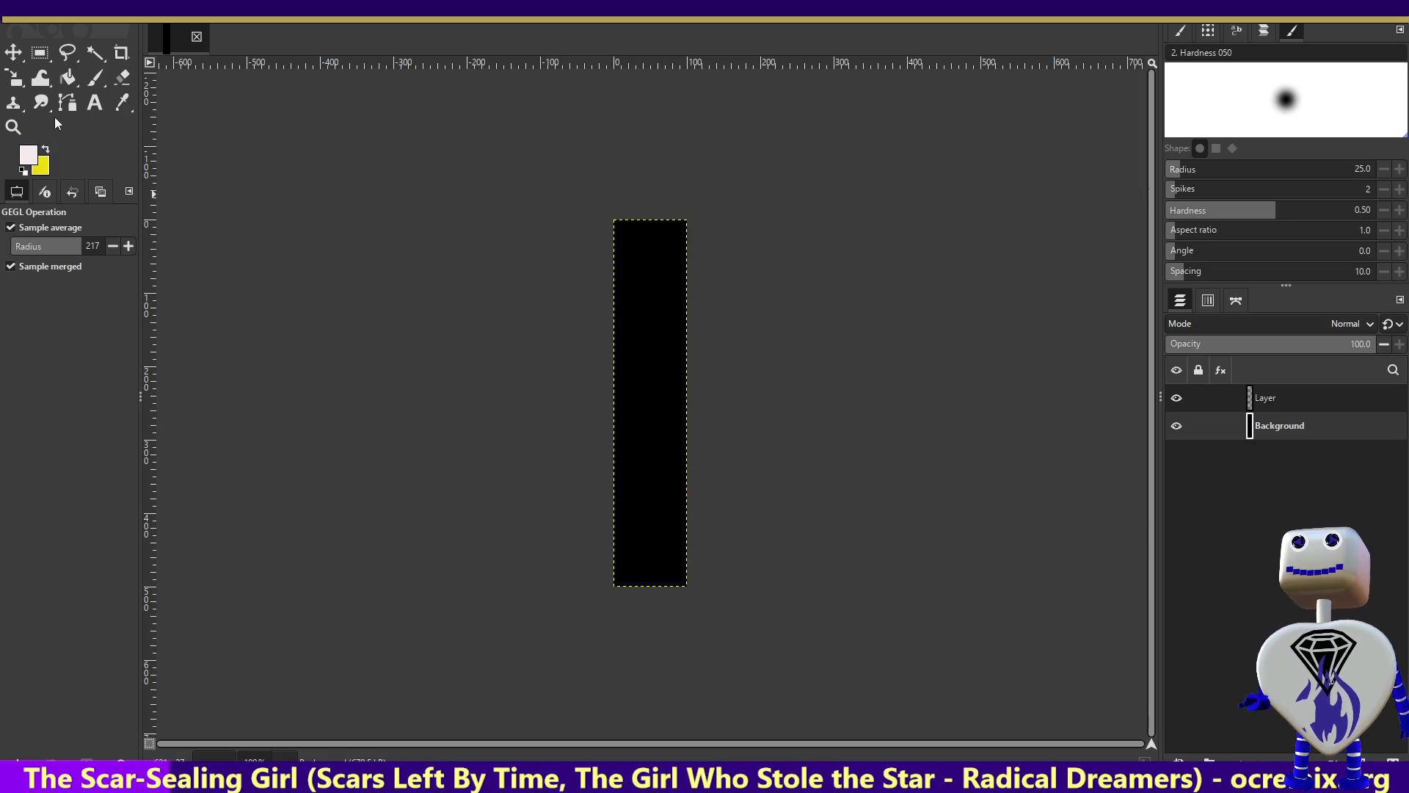
left_click(68, 77)
left_click(643, 287)
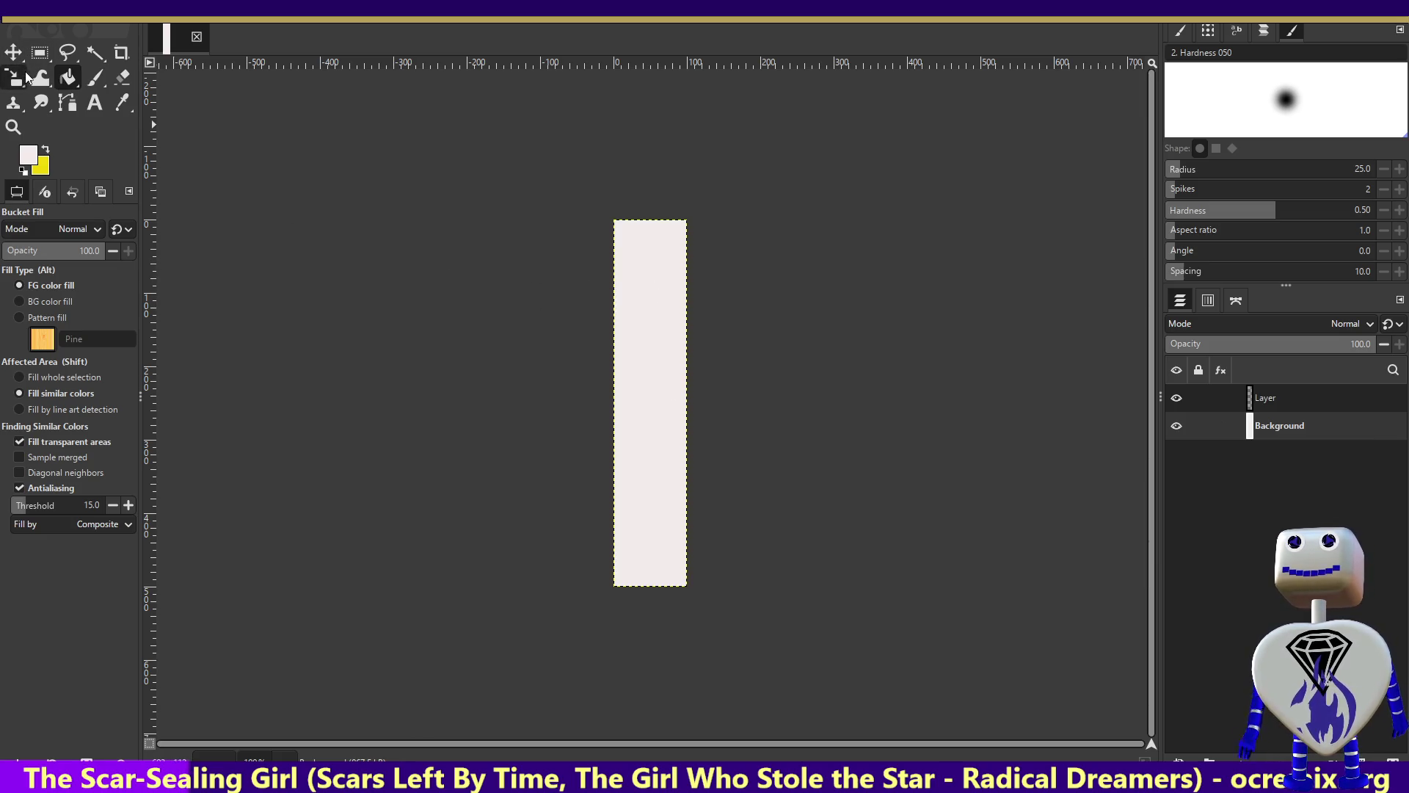
Browse the Edit and Select menus and open Stroke Selection, then cancel it.
key("alt+e")
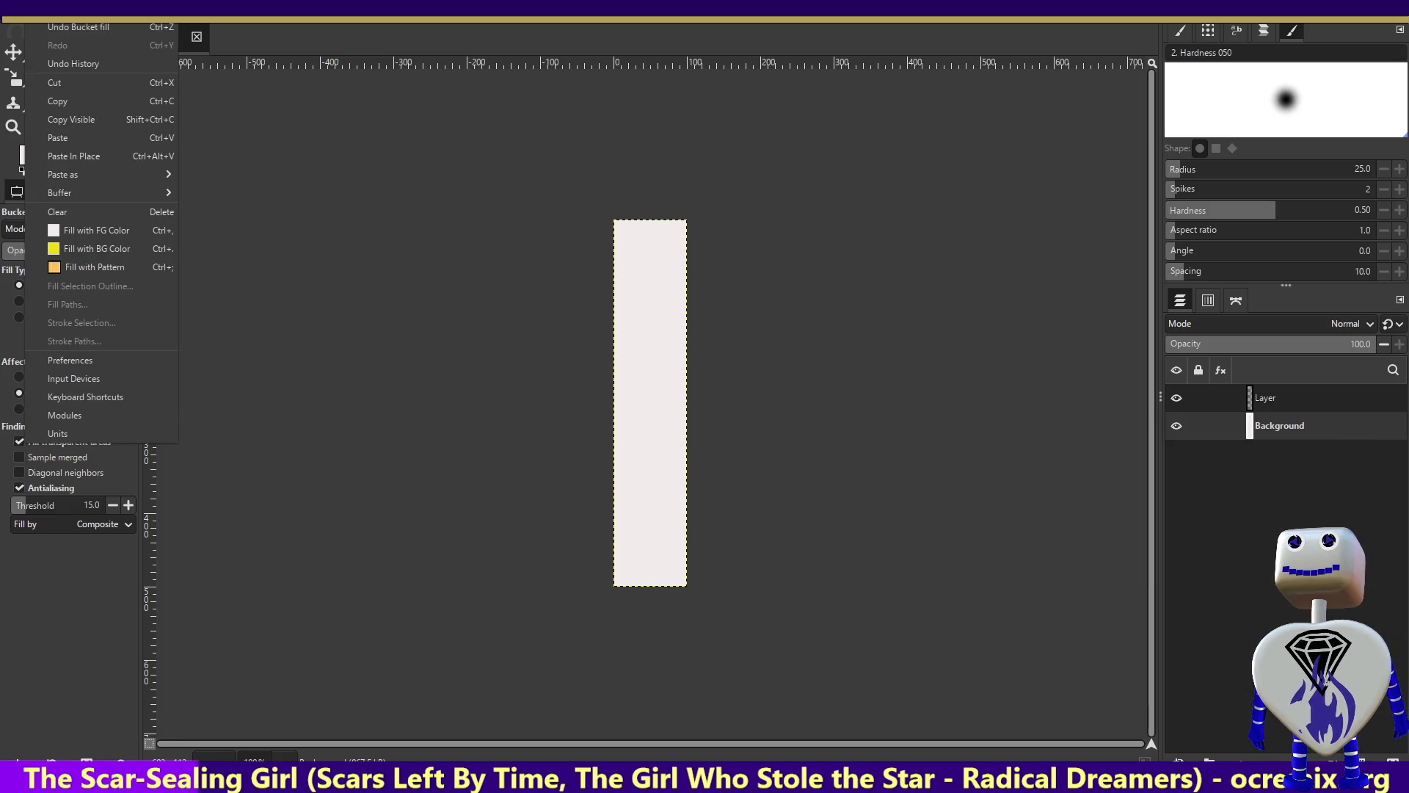
key("Right")
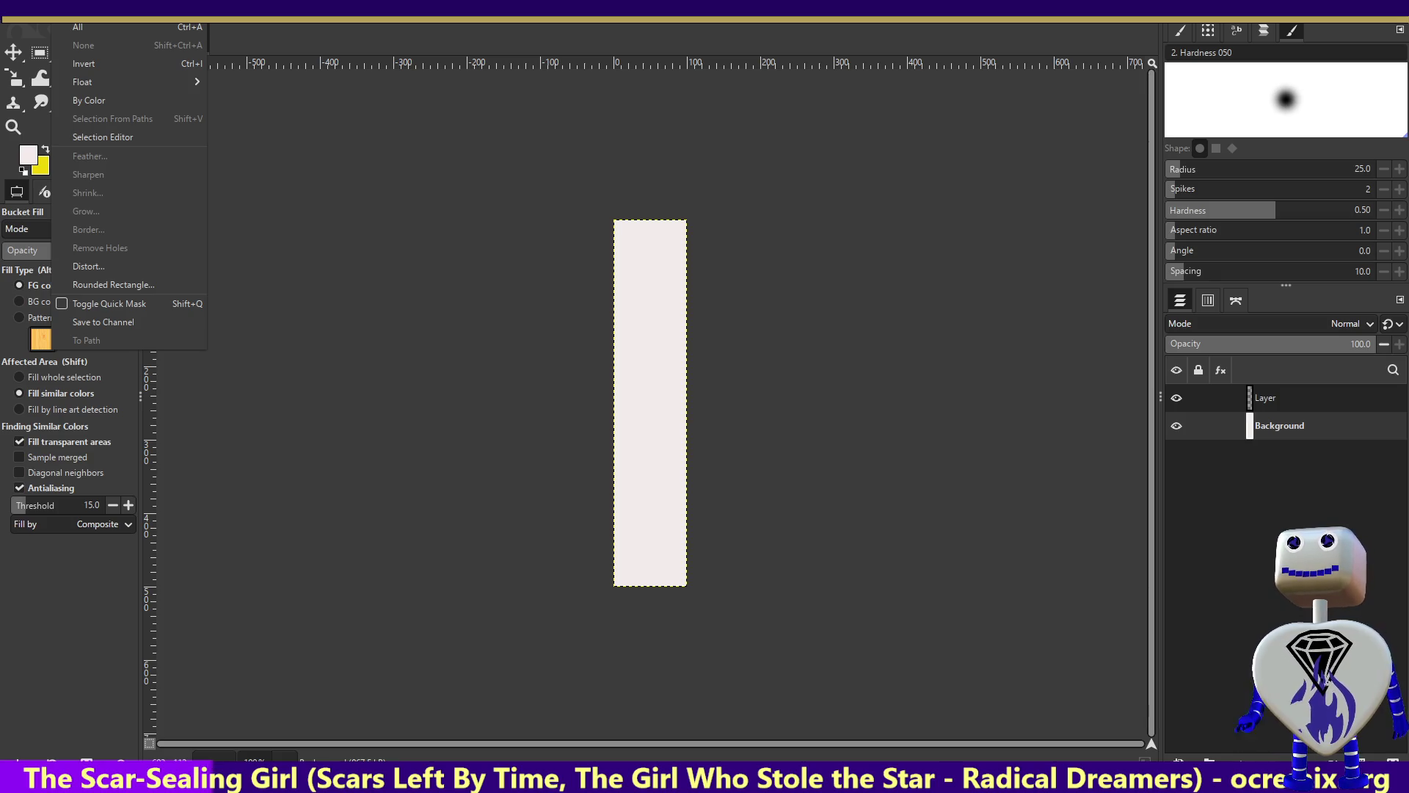
key("Right")
key("Left")
key("Escape")
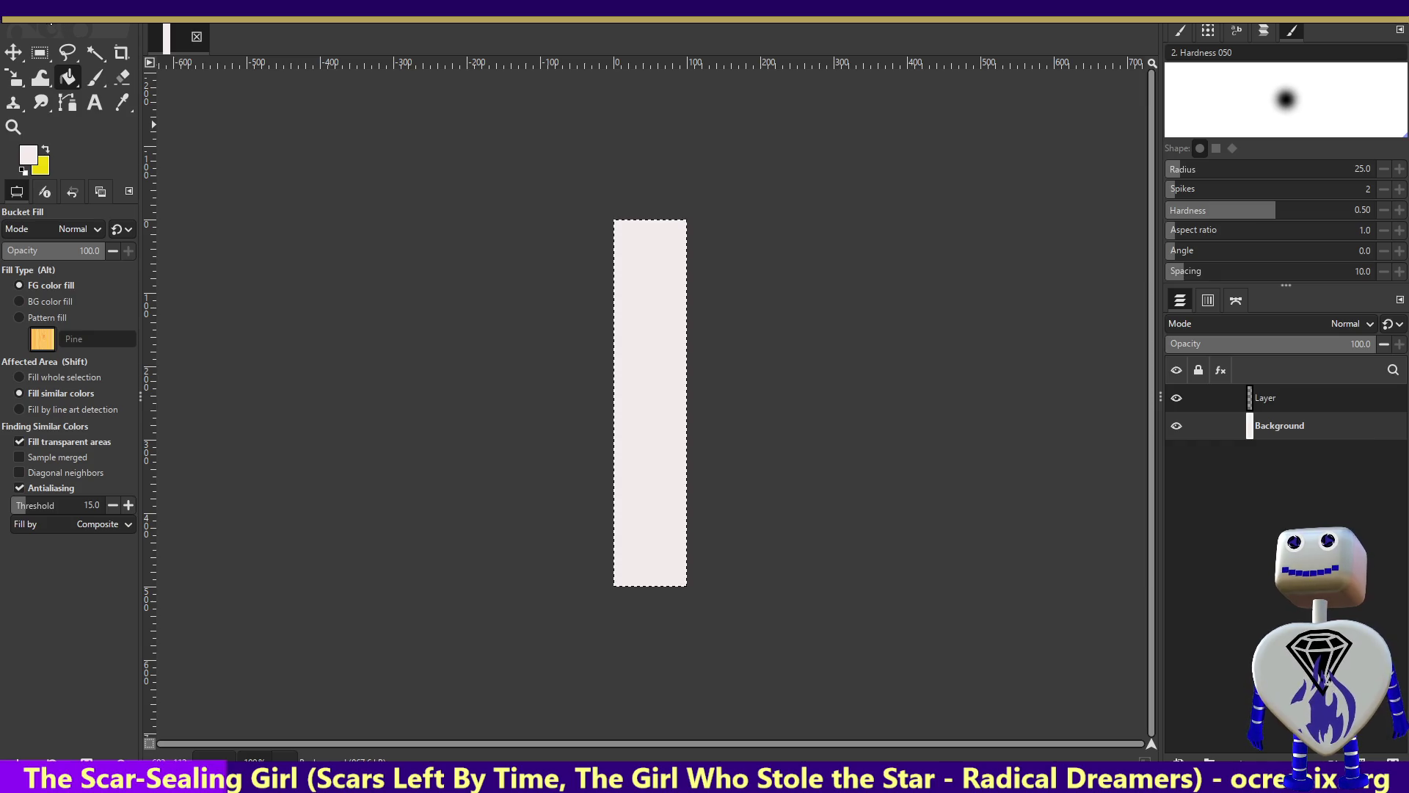
key("alt+e")
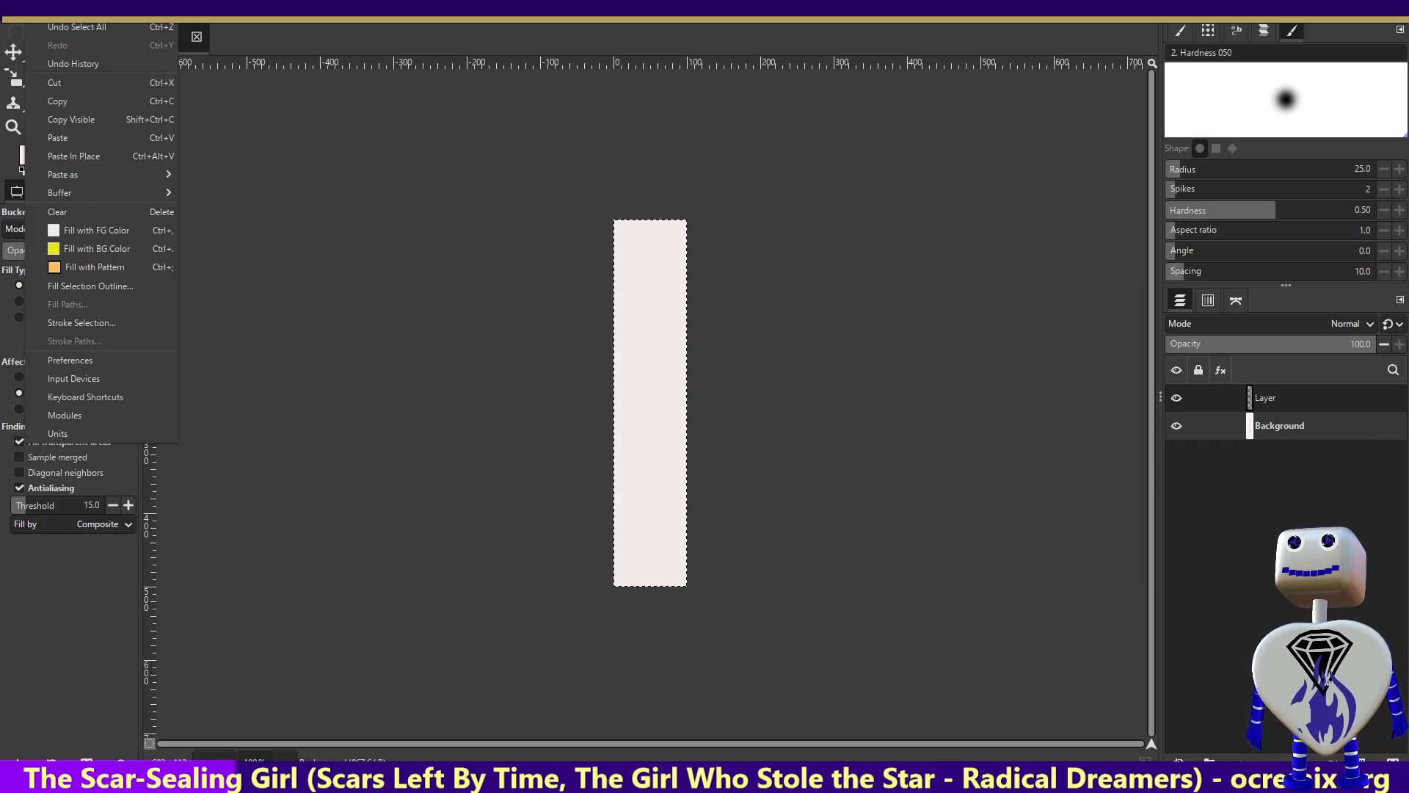
left_click(72, 323)
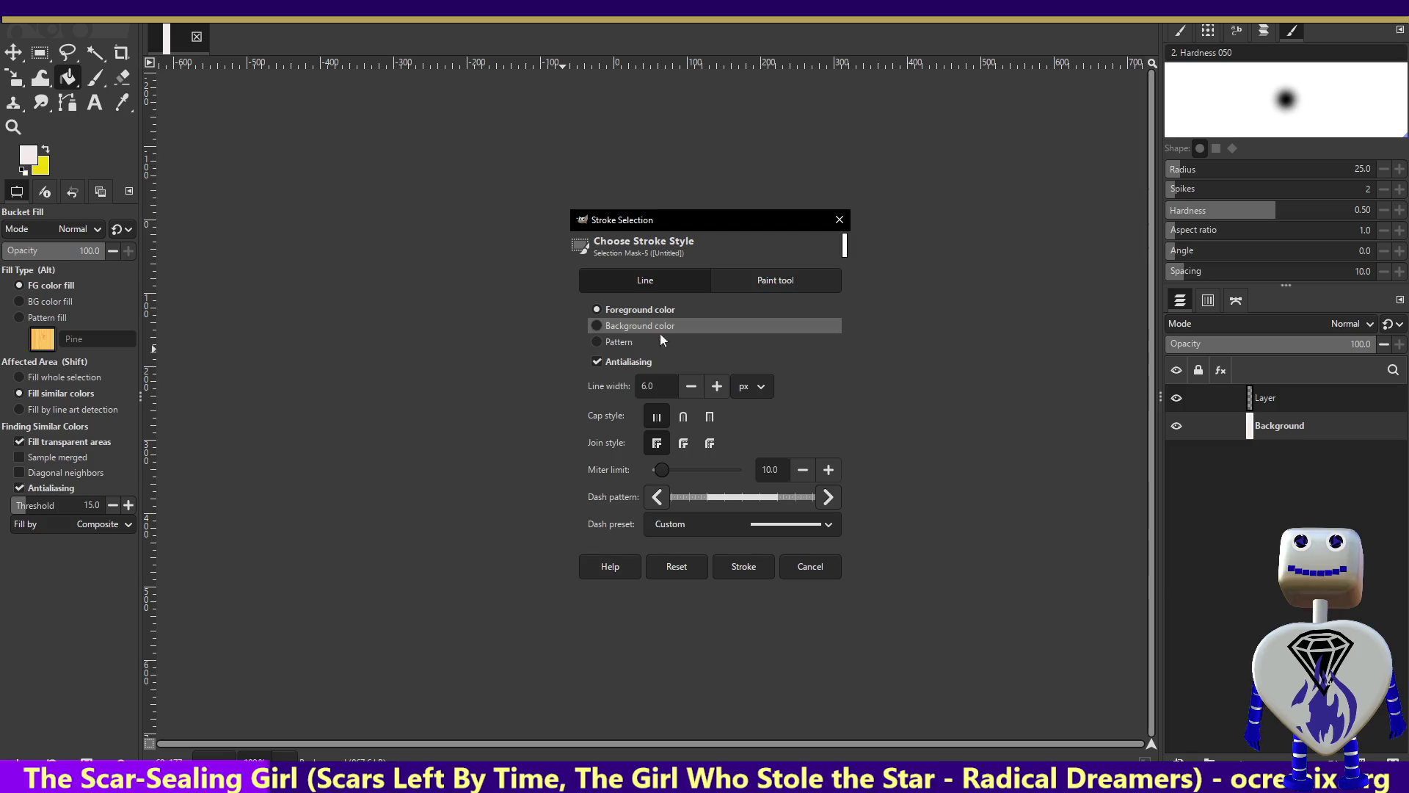
left_click(839, 220)
Reset colours to black and white and stroke the selection with a 6 px line.
left_click(23, 171)
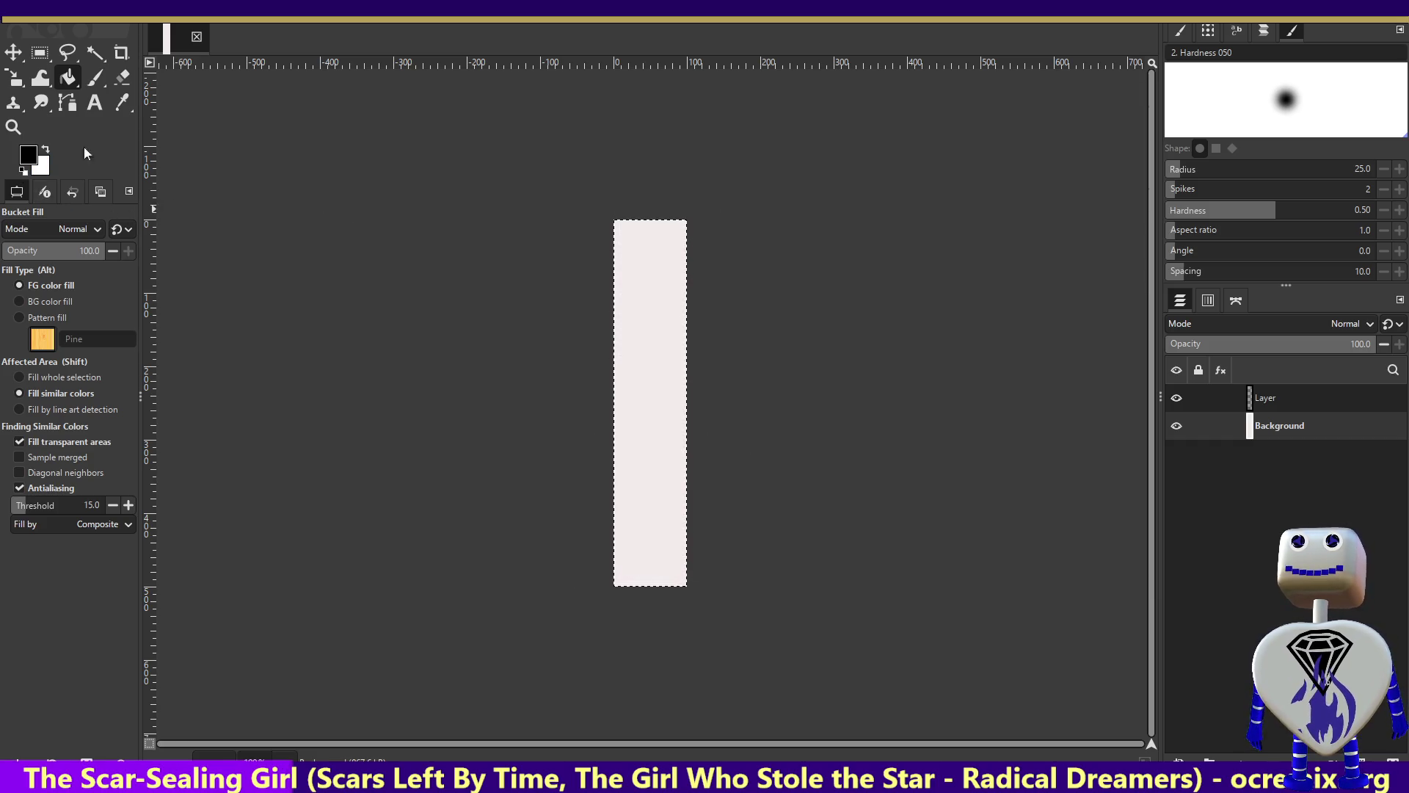
key("alt+l")
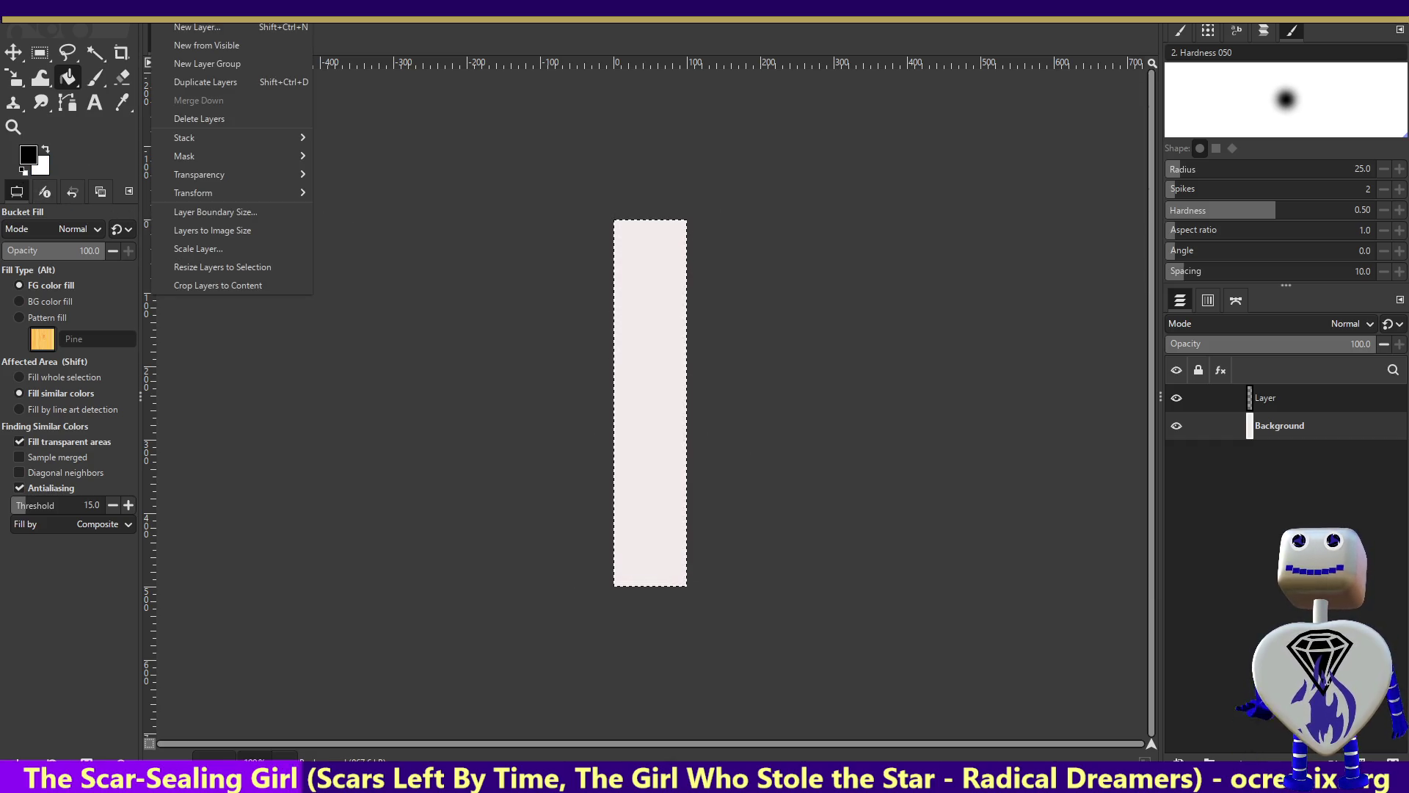
key("Left")
key("Left")
key("Left")
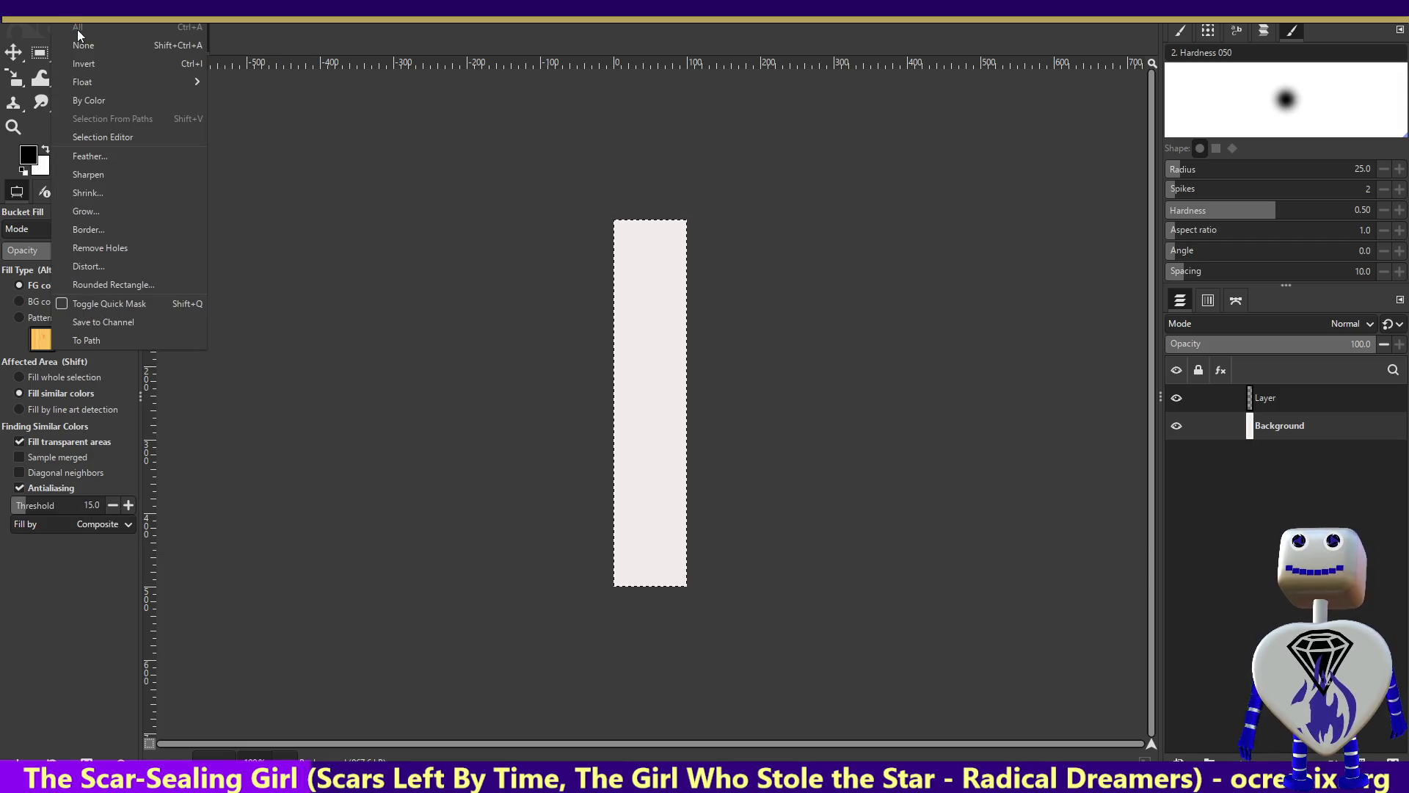
key("Left")
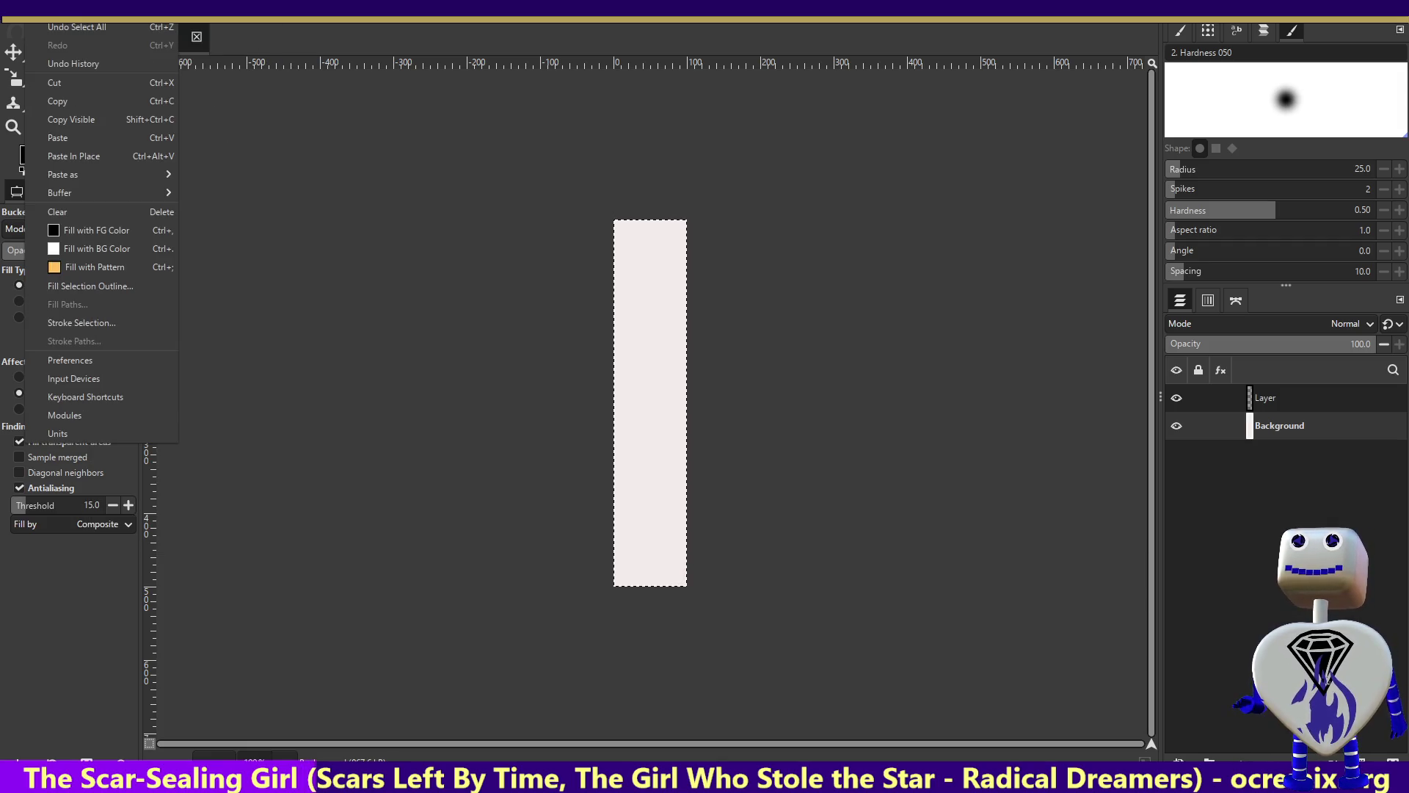
left_click(86, 323)
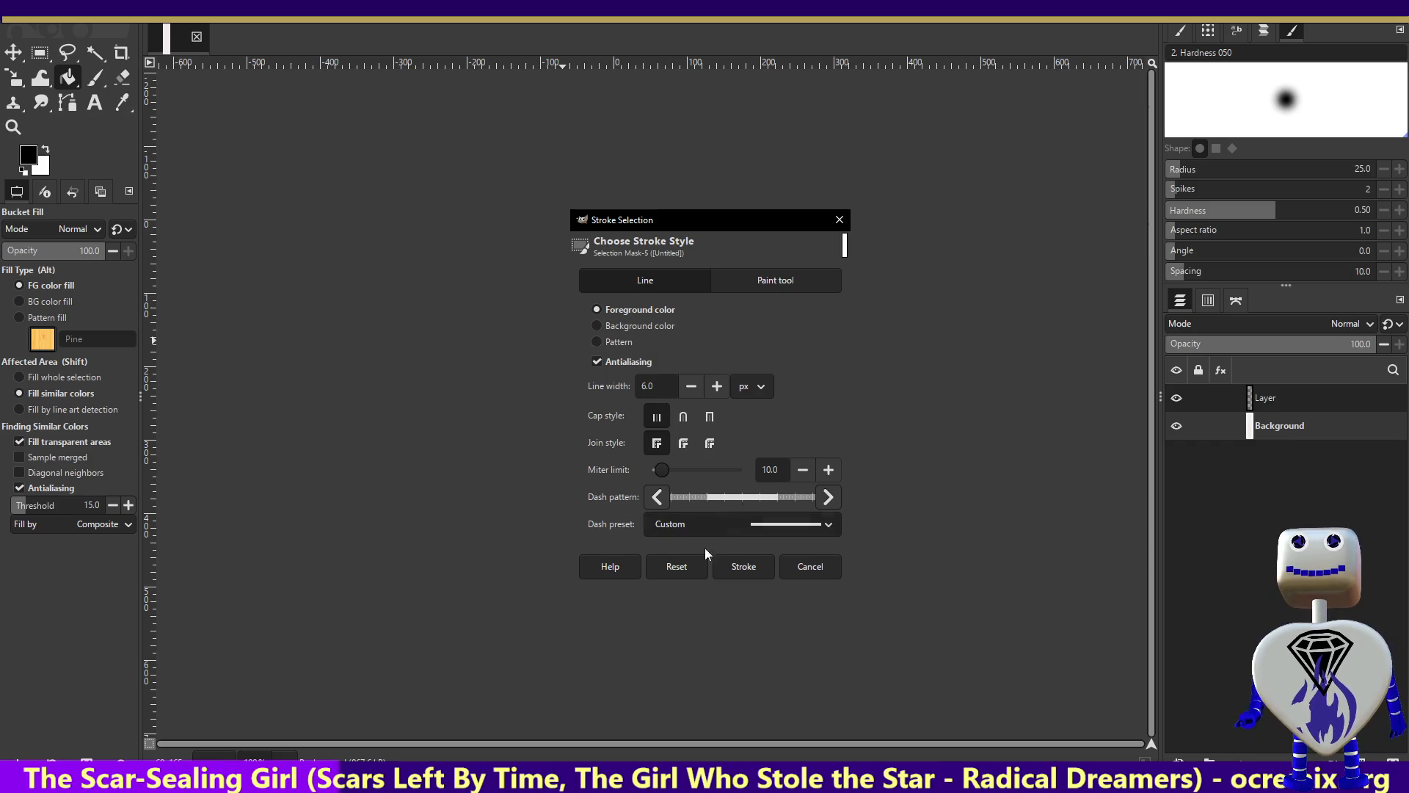
left_click(757, 568)
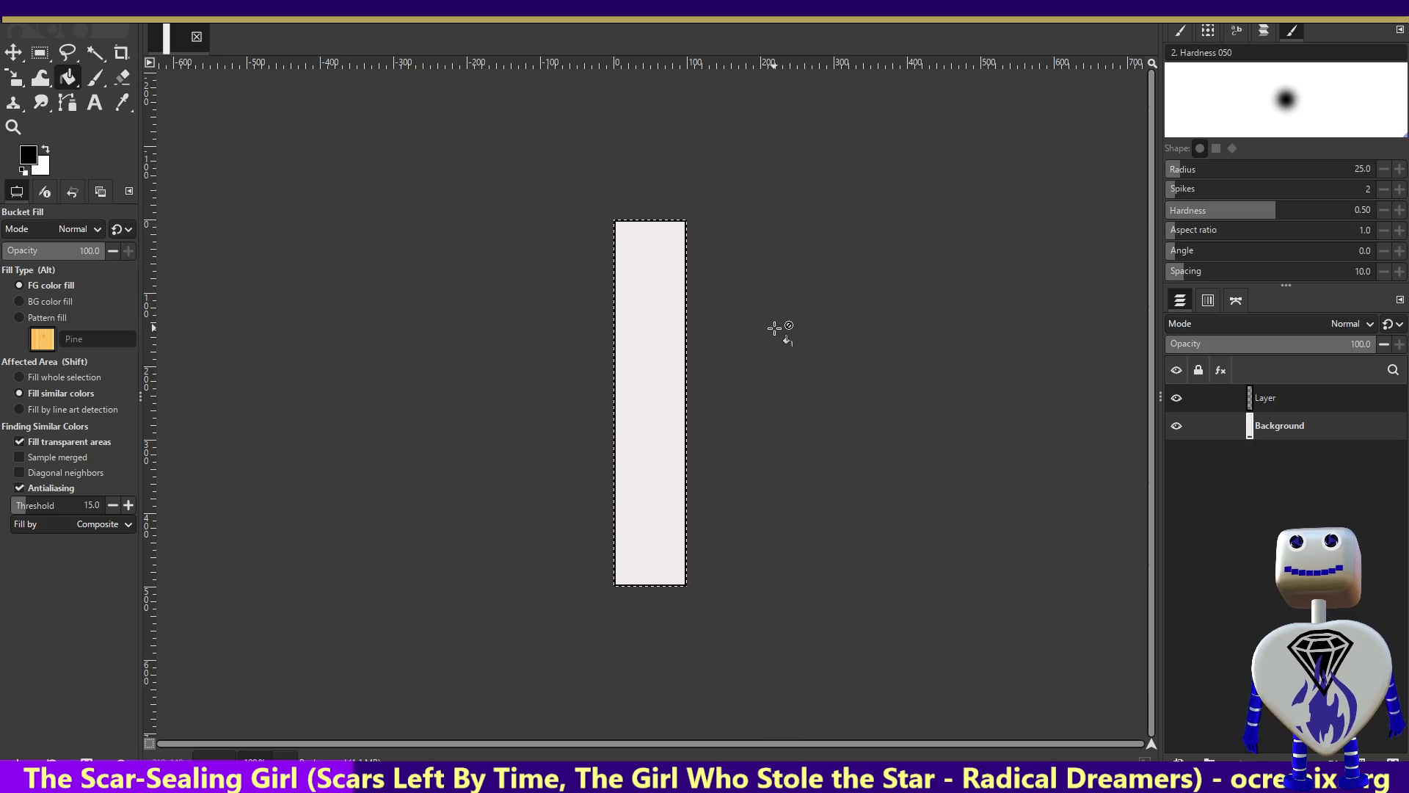
Clear the selection with Select > None.
left_click(50, 22)
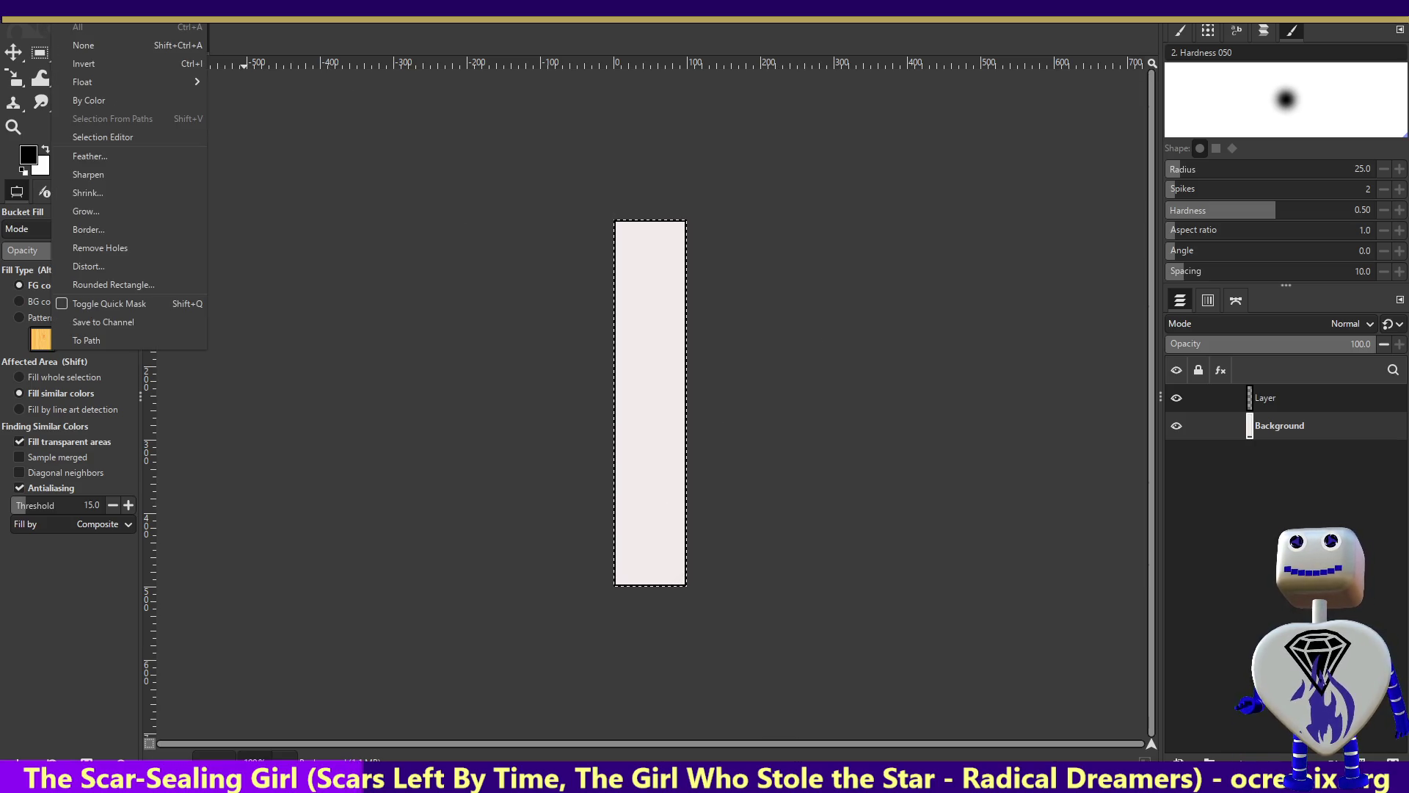
left_click(84, 45)
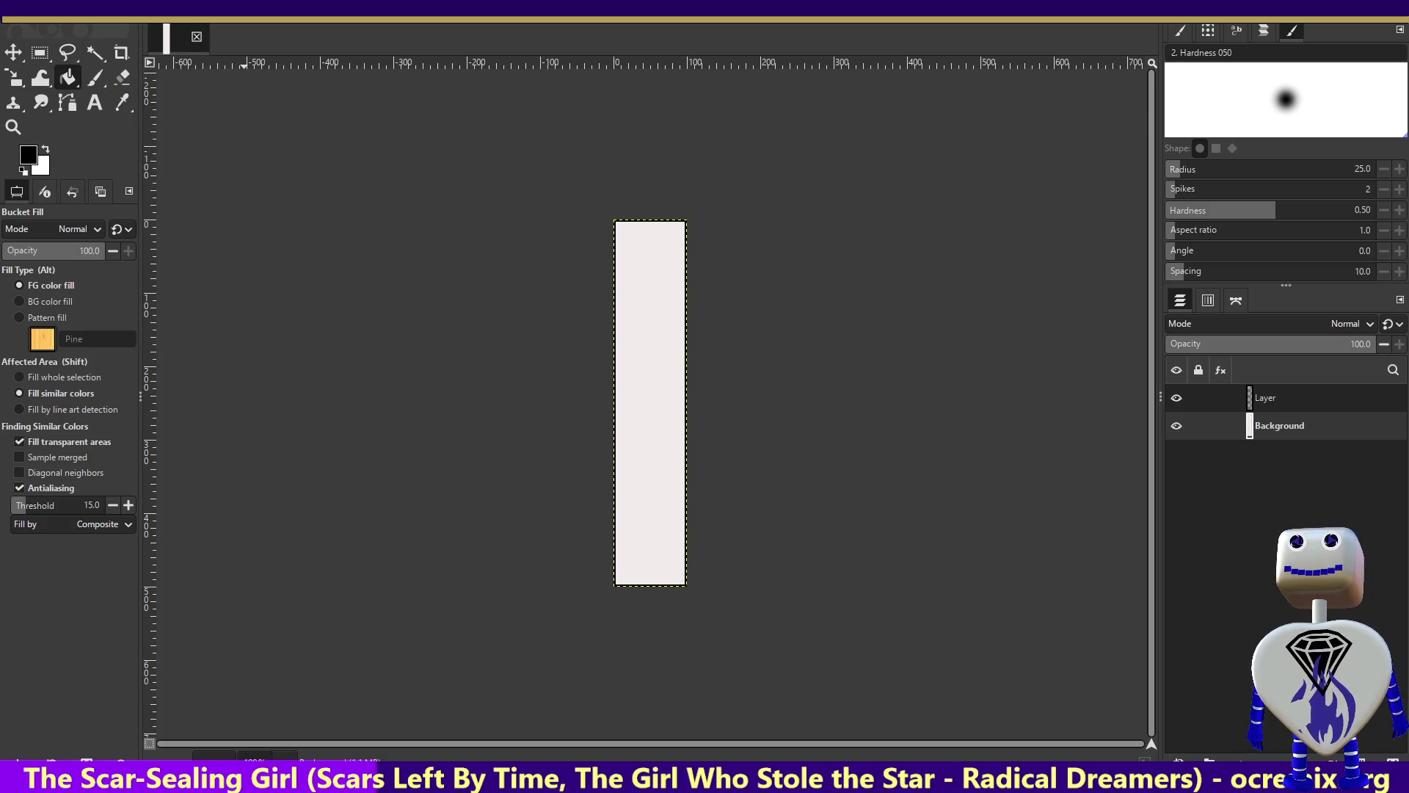
left_click(49, 23)
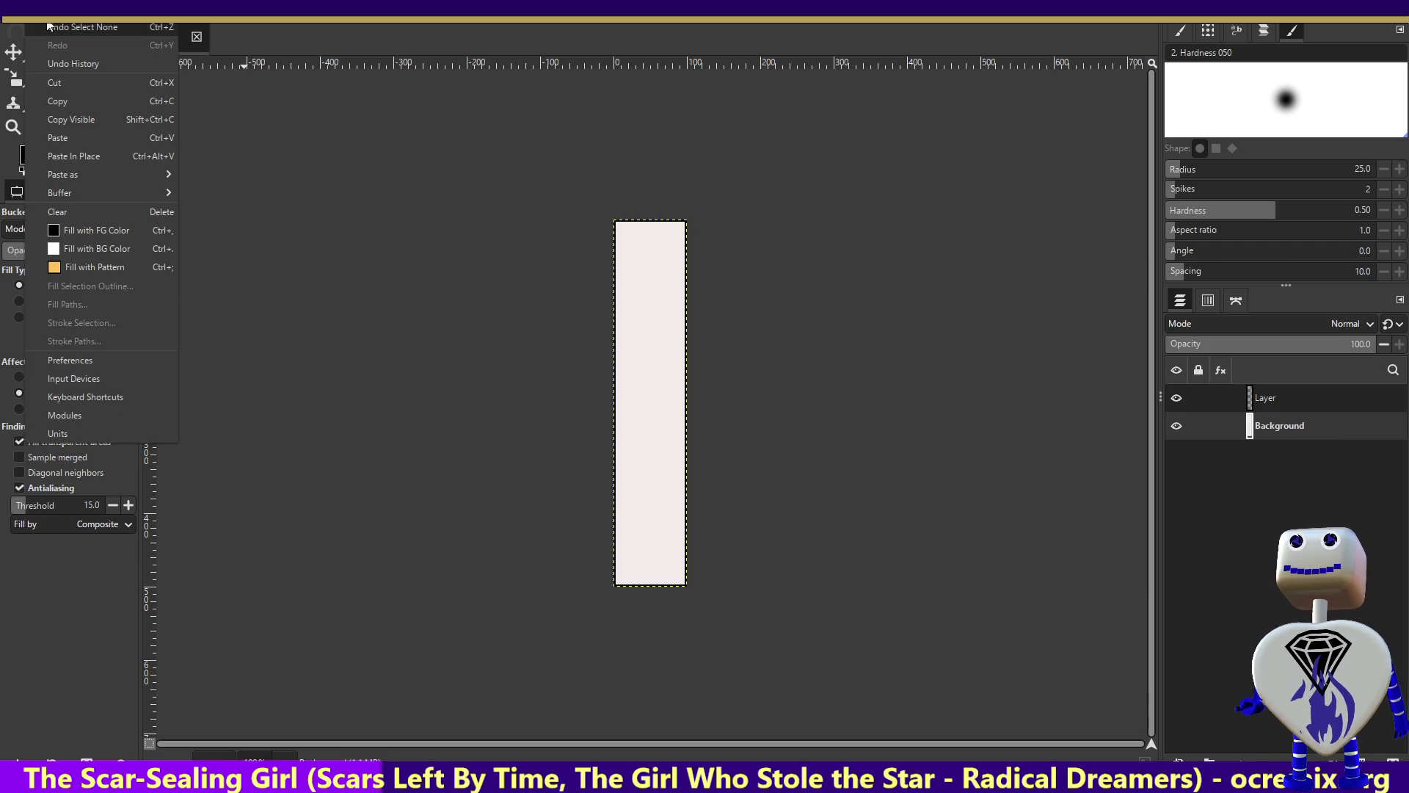
Undo Select None to restore the rectangle's selection and apply a default Shrink.
left_click(56, 28)
left_click(49, 22)
left_click(127, 194)
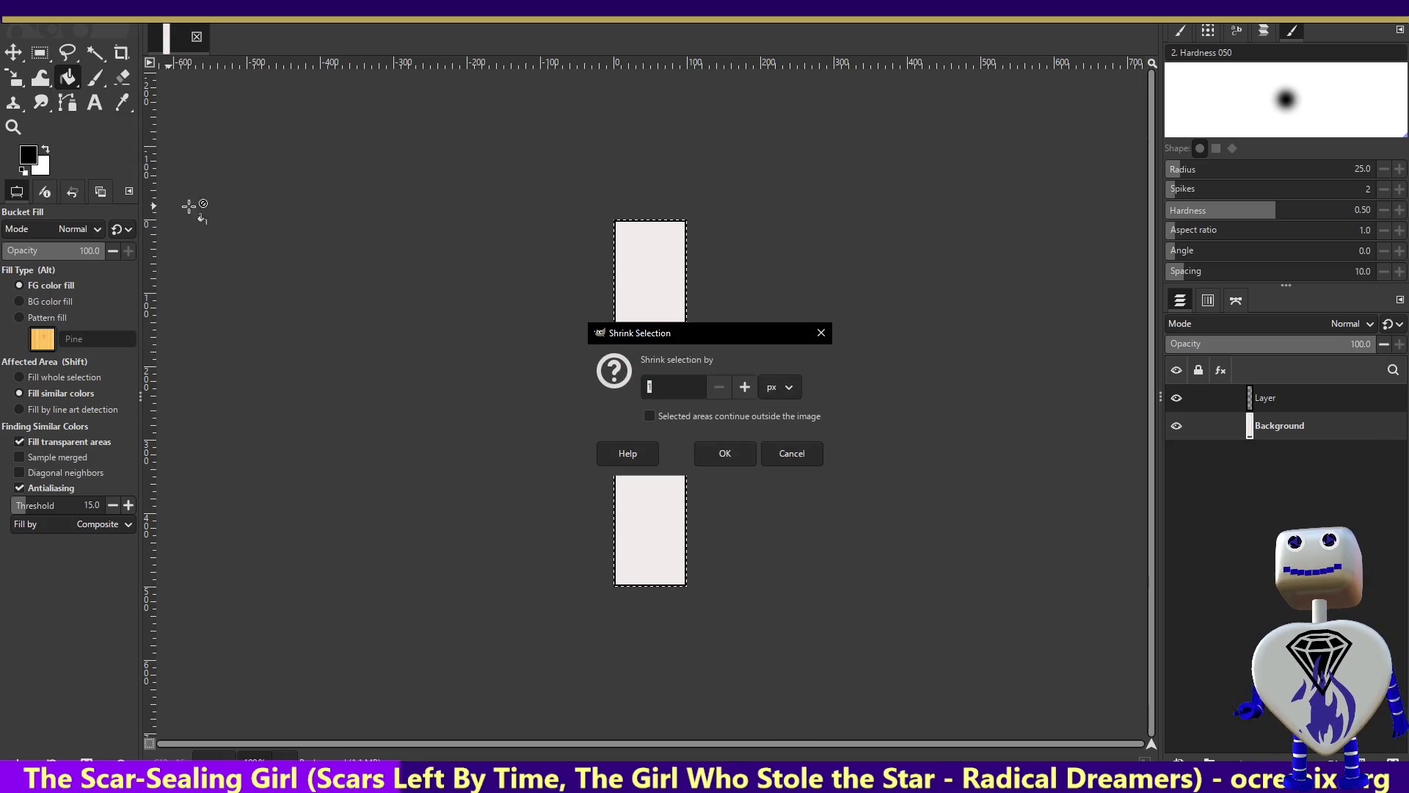
left_click(726, 452)
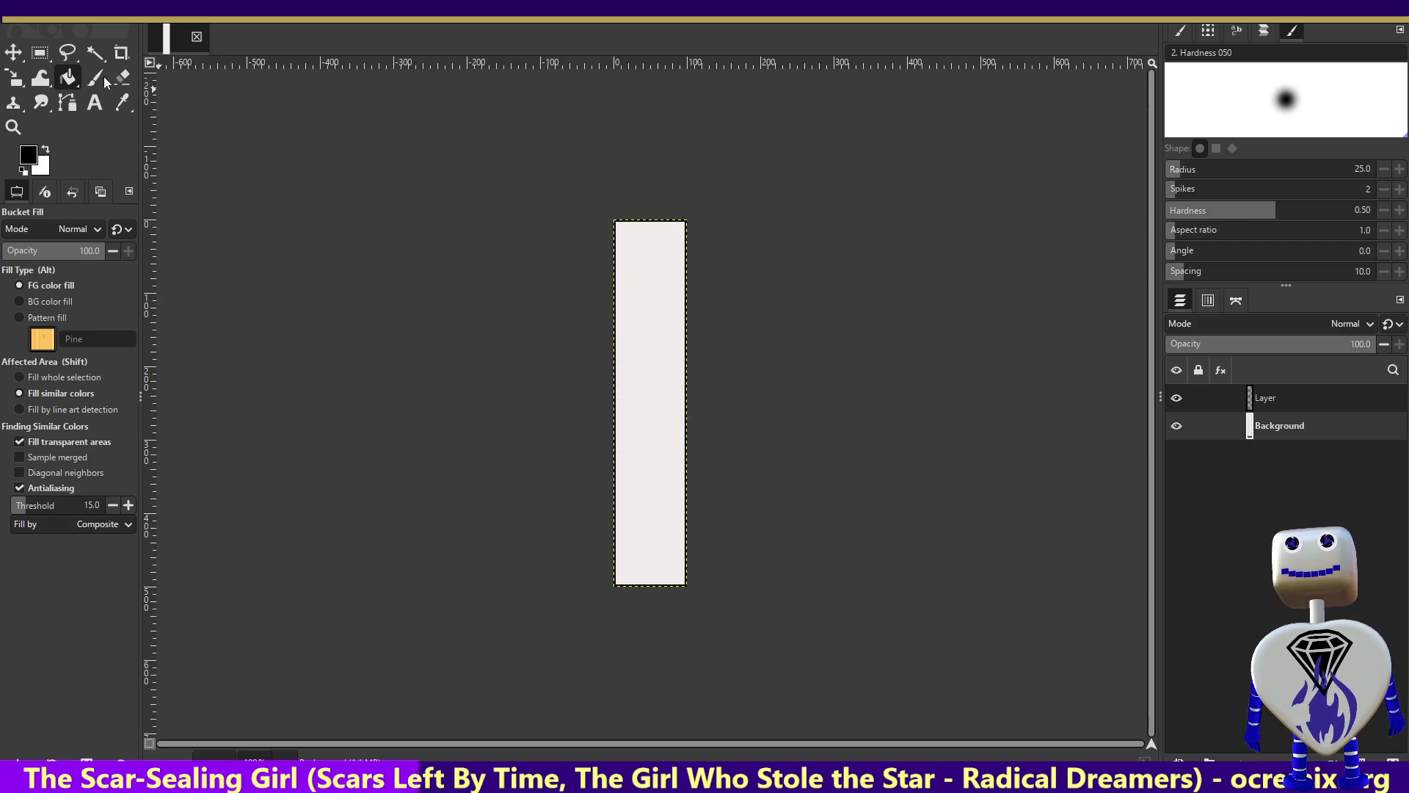
Shrink the selection by 150 px.
left_click(73, 22)
left_click(56, 24)
left_click(57, 24)
key("Right")
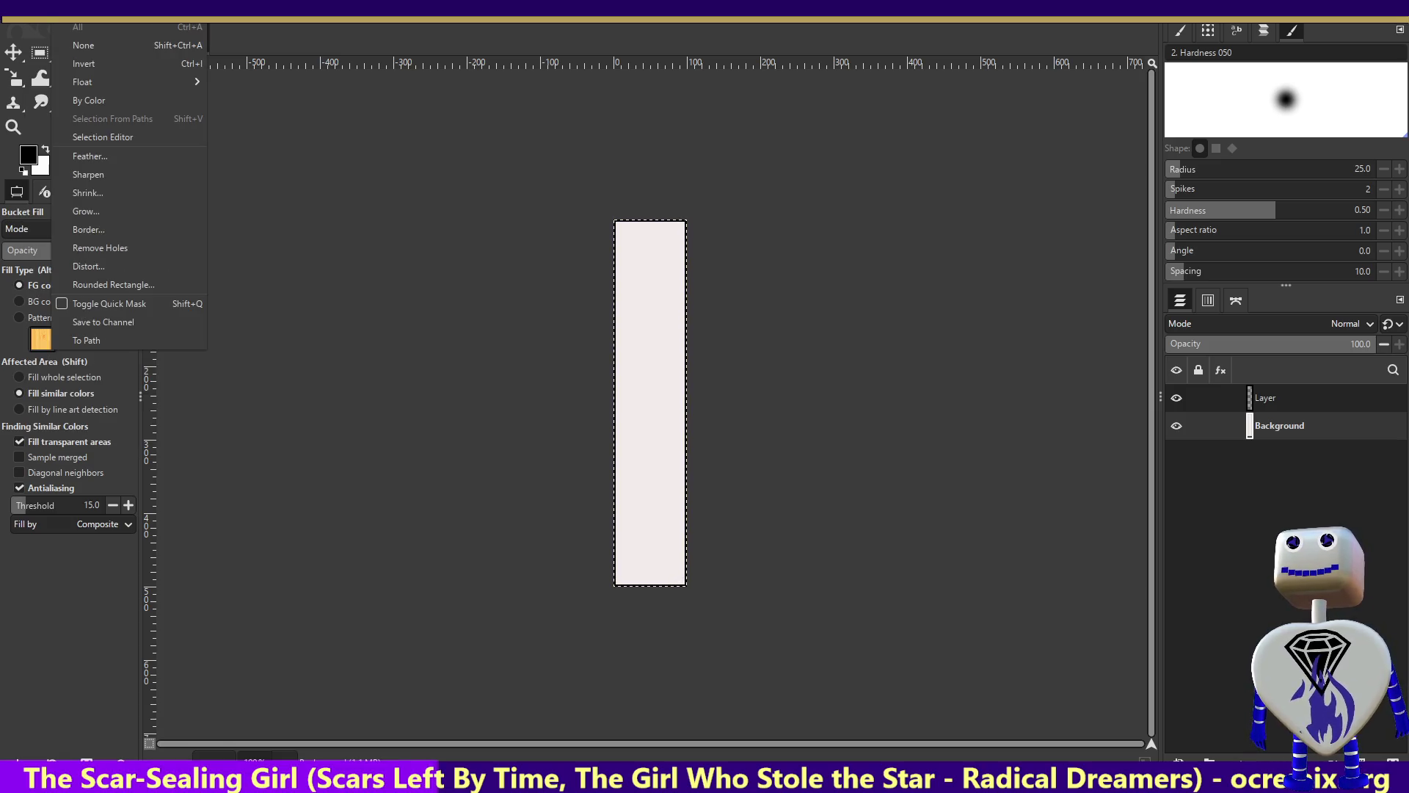
left_click(80, 193)
left_click(681, 389)
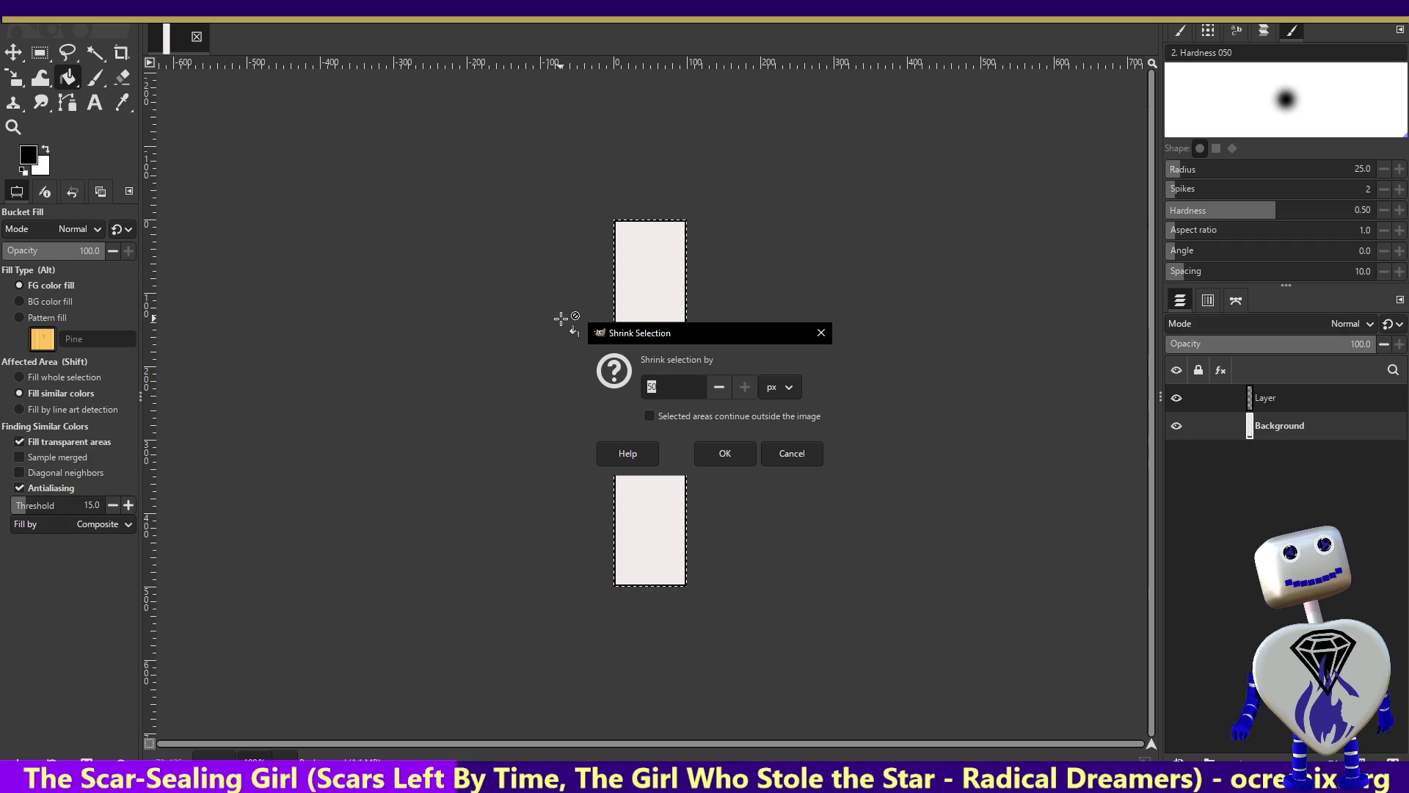
type("150")
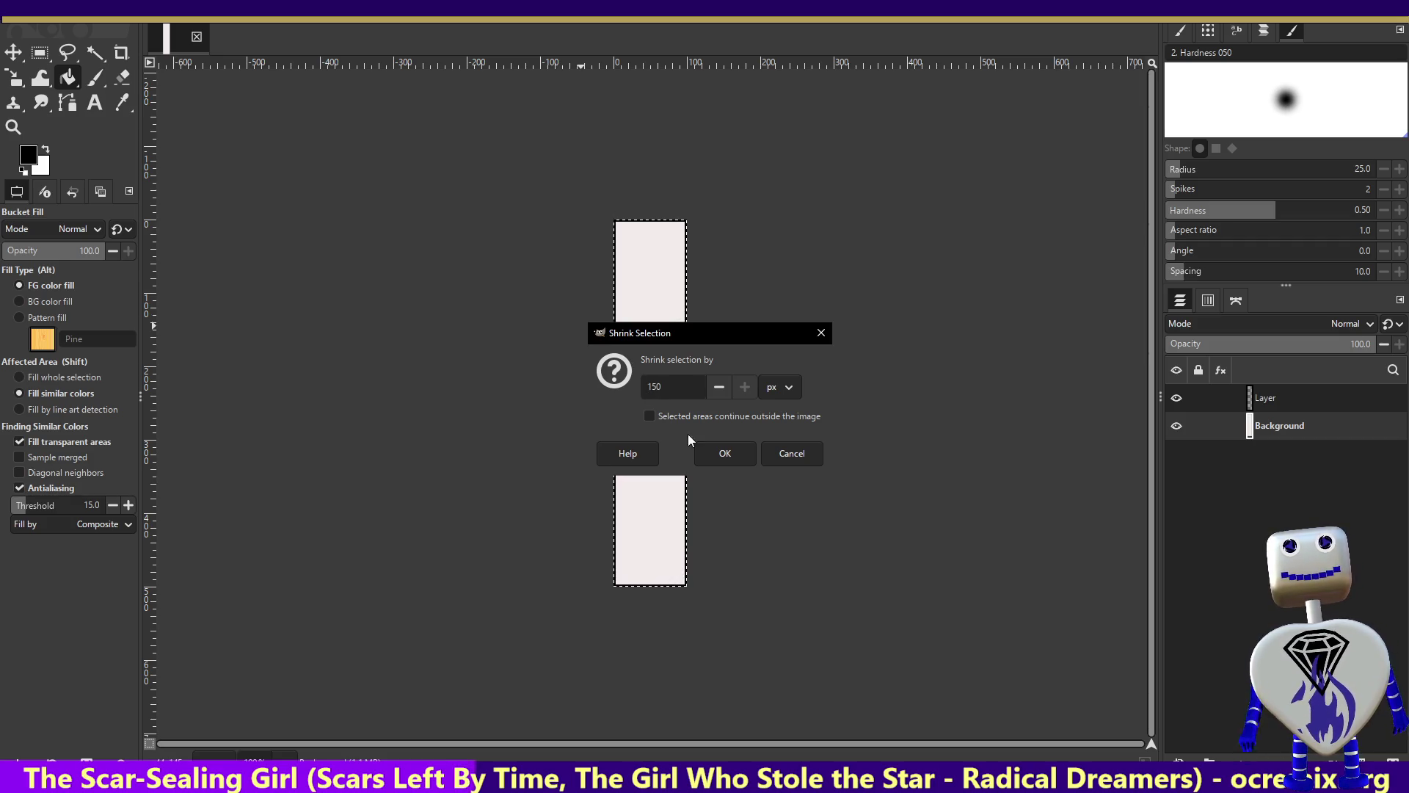
left_click(725, 451)
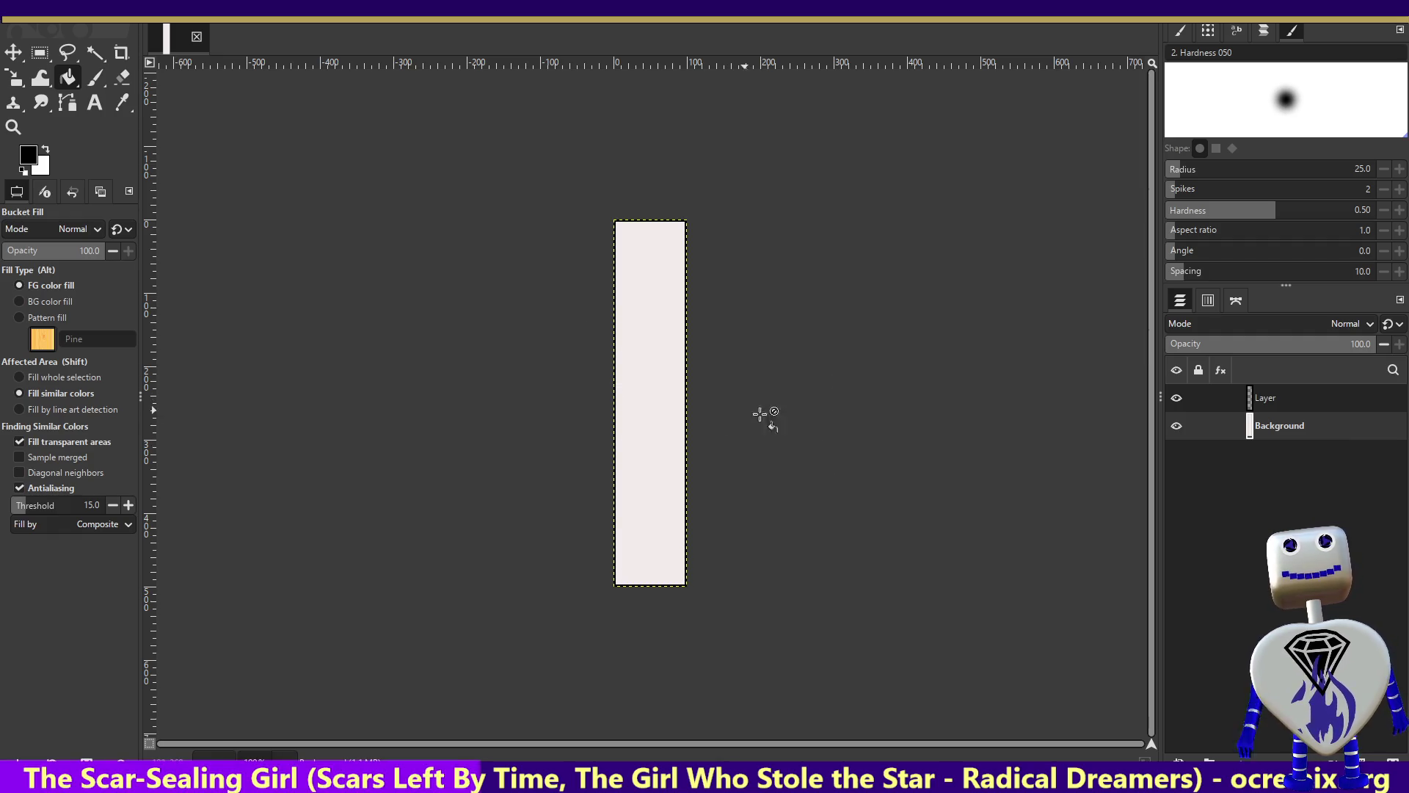
Make the layer named Layer active.
left_click(1280, 392)
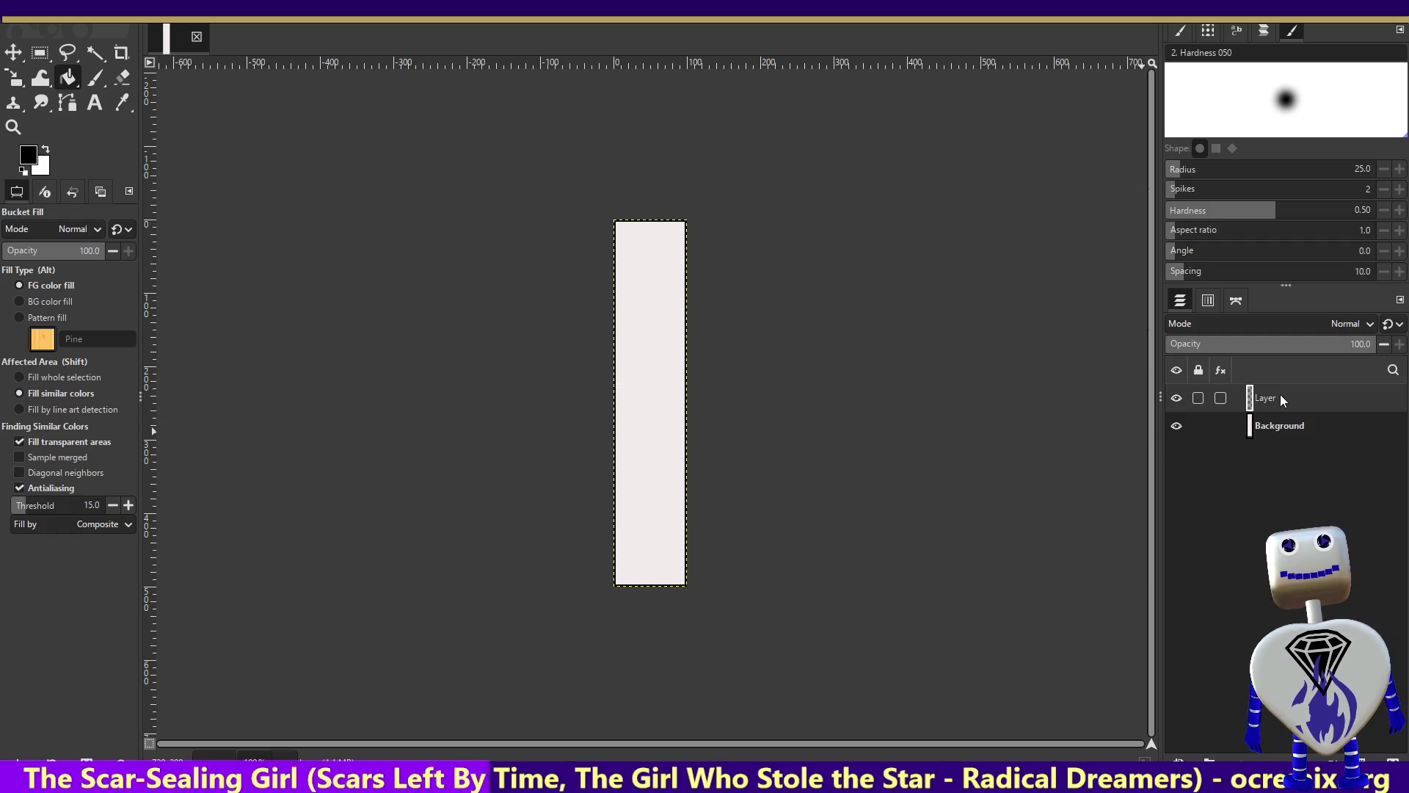
left_click(36, 9)
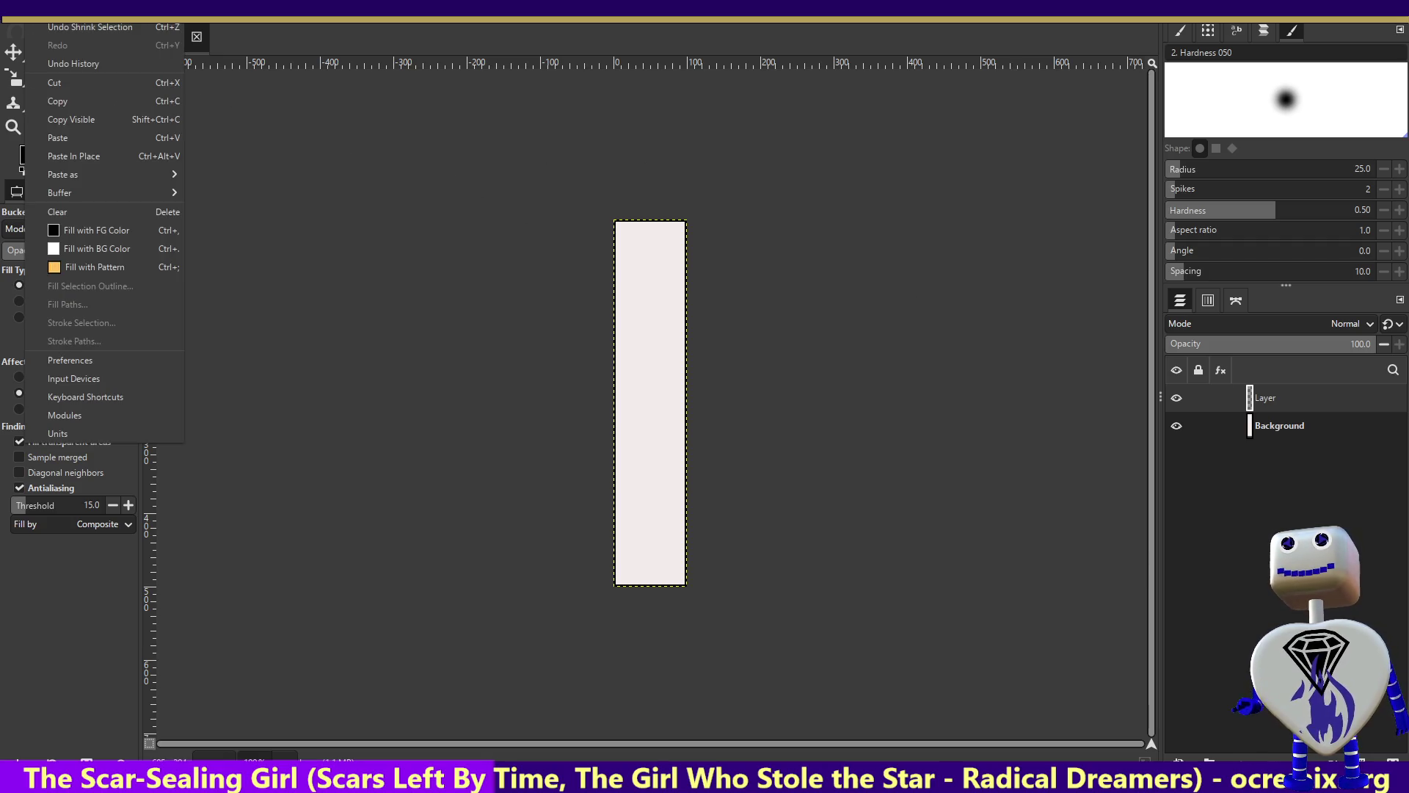
left_click(58, 30)
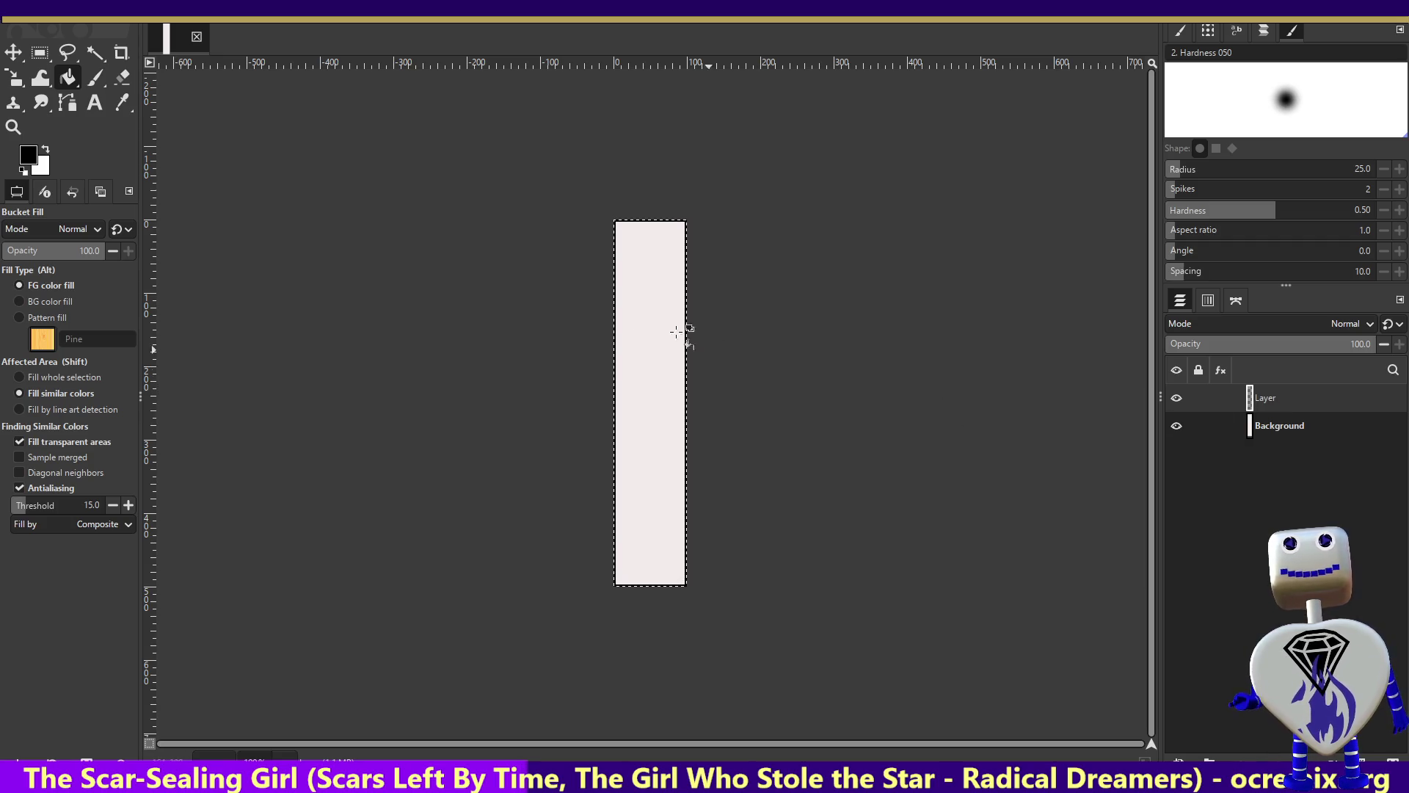
Keep the Background layer's name and shrink the selection by 150 px.
double_click(1321, 426)
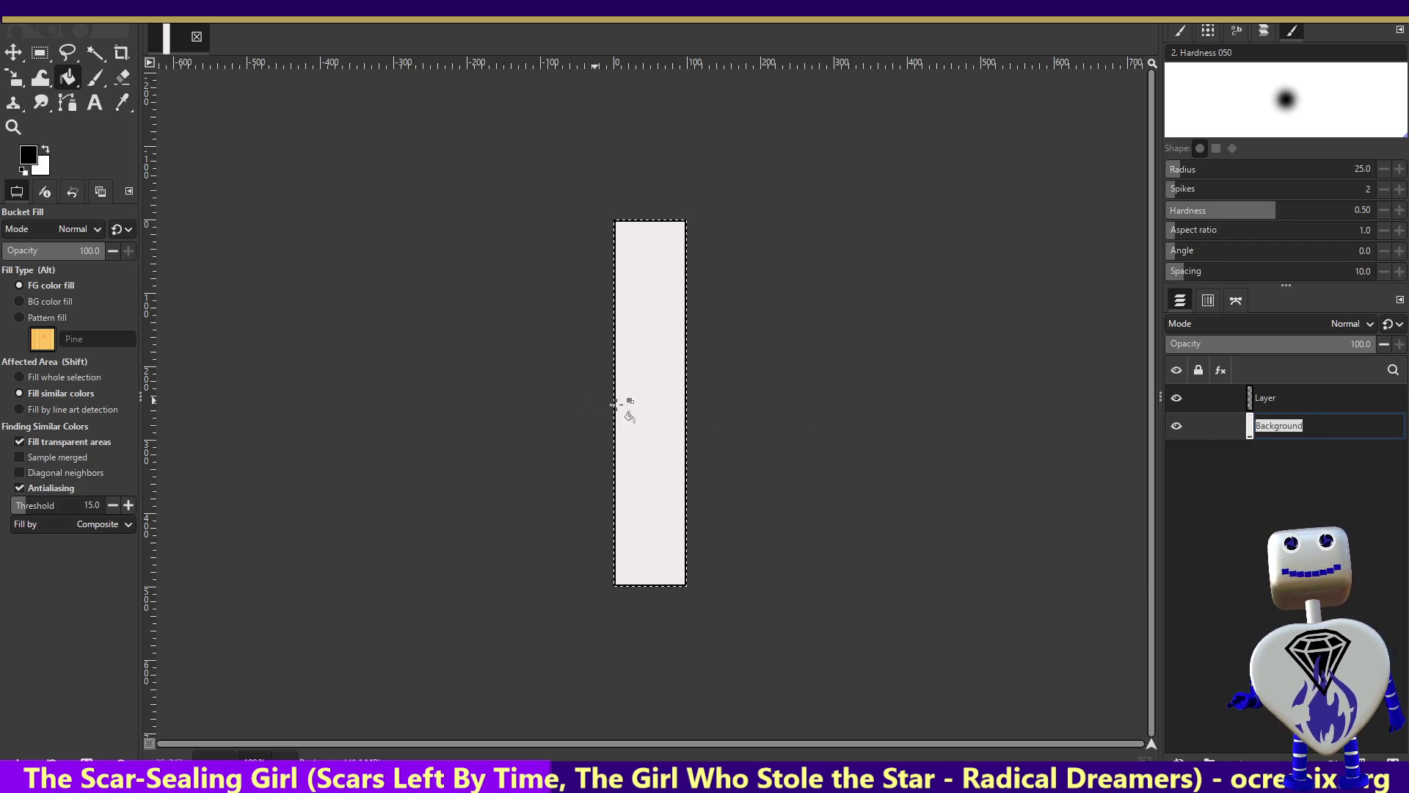
key("Return")
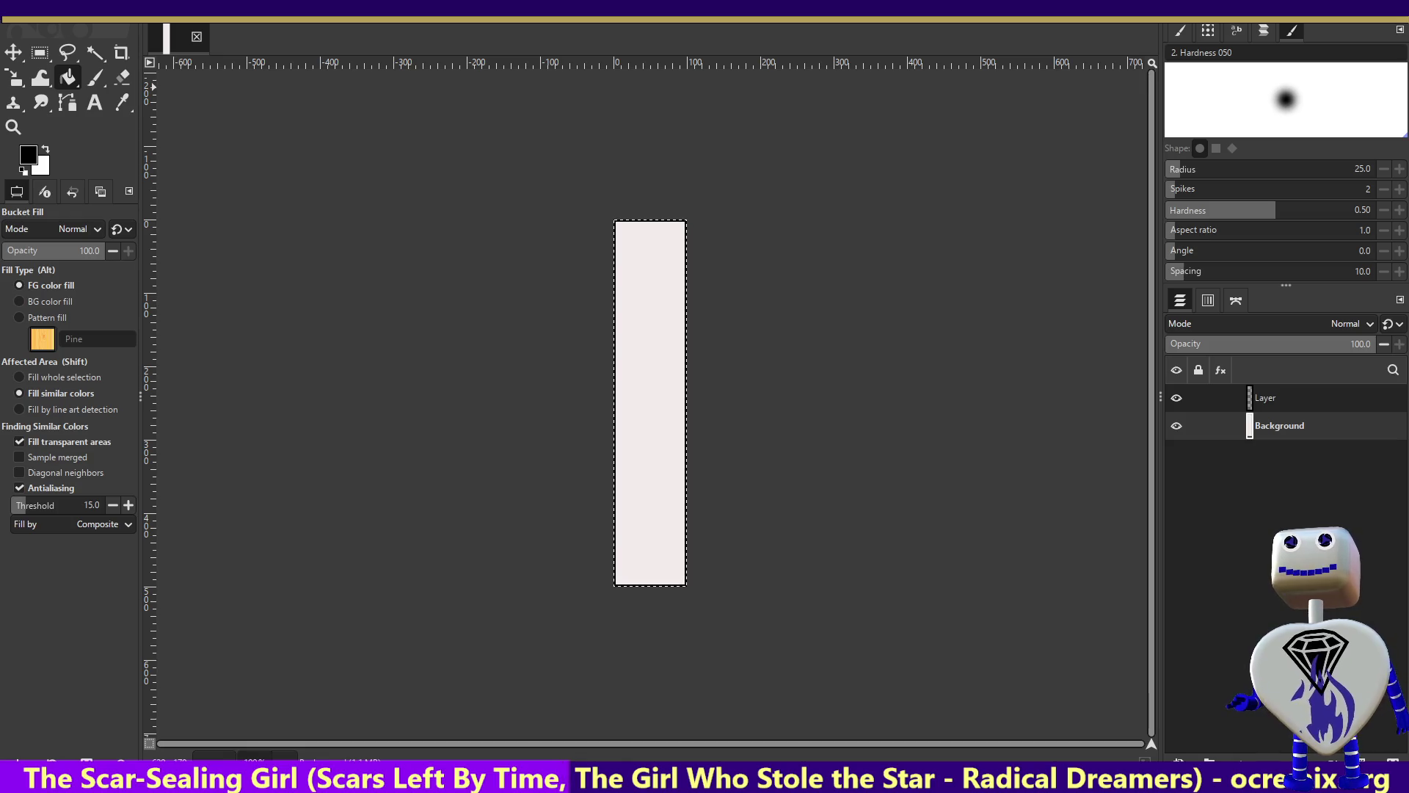
left_click(66, 9)
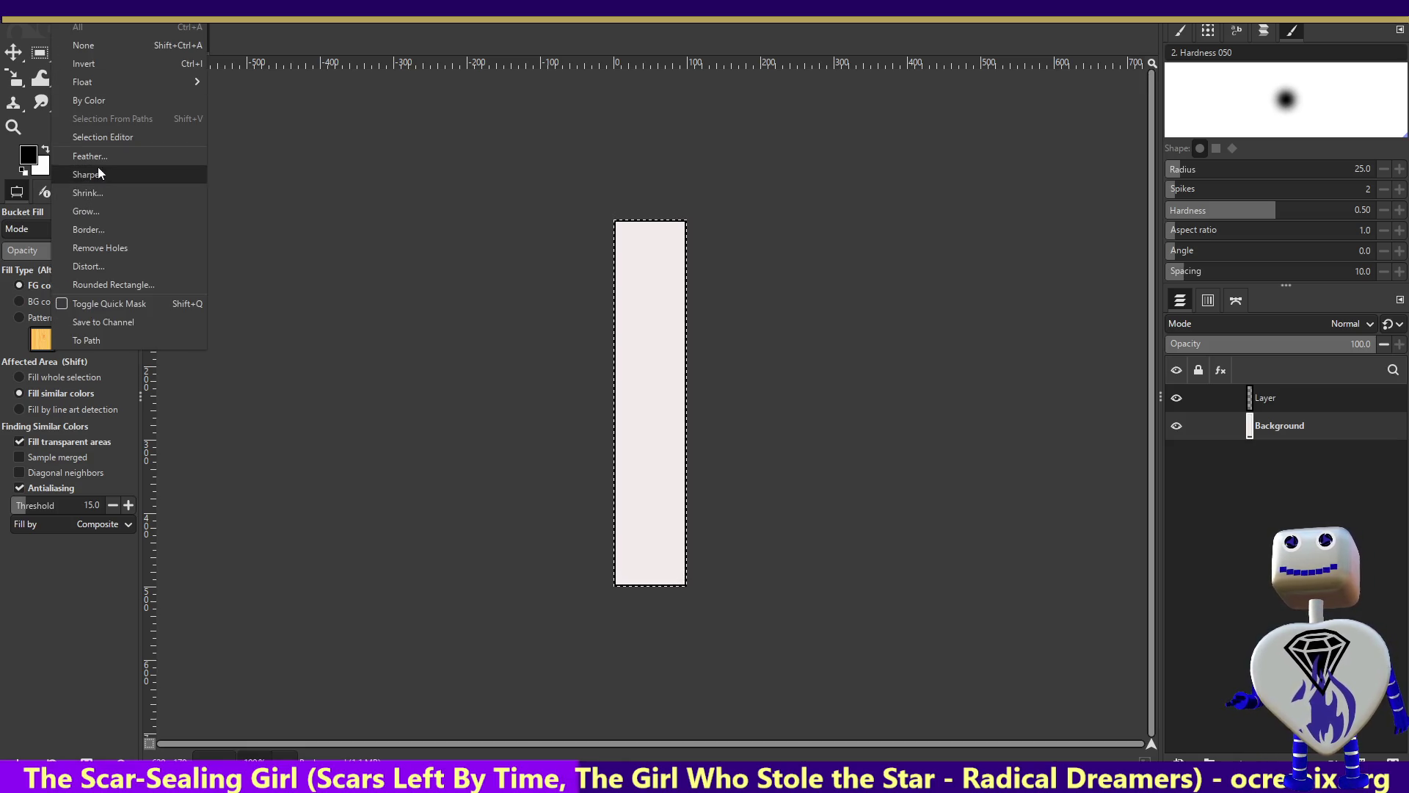
left_click(94, 192)
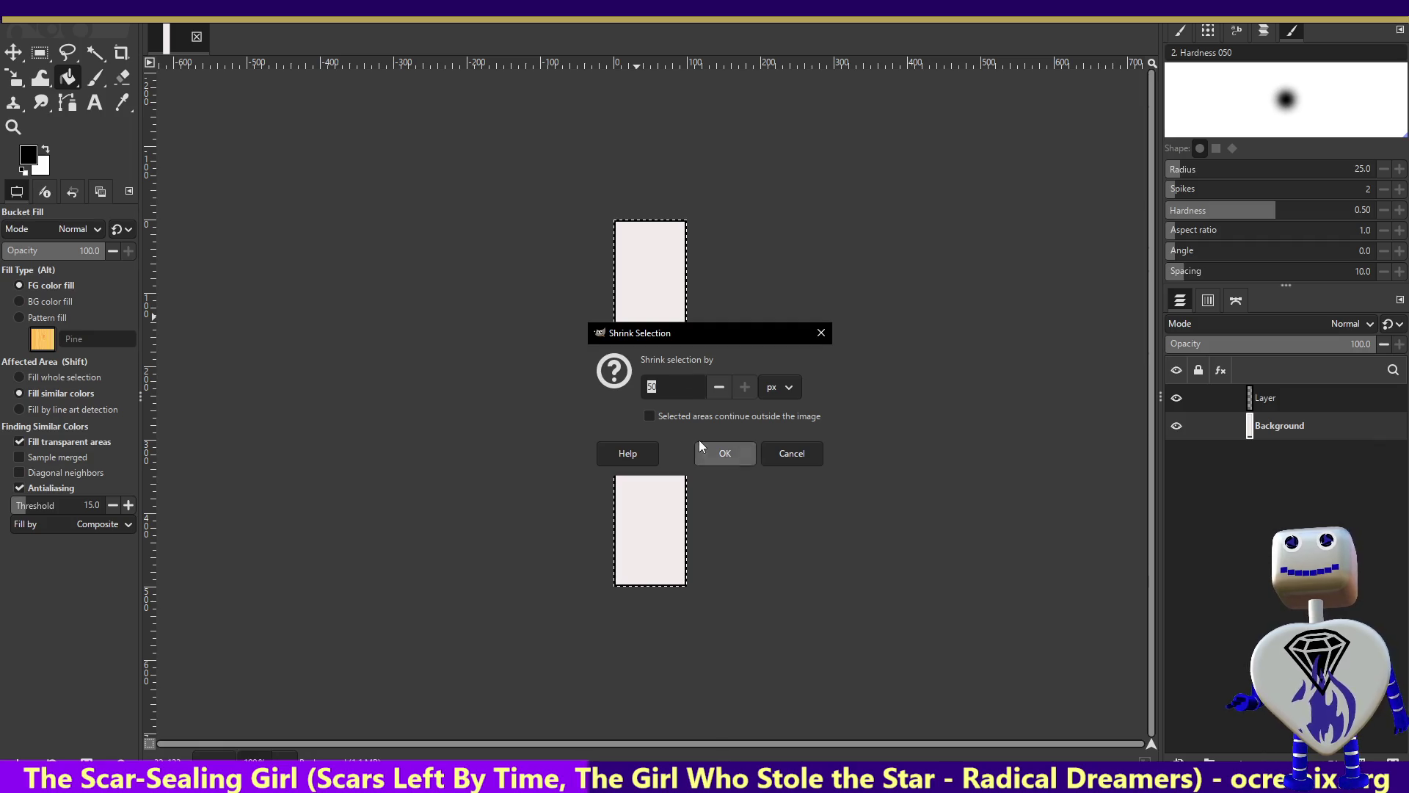
type("150")
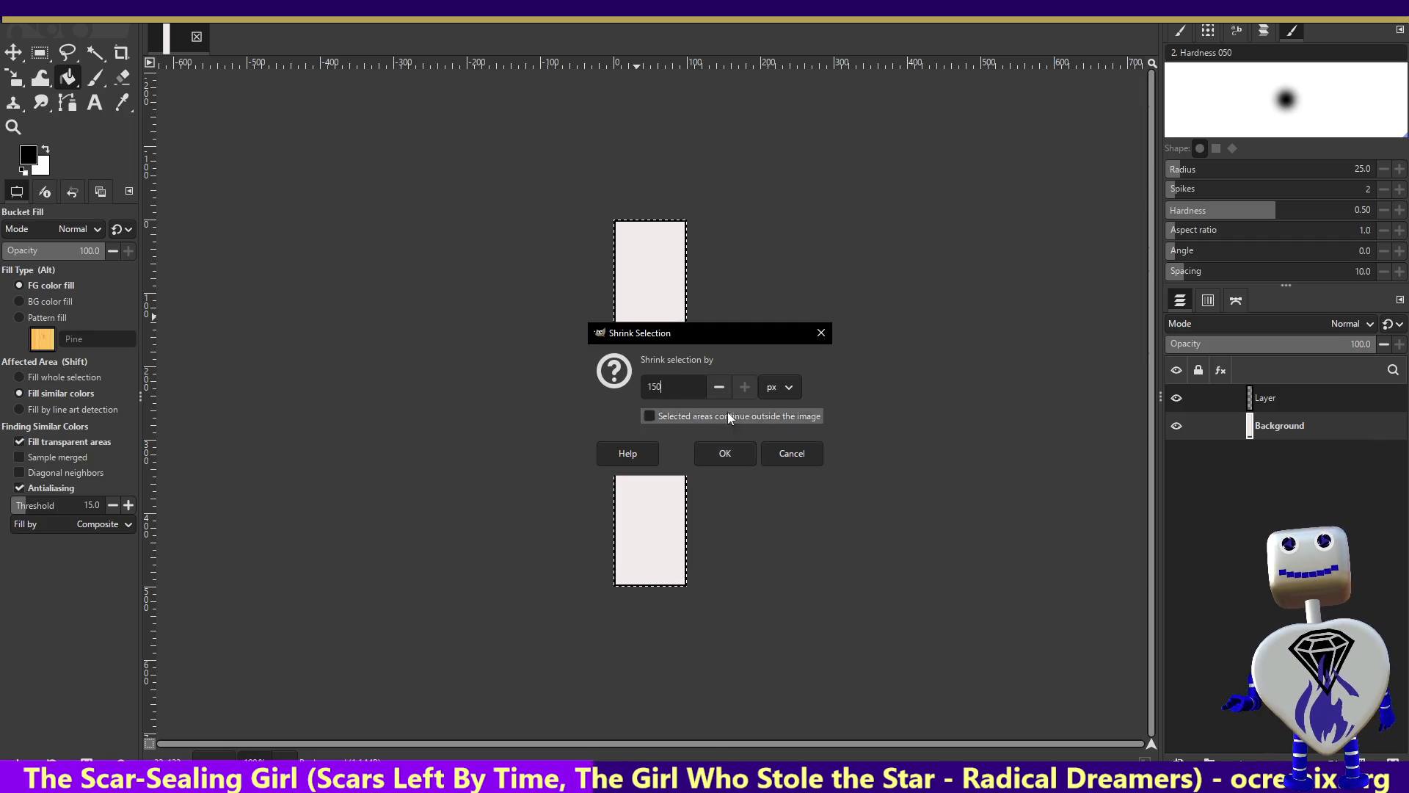
left_click(743, 460)
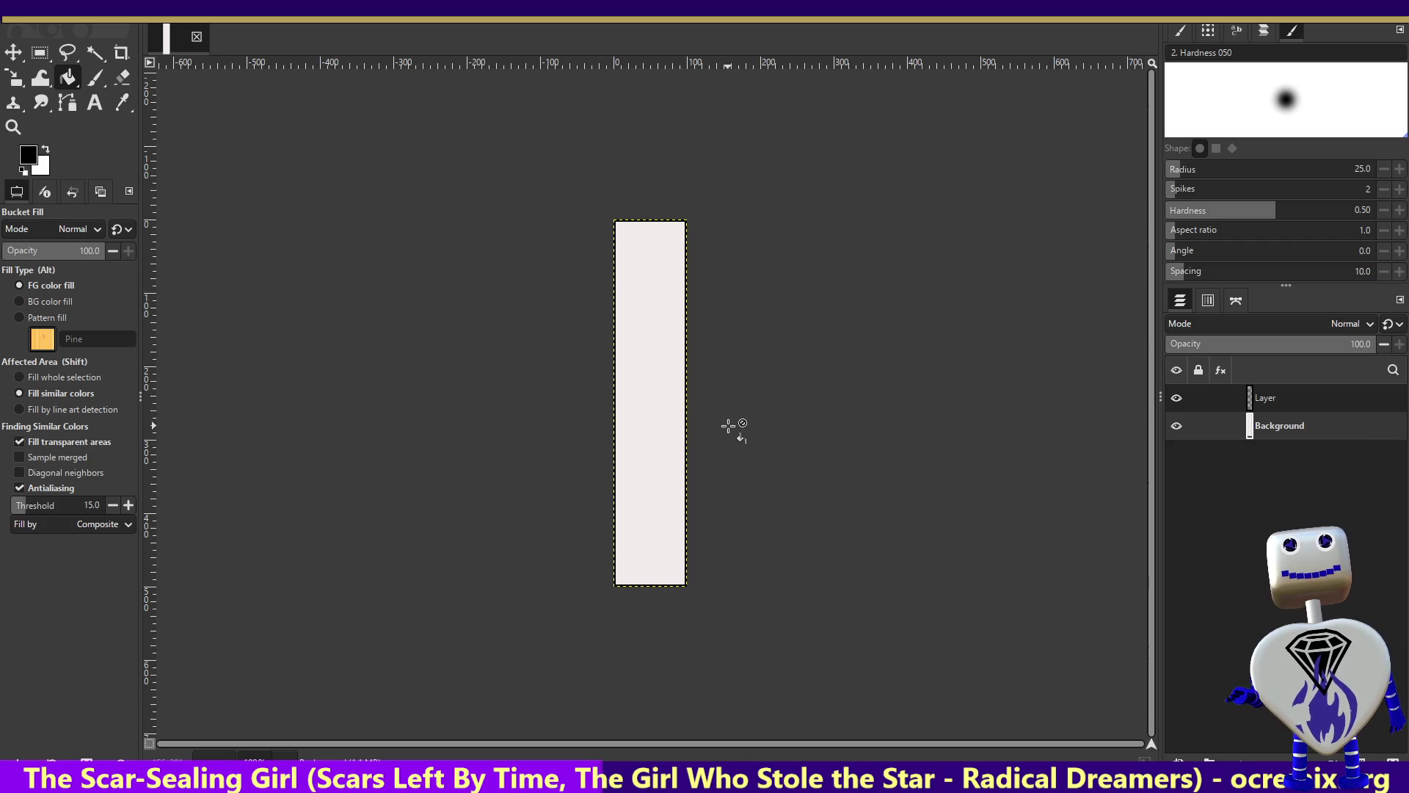
Make Layer the active layer and choose the Rectangle Select tool.
left_click(1328, 395)
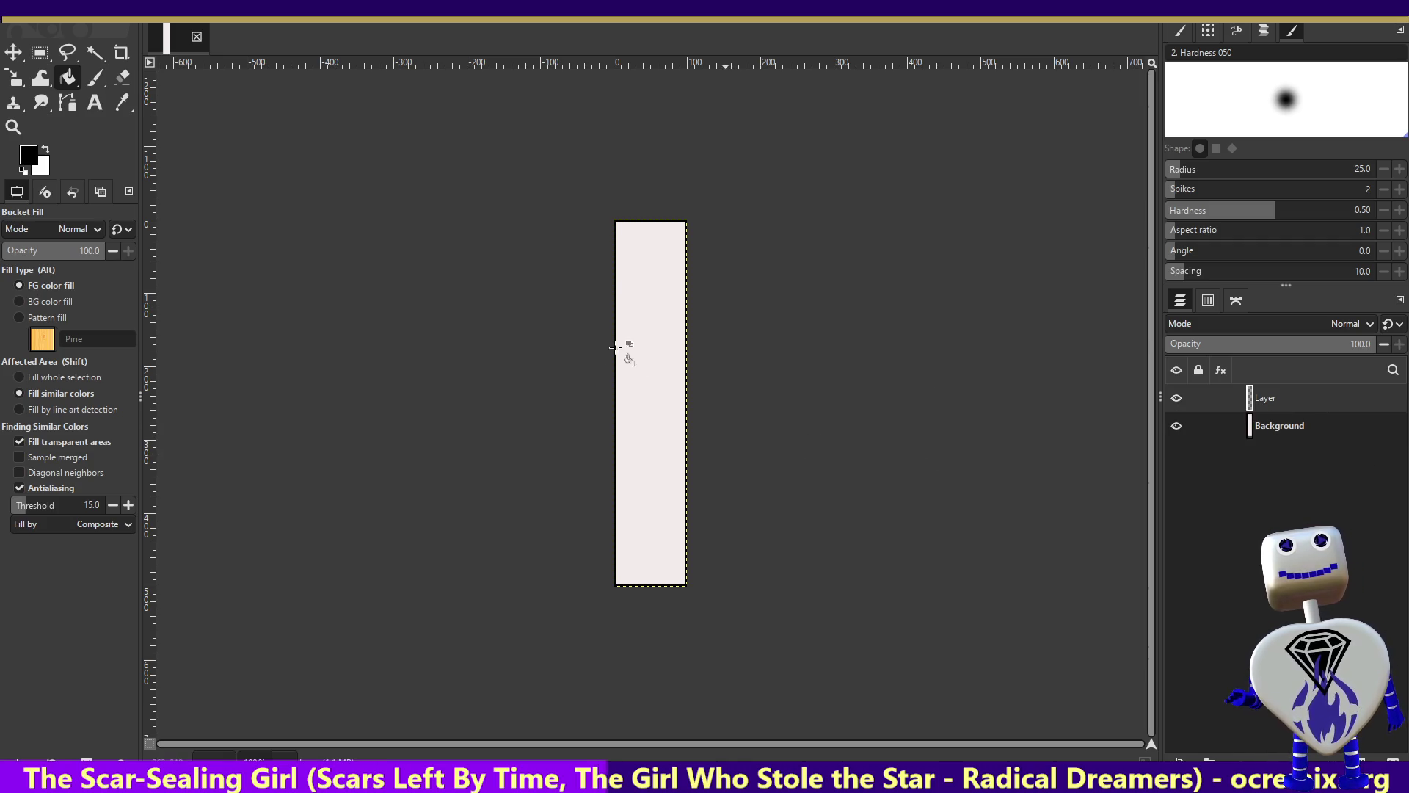
left_click(35, 22)
left_click(35, 22)
left_click(65, 22)
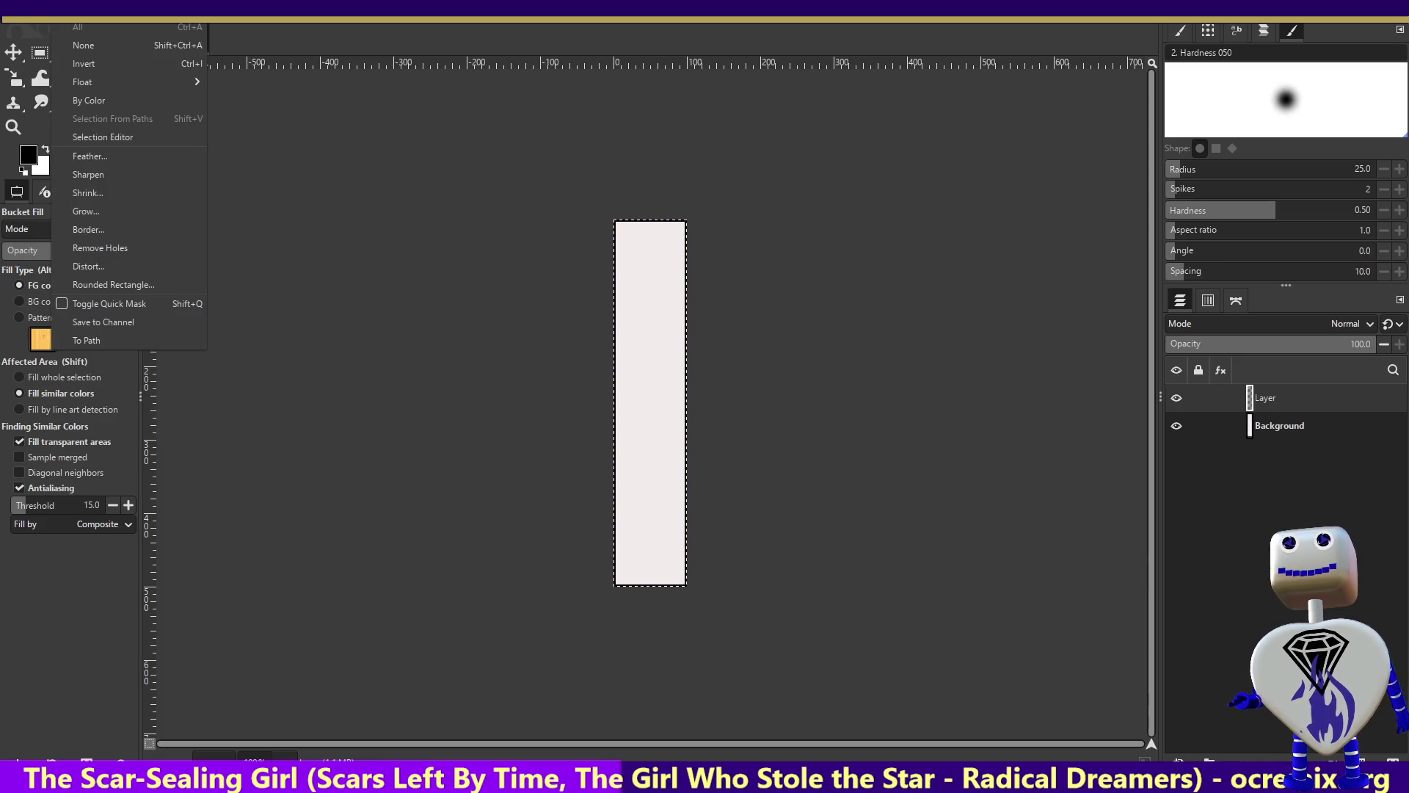
left_click(35, 22)
left_click(40, 52)
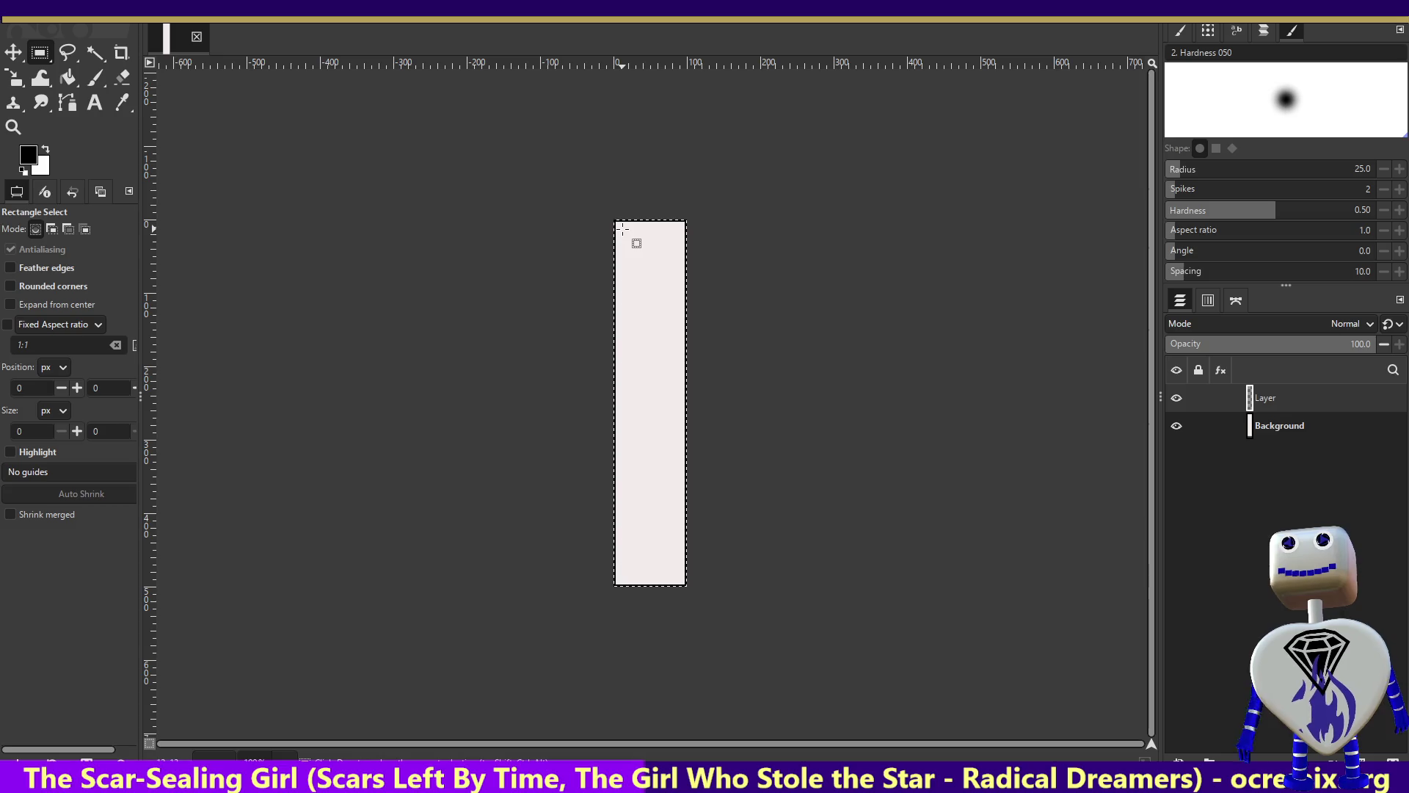
Drag an inset rectangle in the strip and adjust it to position 15, 20, size 69 × 457 px.
mouse_move(622, 230)
left_mouse_down()
mouse_move(679, 465)
mouse_move(682, 567)
left_mouse_up()
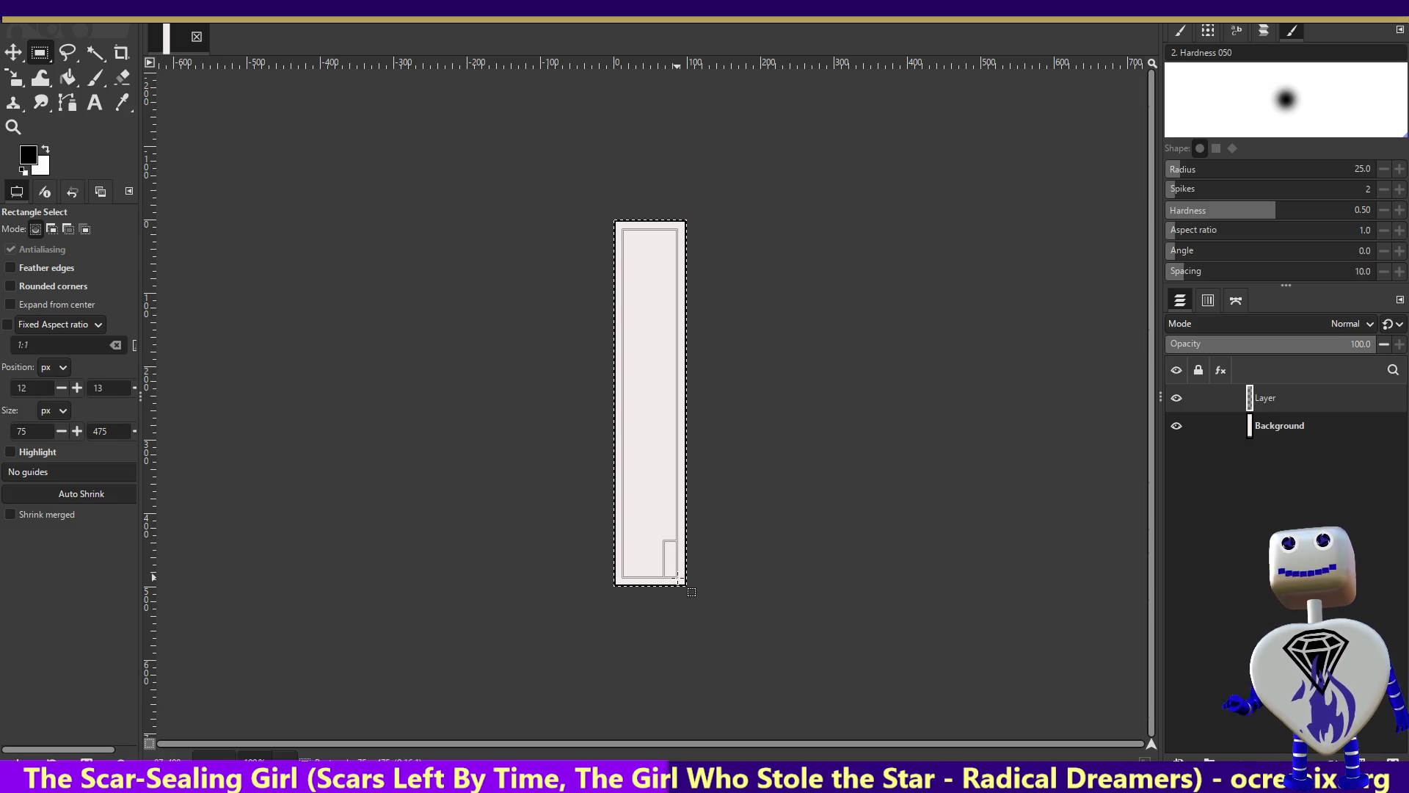
key("ctrl+f")
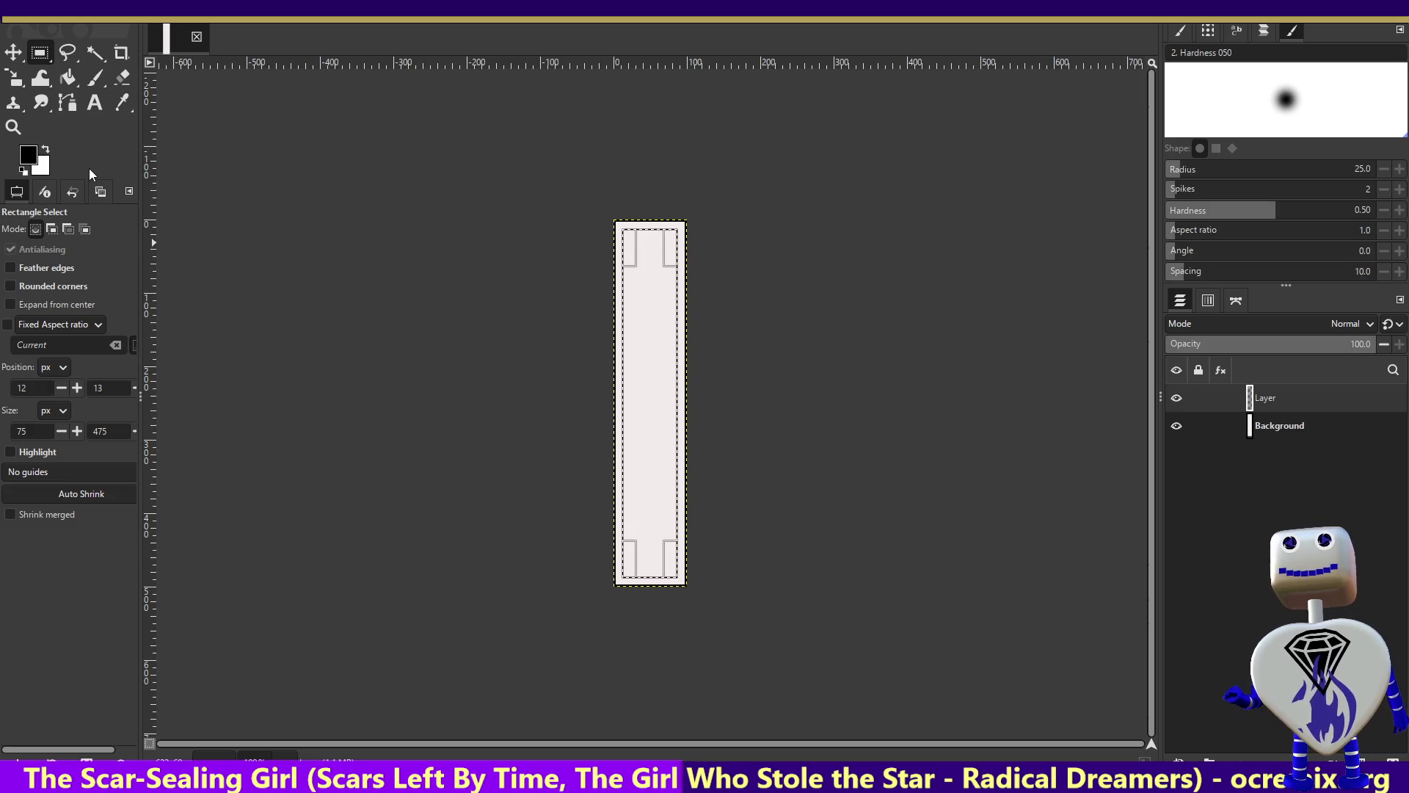
key("ctrl+z")
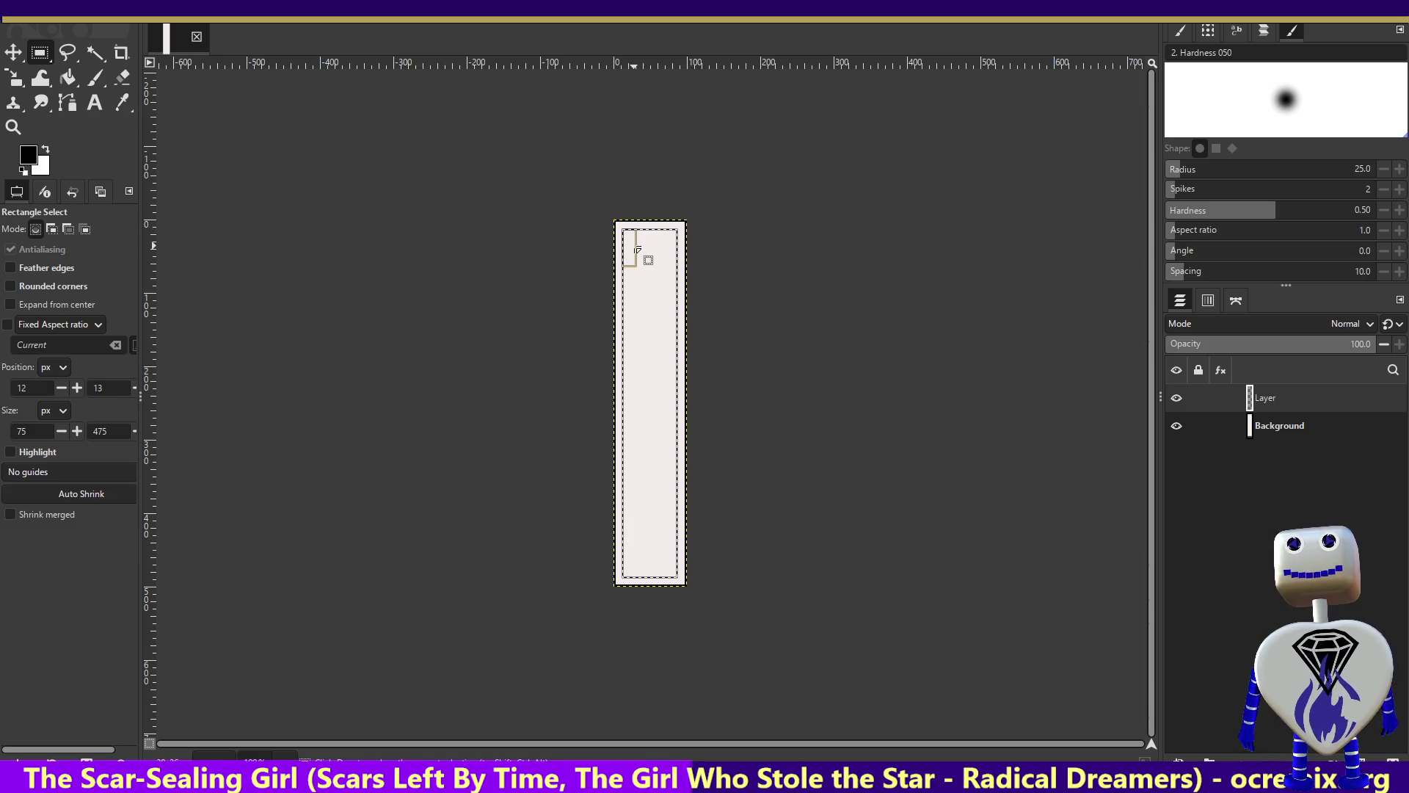
left_click_drag(631, 251, 632, 256)
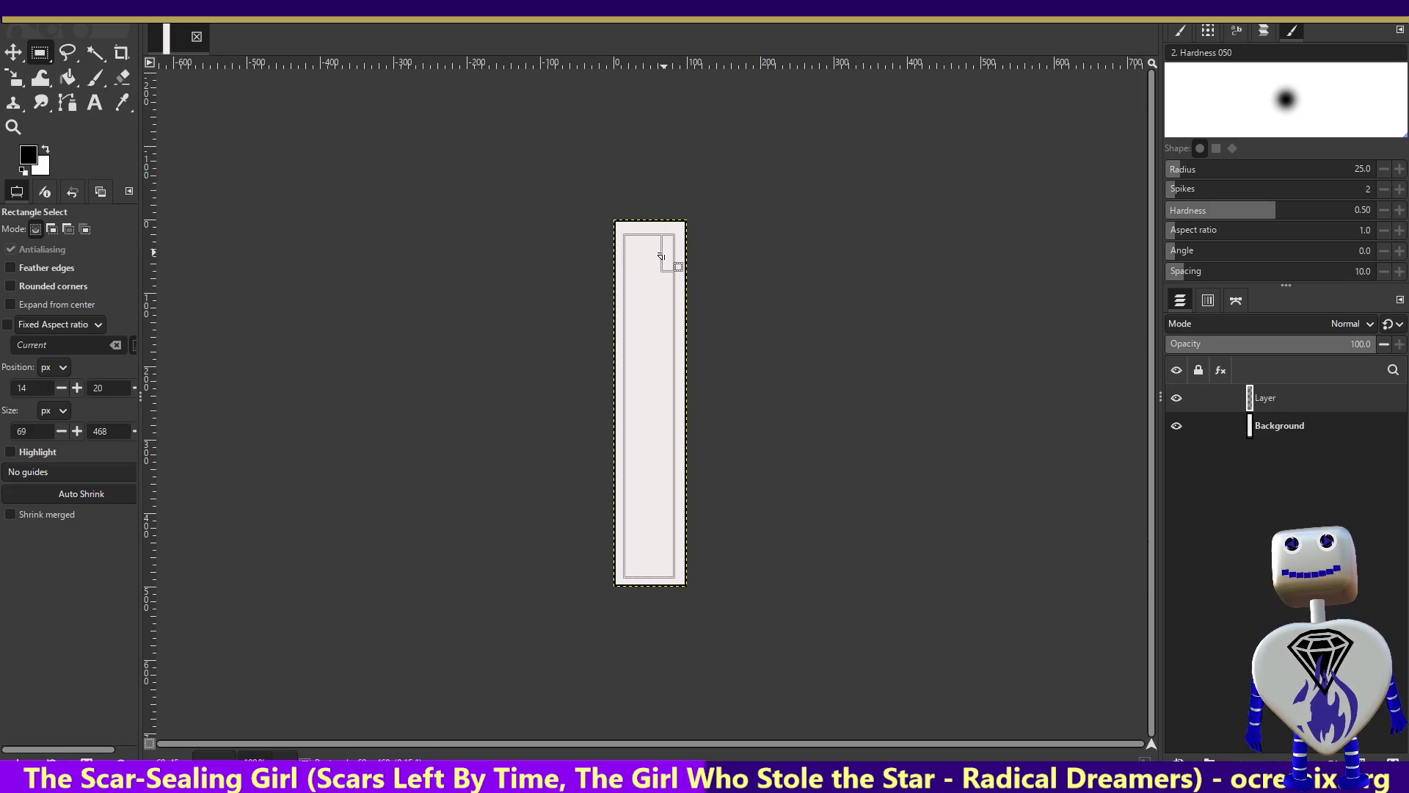
left_click_drag(662, 256, 663, 257)
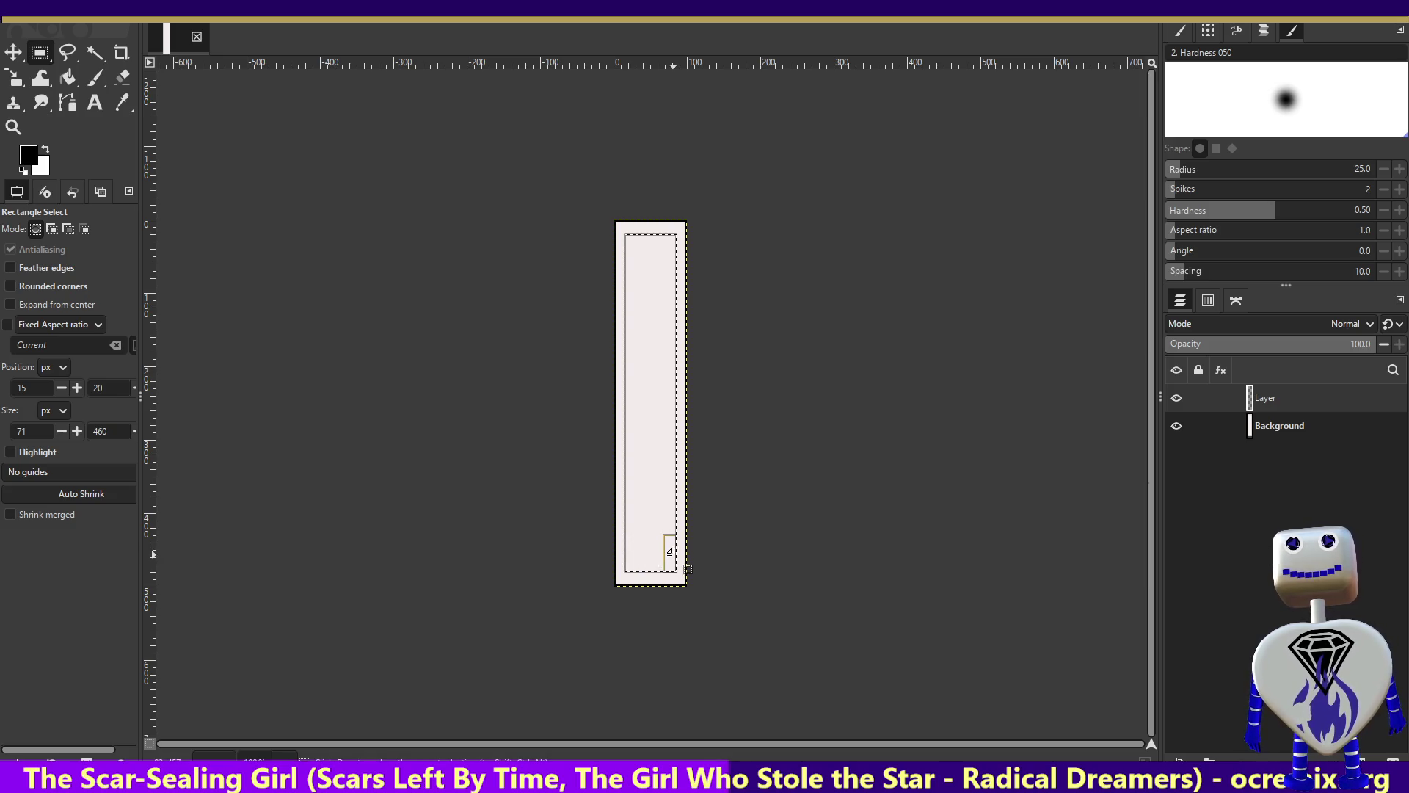
left_click_drag(686, 570, 685, 570)
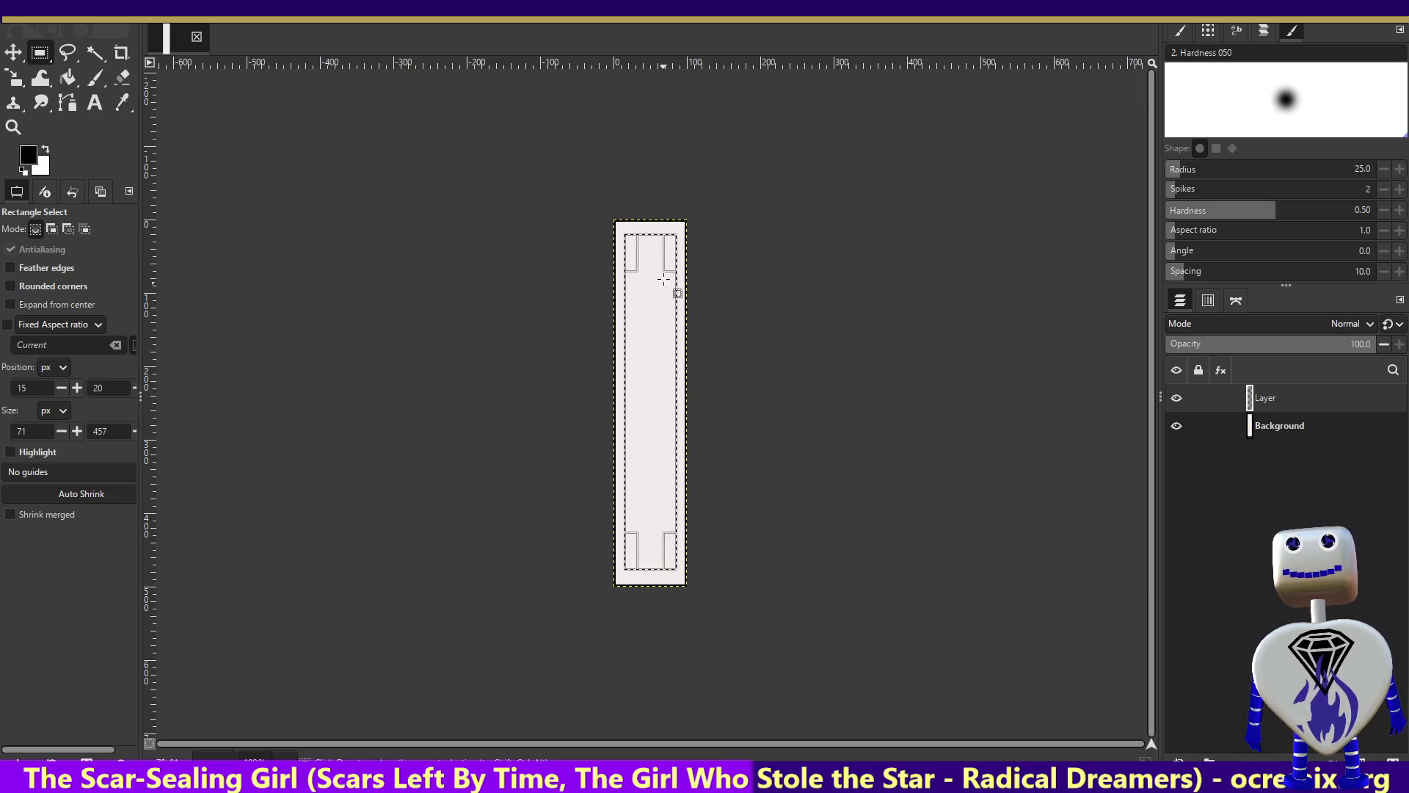
left_click_drag(672, 254, 670, 255)
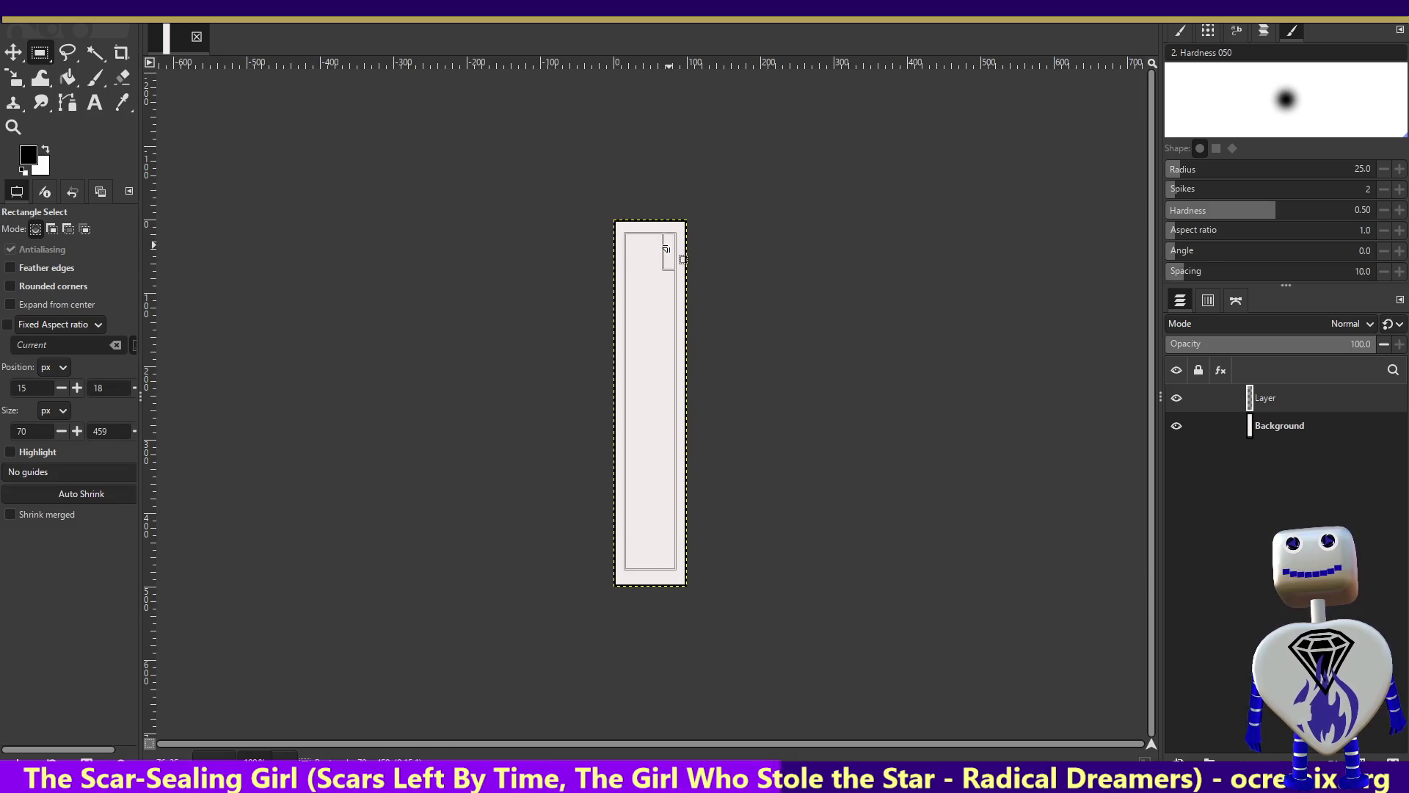
left_click_drag(666, 250, 665, 251)
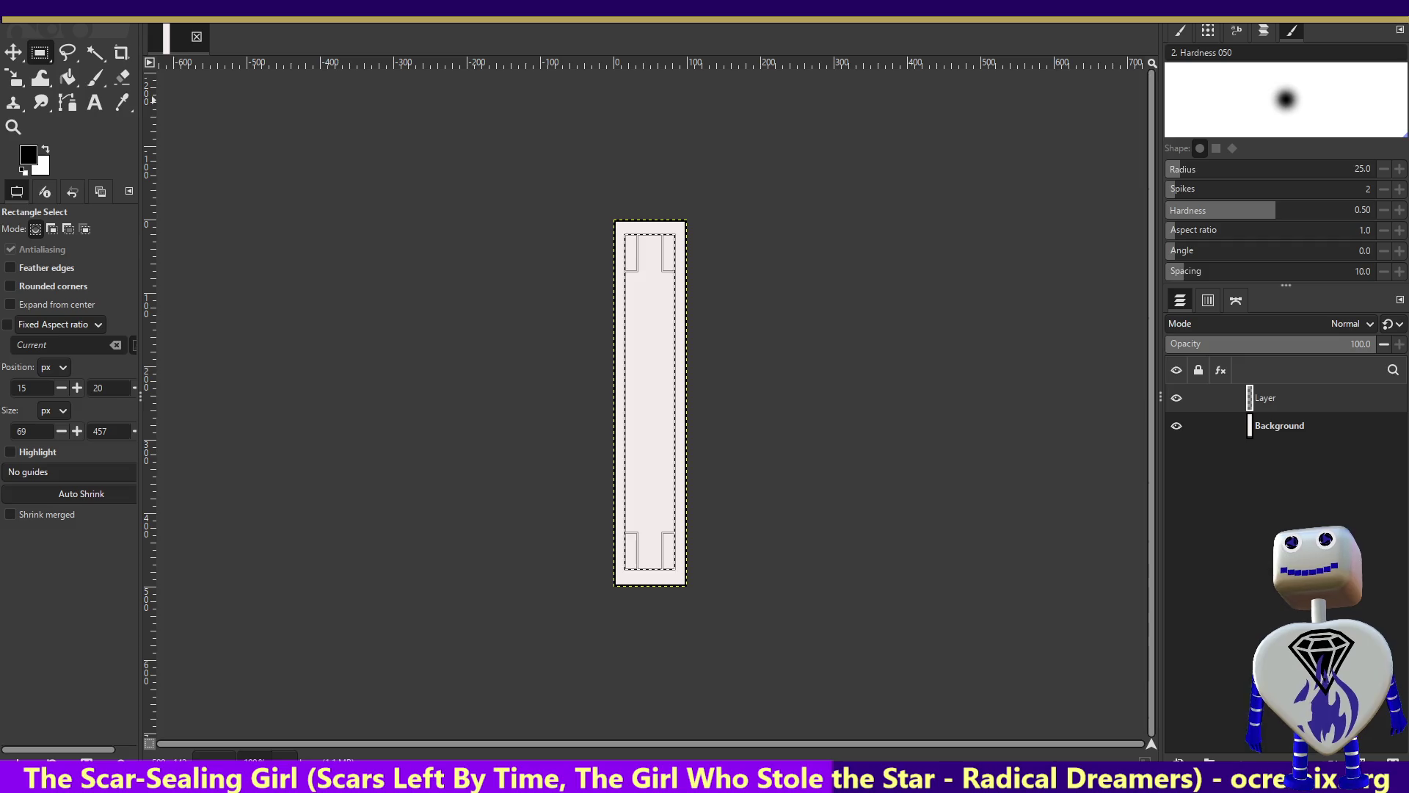
Stroke the 69 × 457 inset selection with a 6 px black line, then Select > None.
key("alt+e")
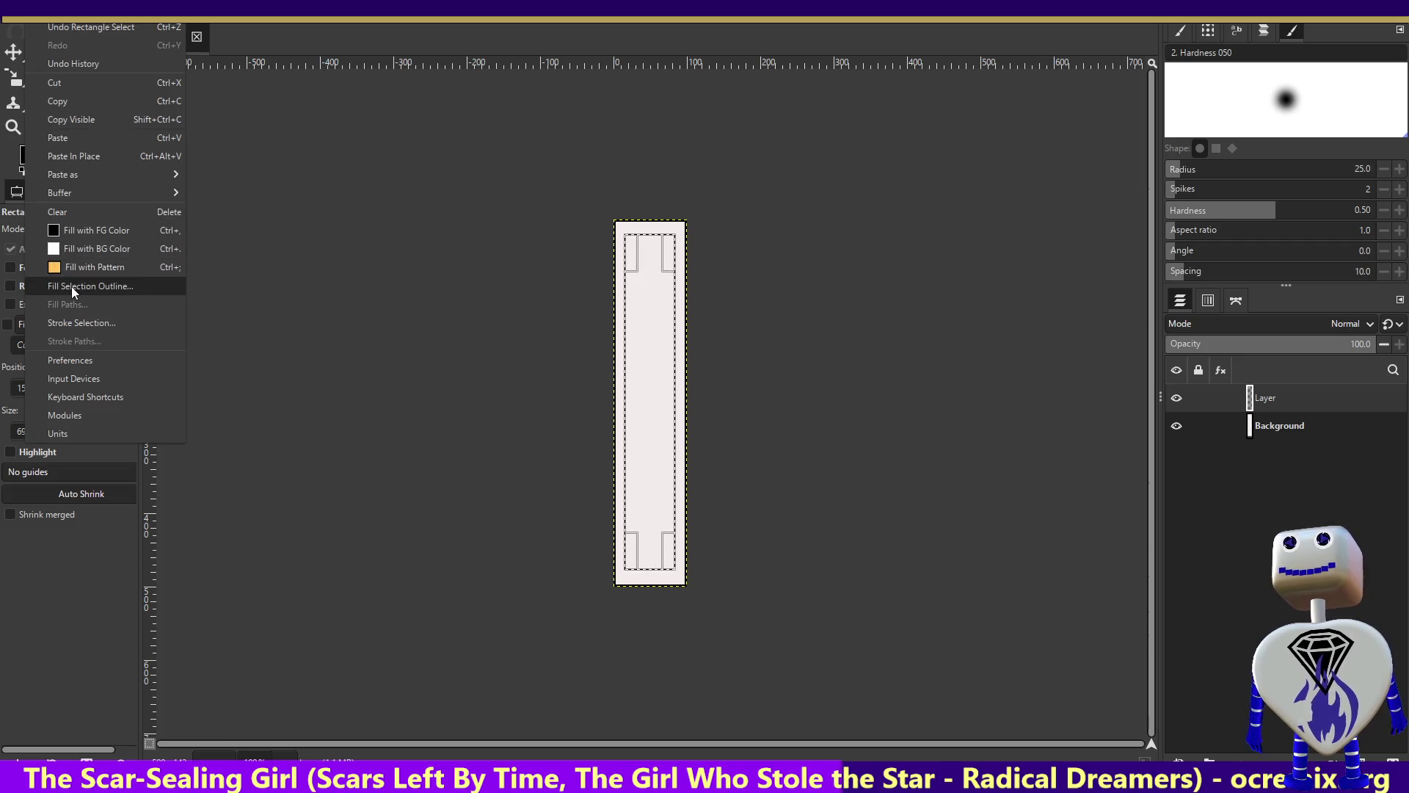
key("Escape")
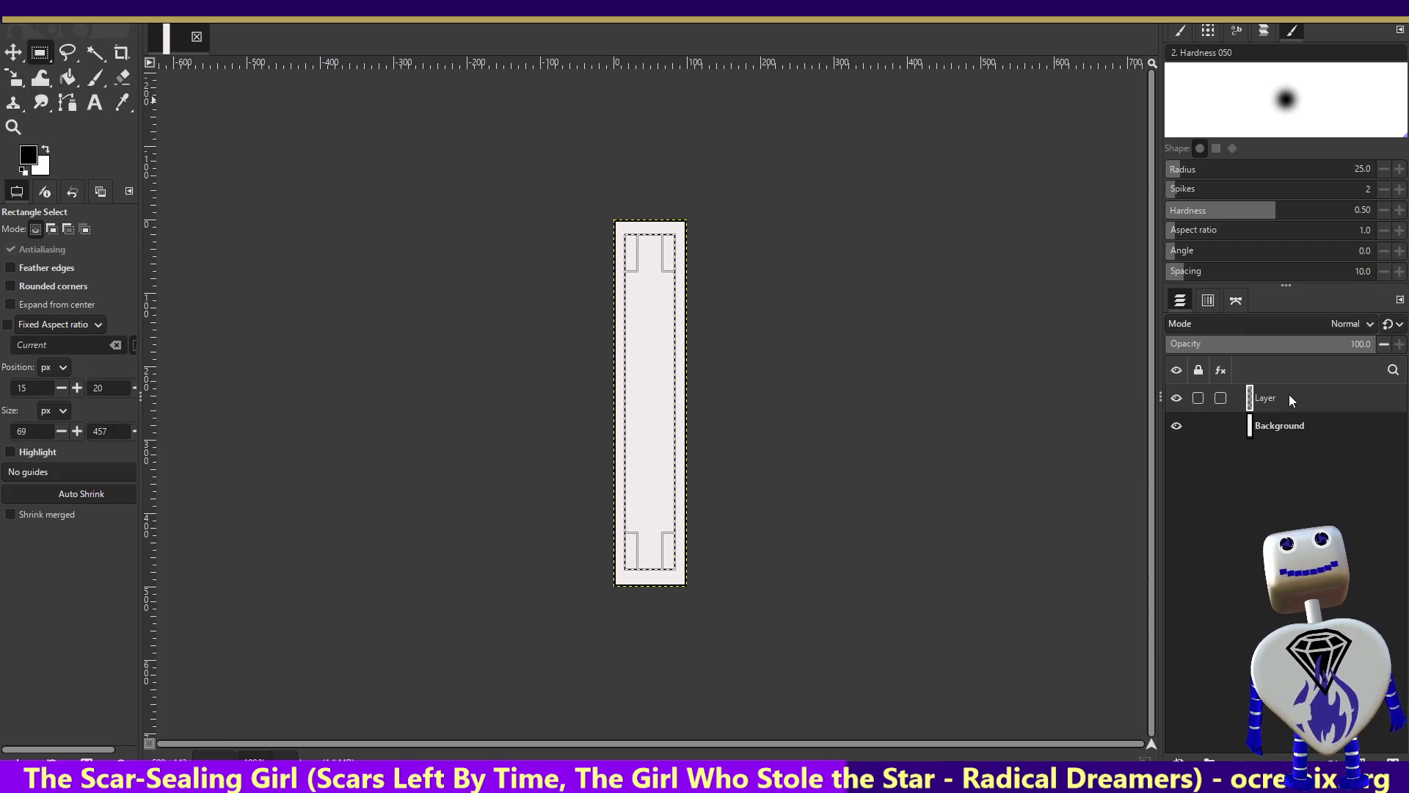
left_click(63, 24)
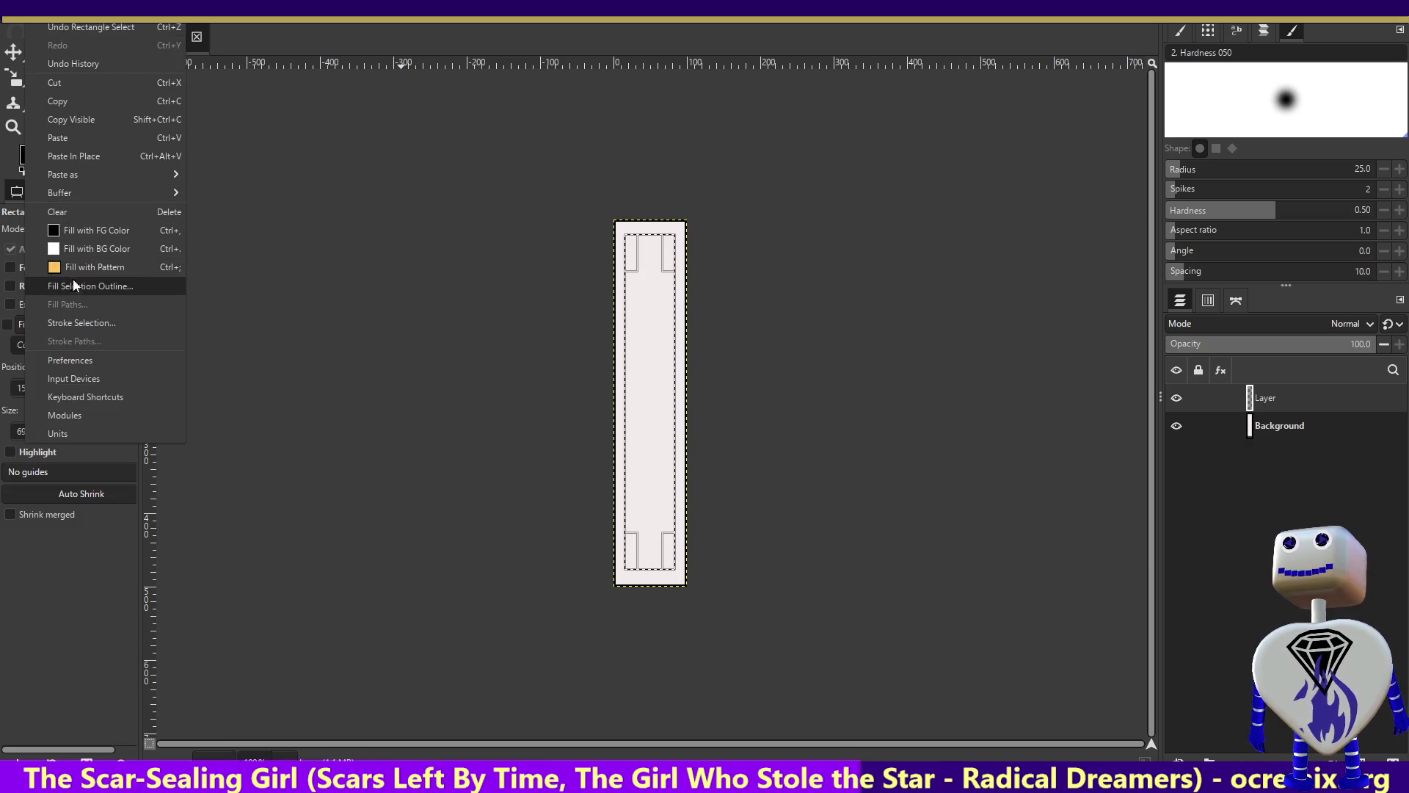
left_click(94, 323)
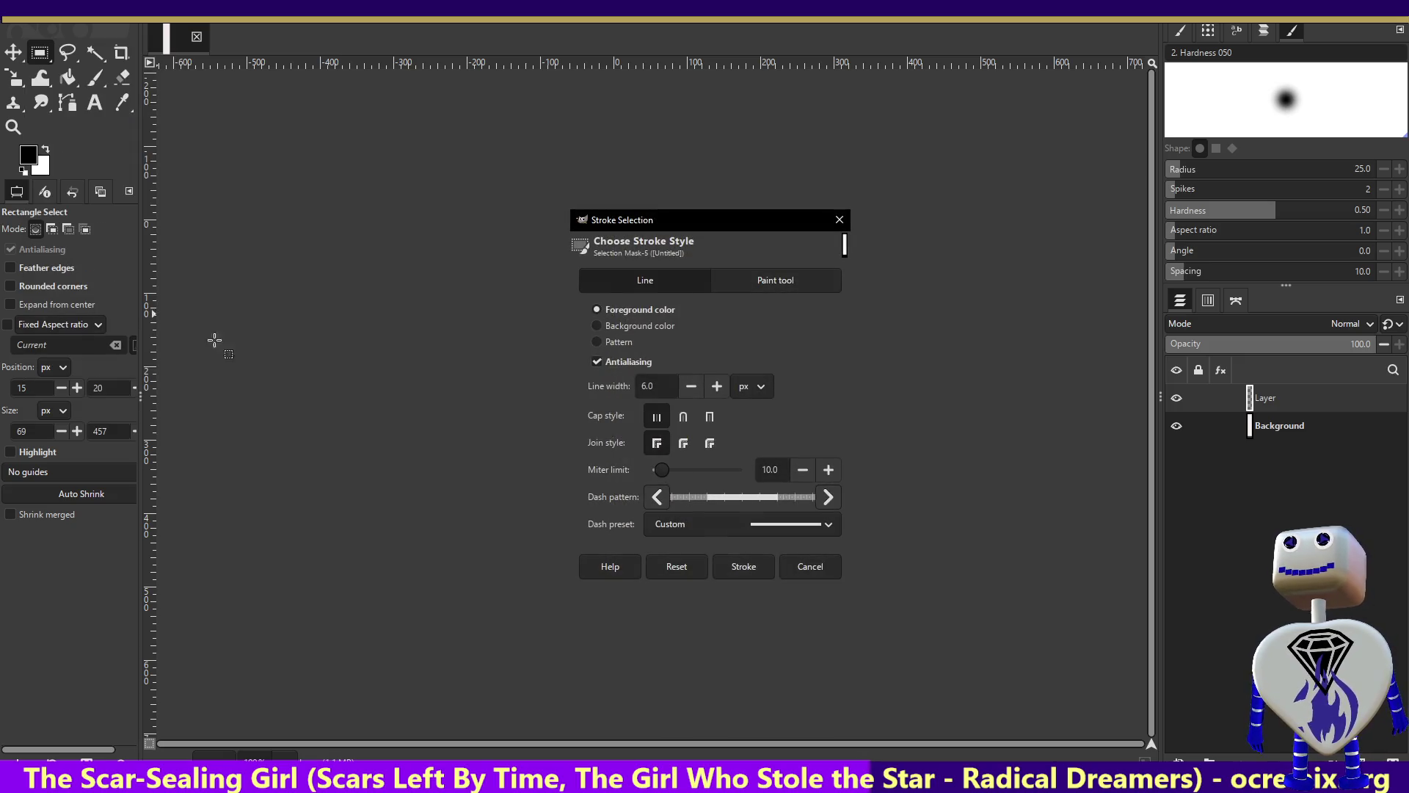
left_click(738, 570)
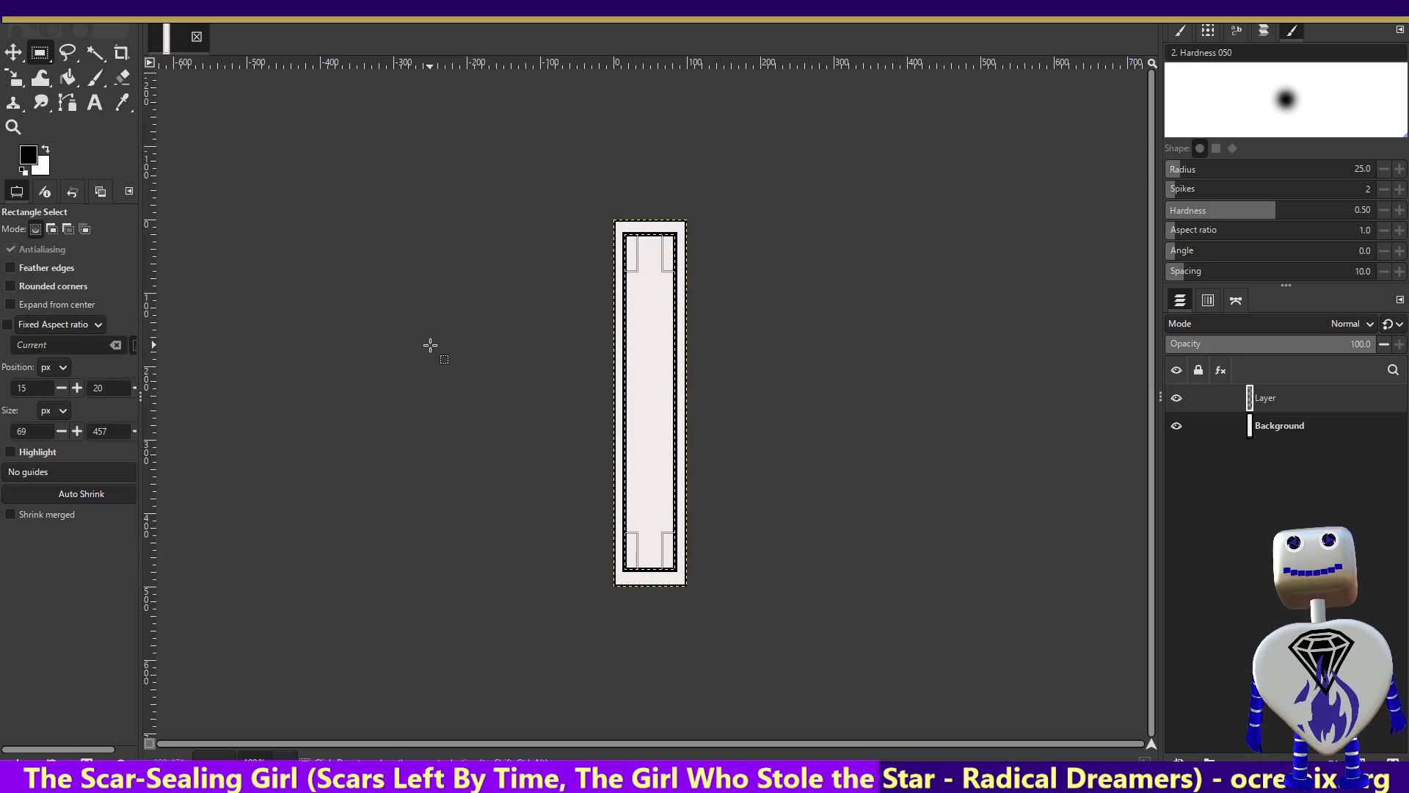
left_click(69, 9)
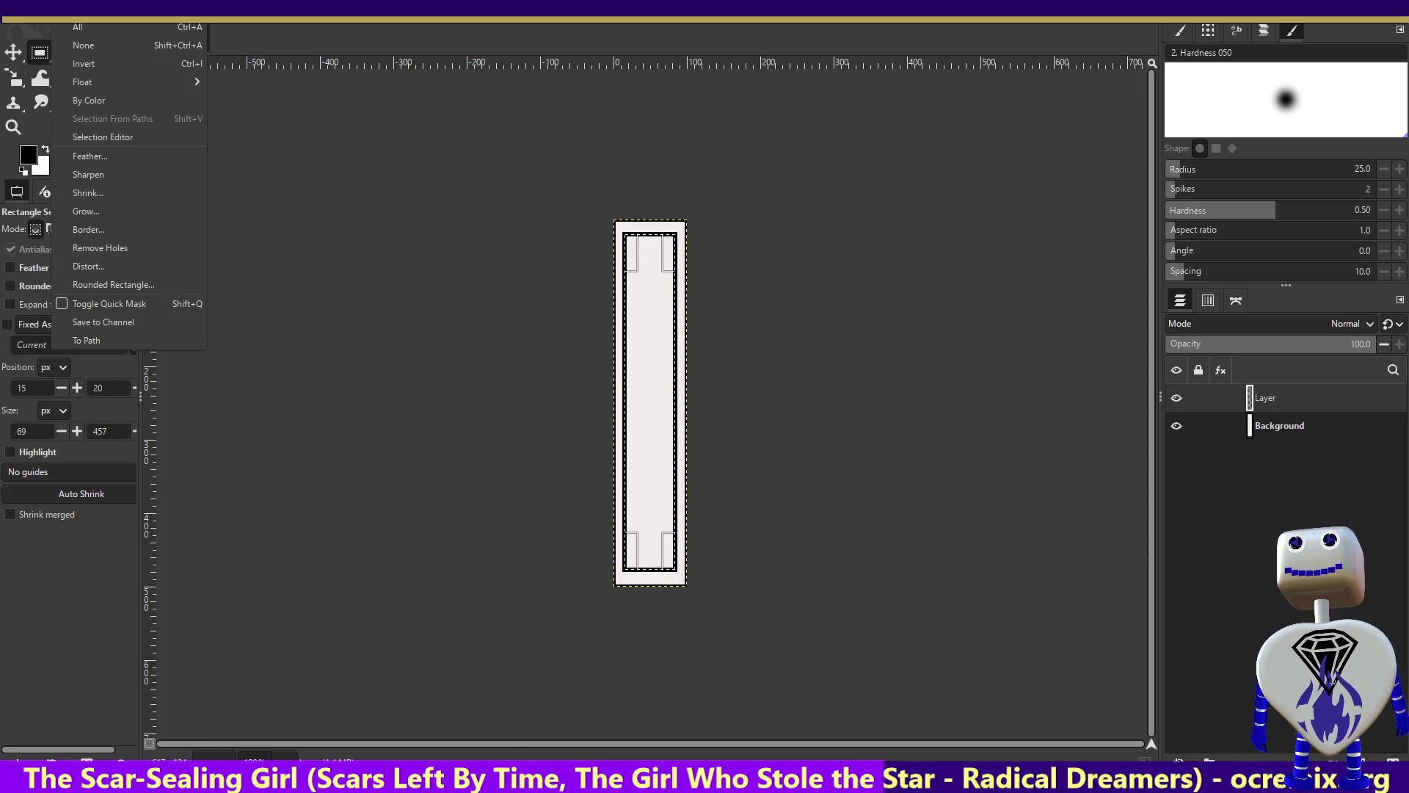
left_click(72, 45)
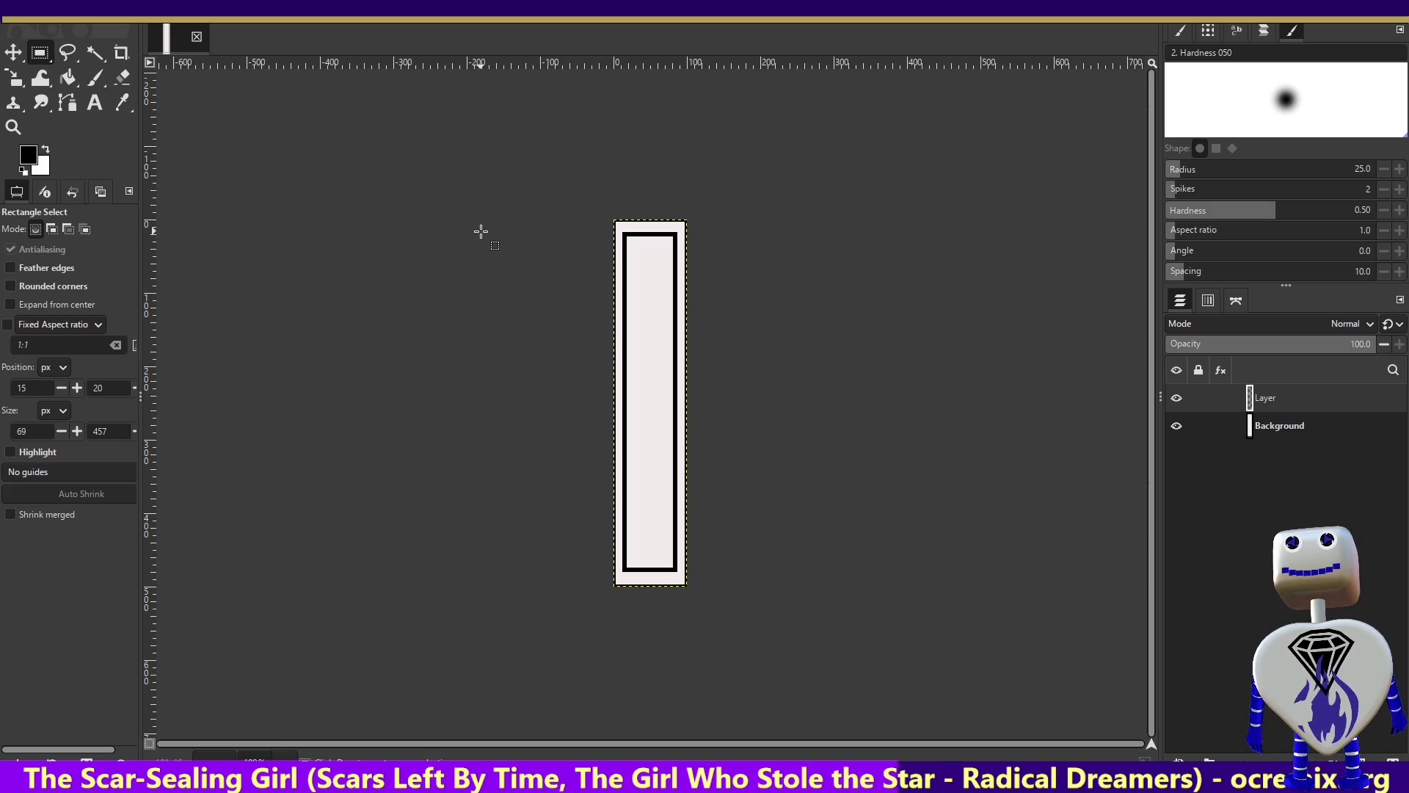
Activate the Paintbrush tool with the 2. Hardness 050 brush at size 51.
left_click(91, 78)
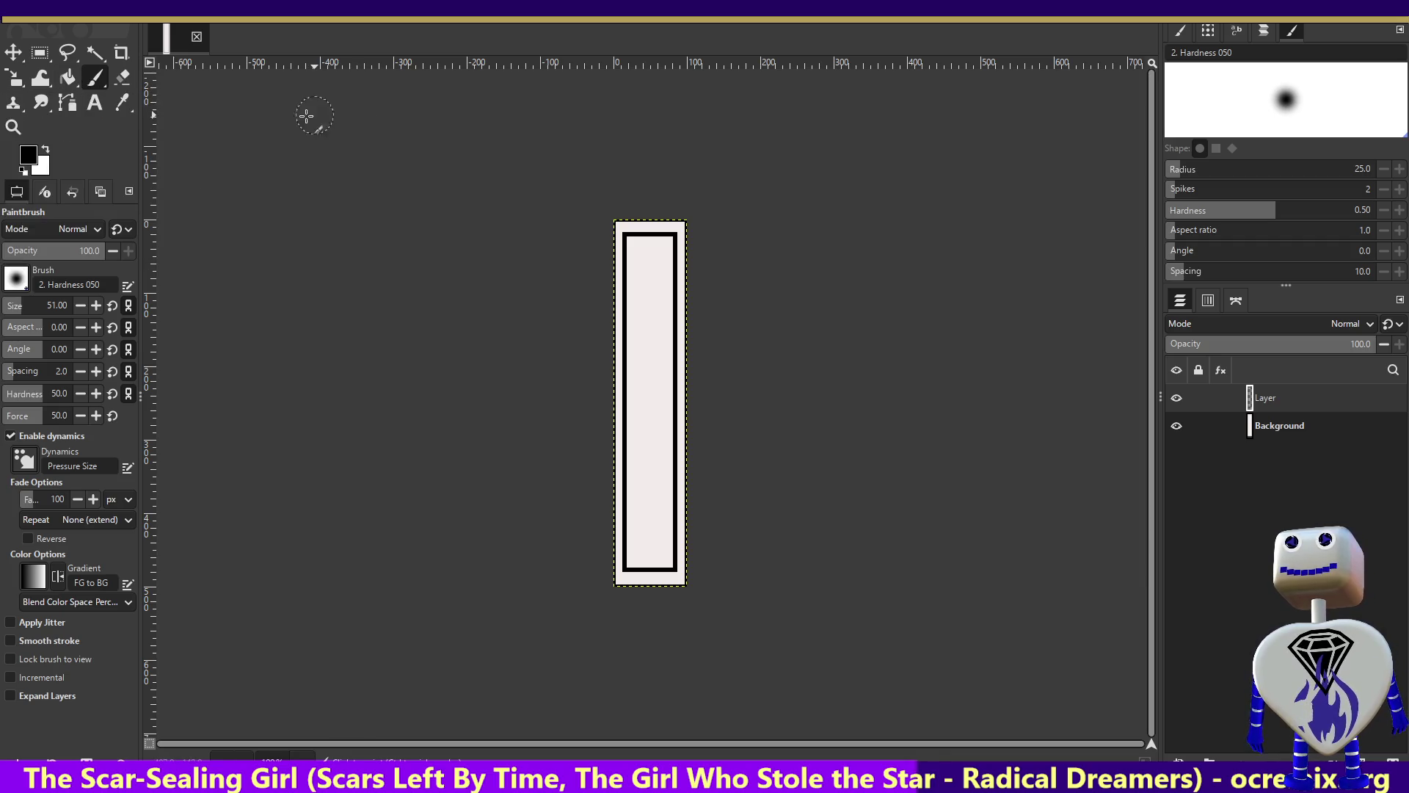
left_click(70, 8)
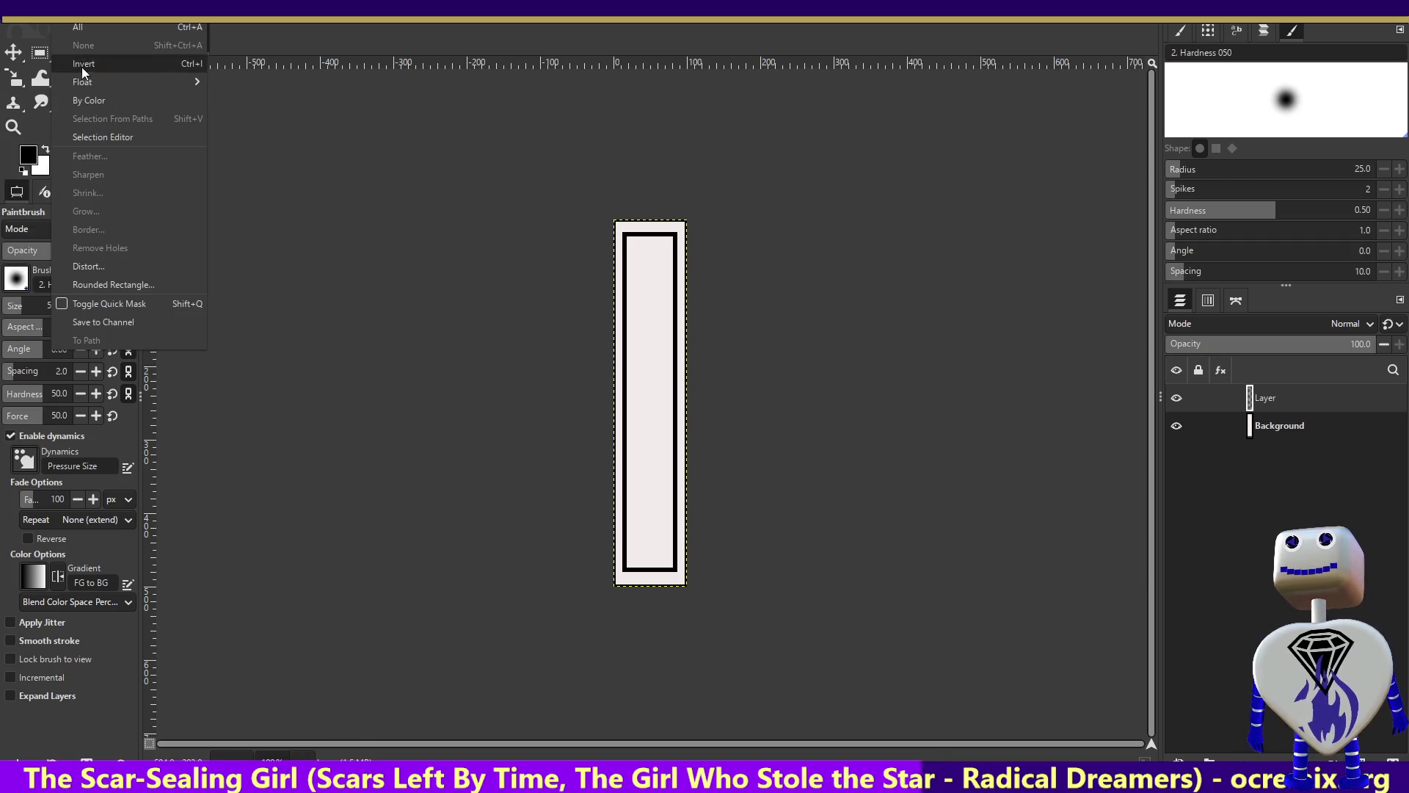
mouse_move(242, 9)
key("Escape")
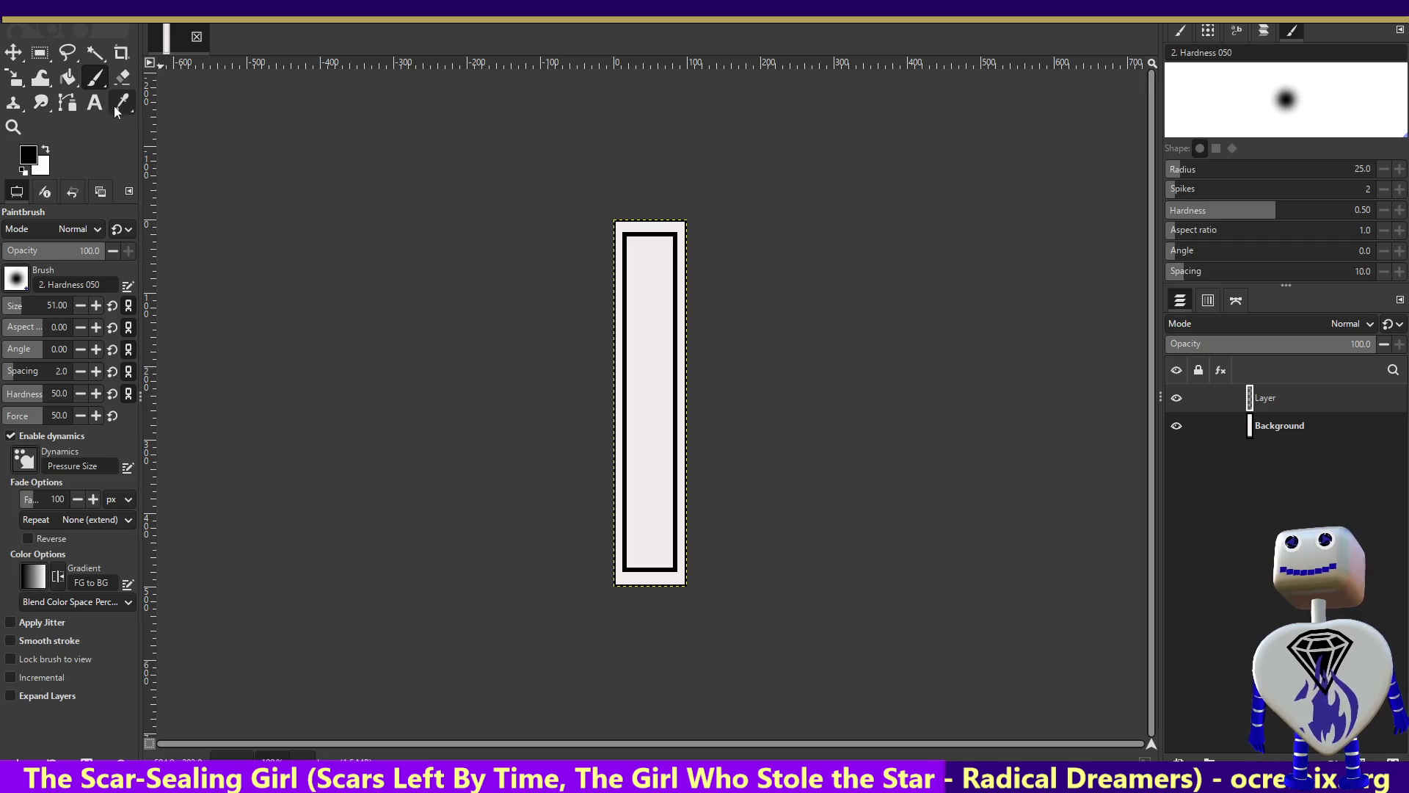
left_click(95, 78)
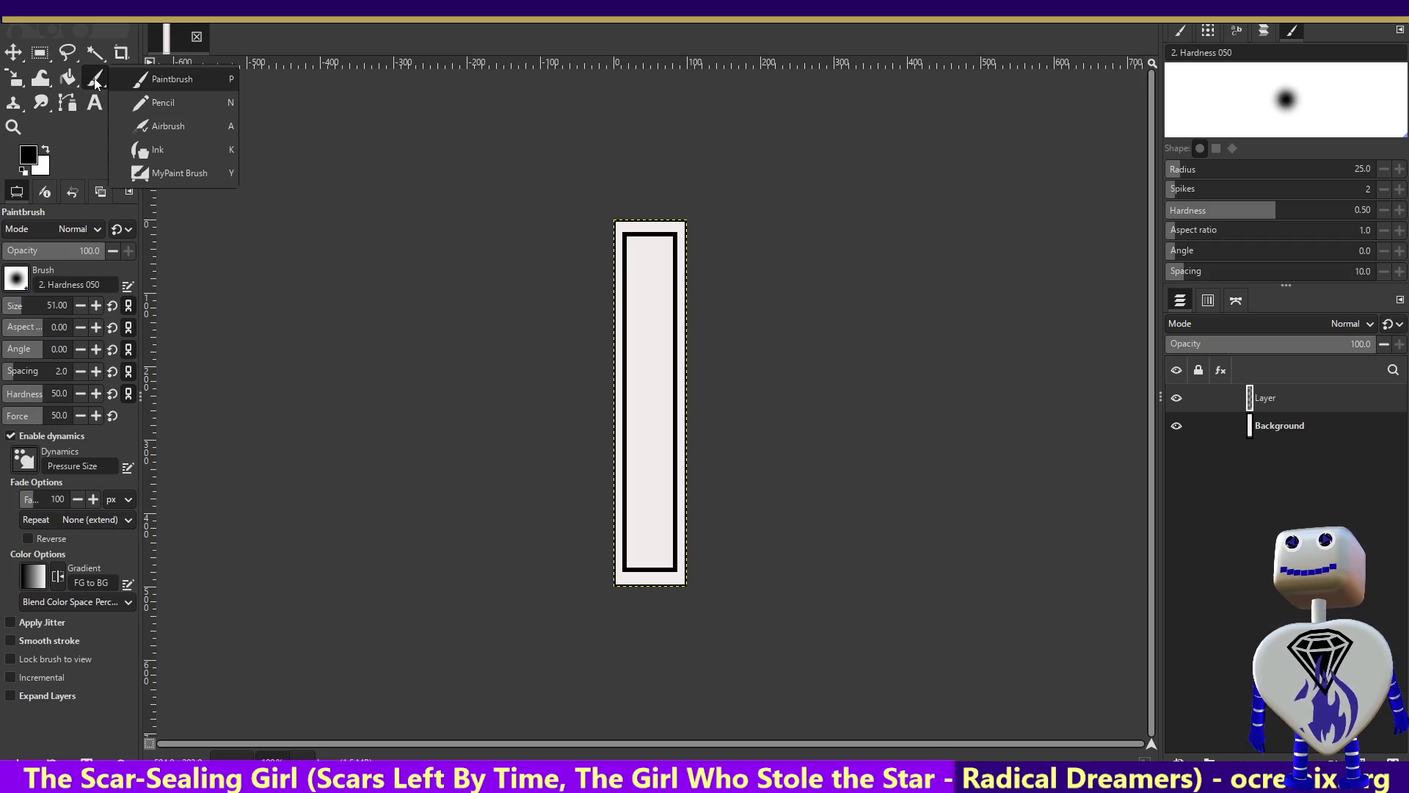
Switch to the Pencil tool, undo a stray dot, and adjust the pencil size.
left_click(163, 102)
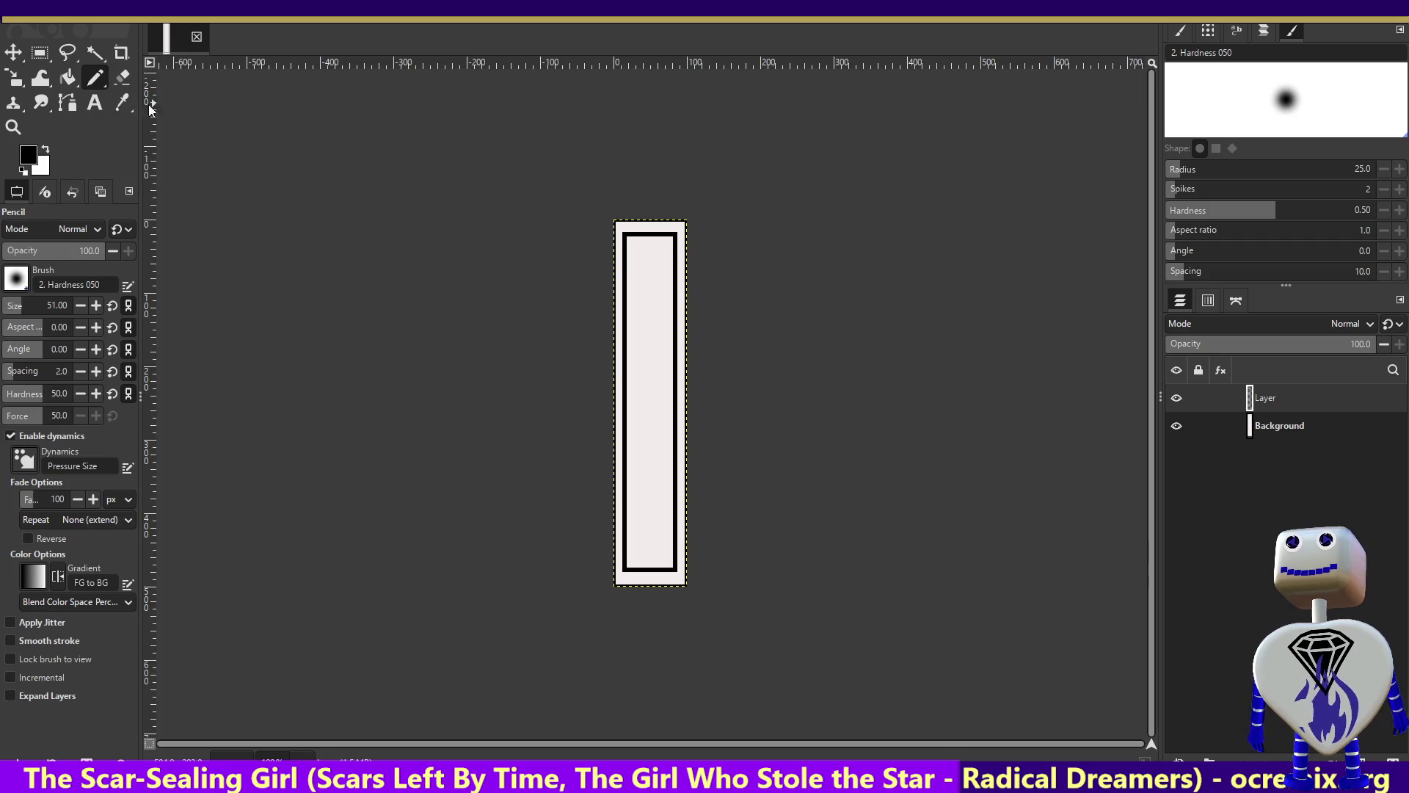
left_click(674, 234)
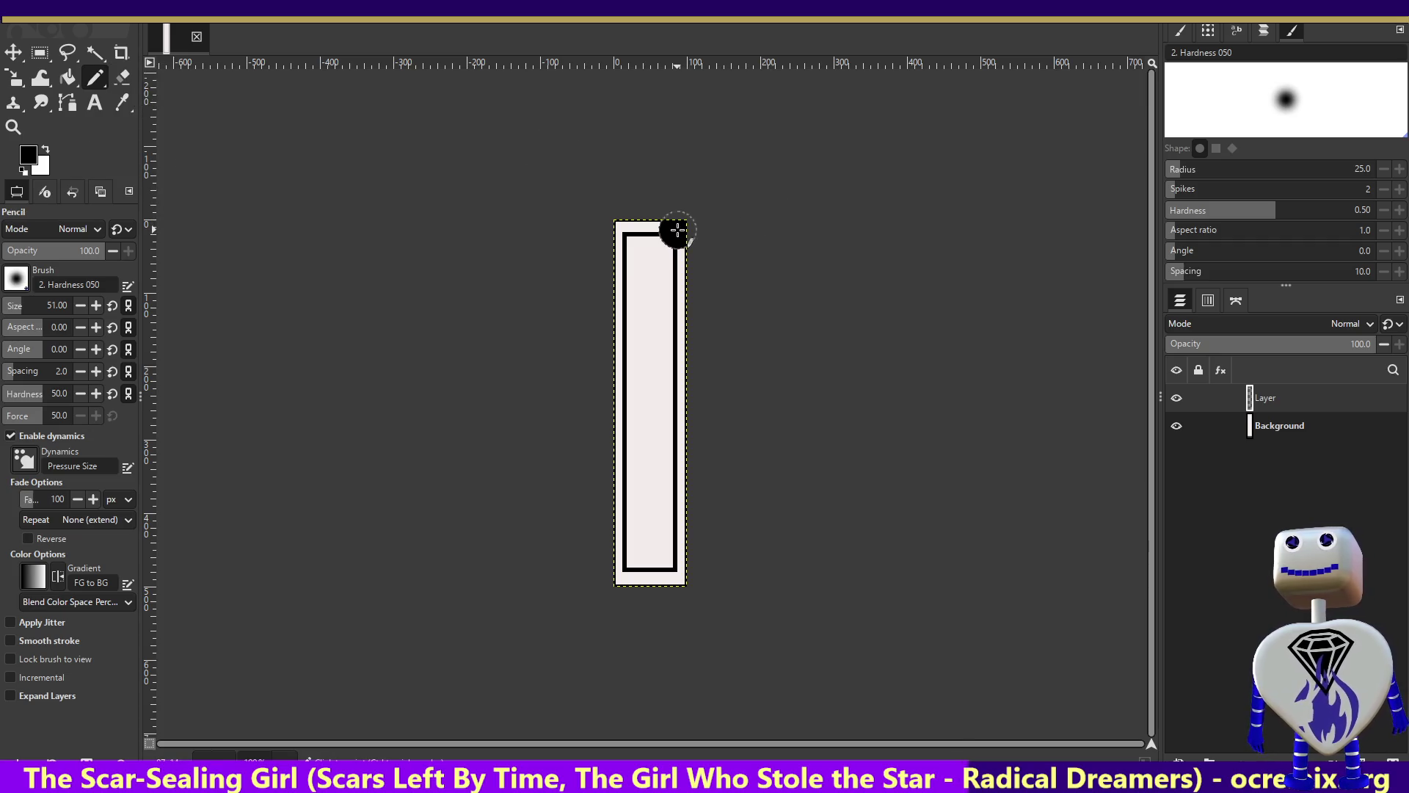
key("ctrl+z")
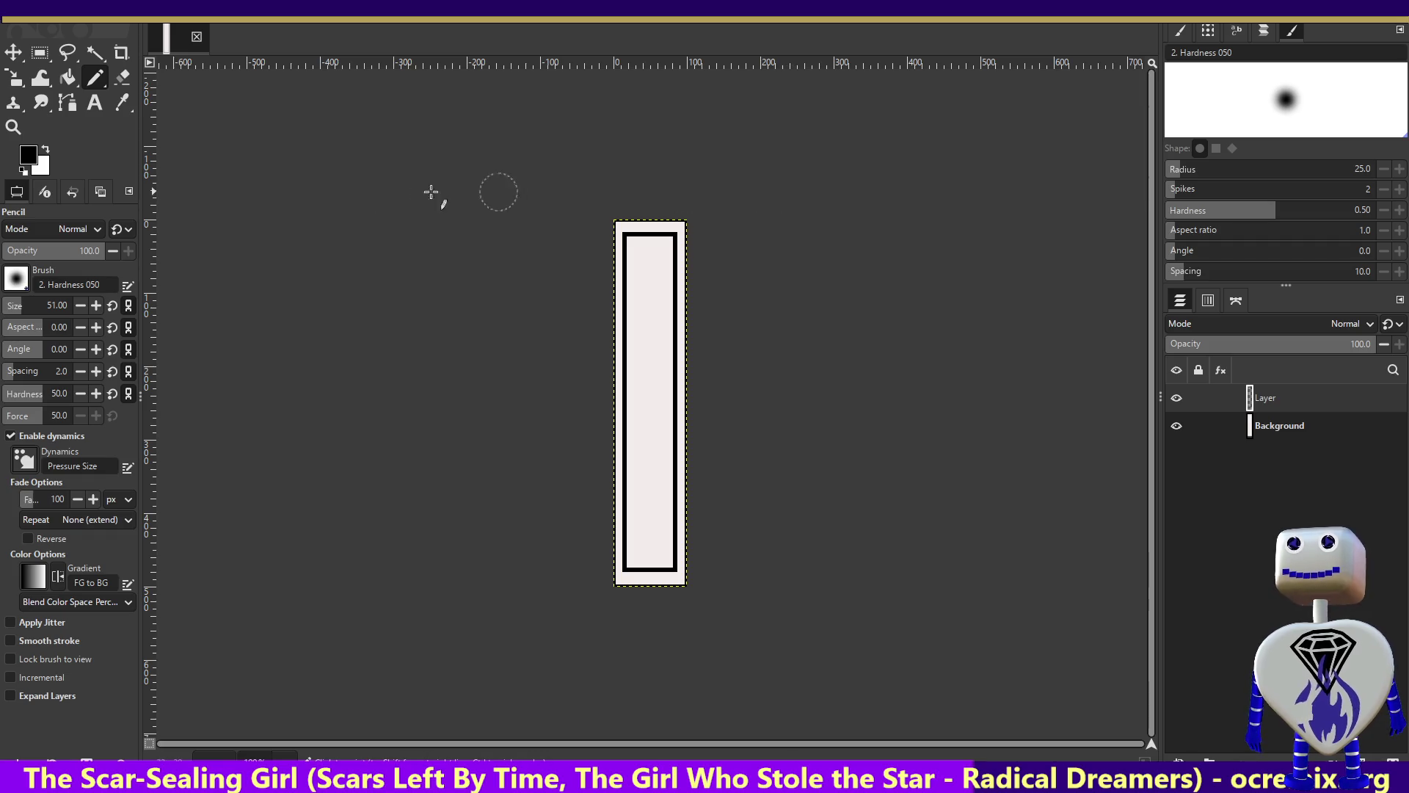
left_click_drag(25, 309, 9, 309)
left_click(13, 309)
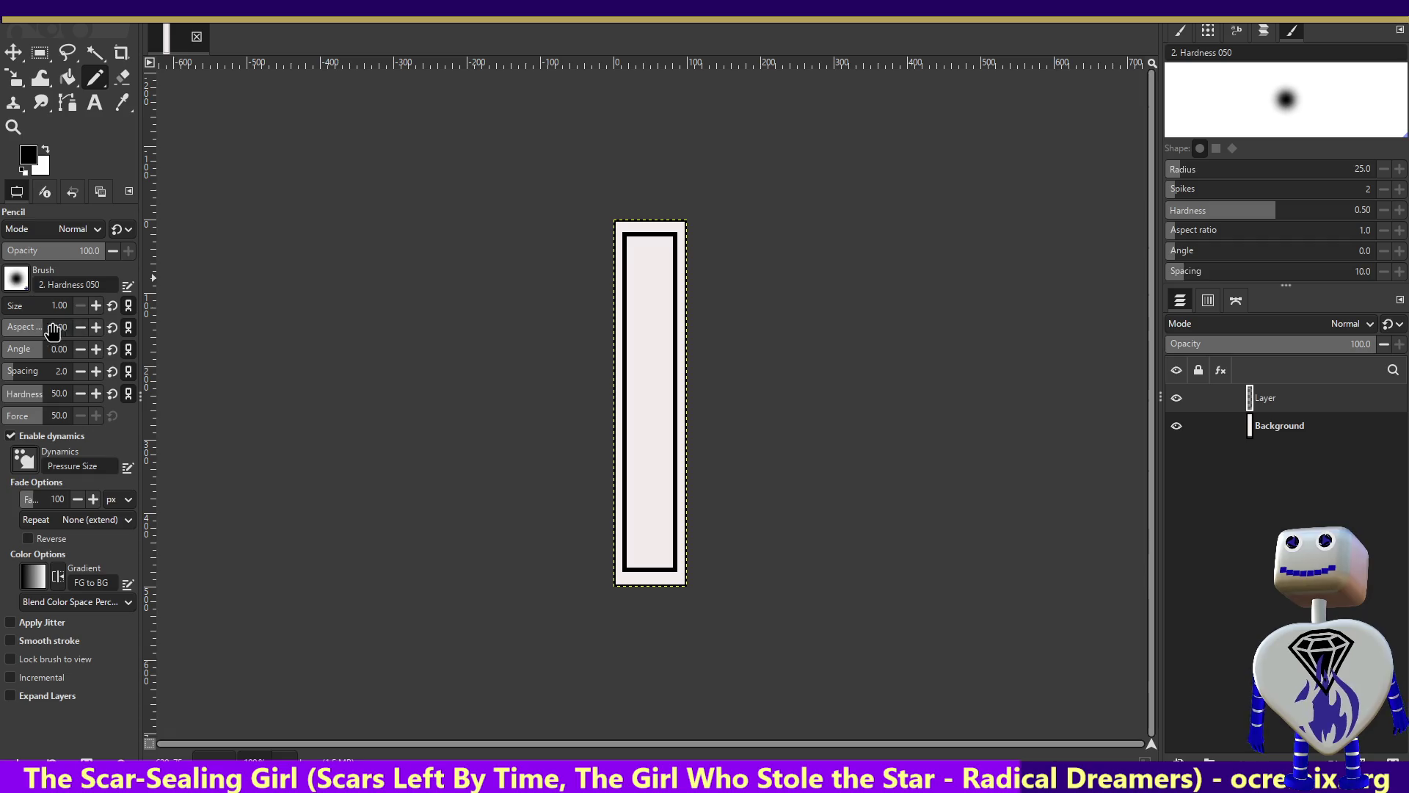
left_click(16, 314)
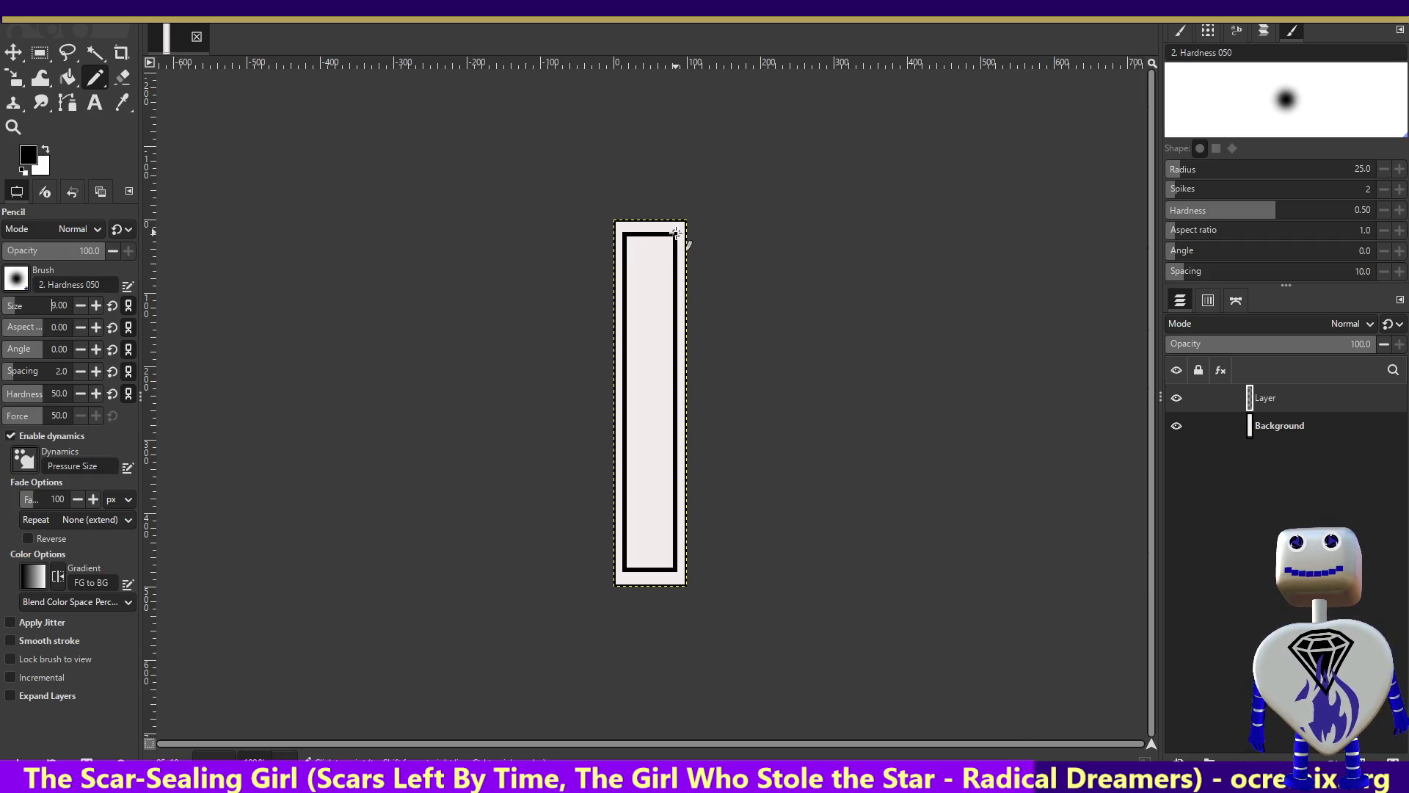
Change the pencil brush to '1. Pixel' and draw a thin diagonal at the top-right corner.
left_click_drag(676, 234, 687, 222)
key("ctrl+z")
left_click(96, 285)
left_click(24, 280)
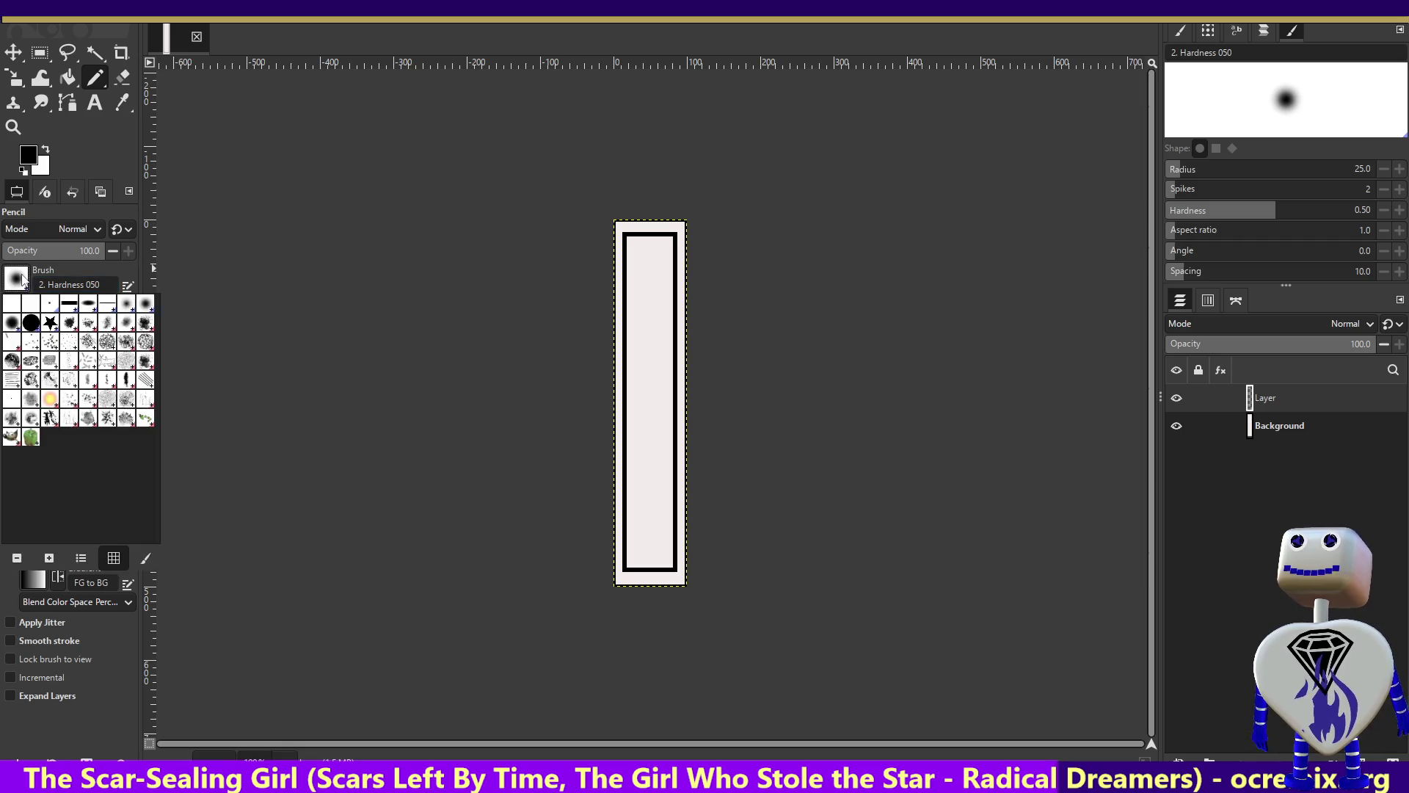
left_click(32, 305)
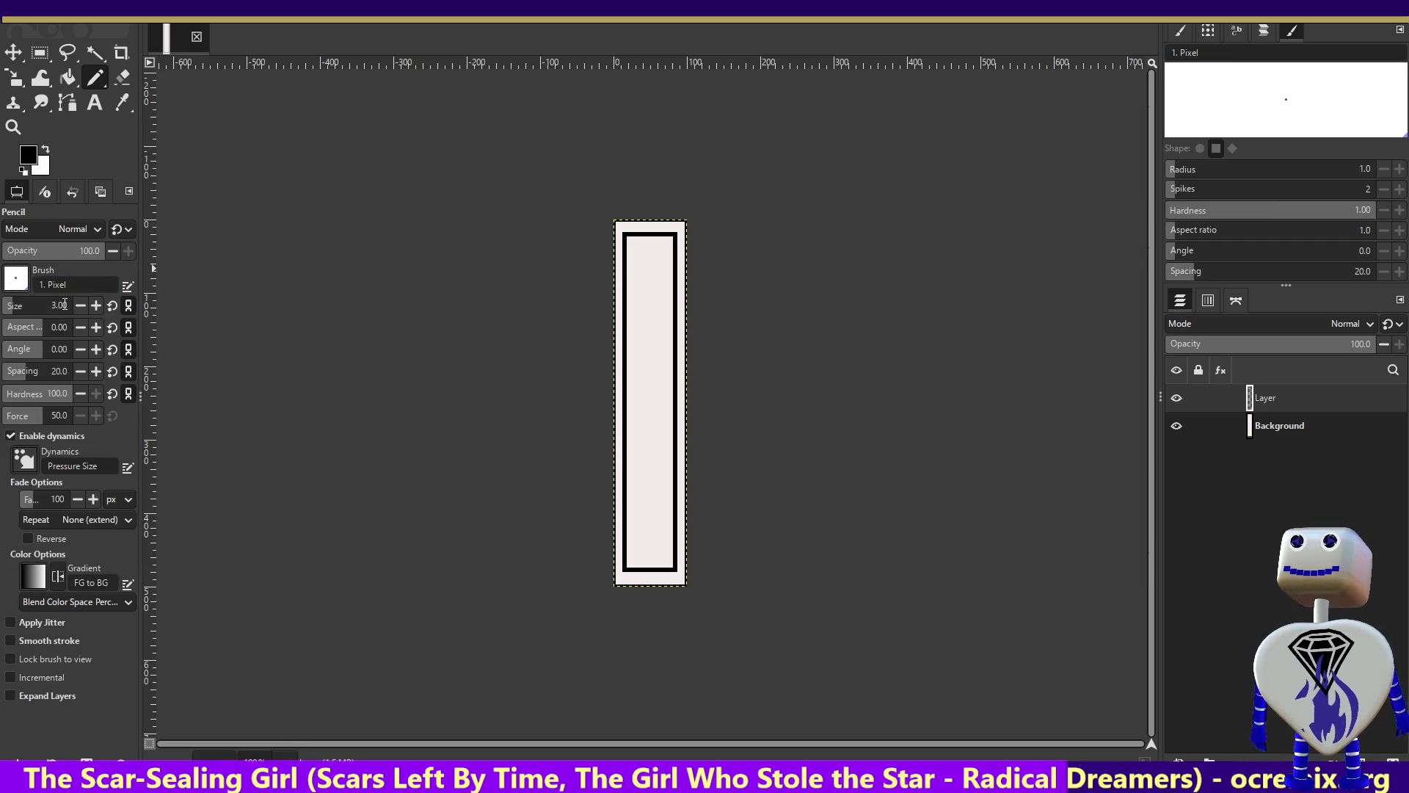
left_click_drag(676, 232, 686, 223)
Undo the trial diagonals and attempt another straight line from the top-right corner.
key("ctrl+z")
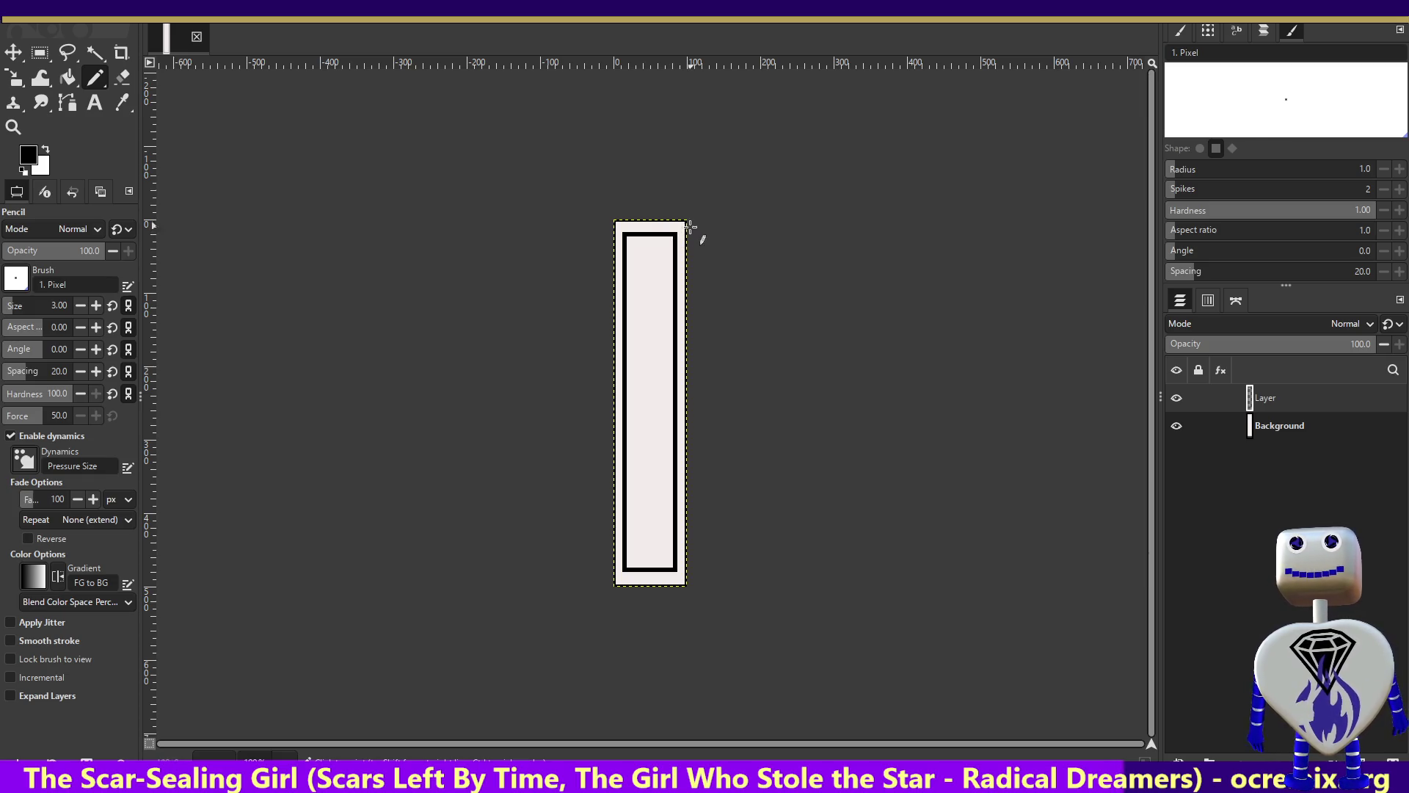
left_click_drag(675, 235, 685, 223)
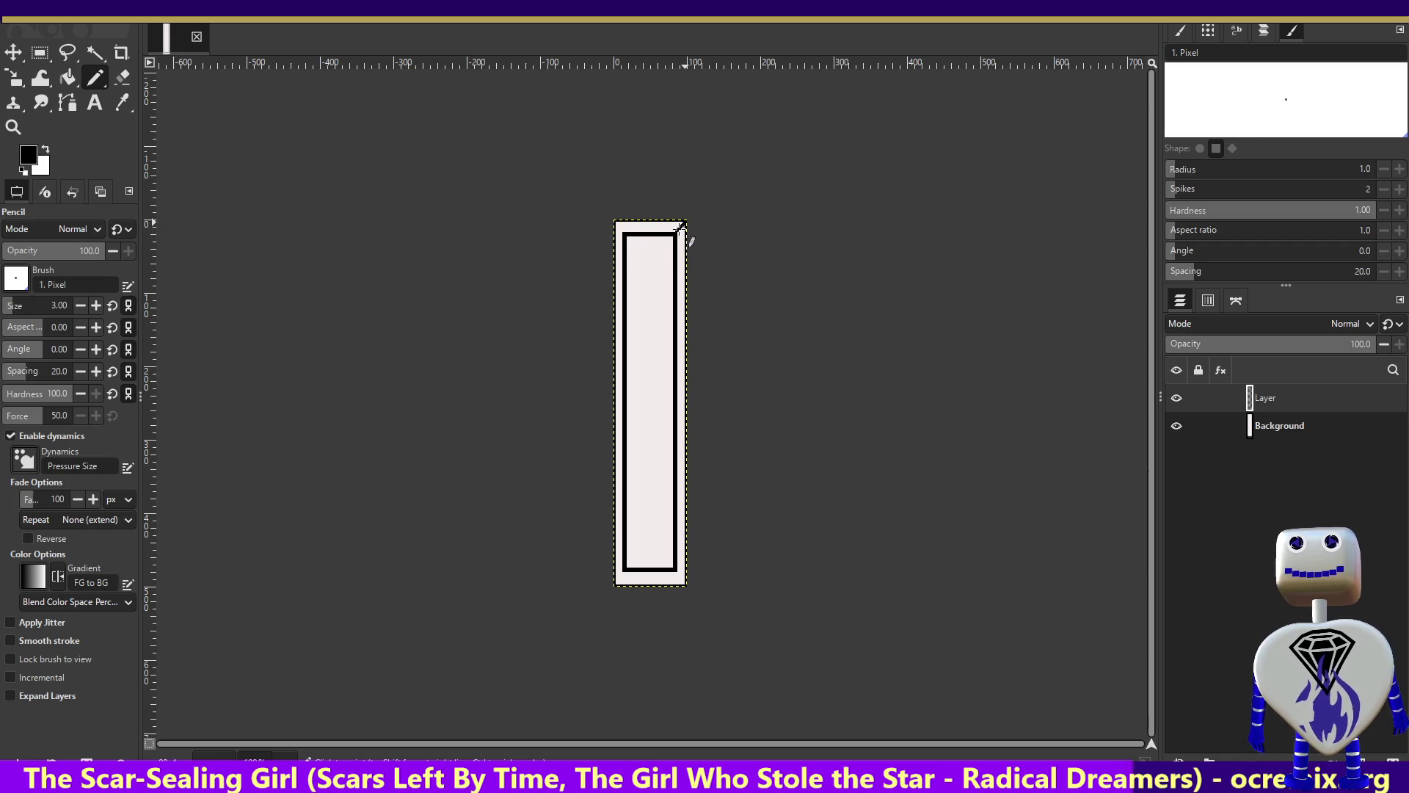
key("ctrl+z")
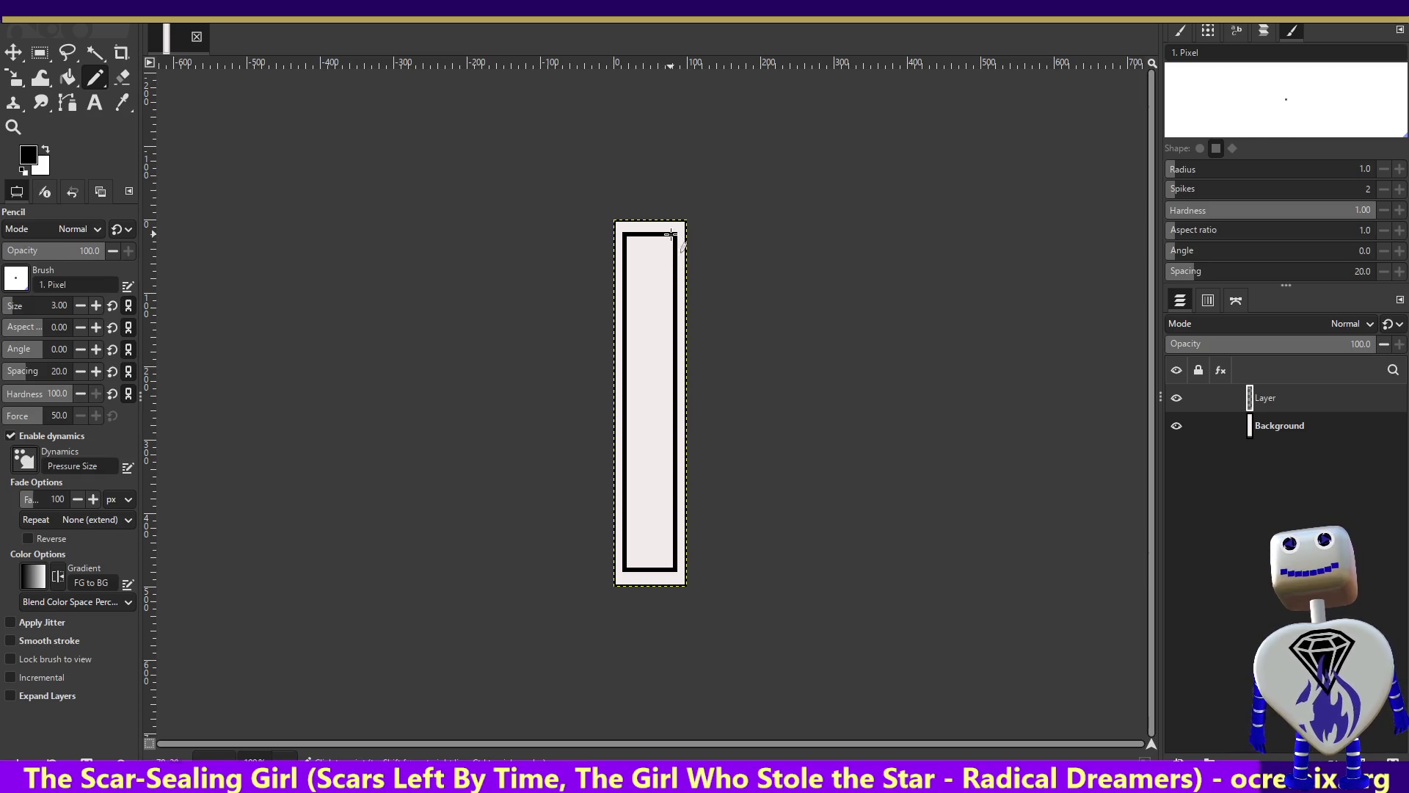
right_click(672, 234)
key("Escape")
left_click(658, 255, "shift")
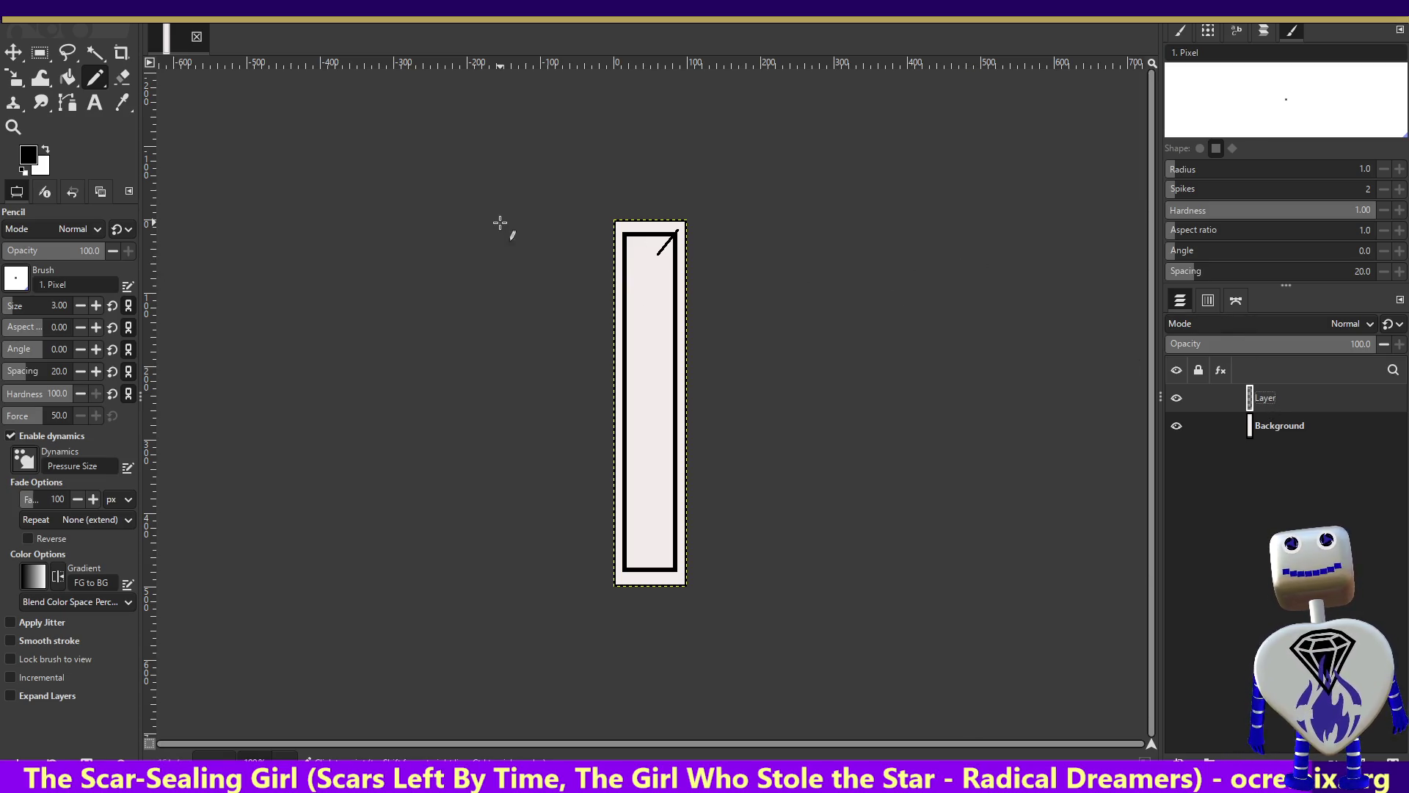
Undo the top-right diagonal so the corner is clean, and return the Move tool to layer mode.
left_click(13, 53)
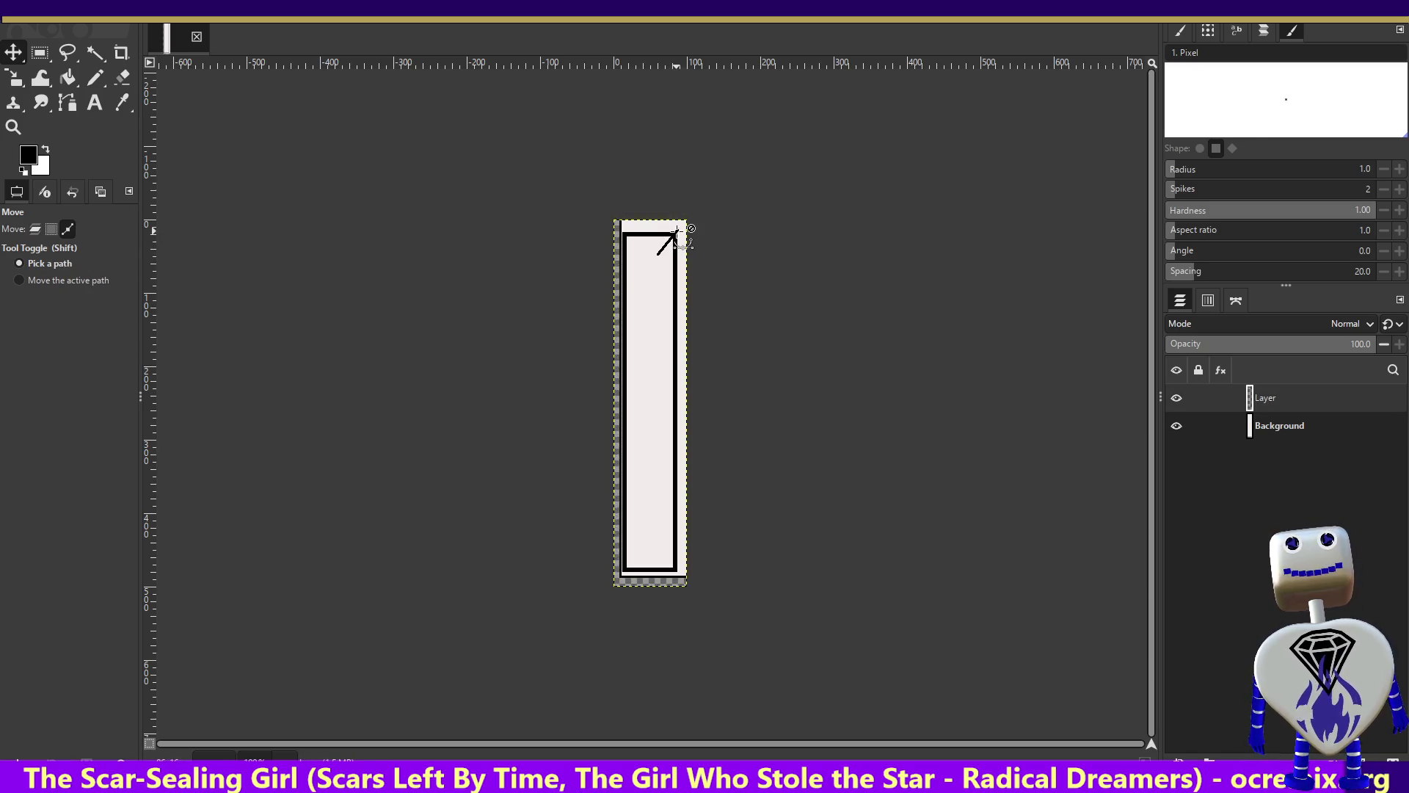
key("ctrl+z")
key("m")
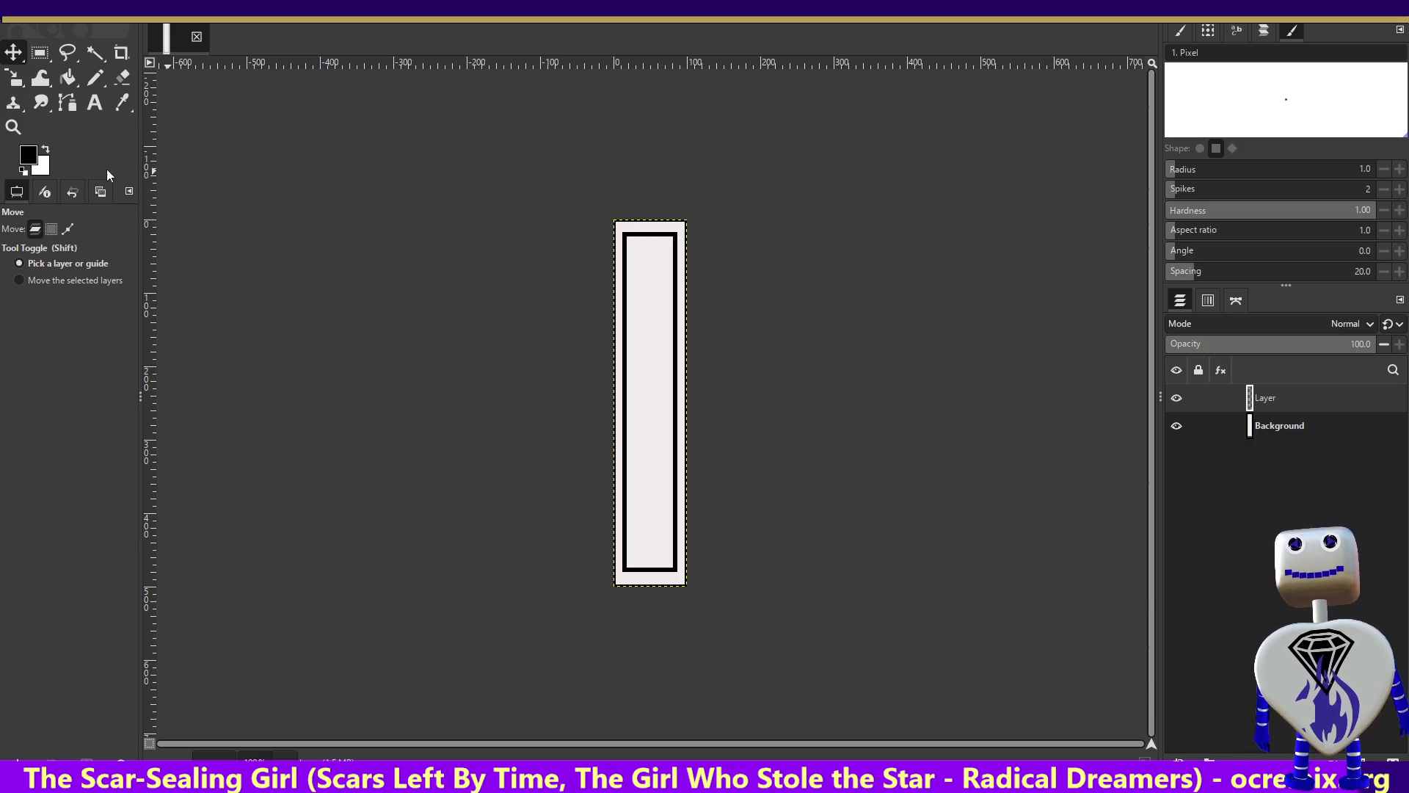
left_click(95, 78)
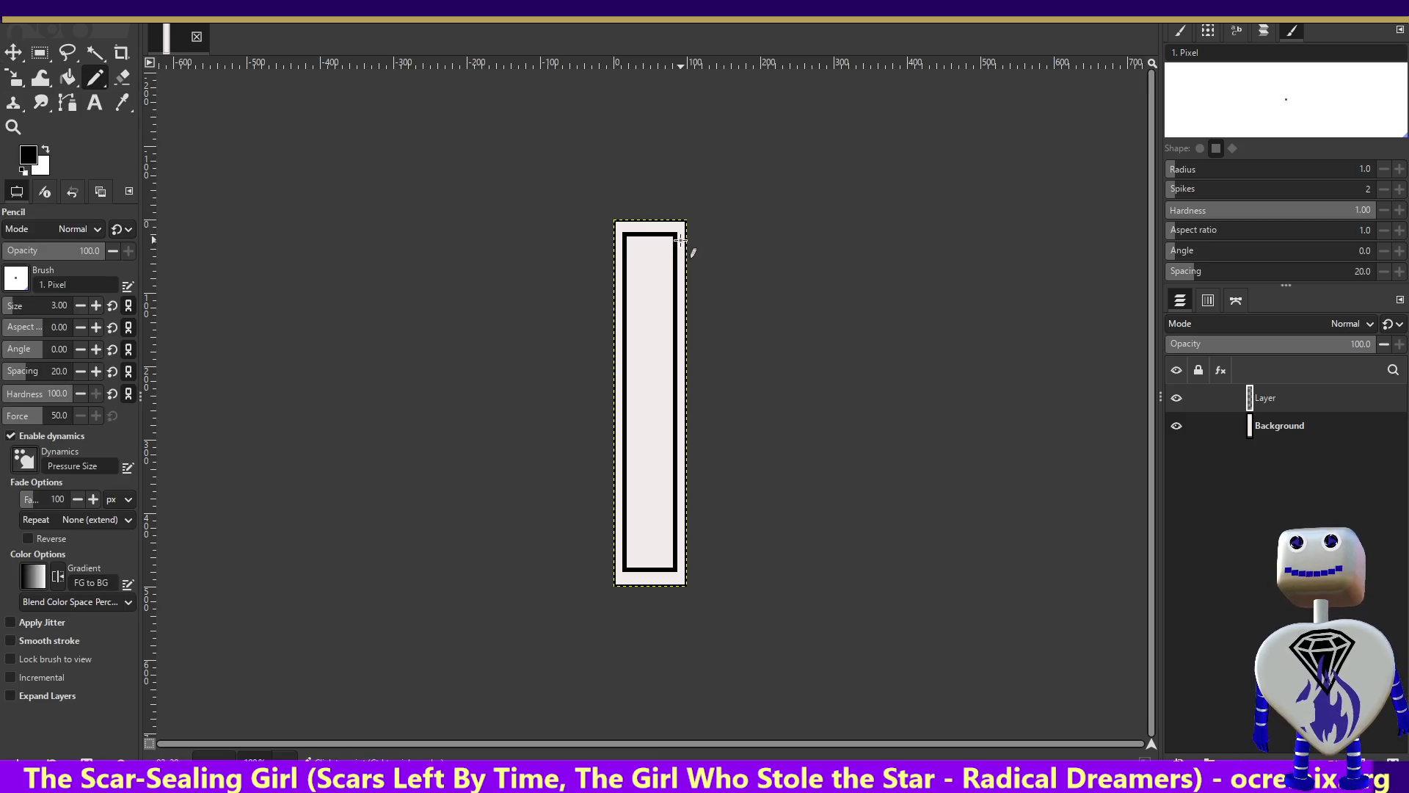
Draw pencil bevel diagonals joining the inner top-right and top-left corners to the strip's outer corners.
left_click_drag(676, 233, 686, 222)
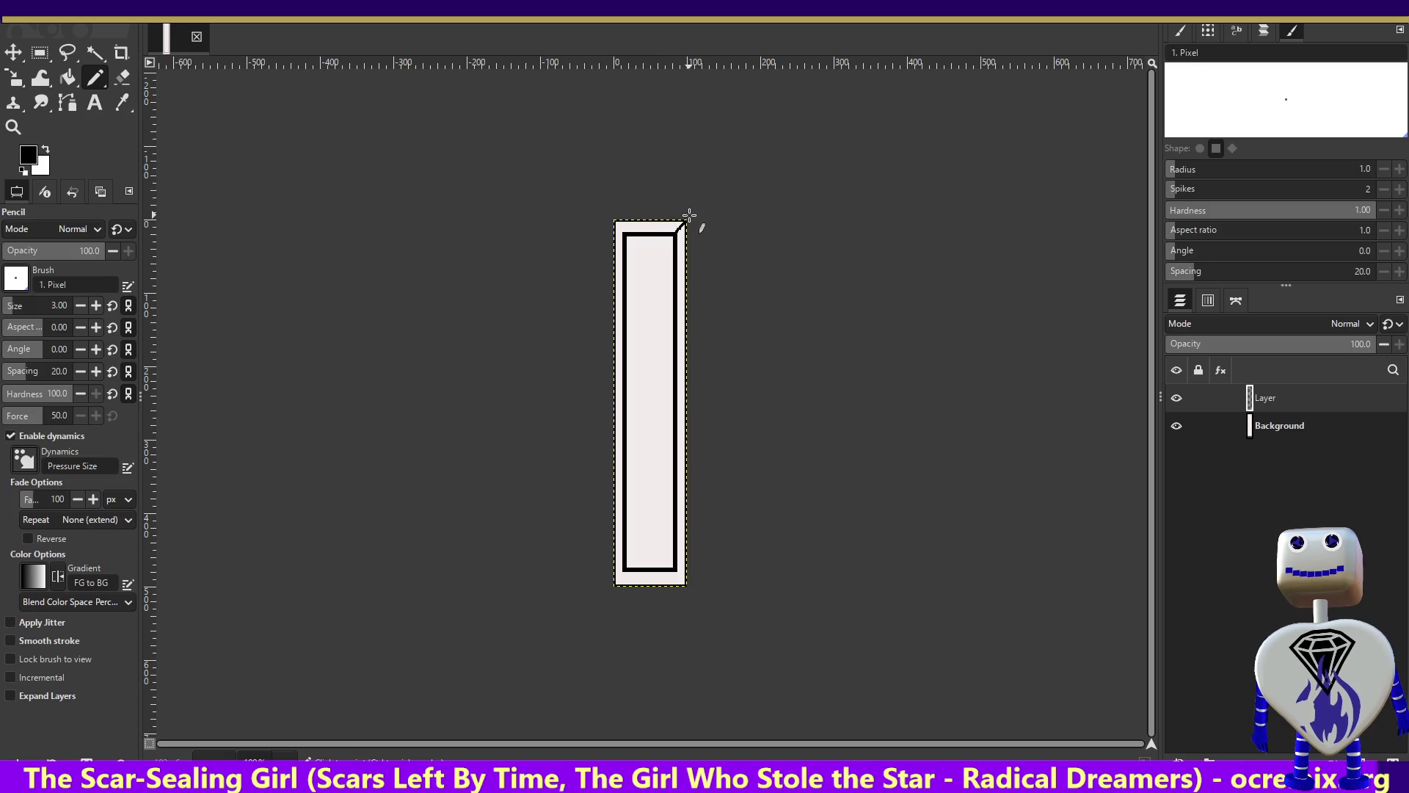
key("ctrl+z")
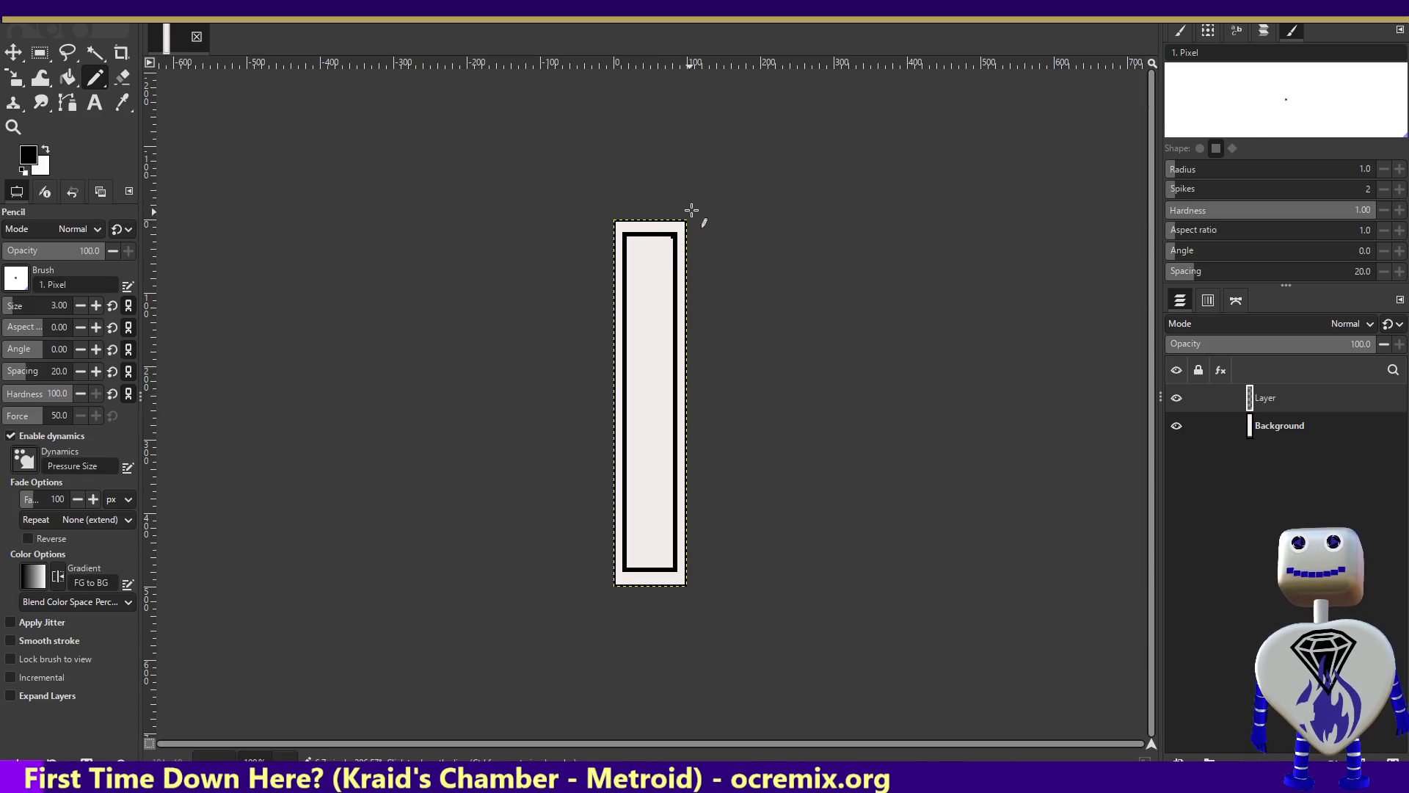
left_click(694, 212, "shift")
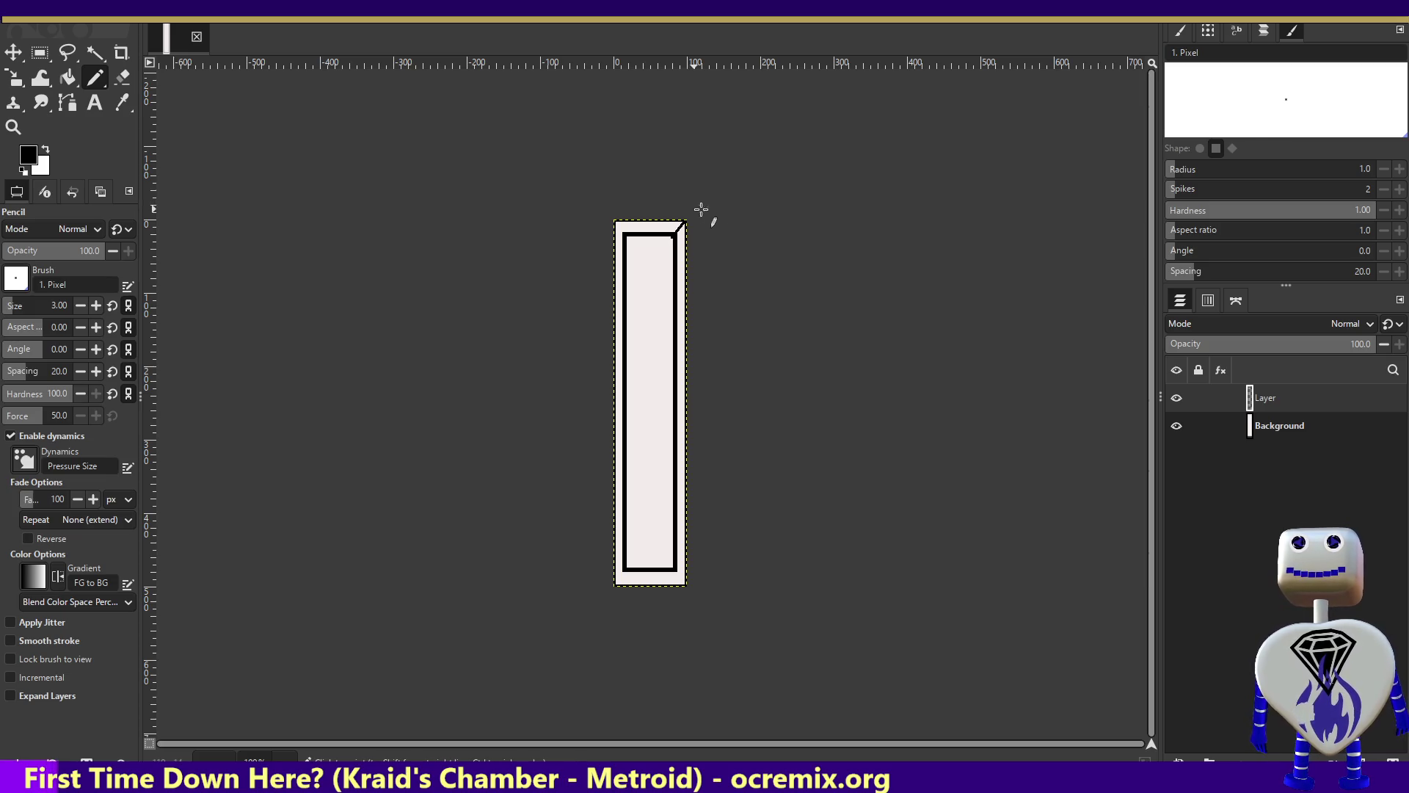
key("ctrl+z")
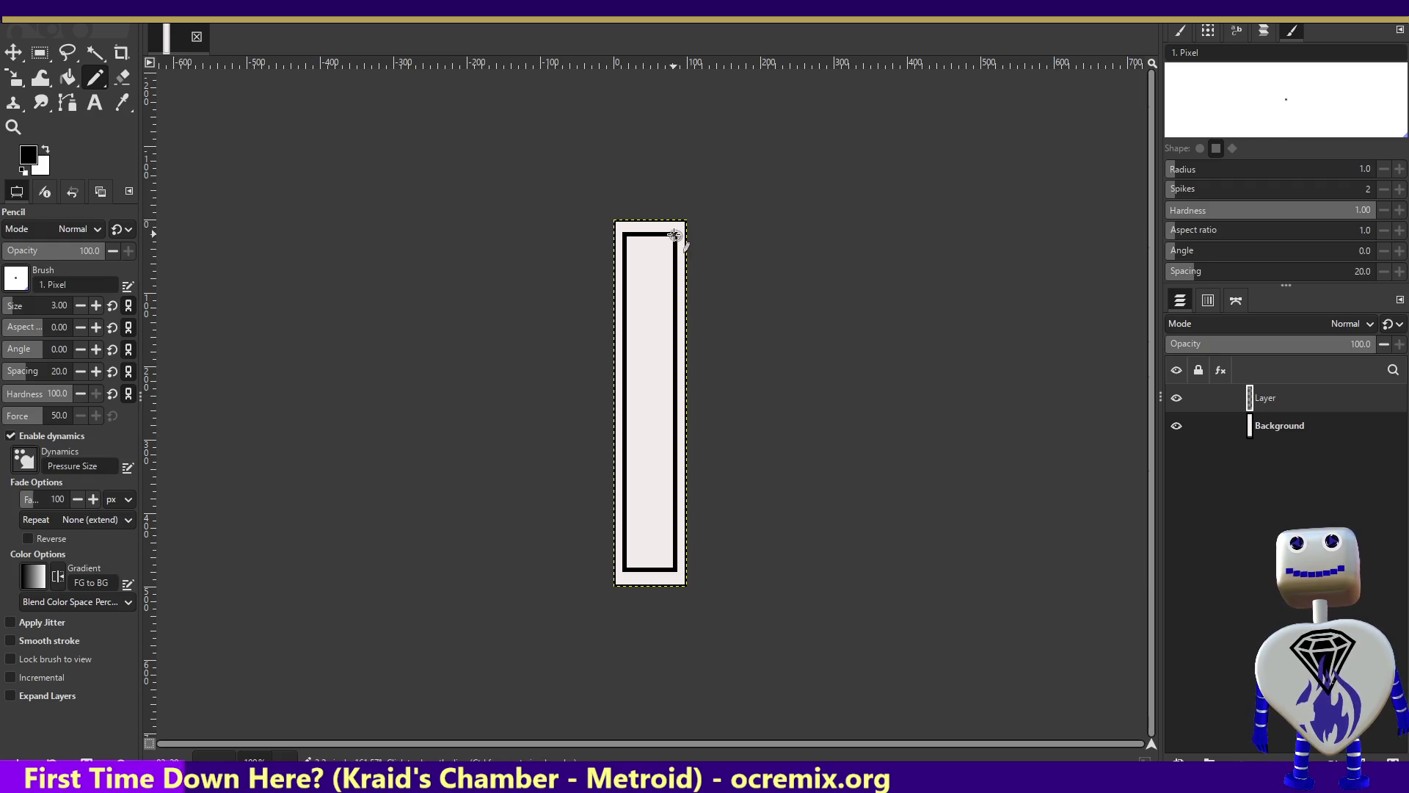
left_click(700, 204, "shift")
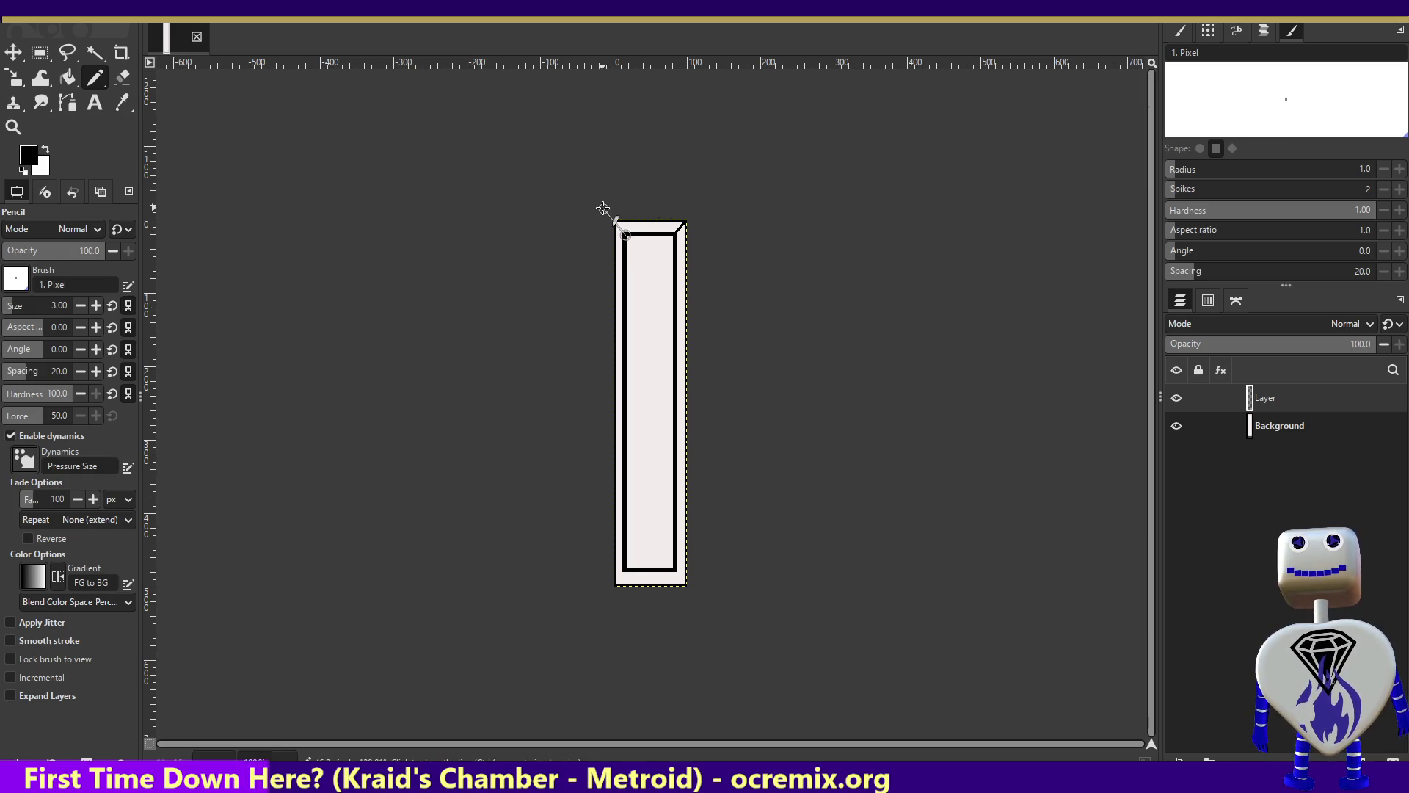
left_click(601, 207, "shift")
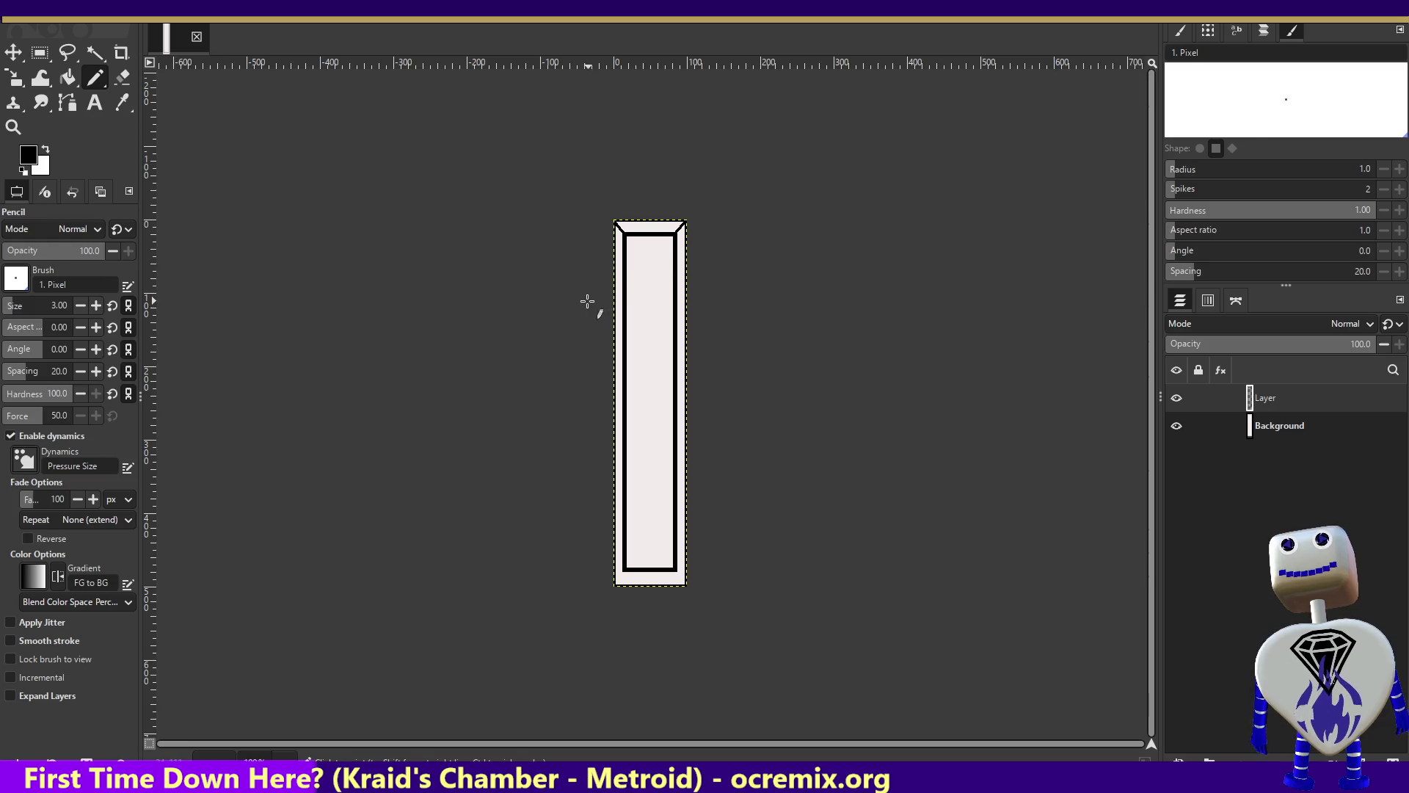
key("ctrl+z")
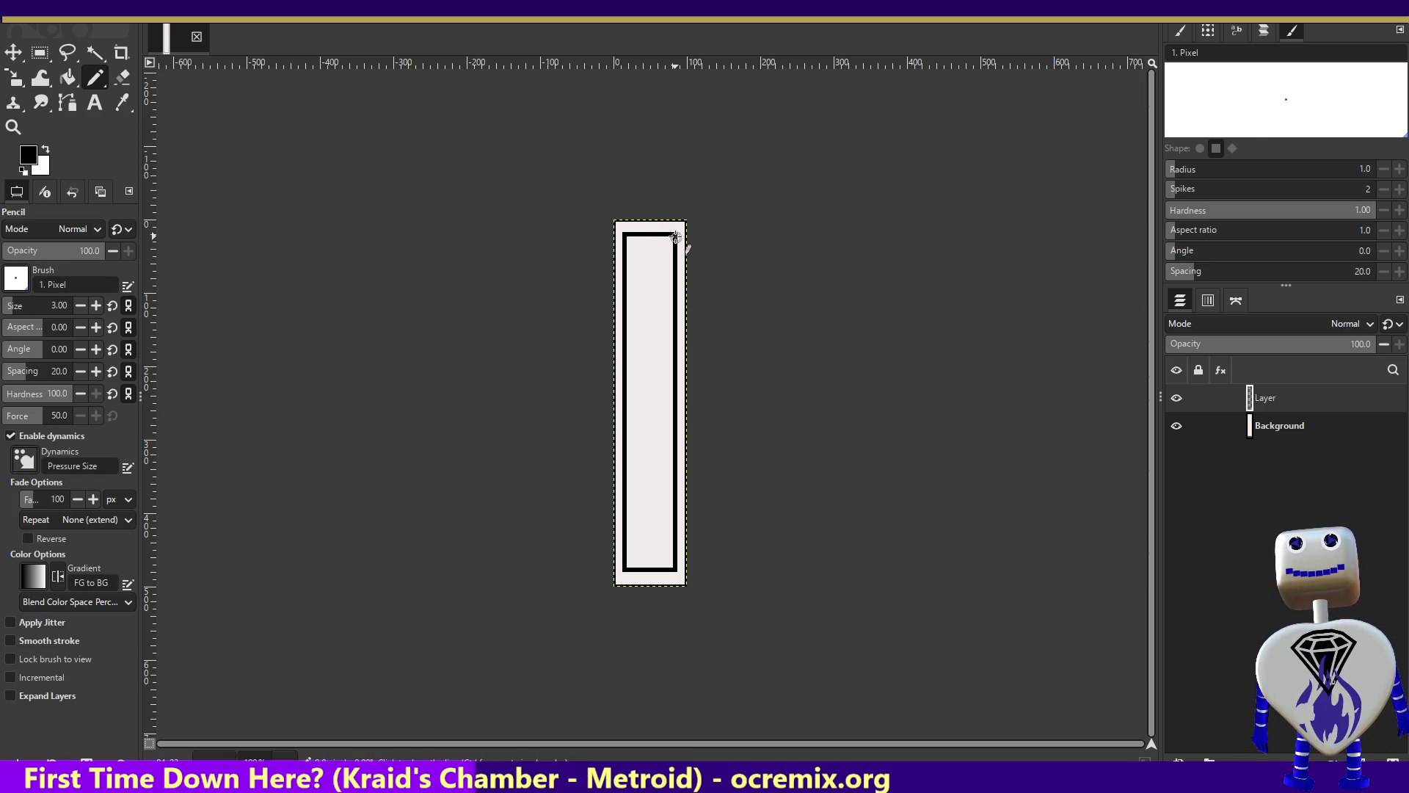
left_click(695, 204, "shift")
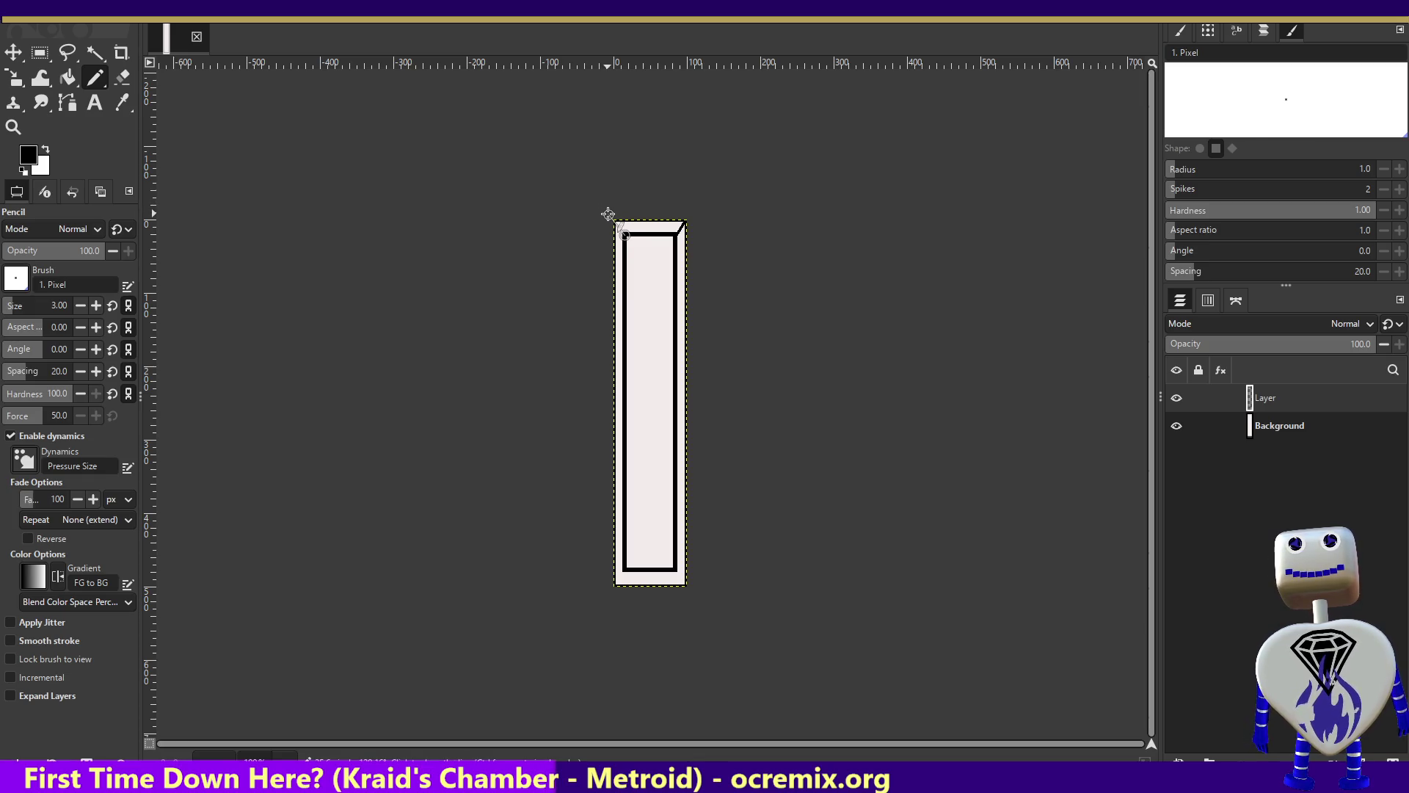
left_click(608, 214, "shift")
Draw bottom-left and bottom-right diagonals, then undo the misplaced lines.
left_click(625, 568)
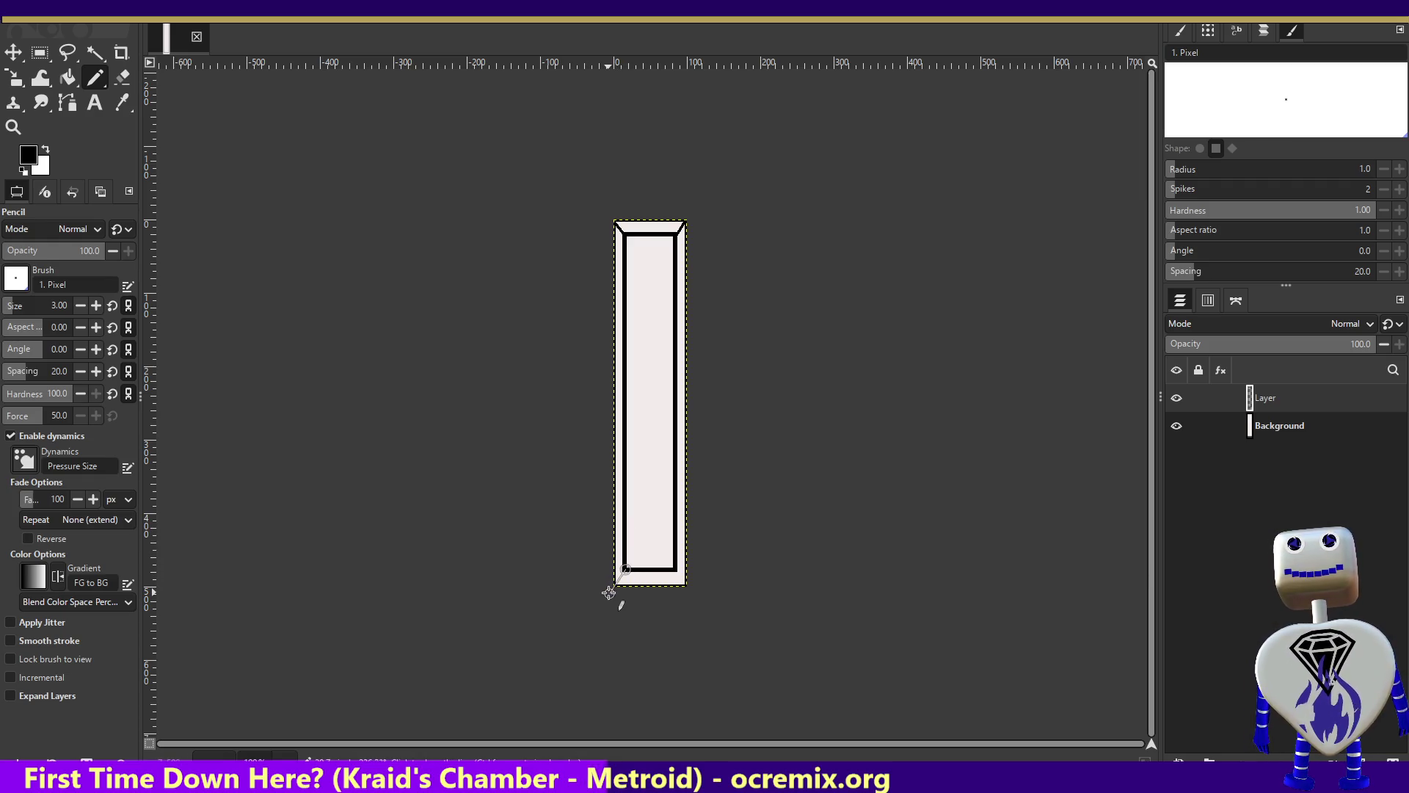
left_click(615, 585, "shift")
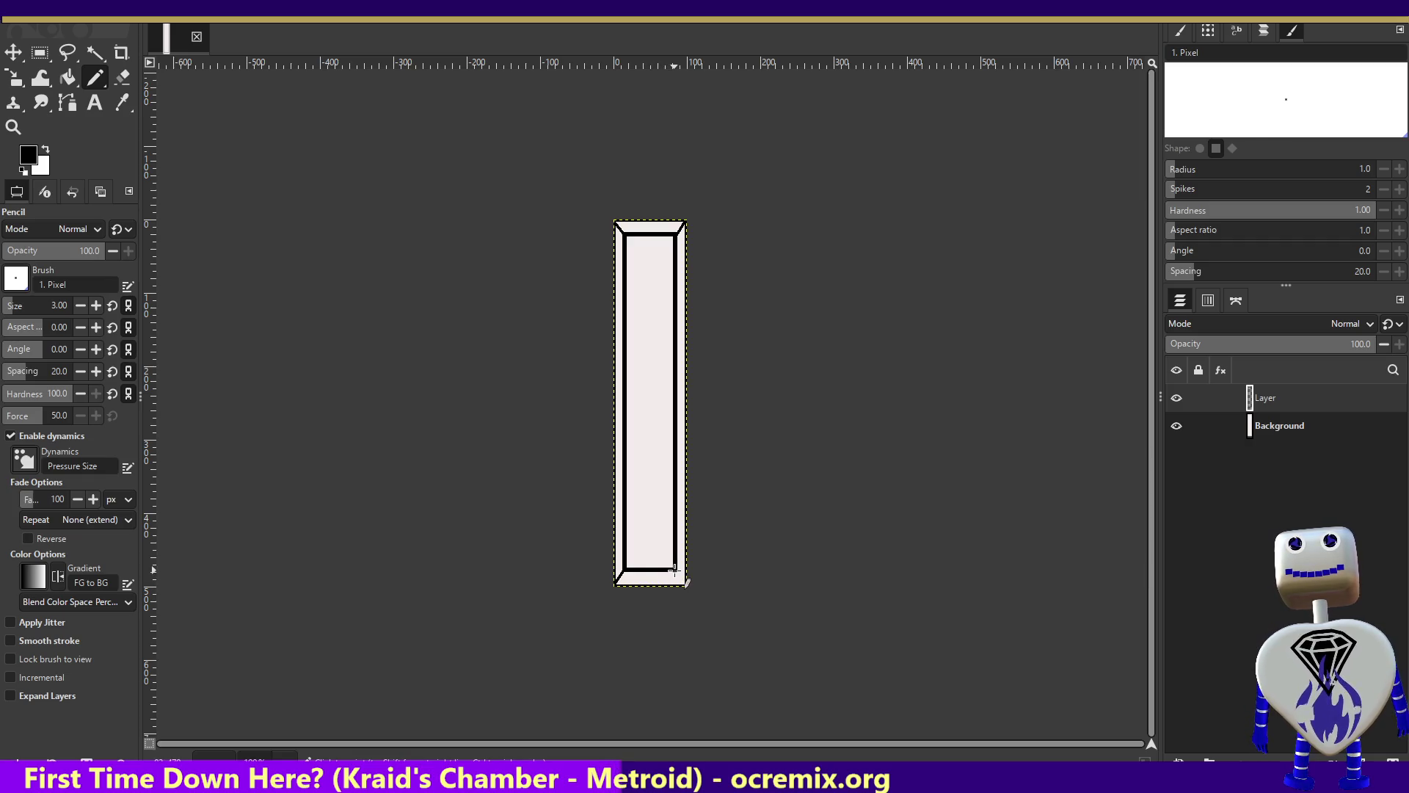
left_click(675, 569)
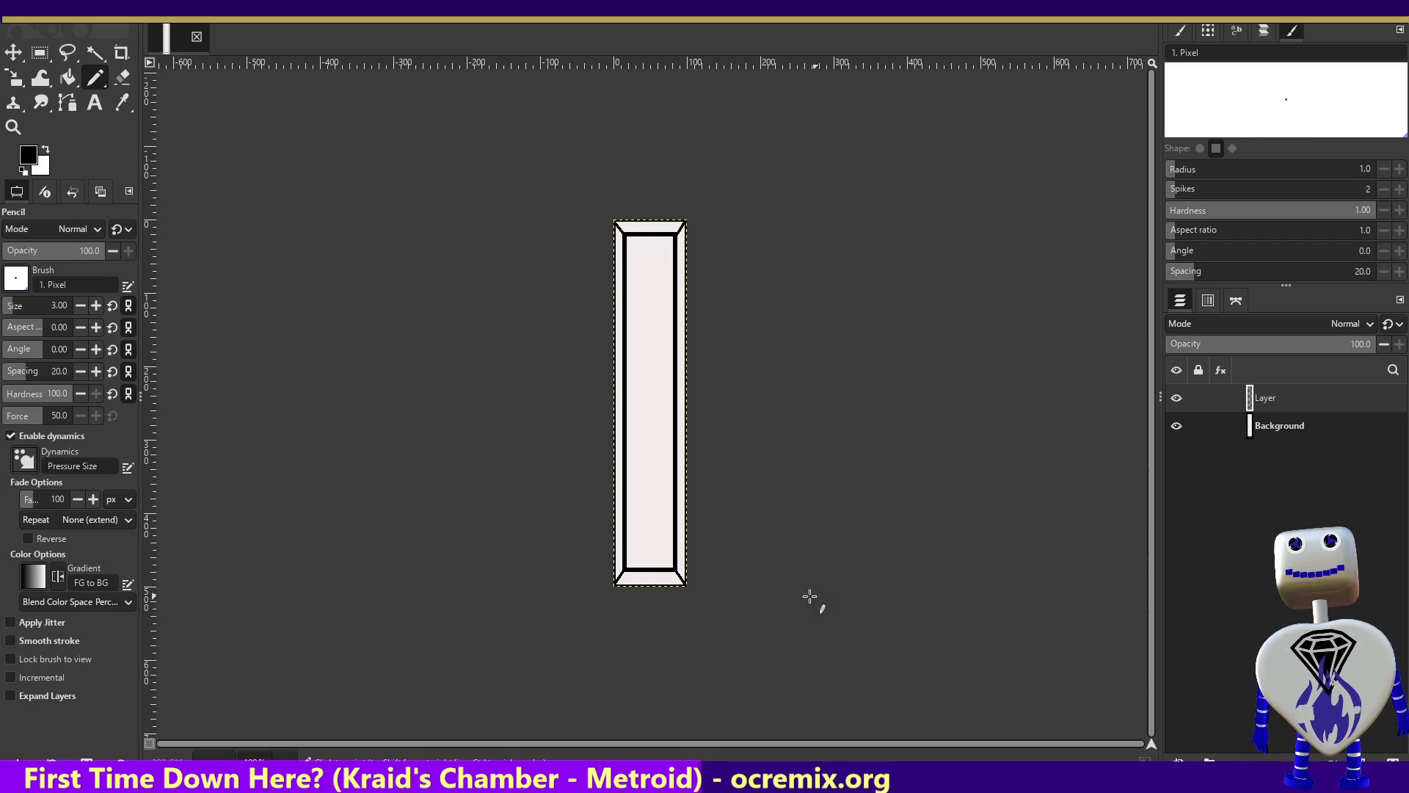
key("ctrl+z")
key("ctrl+z")
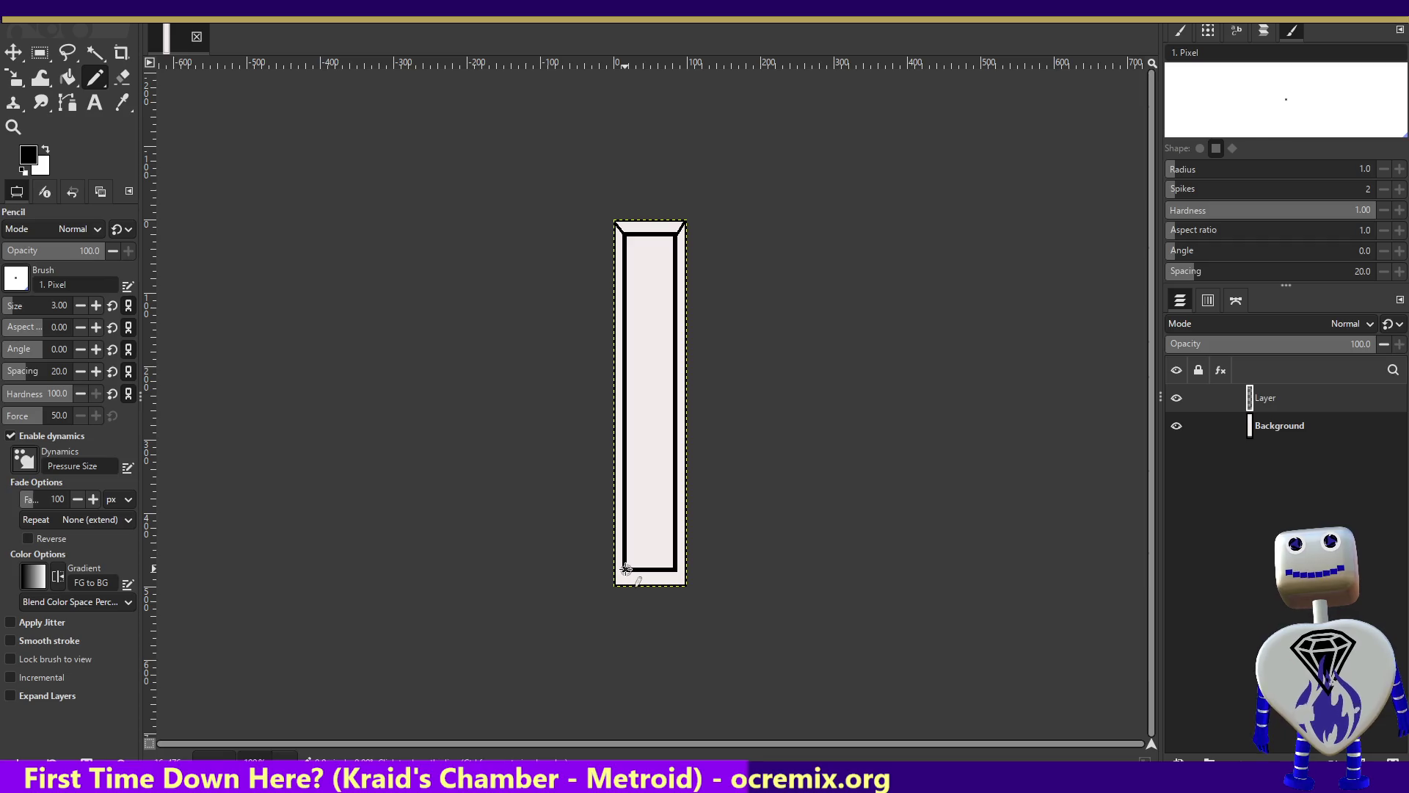
Redraw the bottom-left and bottom-right bevel diagonals, then move the image window aside to reveal Unity.
left_click(600, 604, "shift")
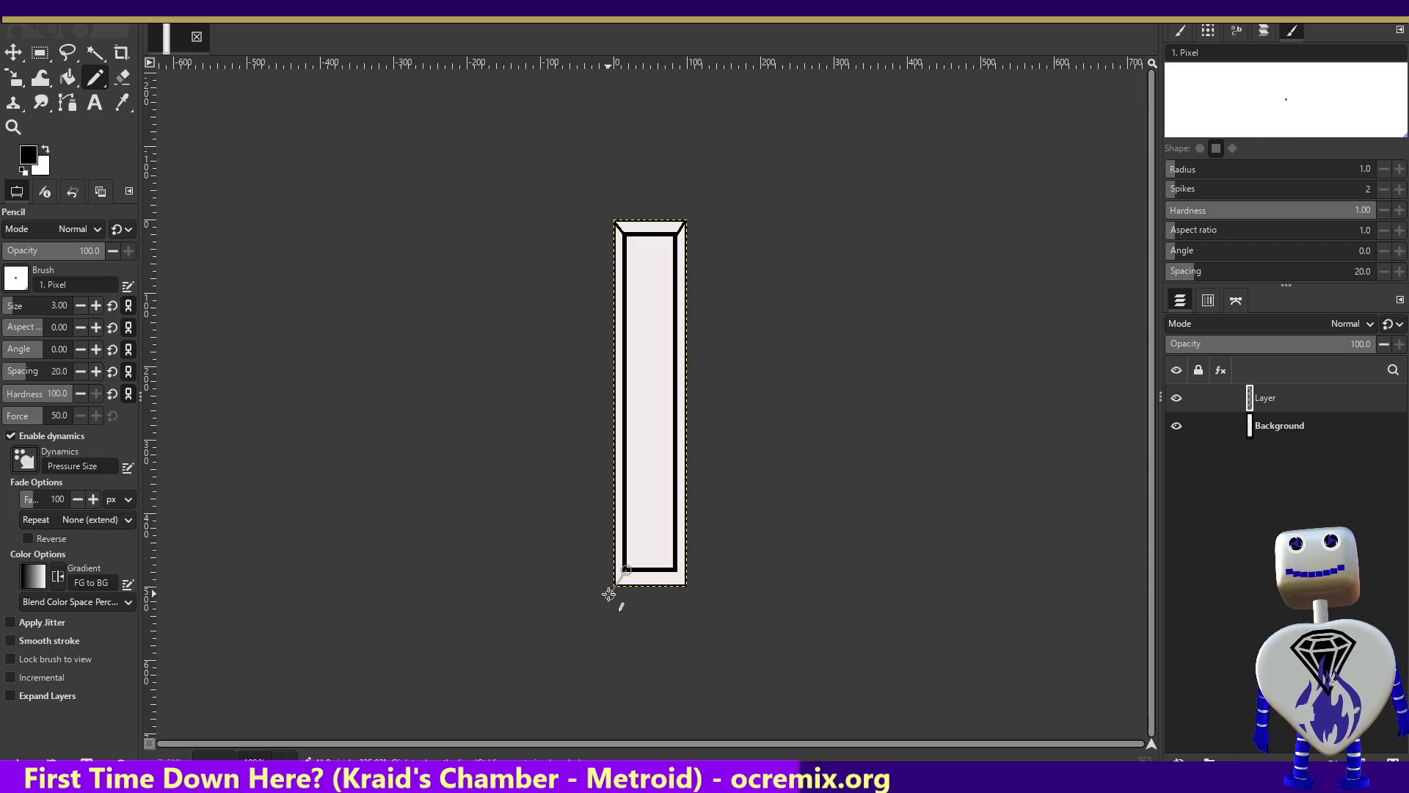
left_click(616, 585, "shift")
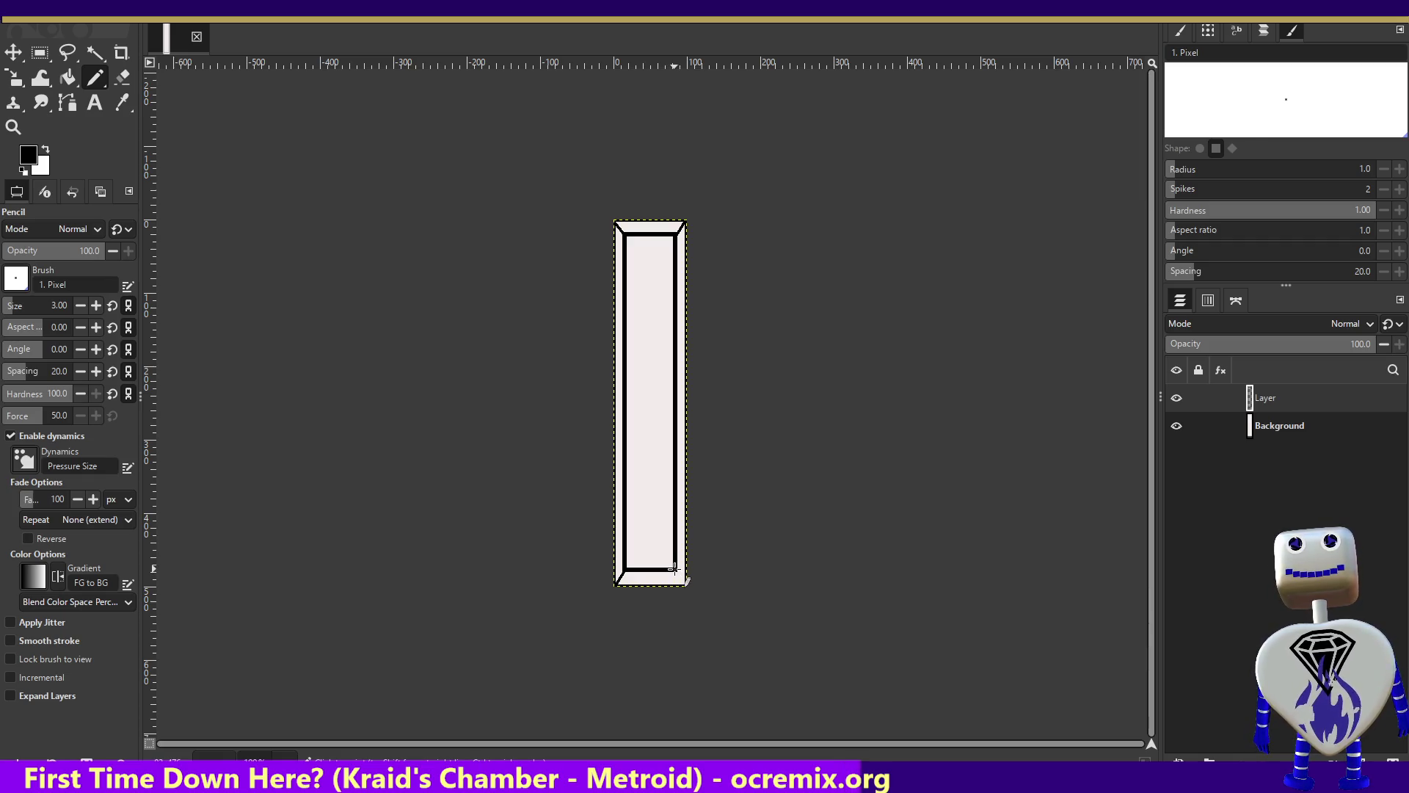
left_click(675, 569)
left_click(692, 596, "shift")
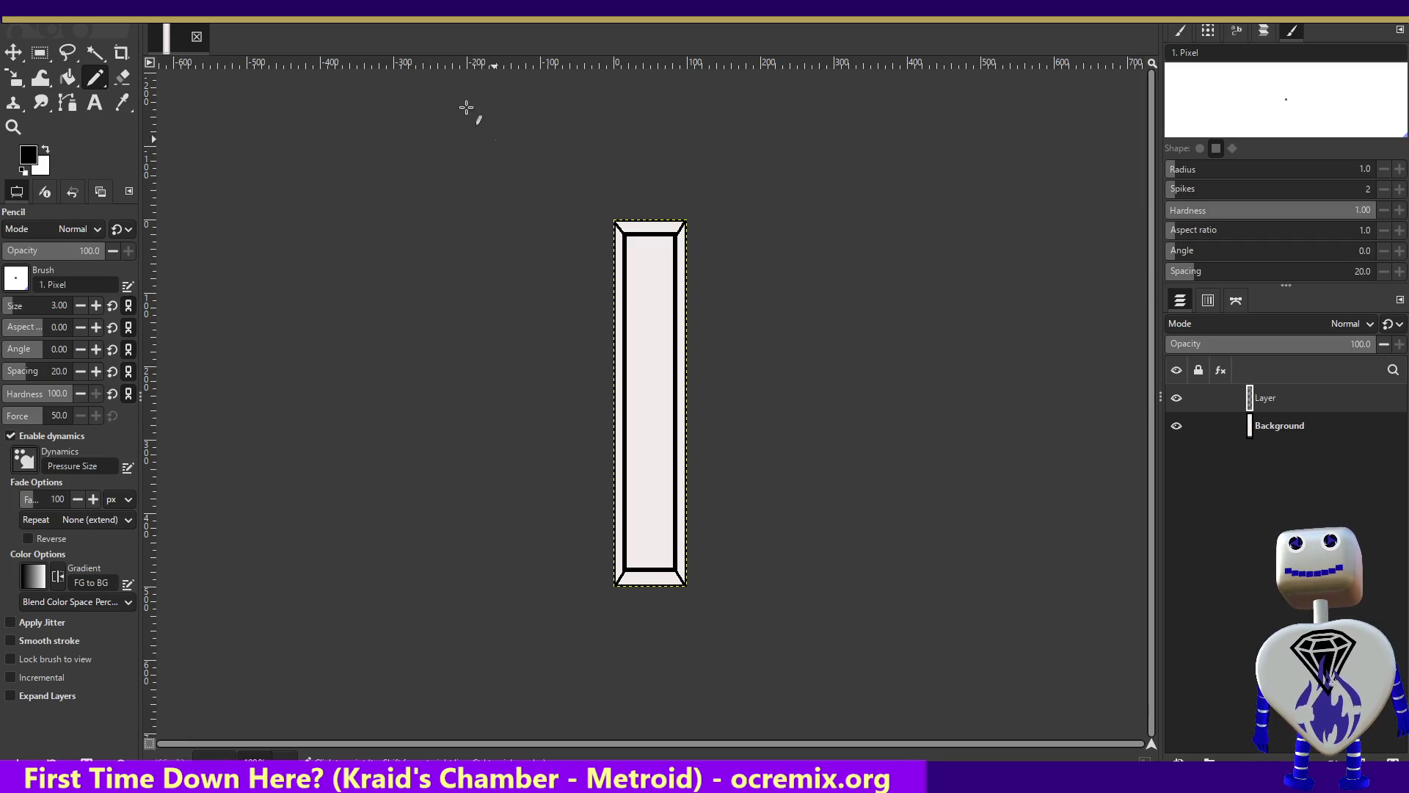
mouse_move(411, 11)
left_mouse_down()
mouse_move(463, 141)
mouse_move(505, 792)
left_mouse_up()
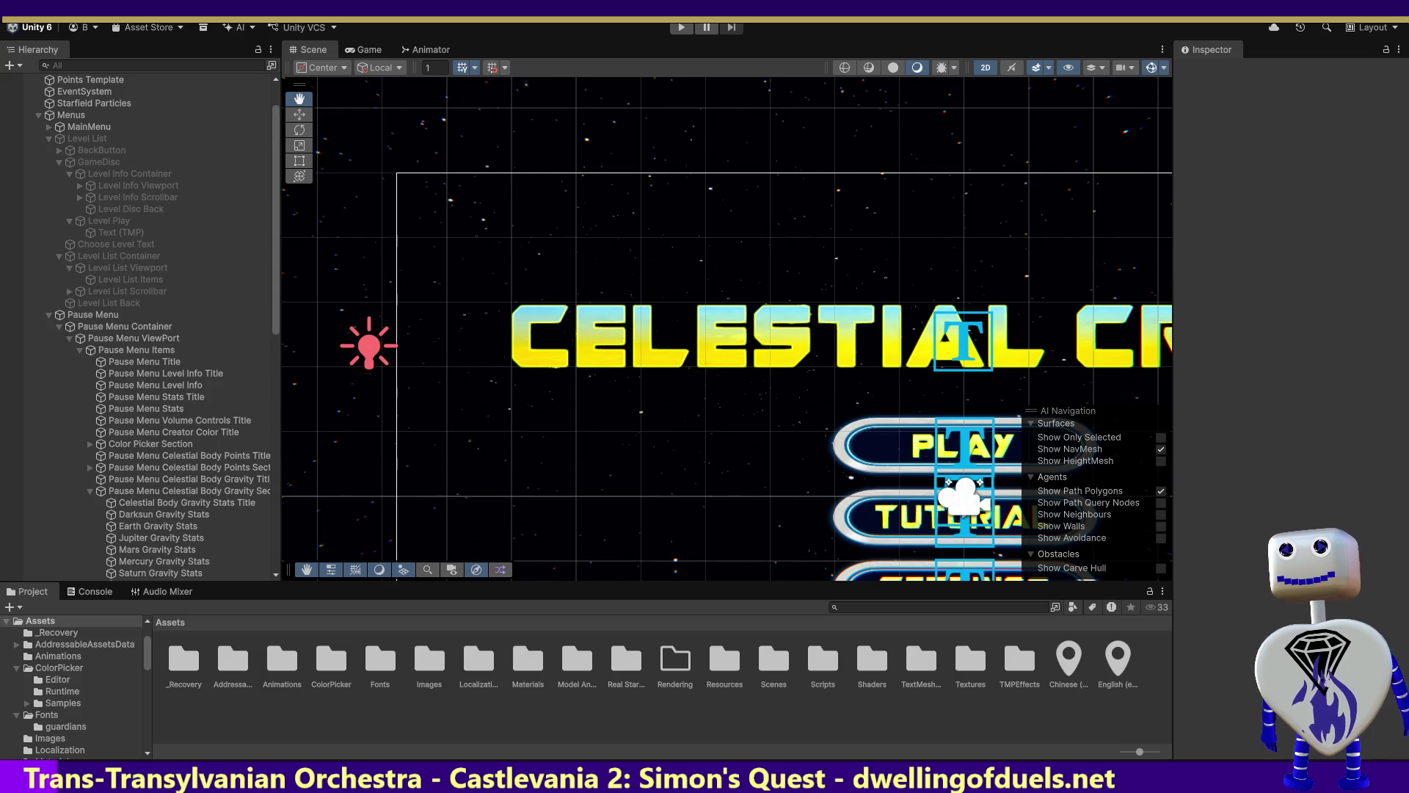
Drag Temp Bar.png from the file browser into Unity's Assets folder.
mouse_move(316, 743)
left_mouse_down()
mouse_move(373, 686)
mouse_move(518, 664)
mouse_move(248, 665)
mouse_move(260, 670)
left_mouse_up()
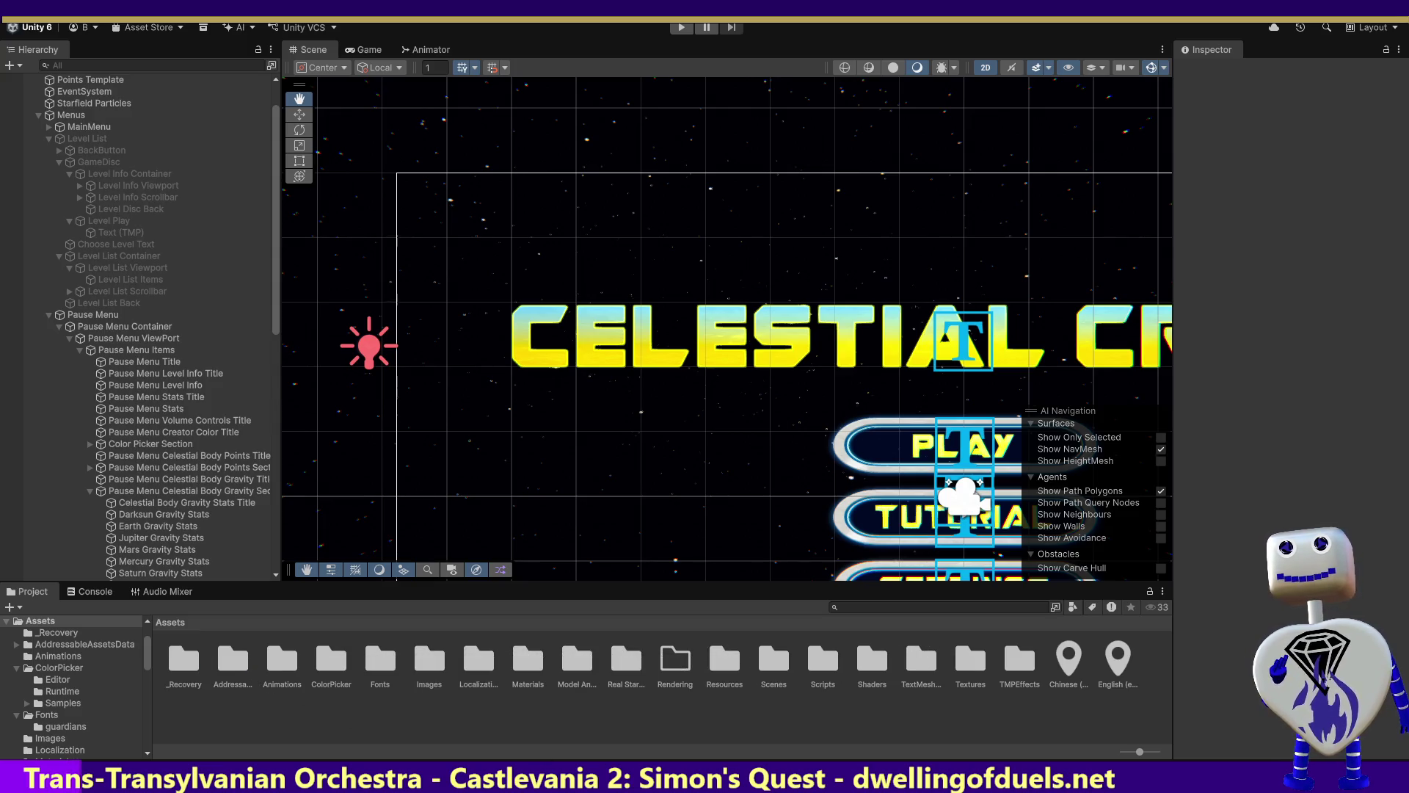
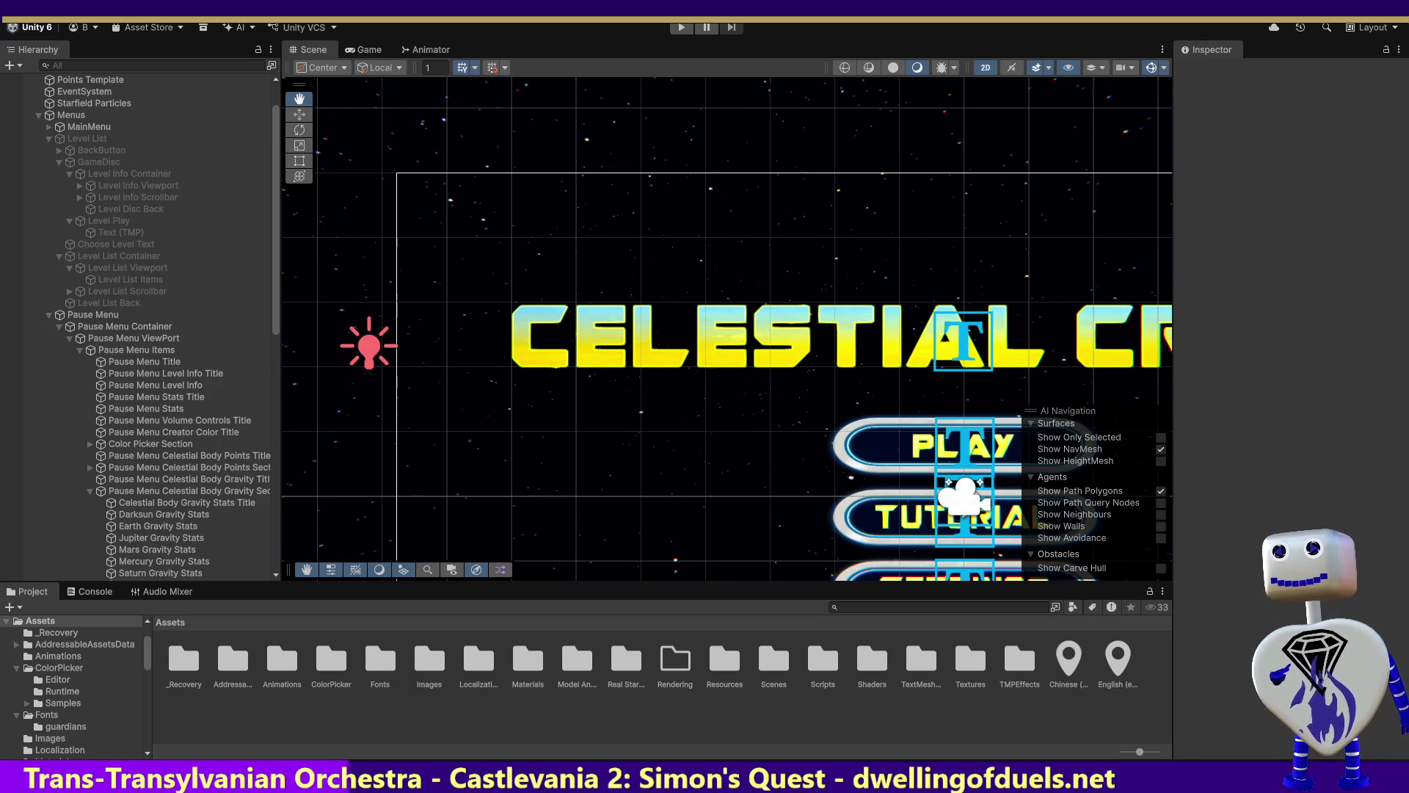
Browse to Assets > Images and select the Temp Bar sprite to view its import settings.
mouse_move(1126, 544)
left_mouse_down()
mouse_move(318, 694)
mouse_move(951, 668)
mouse_move(396, 655)
mouse_move(426, 668)
left_mouse_up()
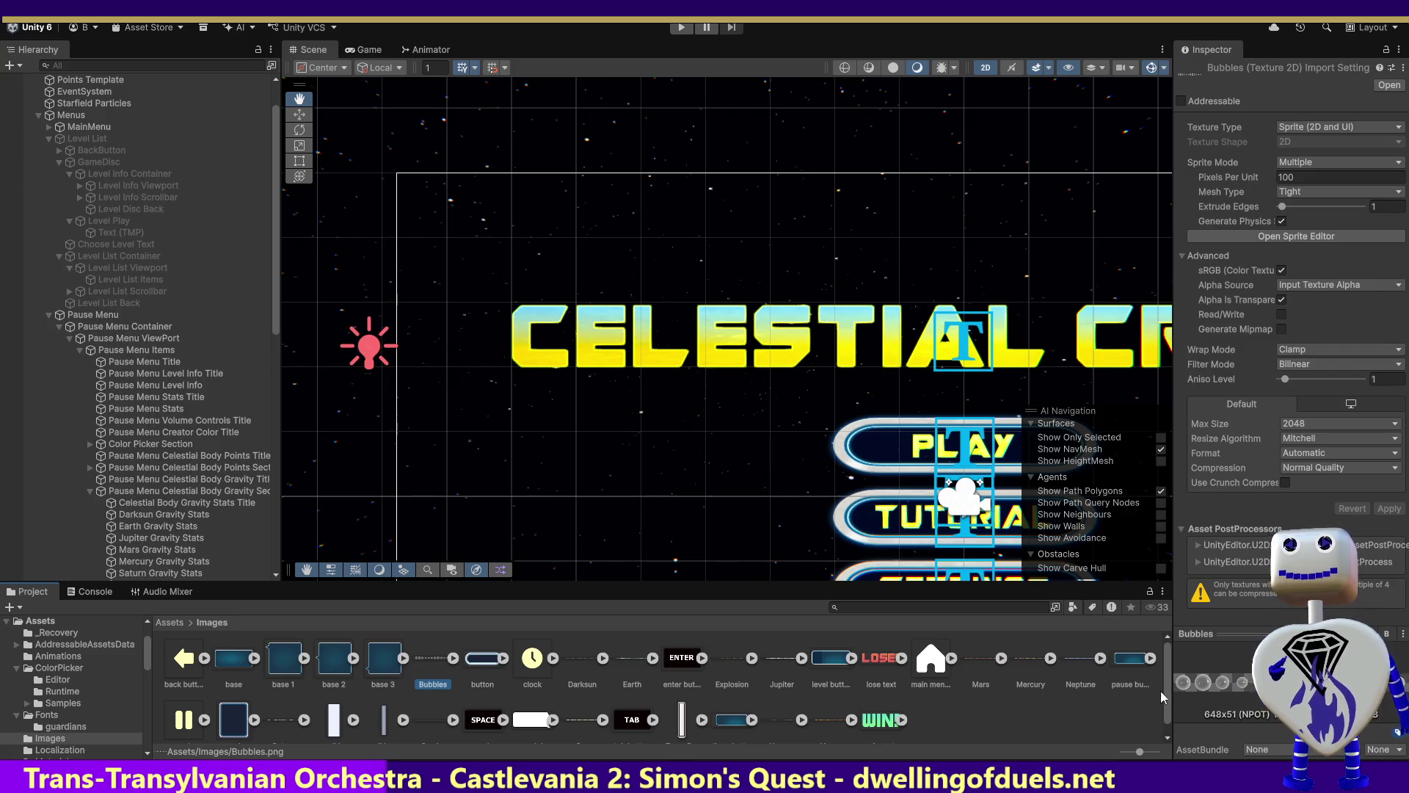
scroll(1167, 680, "down", 2)
left_click(382, 712)
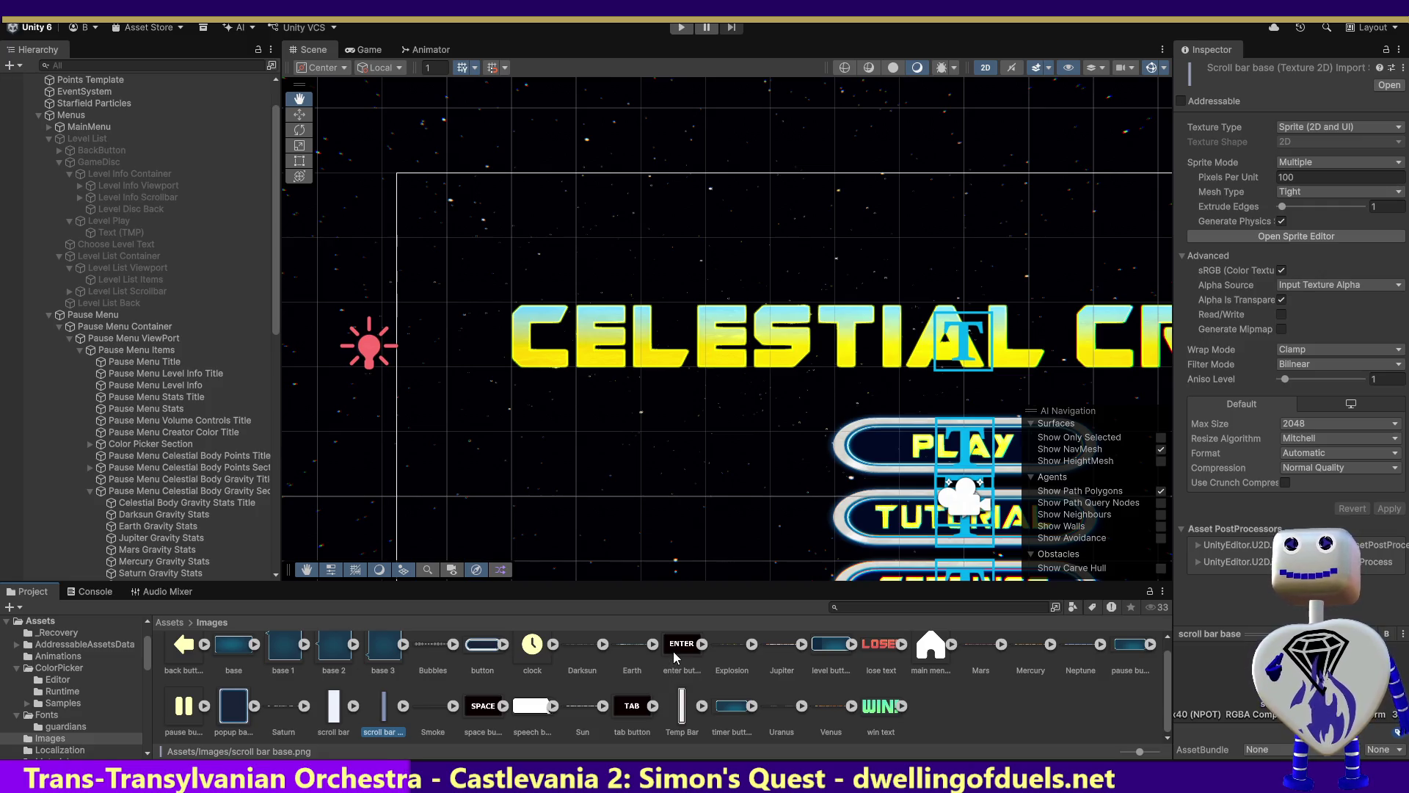
left_click(681, 716)
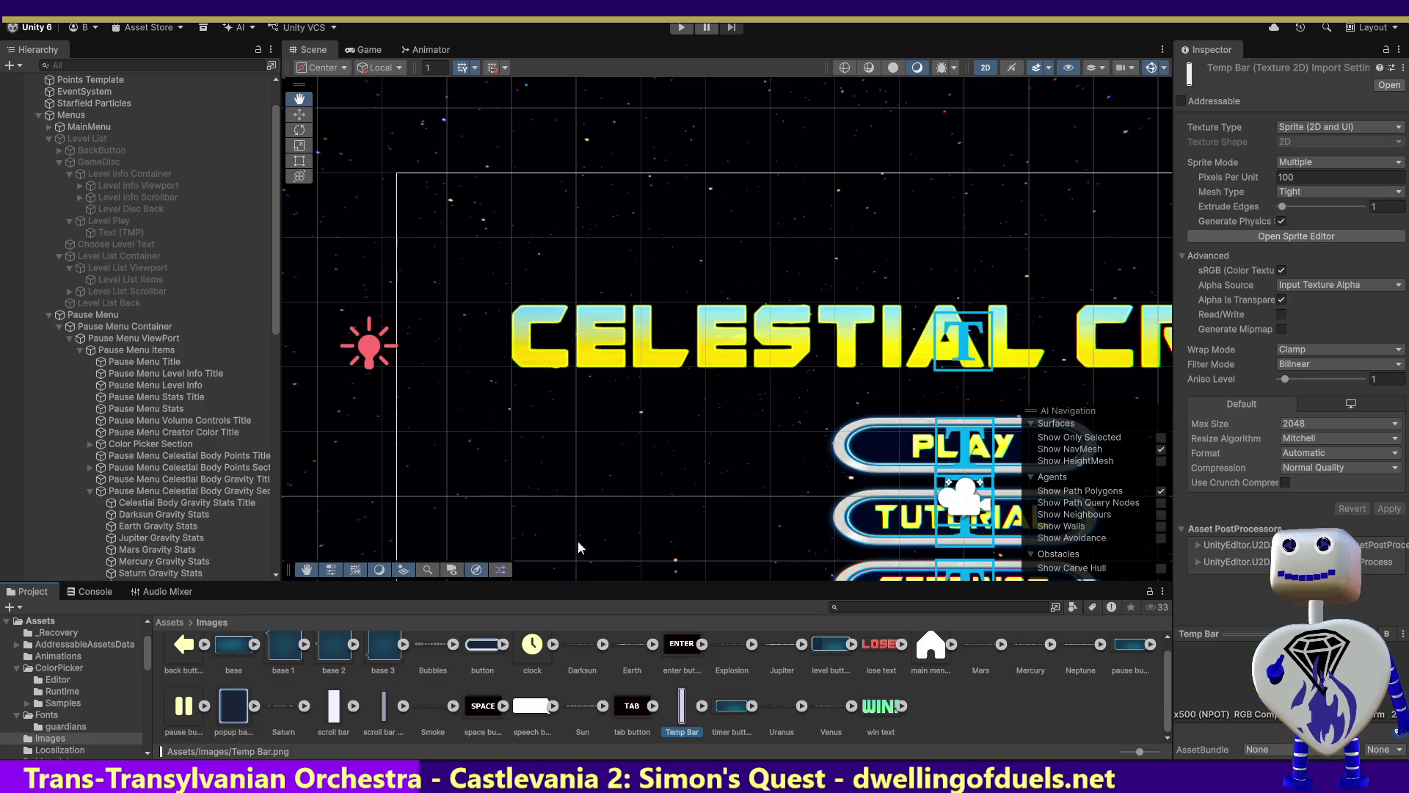
left_click_drag(278, 261, 303, 390)
Expand Stat Canvas and Stats Holder in the Hierarchy and select the Speed Temp label.
scroll(147, 330, "down", 7)
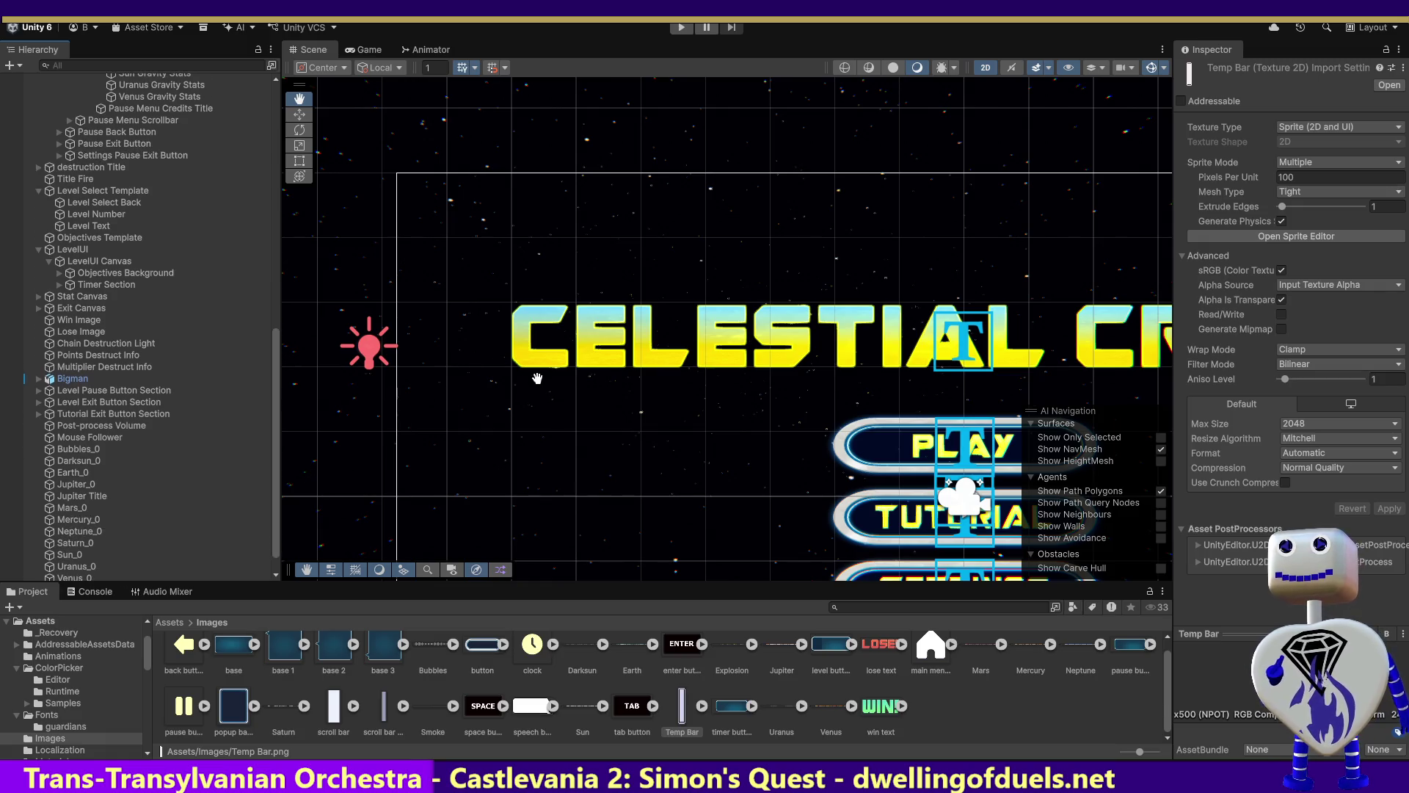
left_click_drag(690, 463, 610, 189)
left_click_drag(533, 381, 707, 244)
left_click_drag(591, 443, 491, 270)
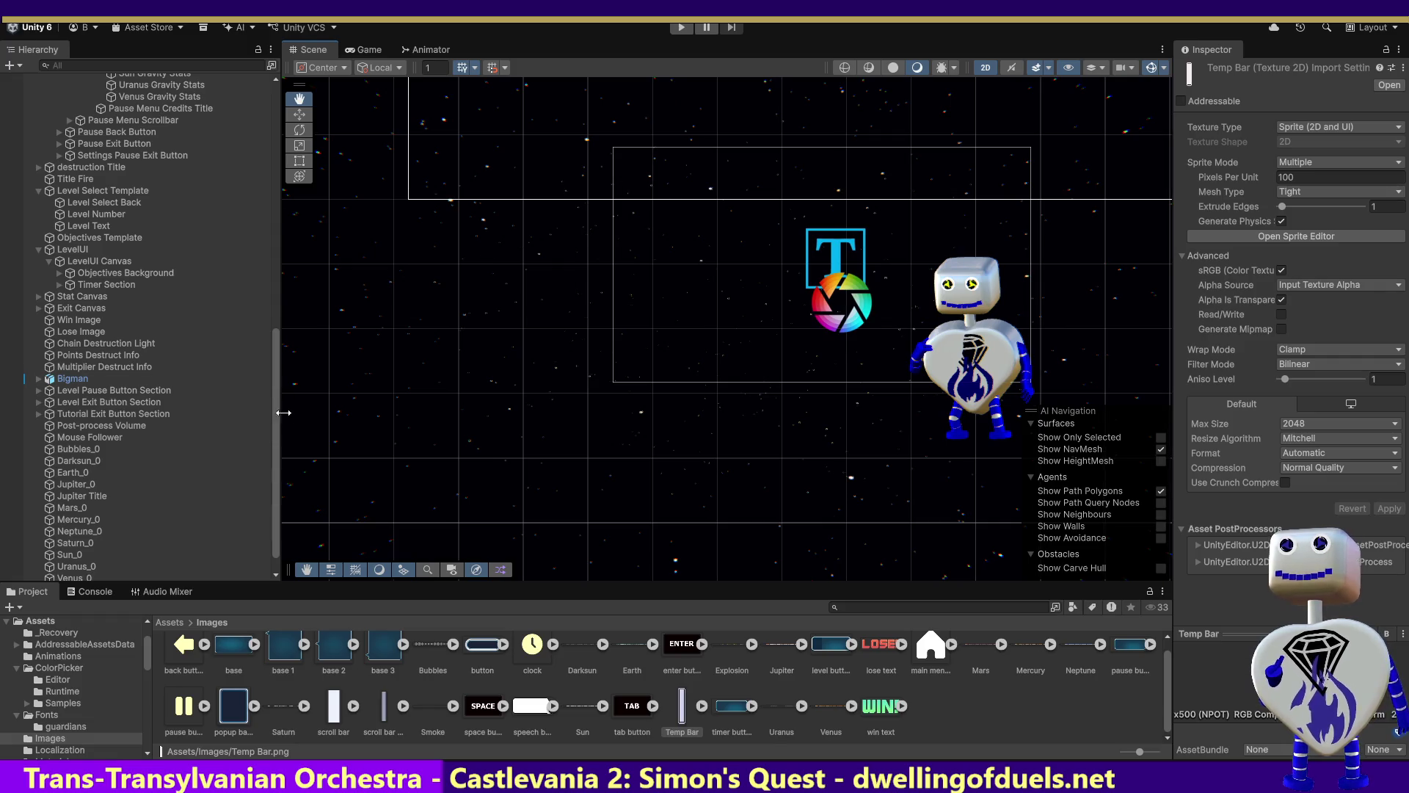
scroll(265, 353, "up", 10)
left_click_drag(299, 269, 307, 232)
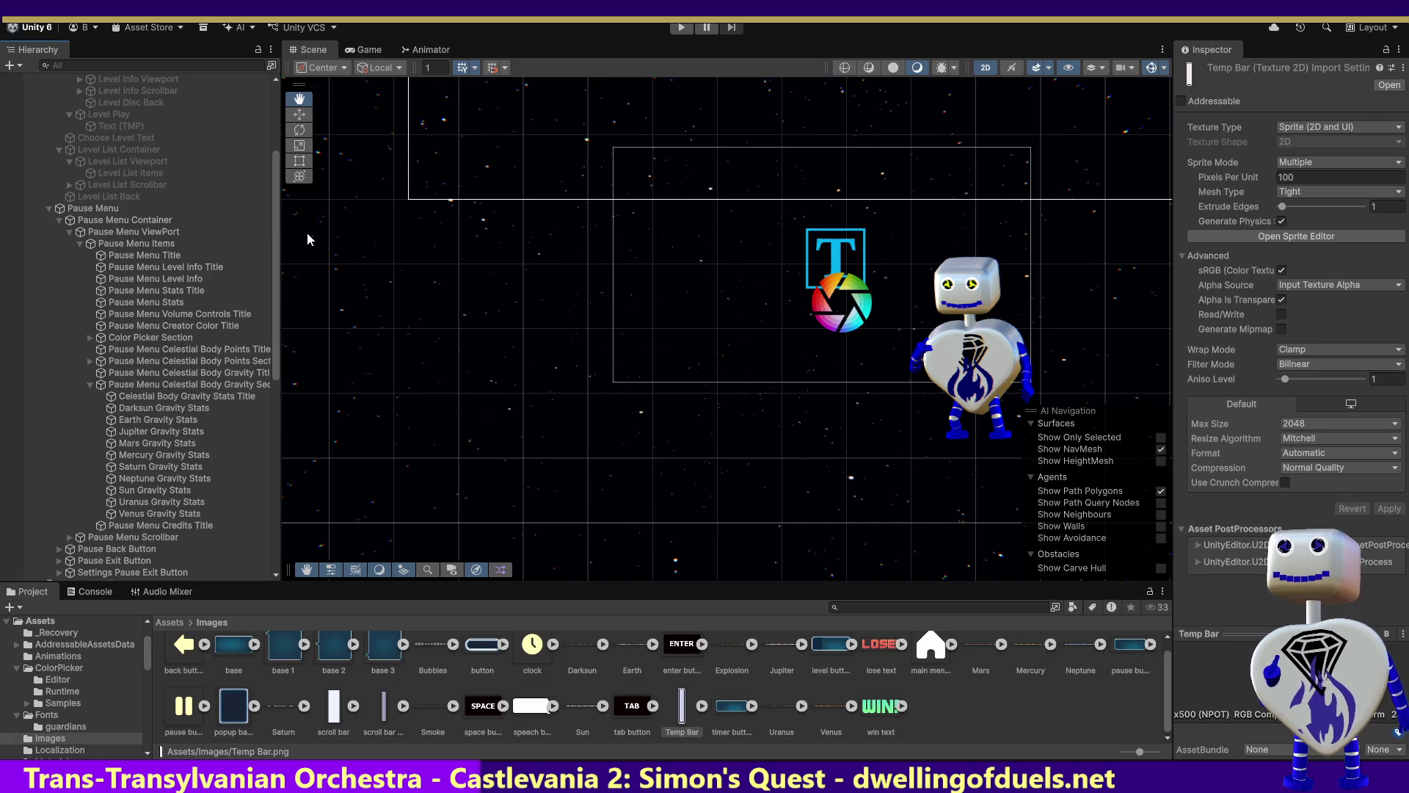
scroll(265, 232, "up", 2)
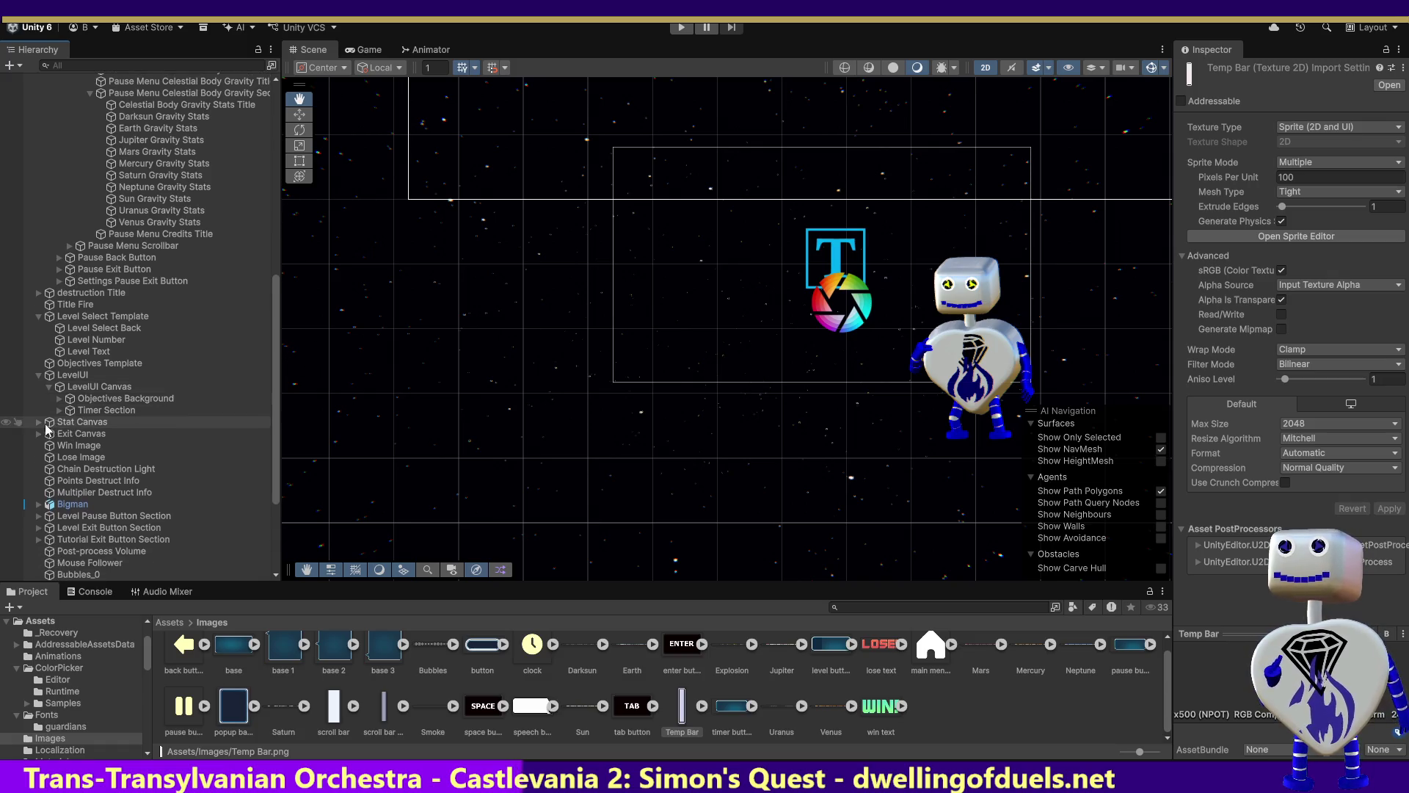
left_click(40, 423)
left_click(51, 435)
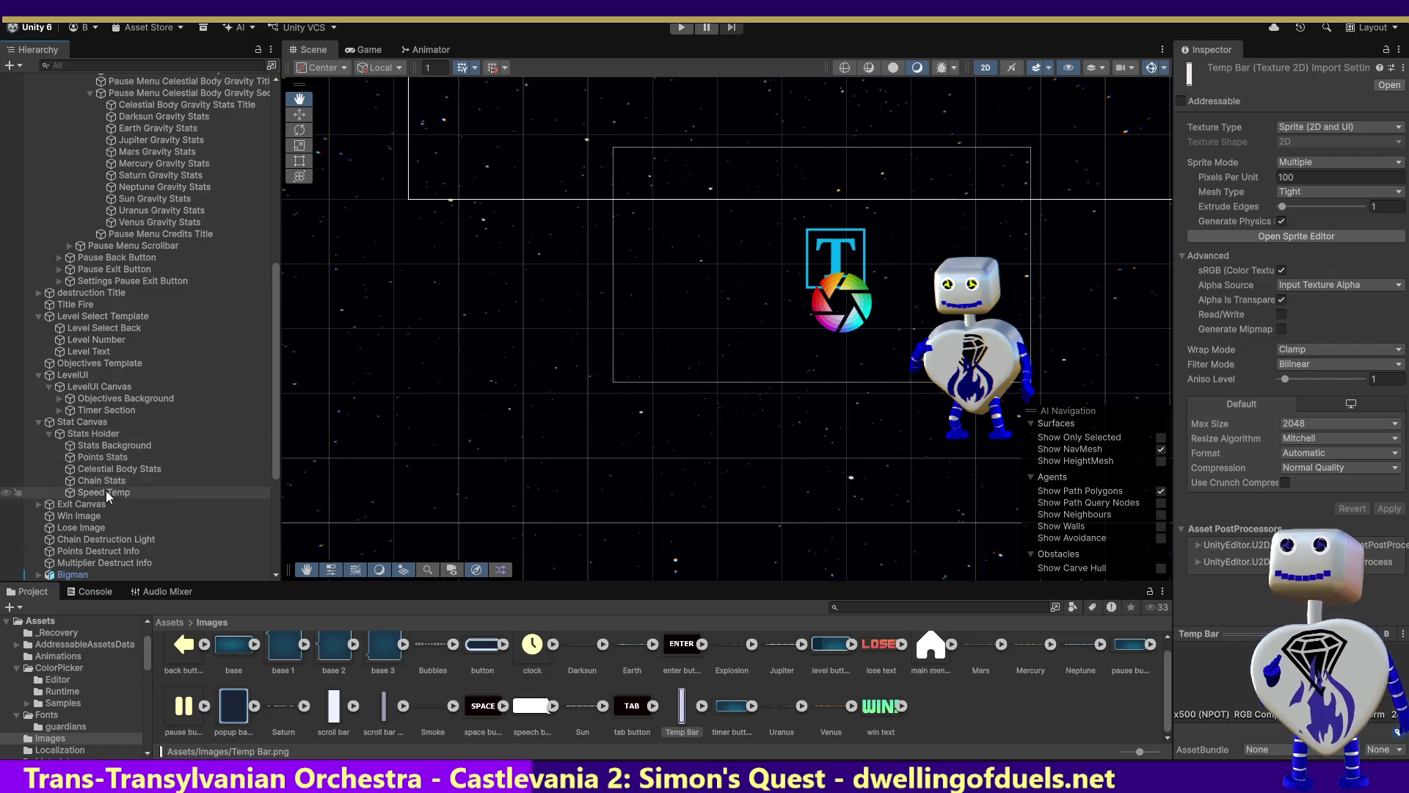
left_click(105, 492)
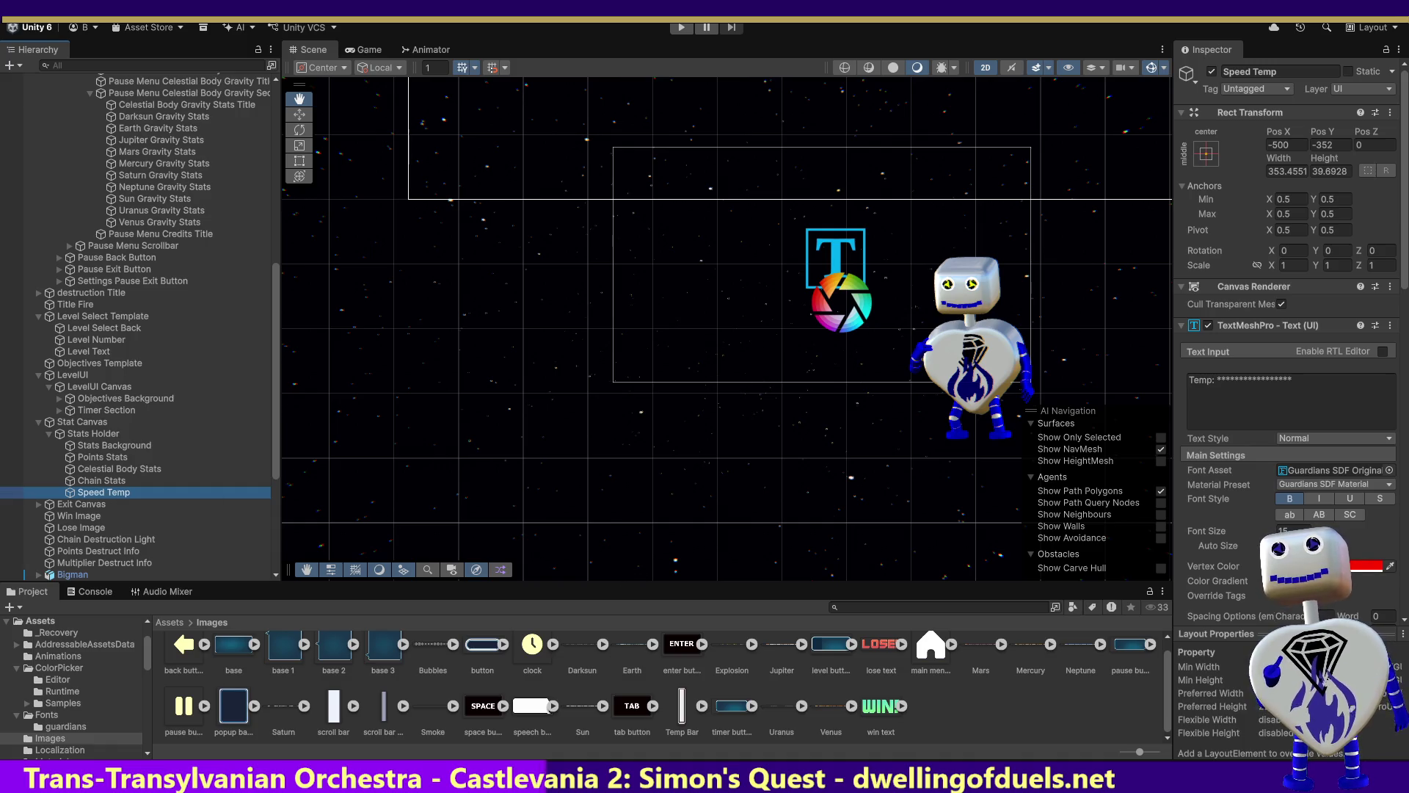
Drag the Temp Bar sprite onto Stats Holder to create Temp Bar_0, then frame it.
mouse_move(245, 654)
left_mouse_down()
mouse_move(118, 481)
mouse_move(141, 497)
left_mouse_up()
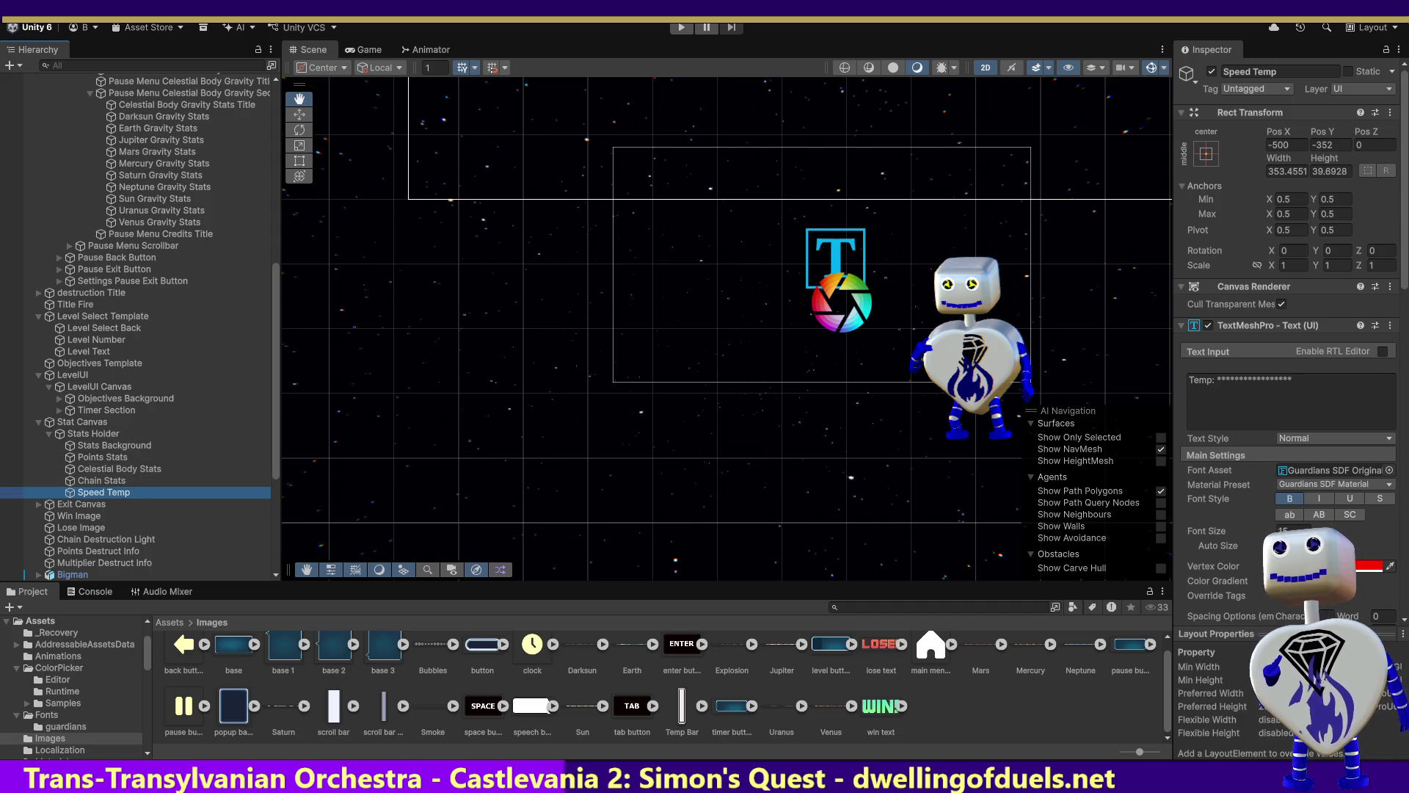
left_click(682, 711)
mouse_move(682, 710)
left_mouse_down()
mouse_move(55, 458)
mouse_move(45, 470)
mouse_move(83, 477)
mouse_move(82, 495)
mouse_move(78, 434)
left_mouse_up()
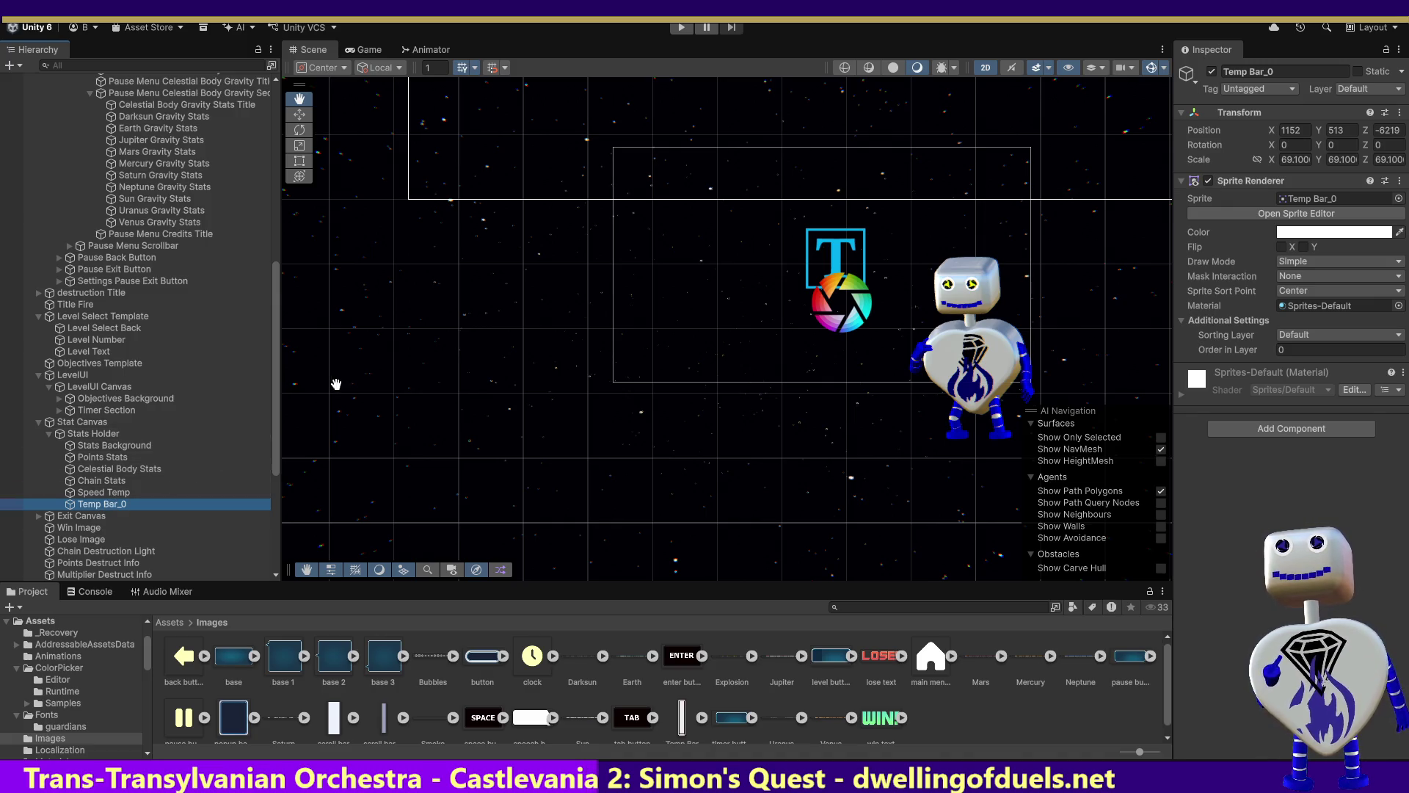
double_click(97, 505)
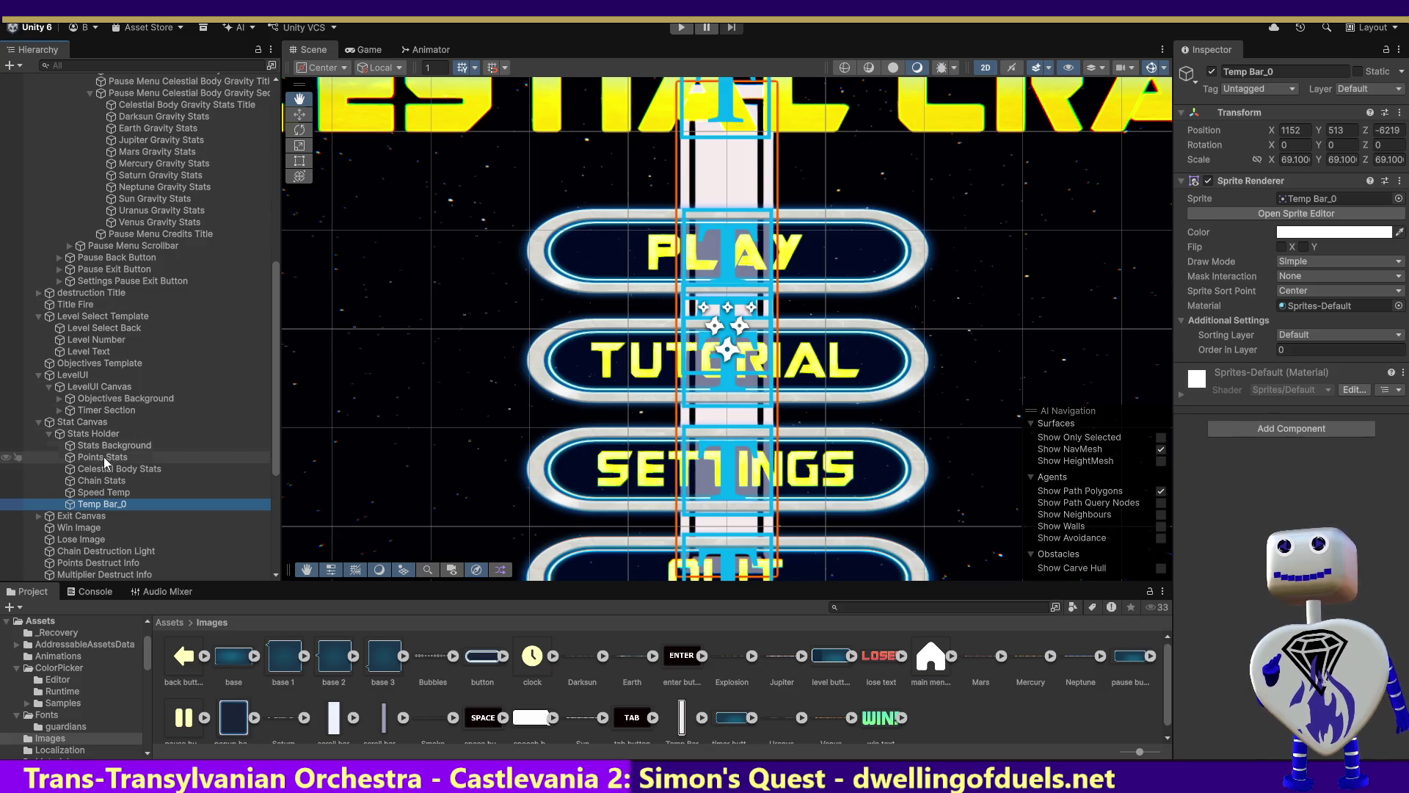
double_click(88, 436)
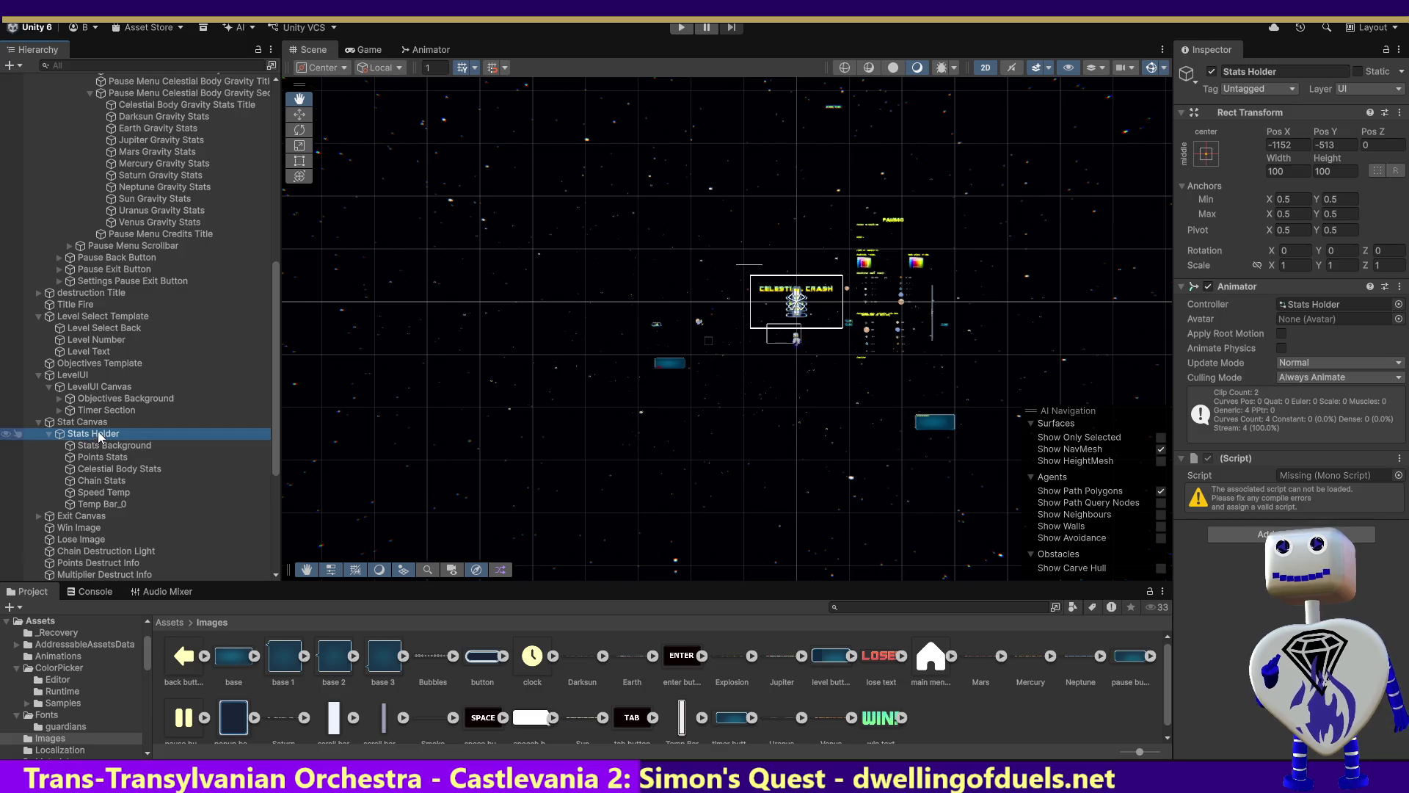
Frame the Stats Background panel and compare Temp Bar_0's position with Points Stats and Stats Background.
double_click(82, 422)
left_click(94, 446)
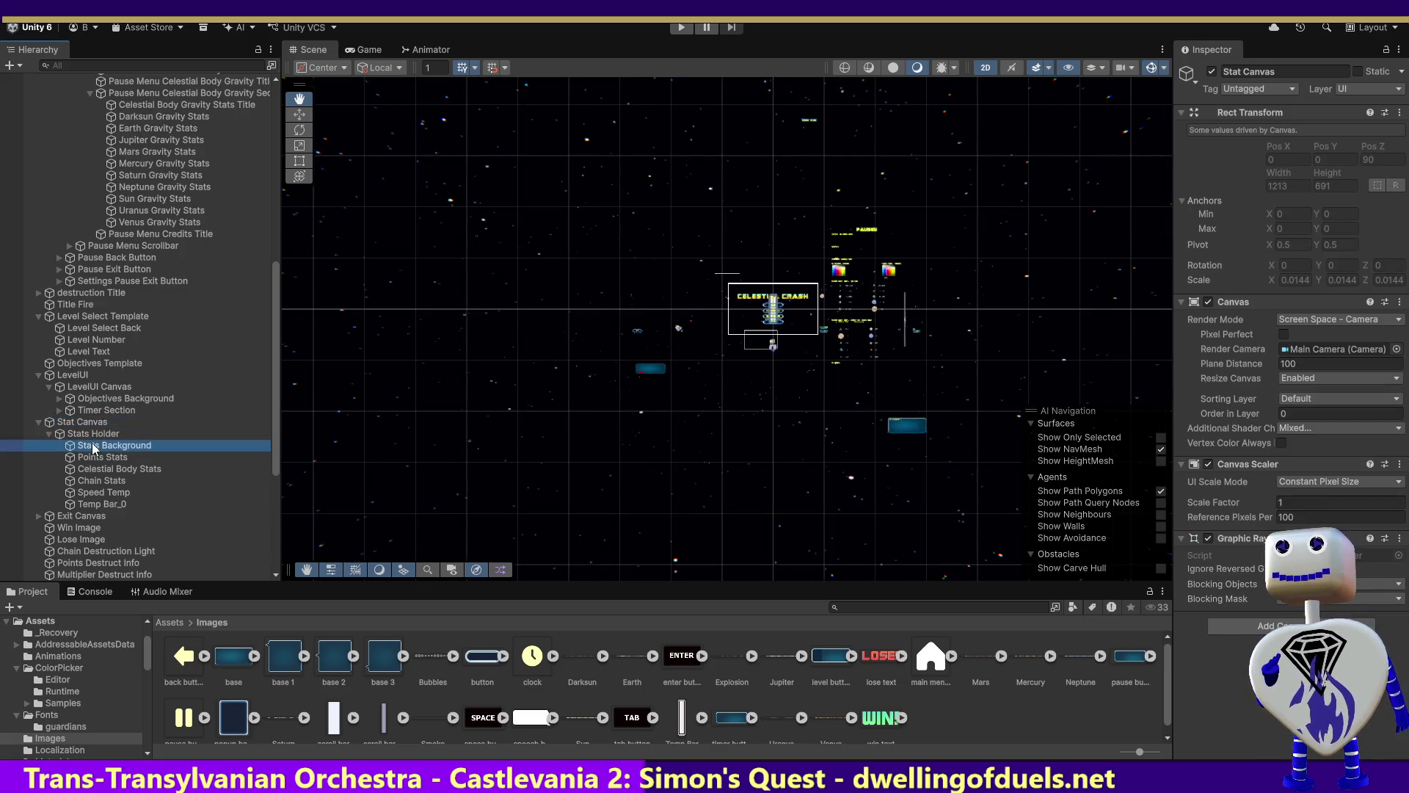
double_click(93, 445)
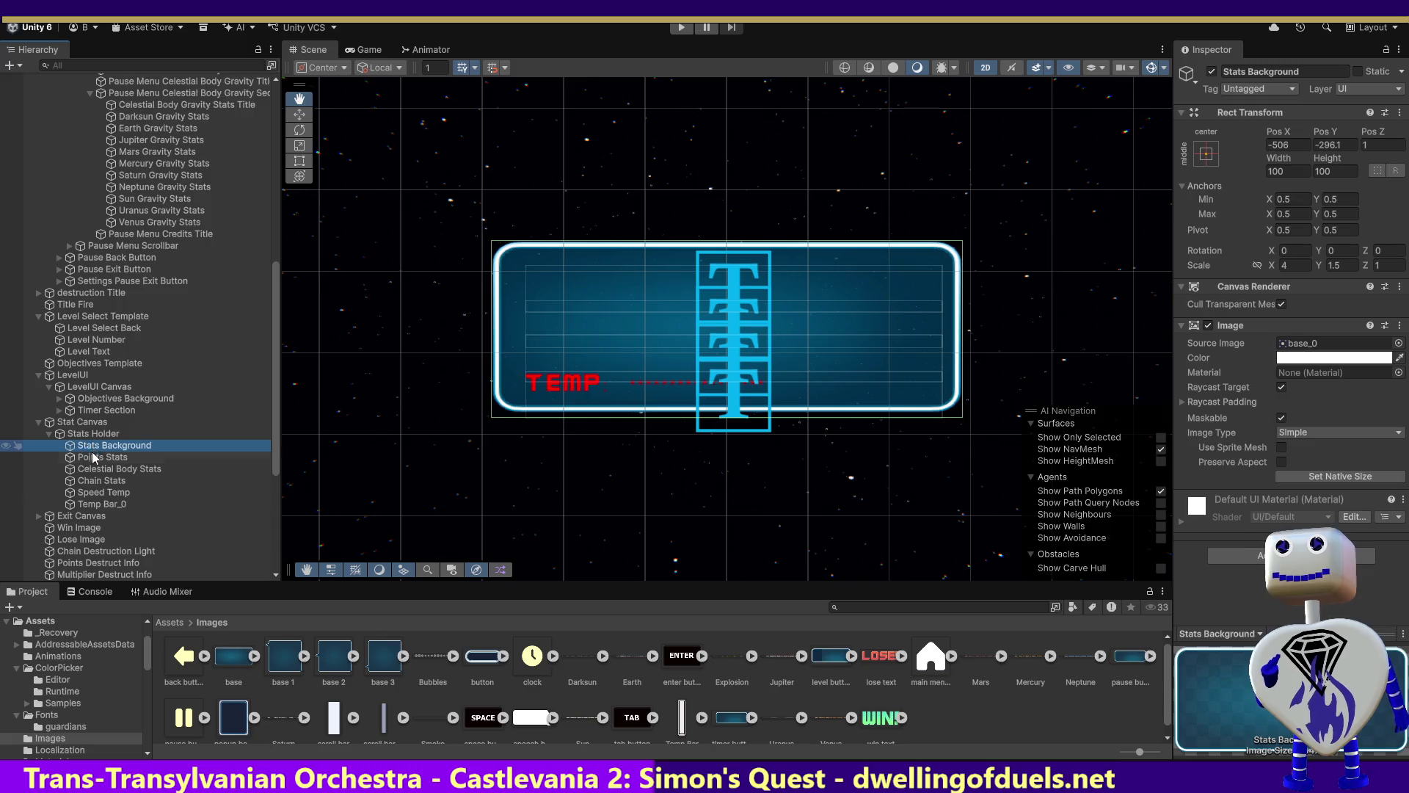
left_click(107, 505)
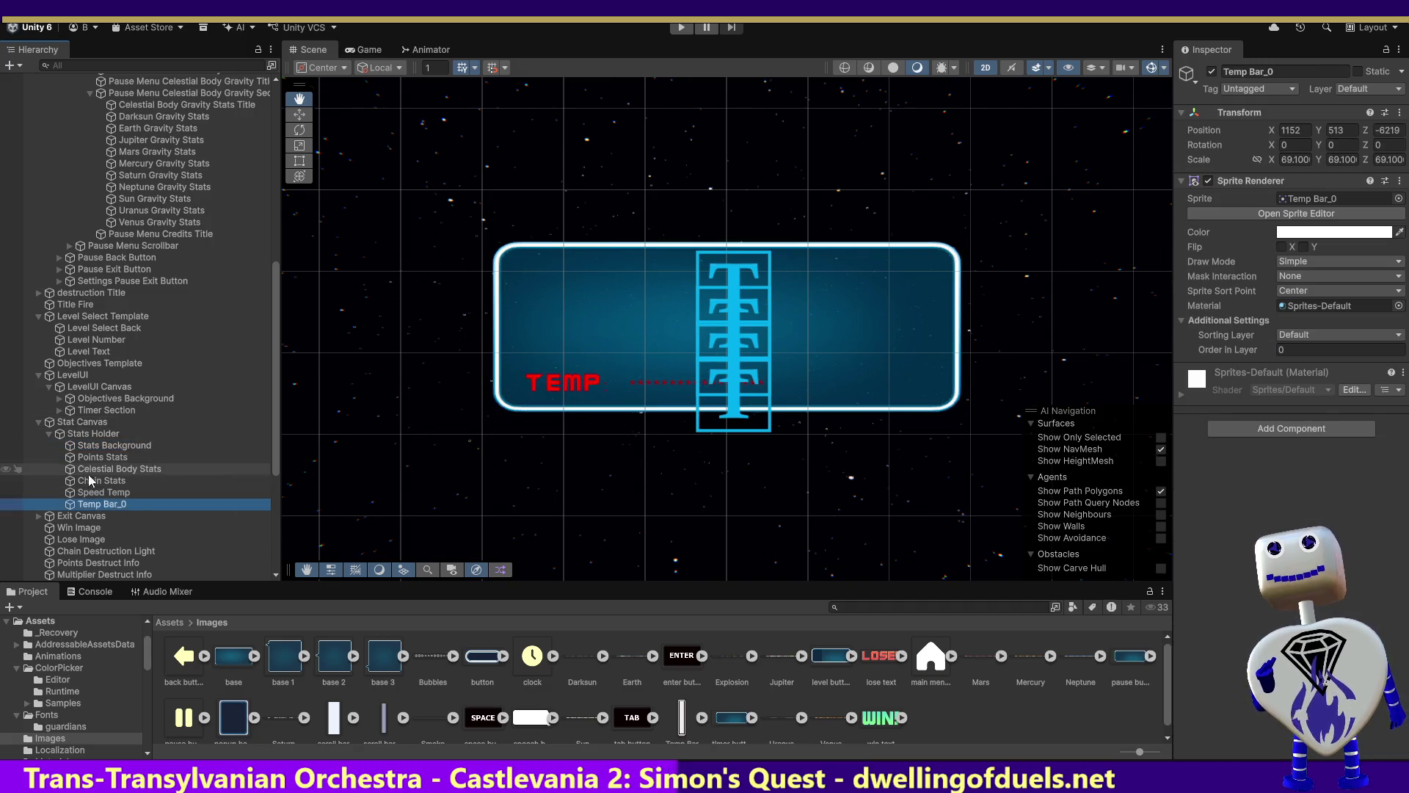
double_click(114, 457)
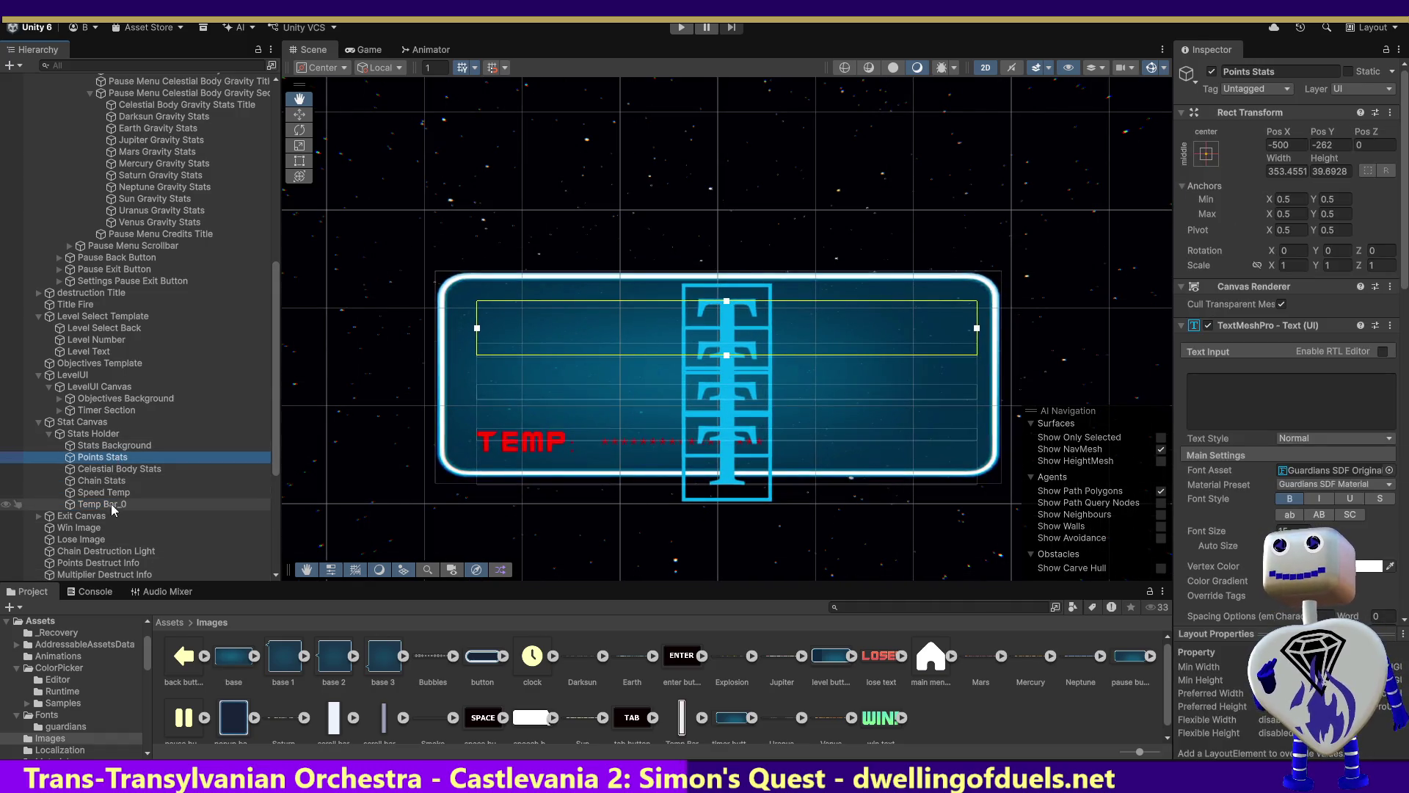
left_click(110, 505)
left_click(114, 445)
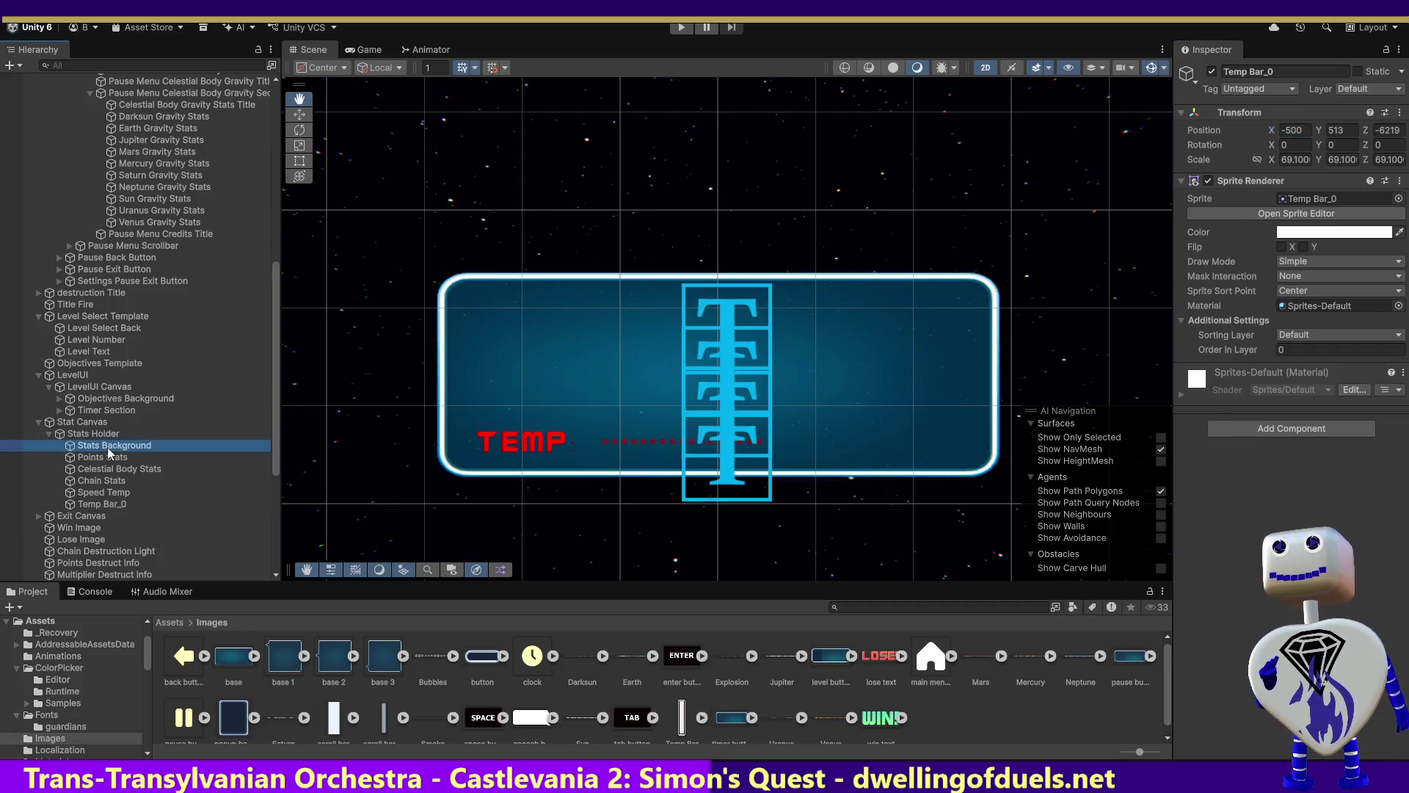
left_click(102, 504)
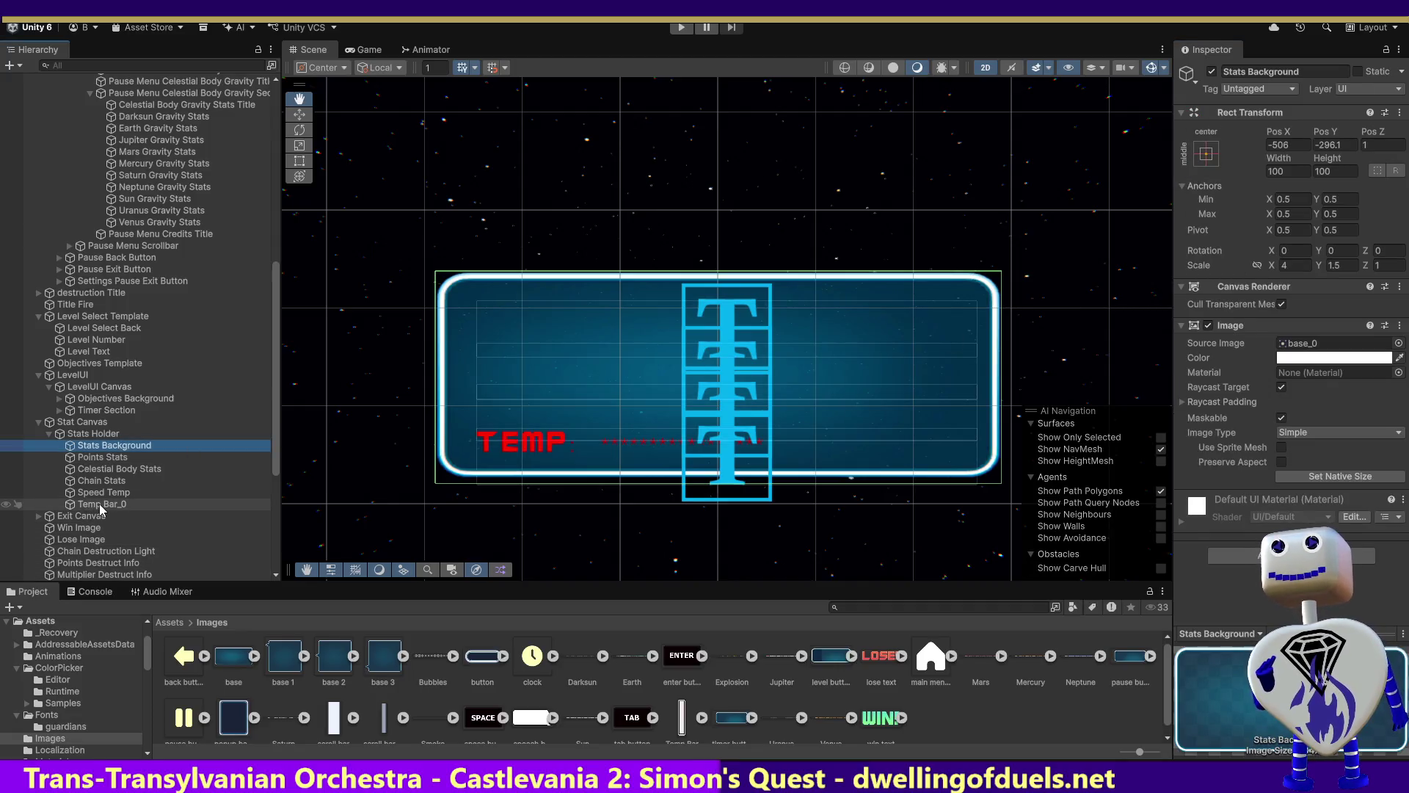
left_click(1393, 117)
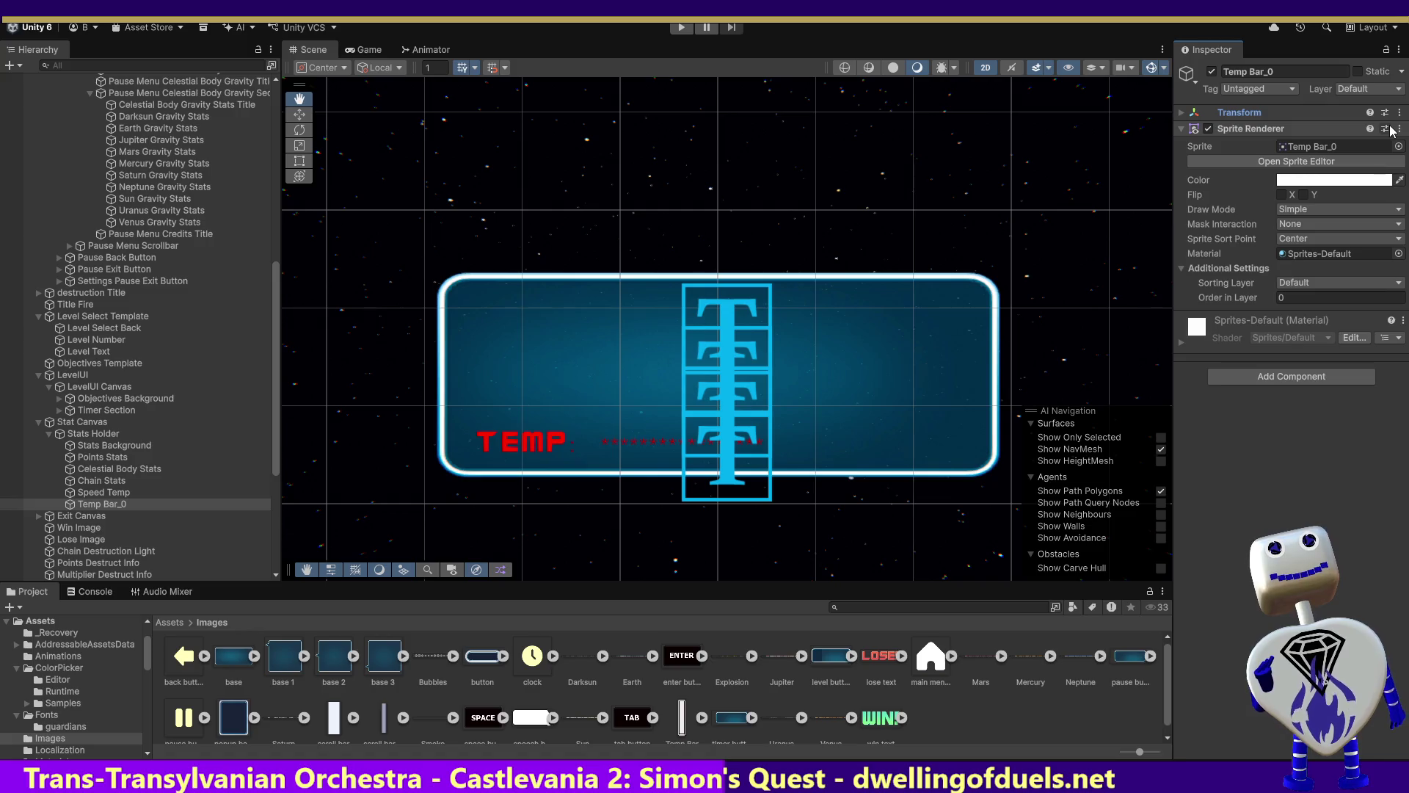
Set Temp Bar_0's depth position to 1 and its Y position to -330.
left_click(1398, 129)
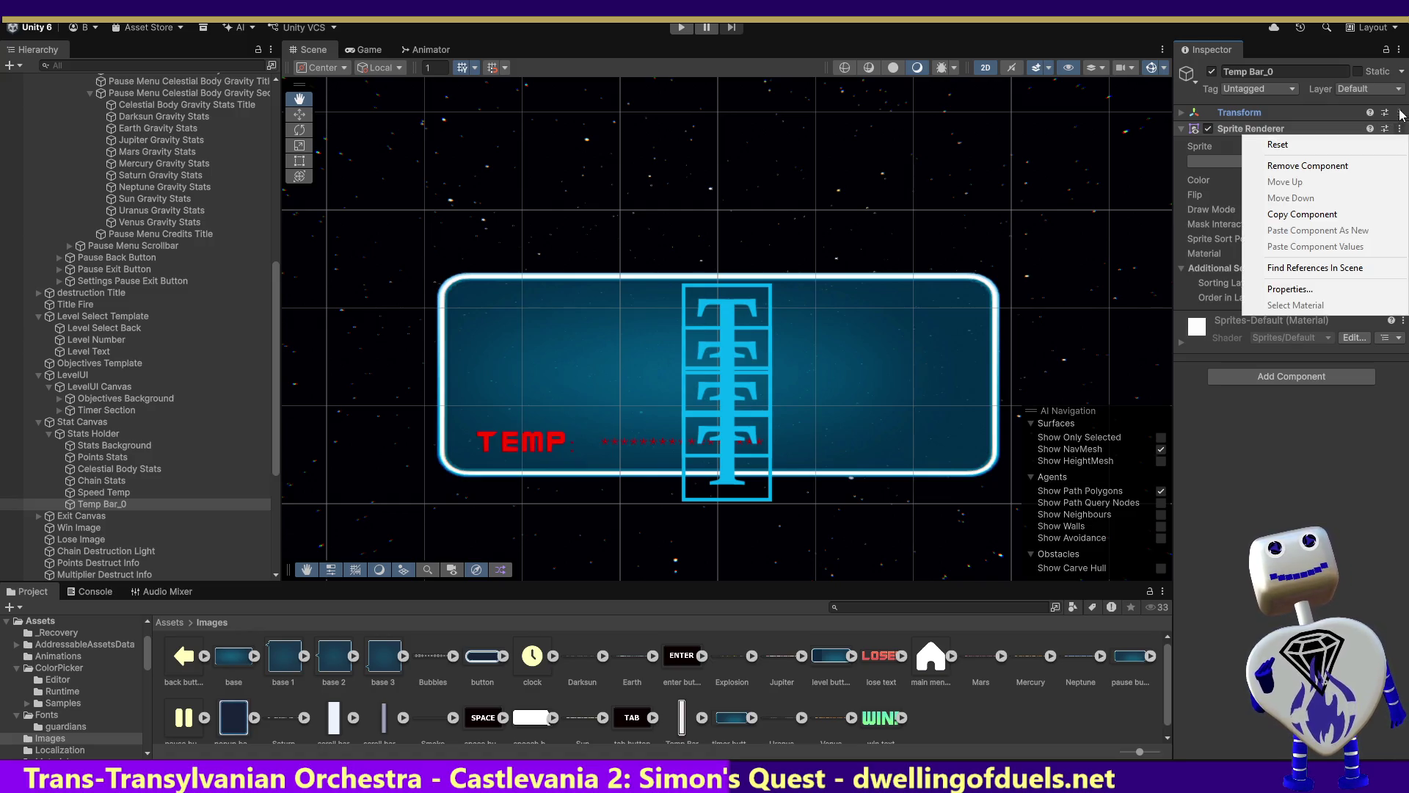
left_click(1326, 110)
left_click(1326, 108)
left_click(1332, 112)
left_click(1402, 130)
type("1")
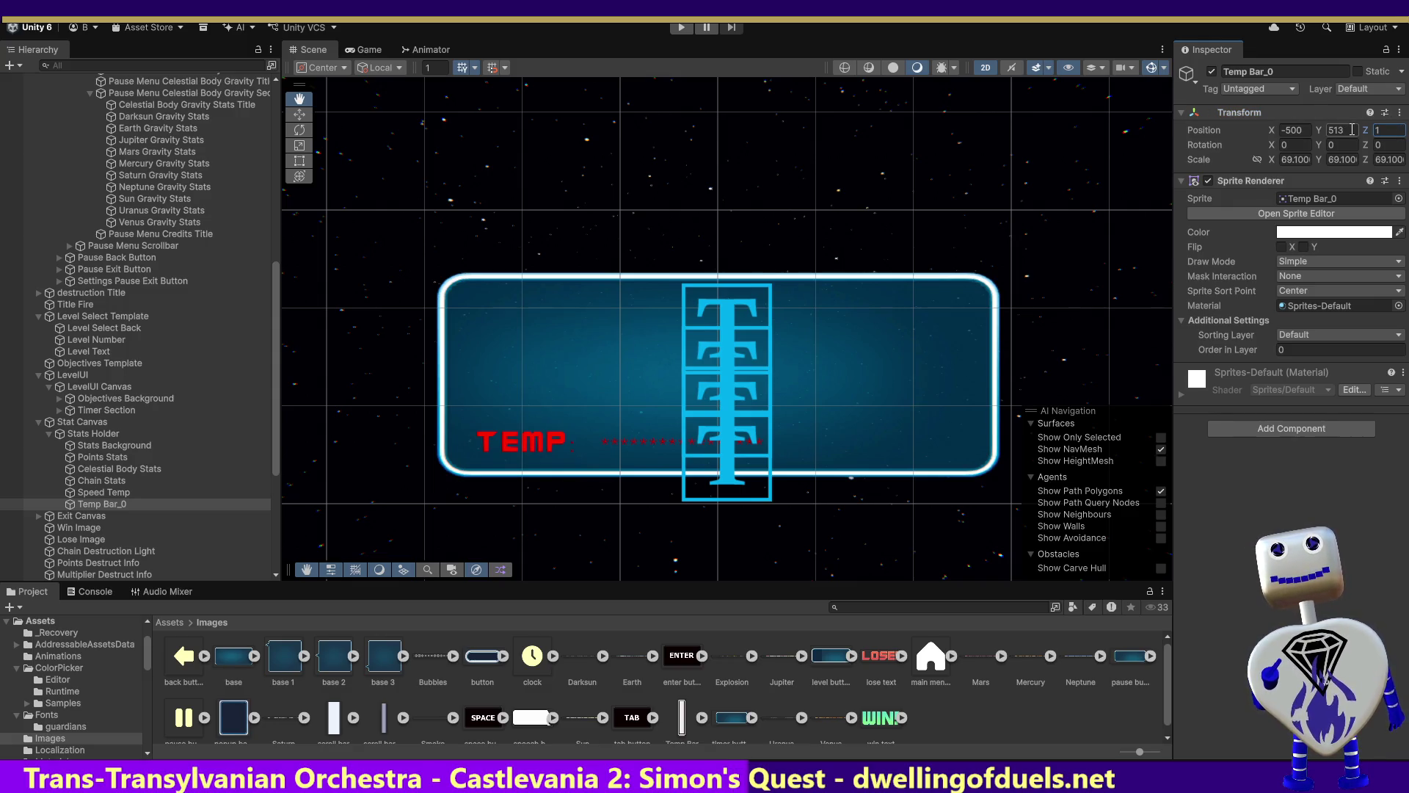
left_click(90, 447)
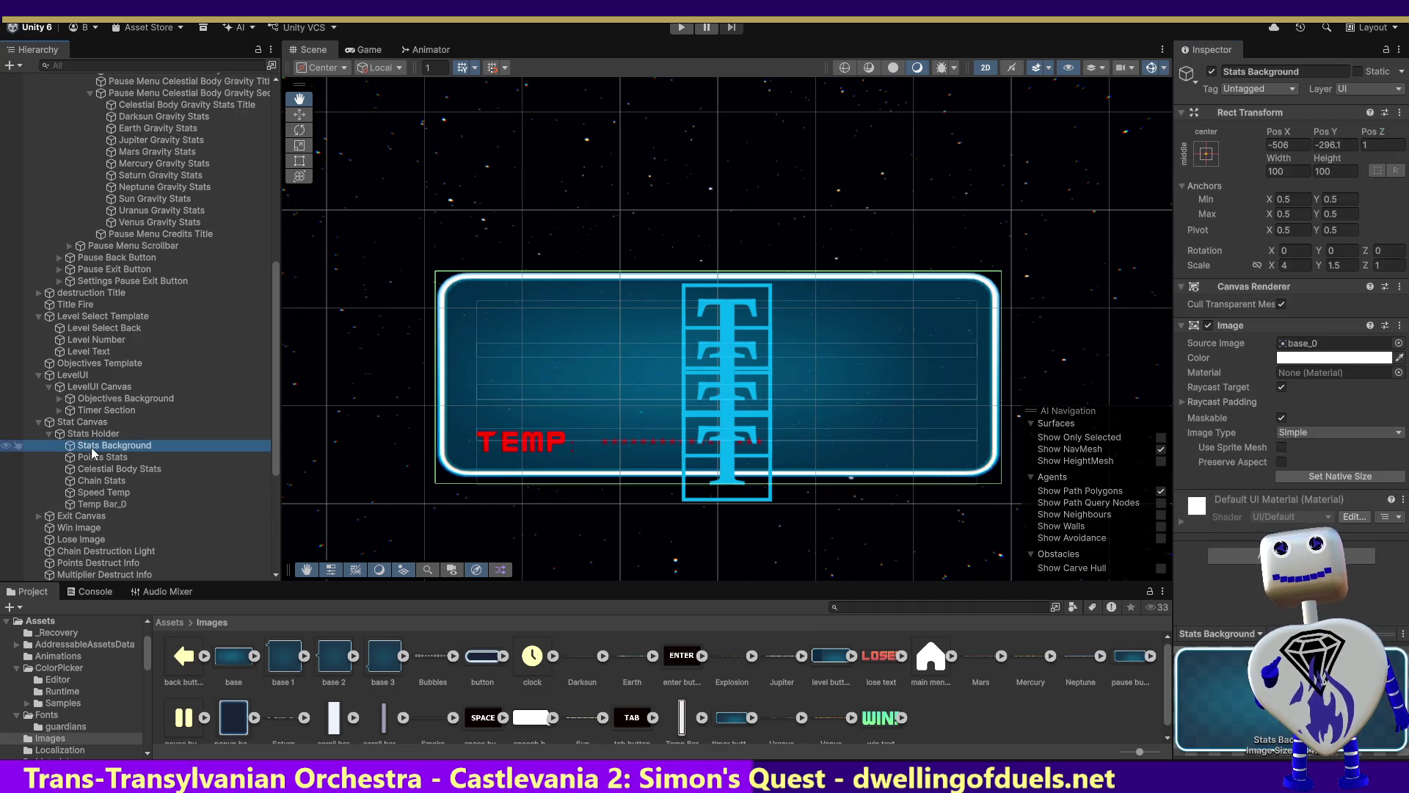
left_click(100, 505)
left_click(1343, 130)
type("-33")
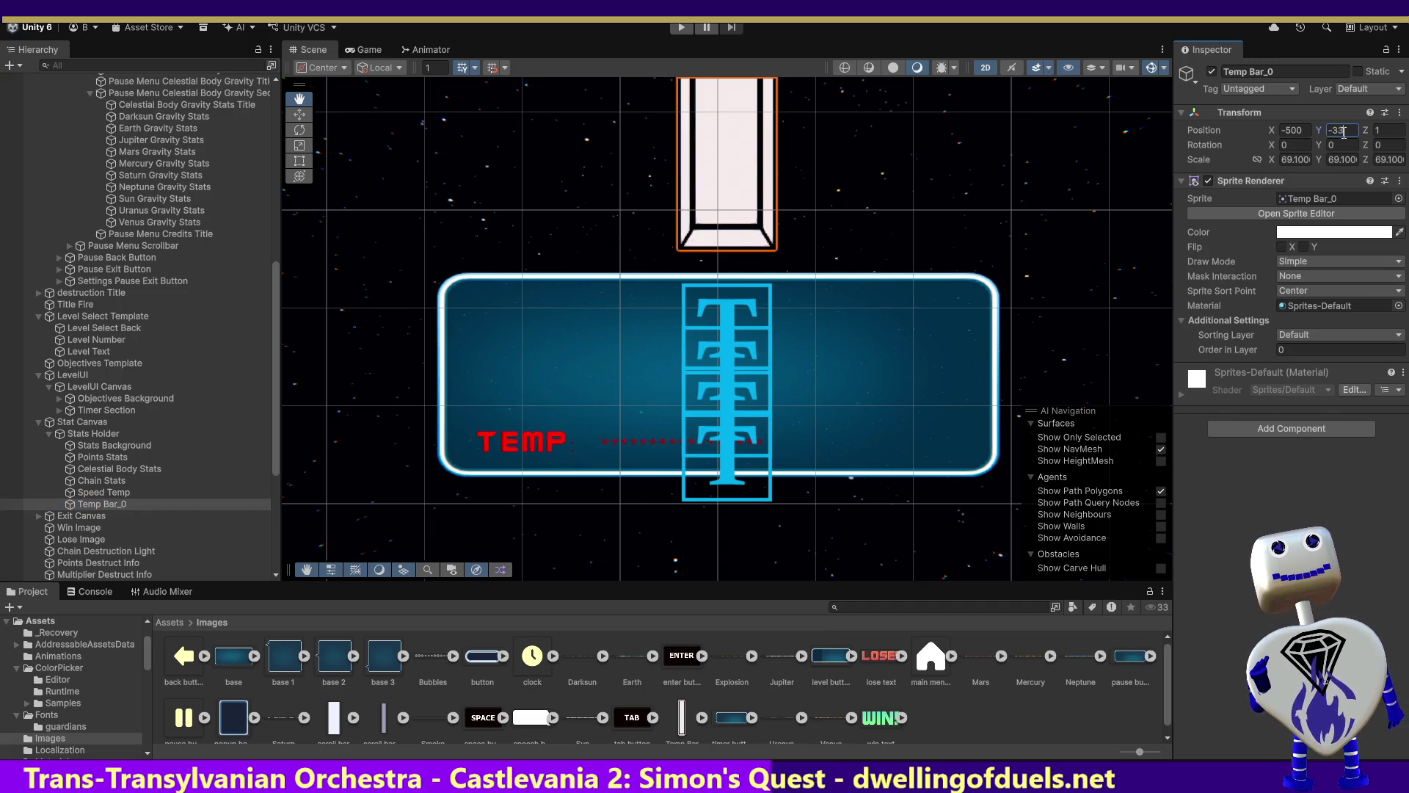
type("0")
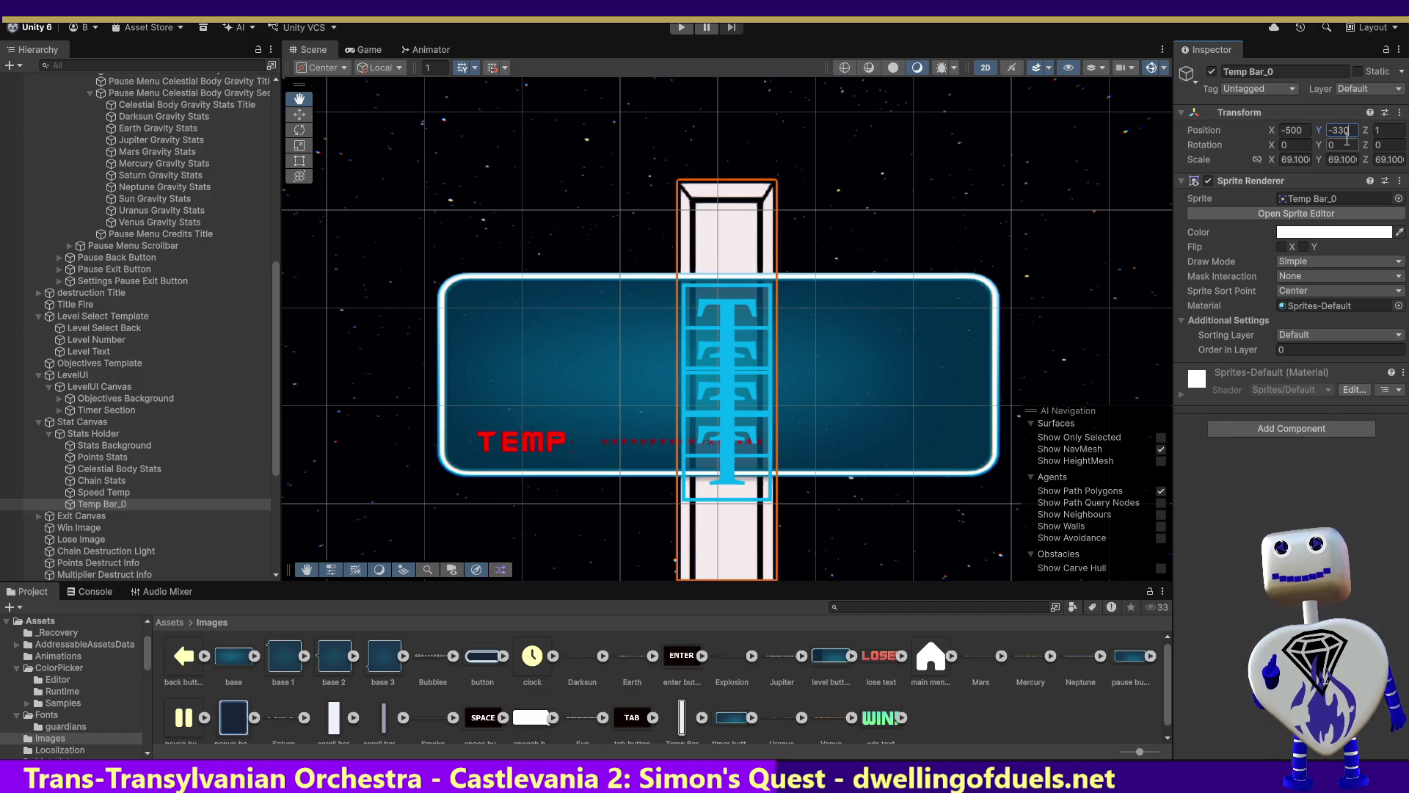
Scale Temp Bar_0 to 10 on X and Y, then slide it left toward the TEMP label.
left_click(1289, 160)
type("1")
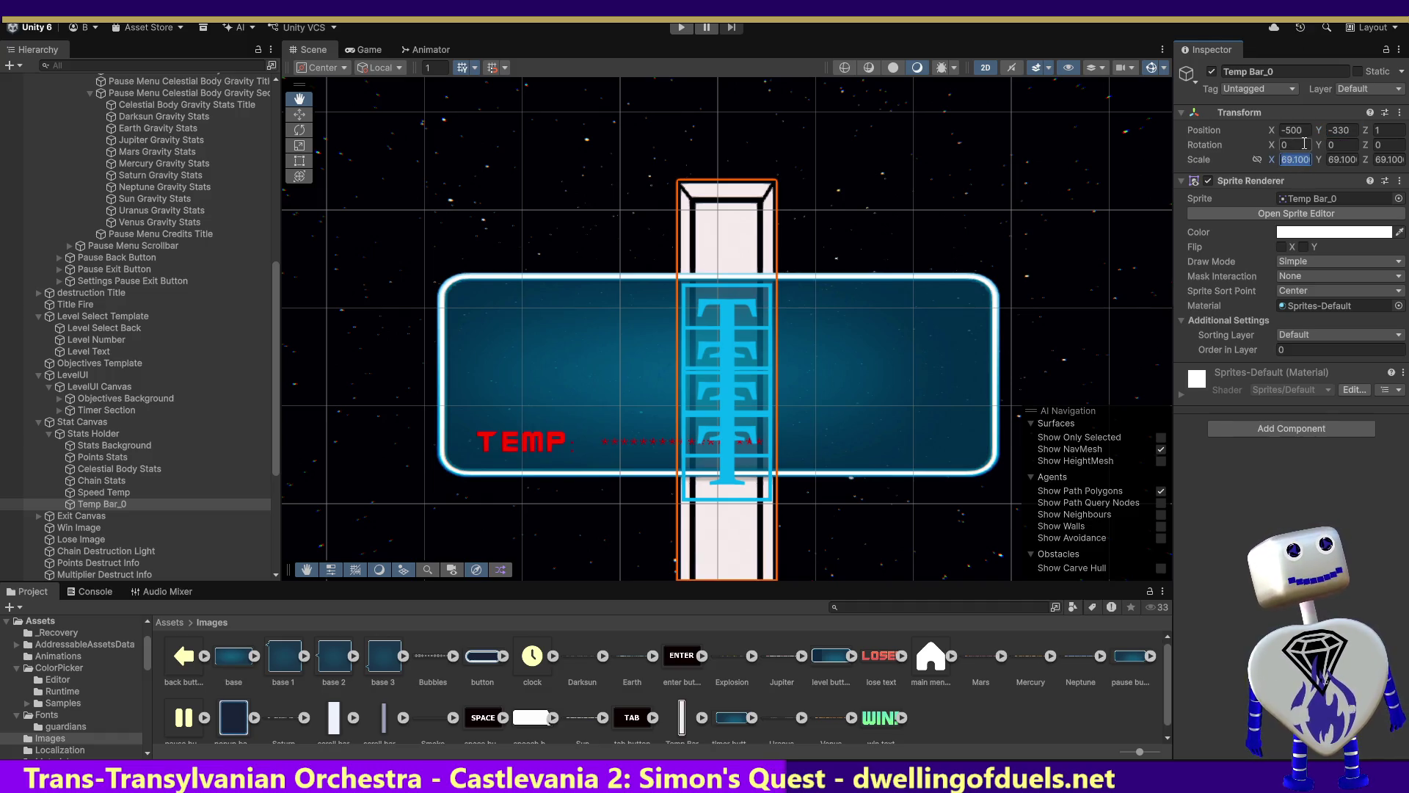
key("Tab")
type("1")
key("Tab")
type("1")
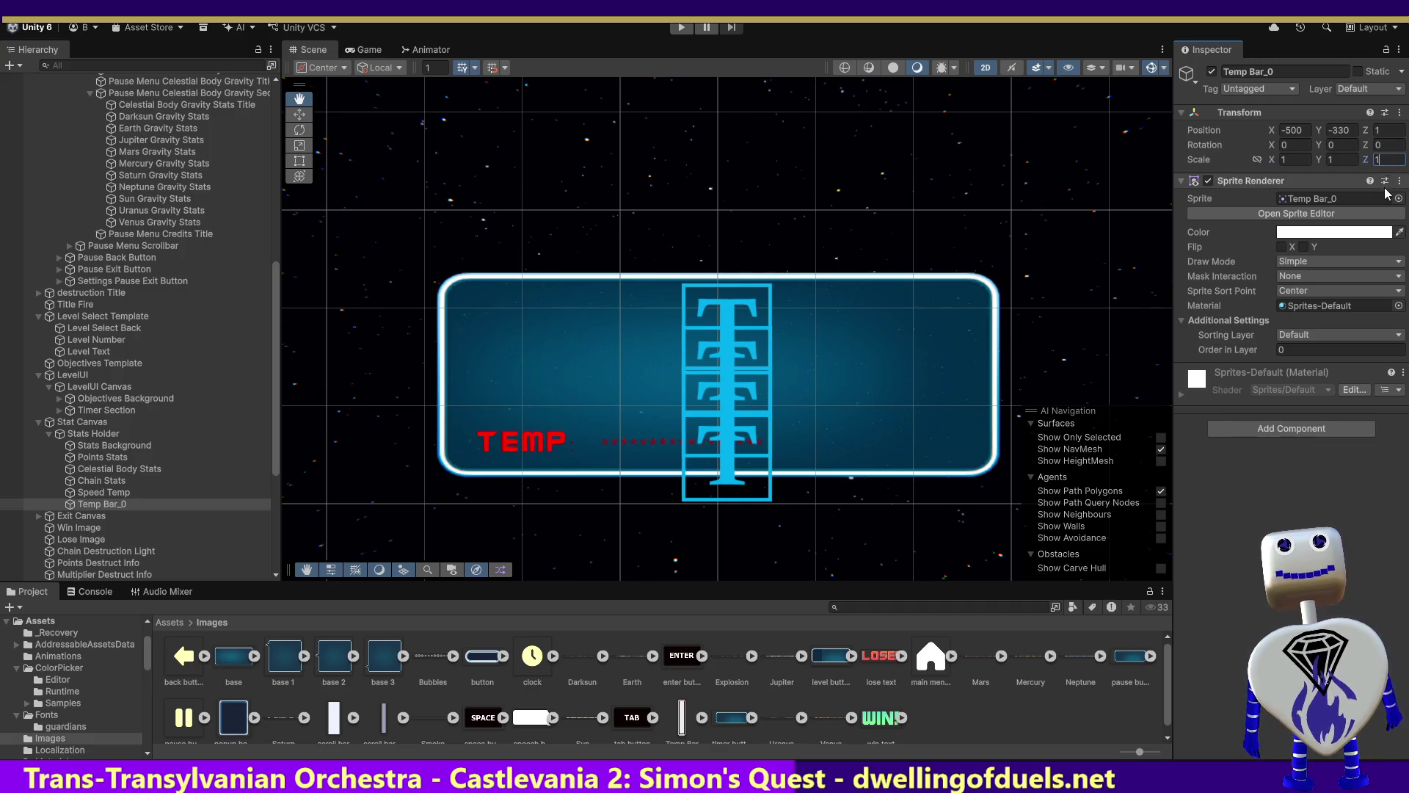
left_click(1292, 160)
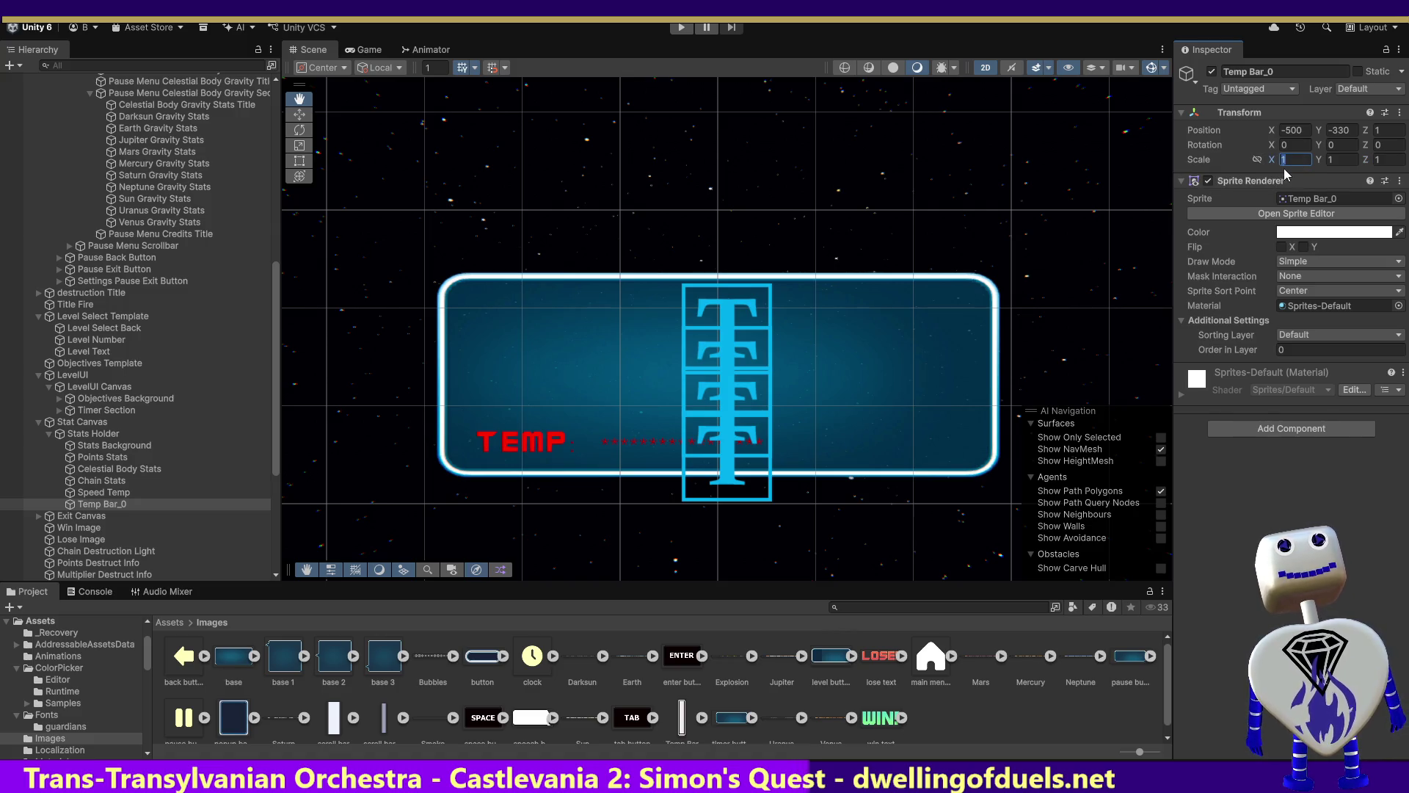
left_click(1344, 160)
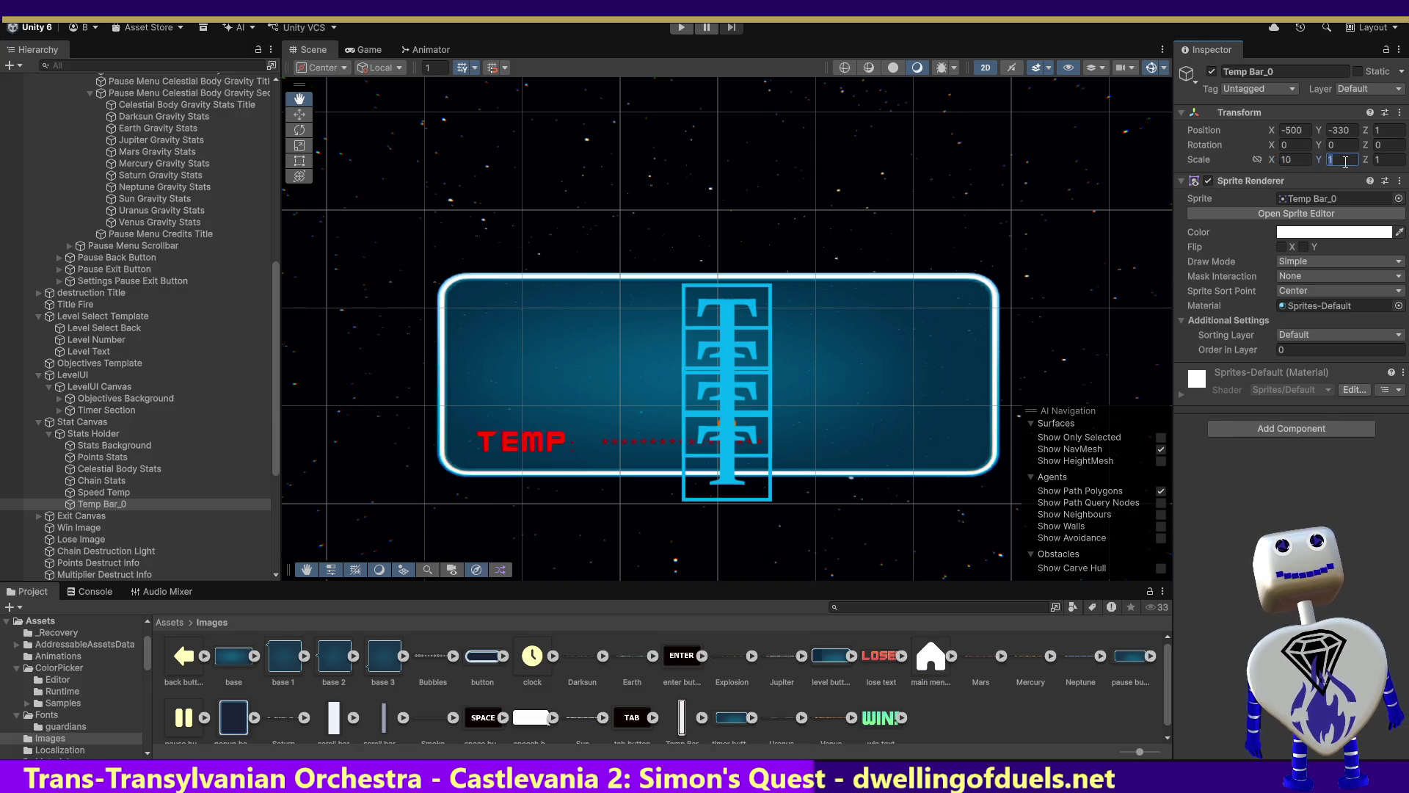
type("010")
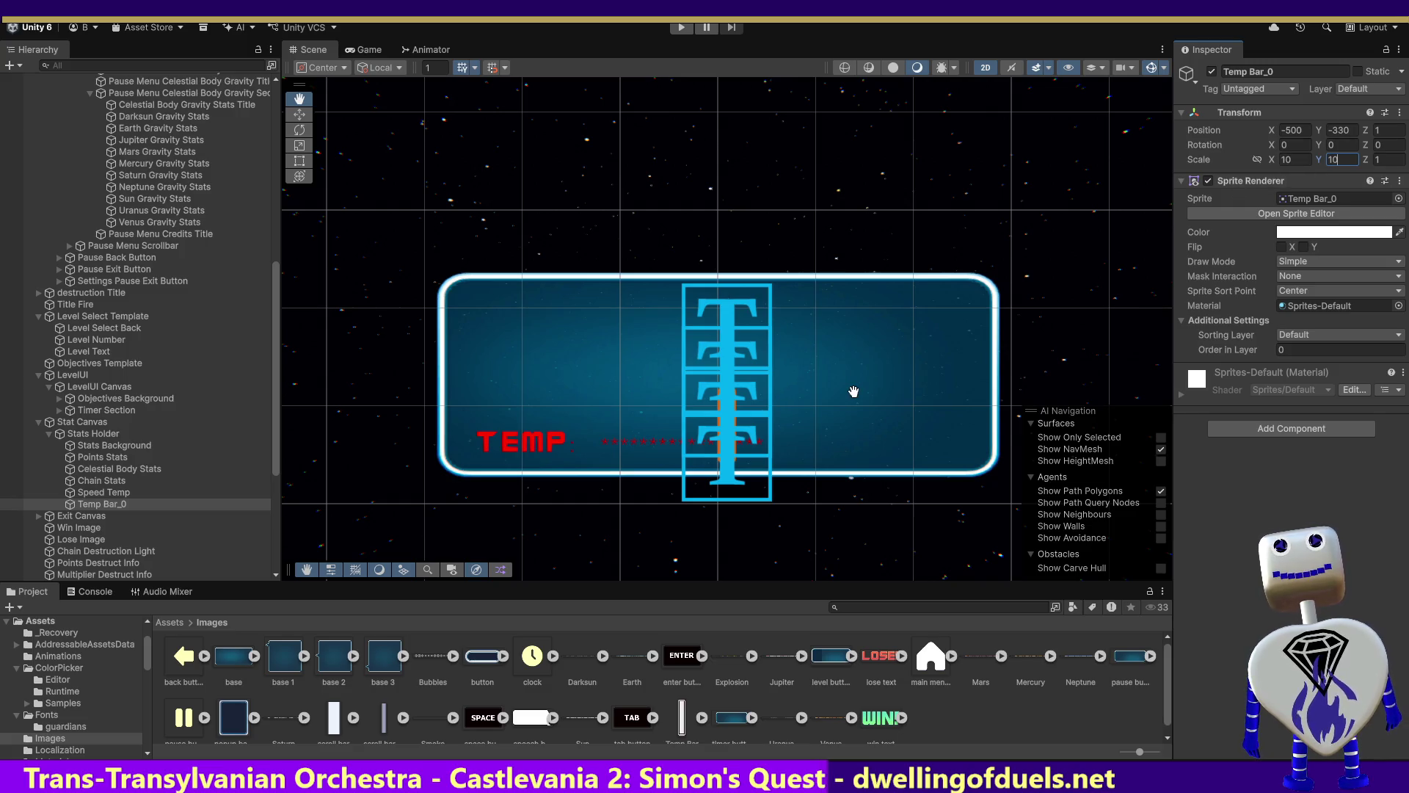
key("Return")
key("w")
left_click_drag(781, 425, 649, 438)
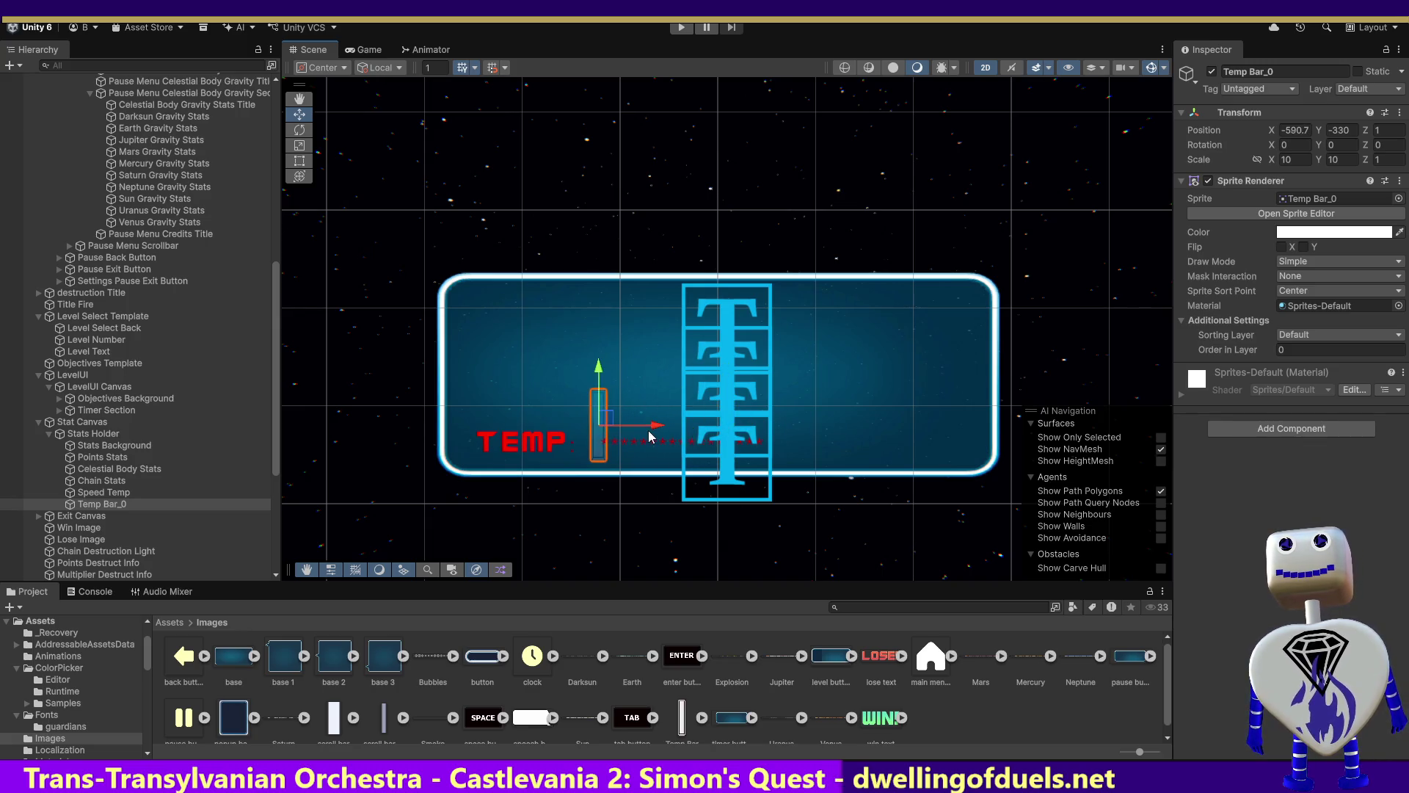
Rescale Temp Bar_0 to 5 by 5 and place it beside TEMP at X -595.9, Y -341.4.
left_click(98, 481)
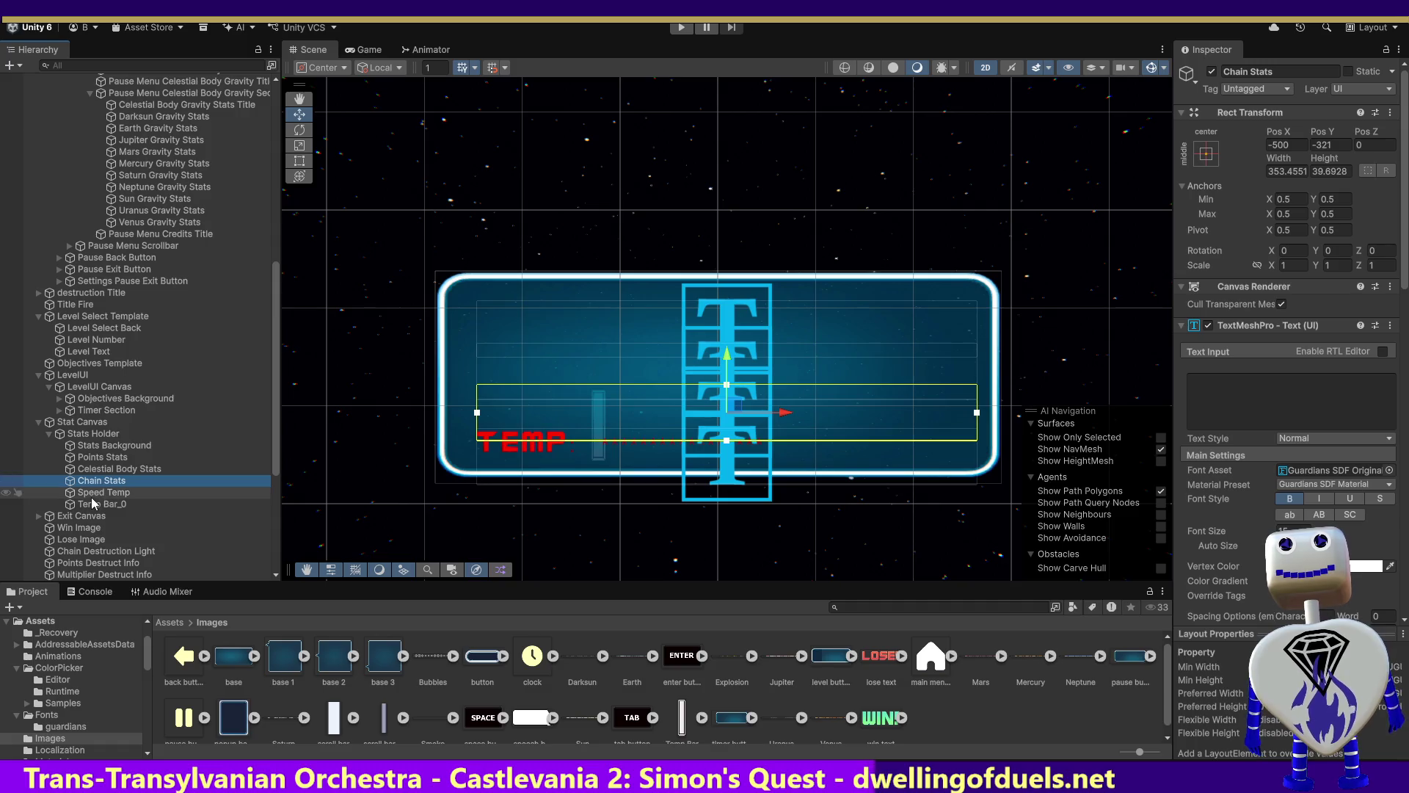
left_click(99, 503)
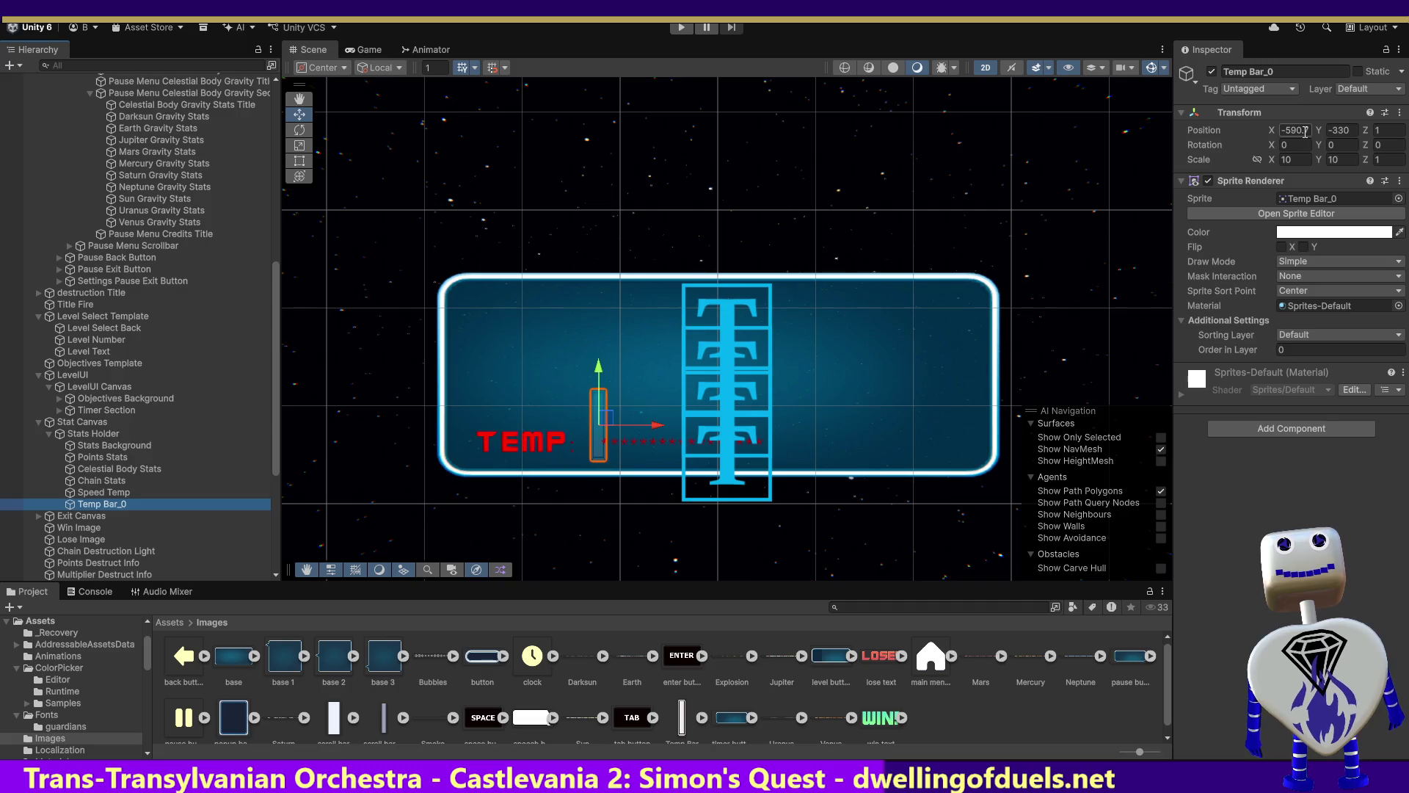
left_click(1305, 161)
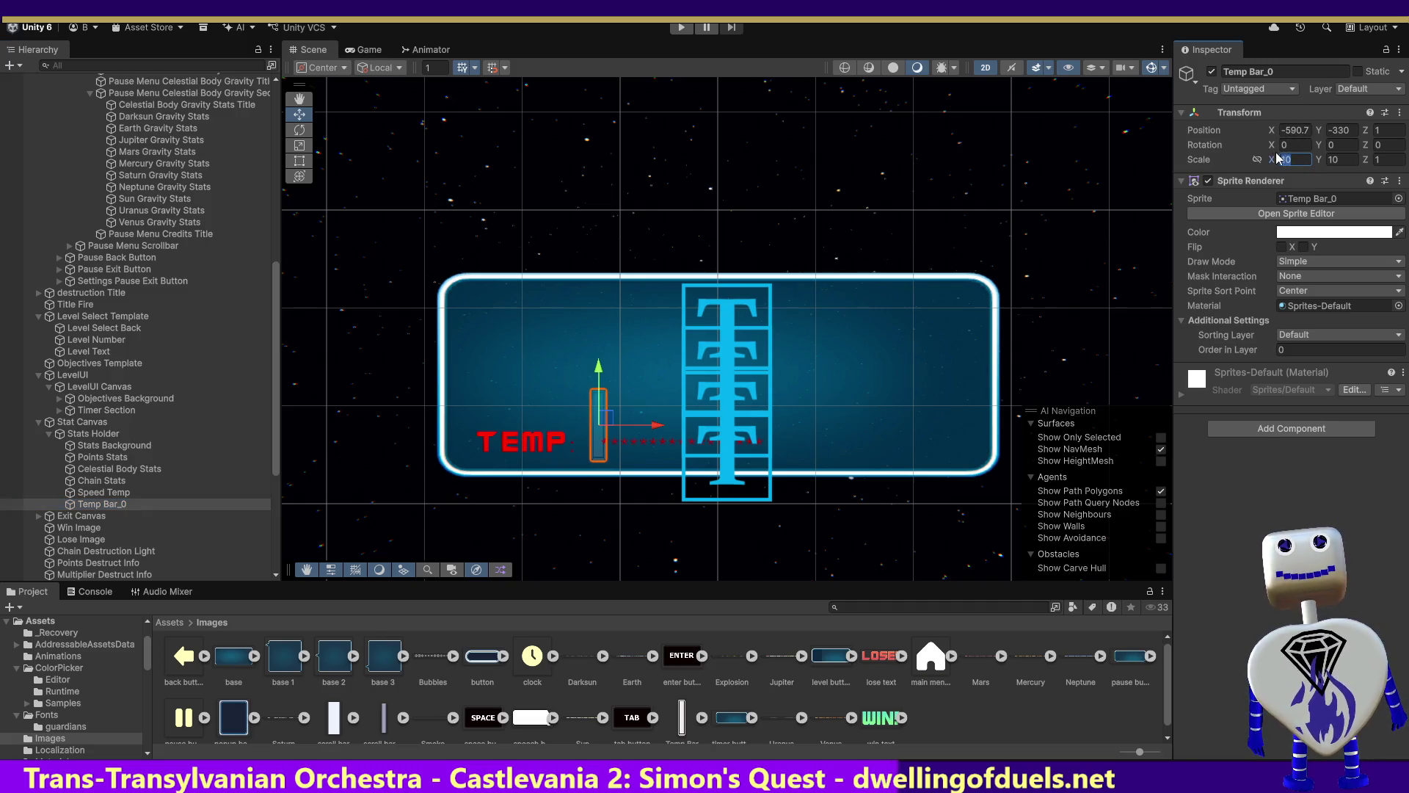
type("5")
left_click(1337, 161)
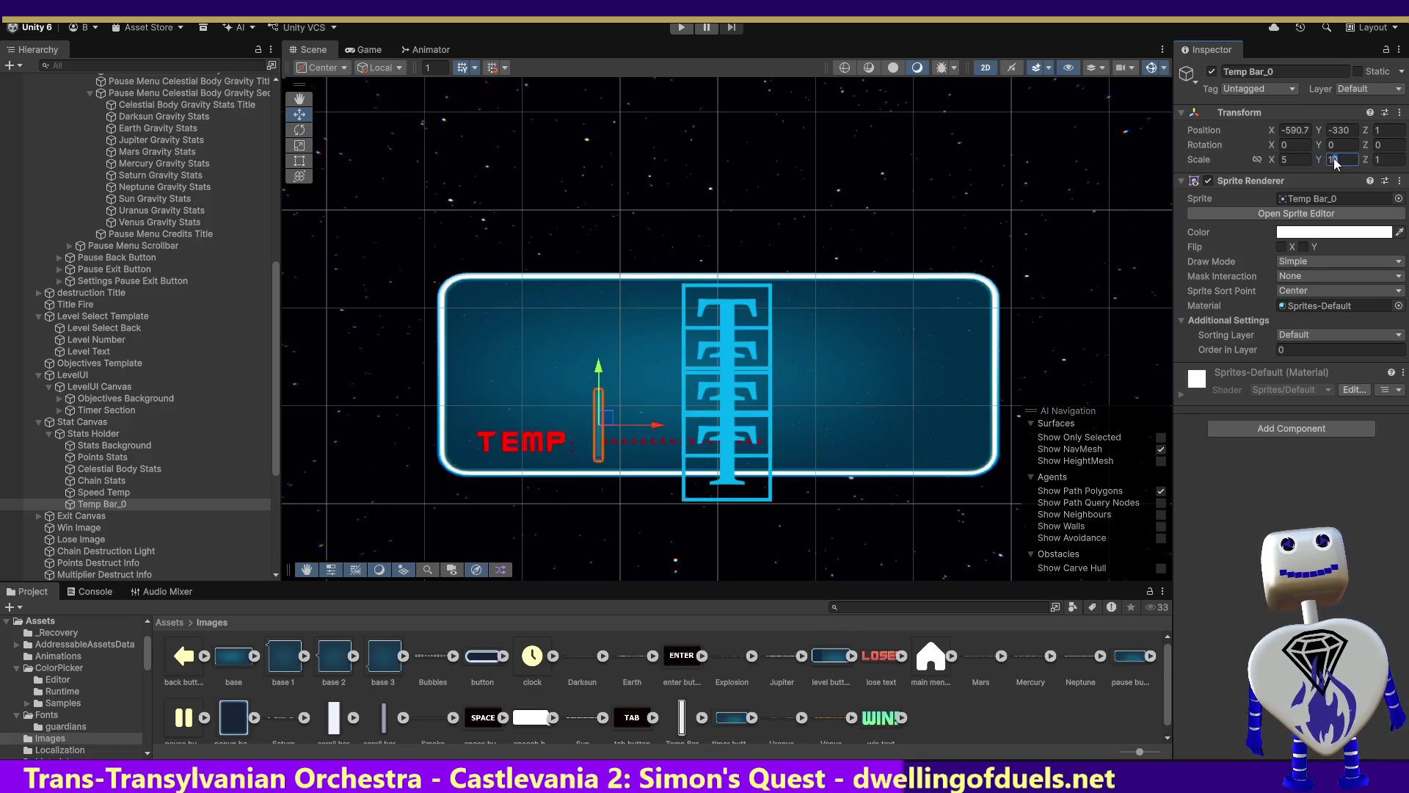
type("5")
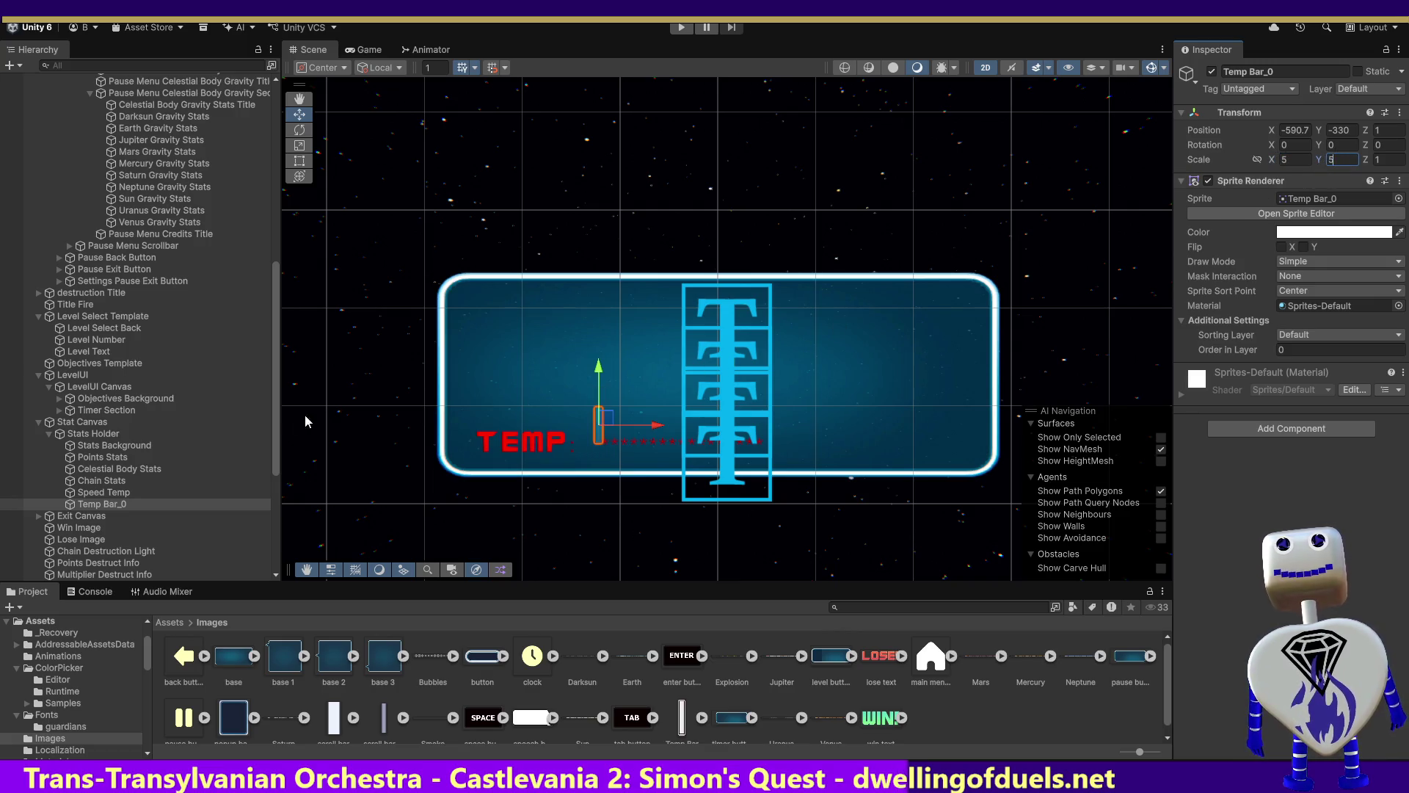
left_click_drag(607, 424, 600, 442)
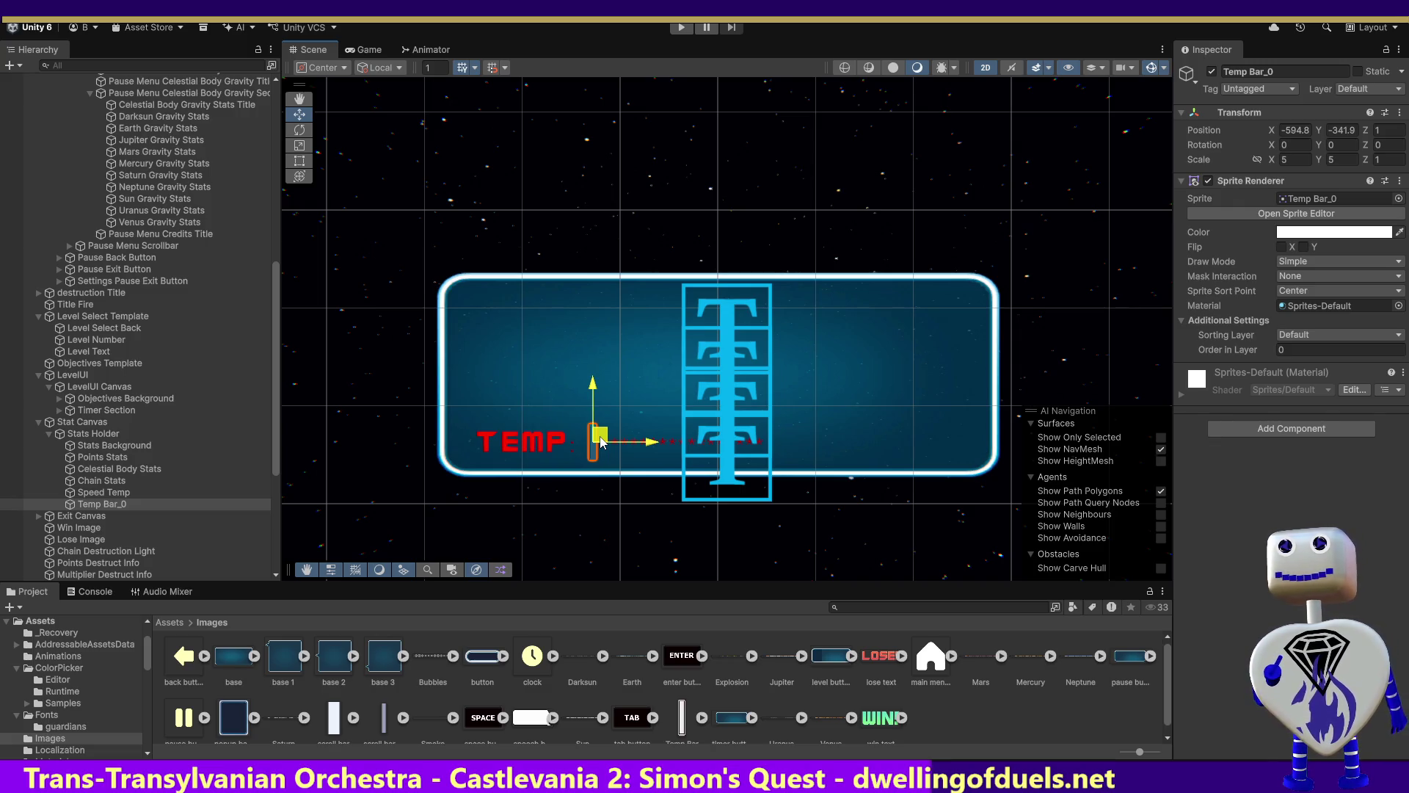
left_click_drag(601, 441, 599, 440)
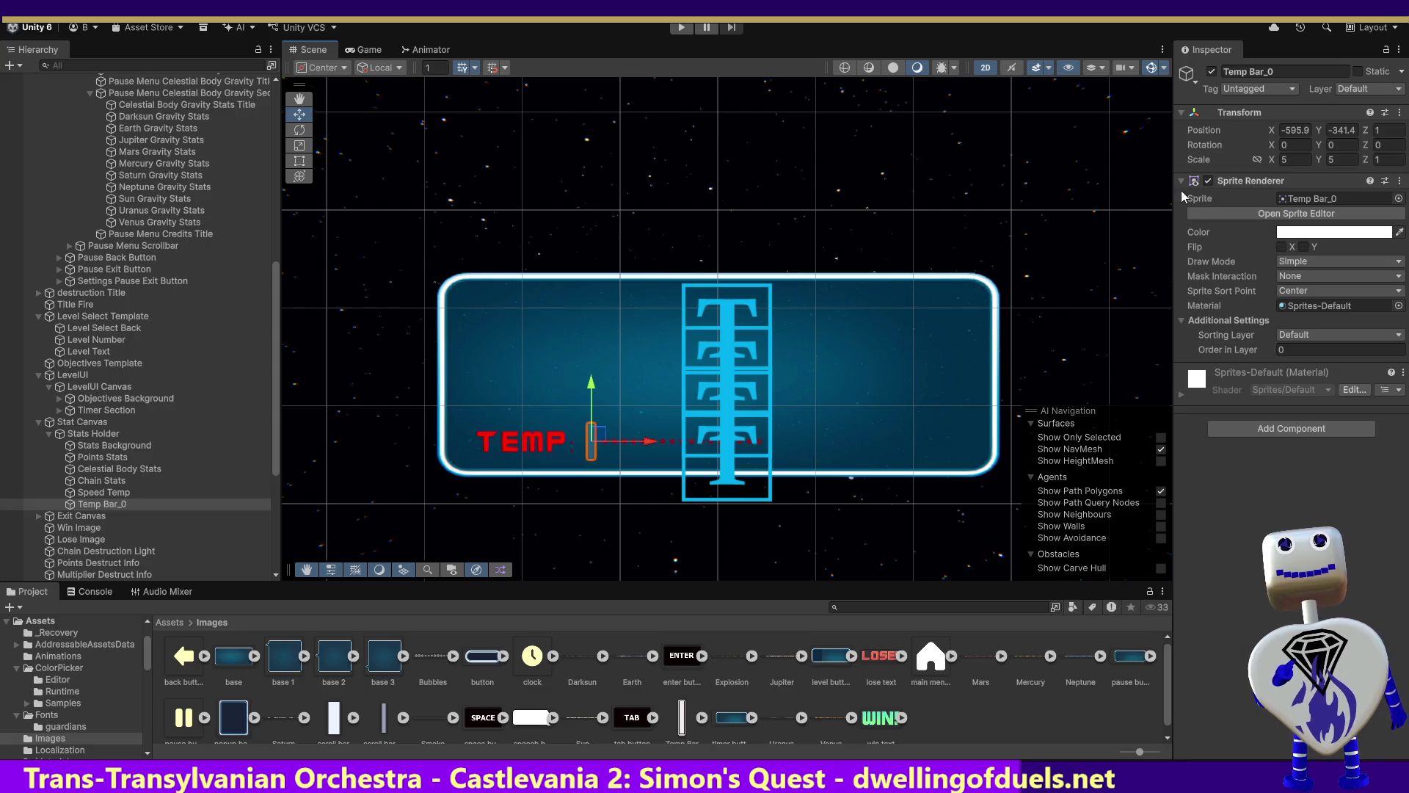
Colour Temp Bar_0's sprite red (FF0000) to match Speed Temp, leaving the sprite renderer hidden.
left_click(1207, 181)
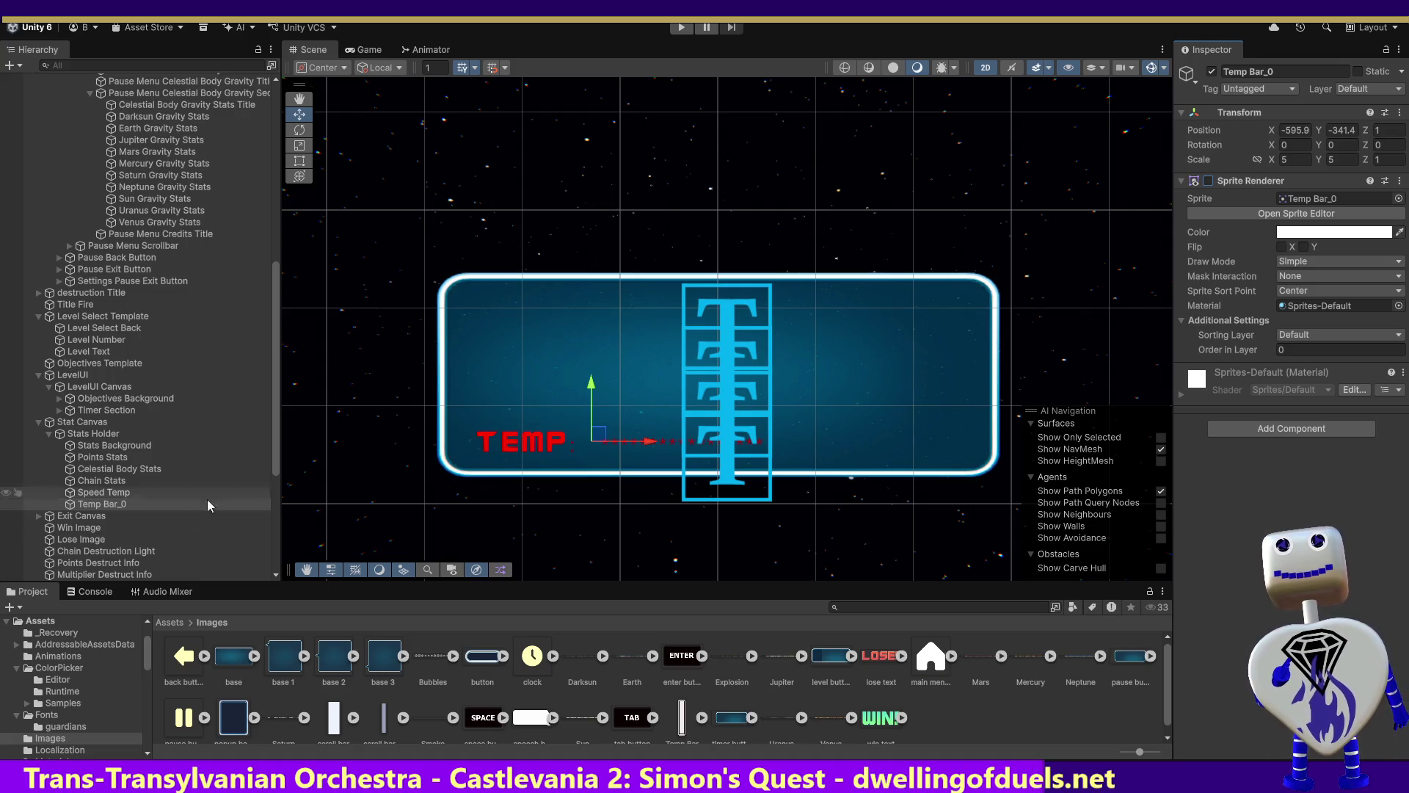
left_click(103, 492)
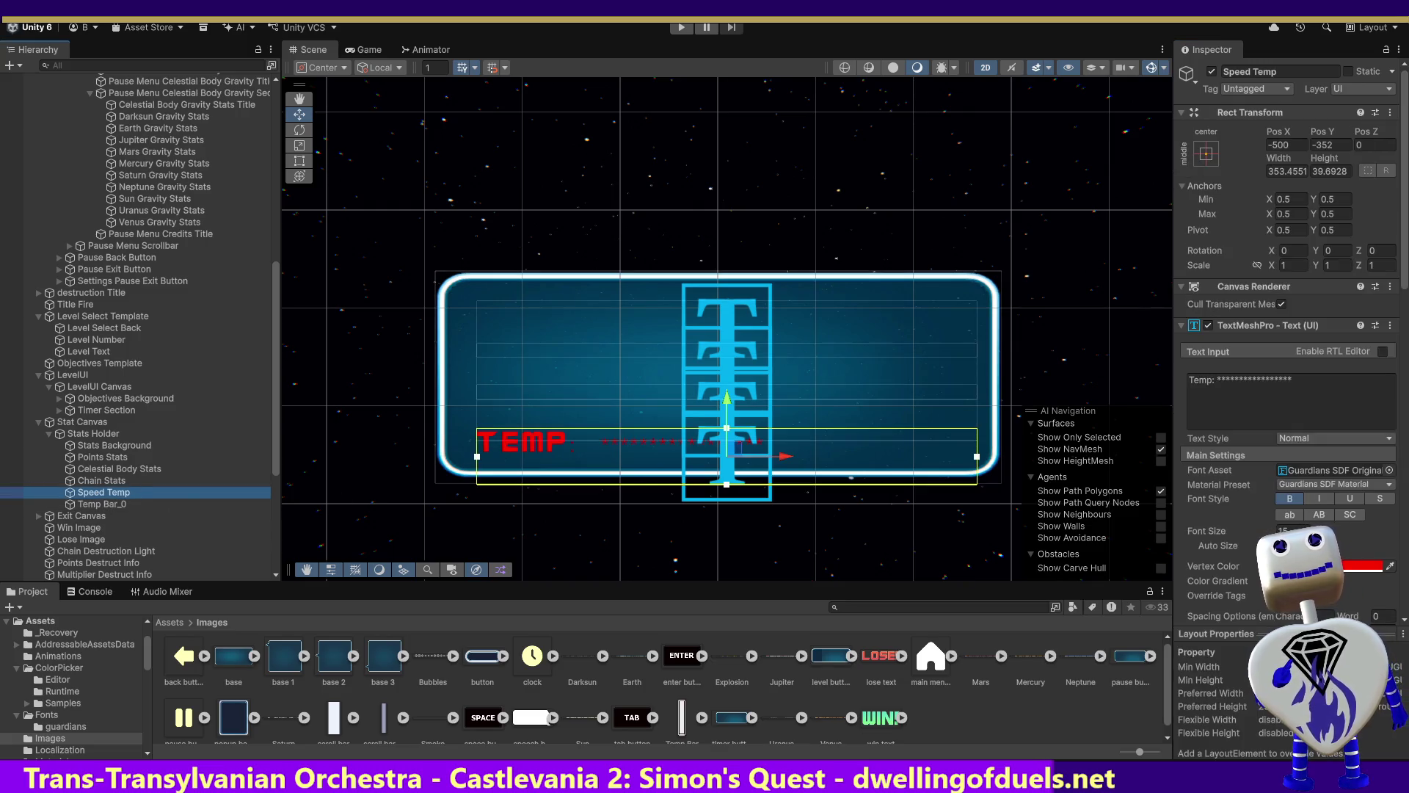
left_click(1363, 565)
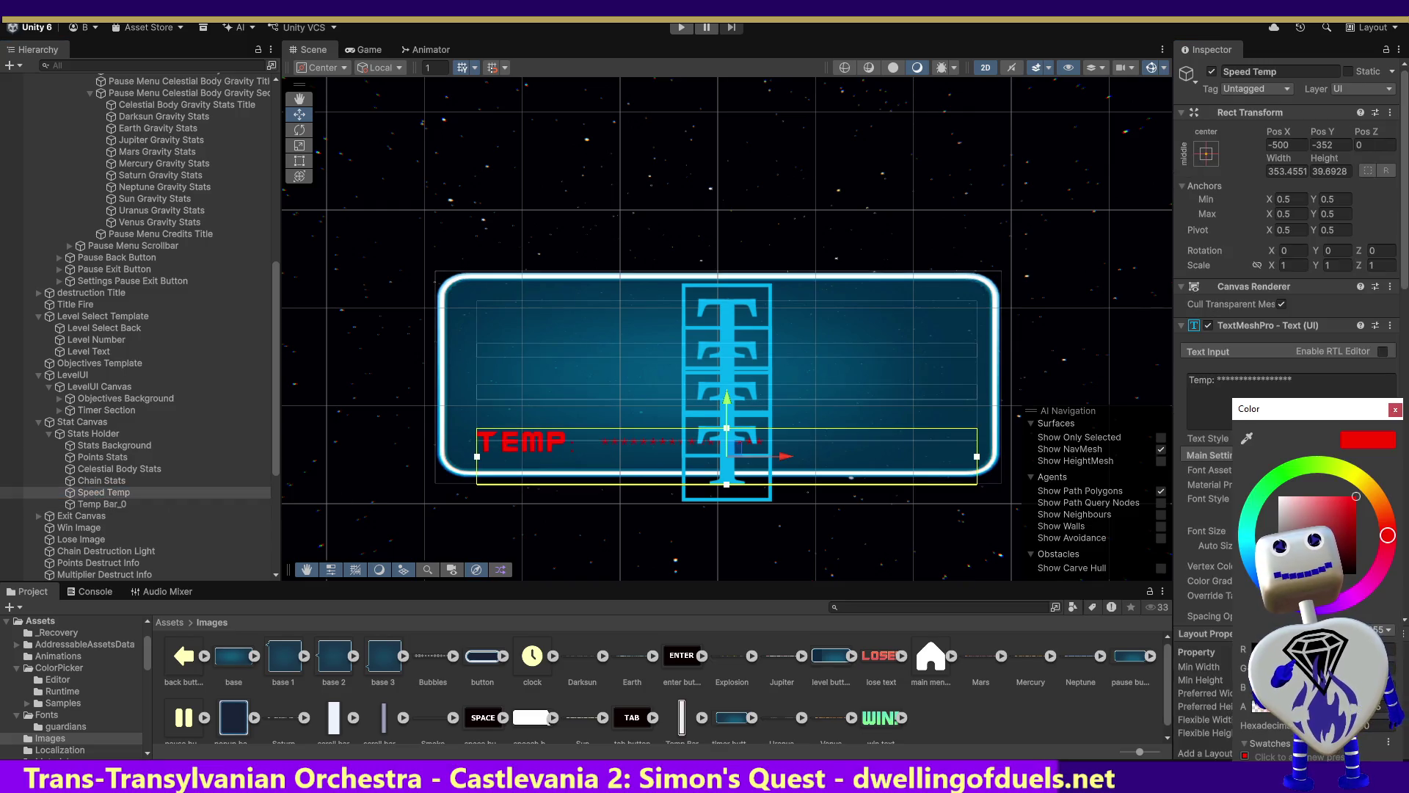
left_click(105, 504)
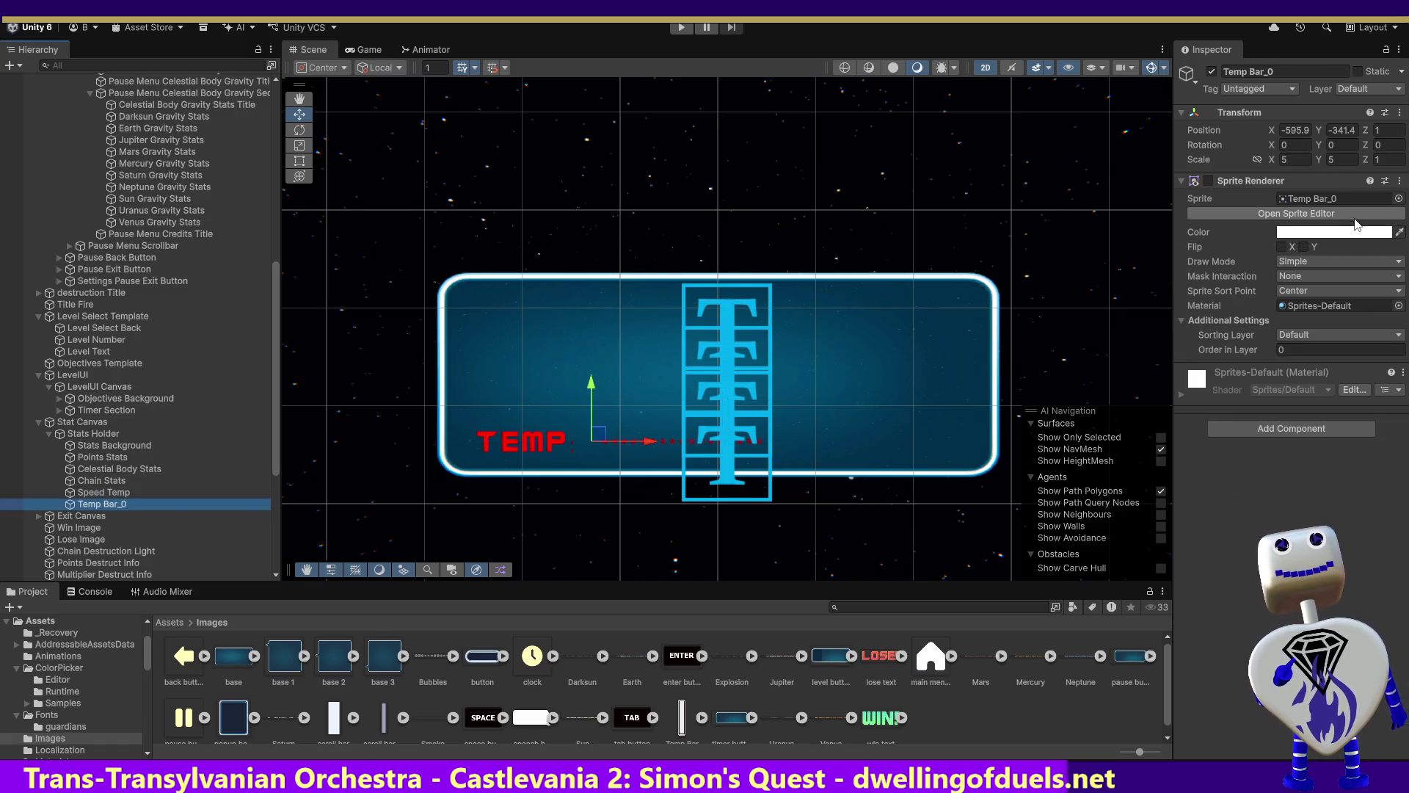
left_click(1343, 232)
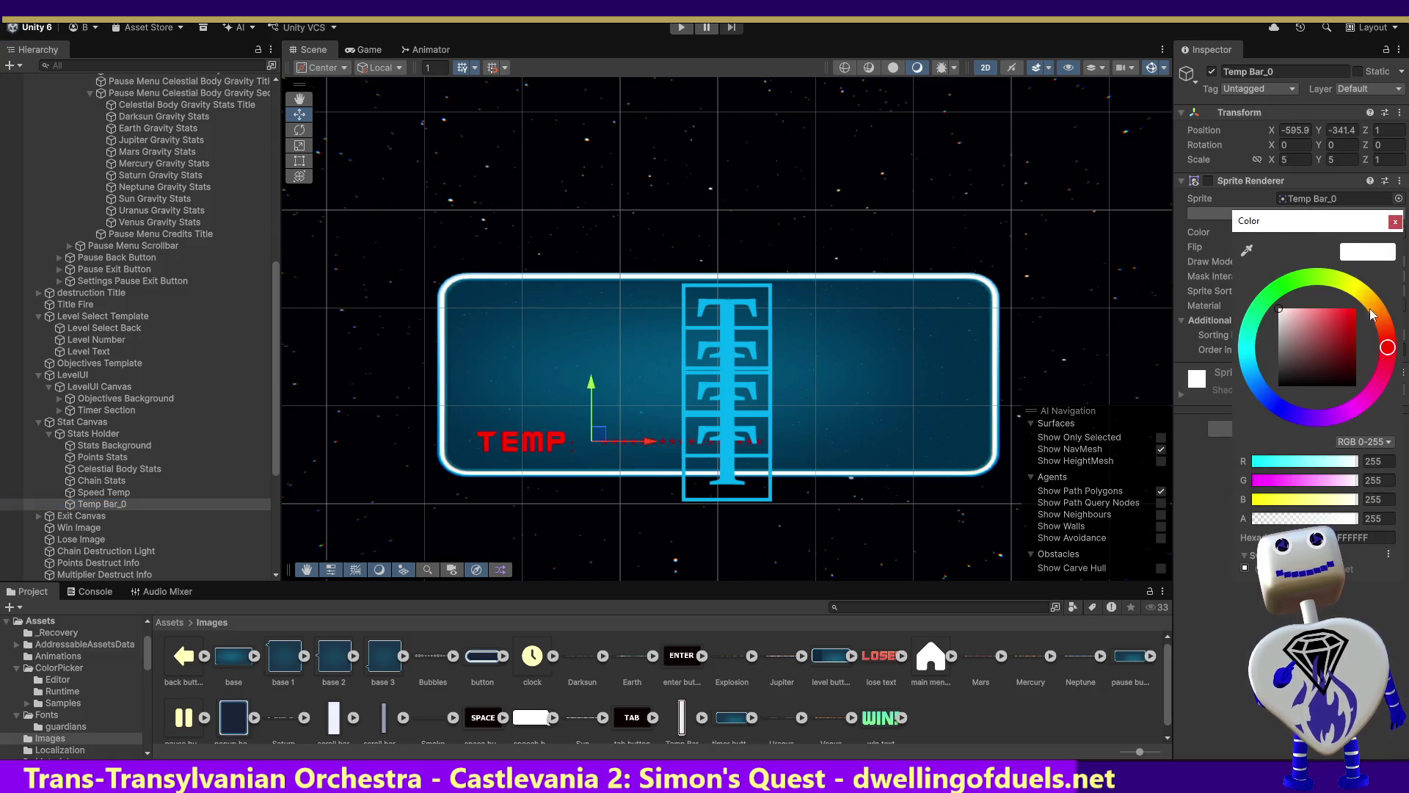
left_click(1377, 479)
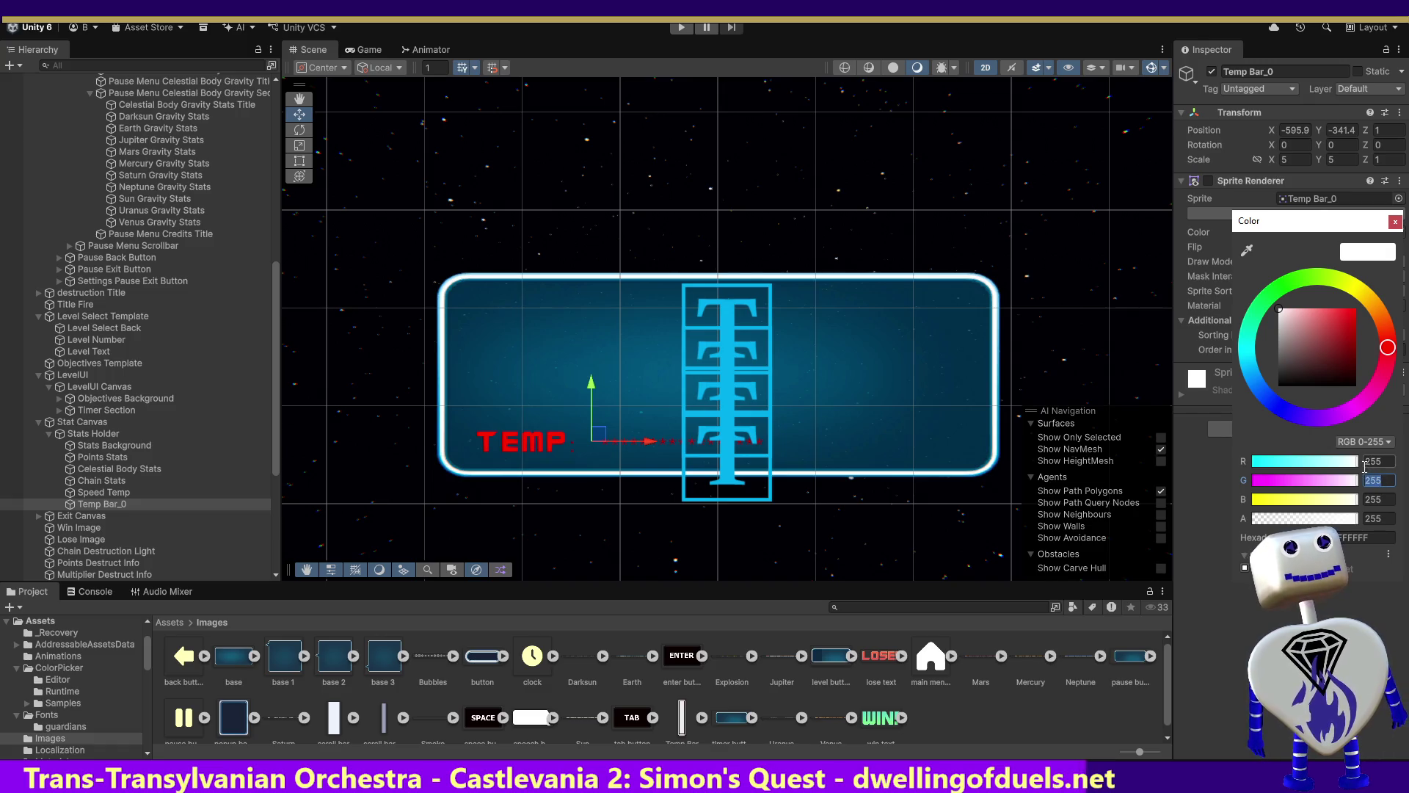
type("00")
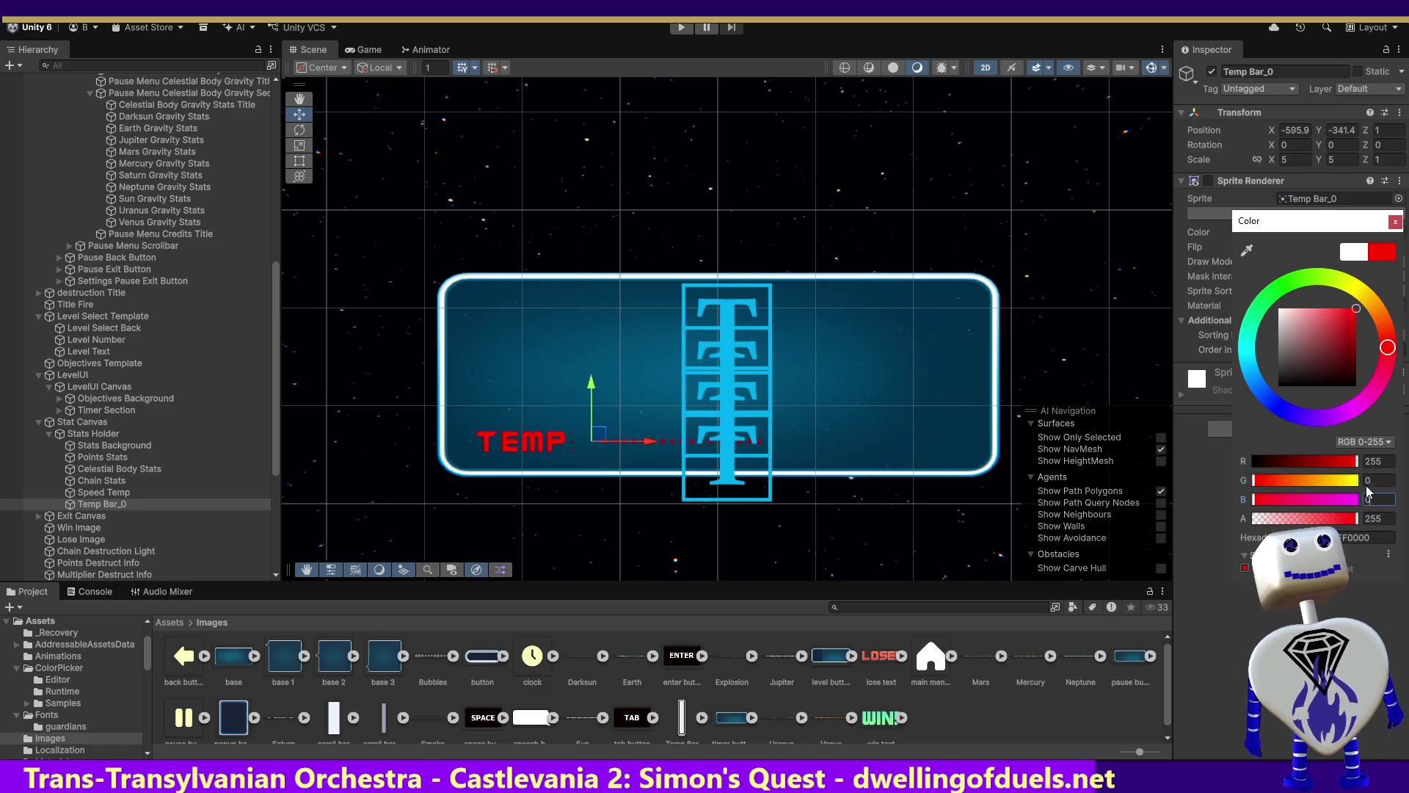
left_click(1208, 181)
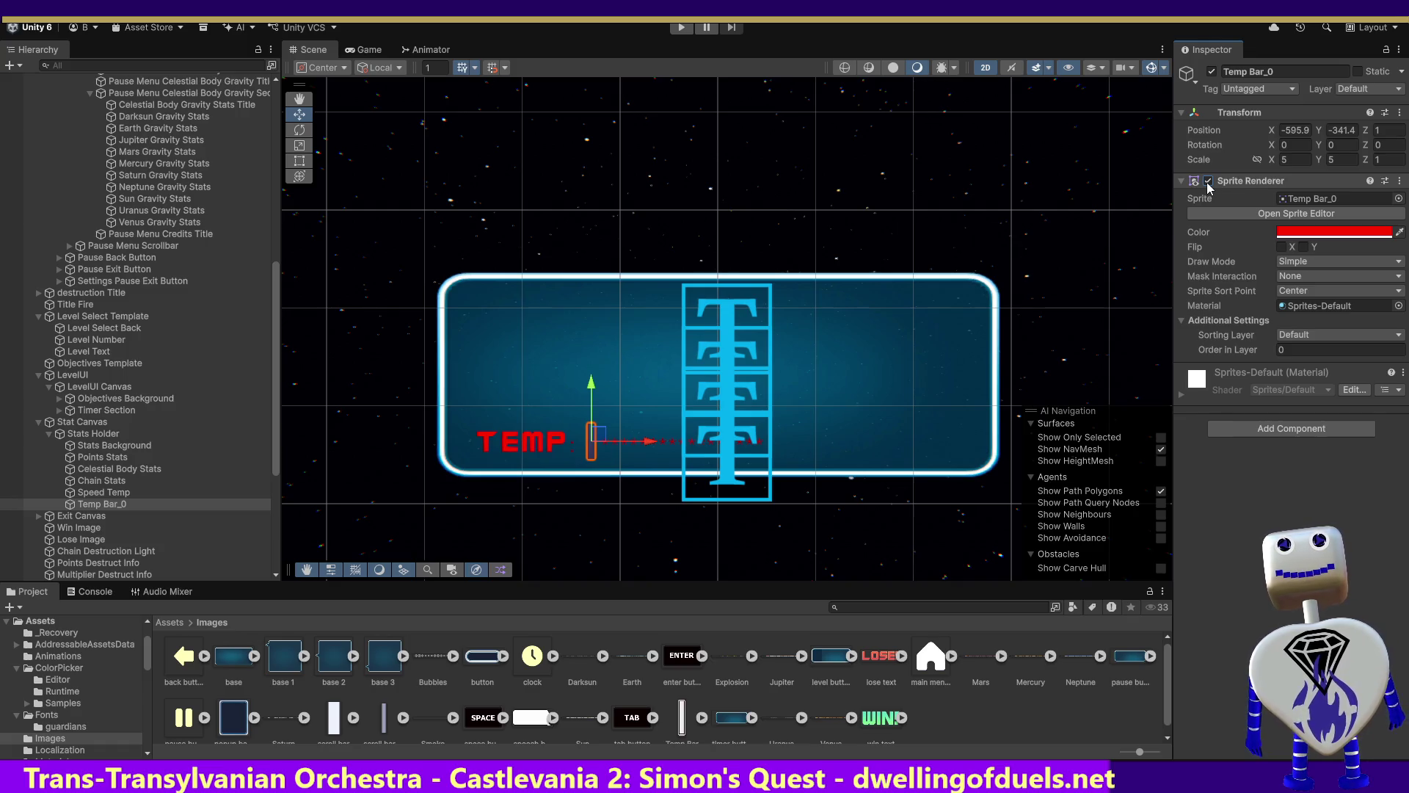
left_click(1208, 181)
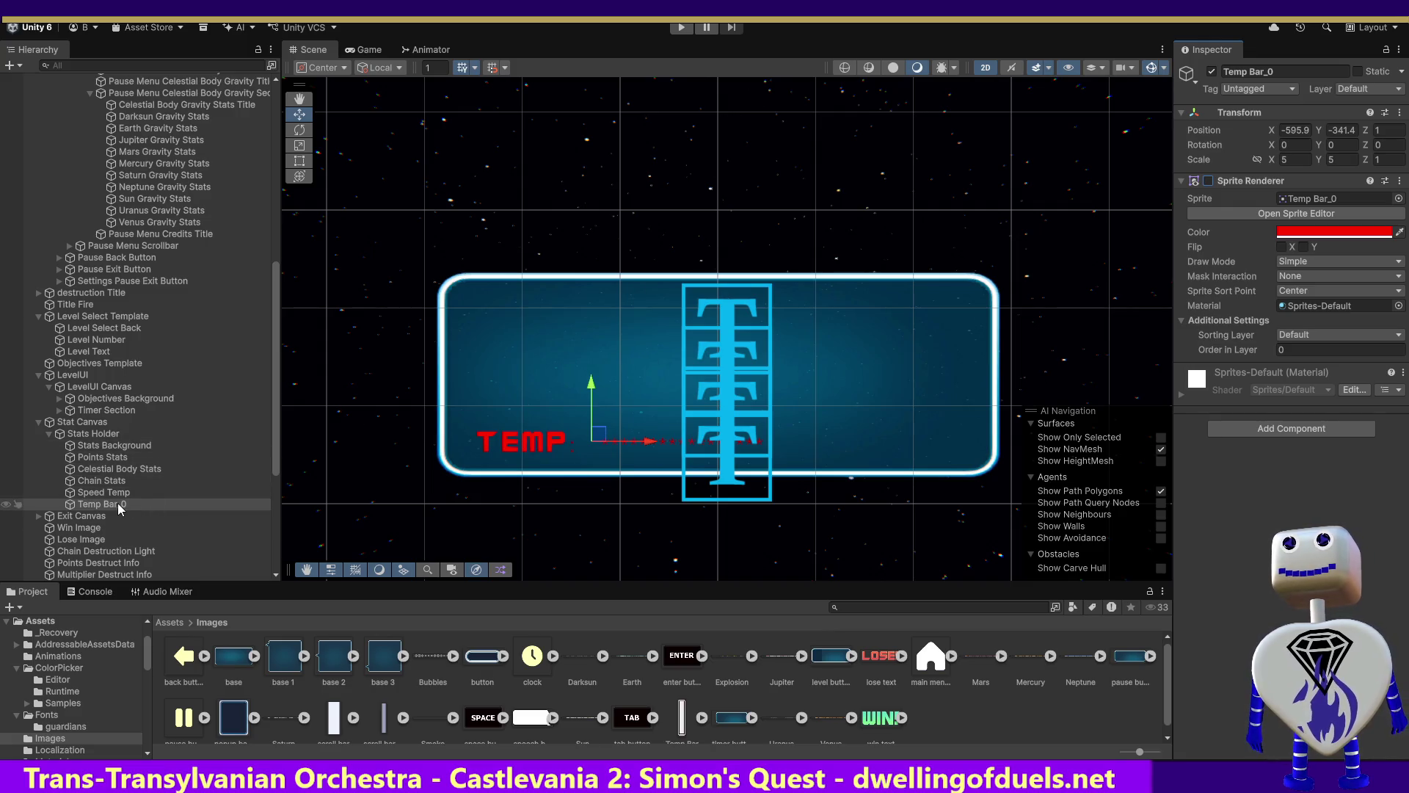
Rename the object to Temp Bar and switch over to MainController.cs in Visual Studio.
left_click(1282, 69)
key("BackSpace")
type("Temp Bar_0")
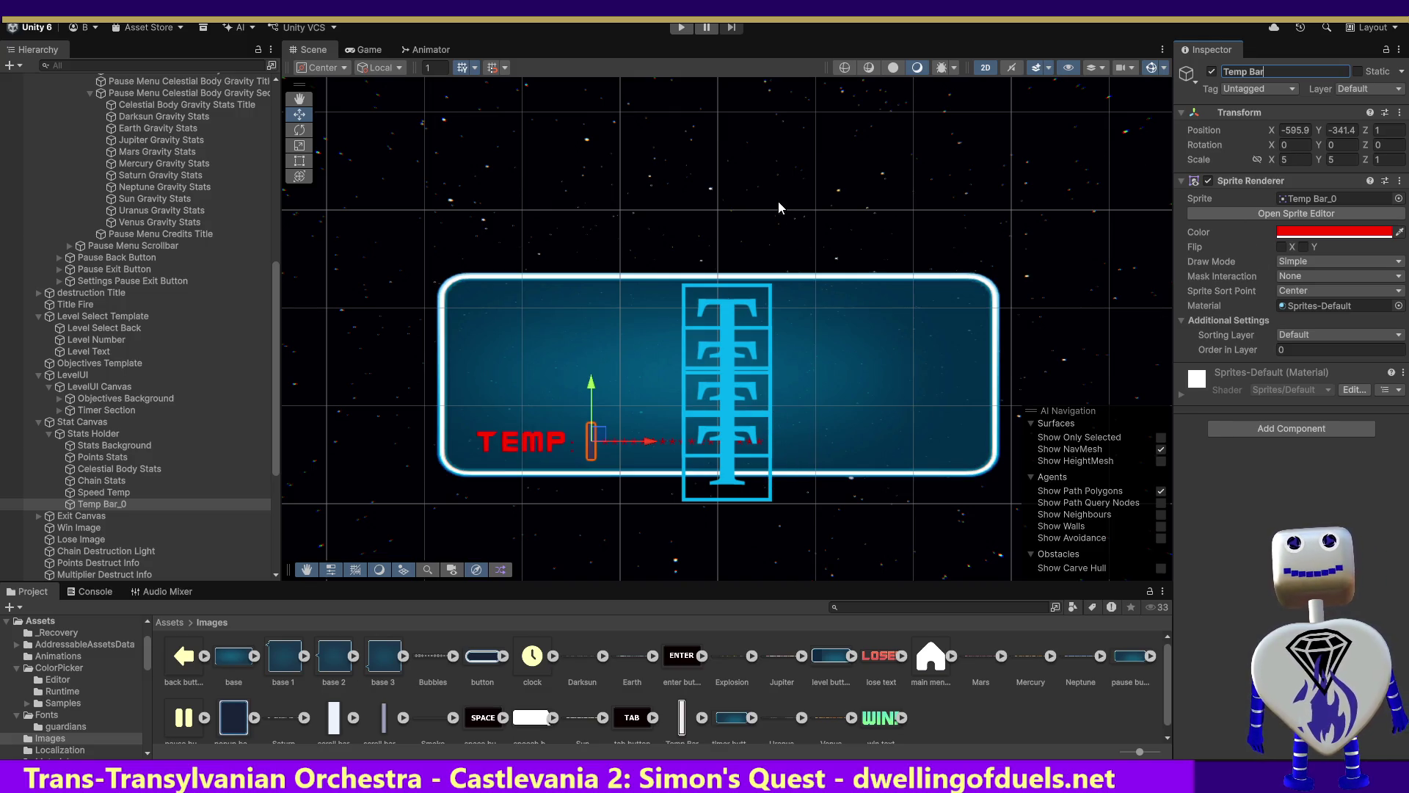
left_click(1209, 180)
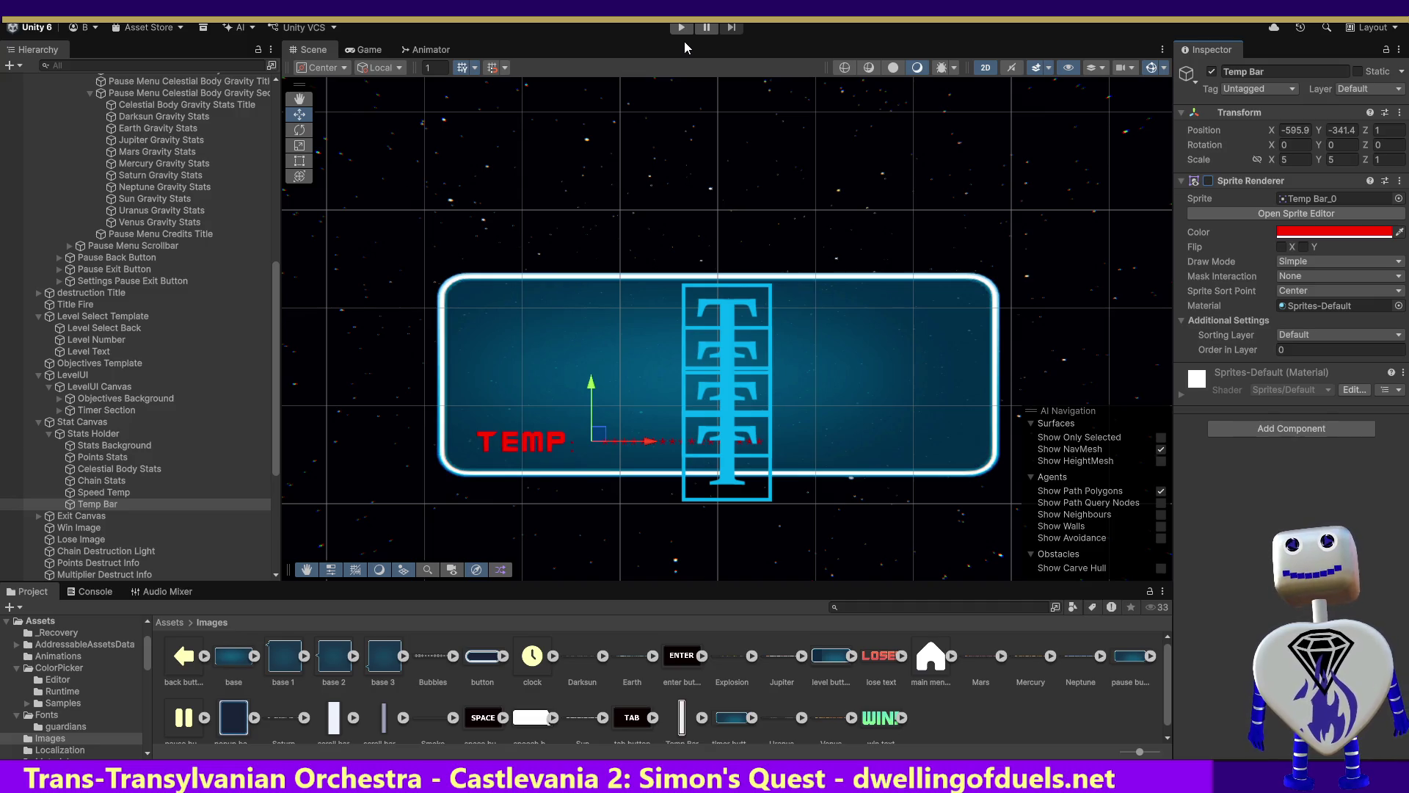
key("alt+Tab")
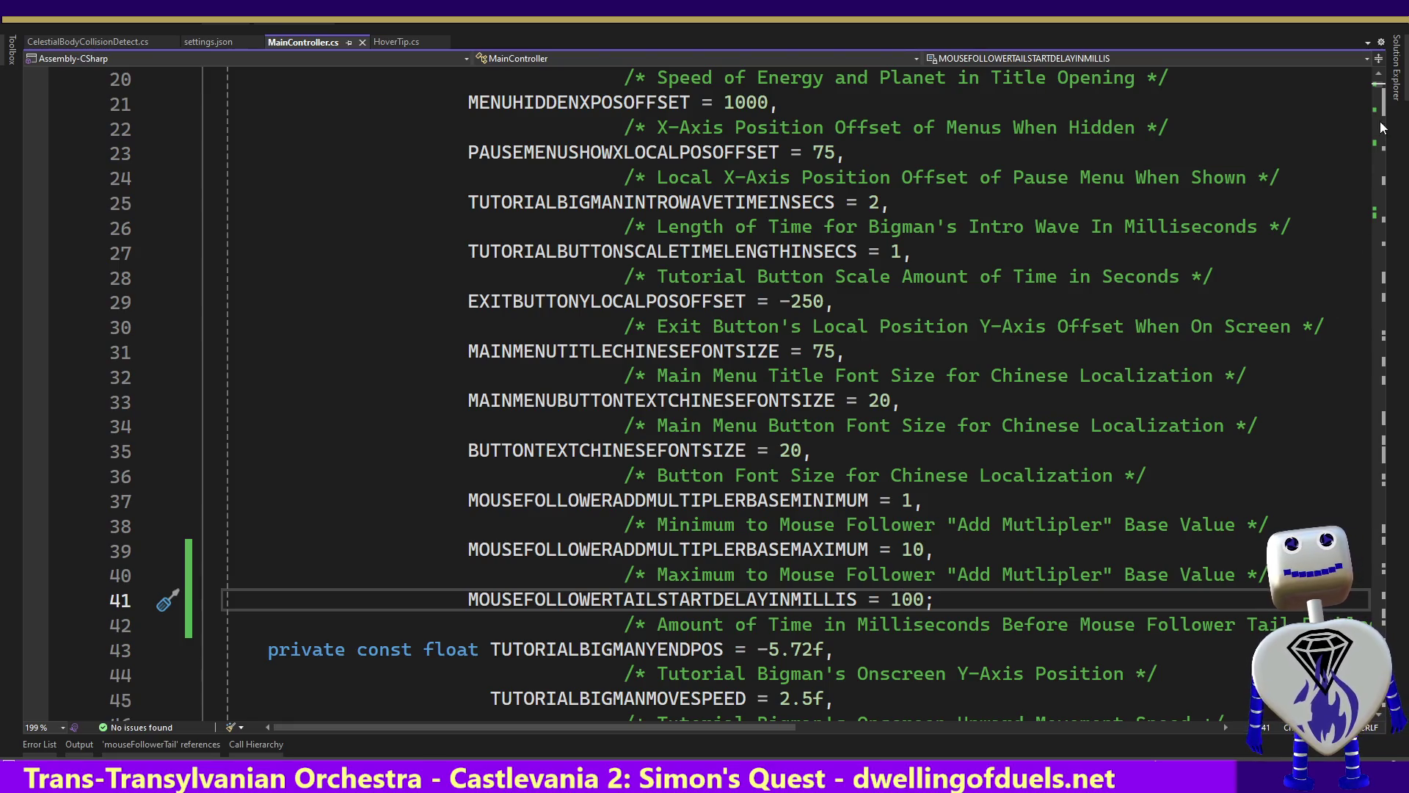
Start a new 'private' field line after line 262 of MainController.cs, then return to Unity.
left_click_drag(1381, 88, 1382, 116)
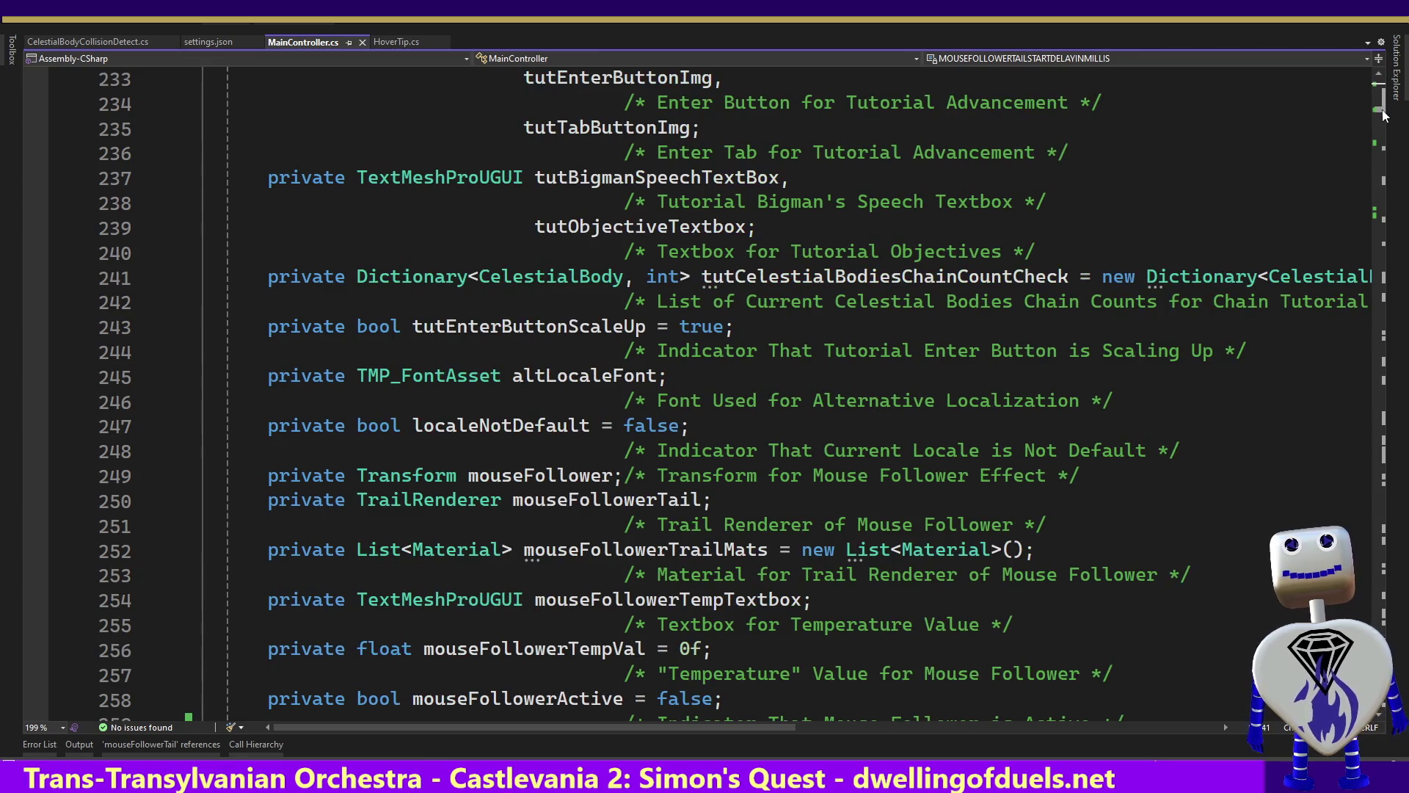
scroll(1057, 432, "down", 4)
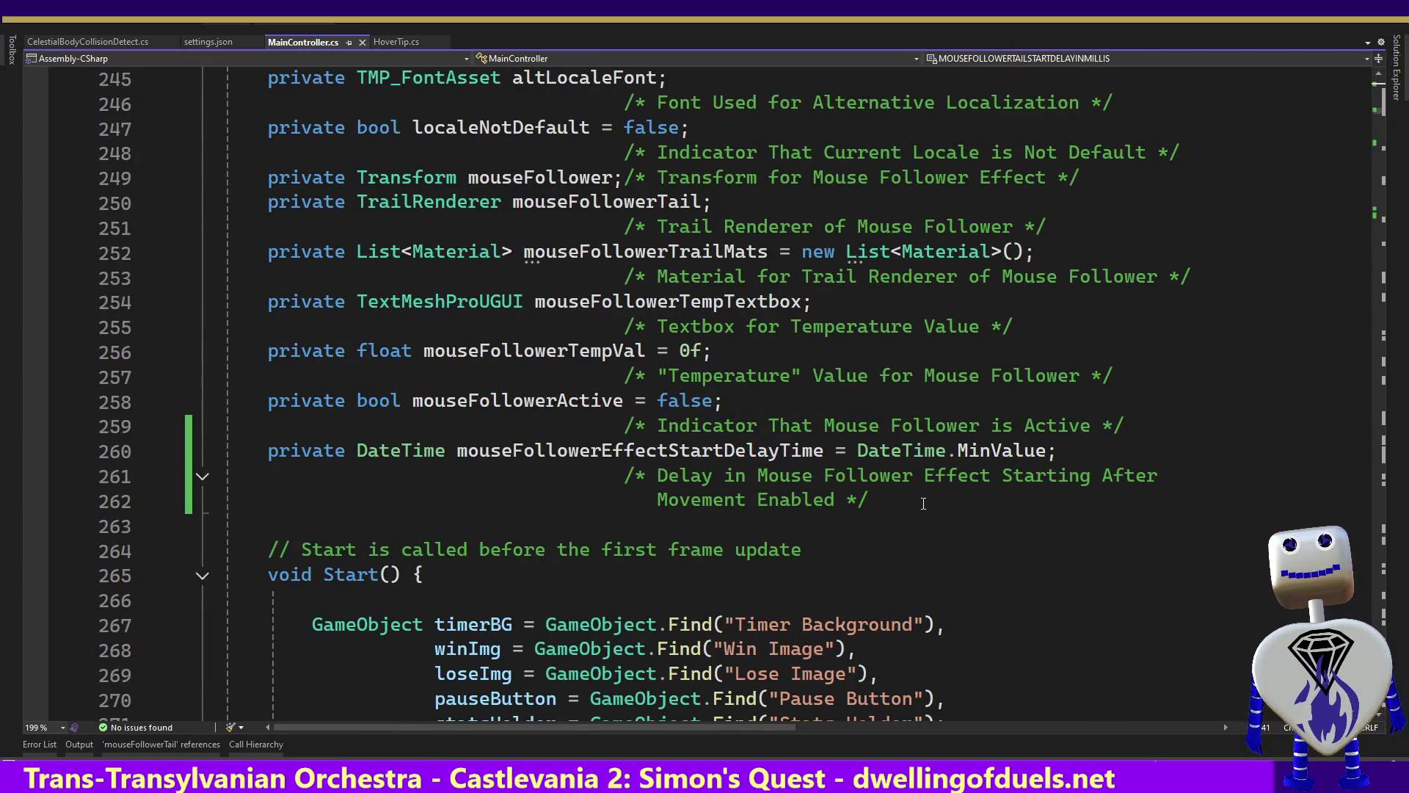
left_click(961, 498)
key("Return")
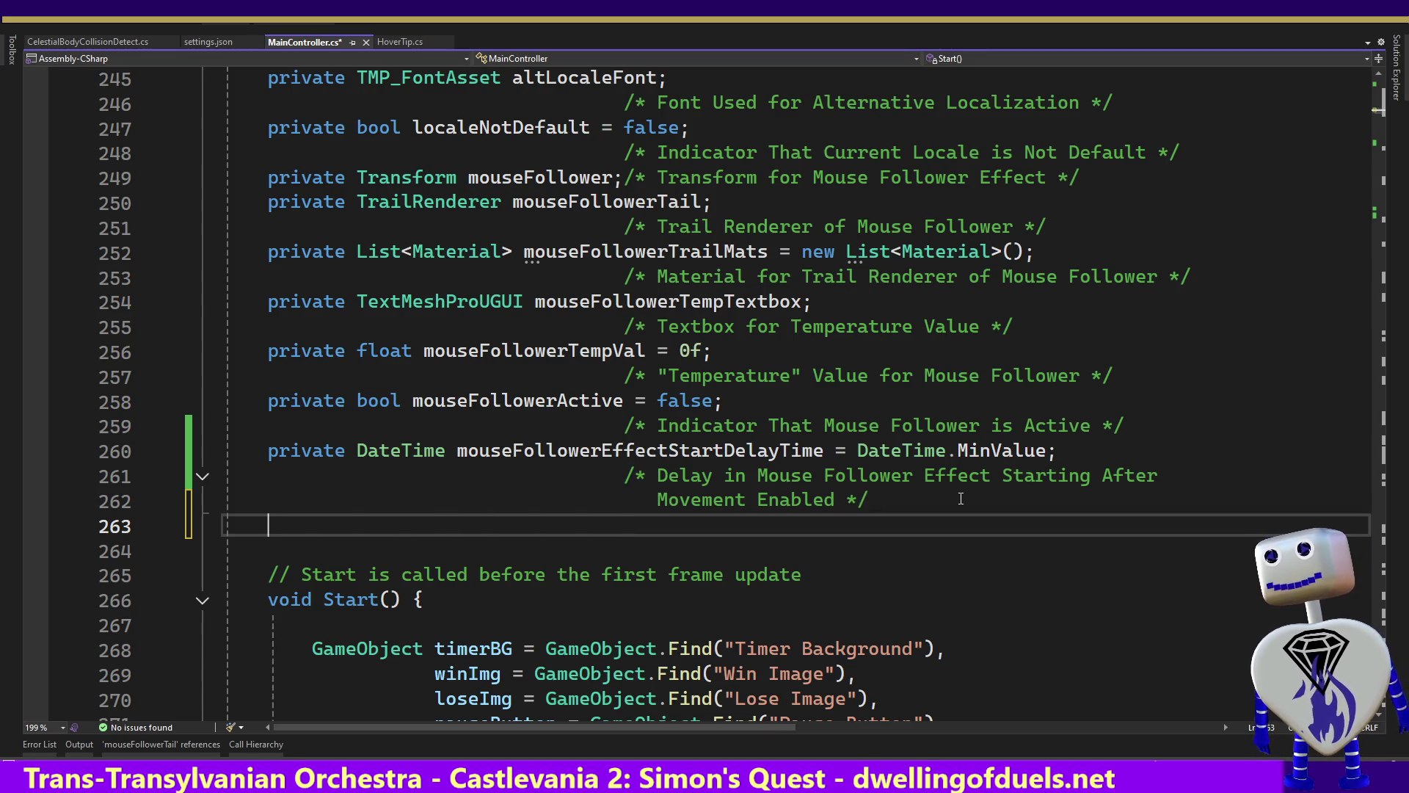
type("priva")
type("te")
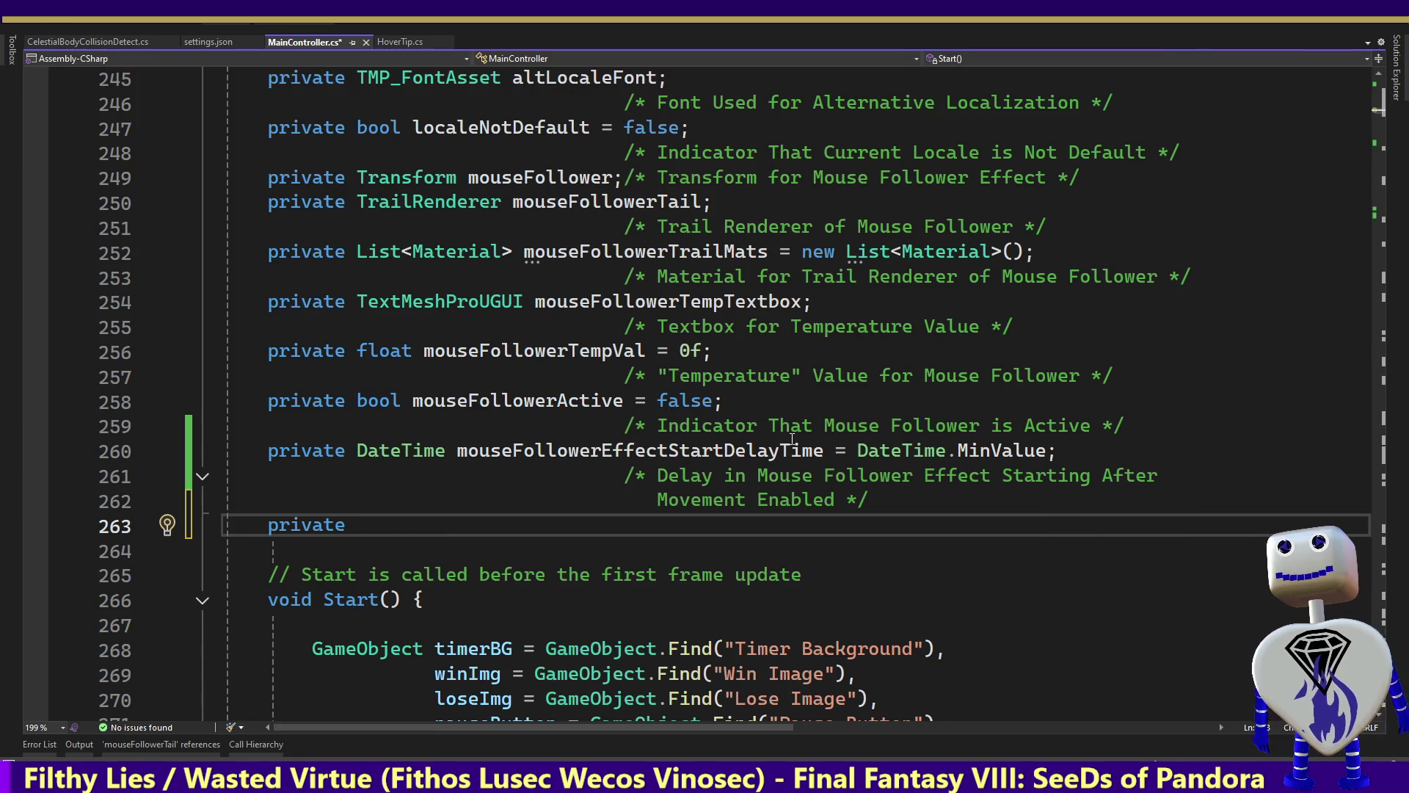
key("alt+Tab")
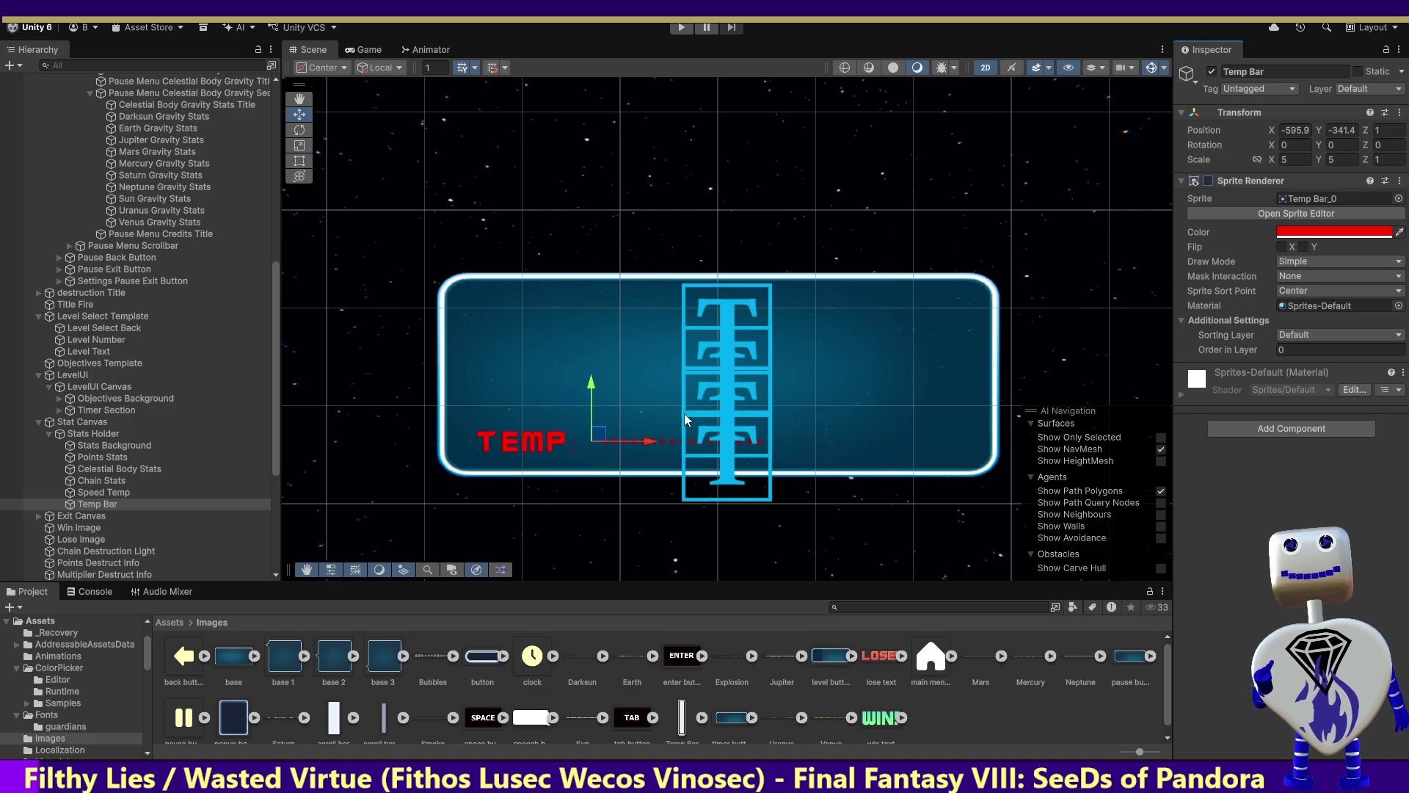
Show the red Temp Bar sprite again and frame it beside the TEMP label.
left_click(1208, 181)
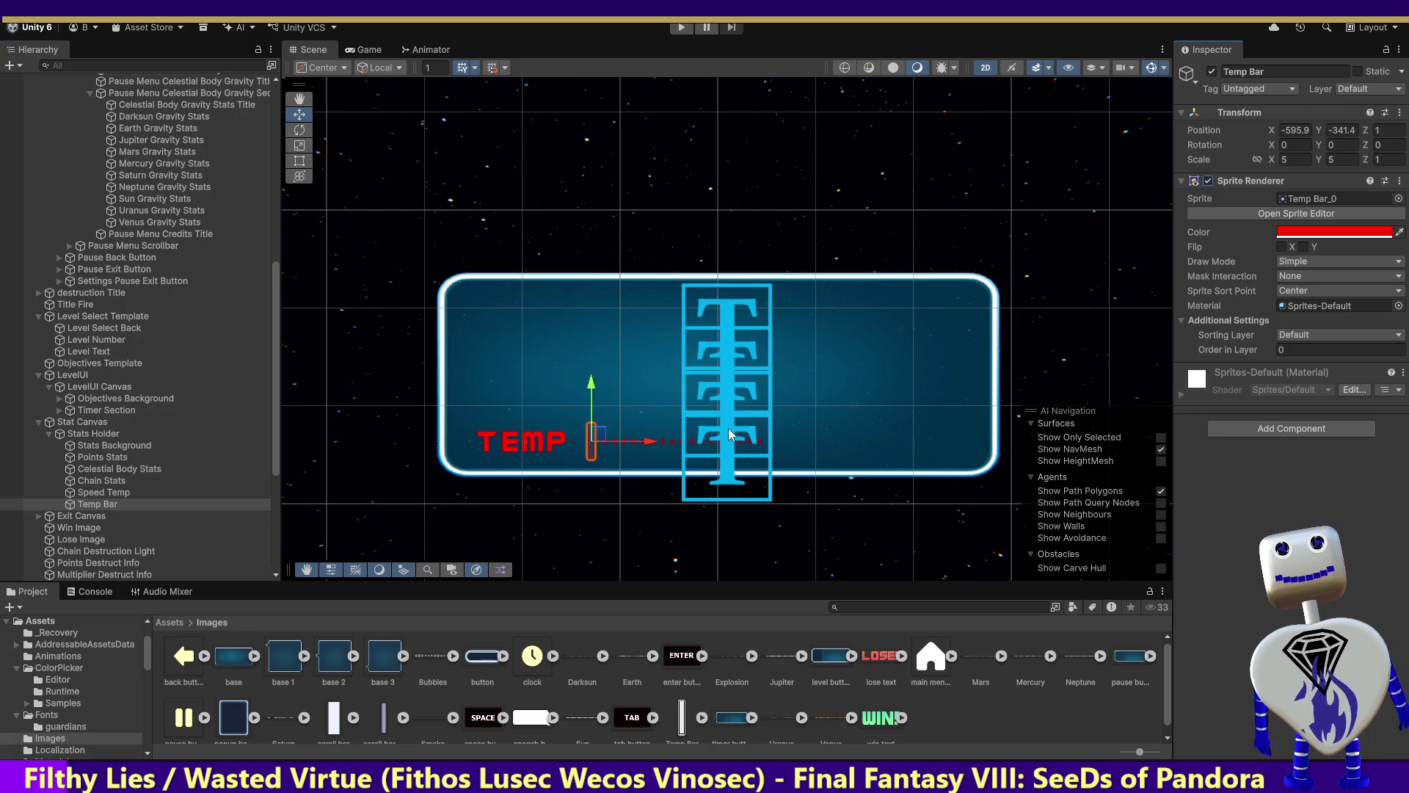
double_click(126, 504)
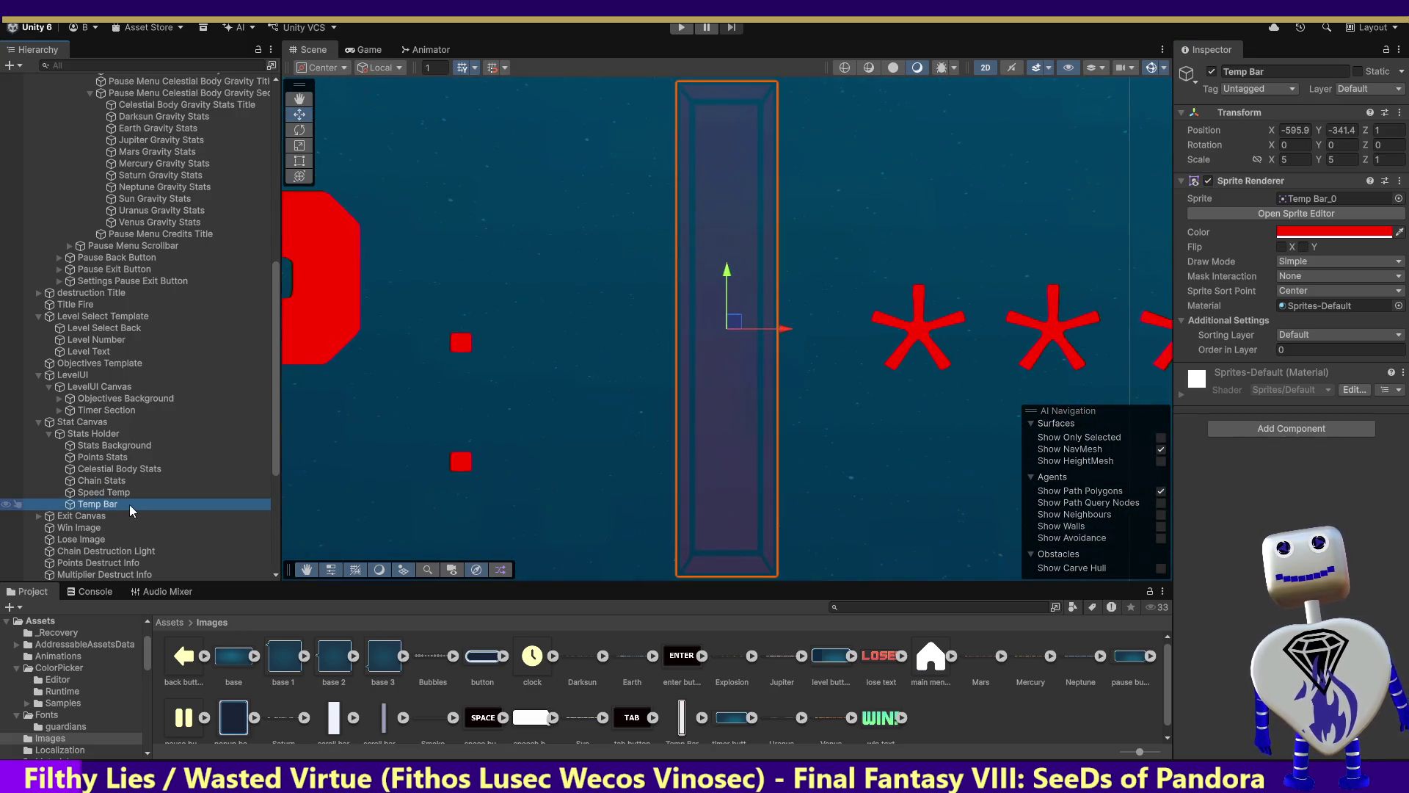
double_click(130, 505)
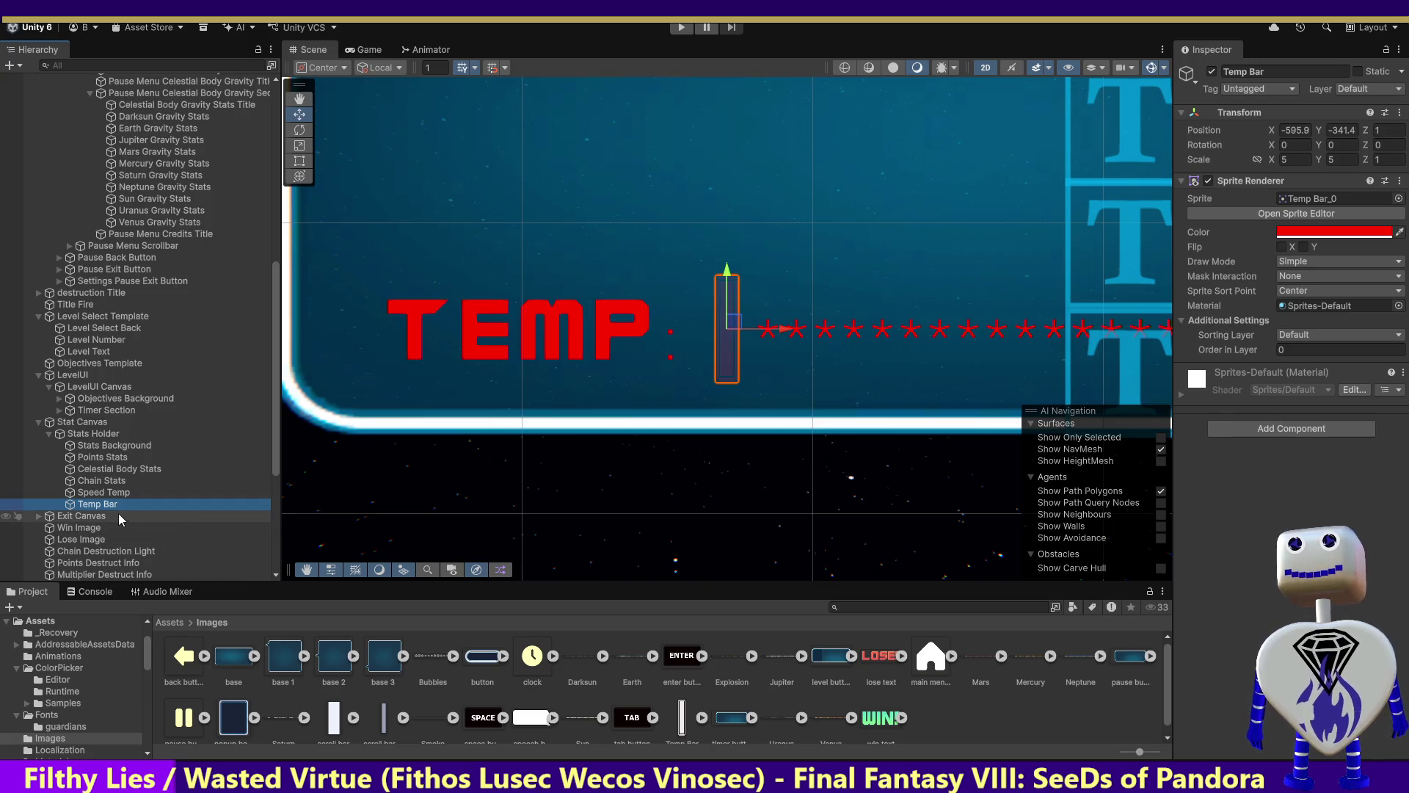
right_click(92, 506)
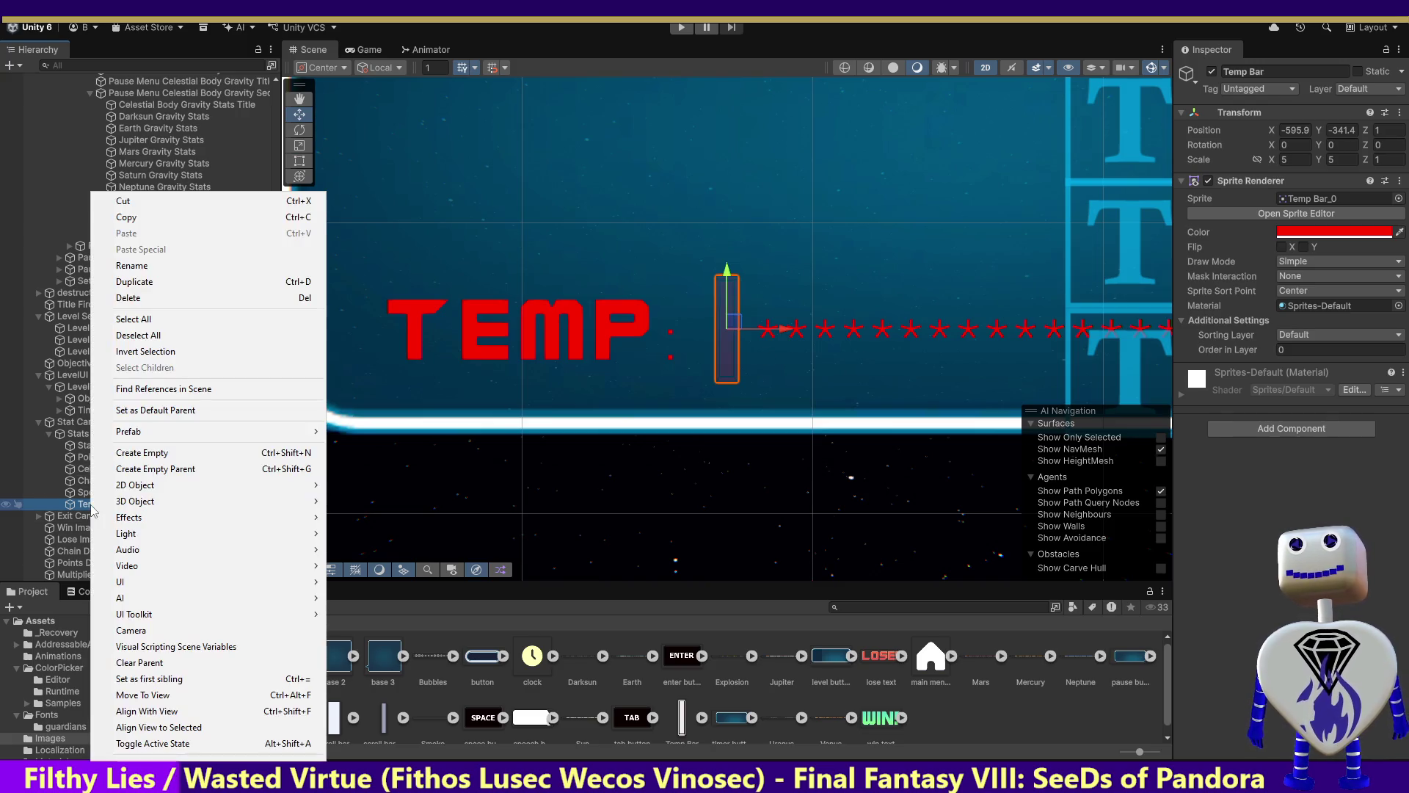
Wrap Temp Bar in a new empty parent object named Temp Bars.
left_click(129, 469)
left_click(109, 505)
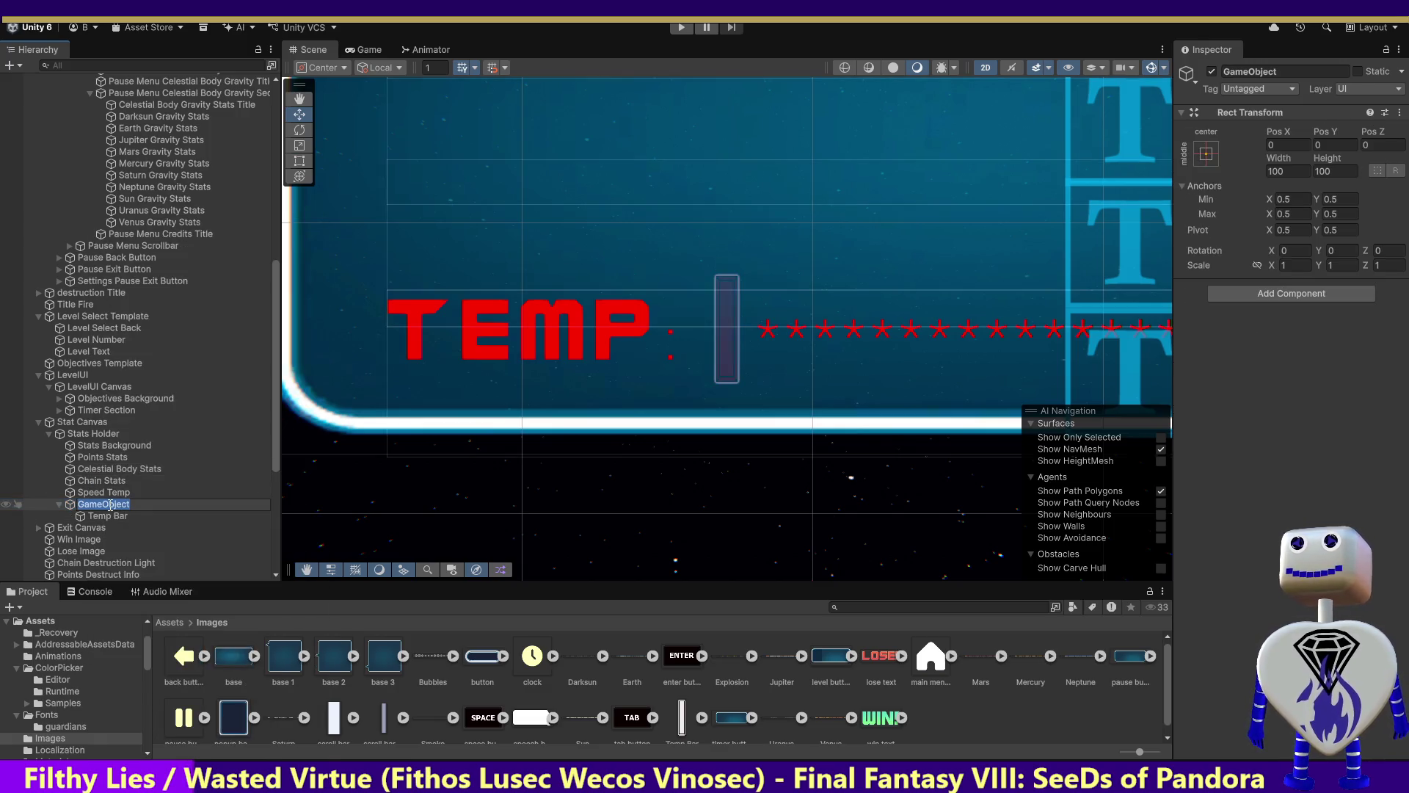
type("Te")
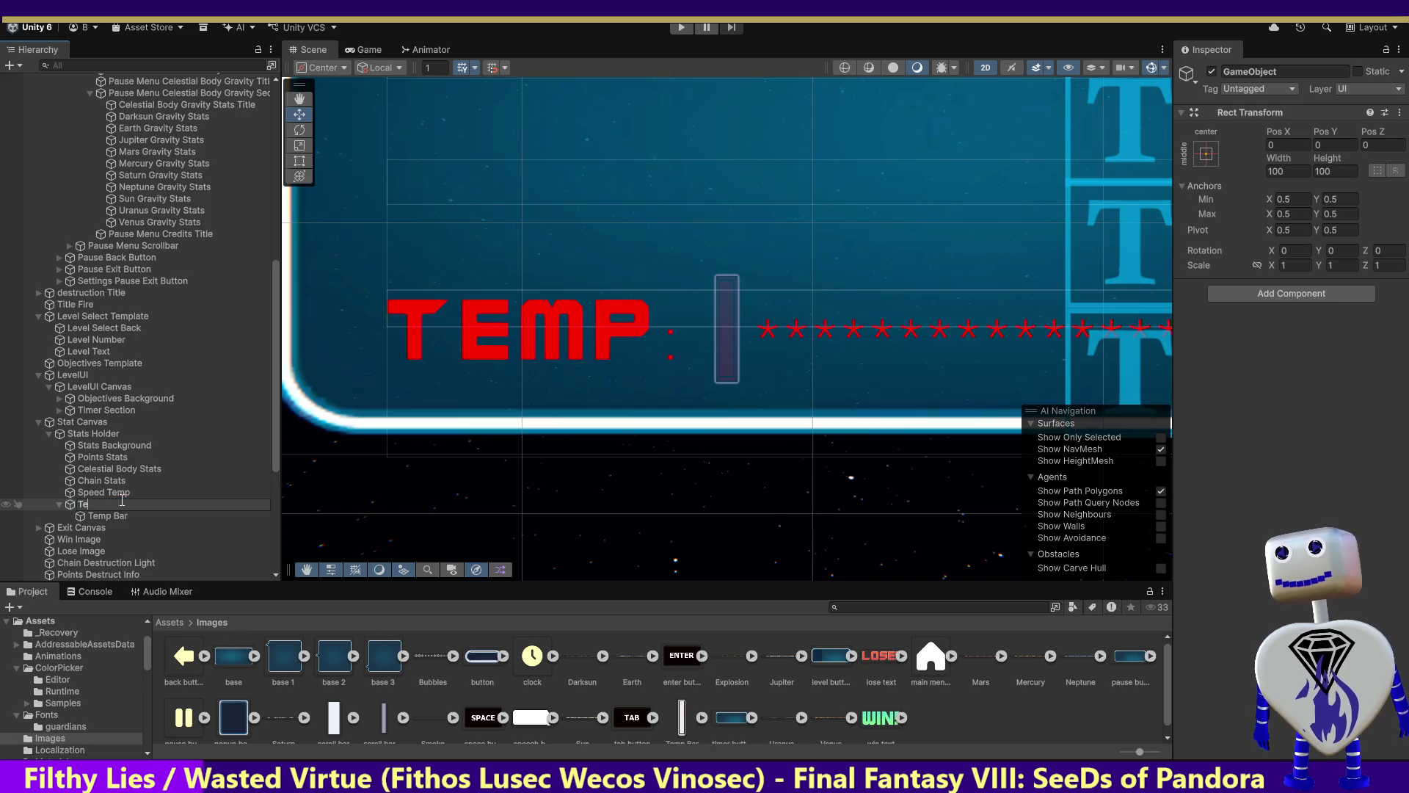
type("mp Bars")
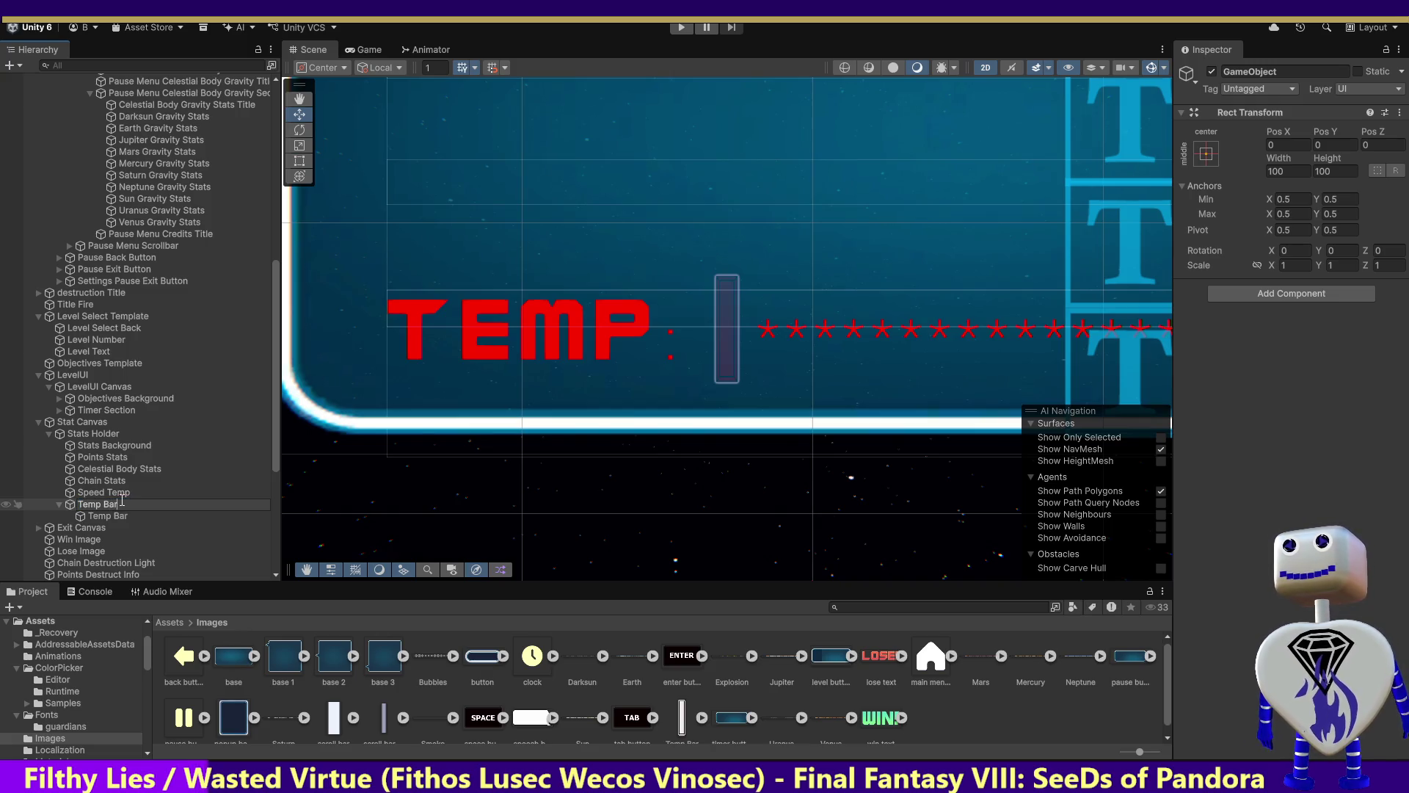
left_click(135, 516)
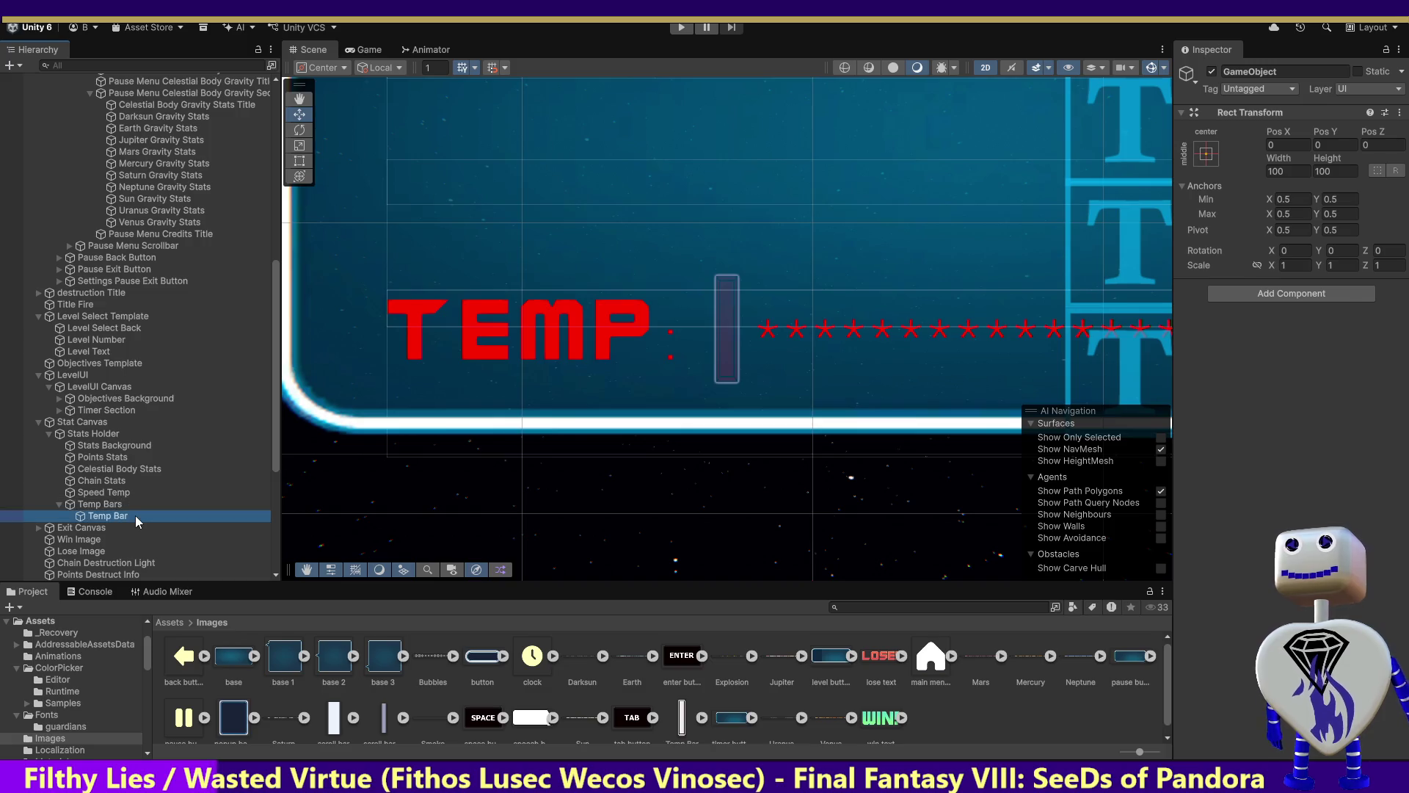
Duplicate Temp Bar with Ctrl+D until copies through Temp Bar (10) exist.
key("ctrl+d")
key("ctrl+d")
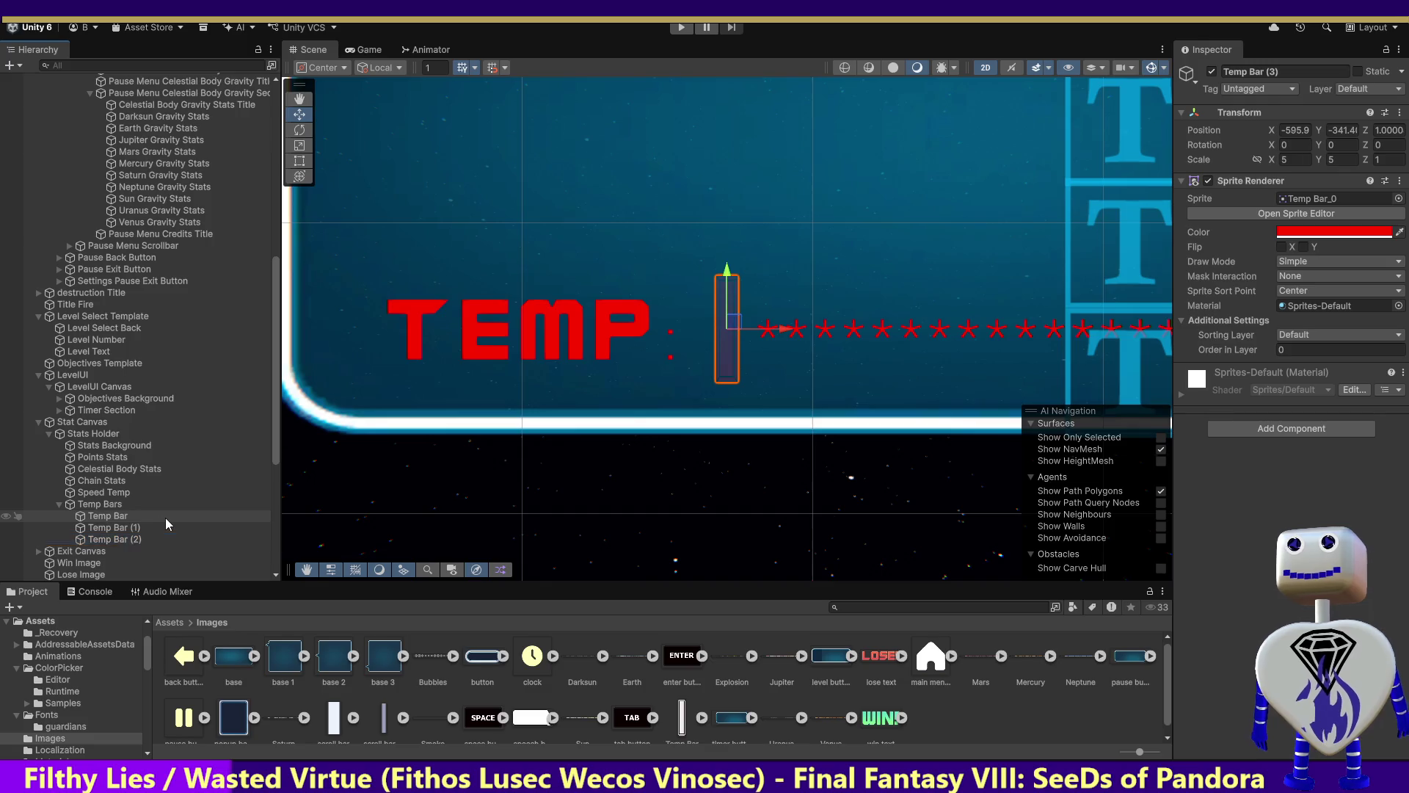
key("ctrl+d")
key("ctrl+d")
key("ctrl+d")
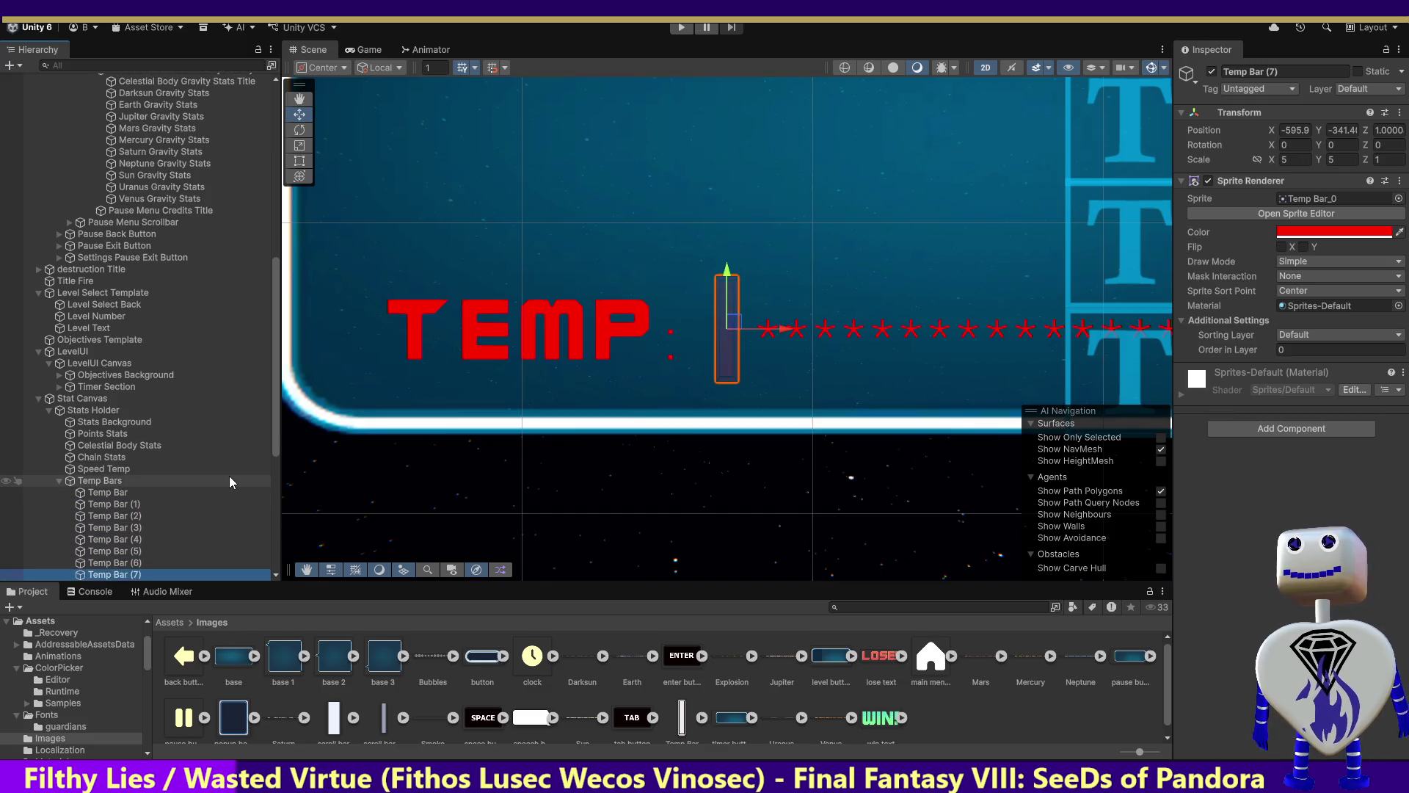
key("ctrl+d")
key("ctrl+d")
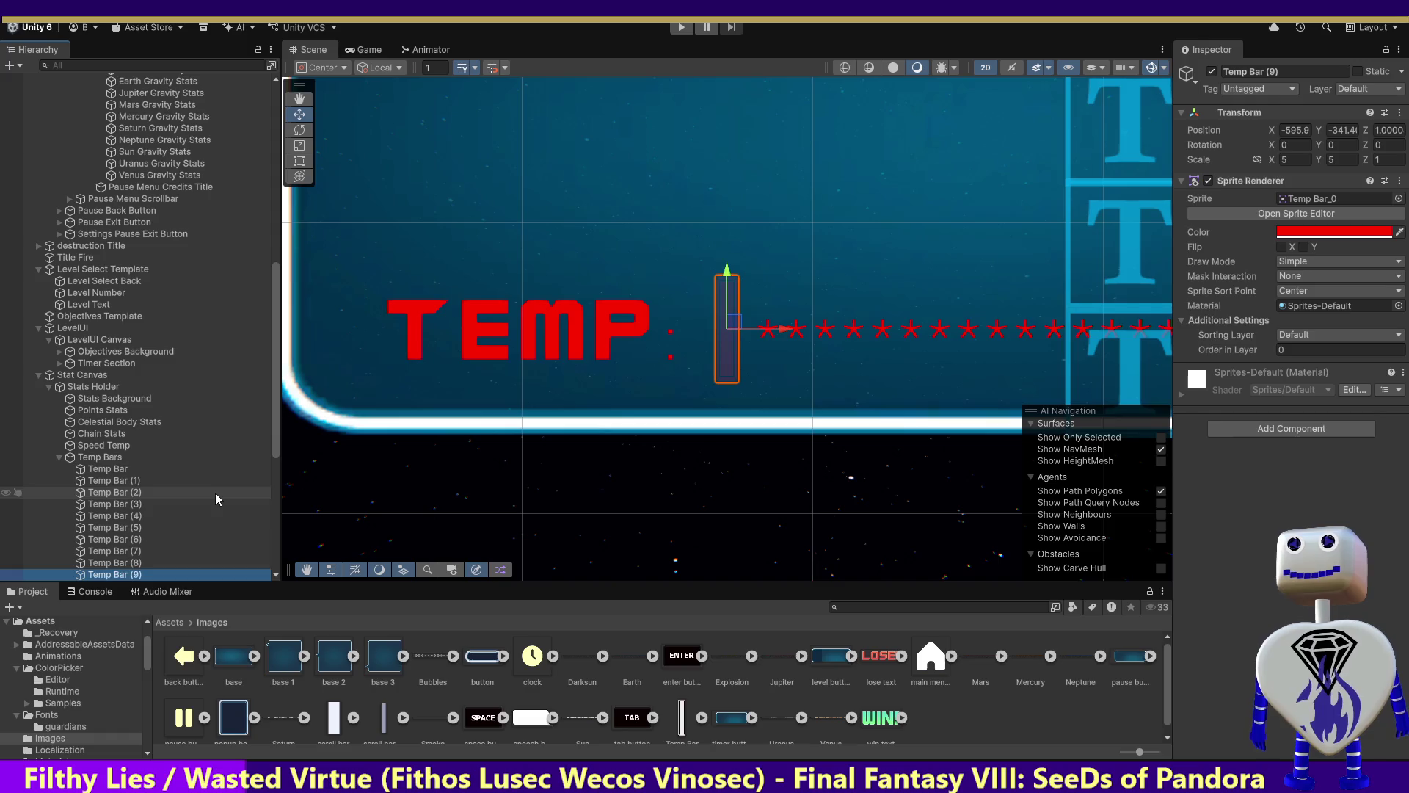
key("ctrl+d")
left_click(115, 457)
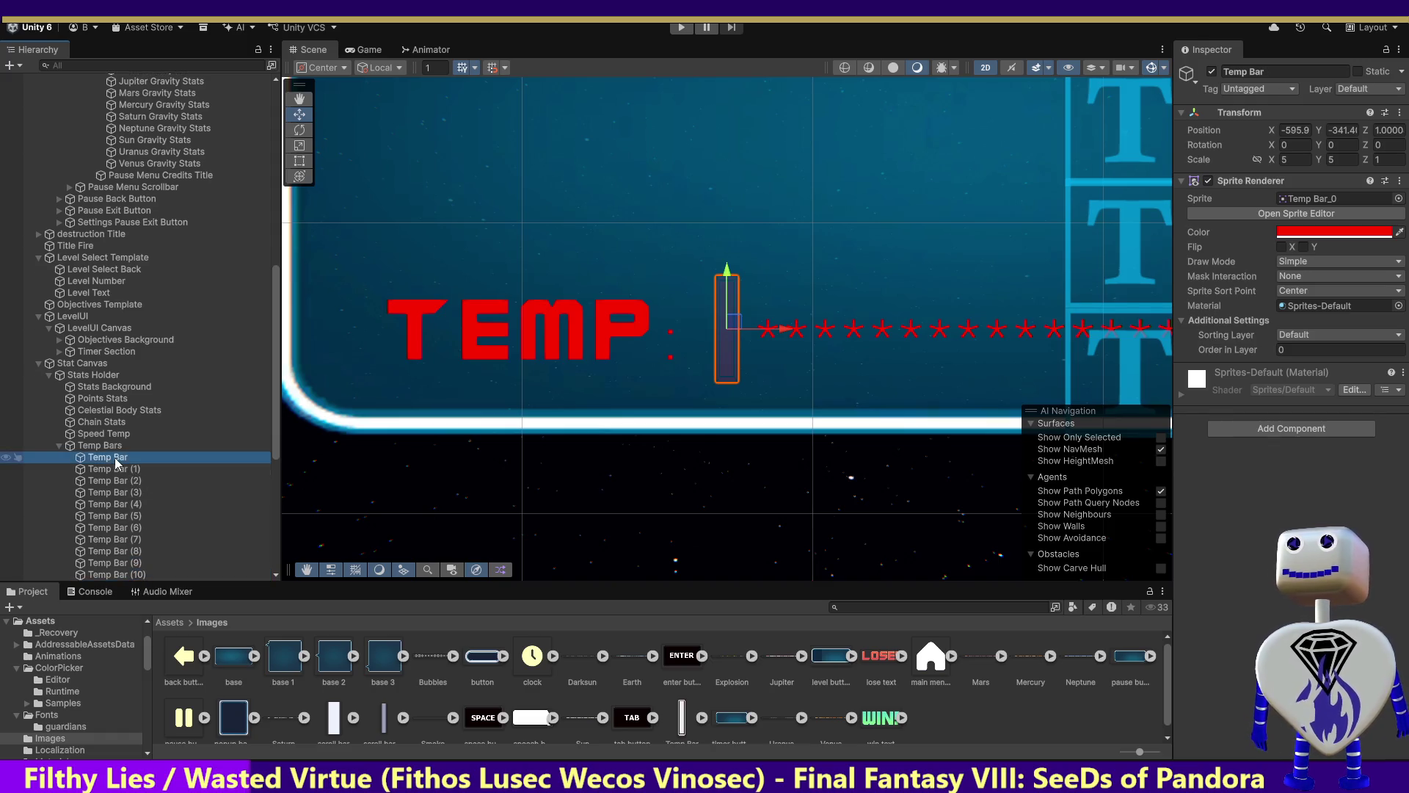
Delete the extra Temp Bar (10) copy and rename the first two bars Temp Bar - 1 and Temp Bar - 2.
left_click(116, 574)
key("Delete")
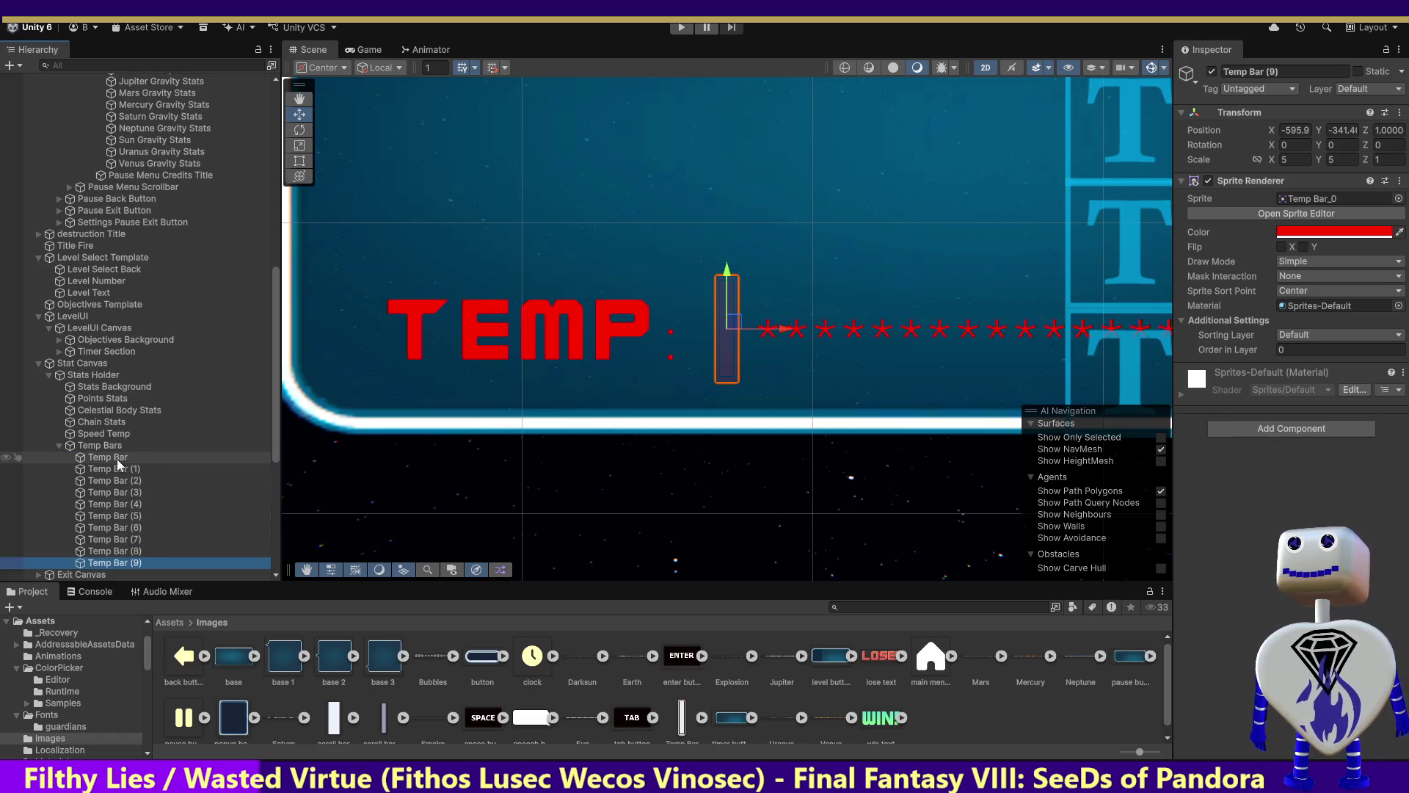
double_click(117, 459)
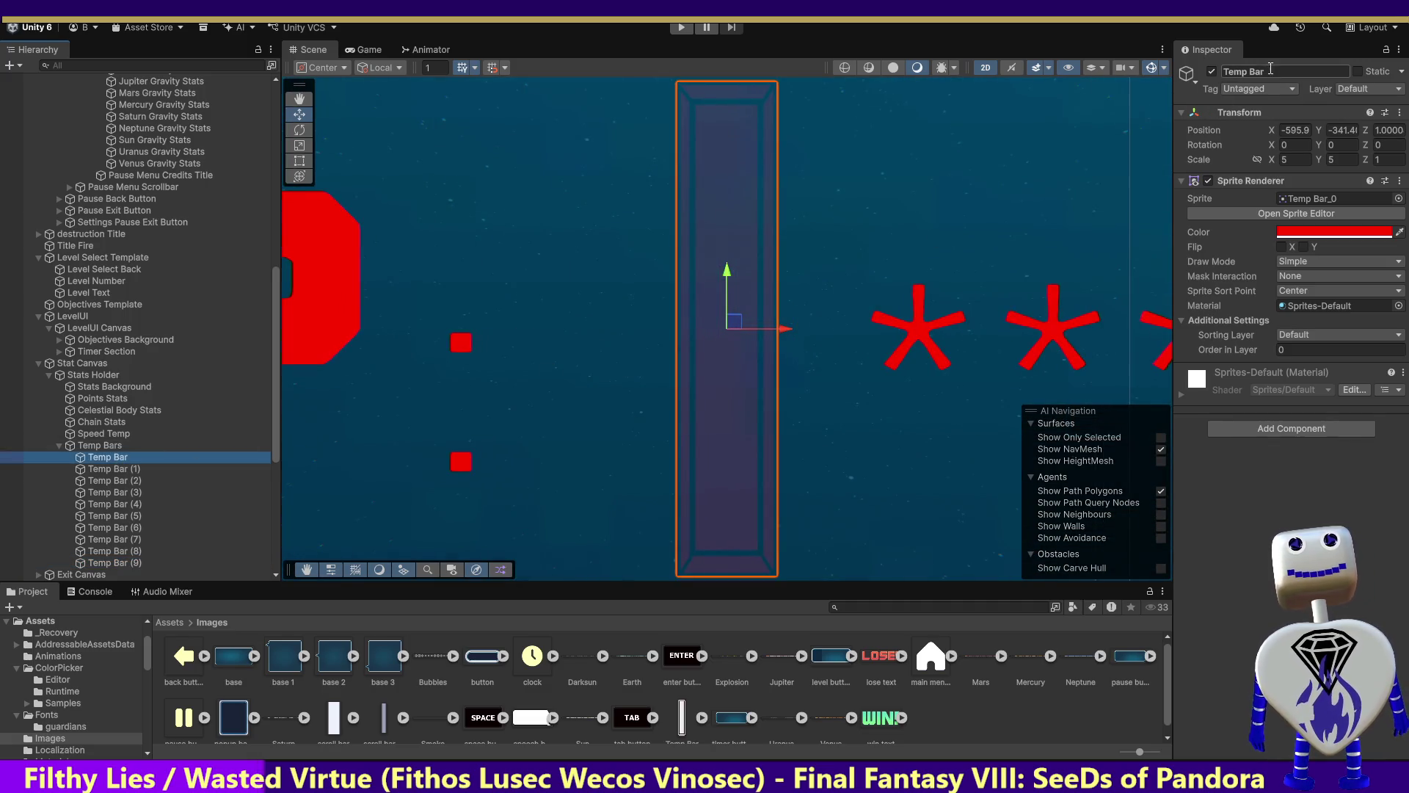
left_click(109, 458)
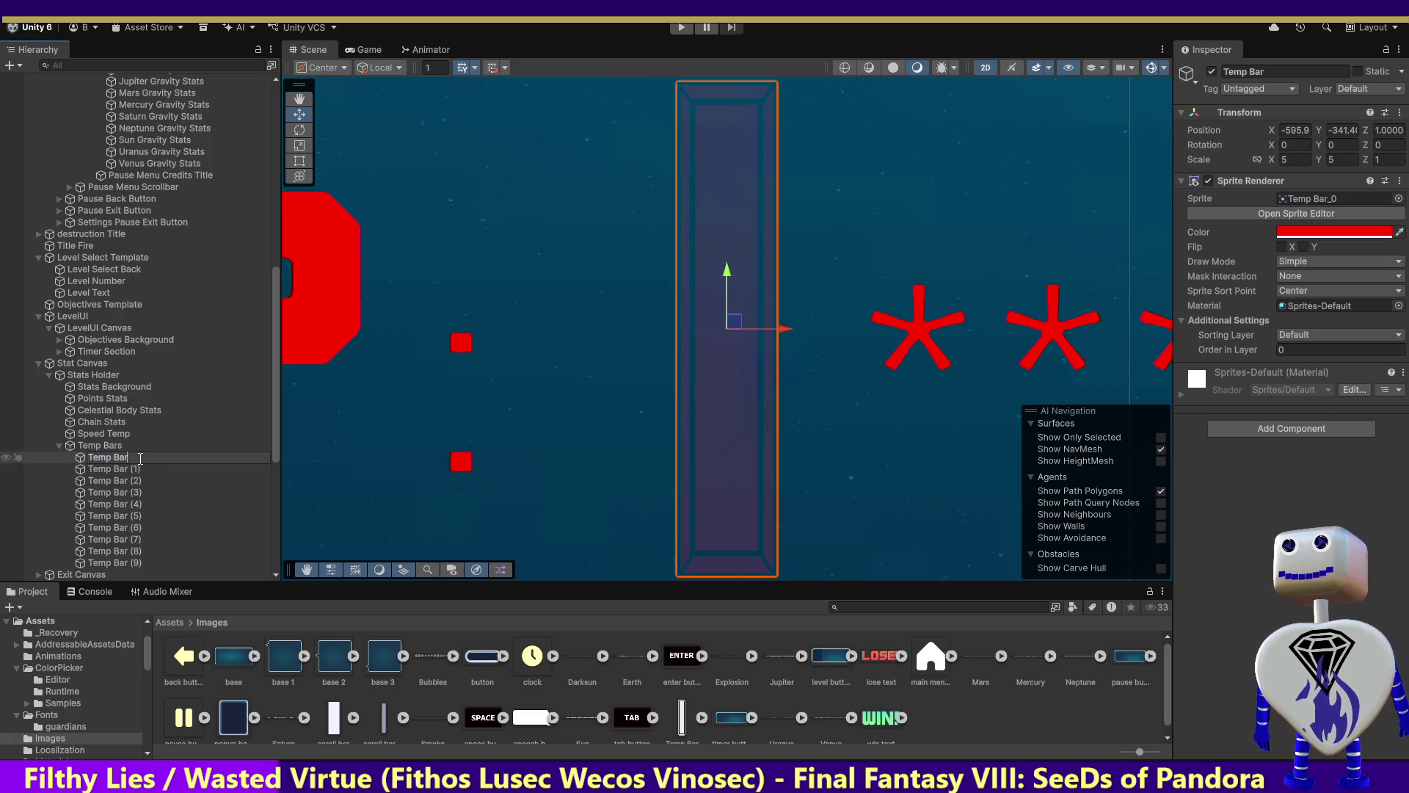
type(" - 1")
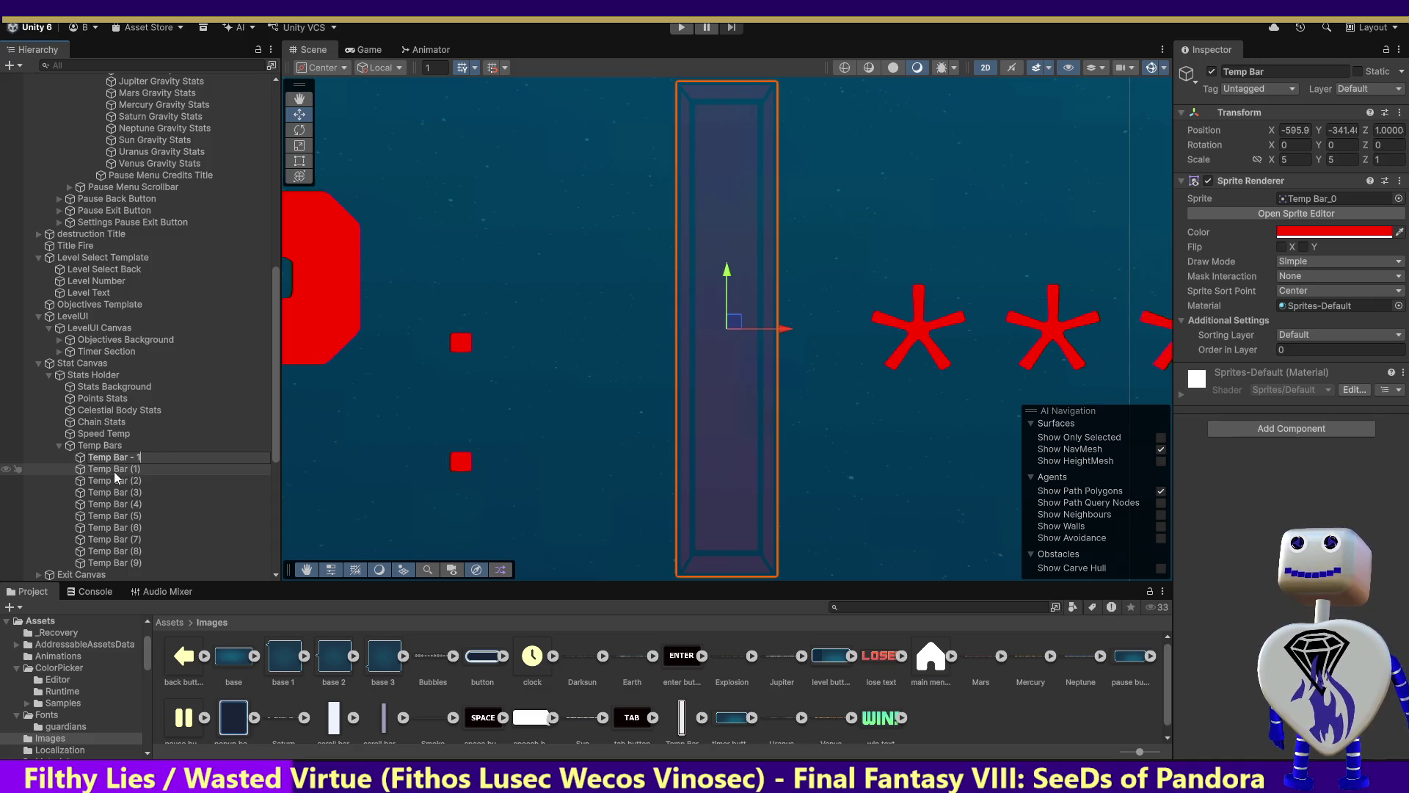
left_click(115, 474)
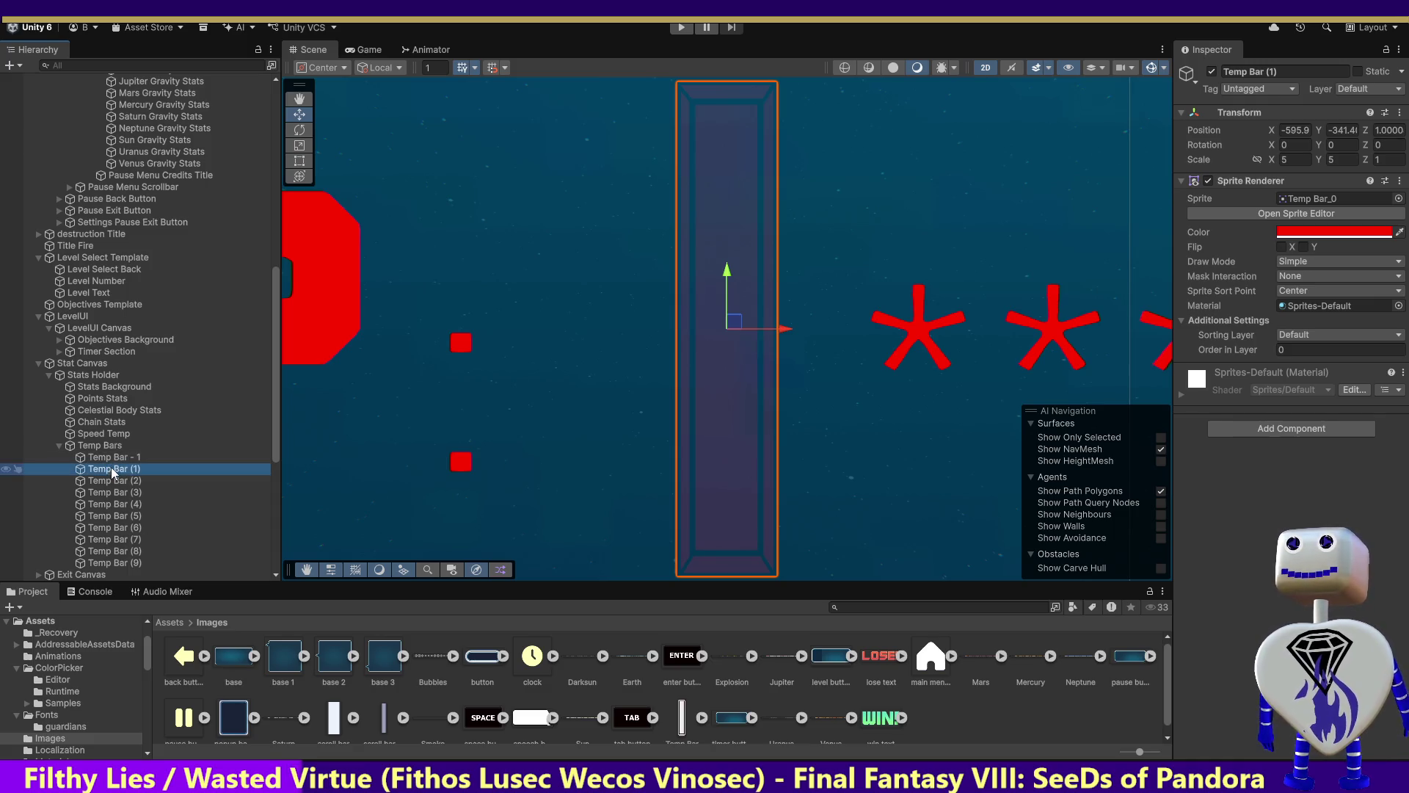
left_click(114, 474)
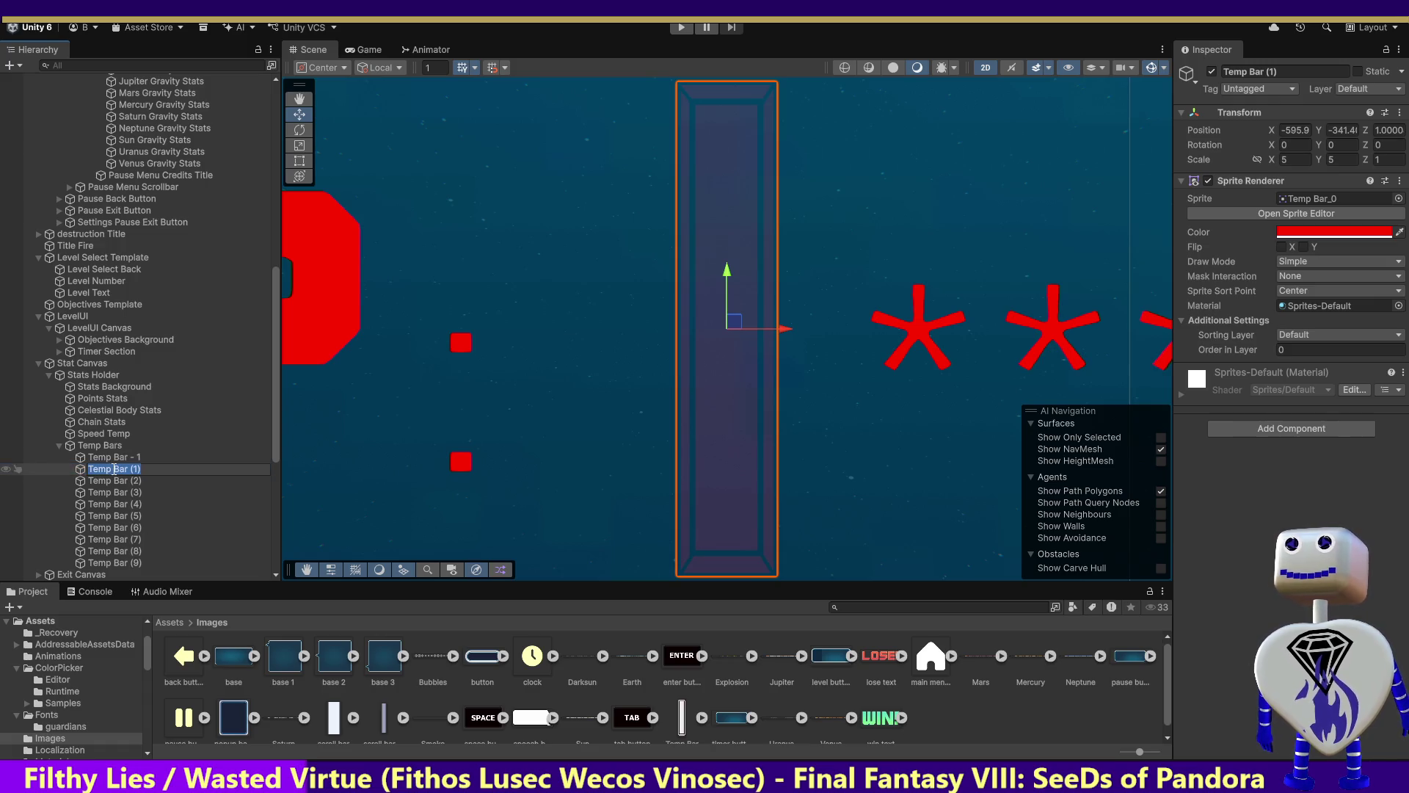
left_click(136, 468)
key("BackSpace")
key("BackSpace")
key("BackSpace")
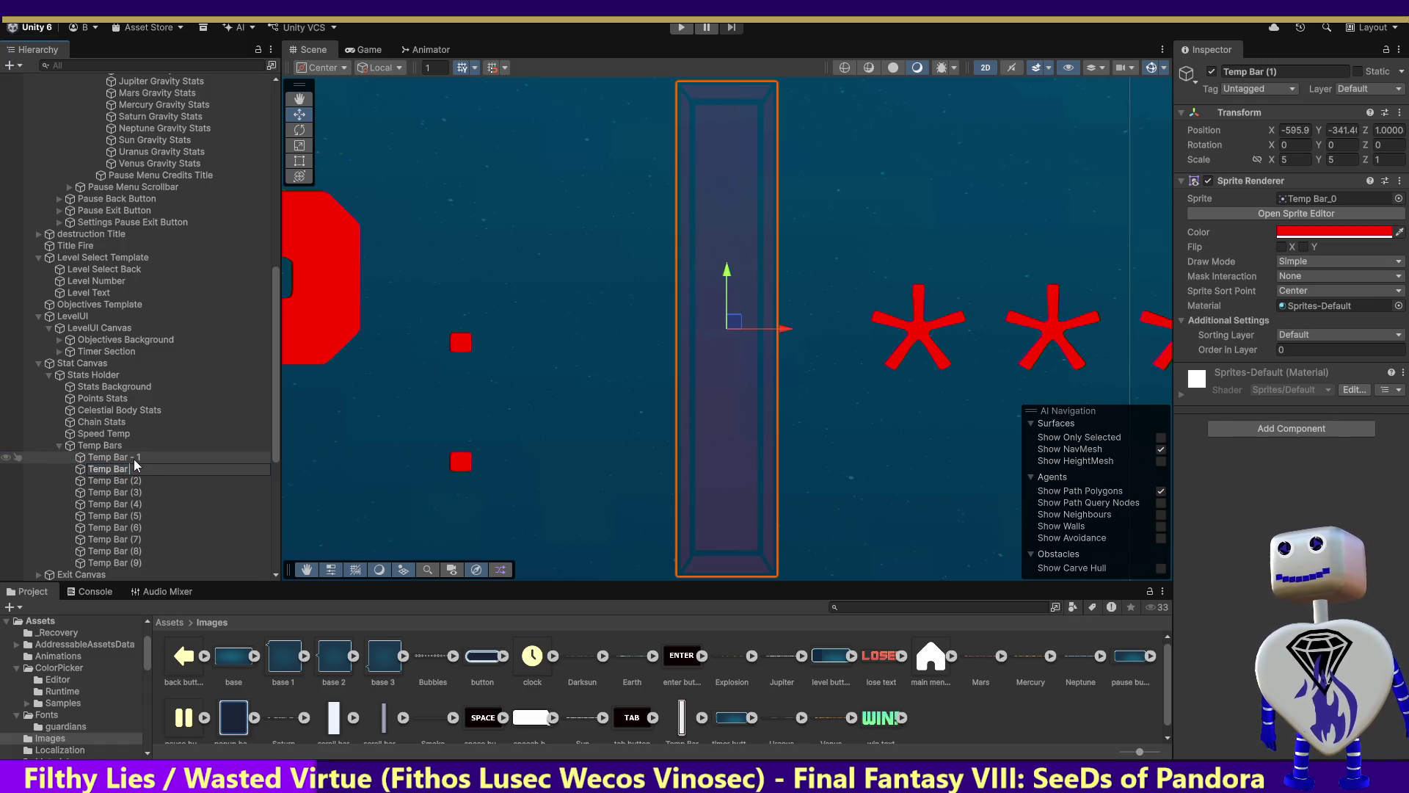
type("- 3")
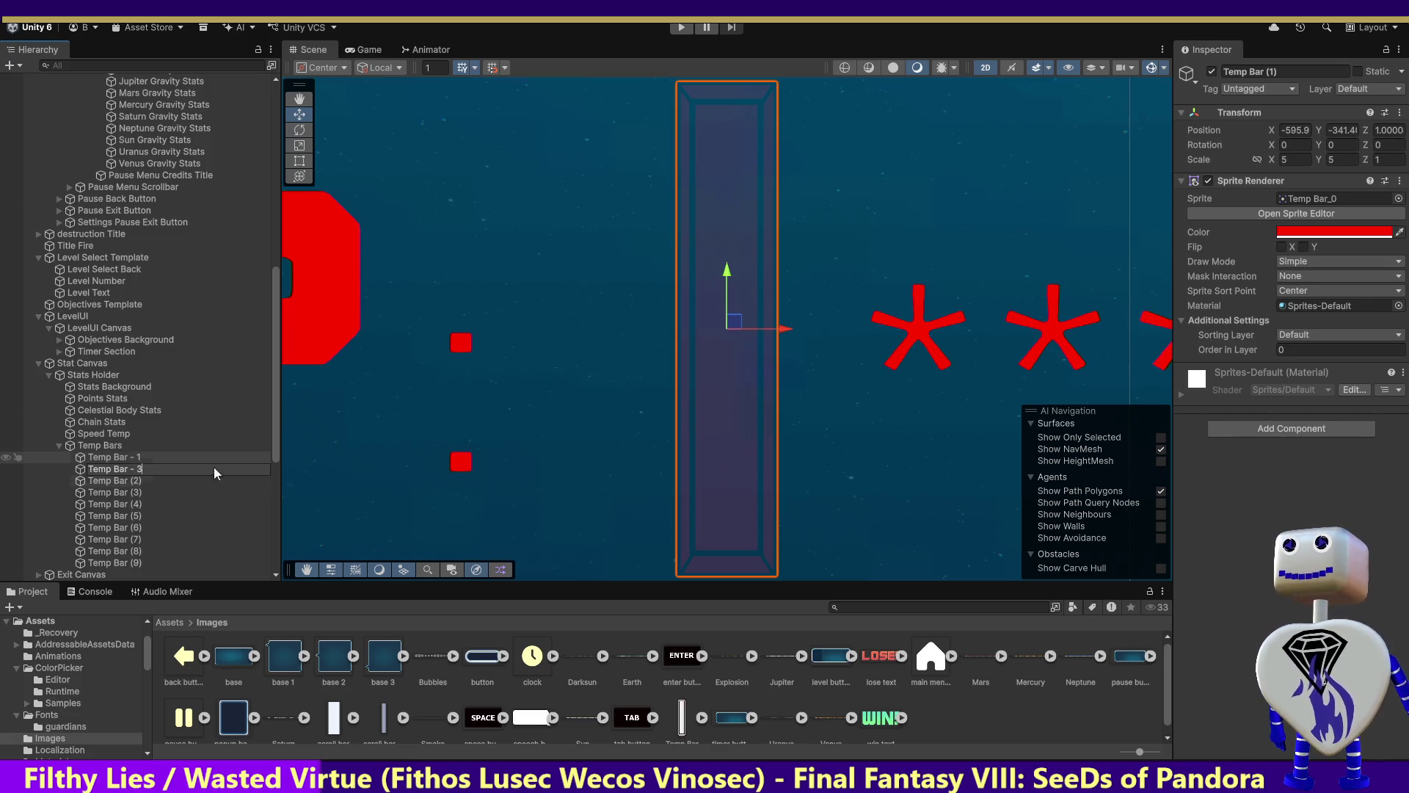
type("2")
left_click(124, 483)
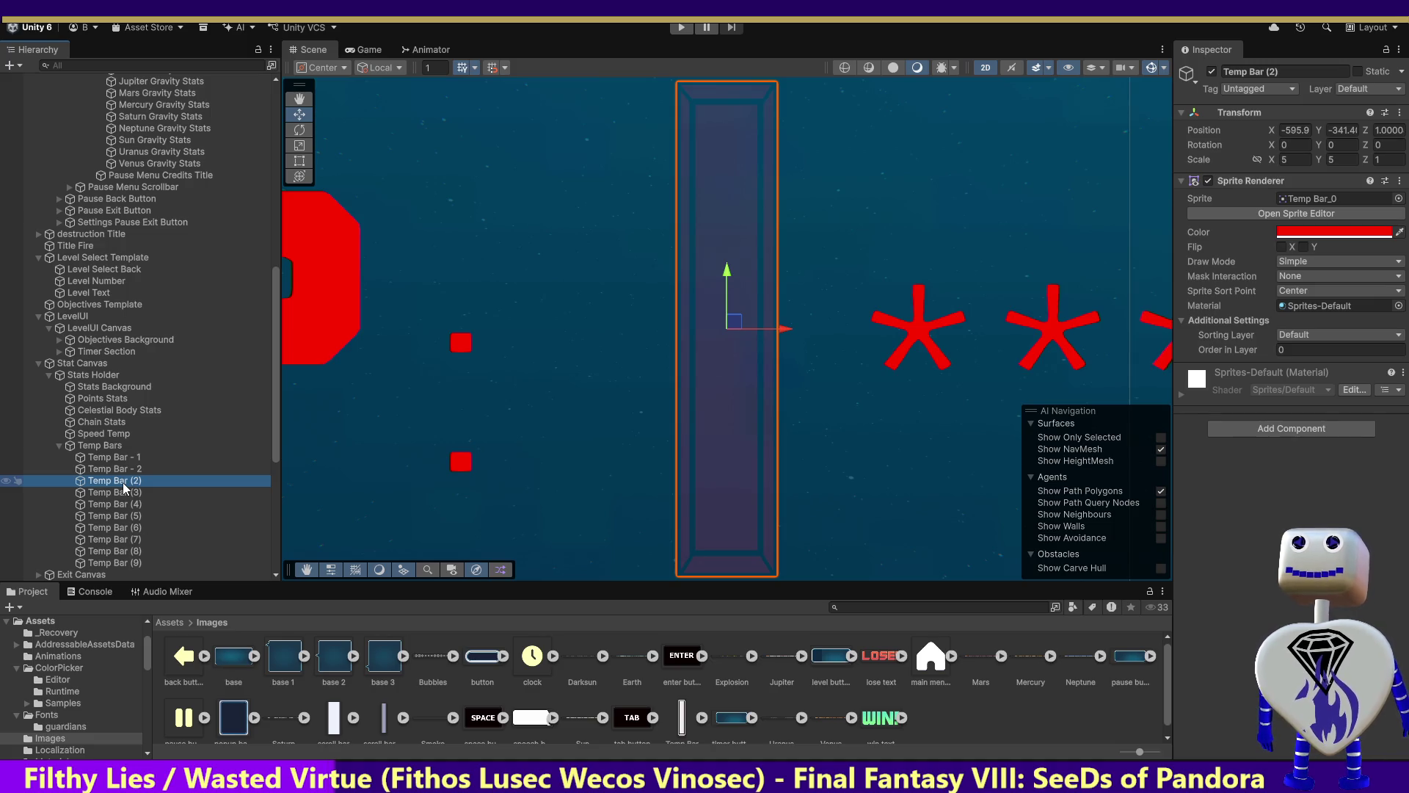
Rename the next two copies Temp Bar - 3 and Temp Bar - 4.
left_click(127, 485)
left_click(150, 478)
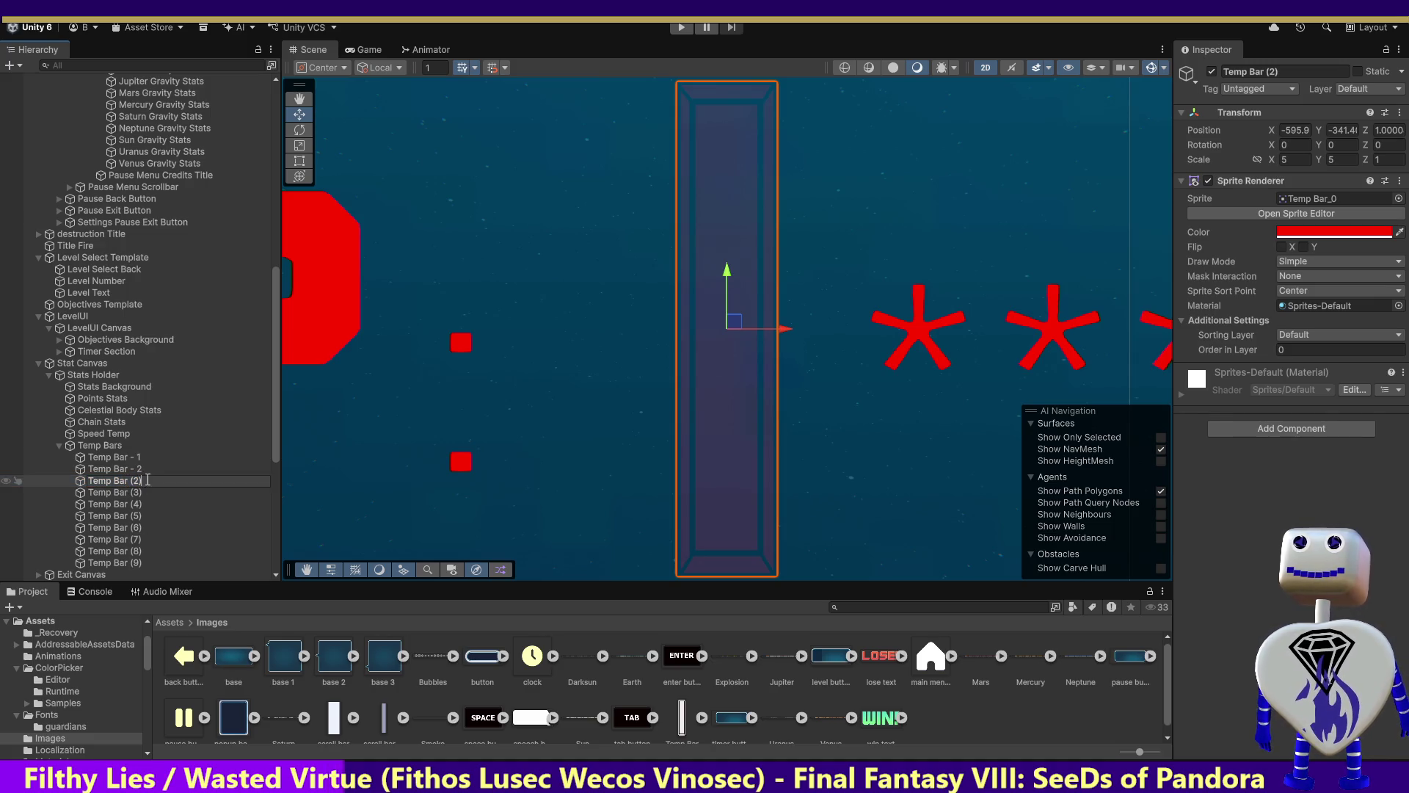
key("BackSpace")
key("BackSpace")
key("BackSpace")
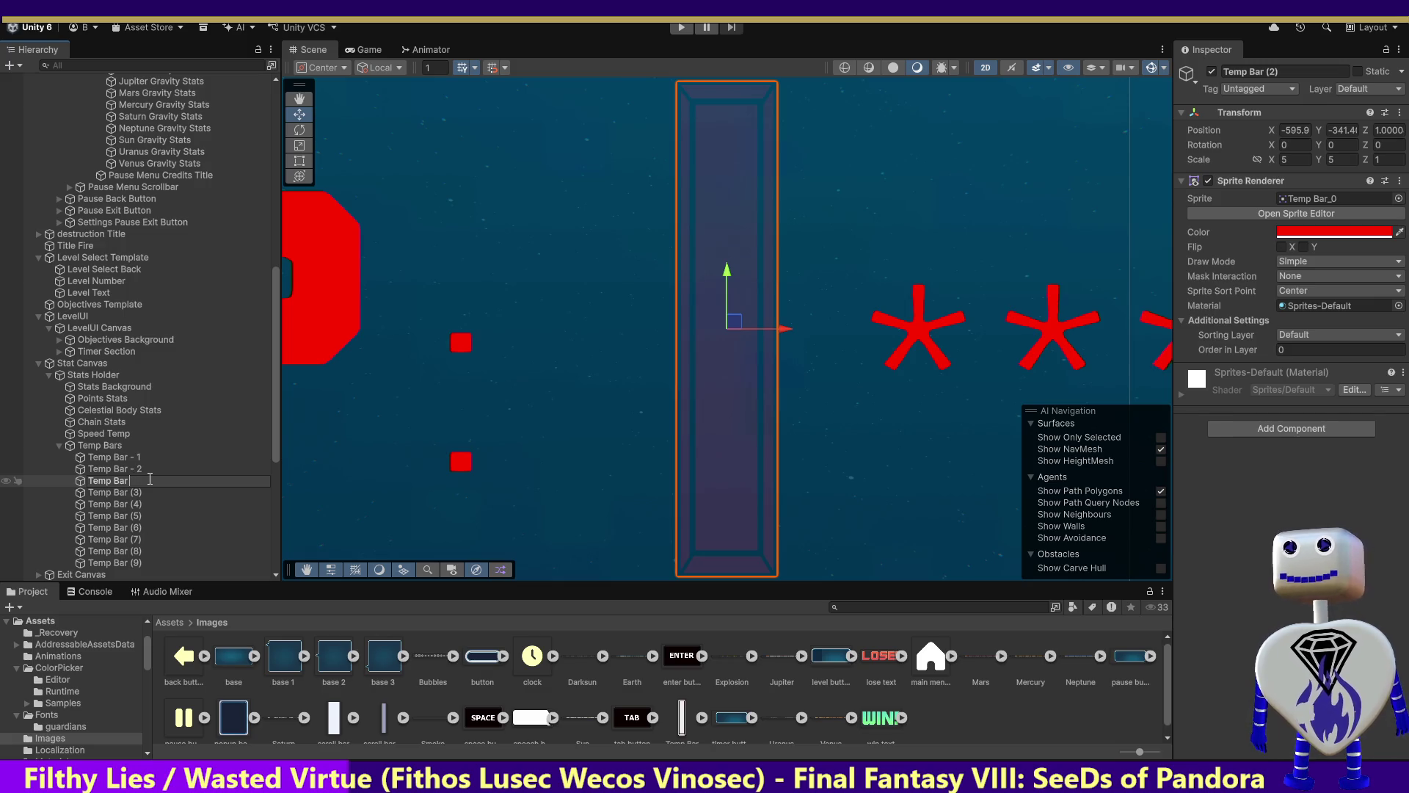
type(" - 3")
key("Return")
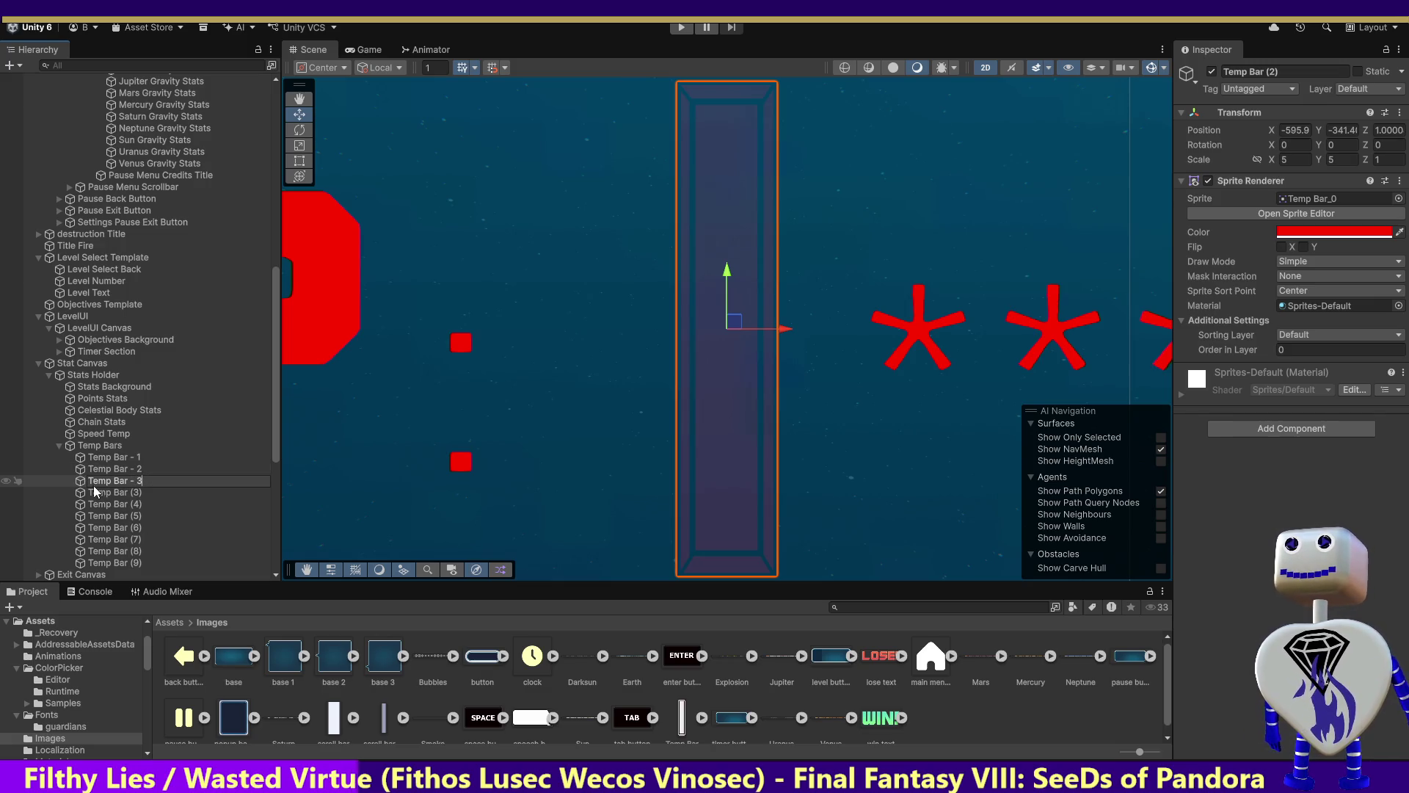
left_click(112, 492)
left_click(113, 493)
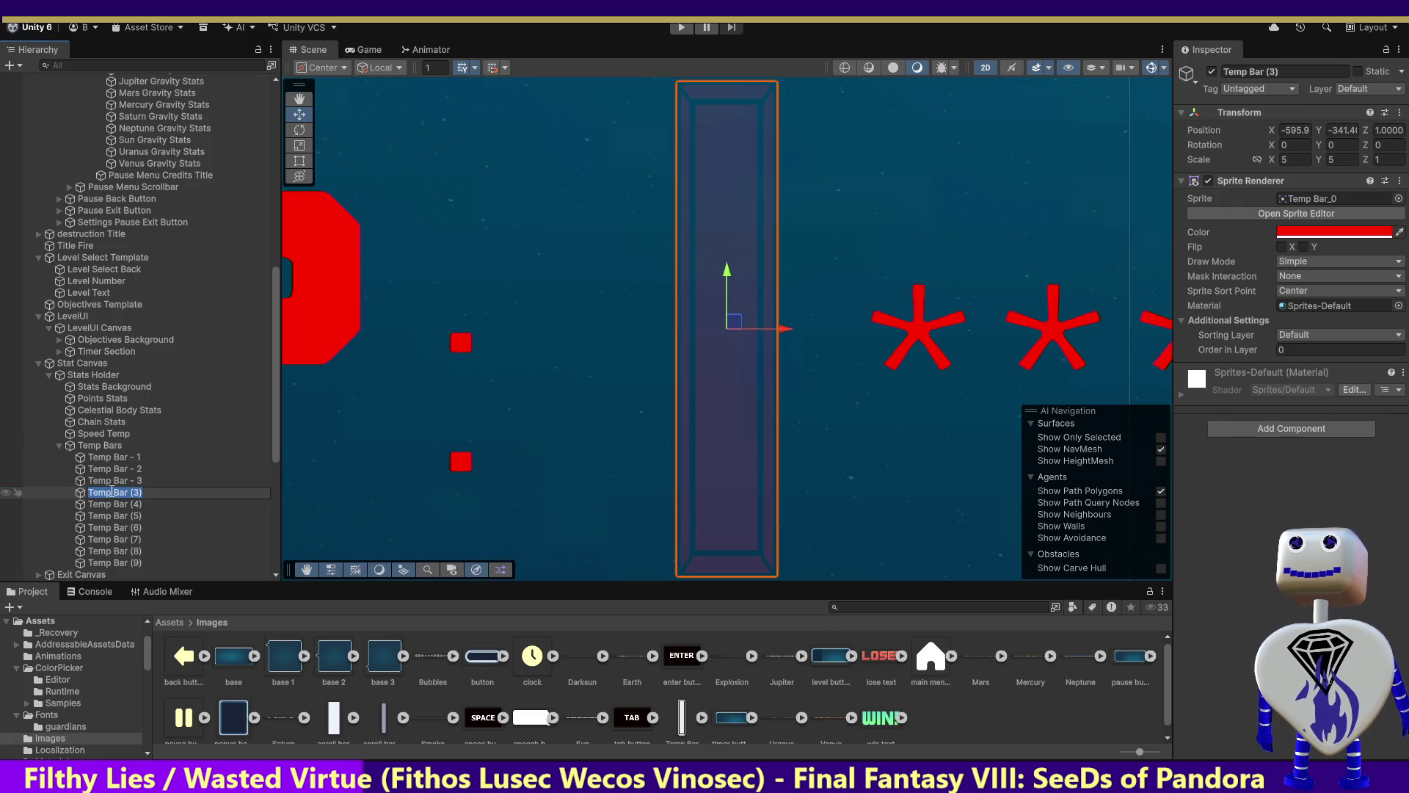
key("End")
key("BackSpace")
key("BackSpace")
key("BackSpace")
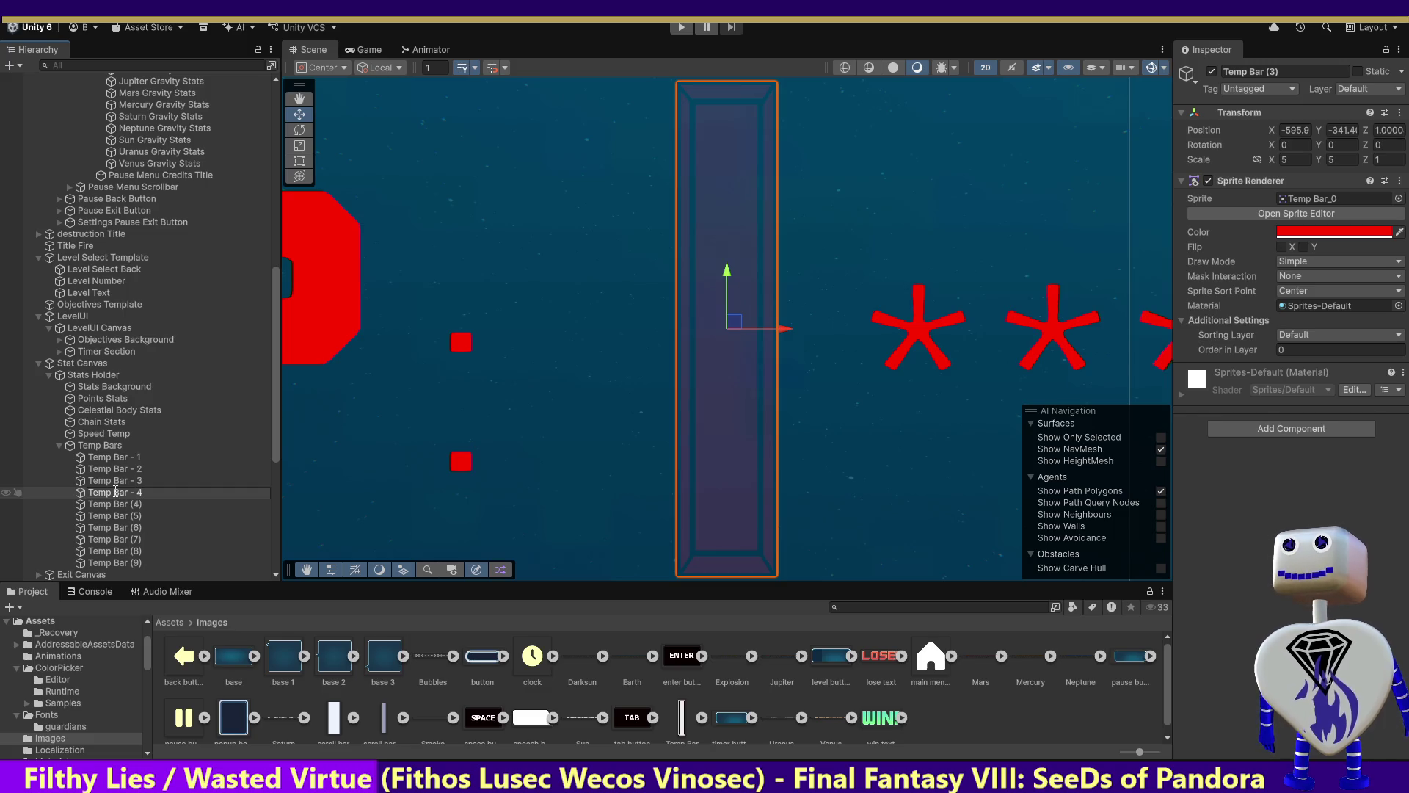
left_click(118, 504)
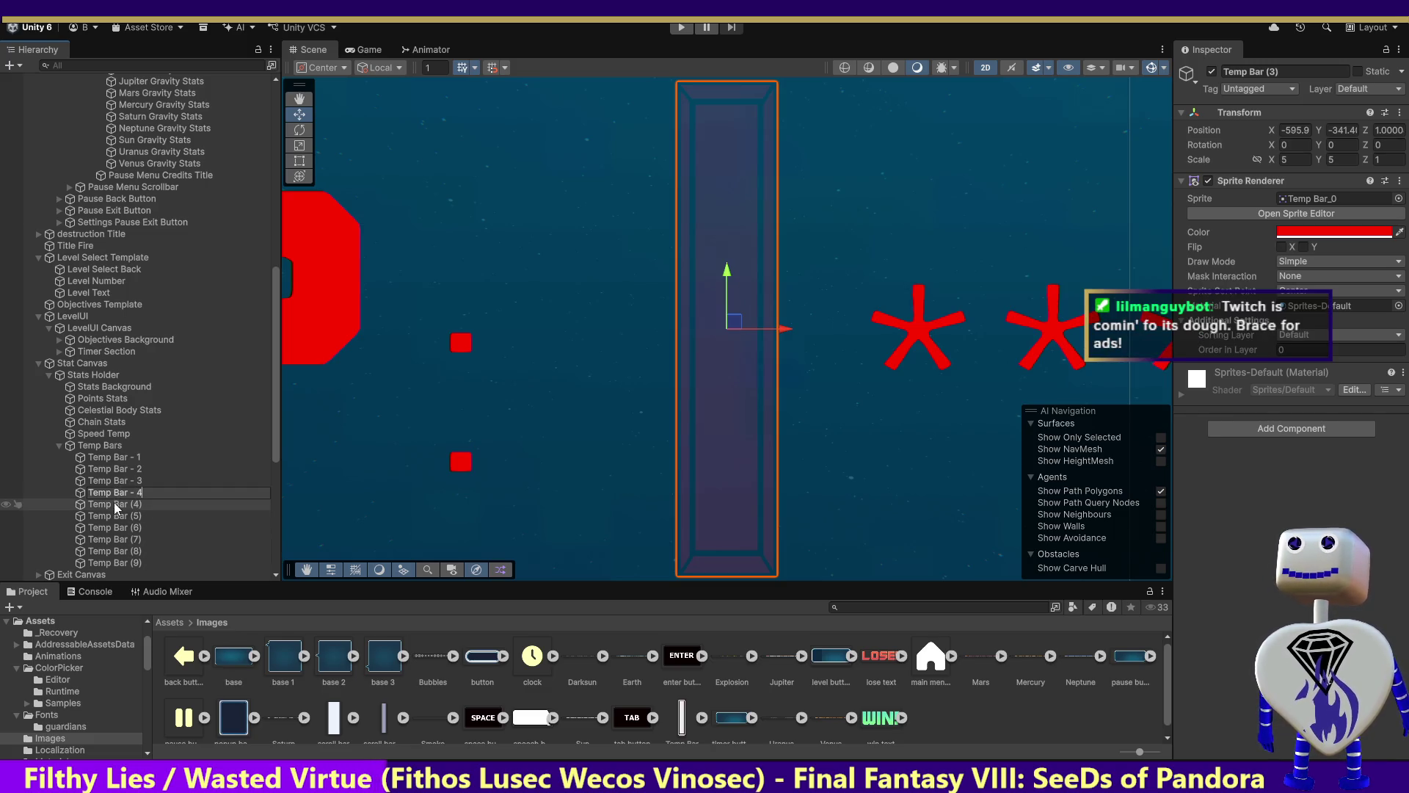
Rename Temp Bar (4) to Temp Bar - 5, recovering from an accidental name wipe.
left_click(118, 501)
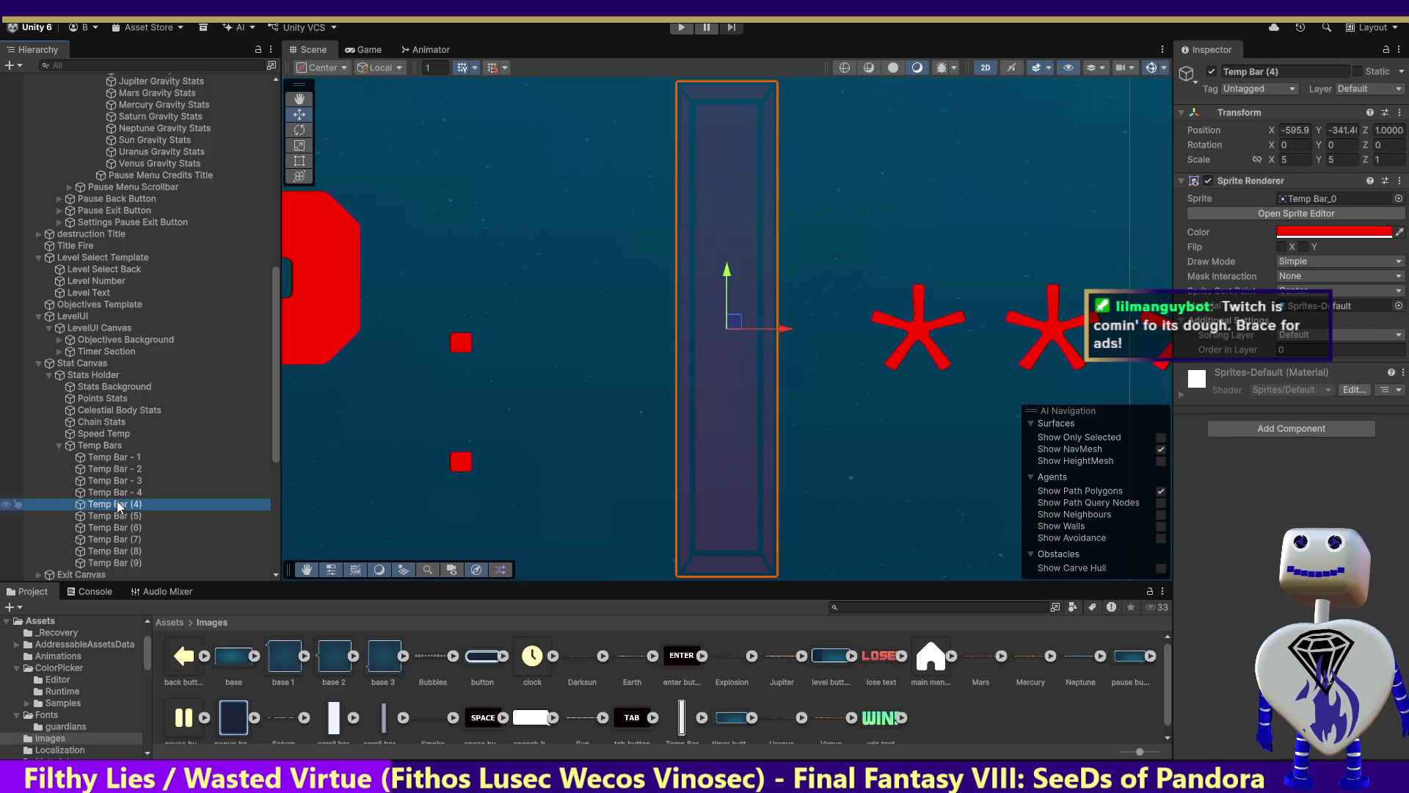
key("BackSpace")
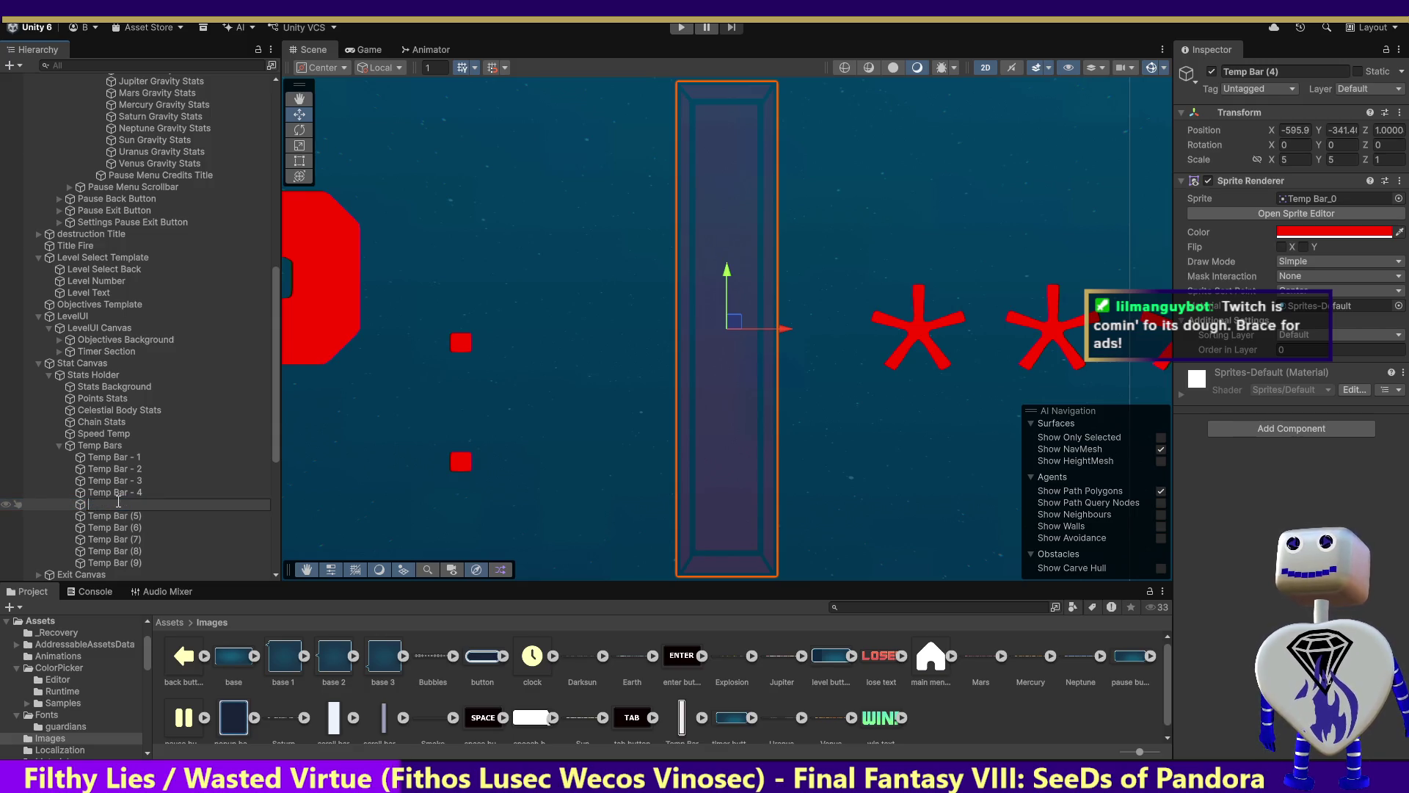
key("Escape")
key("Up")
left_click(118, 505)
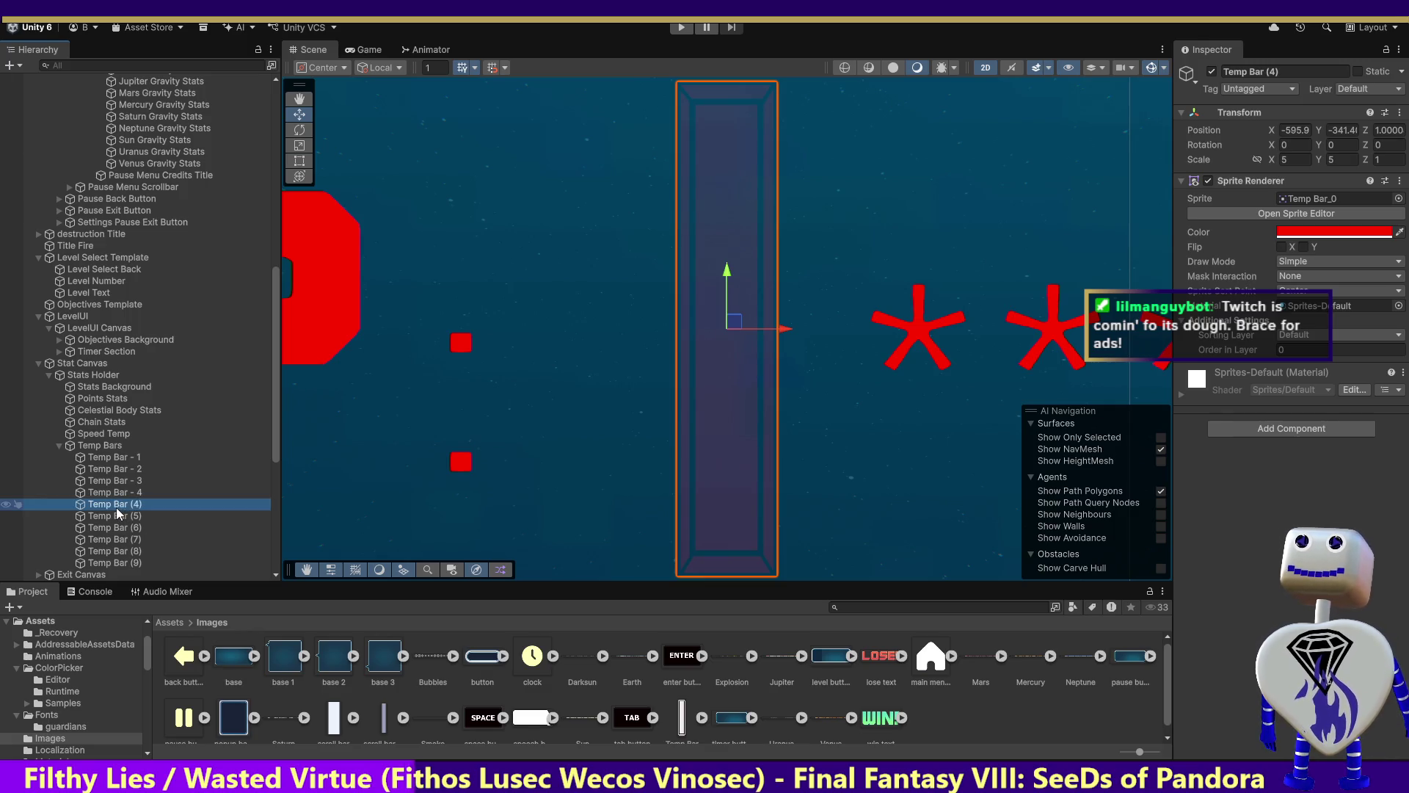
left_click(117, 505)
left_click_drag(149, 503, 128, 505)
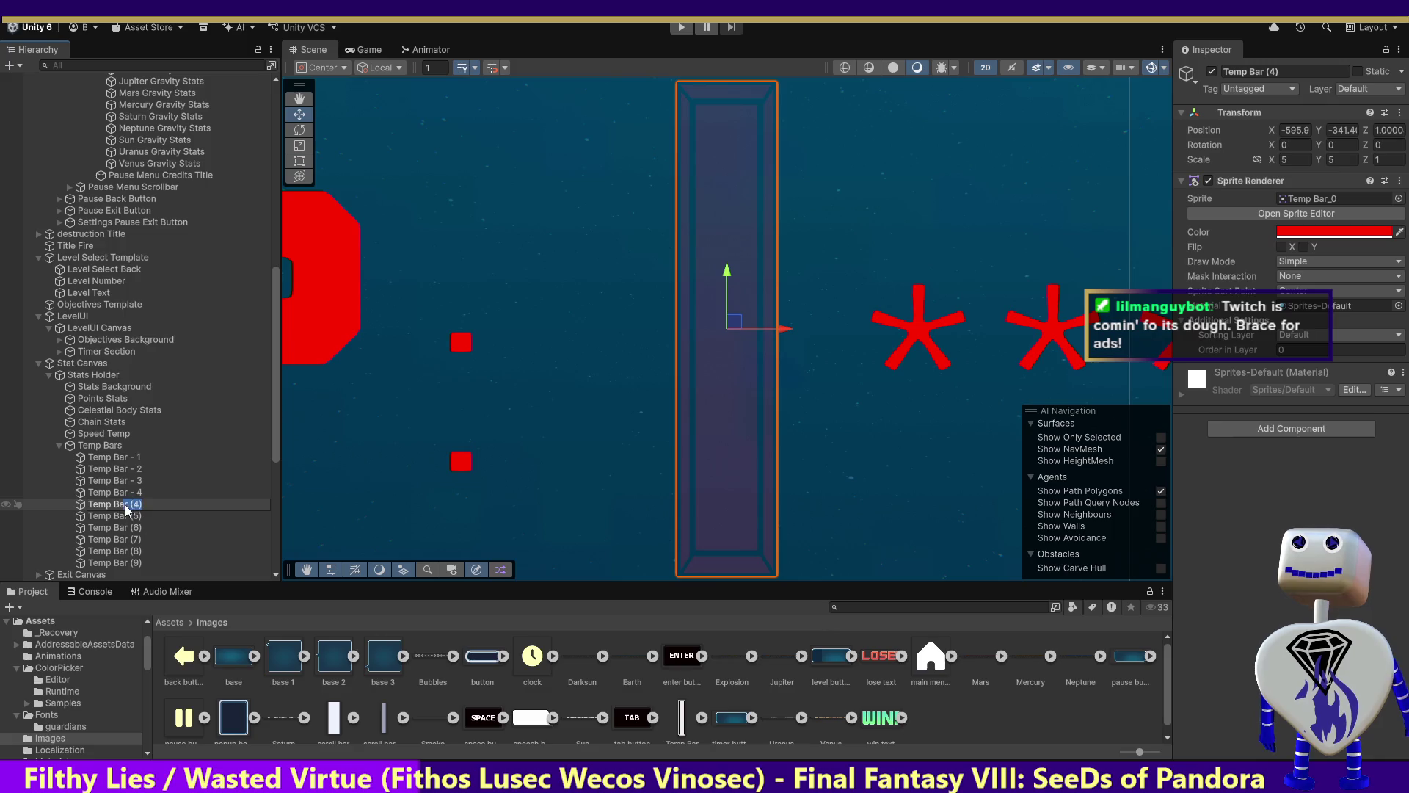
type("-")
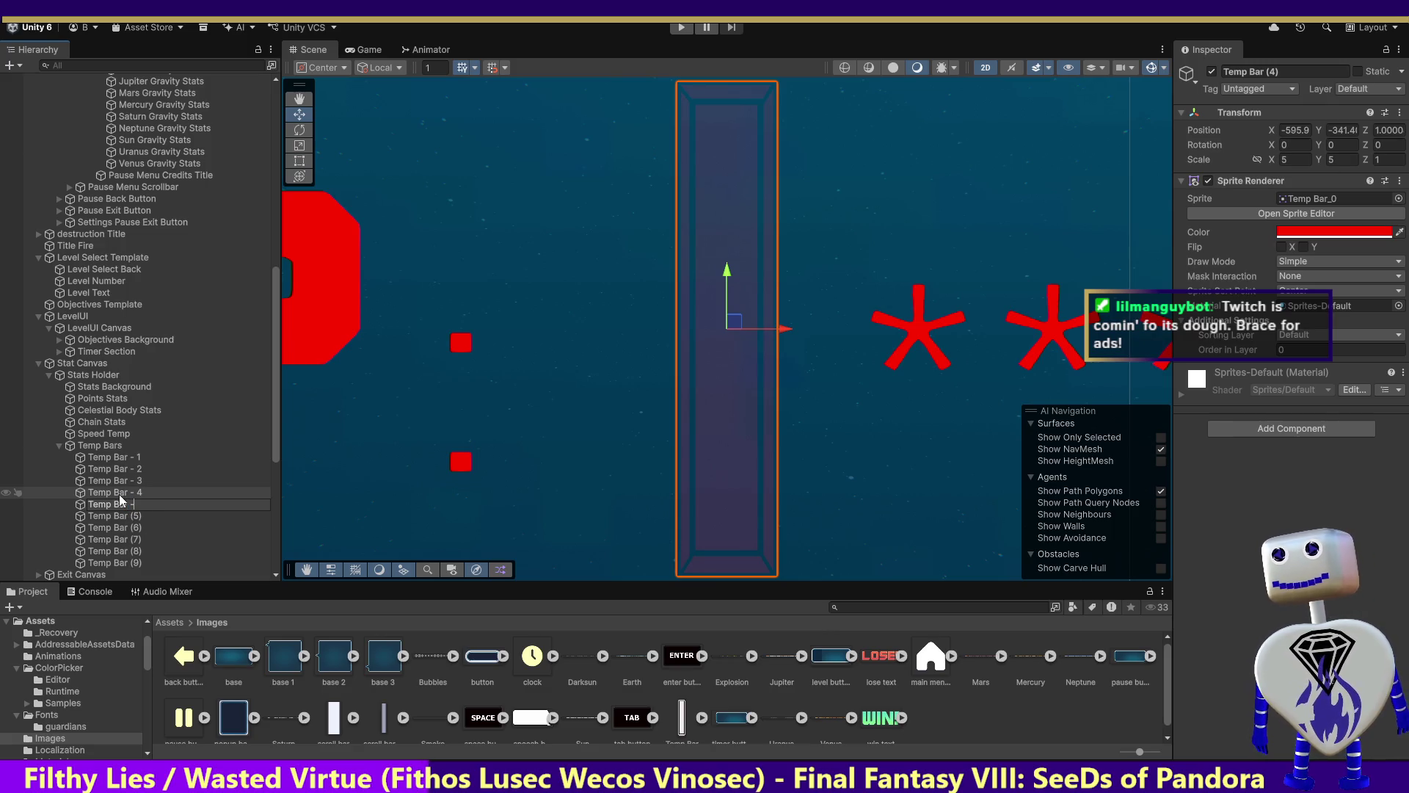
type(" 5")
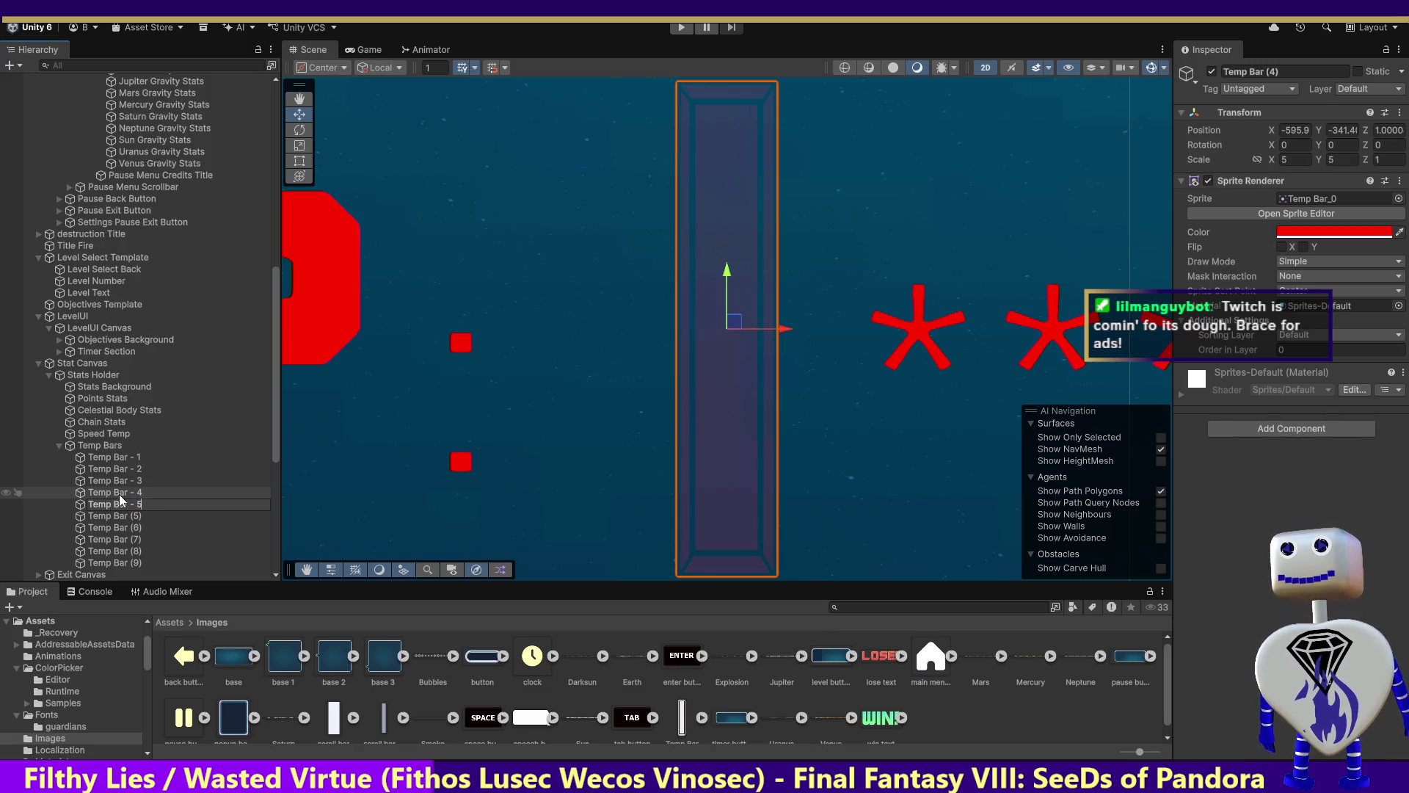
left_click(120, 517)
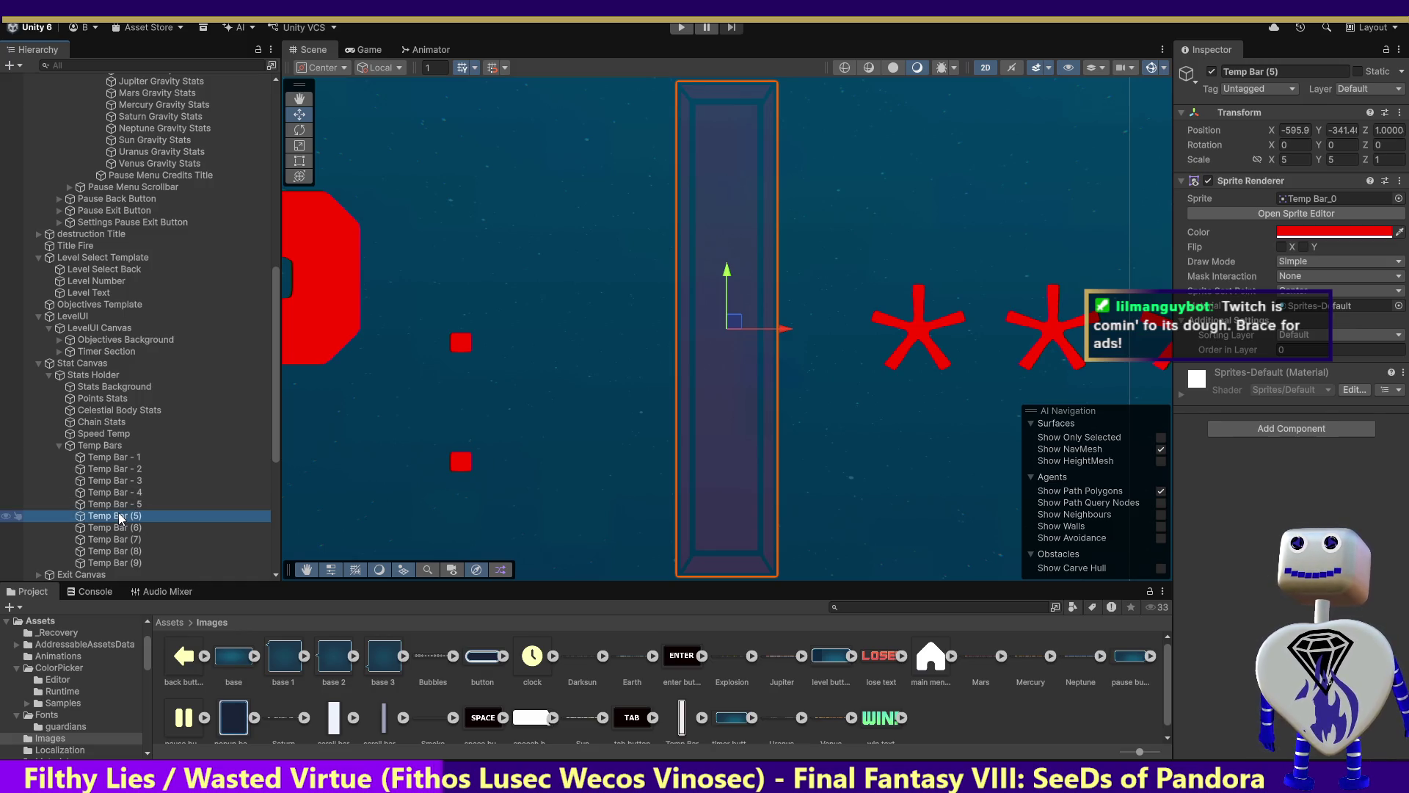
Rename the following two copies Temp Bar - 6 and Temp Bar - 7.
left_click(128, 517)
left_click(127, 517)
key("Delete")
key("Delete")
key("Delete")
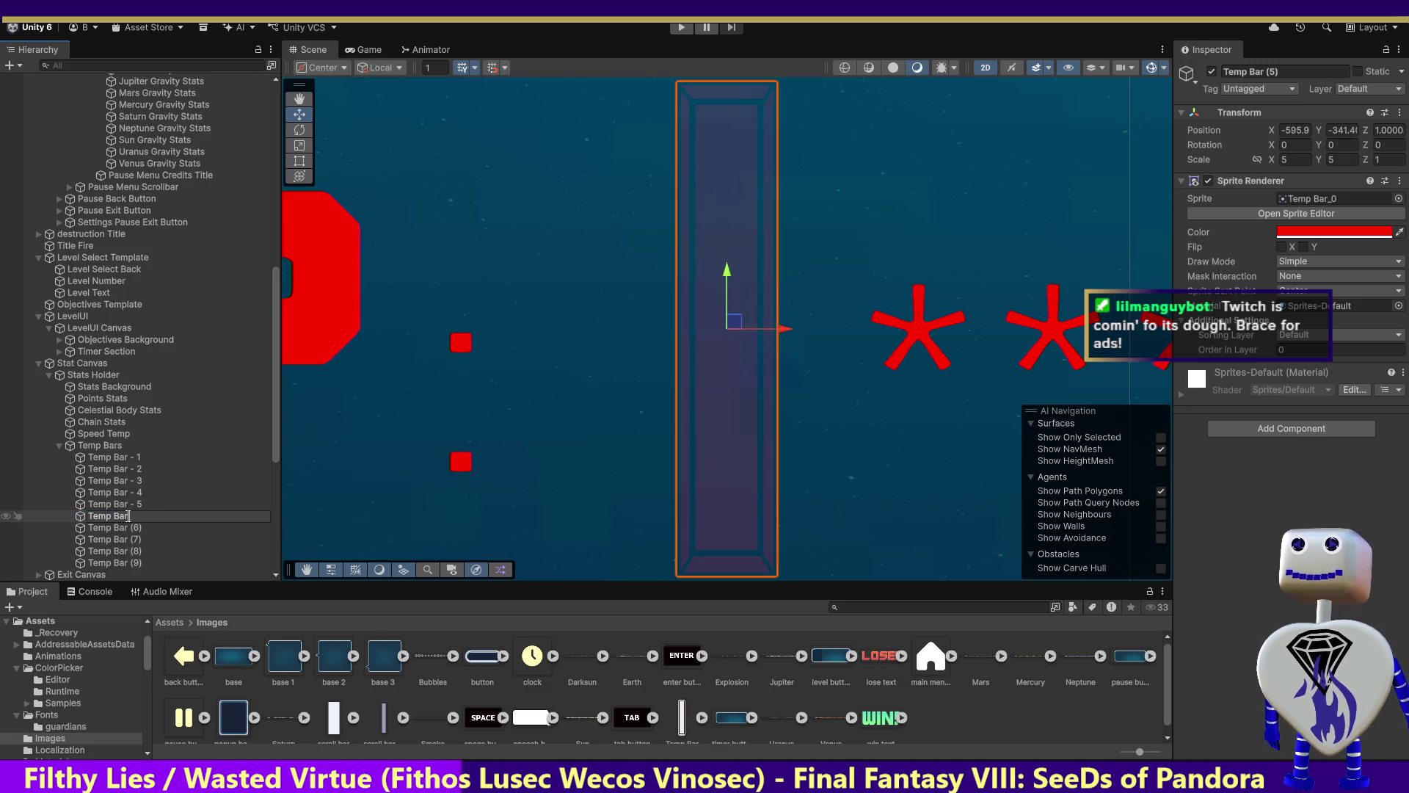
type(" - 6")
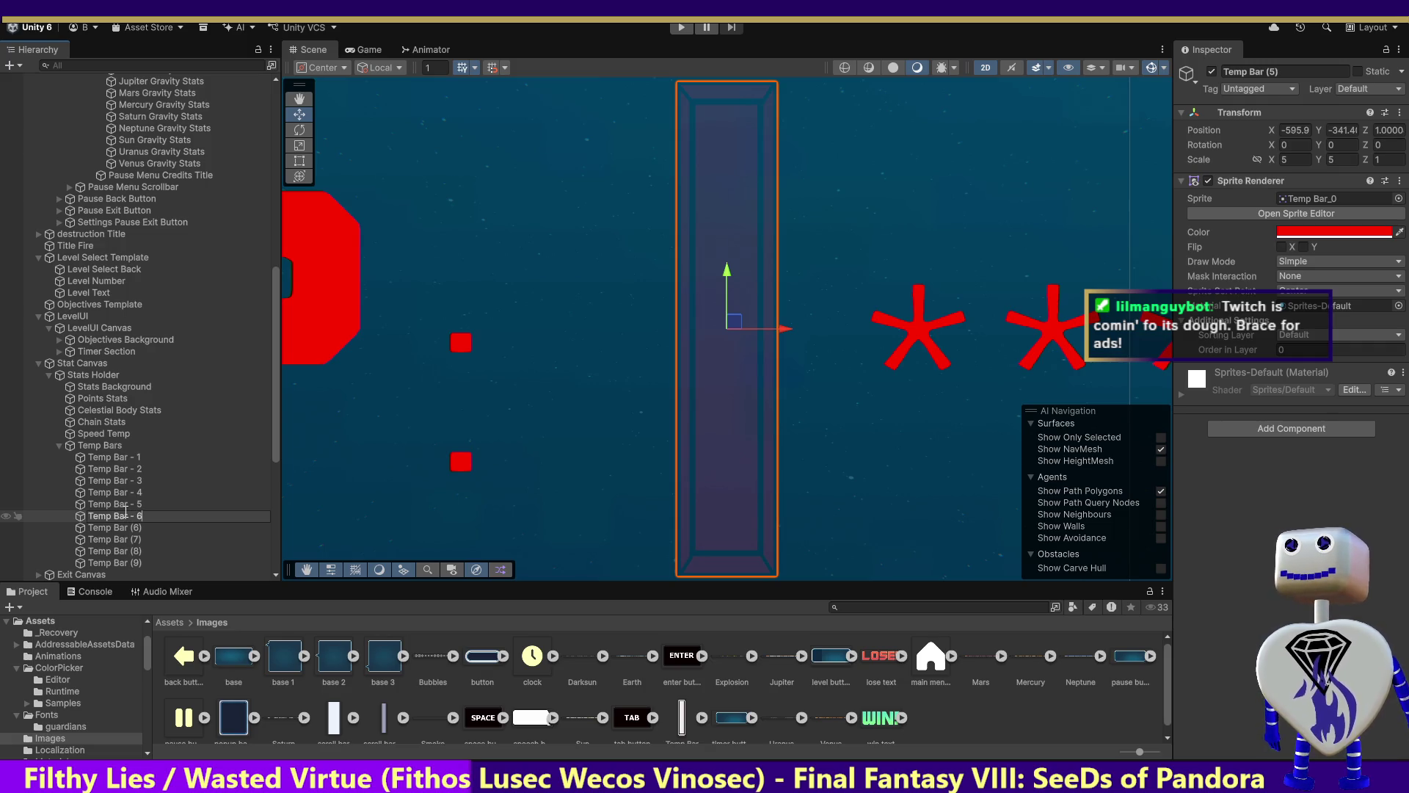
left_click(134, 527)
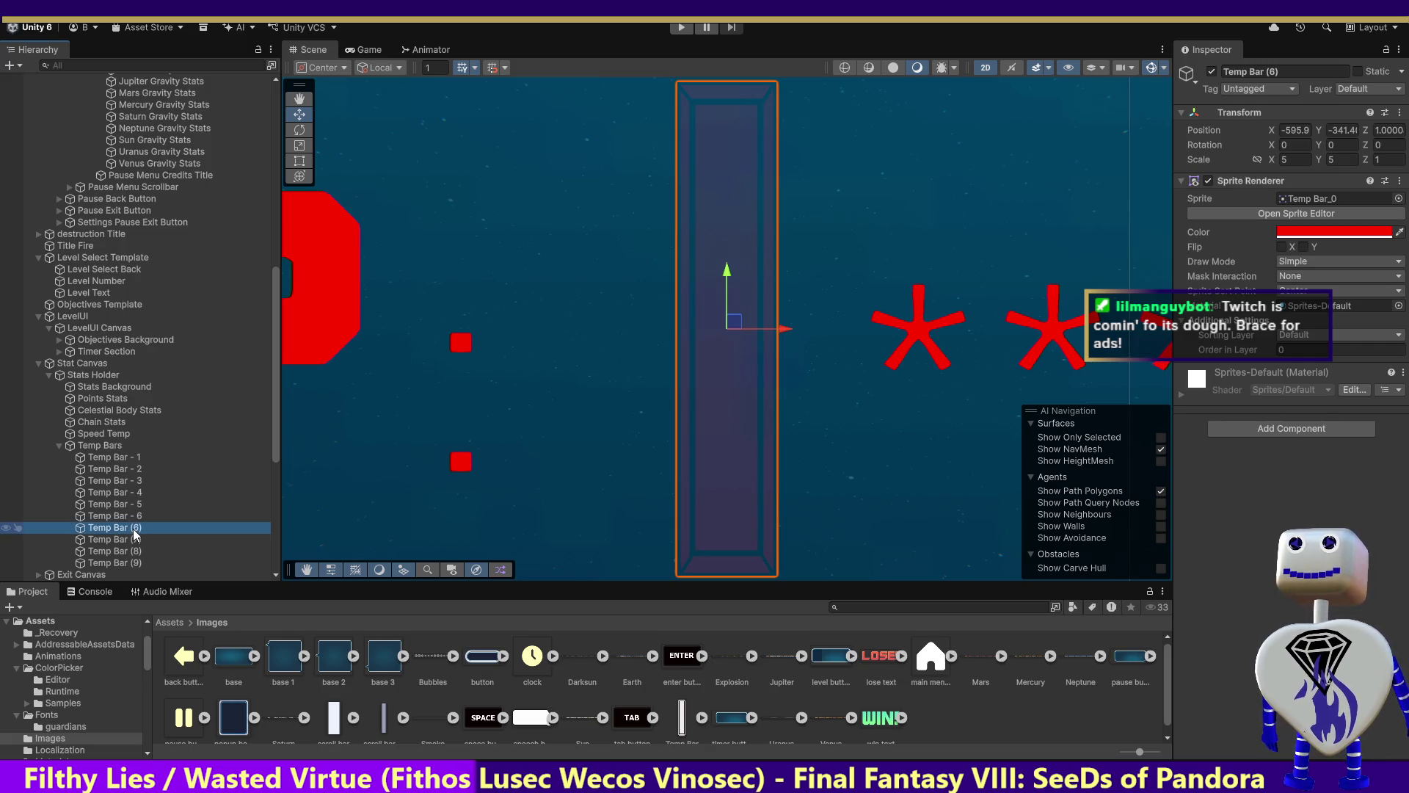
left_click(134, 530)
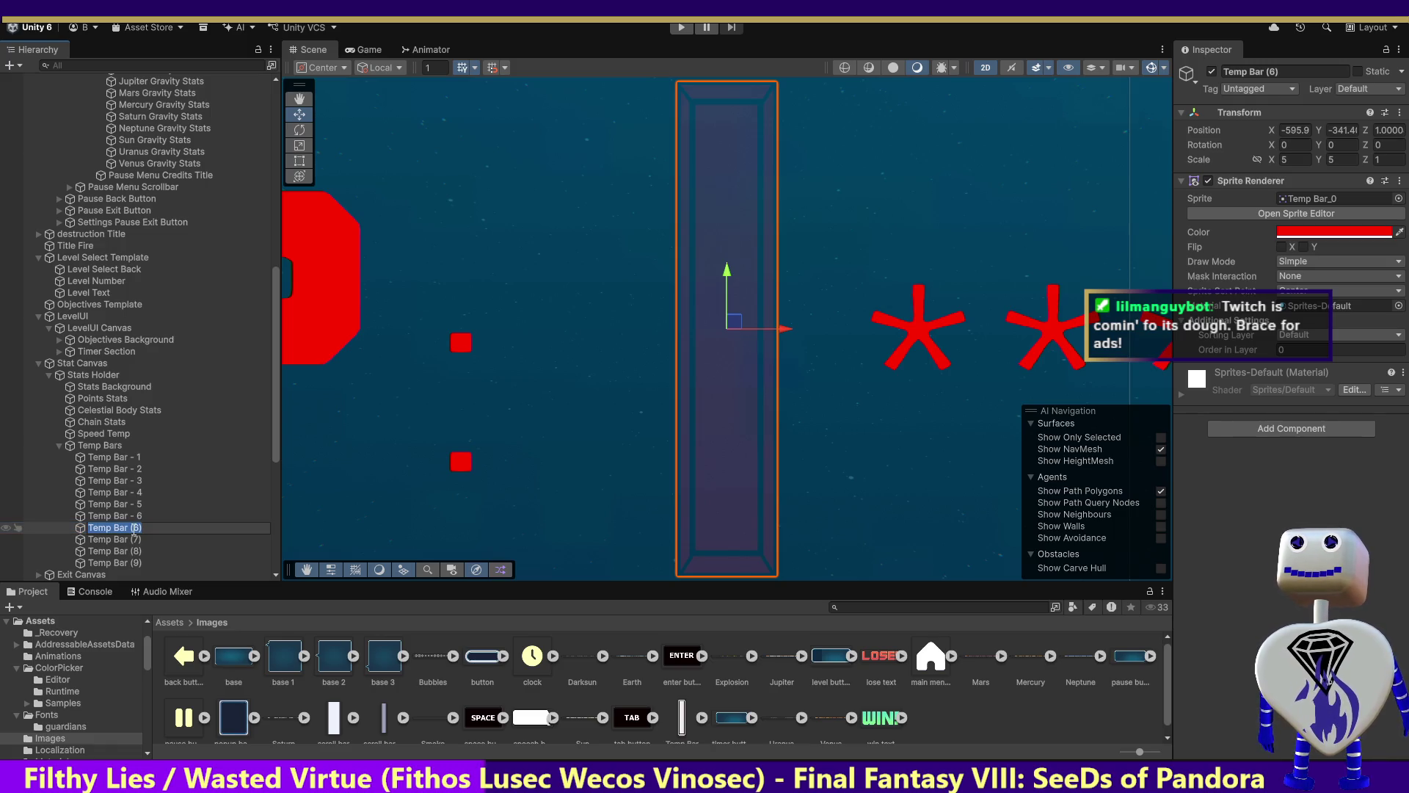
key("End")
key("BackSpace")
key("BackSpace")
key("BackSpace")
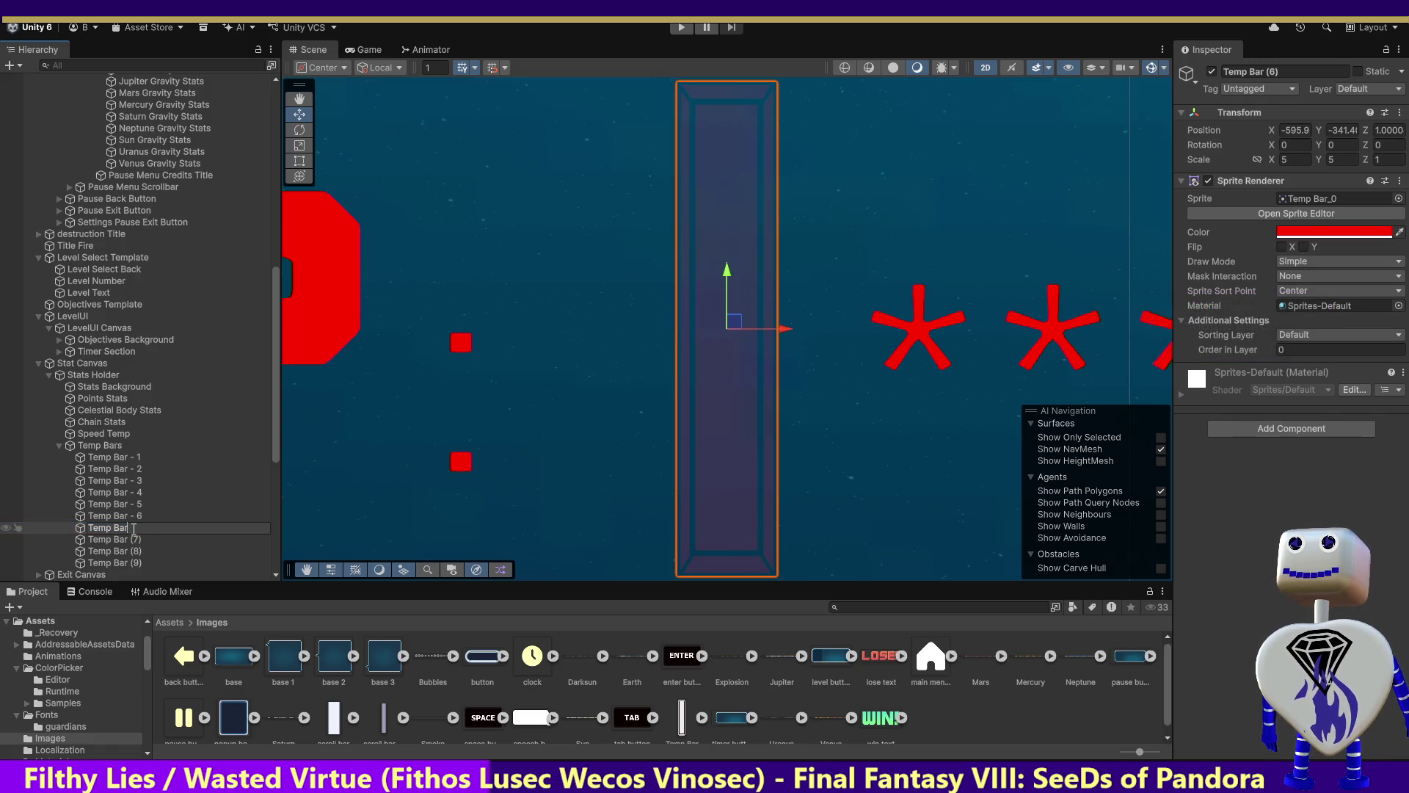
type(" - 7")
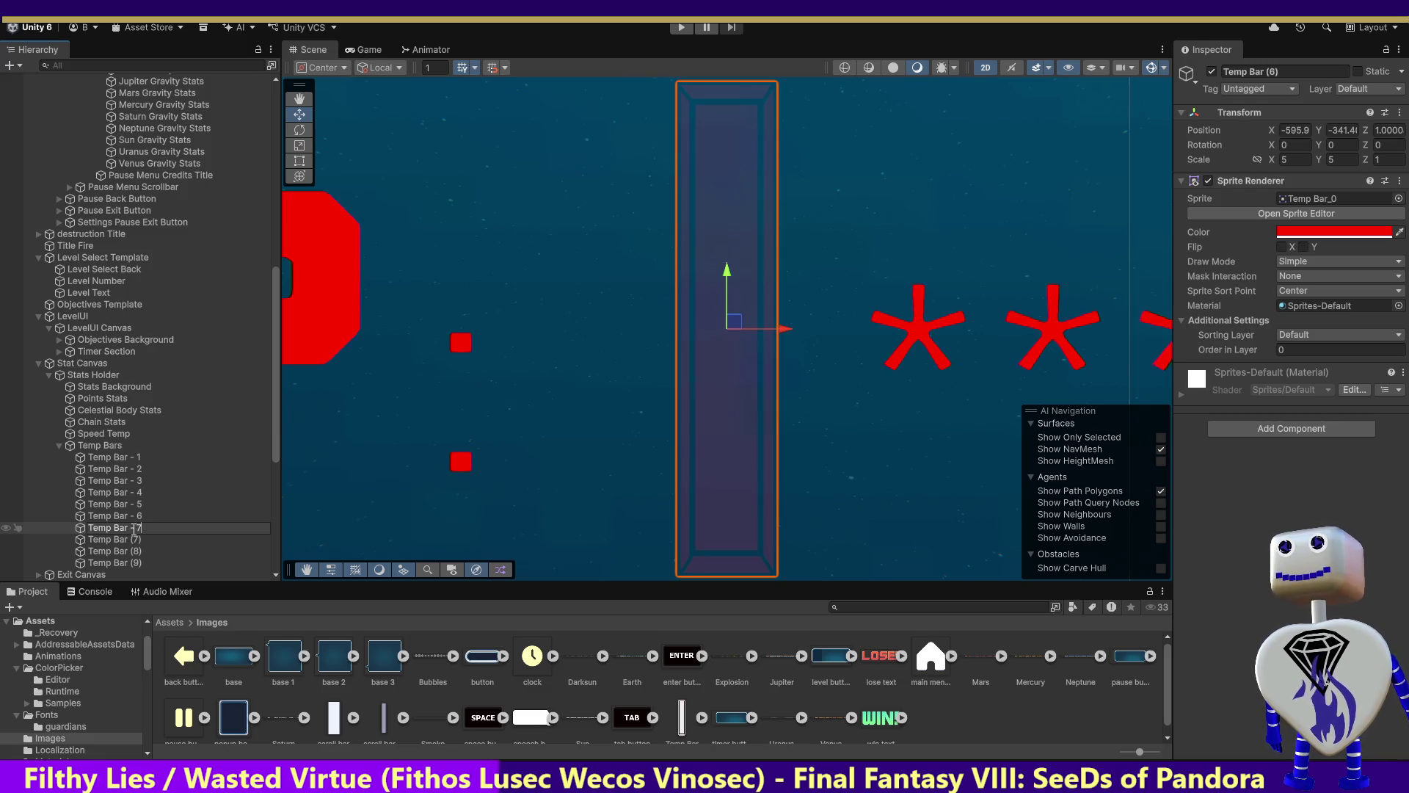
left_click(133, 543)
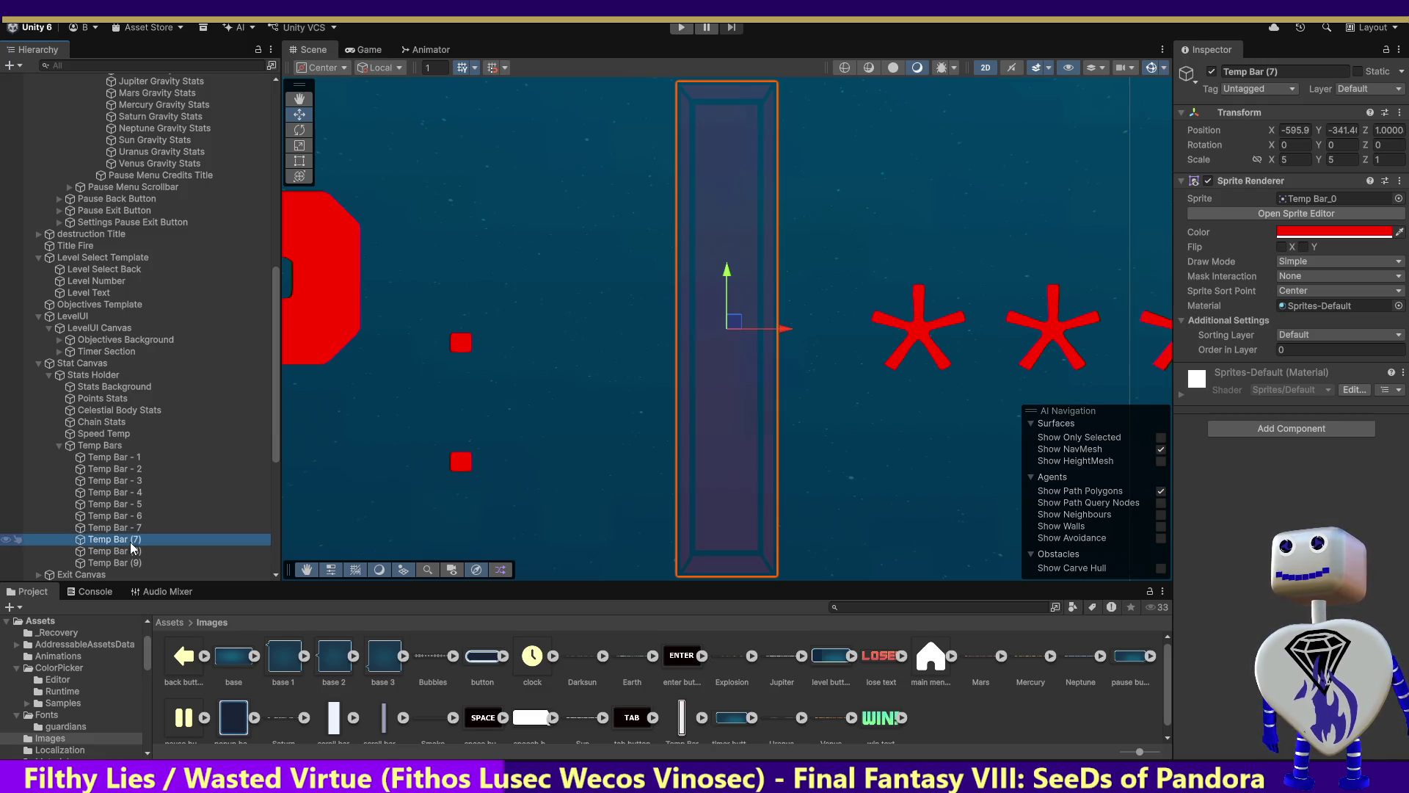
Rename the last three copies Temp Bar - 8, Temp Bar - 9 and Temp Bar - 10.
left_click(132, 543)
key("End")
key("BackSpace")
key("BackSpace")
key("BackSpace")
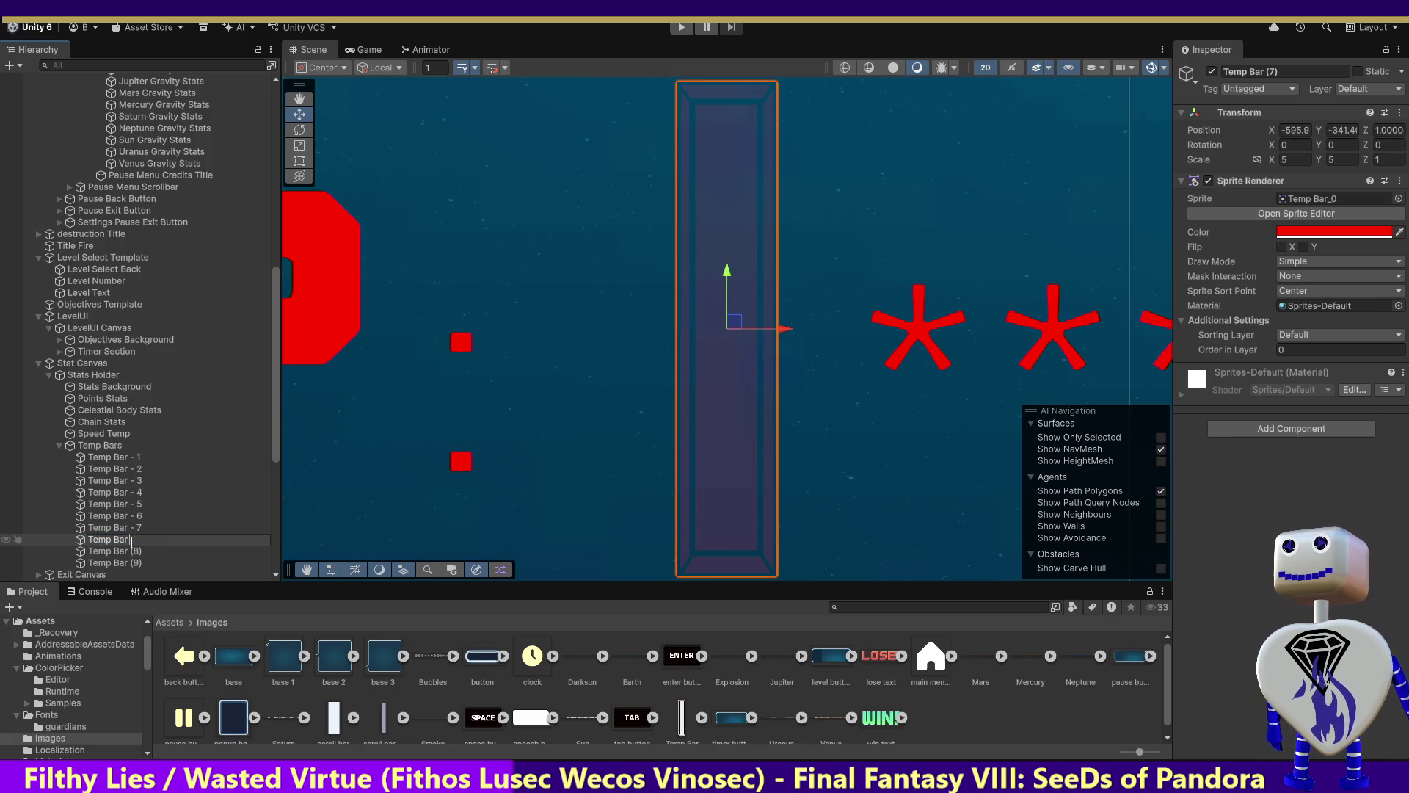
type("- 8")
left_click(137, 551)
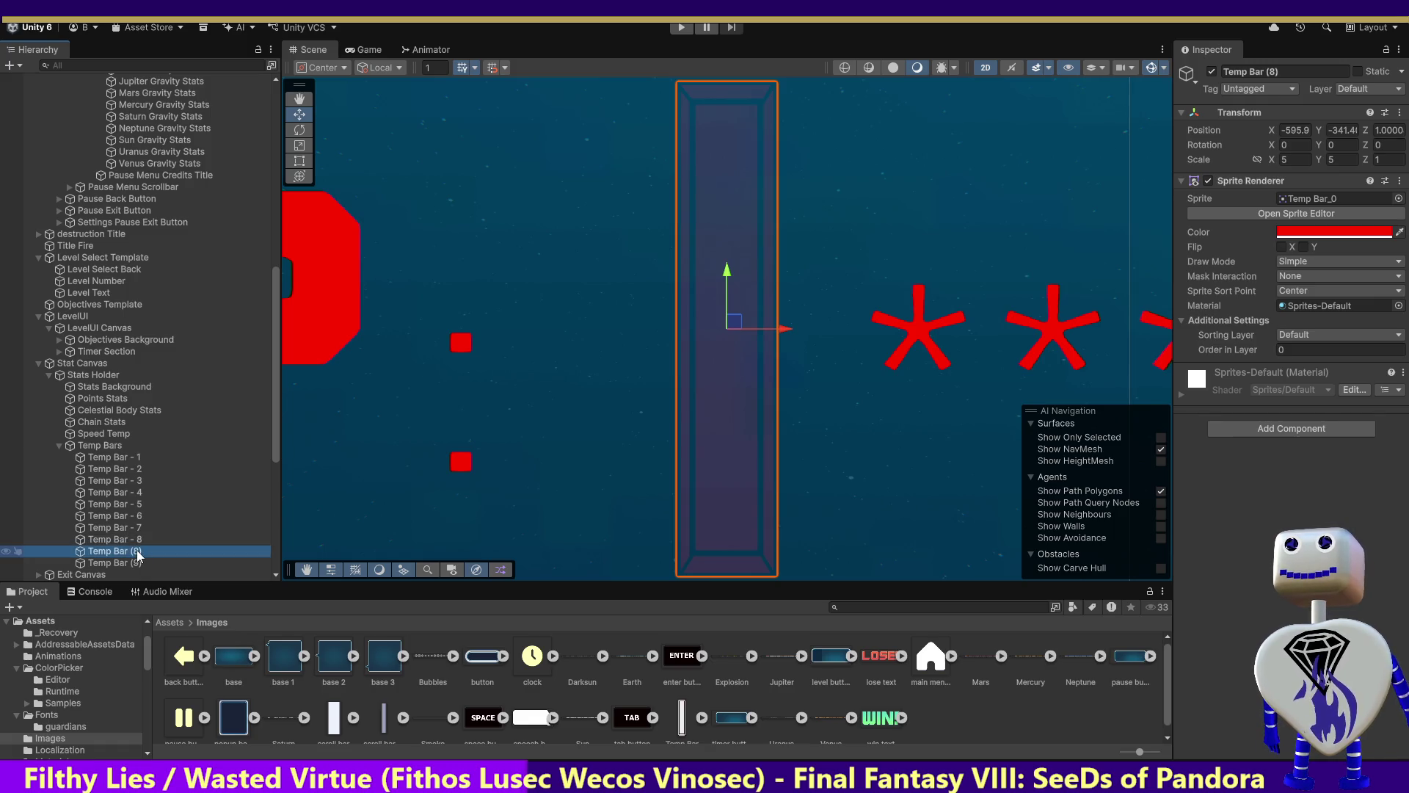
left_click(149, 552)
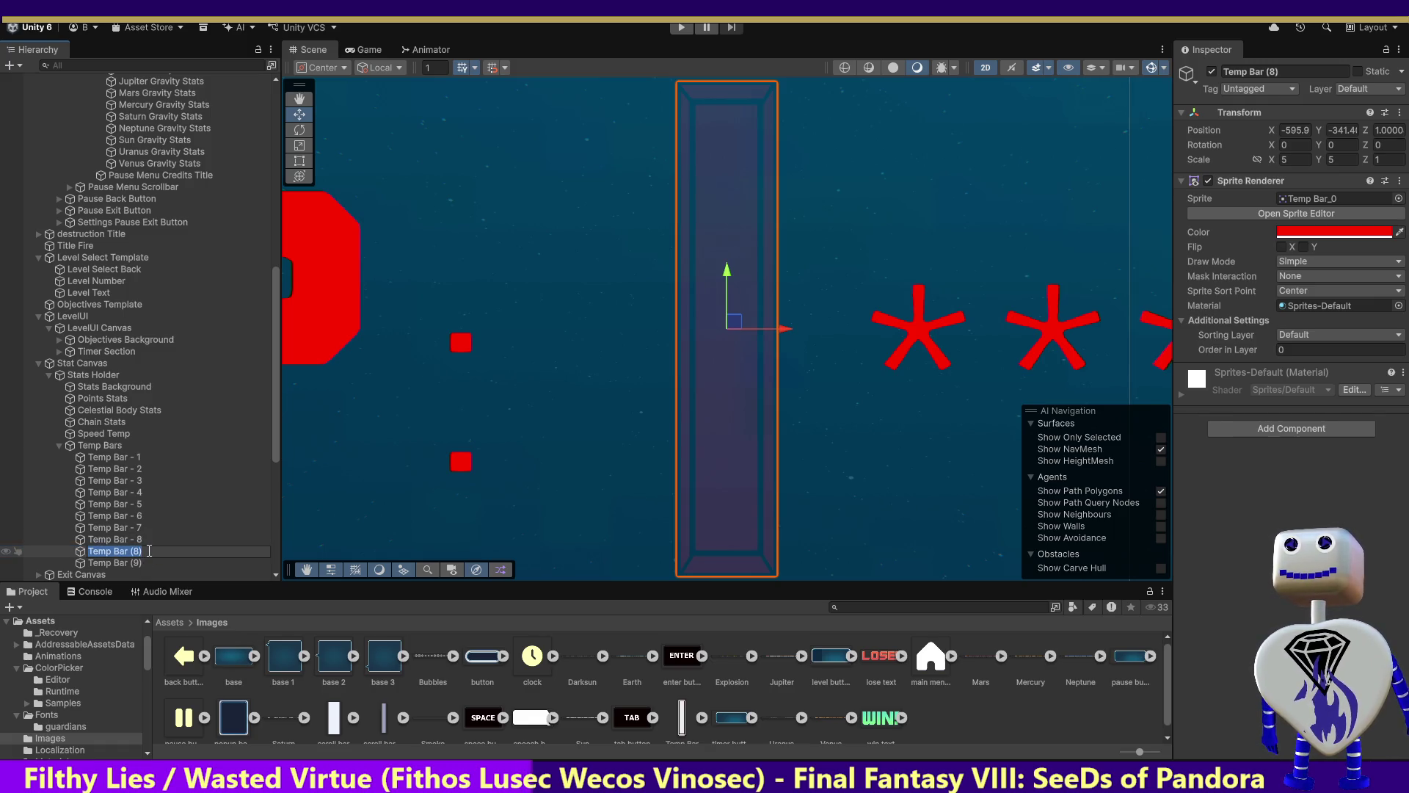
key("End")
key("BackSpace")
key("BackSpace")
key("BackSpace")
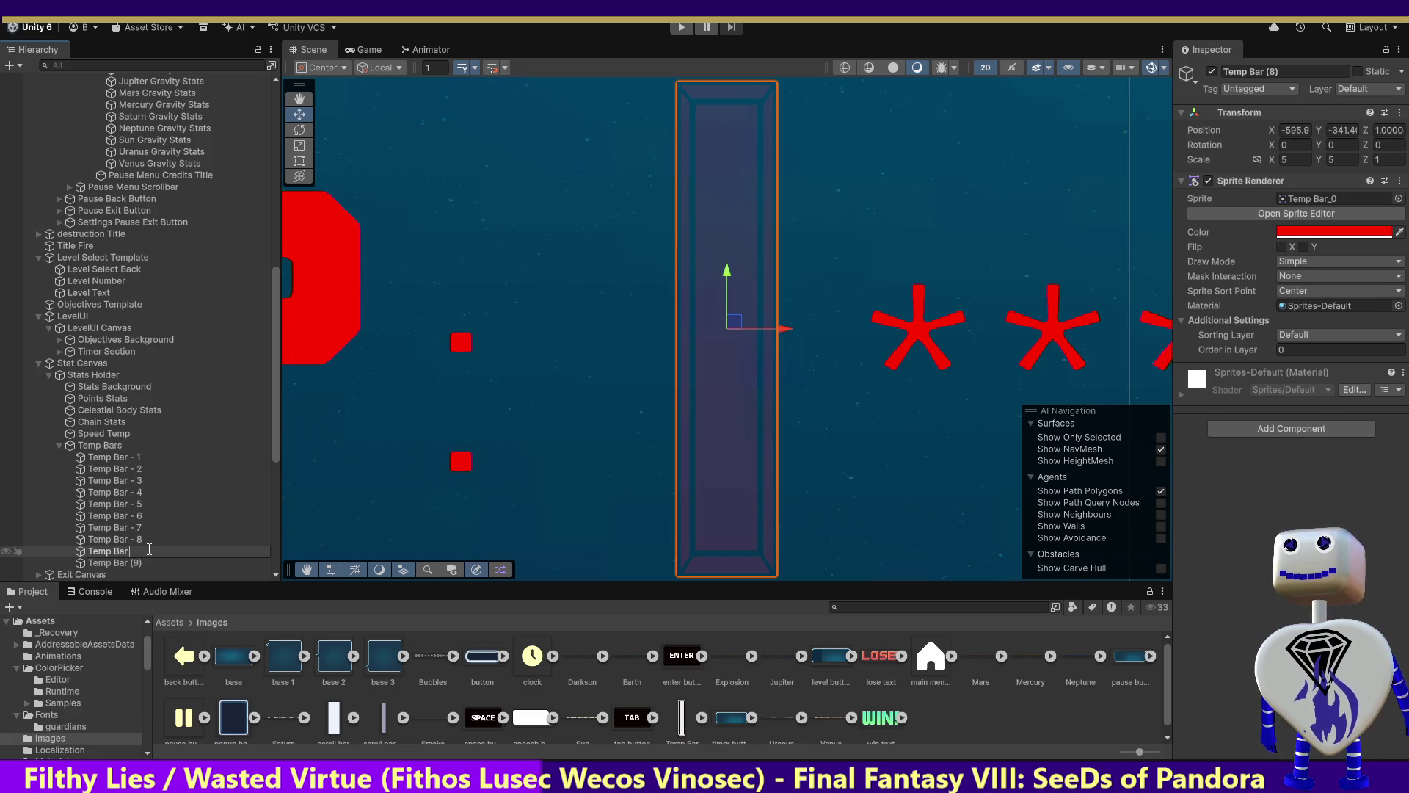
type("- 9")
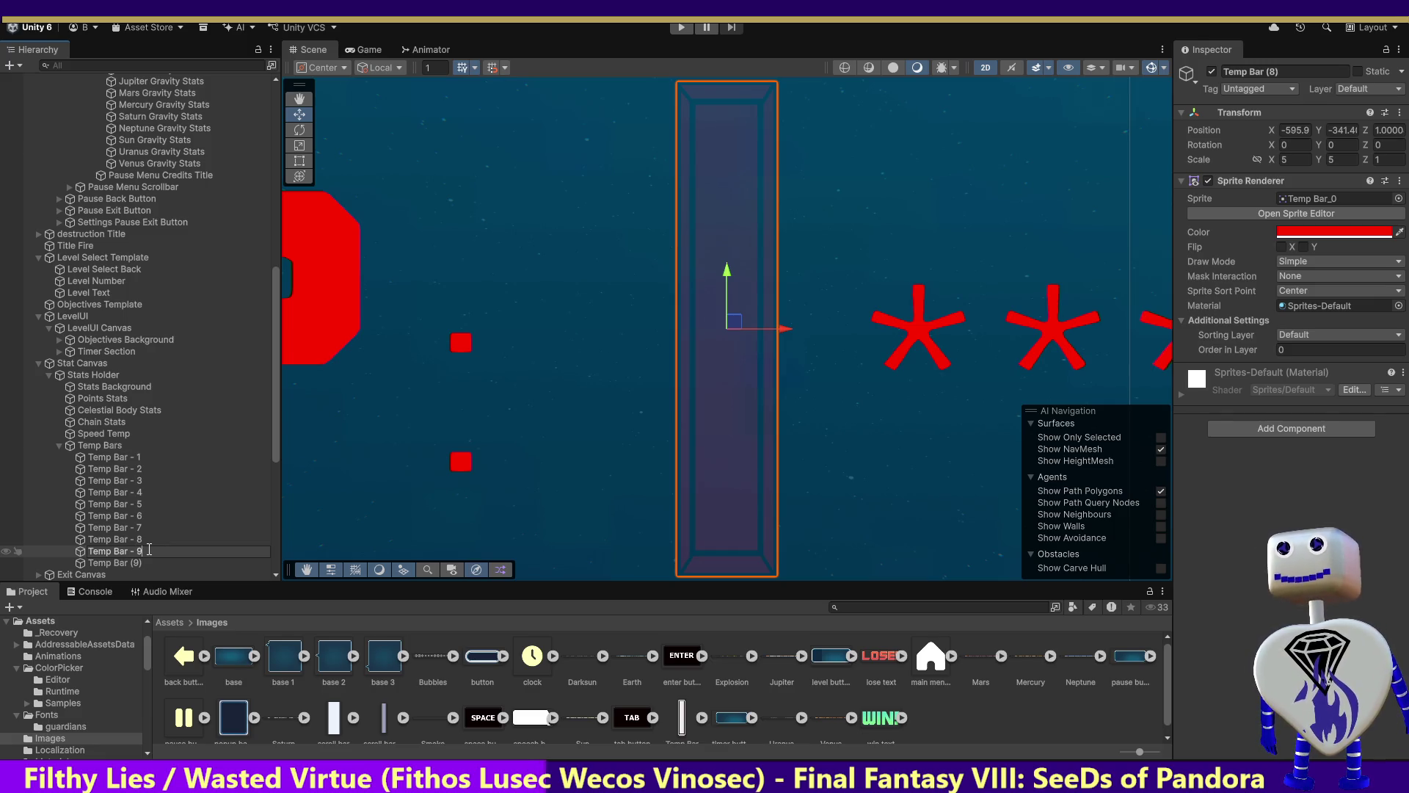
left_click(136, 564)
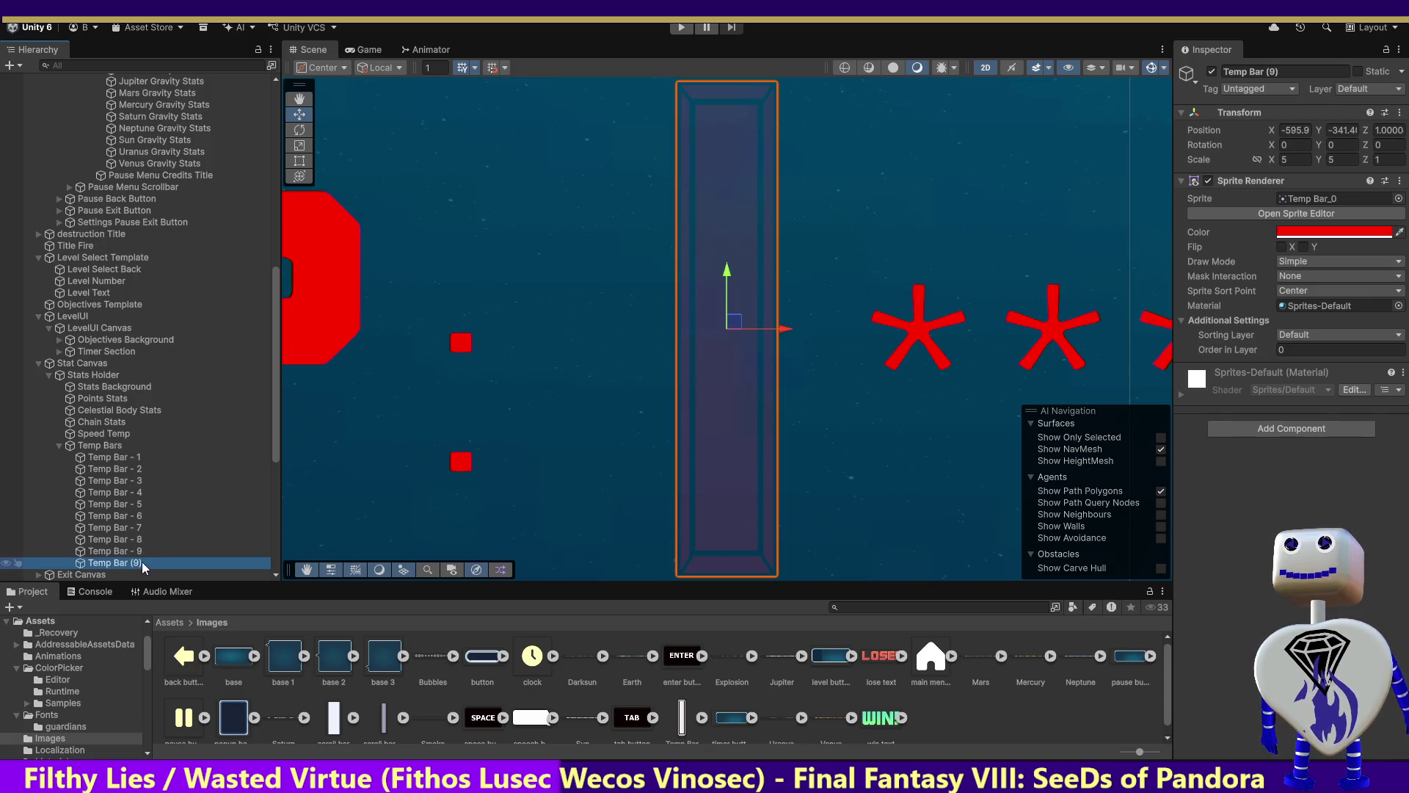
left_click(151, 561)
left_click(149, 563)
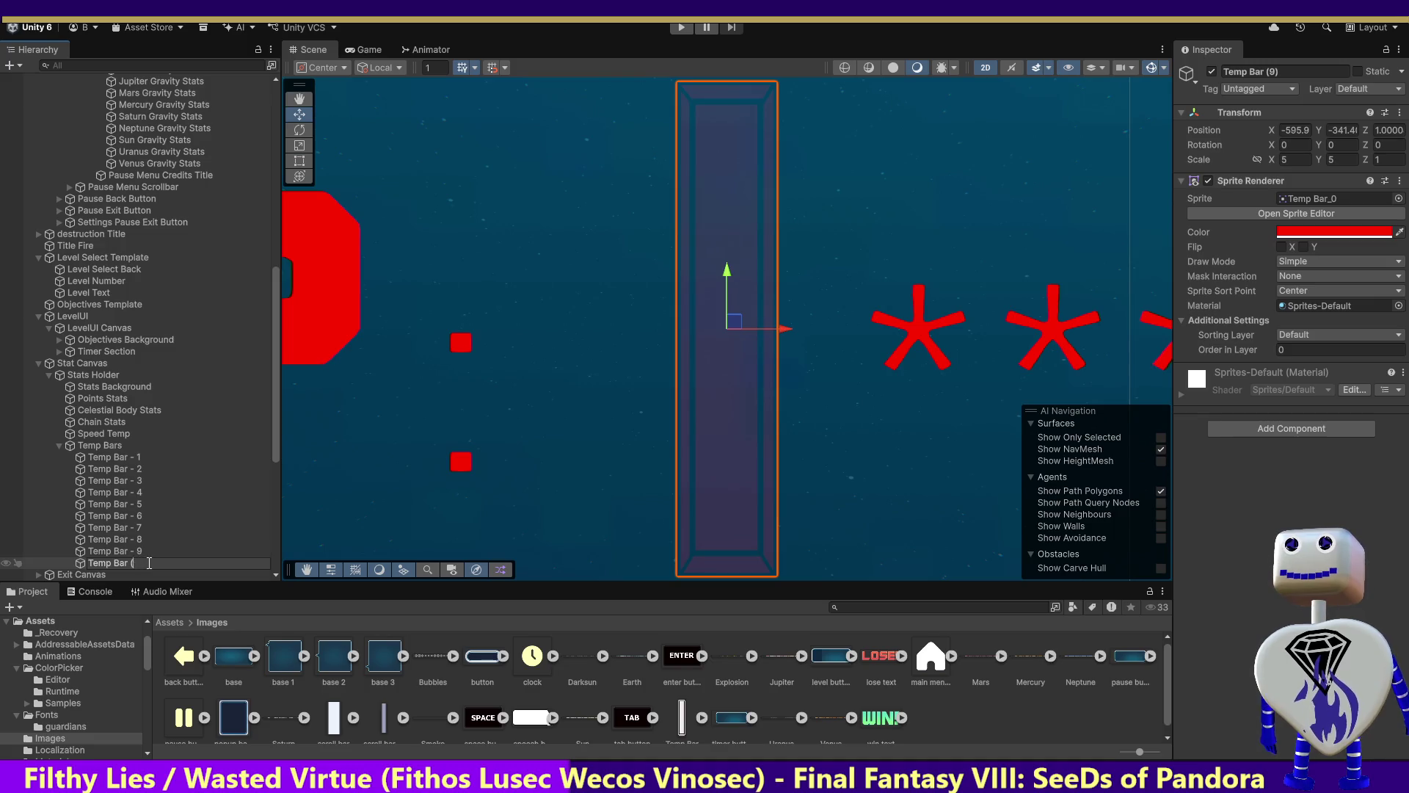
type("- 10")
key("Return")
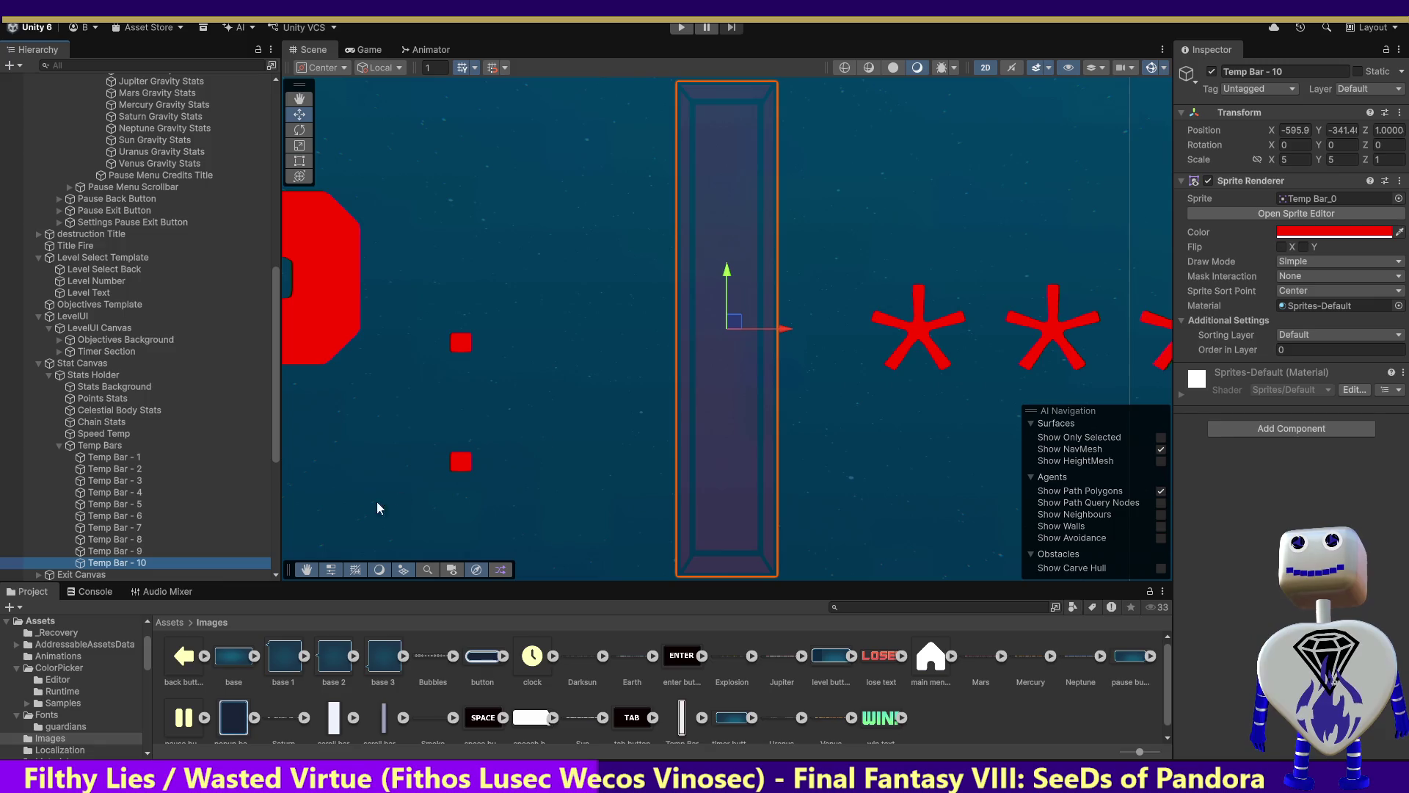
Inspect Temp Bar - 2, then set Temp Bar - 1's Y position to -340.
left_click(133, 470)
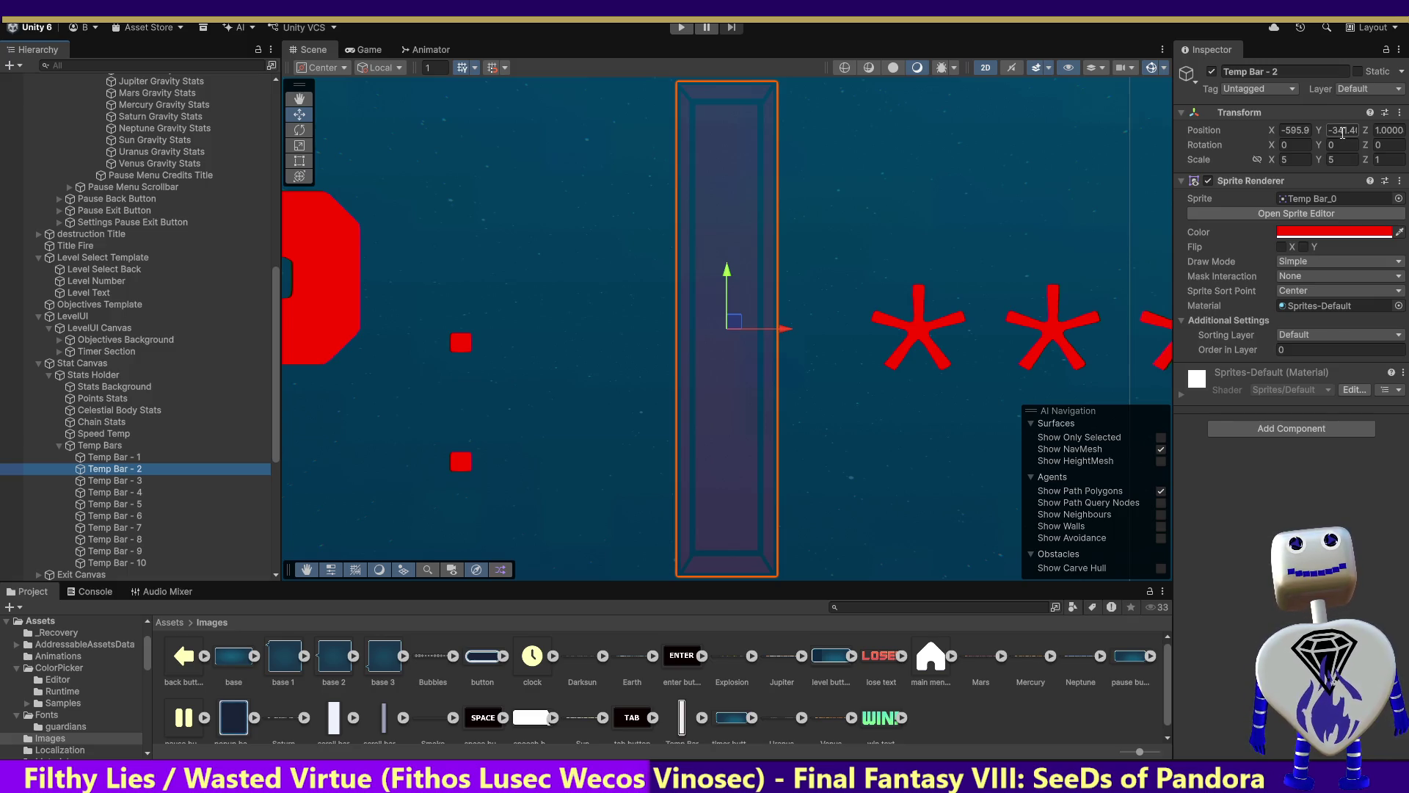
left_click(1344, 132)
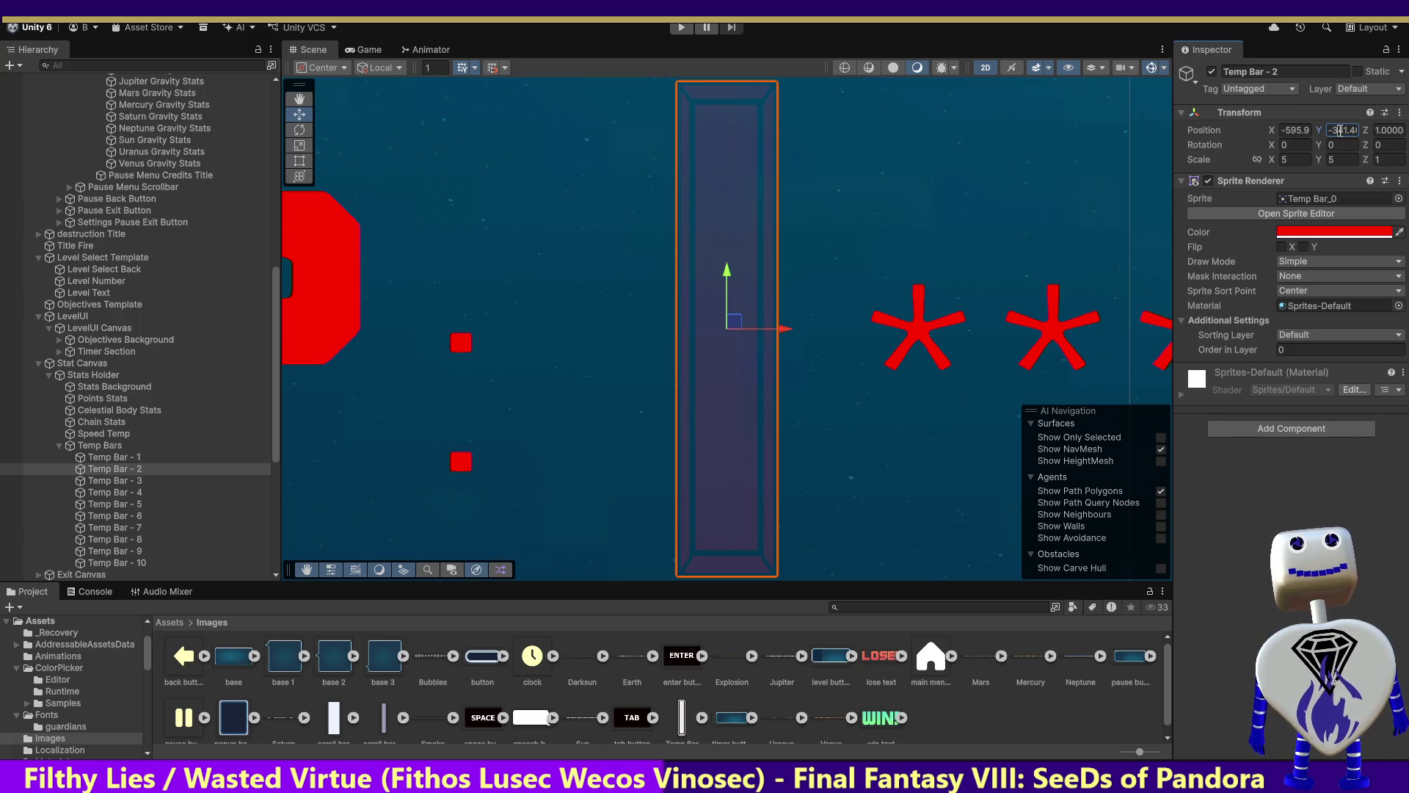
left_click(157, 455)
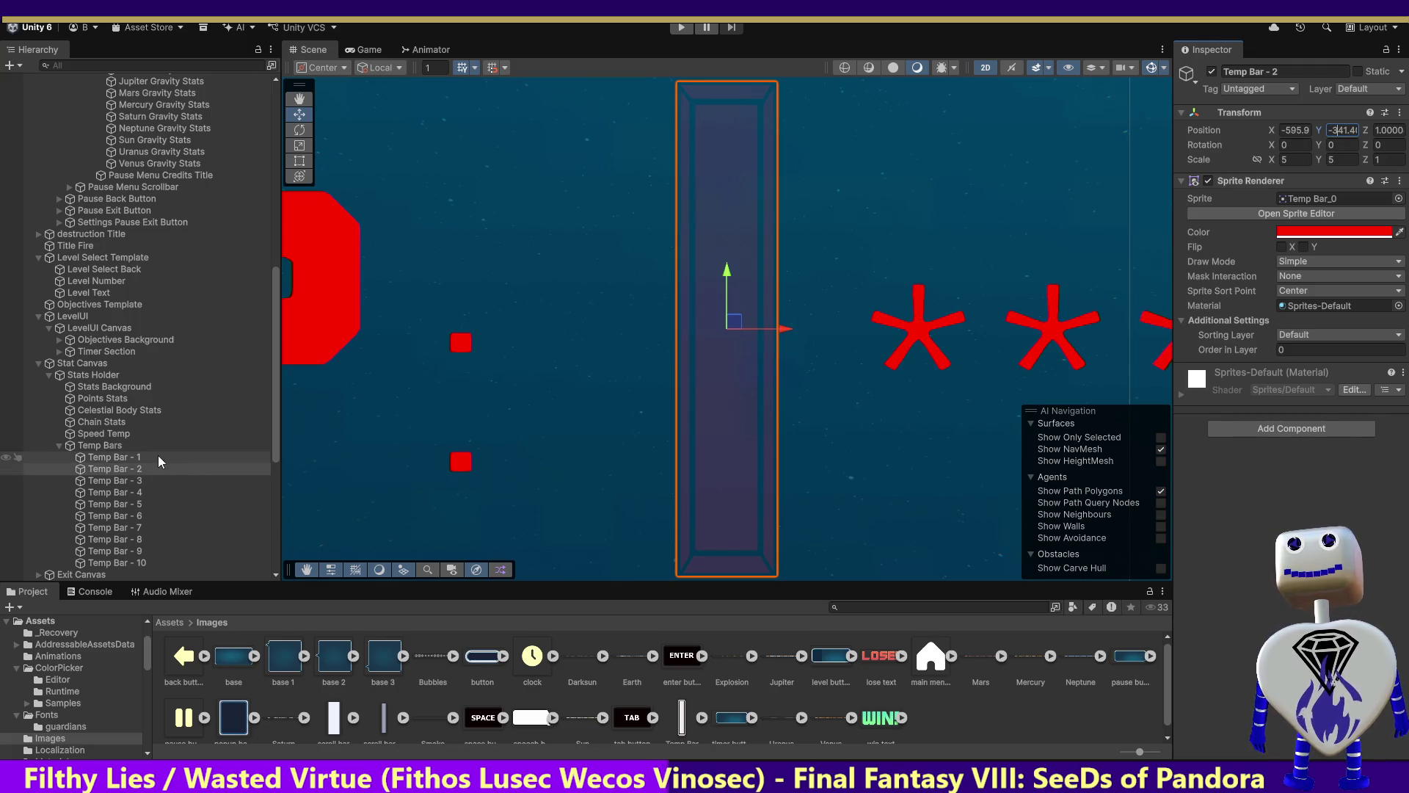
left_click(1344, 130)
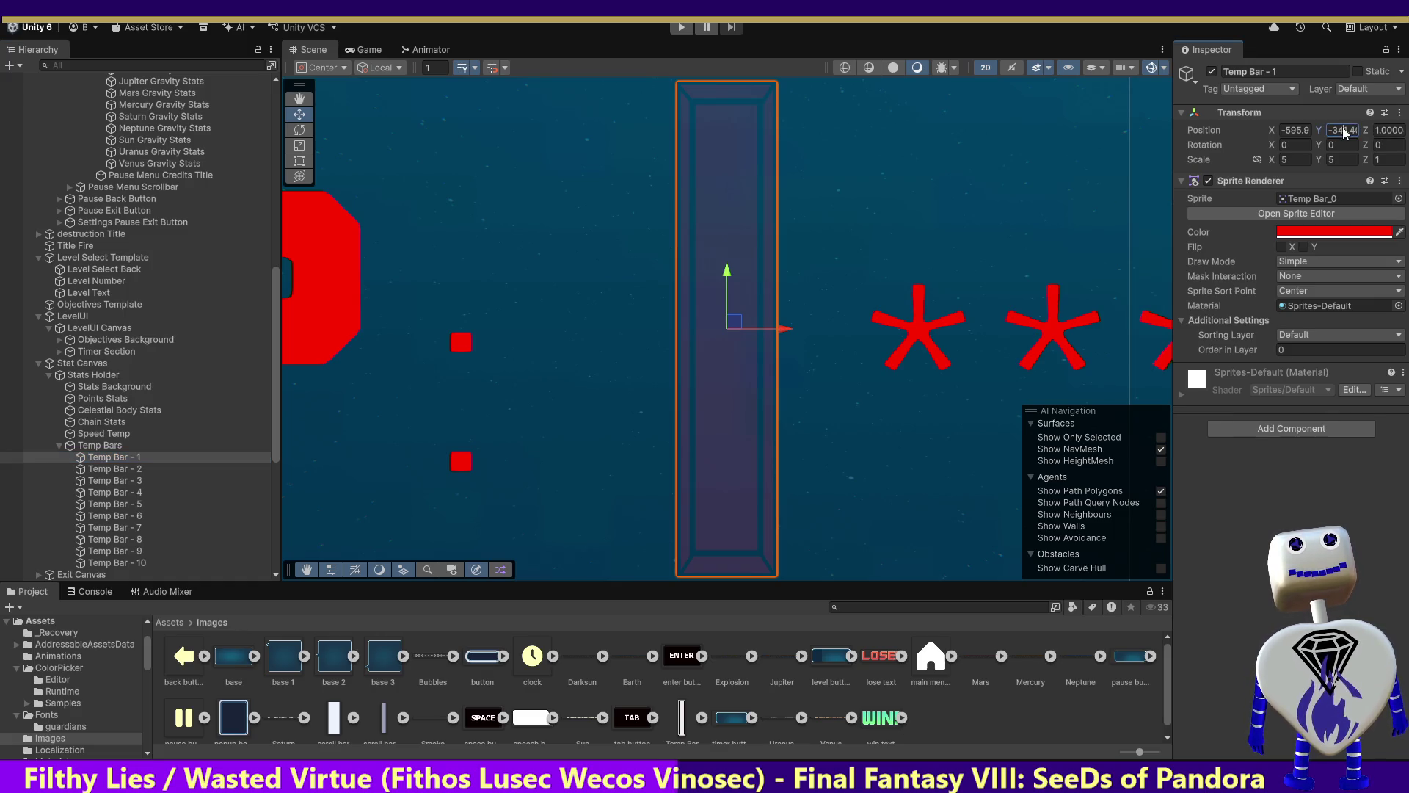
key("BackSpace")
key("BackSpace")
key("BackSpace")
key("Return")
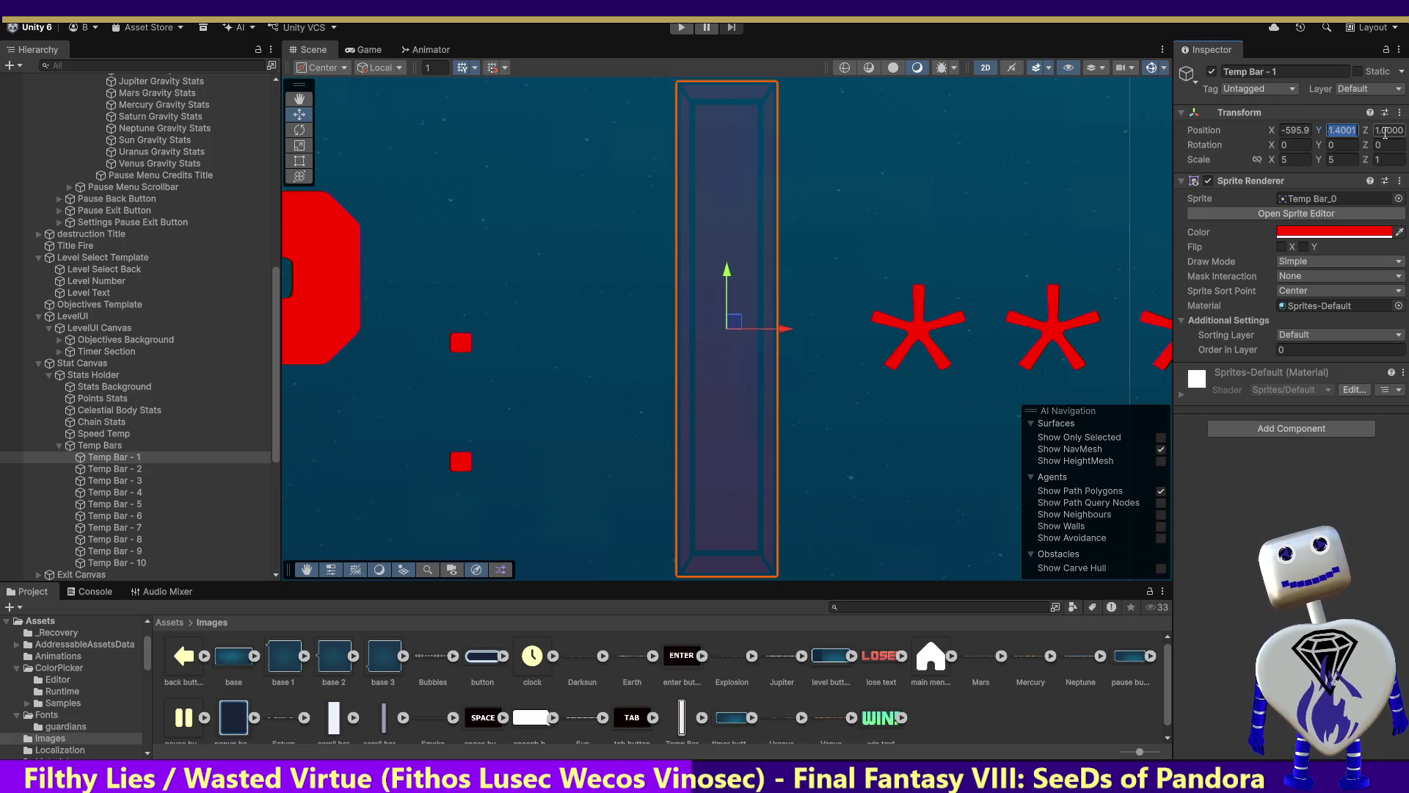
type("-340")
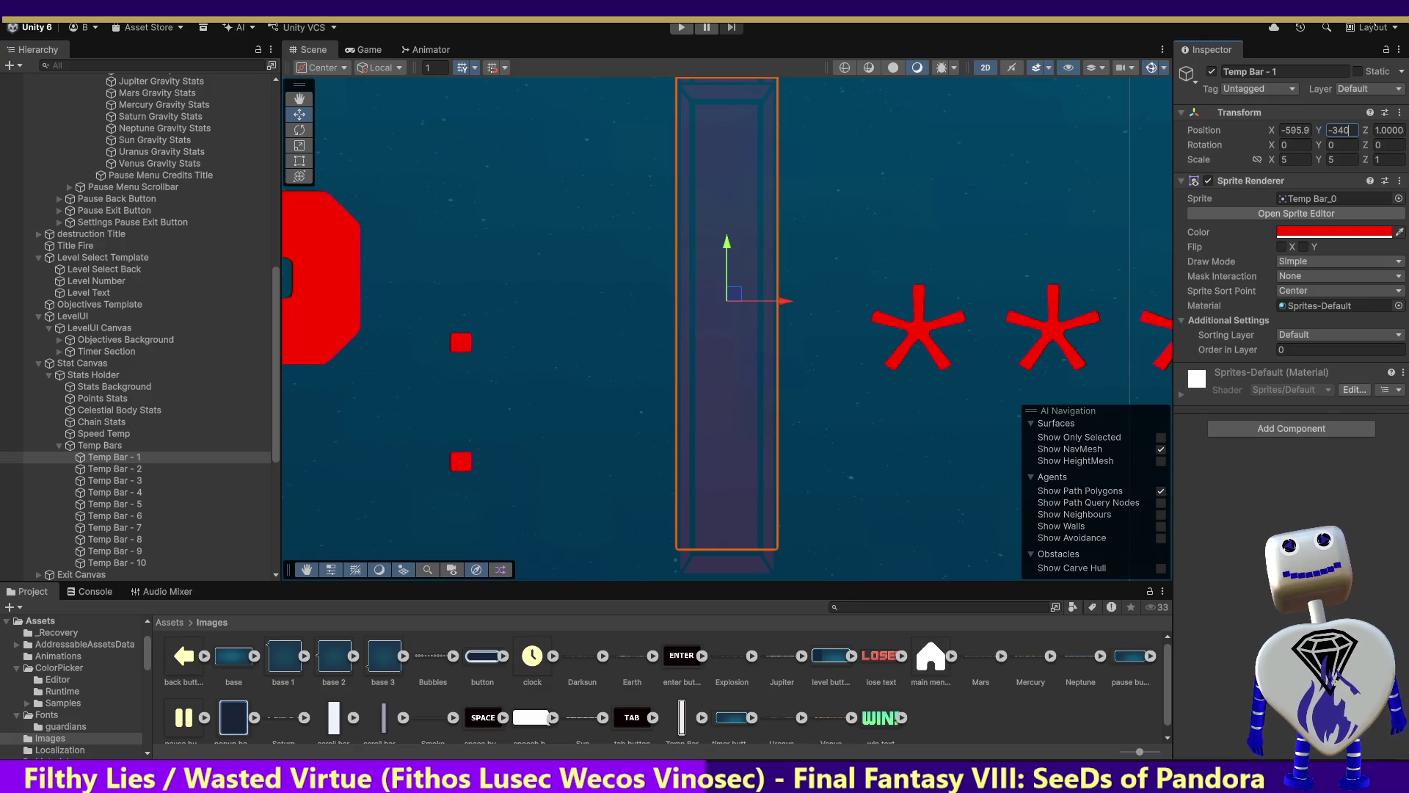
Try Y -240 on Temp Bar - 2, frame it in the Scene view, then undo.
left_click(139, 468)
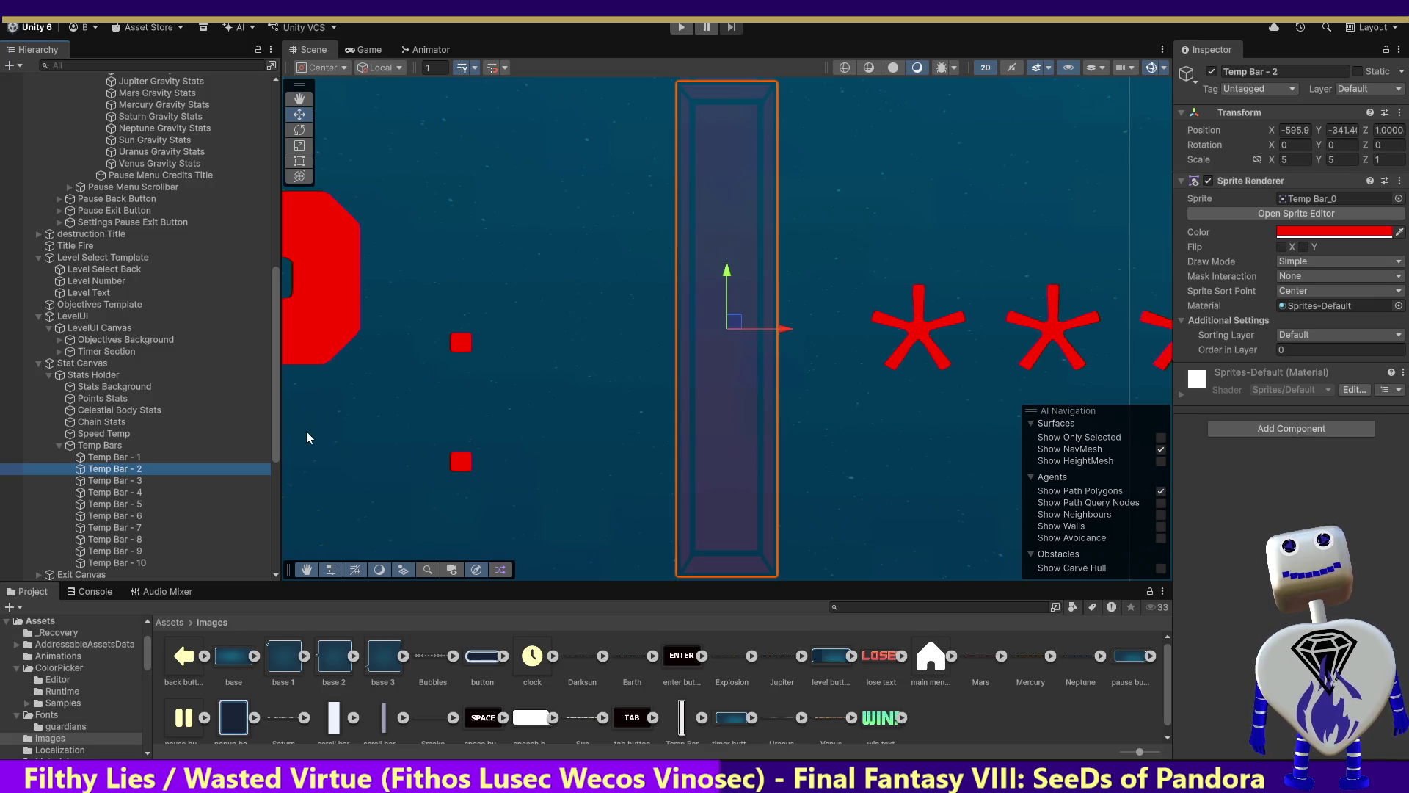
left_click(117, 456)
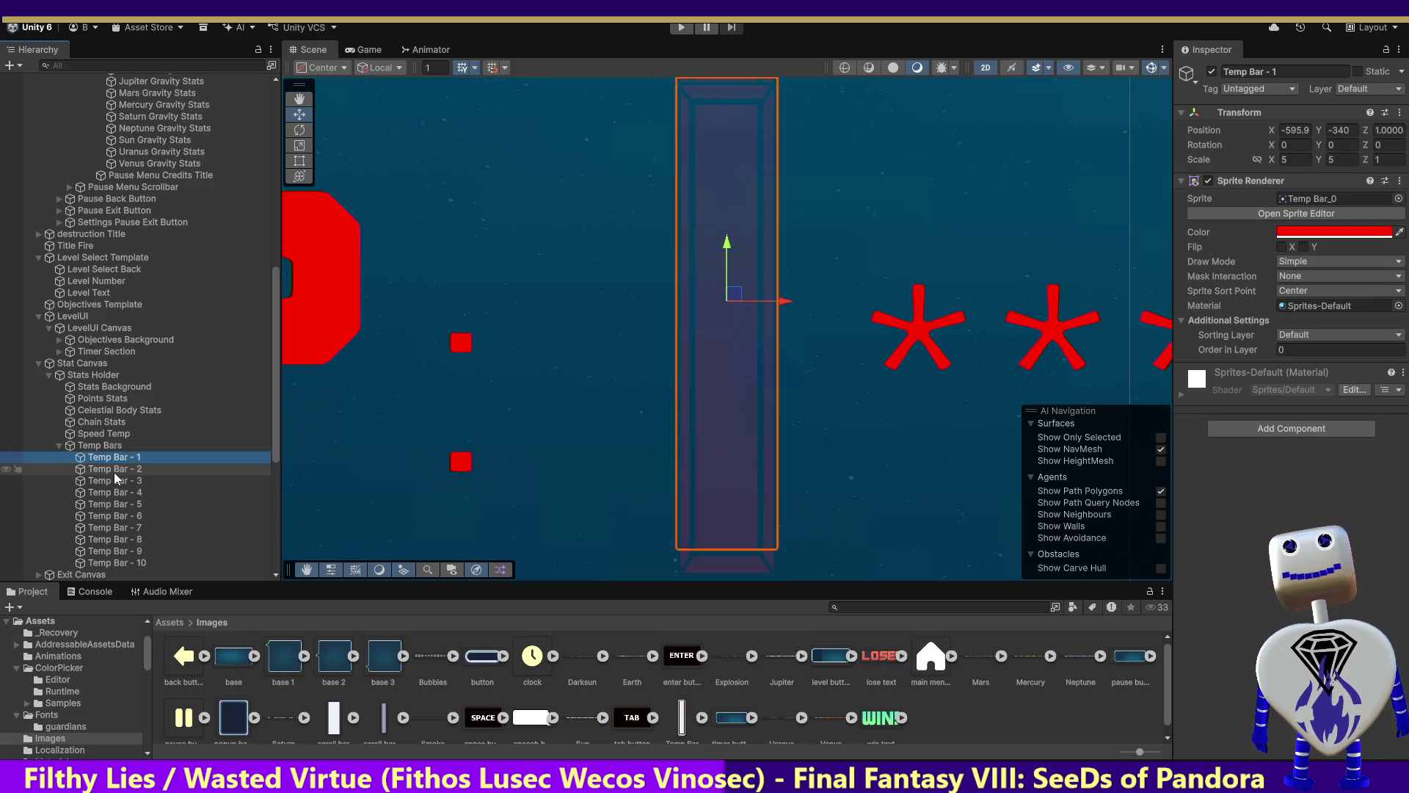
left_click(113, 472)
left_click(1332, 130)
key("BackSpace")
key("BackSpace")
key("BackSpace")
key("Return")
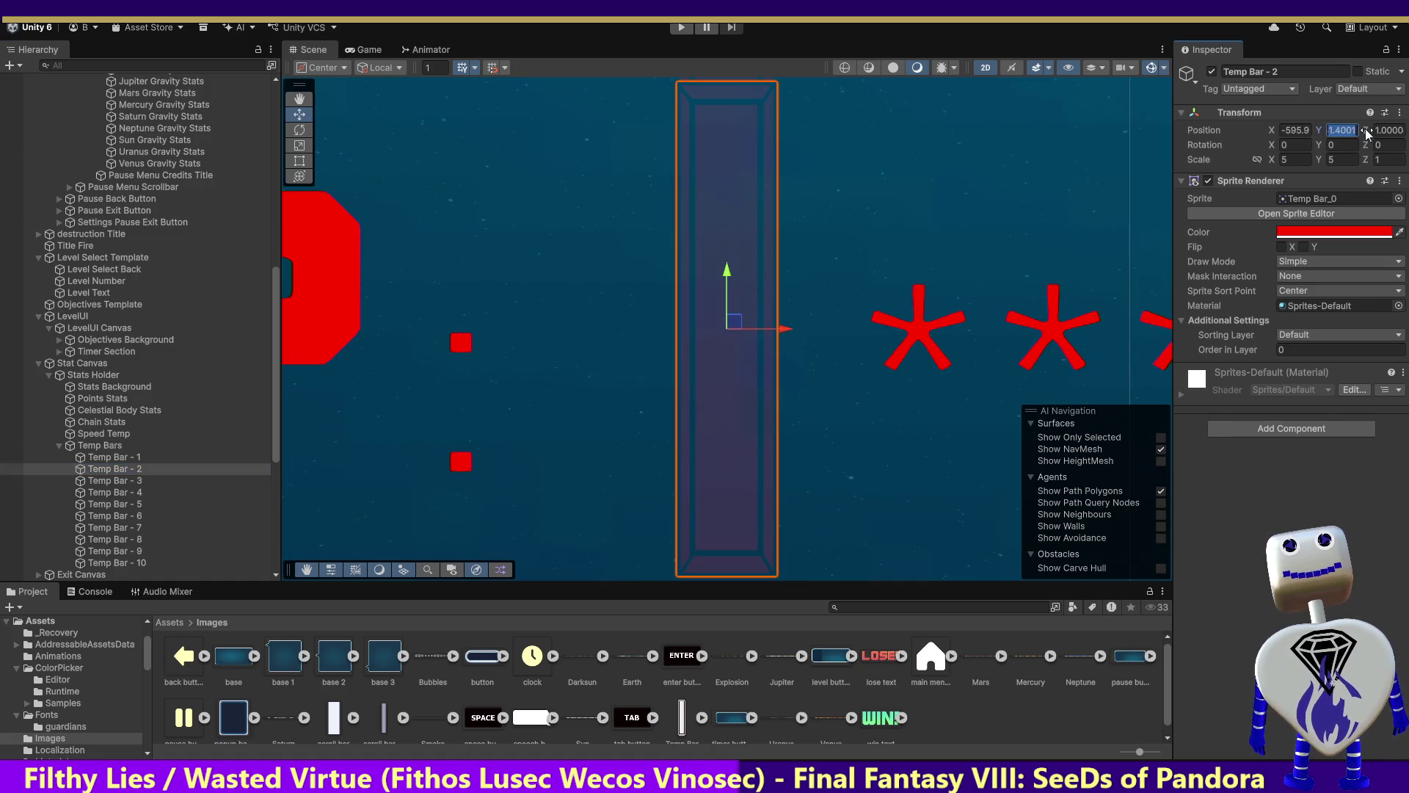
type("-240")
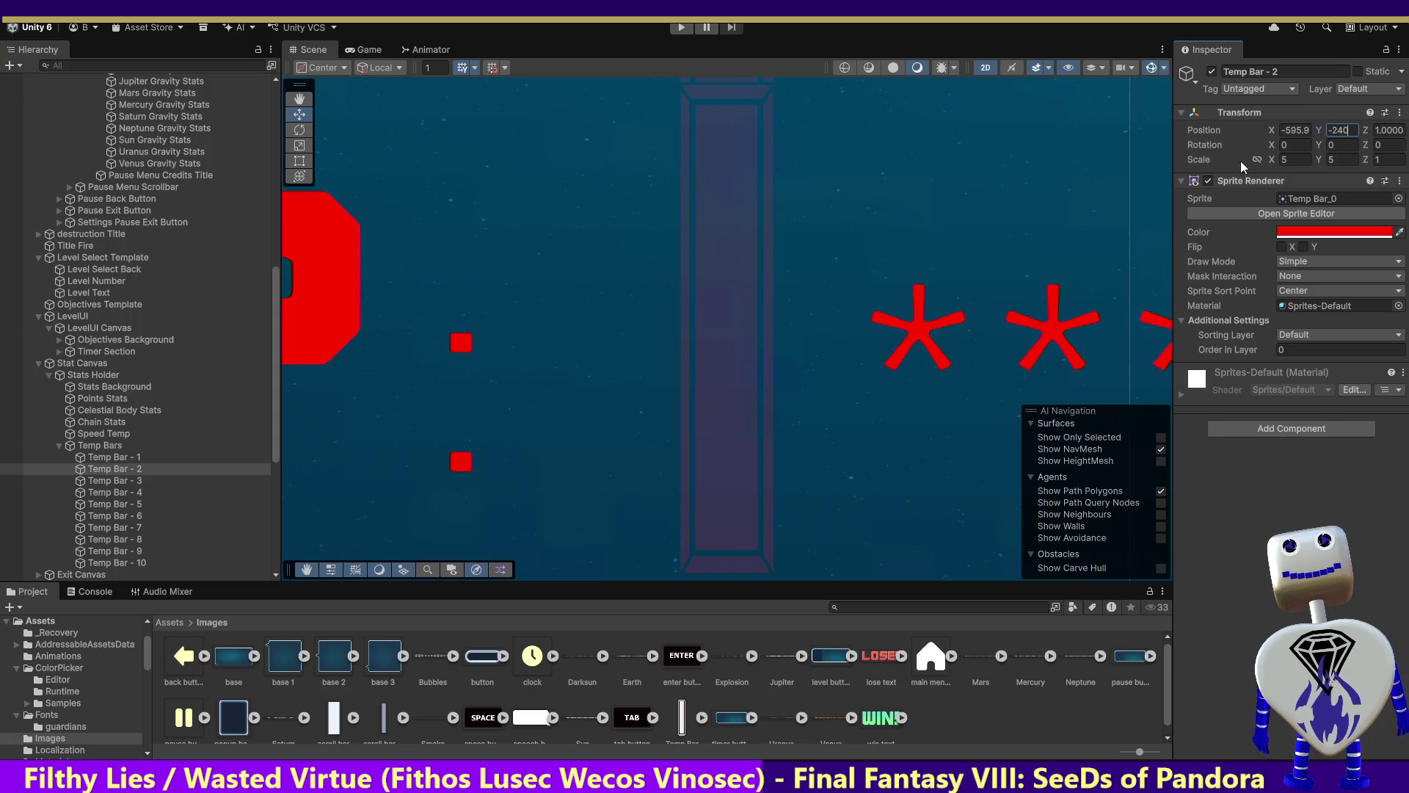
double_click(138, 470)
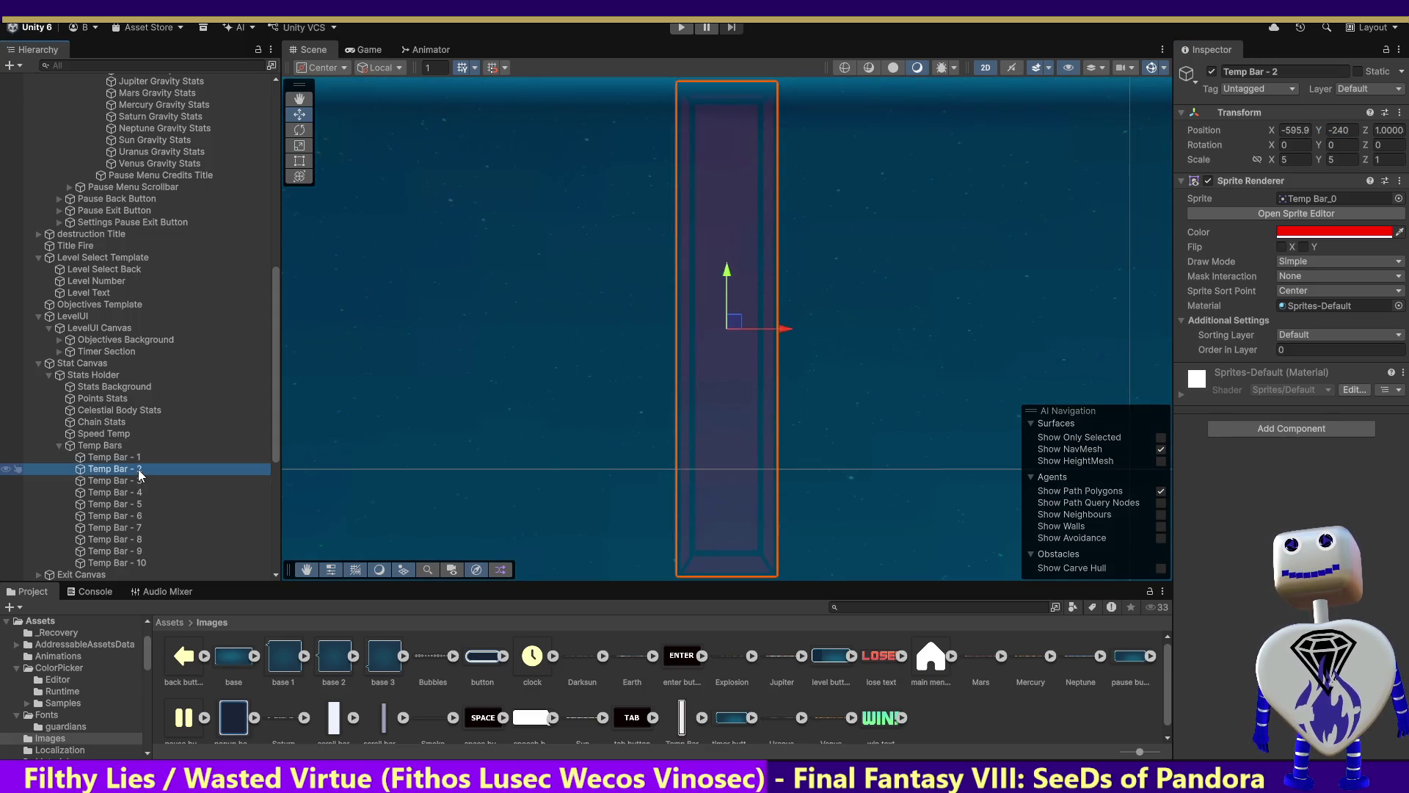
key("ctrl+z")
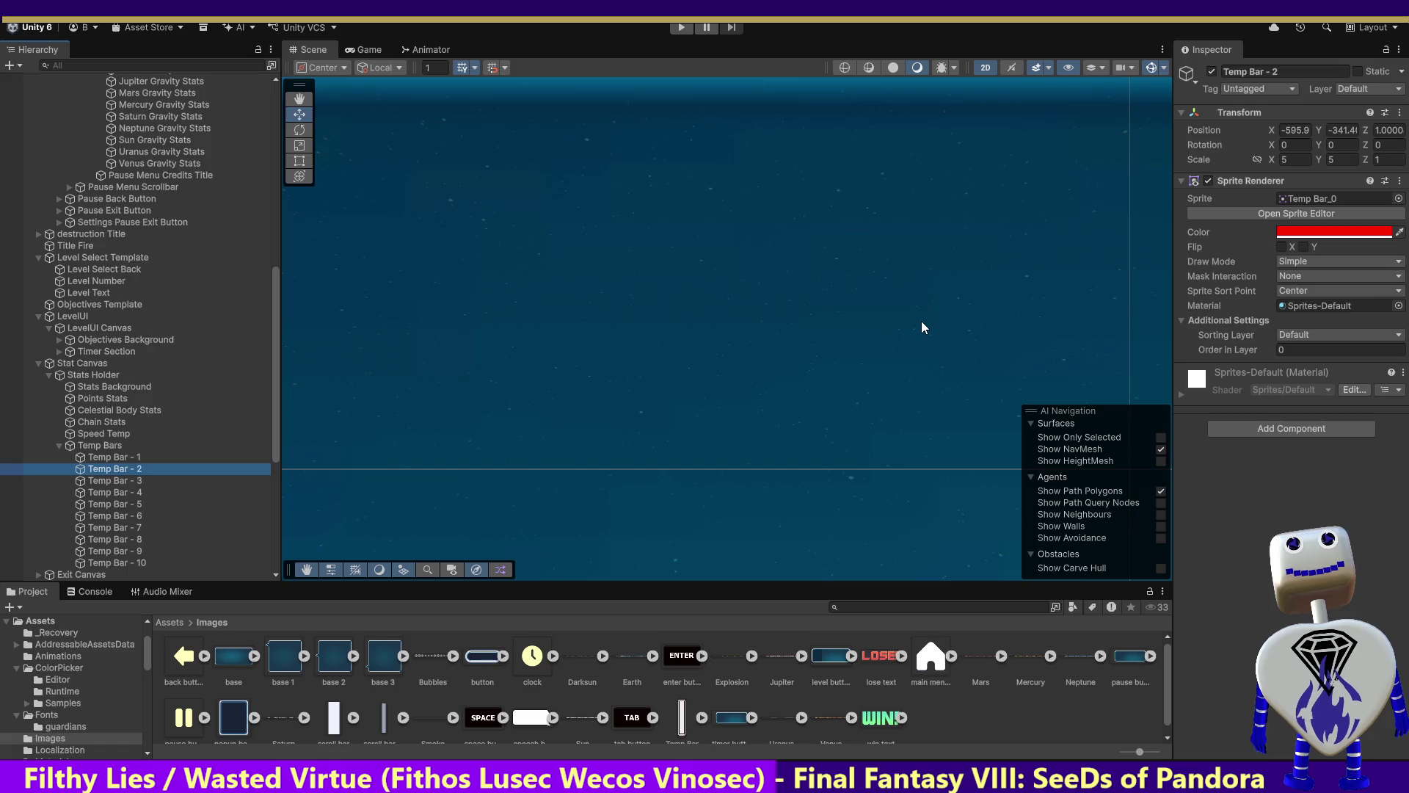
Try X -600 on Temp Bar - 1 and Temp Bar - 2, reverting both changes.
left_click(1293, 130)
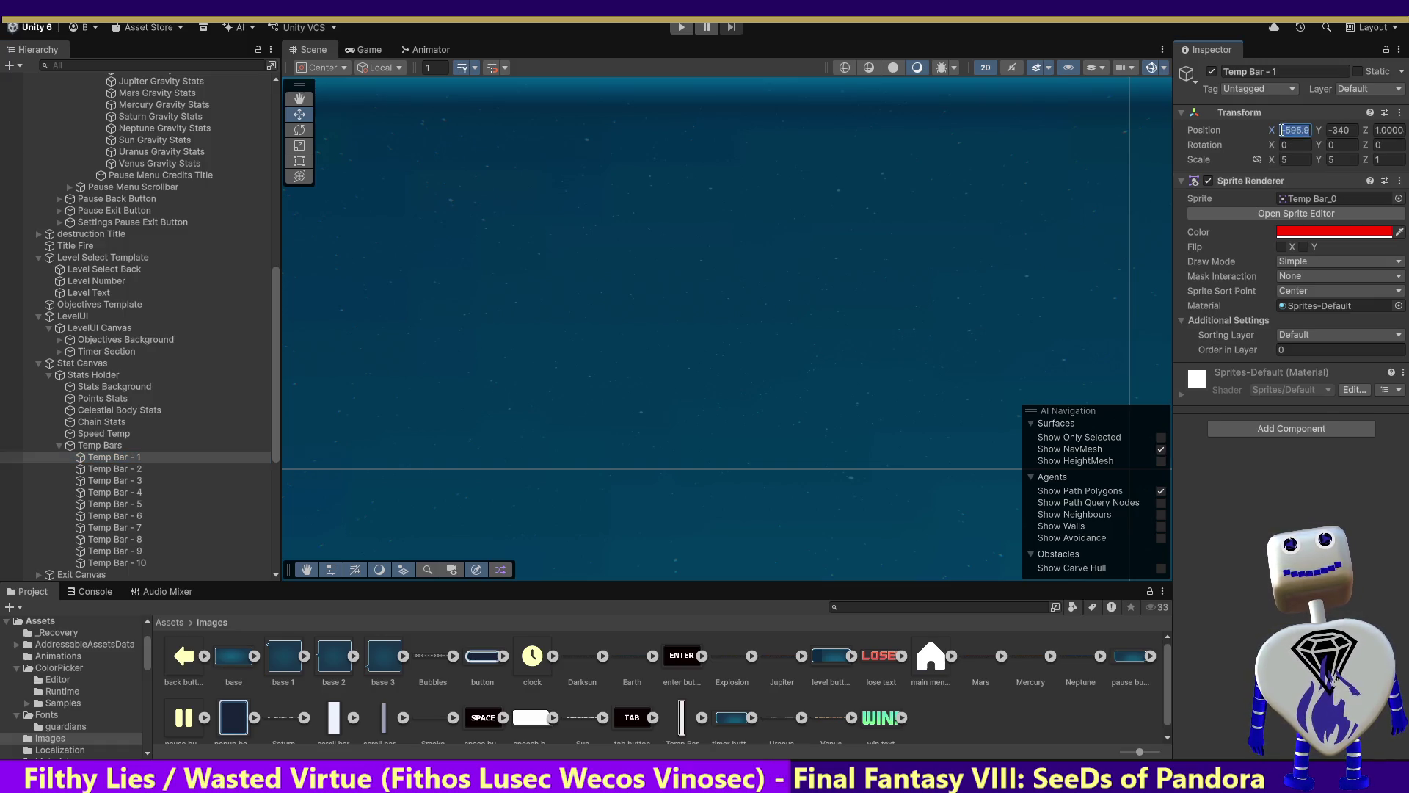
left_click(115, 460)
double_click(115, 461)
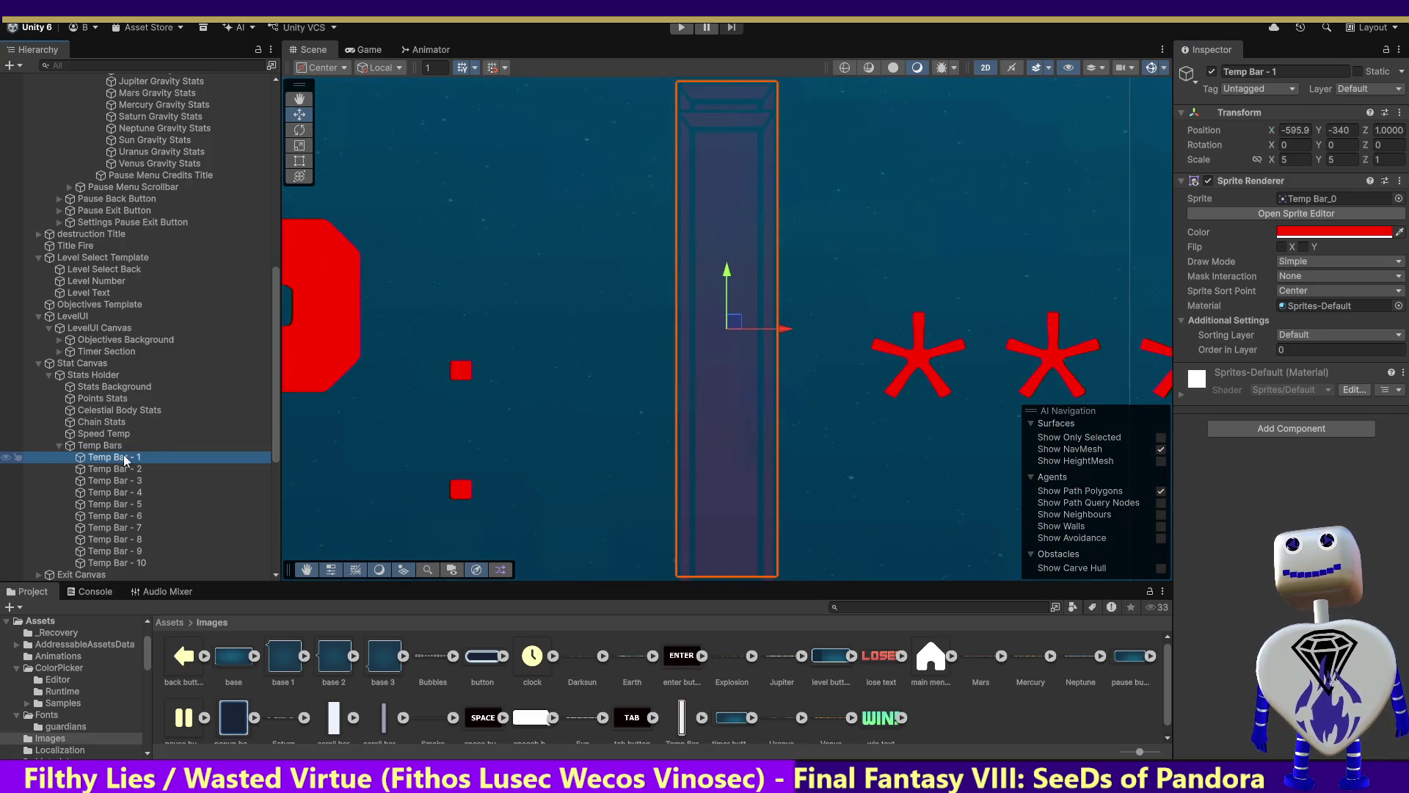
left_click(1288, 132)
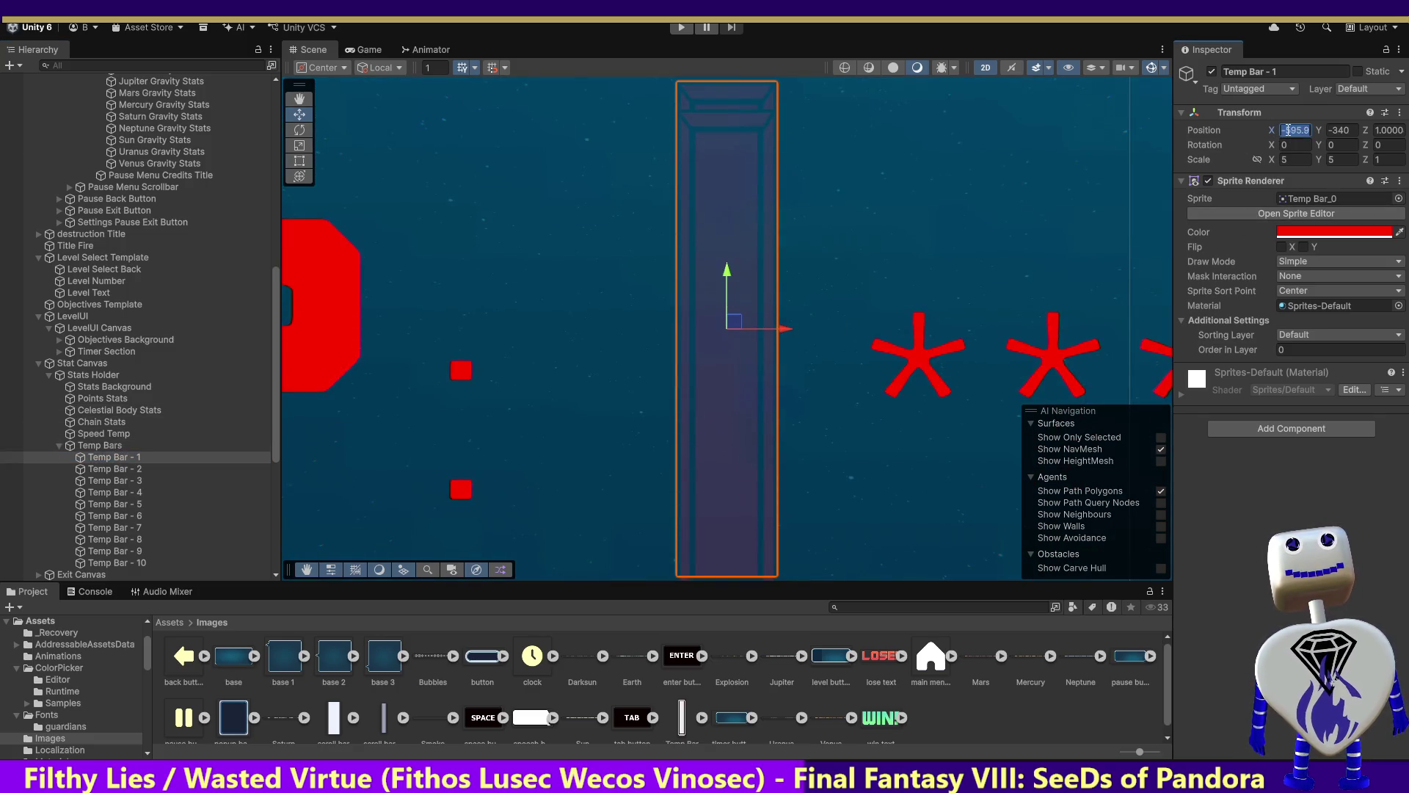
double_click(1288, 133)
type("-600")
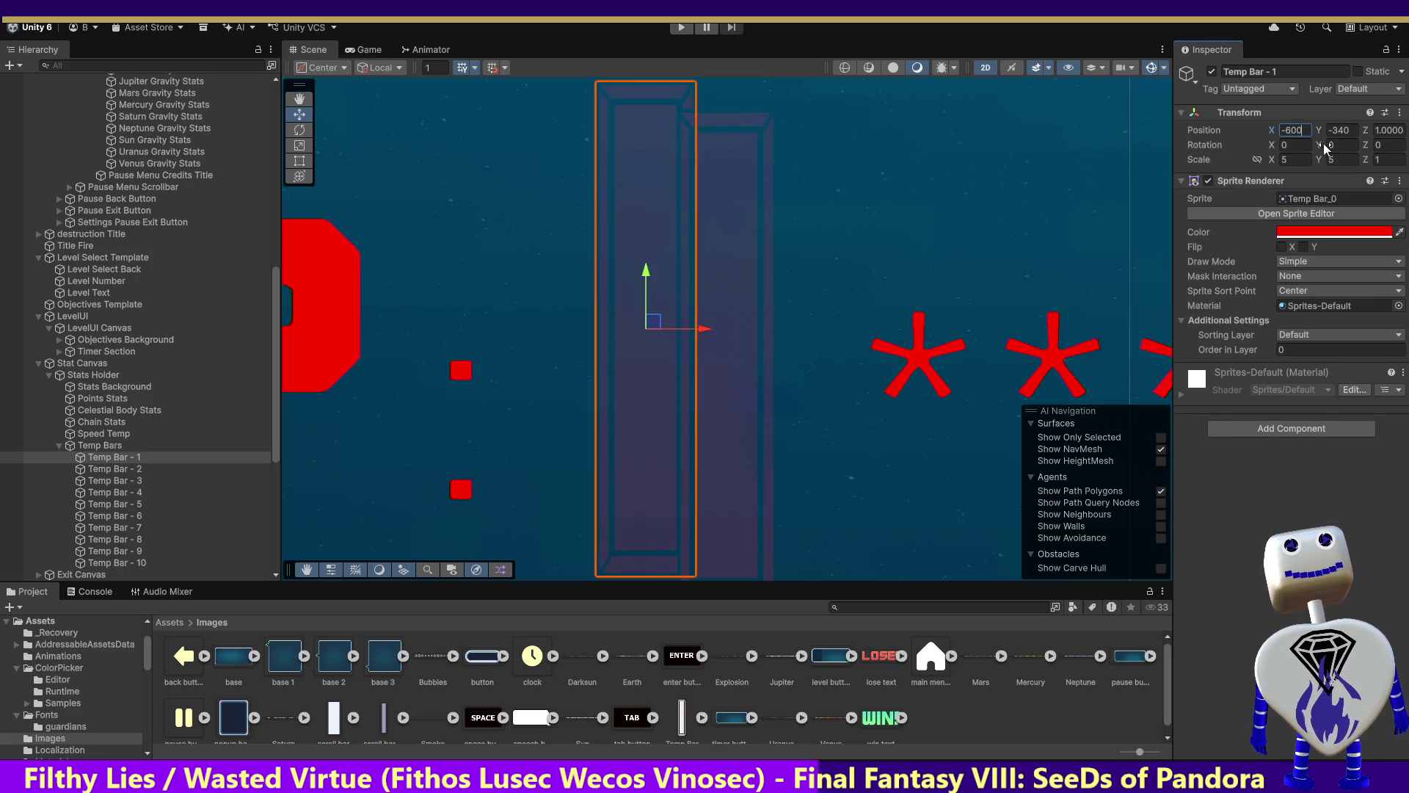
key("ctrl+z")
key("ctrl+z")
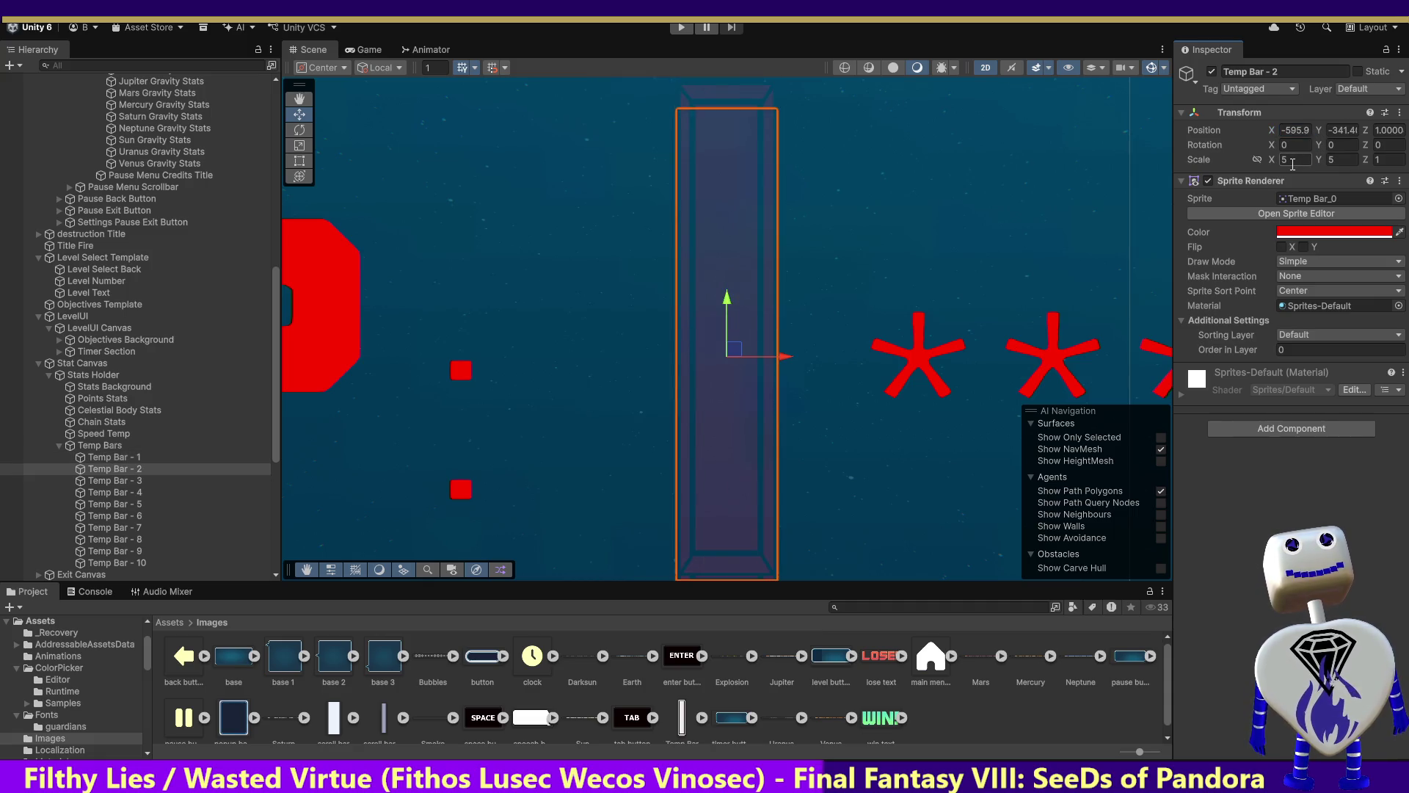
left_click(1287, 137)
type("-600")
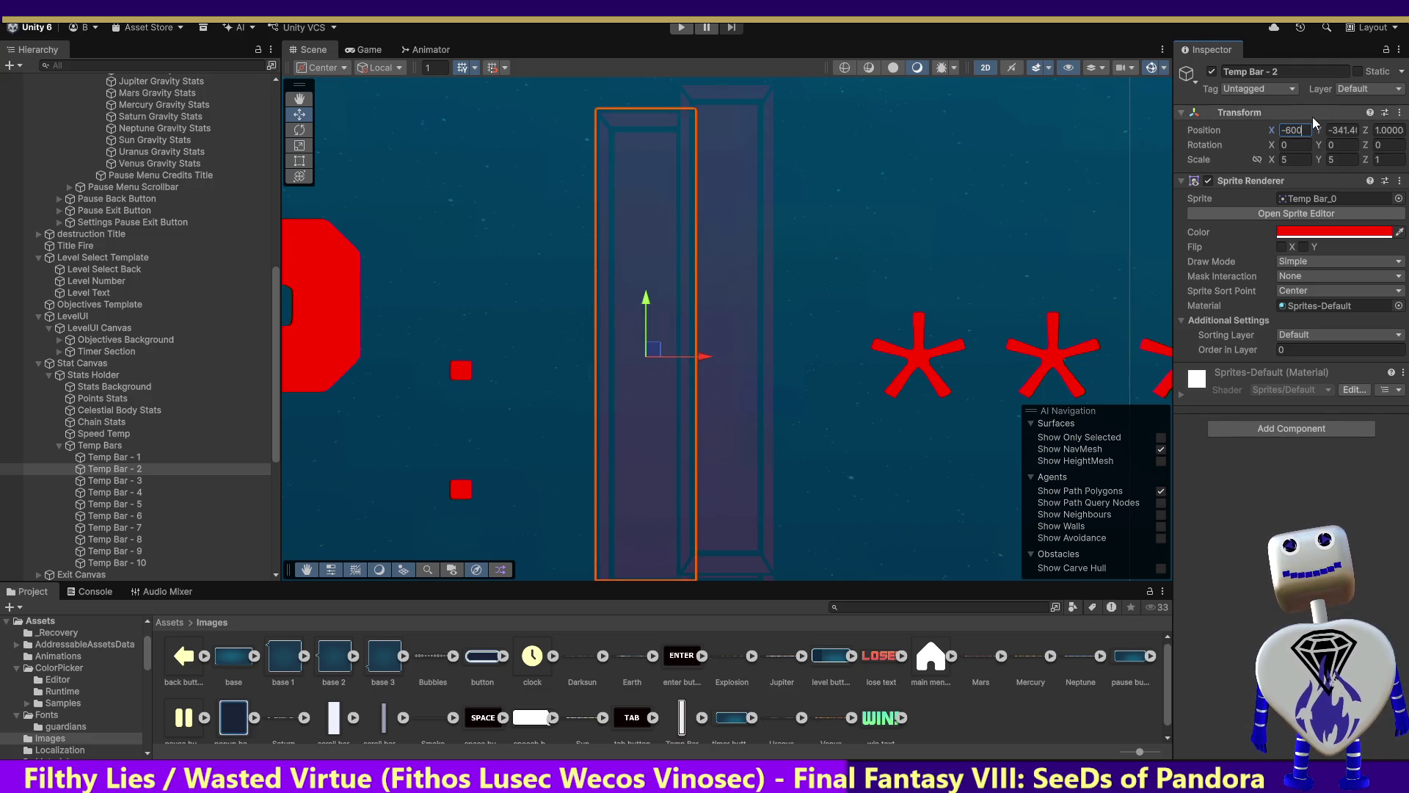
key("Escape")
key("Up")
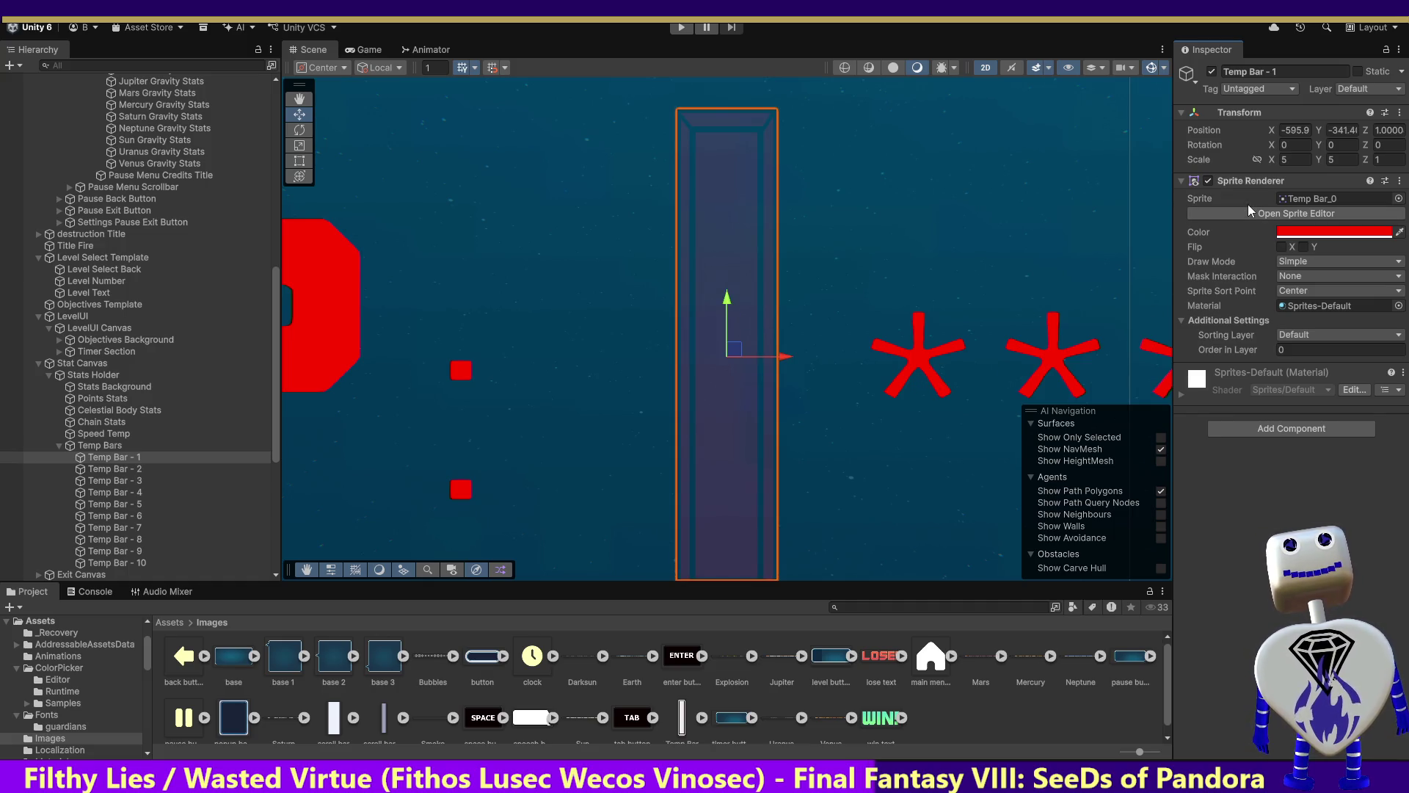
key("Down")
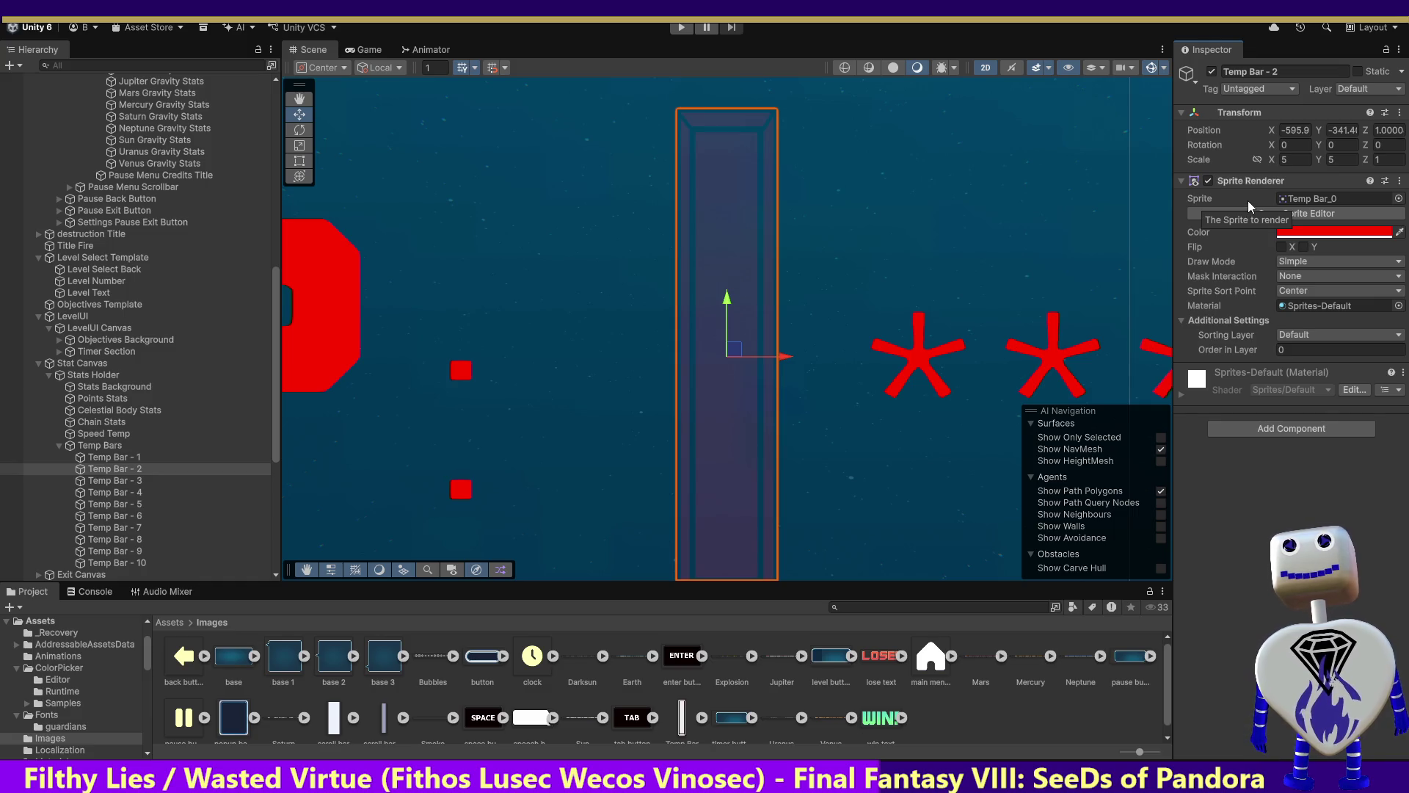
key("Up")
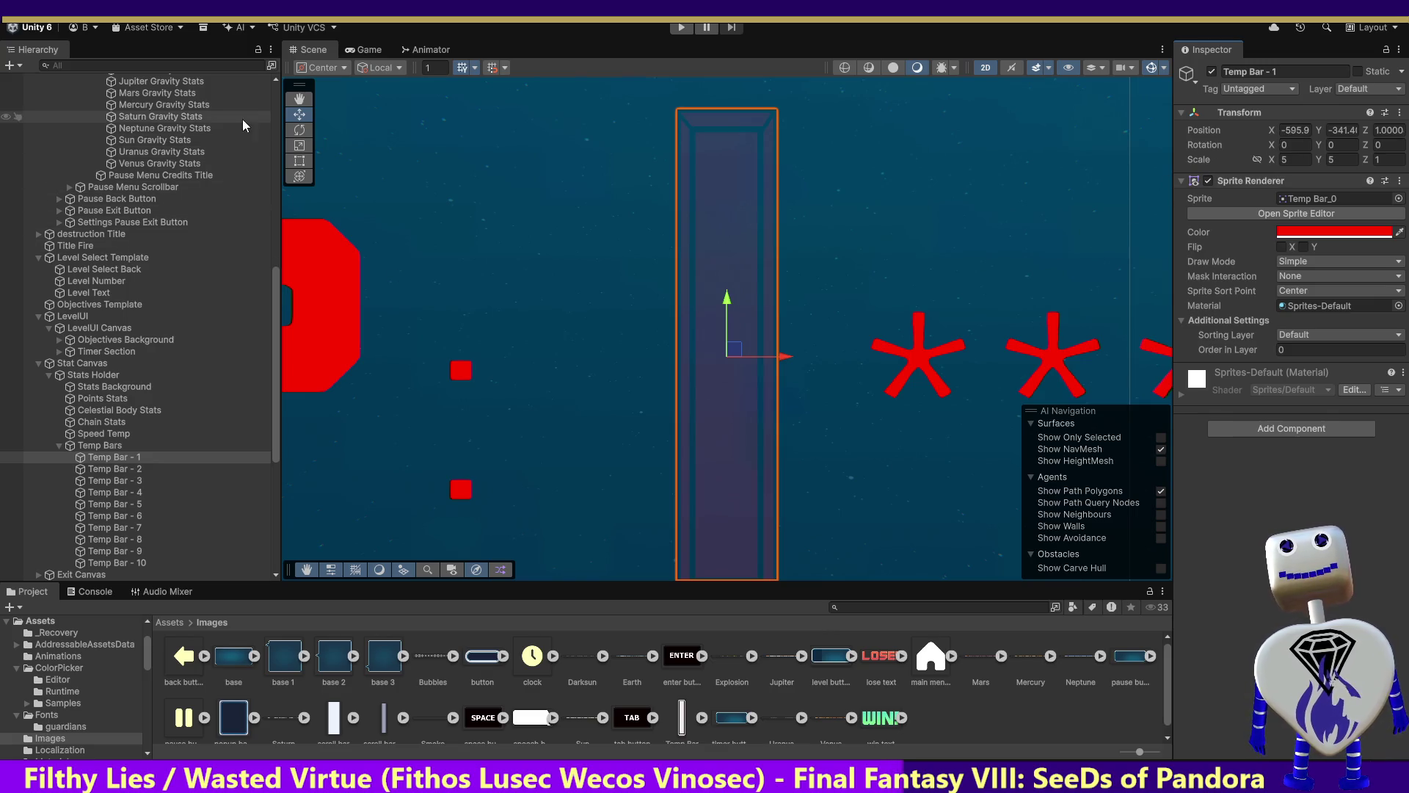
Recentre the Scene view and set Temp Bar - 1's X position to -600.
left_click(294, 99)
left_click_drag(396, 201, 420, 111)
left_click(1285, 128)
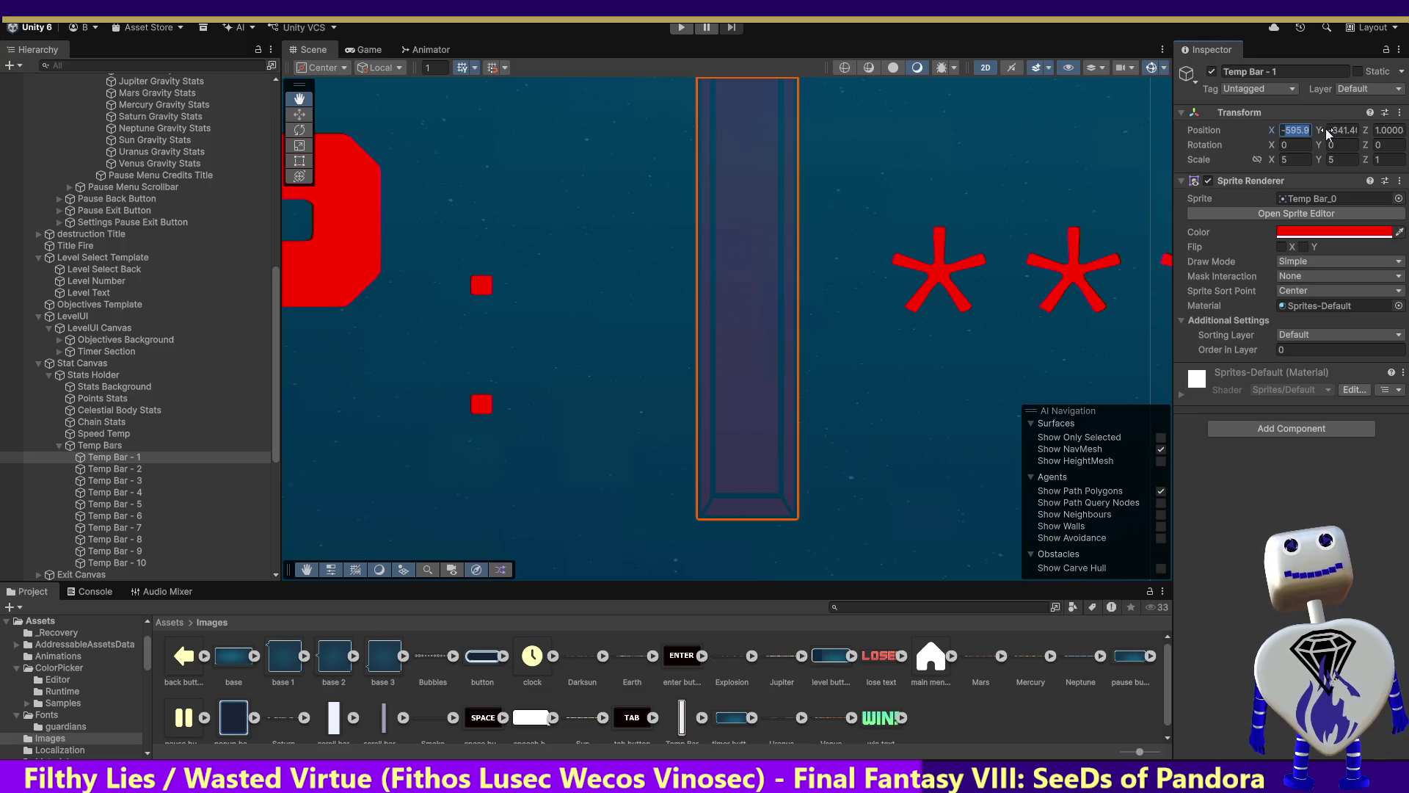
type("-600")
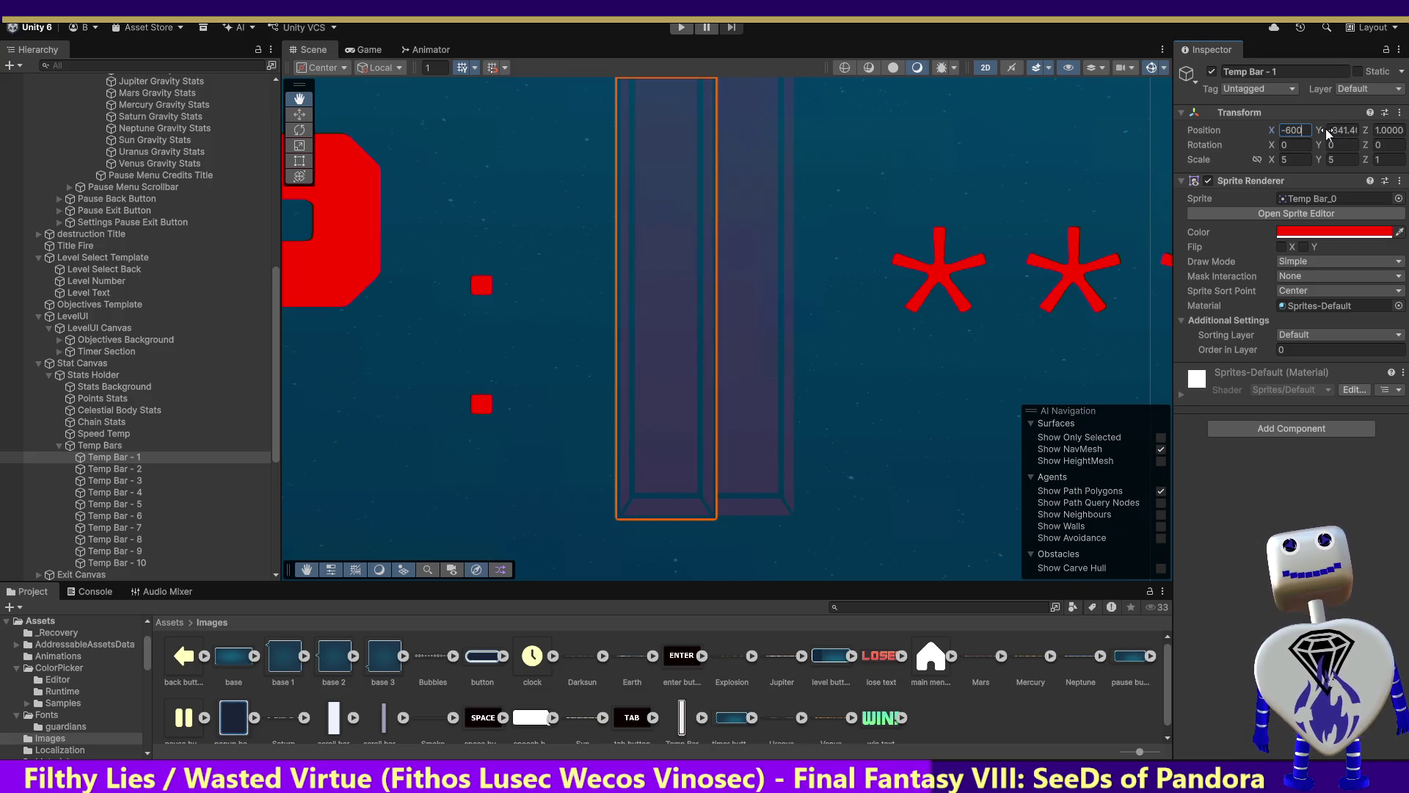
left_click_drag(746, 311, 742, 393)
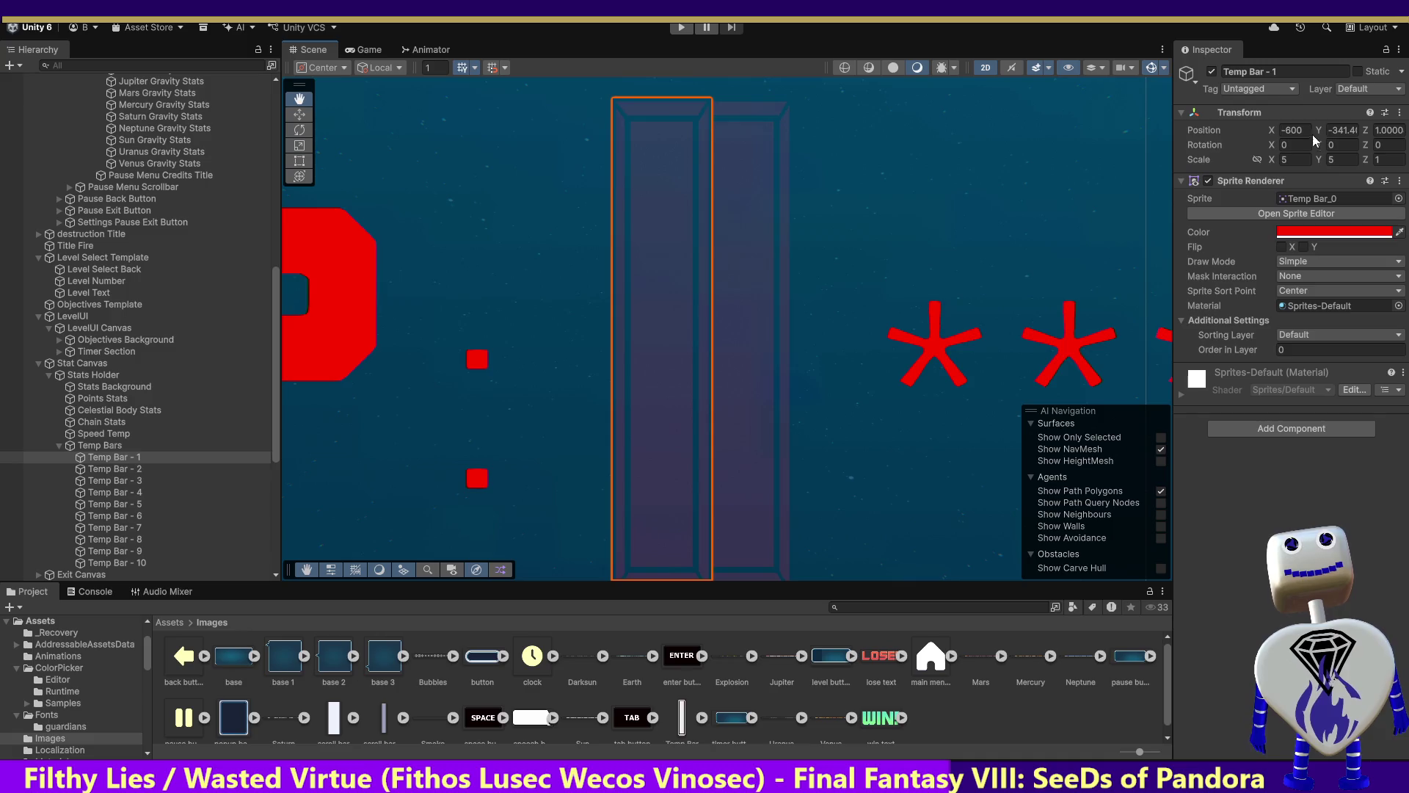
Adjust Temp Bar - 2's X position through -575 and -590 to -595.
left_click(152, 467)
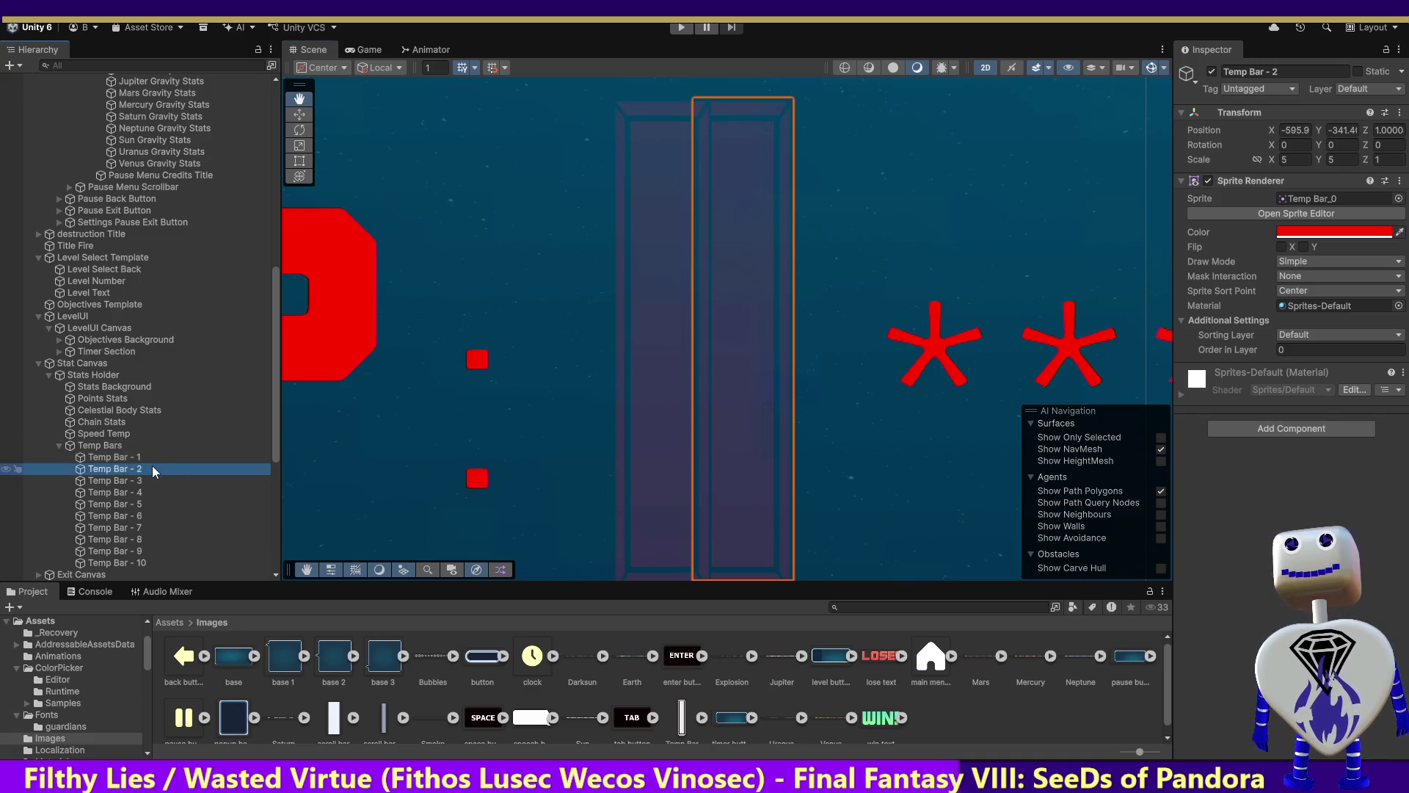
left_click(1297, 129)
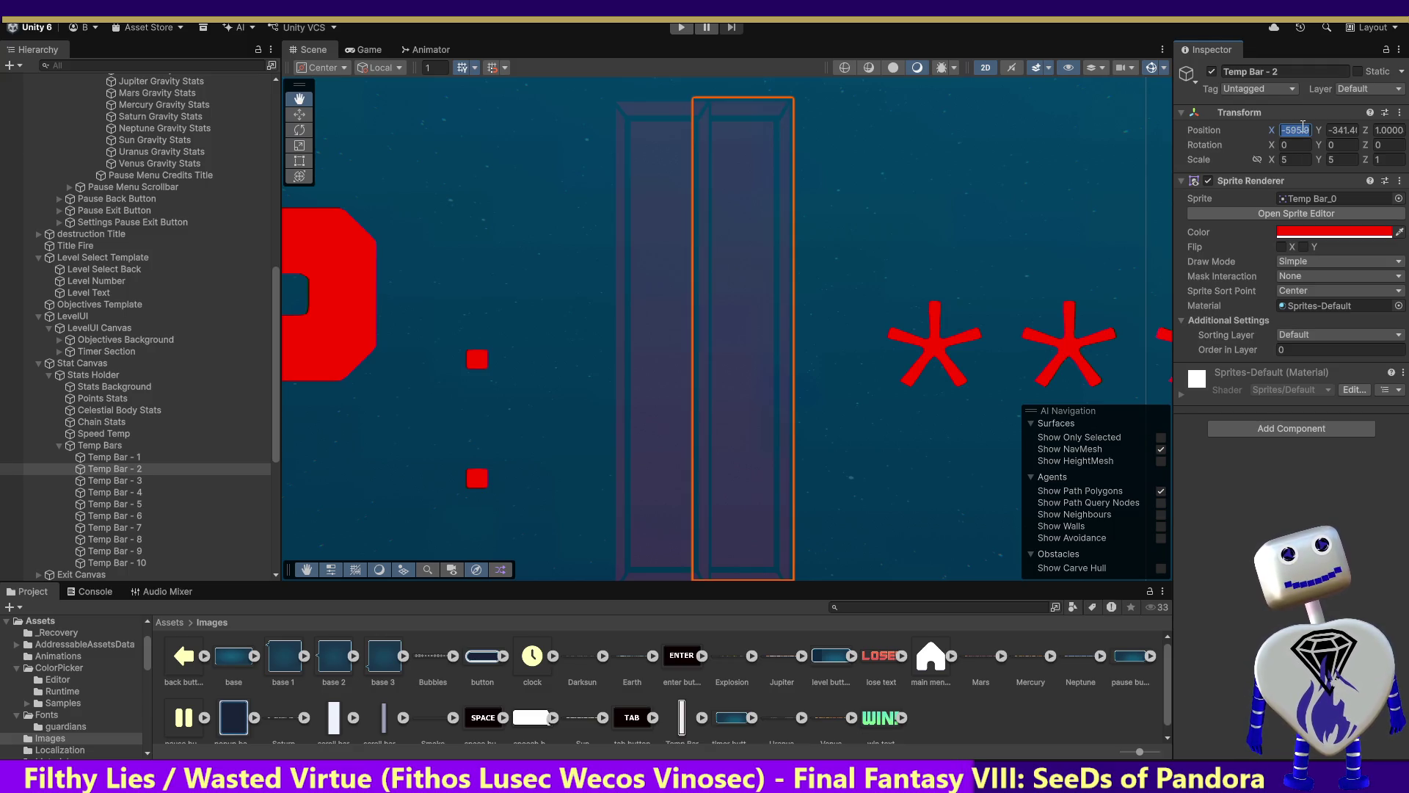
type("-")
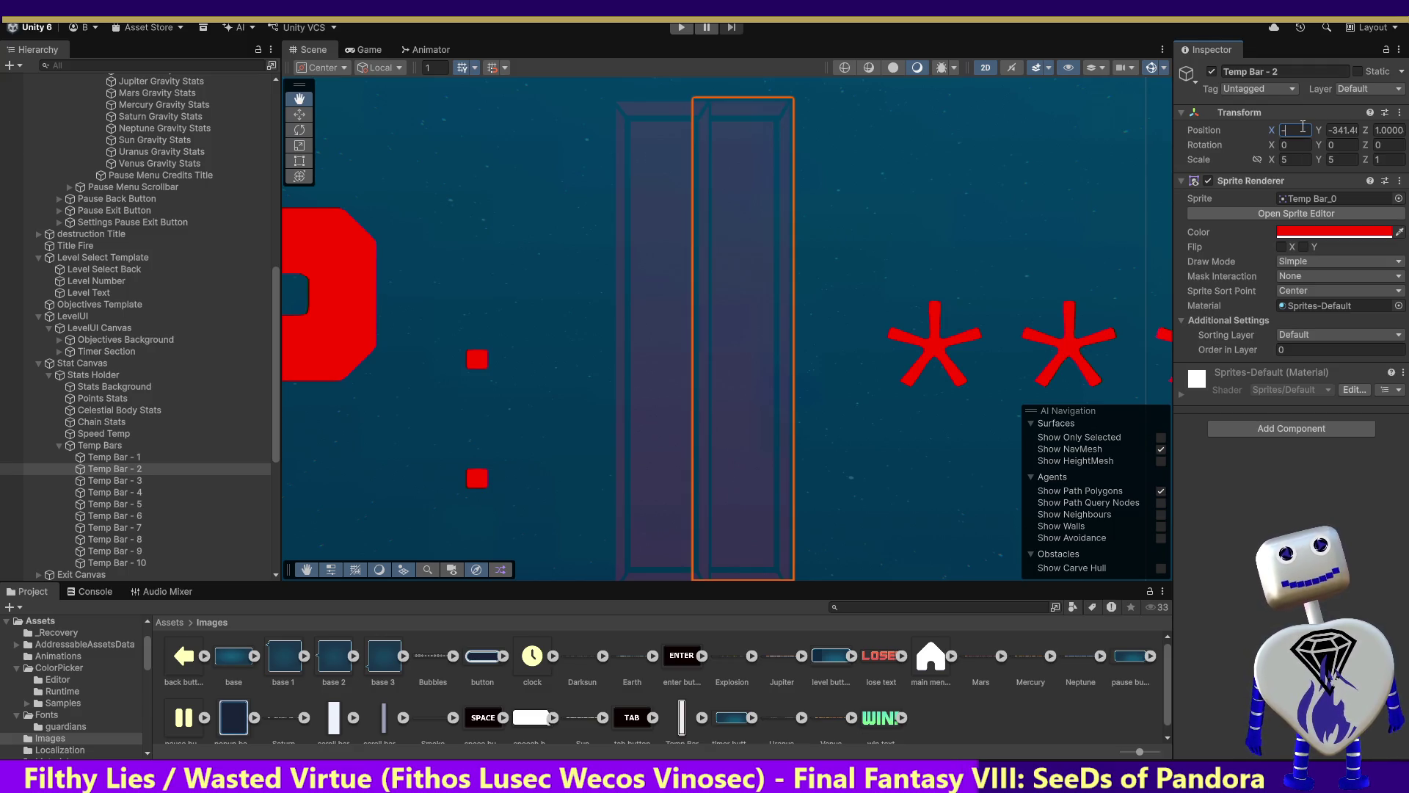
type("575")
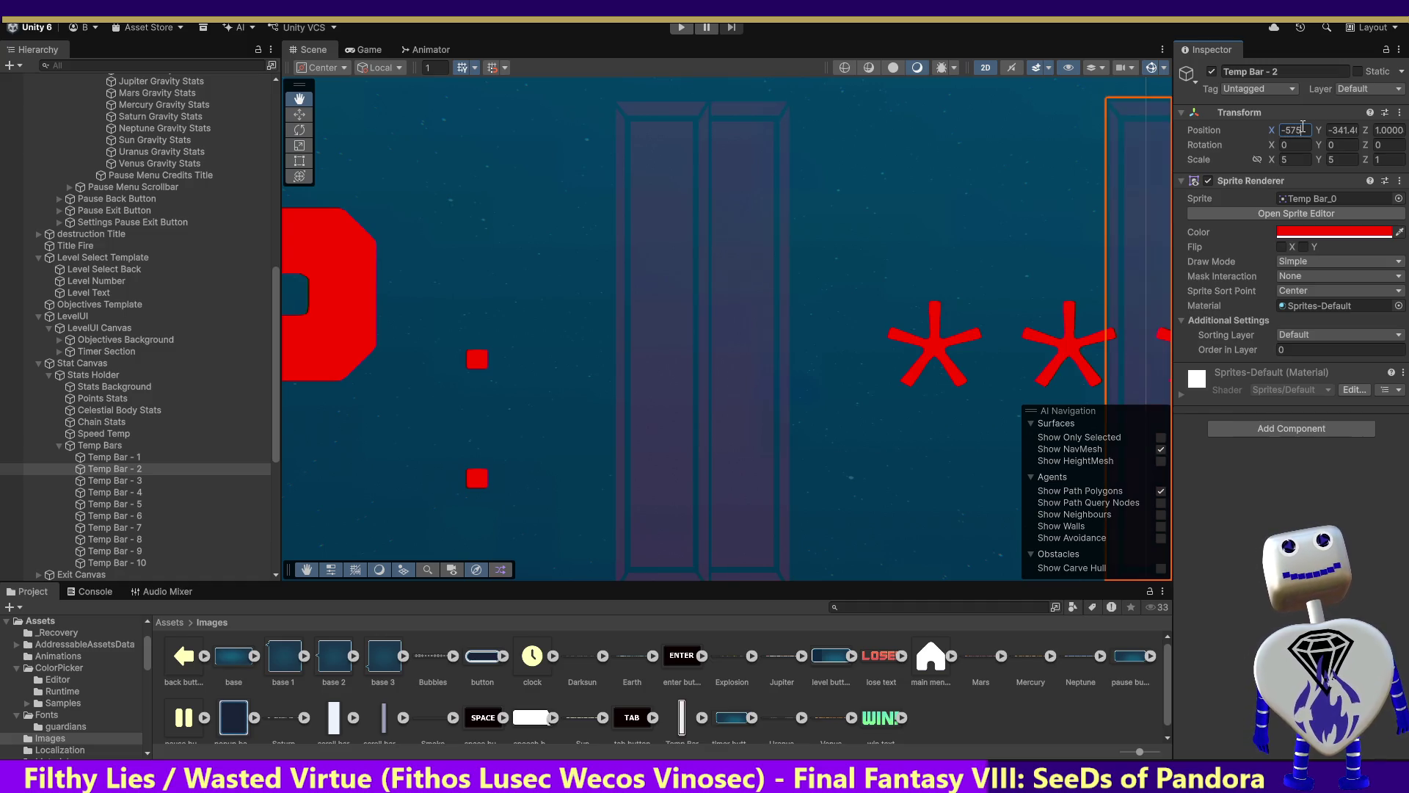
left_click_drag(1284, 129, 1322, 130)
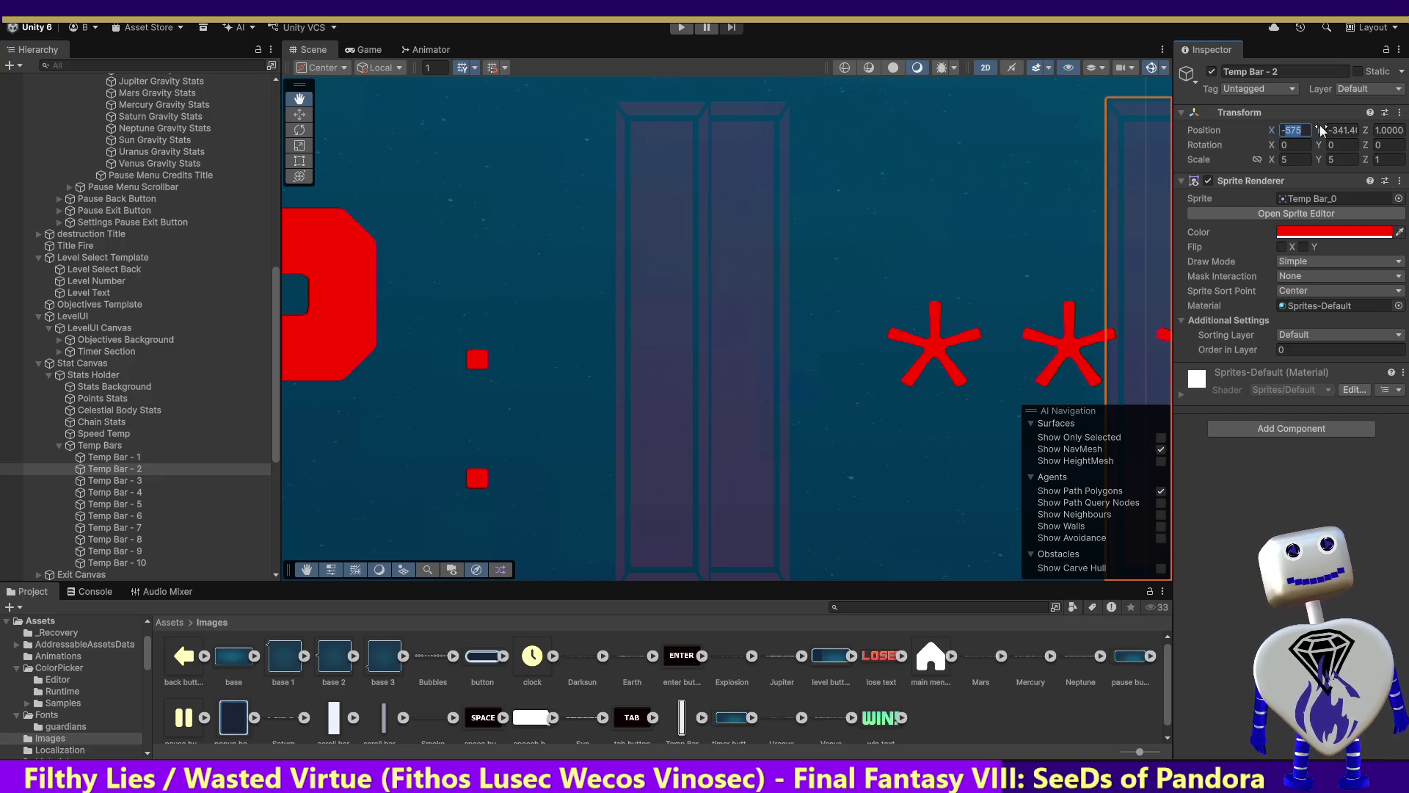
type("-590")
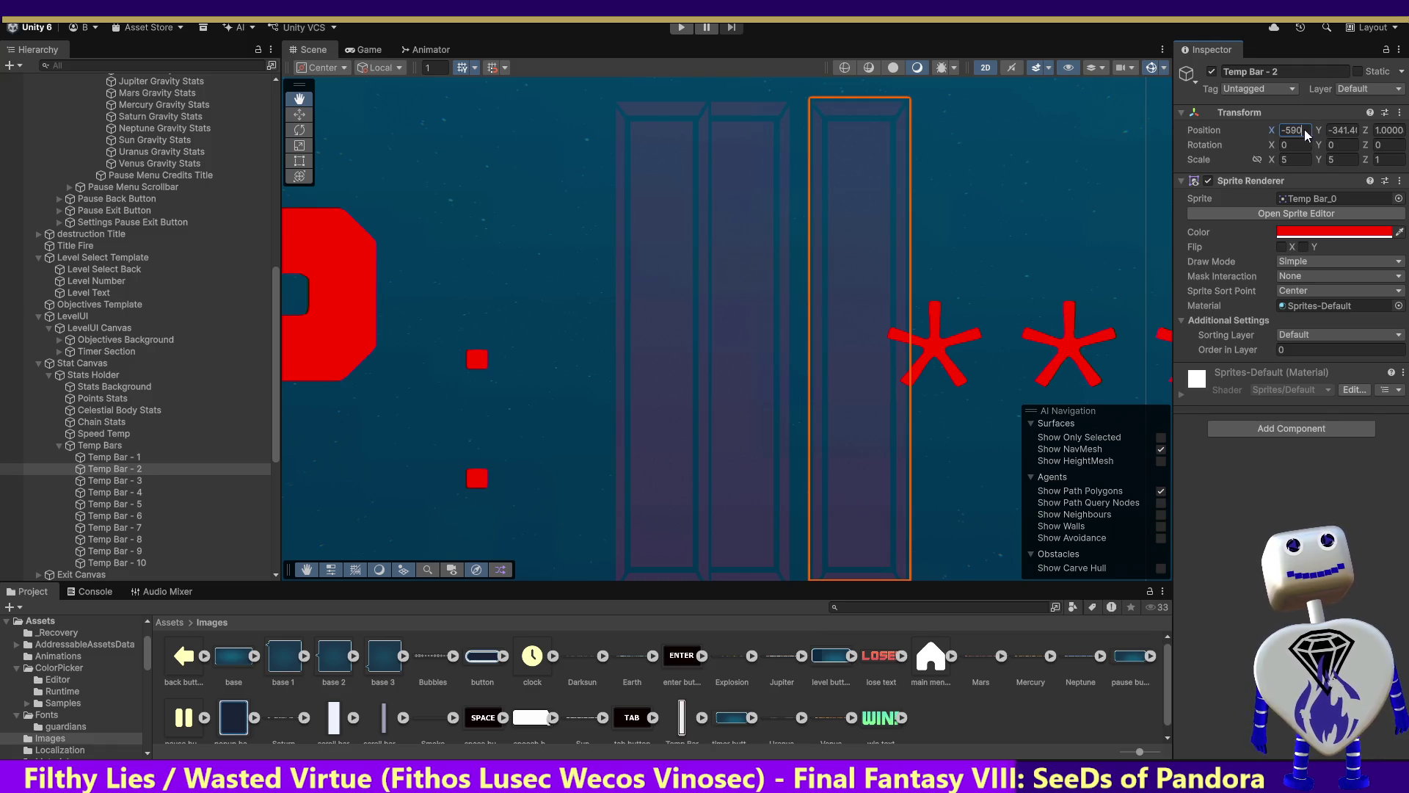
double_click(1292, 131)
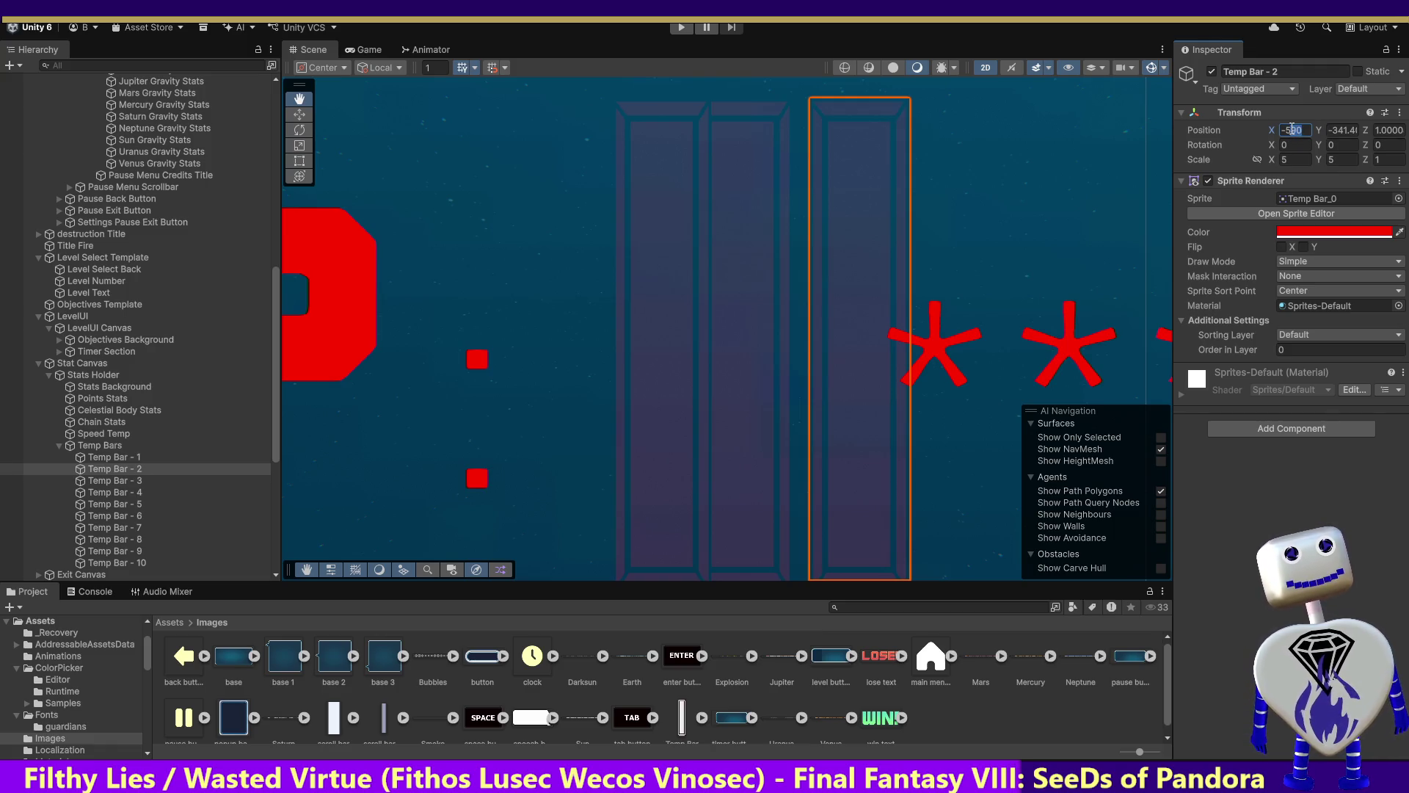
type("595")
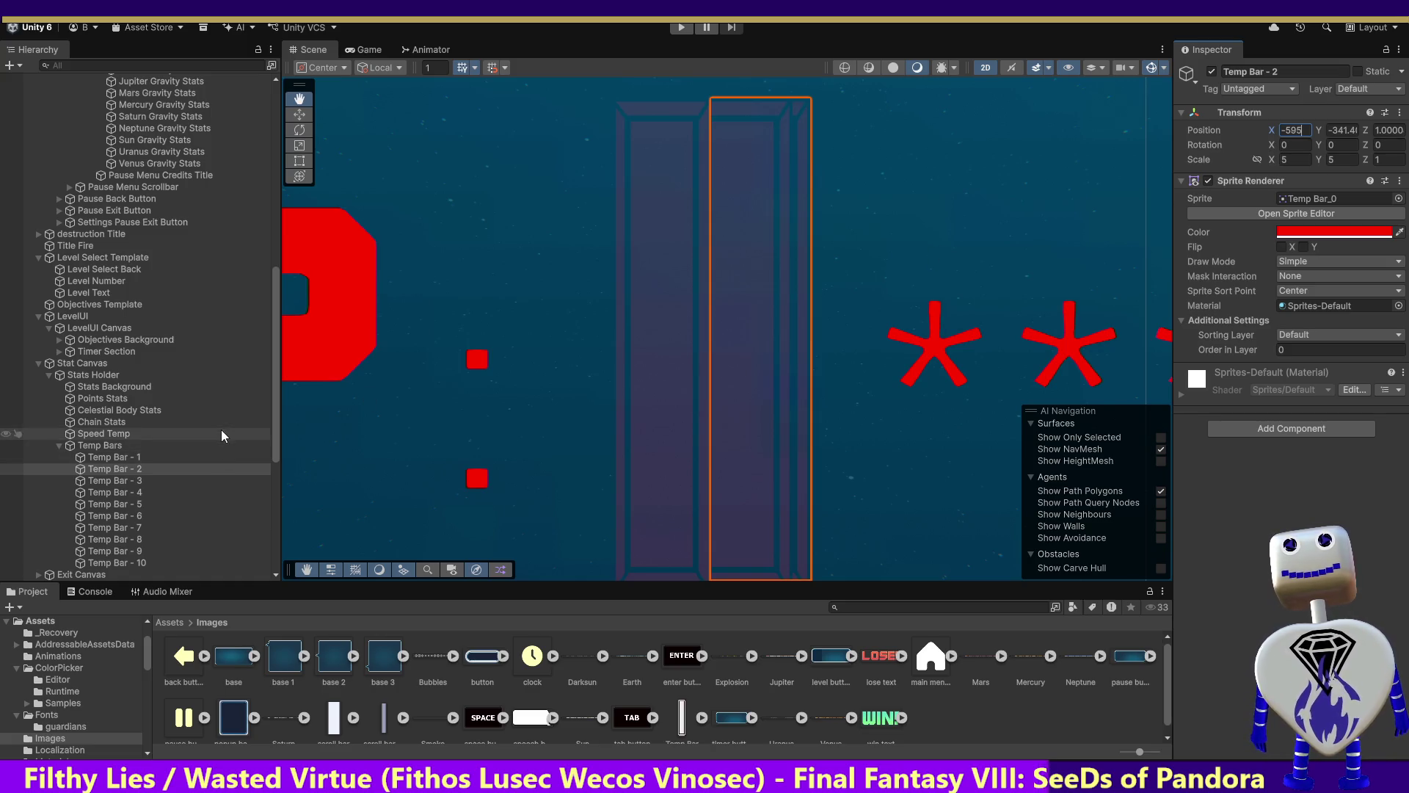
Try X -590 on Temp Bar - 3, then cancel the change.
left_click(121, 480)
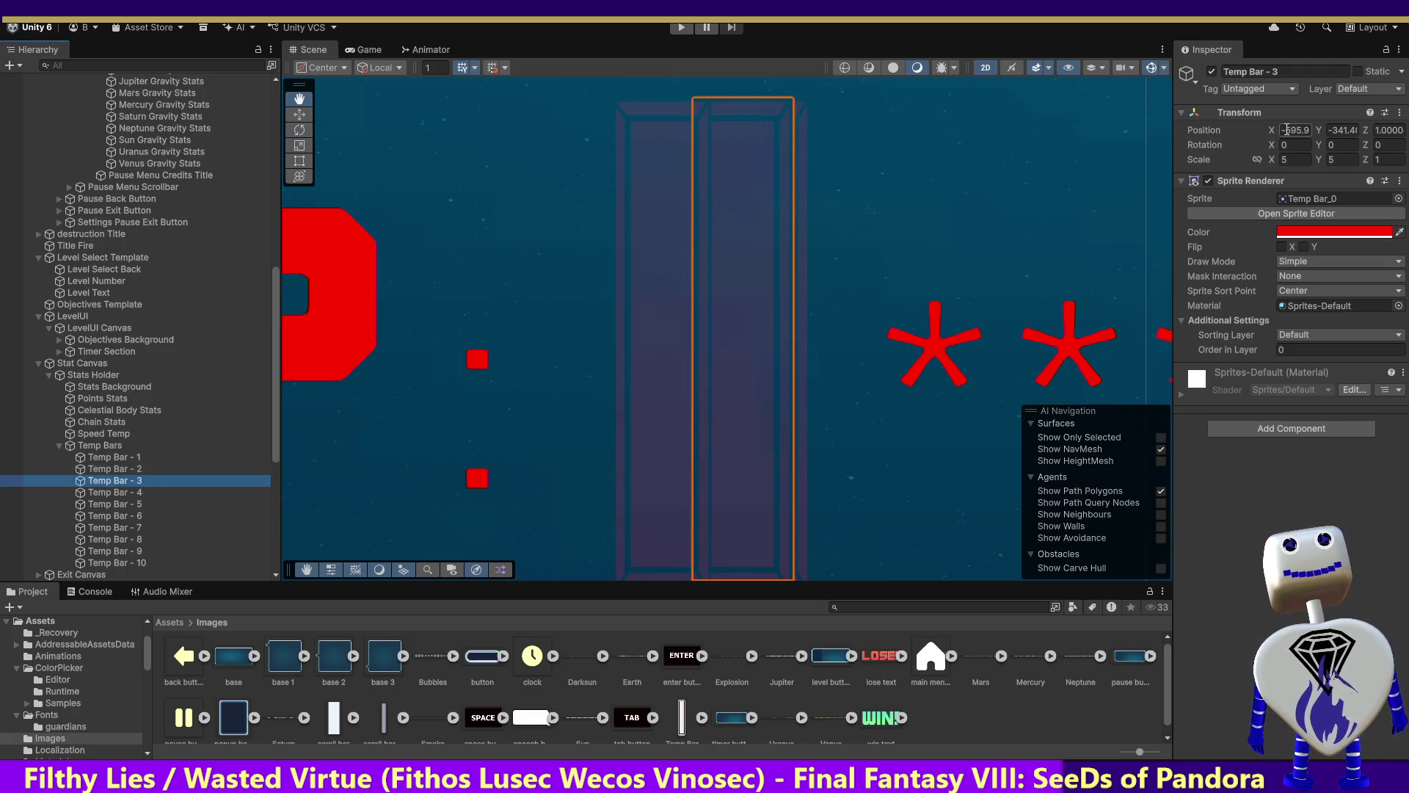
left_click(1295, 130)
type("-590")
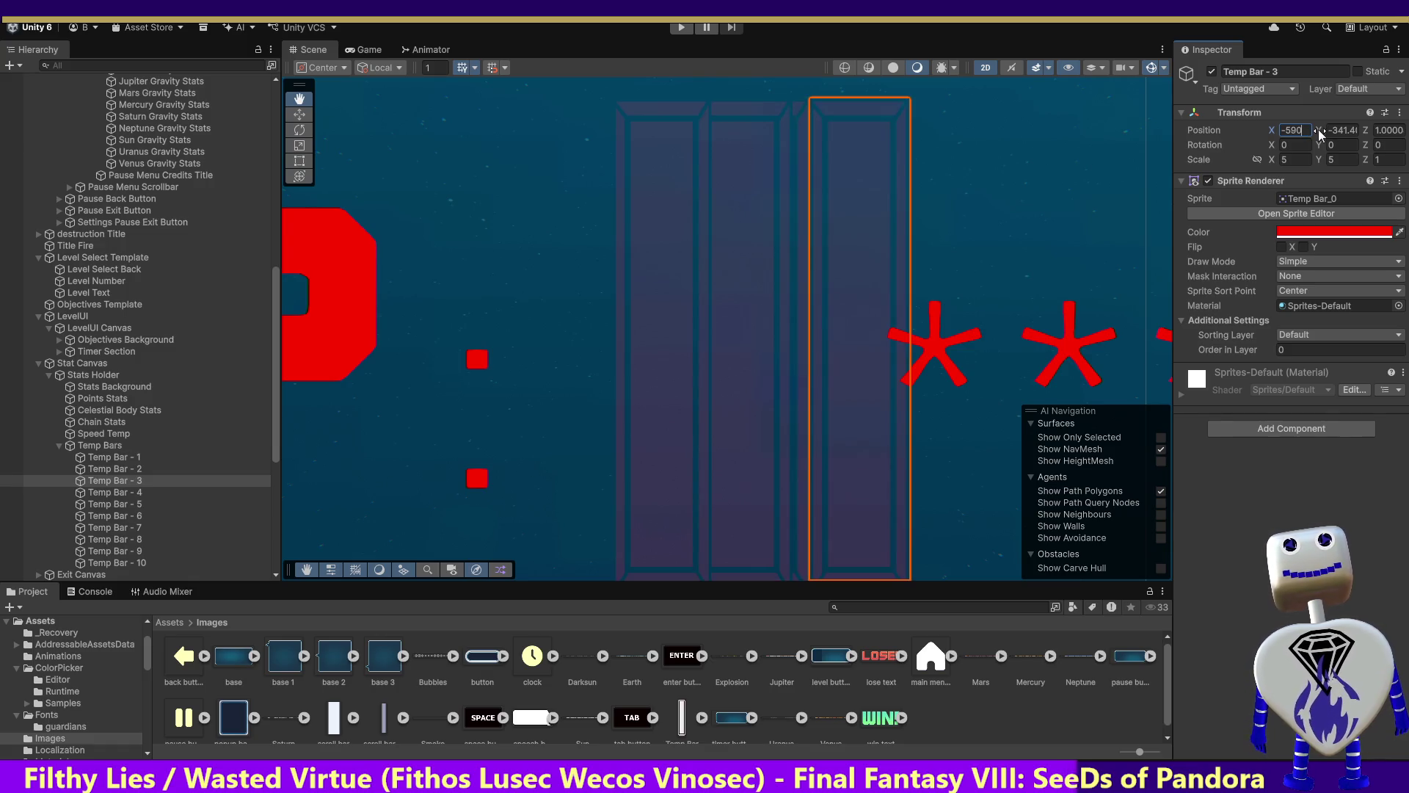
key("Escape")
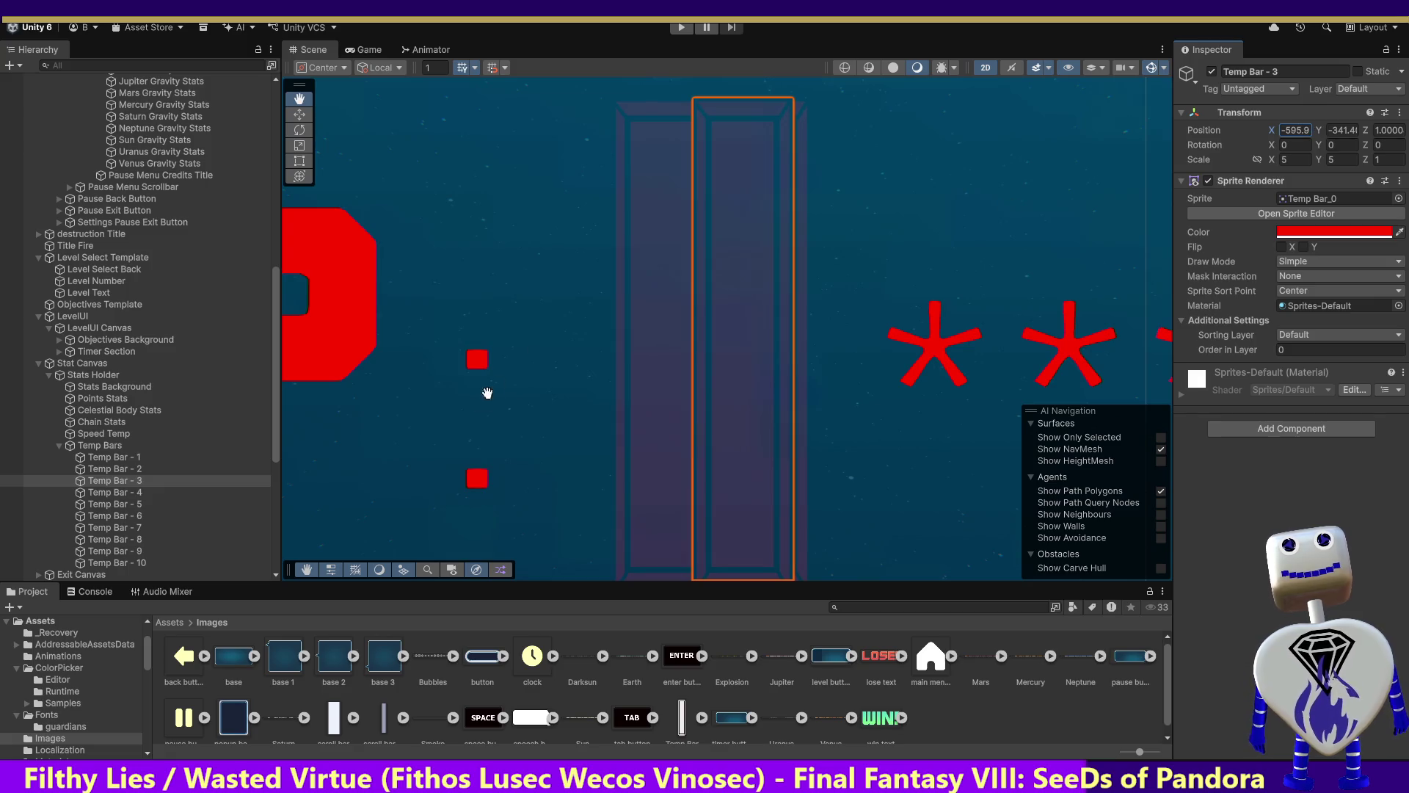
Turn off the Sprite Renderer on Temp Bar - 3 through Temp Bar - 6.
left_click(1208, 180)
left_click(103, 490)
left_click(1208, 180)
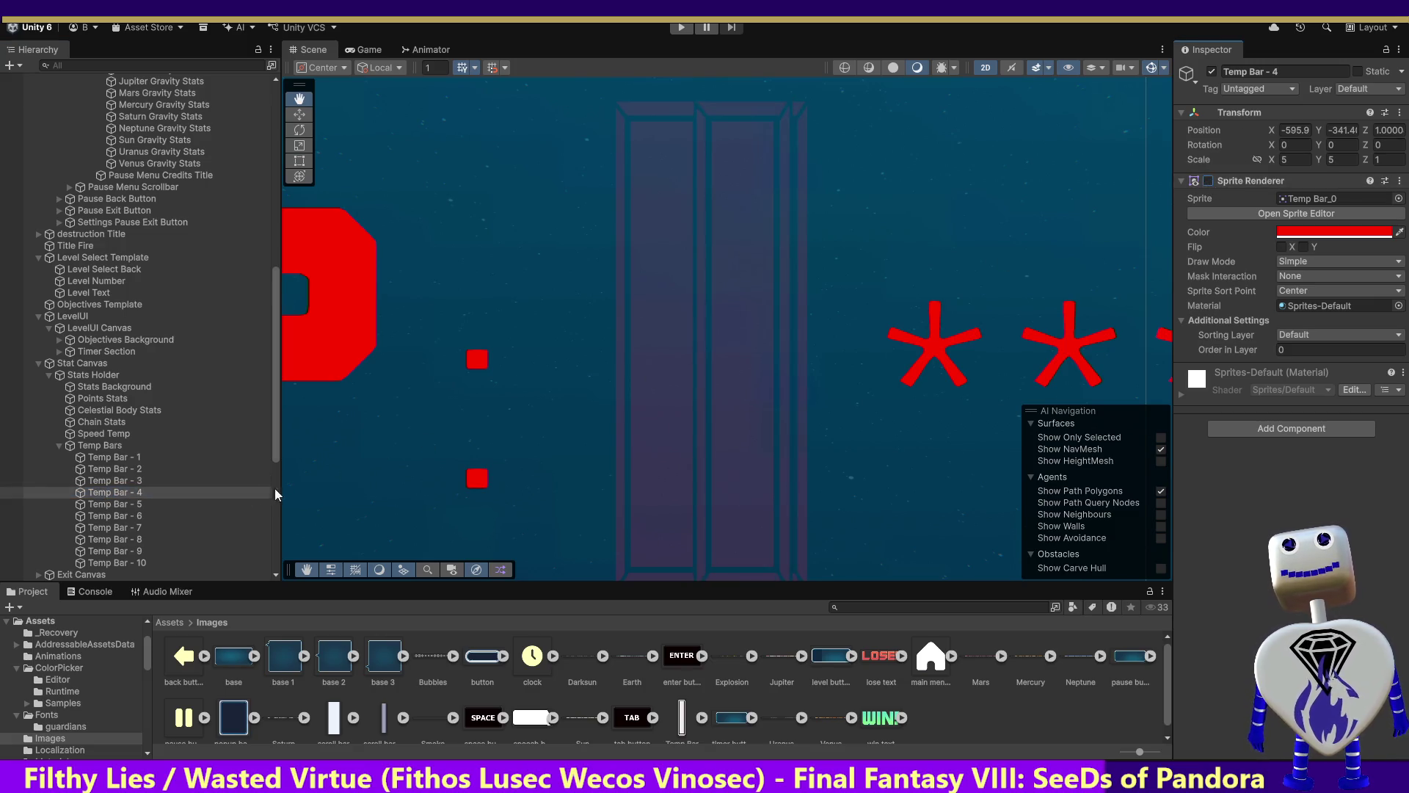
left_click(116, 504)
left_click(1208, 180)
left_click(146, 517)
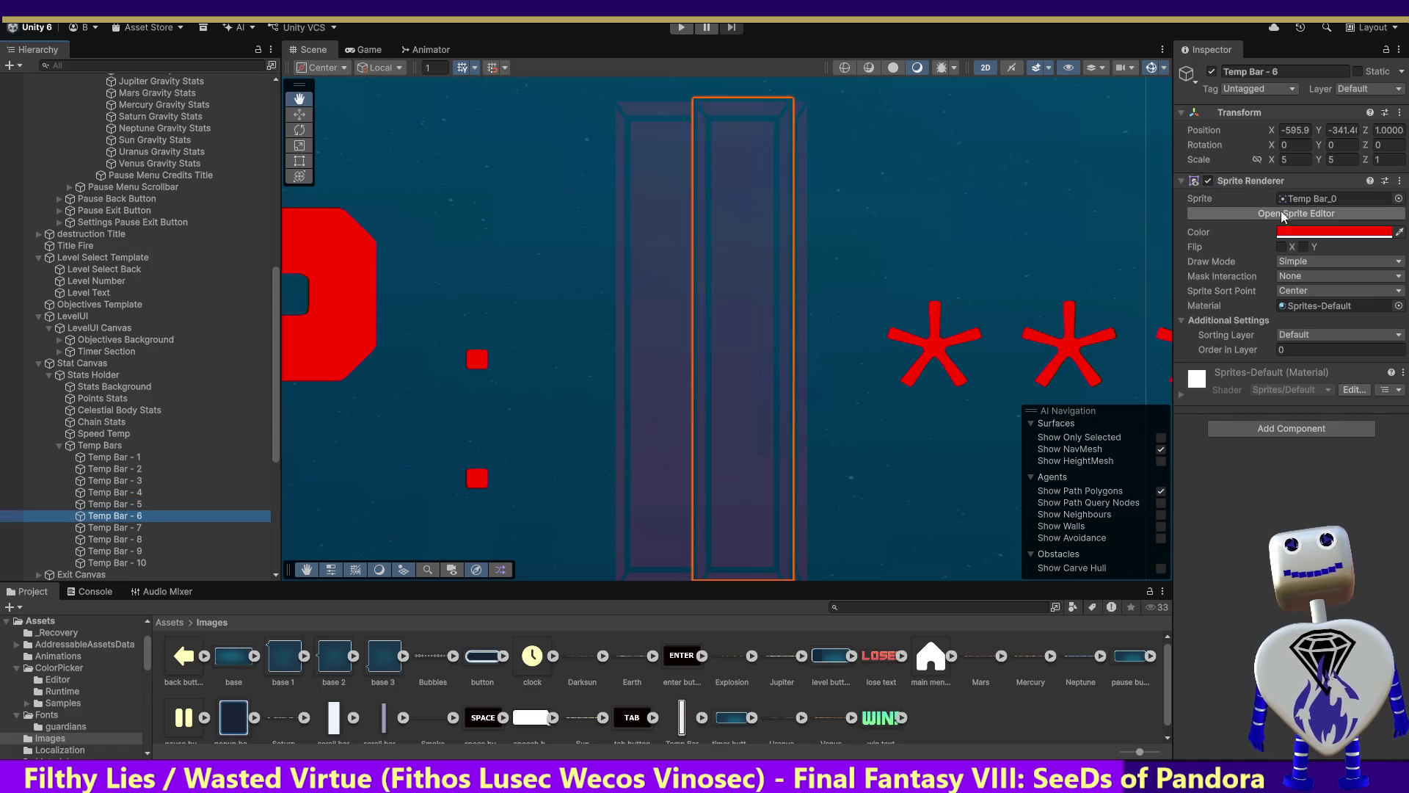
left_click(1208, 181)
Turn off the Sprite Renderer on Temp Bar - 7 through Temp Bar - 10, then select Temp Bar - 2.
left_click(130, 527)
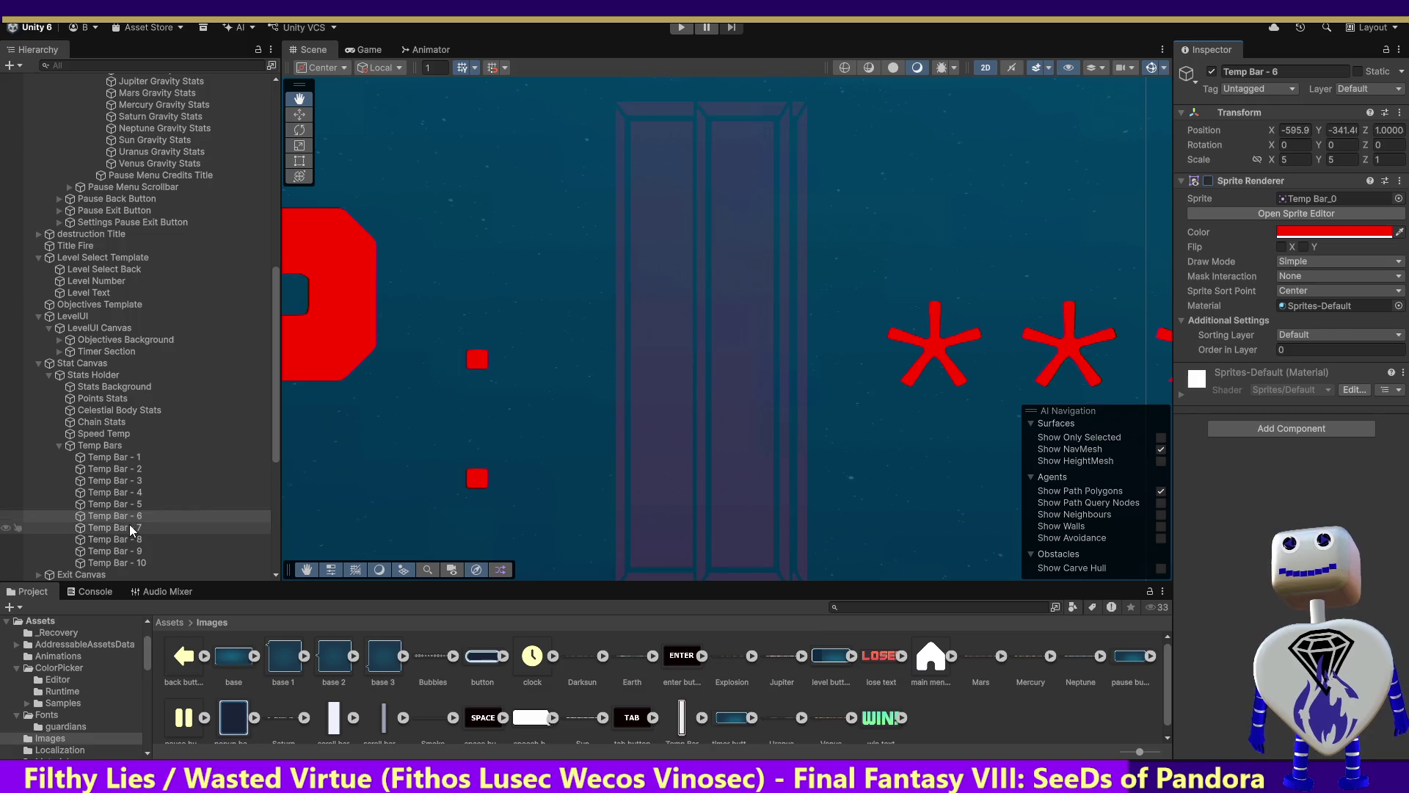
left_click(1208, 180)
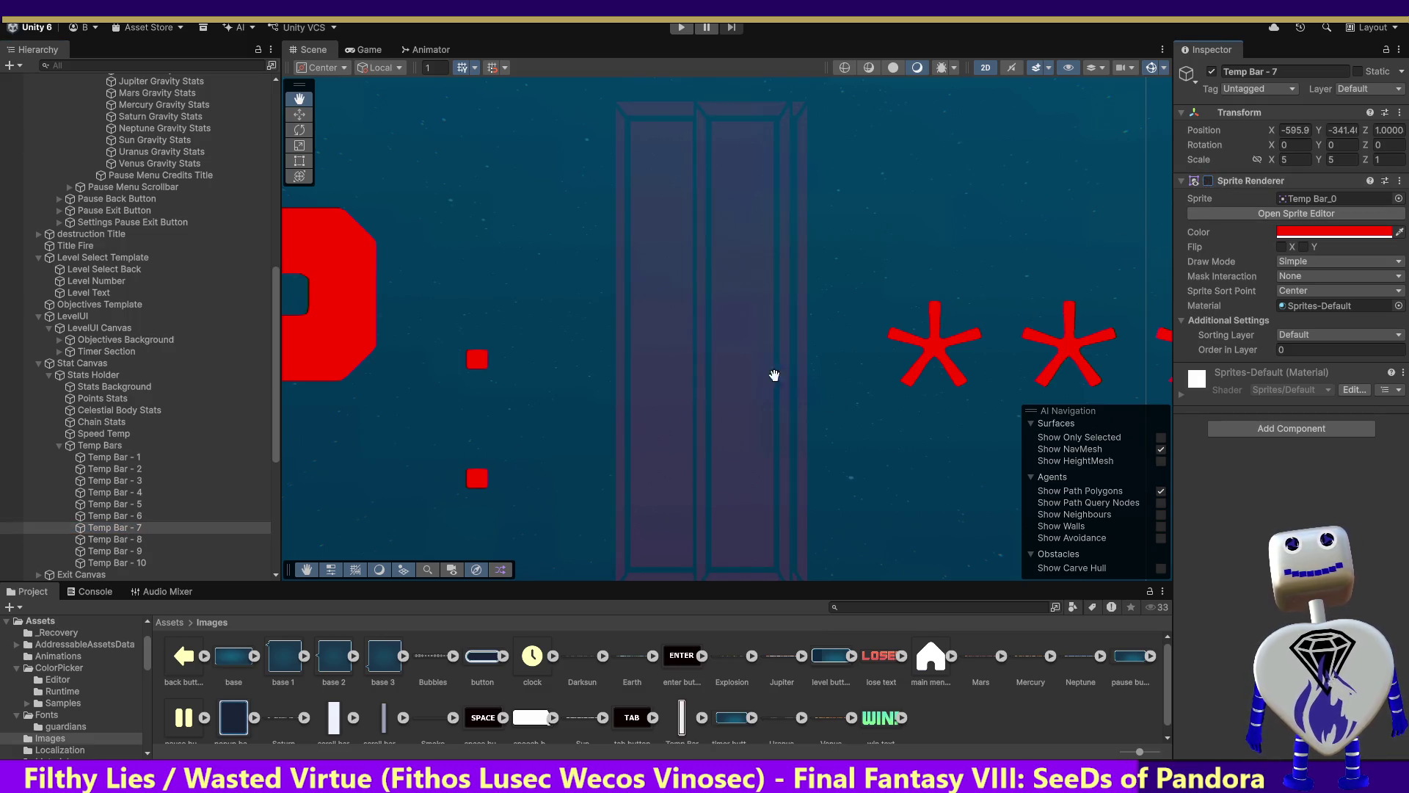
left_click(122, 539)
left_click(1208, 181)
left_click(134, 551)
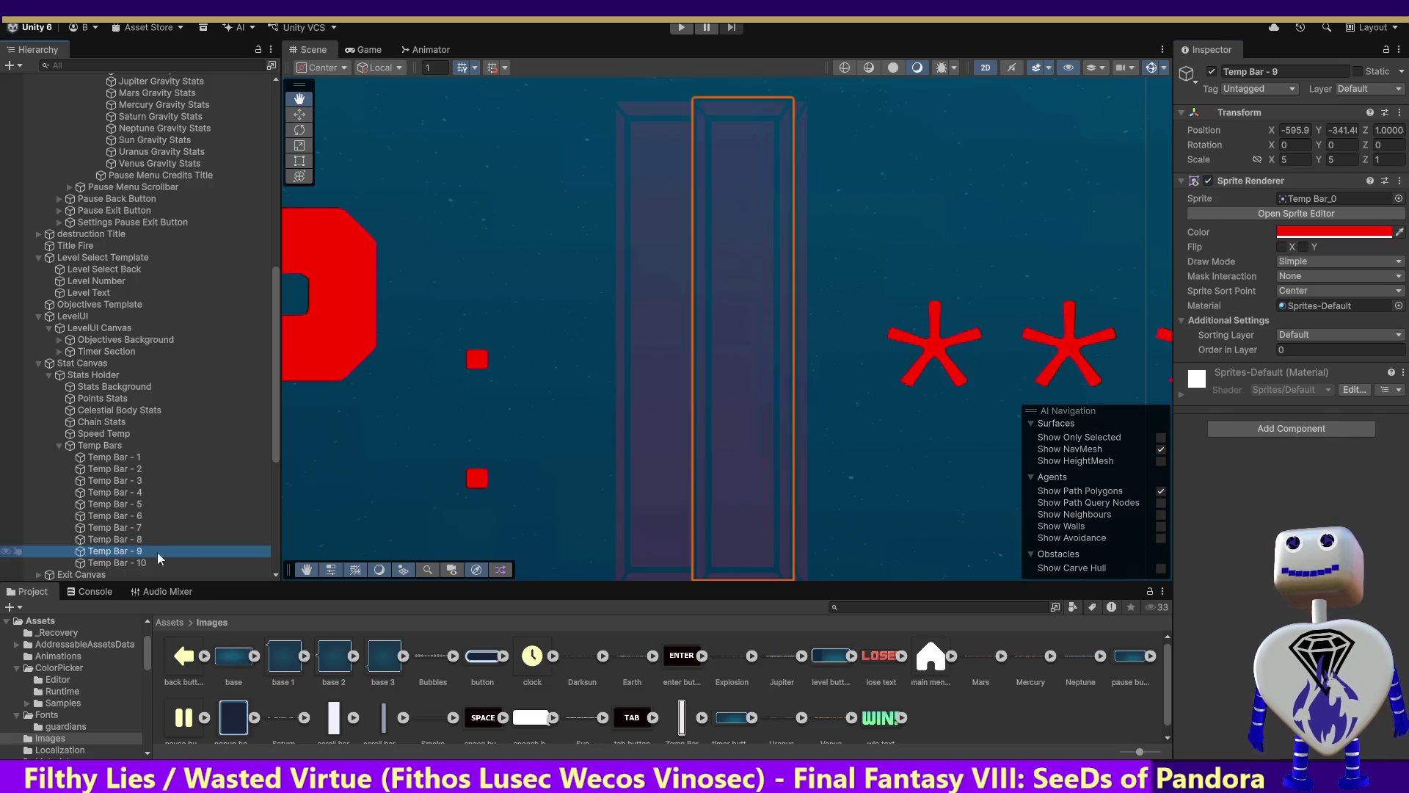
left_click(1208, 181)
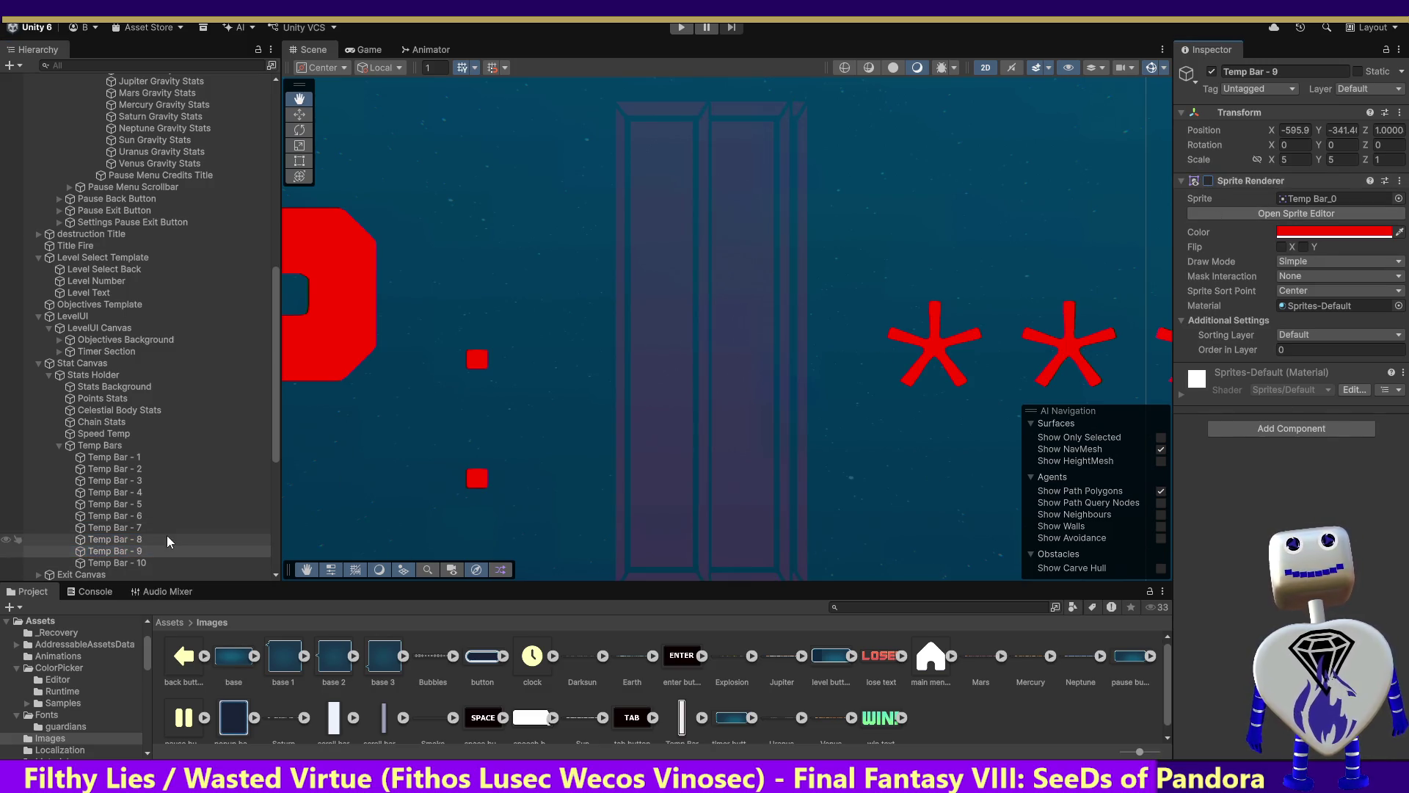
left_click(117, 563)
left_click(1209, 180)
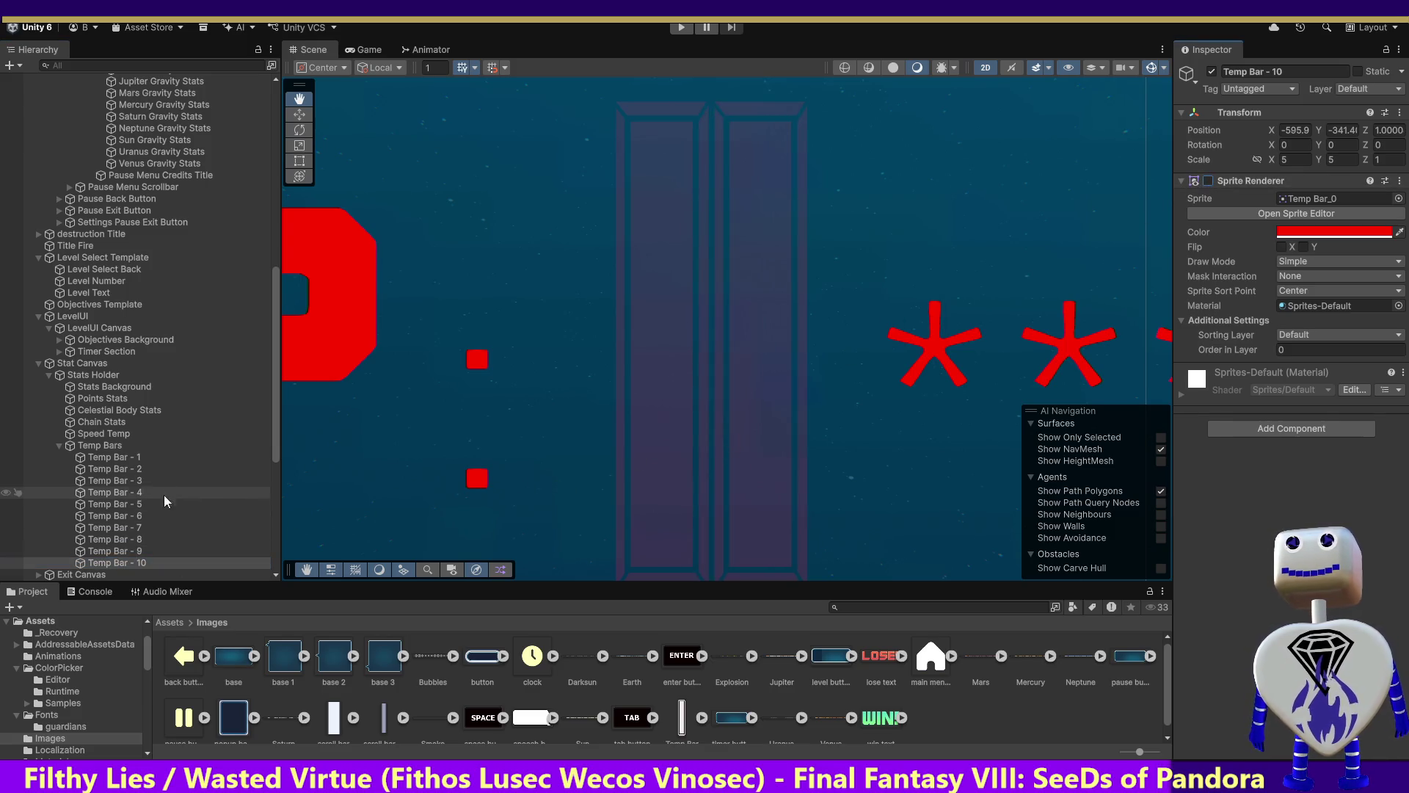
left_click(121, 471)
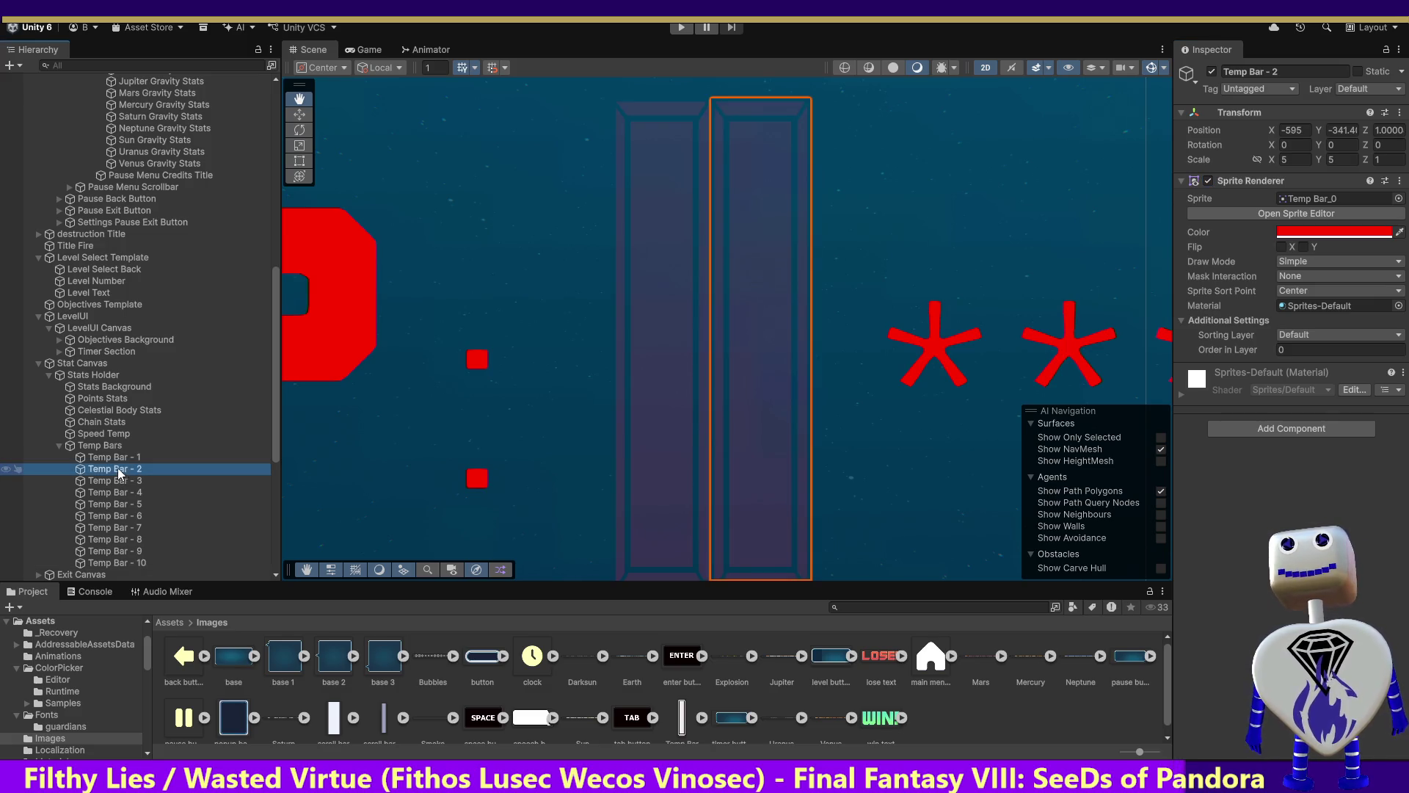
Set Temp Bar - 3's X position to -590 and show its sprite for comparison.
left_click(118, 461)
left_click(118, 465)
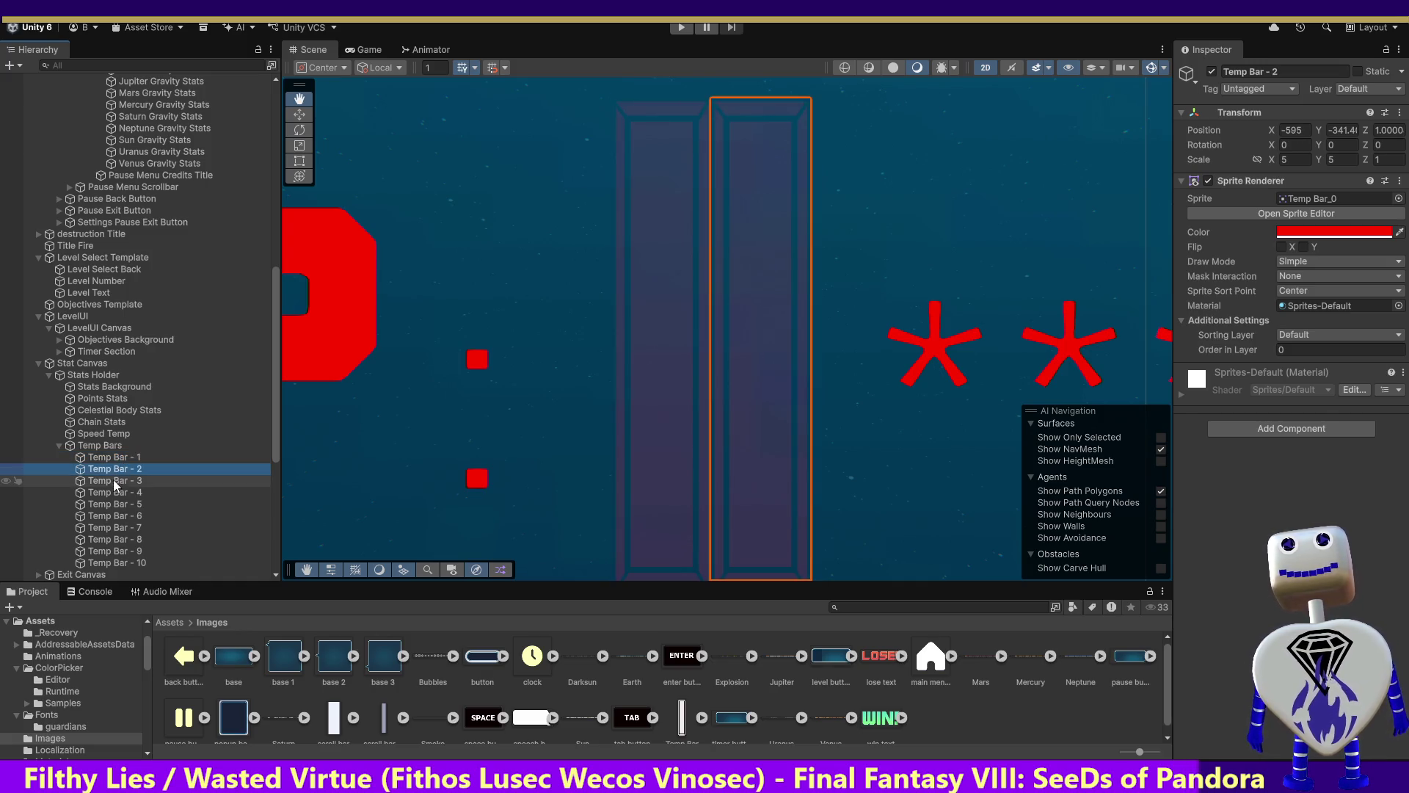
left_click(113, 481)
left_click(1296, 130)
double_click(1311, 137)
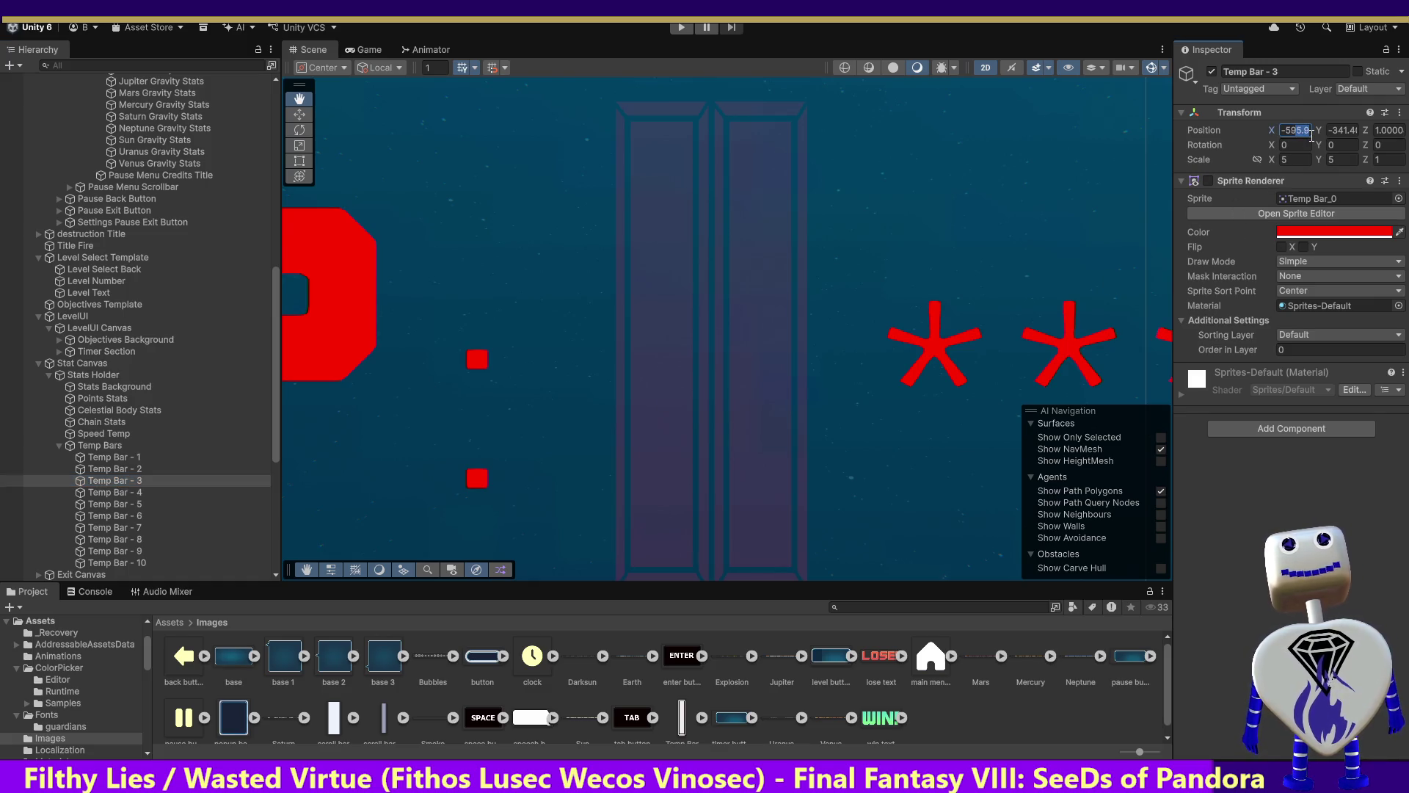
type("-590")
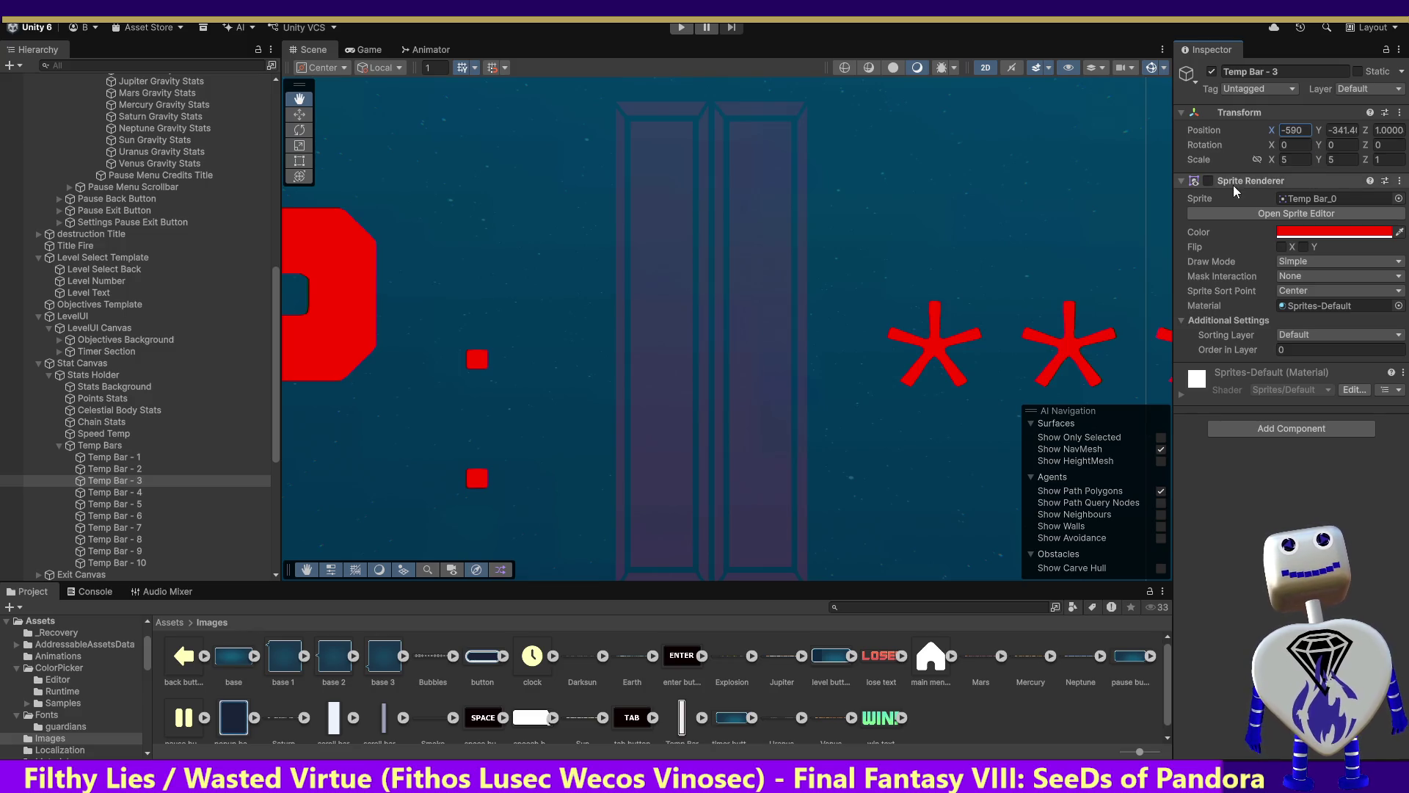
left_click(1209, 181)
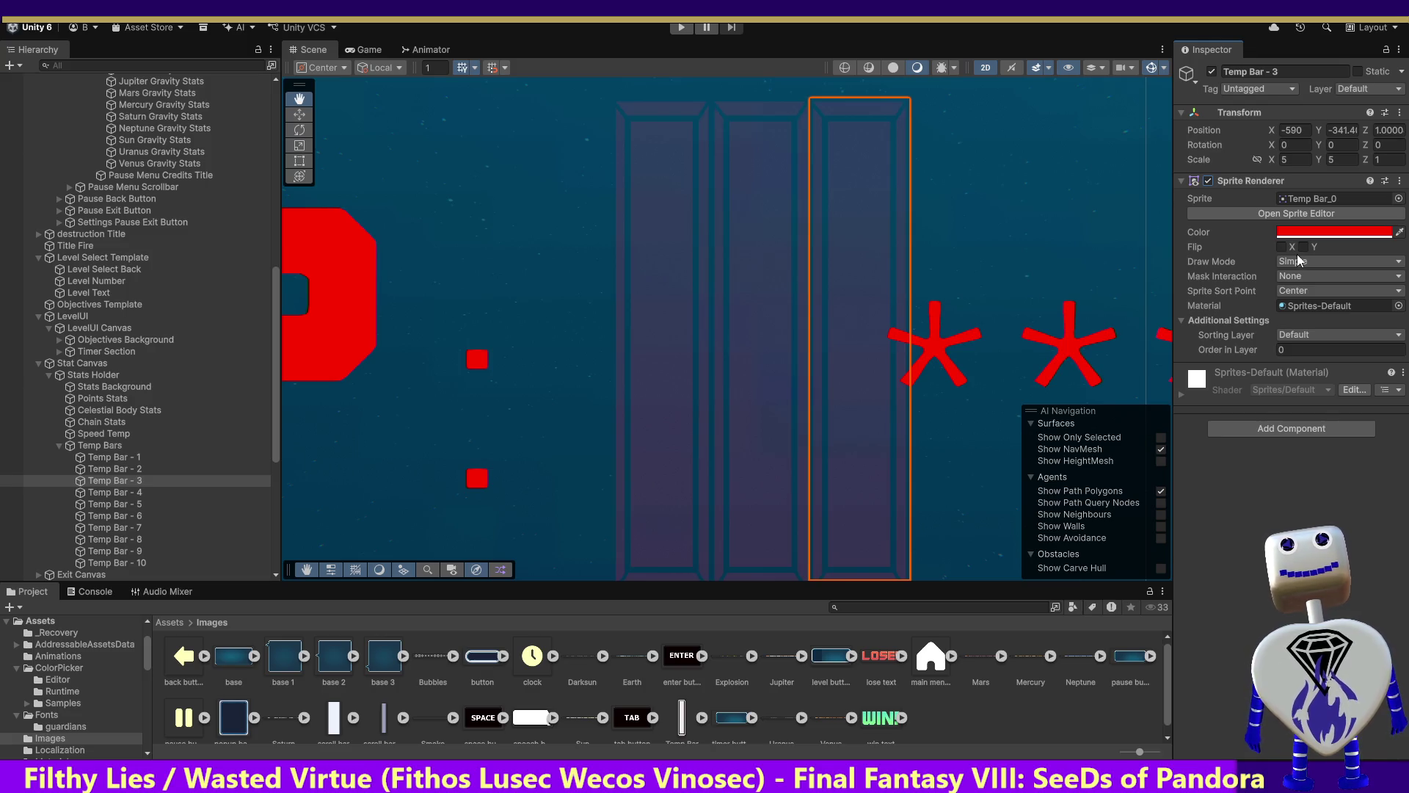
Hide the sprites of Temp Bar - 1, Temp Bar - 2 and Temp Bar - 3.
left_click(111, 456)
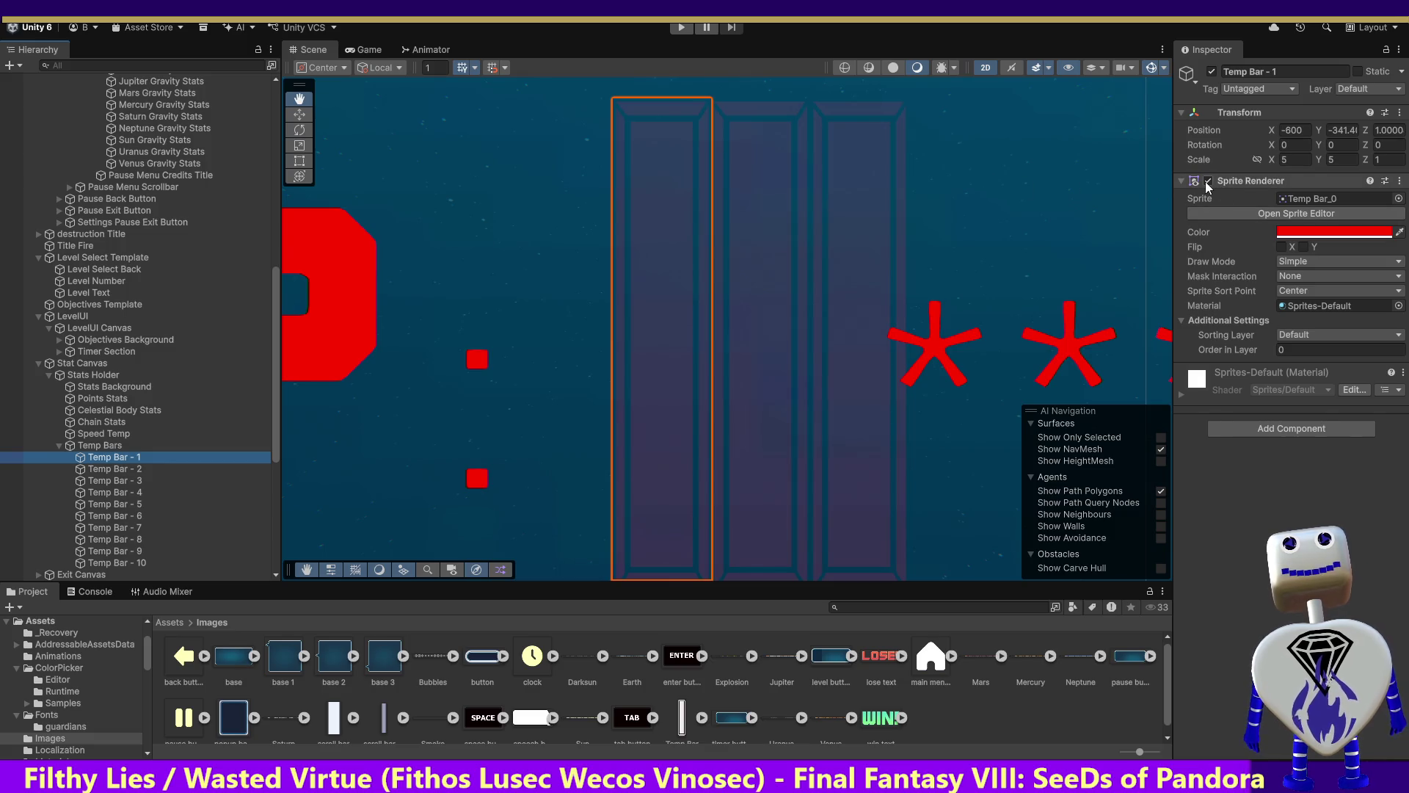
left_click(1207, 182)
left_click(111, 468)
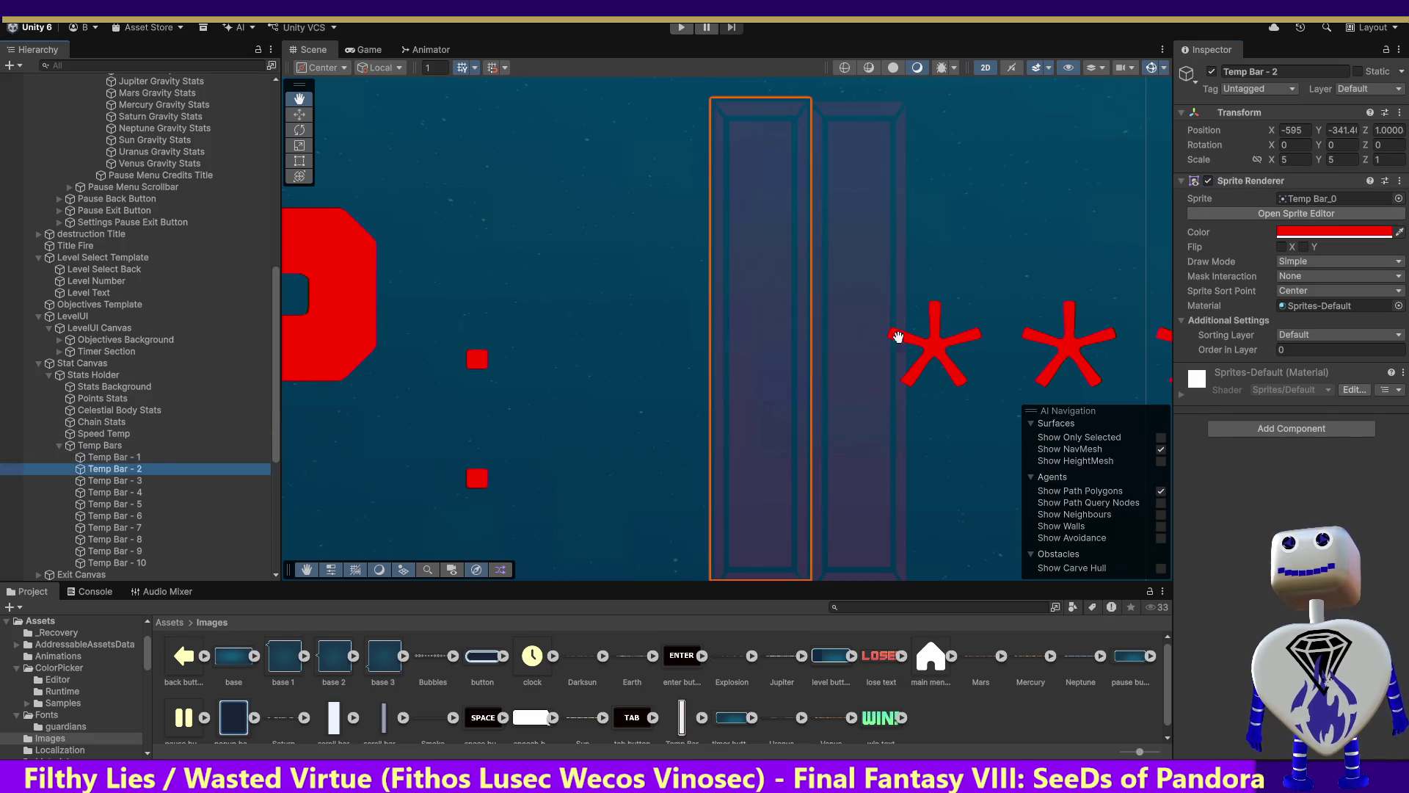
left_click(1207, 182)
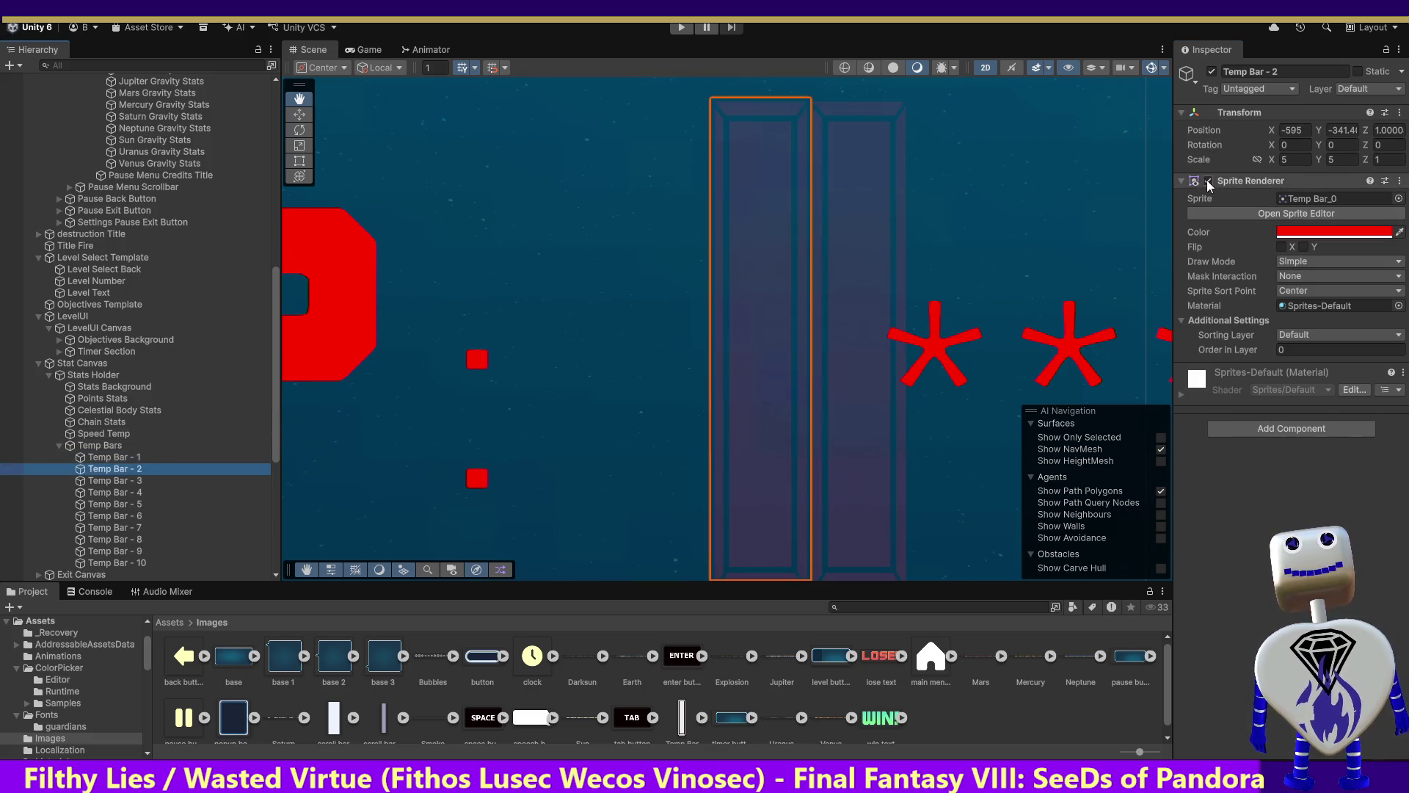
left_click(130, 480)
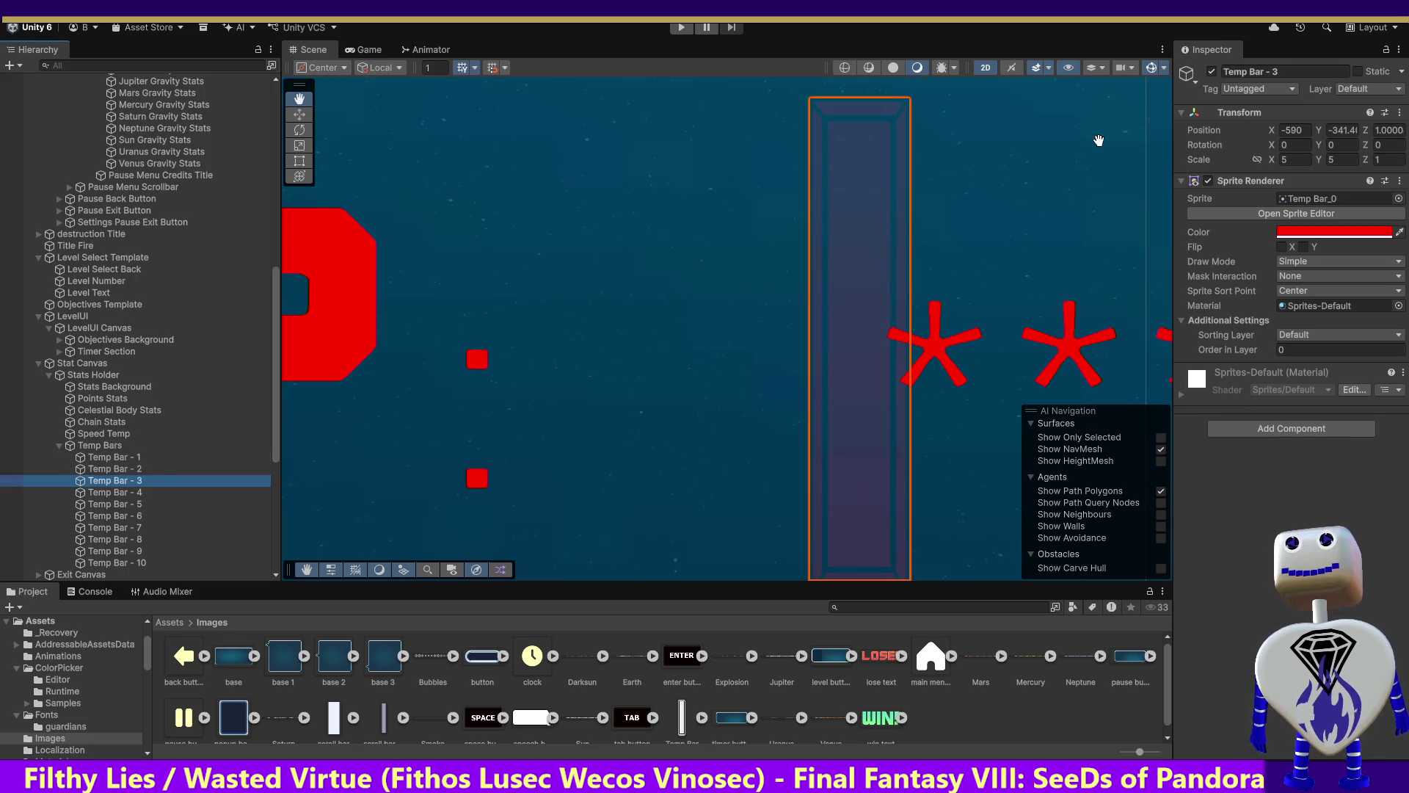
left_click(1207, 181)
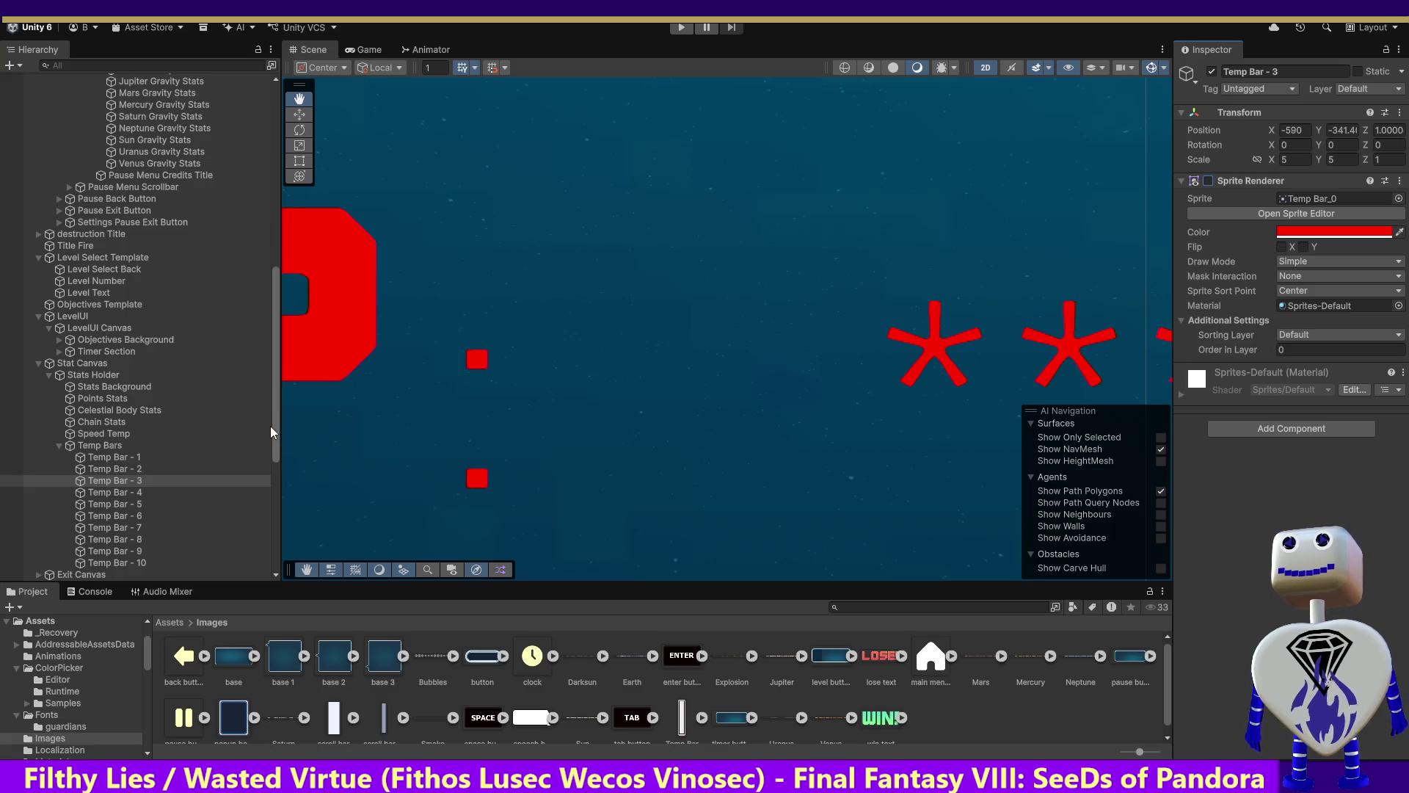
left_click_drag(275, 432, 272, 464)
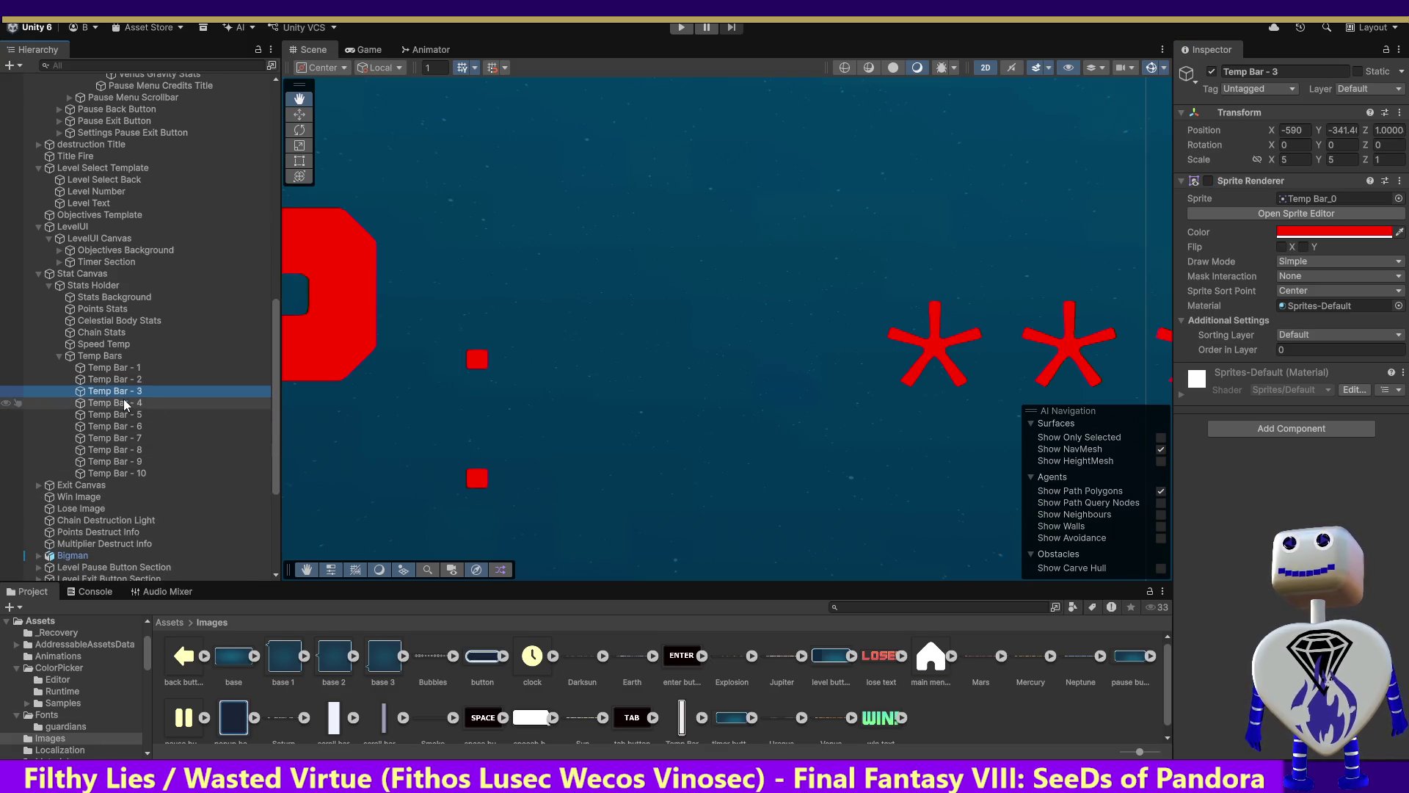
Set Temp Bar - 5 to X -585 and Temp Bar - 6 to X -580.
left_click(125, 403)
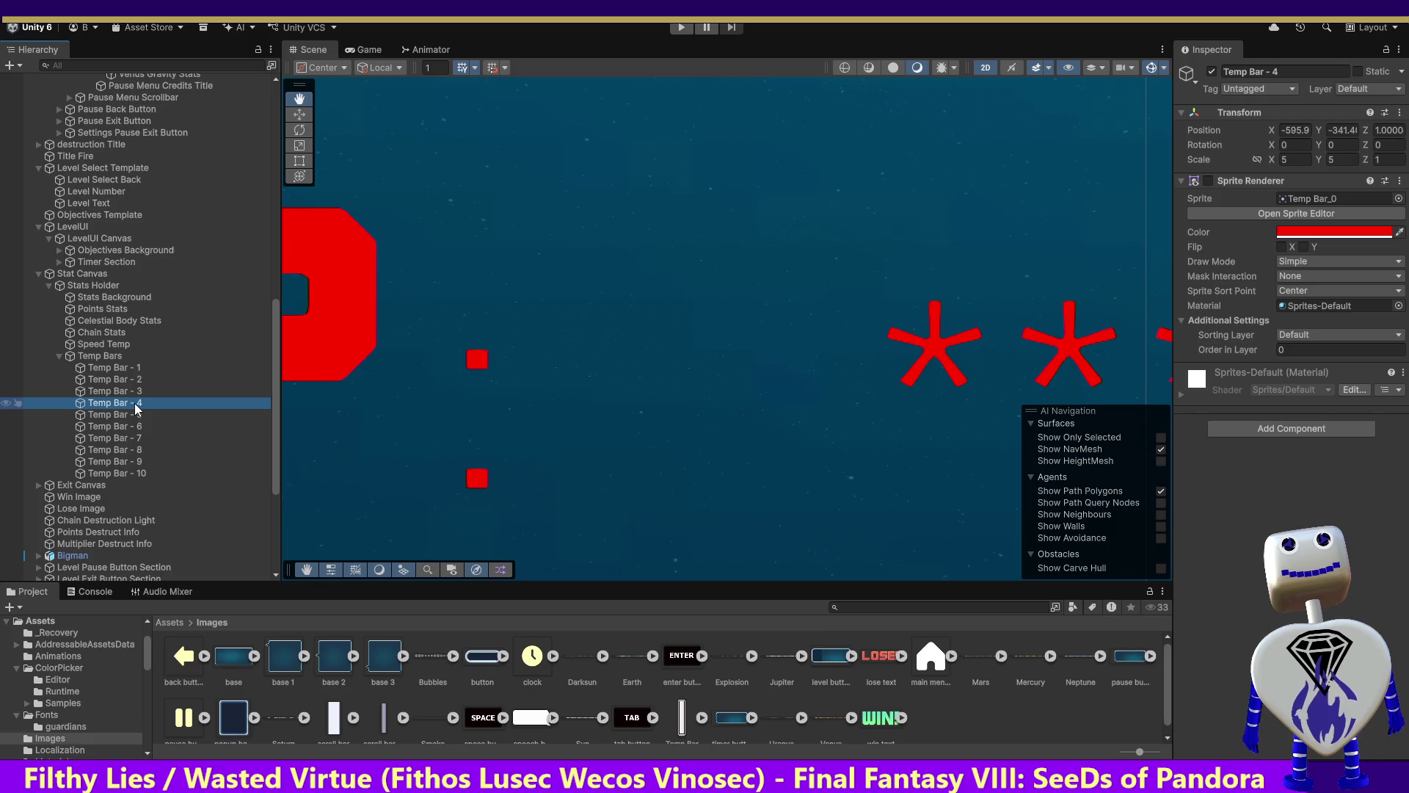
left_click(117, 415)
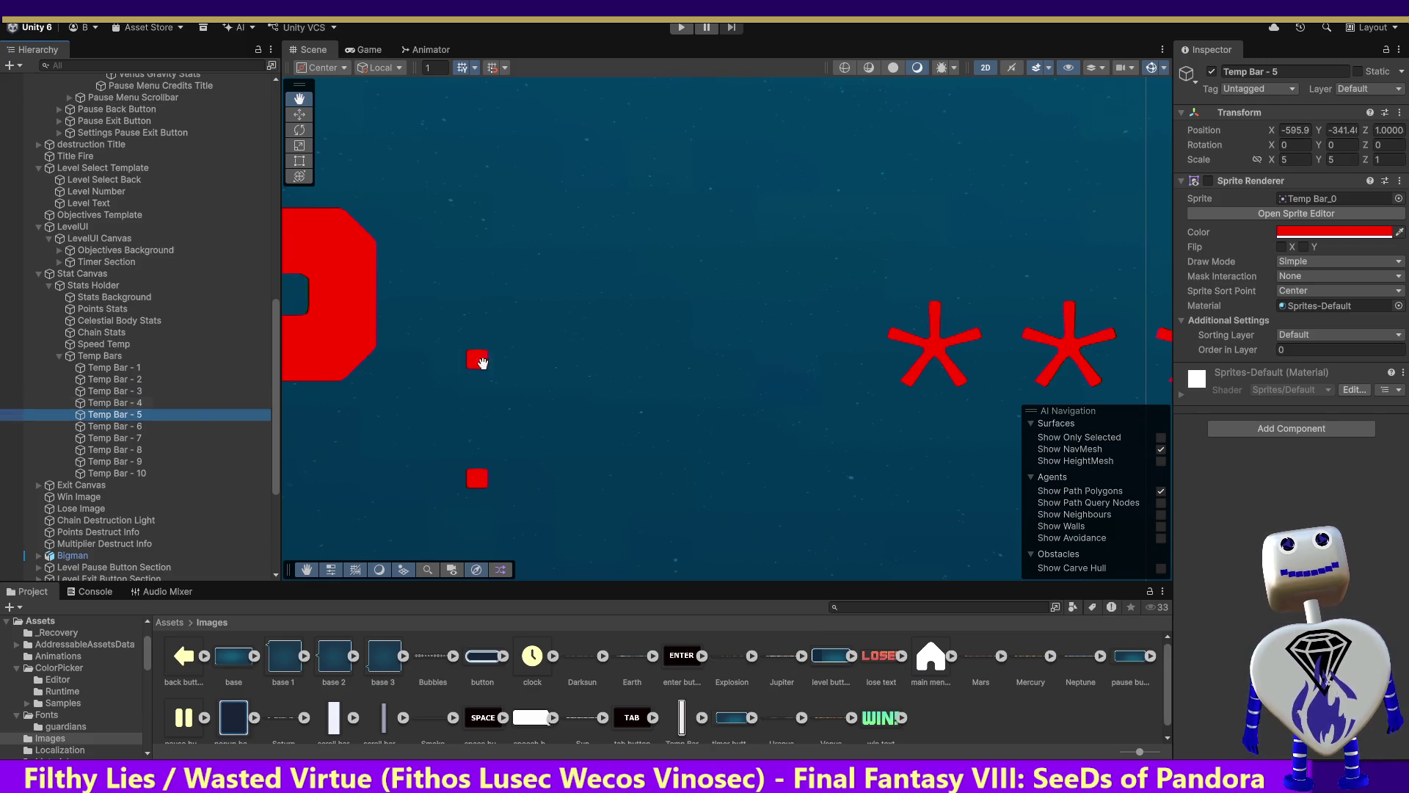
left_click(1294, 130)
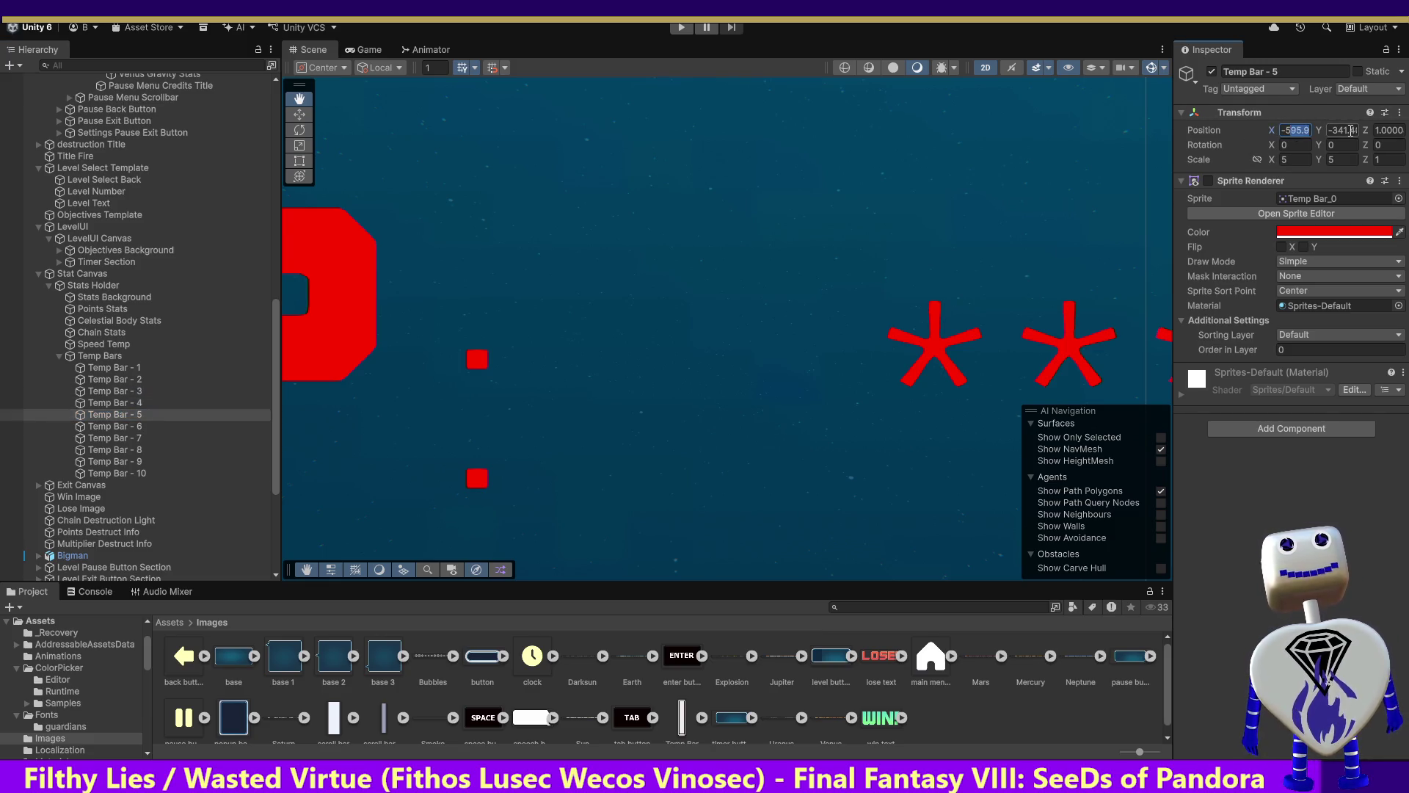
type("-585")
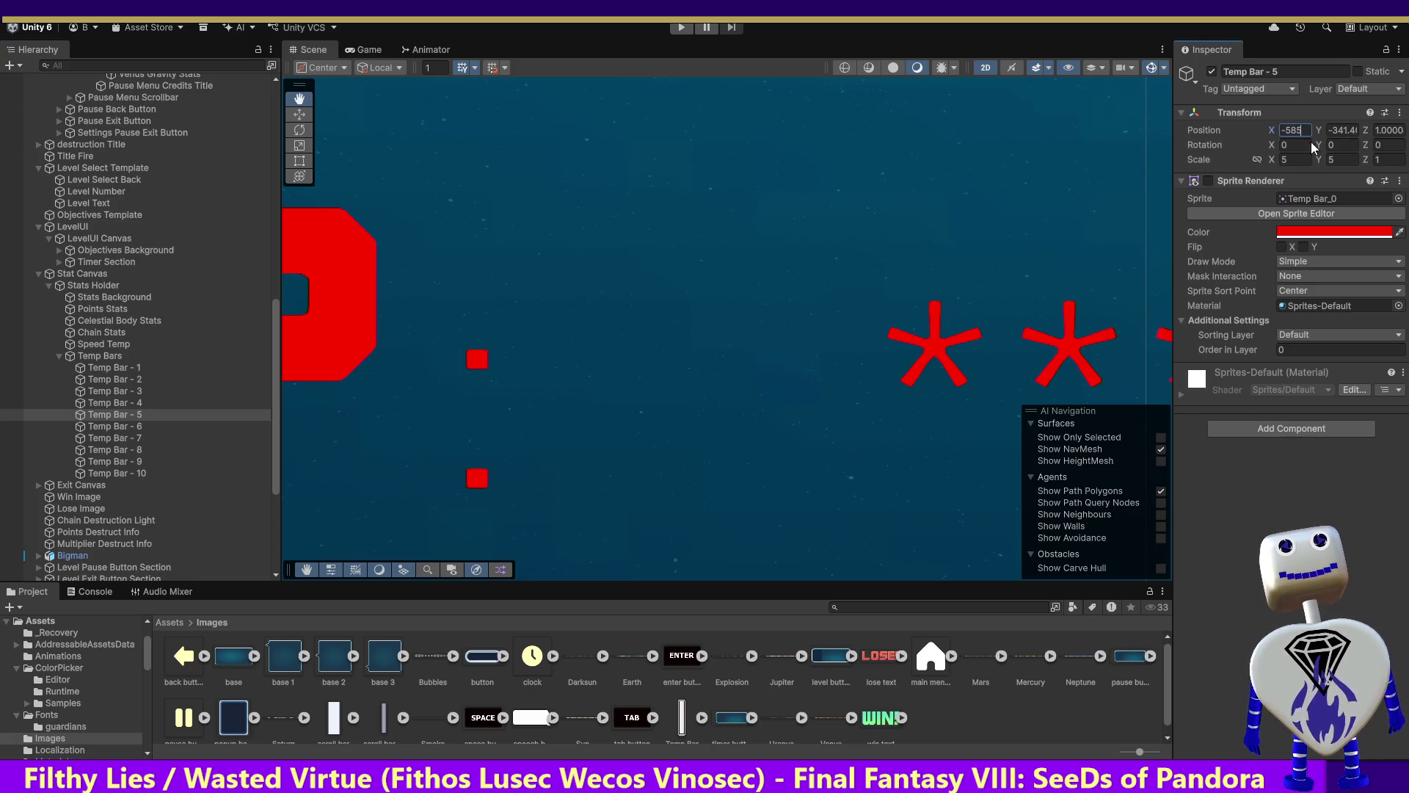
left_click(138, 425)
left_click(1292, 130)
left_click(1357, 130)
type("80")
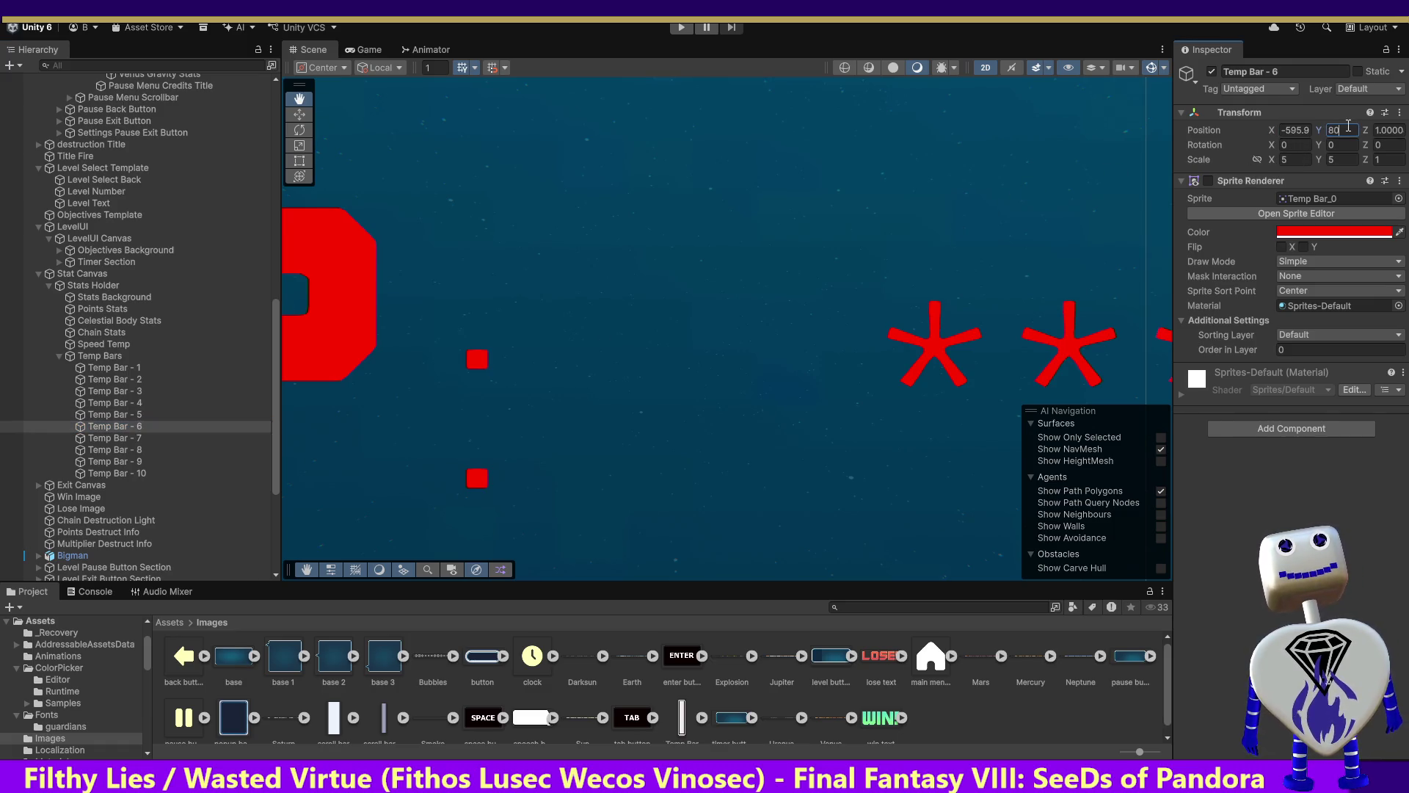
key("Escape")
left_click(1291, 132)
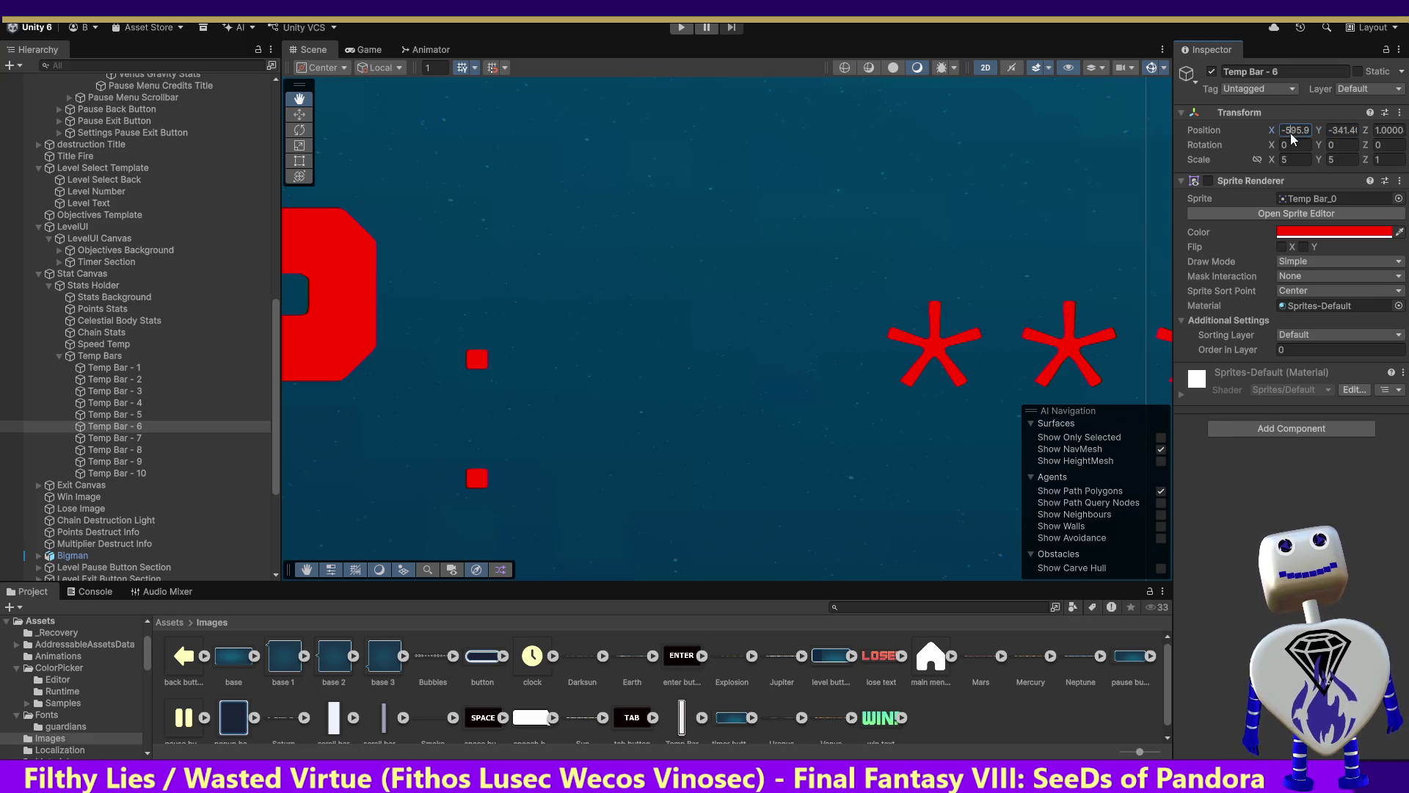
type("-580")
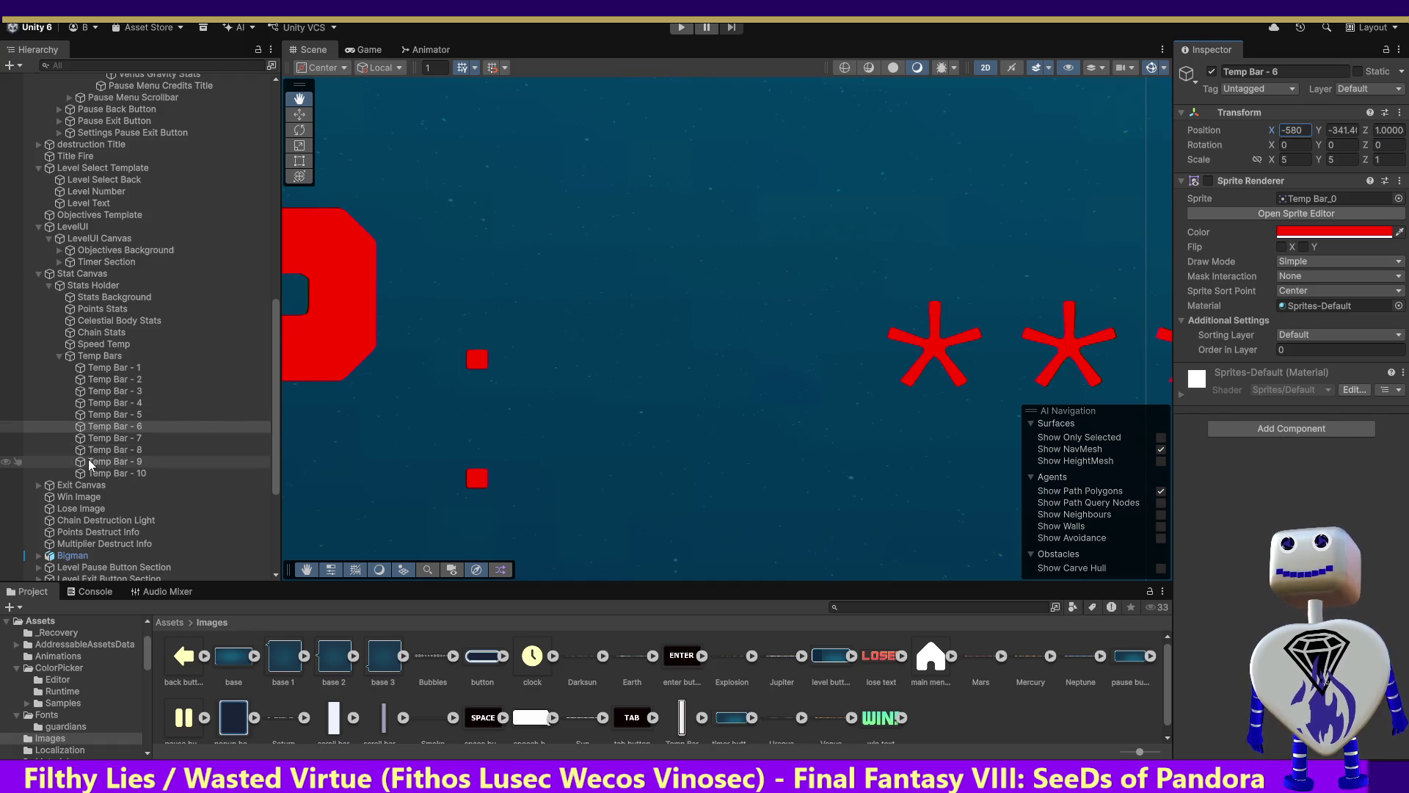
Set Temp Bar - 7 to X -575 and Temp Bar - 8 to X -570.
left_click(102, 437)
left_click(1291, 130)
type("-575")
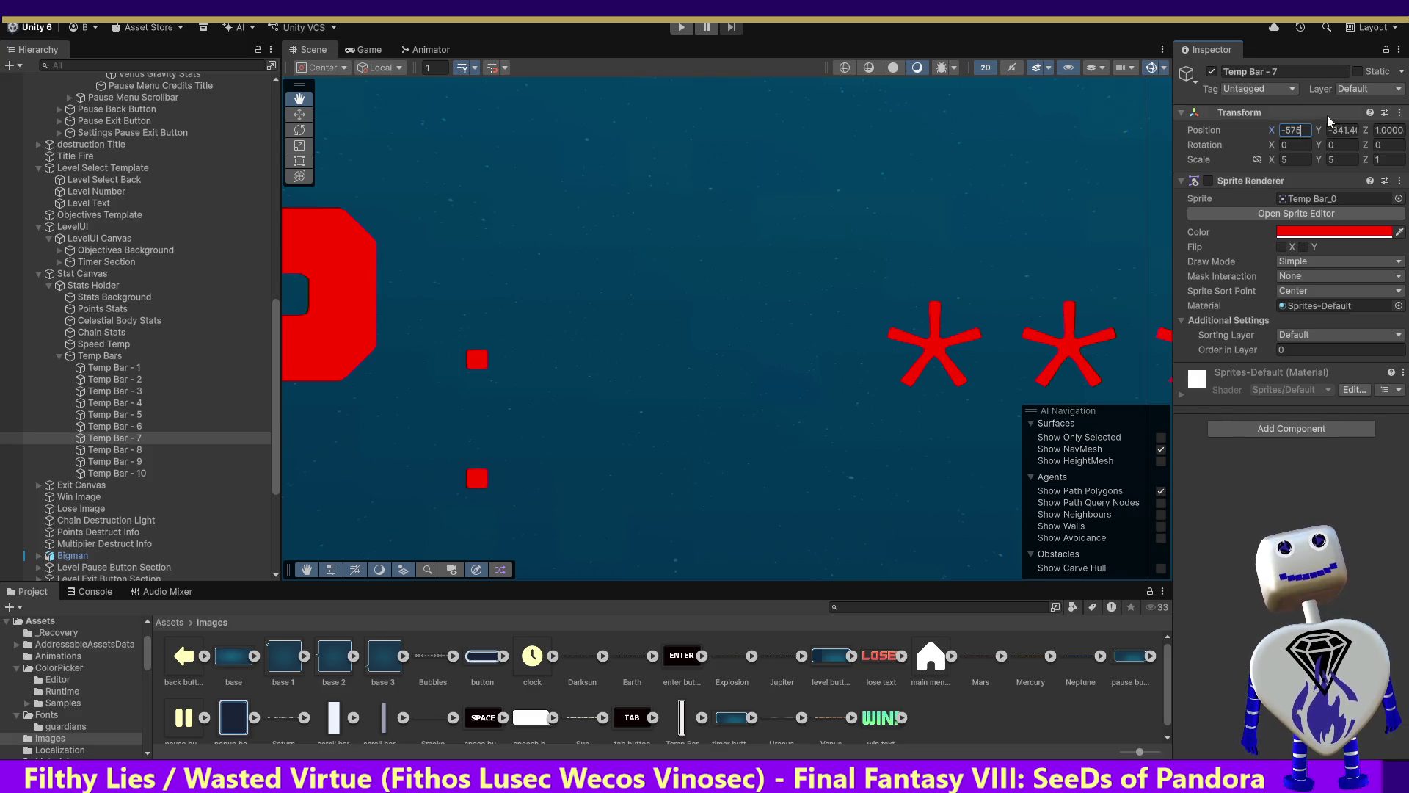
left_click(136, 450)
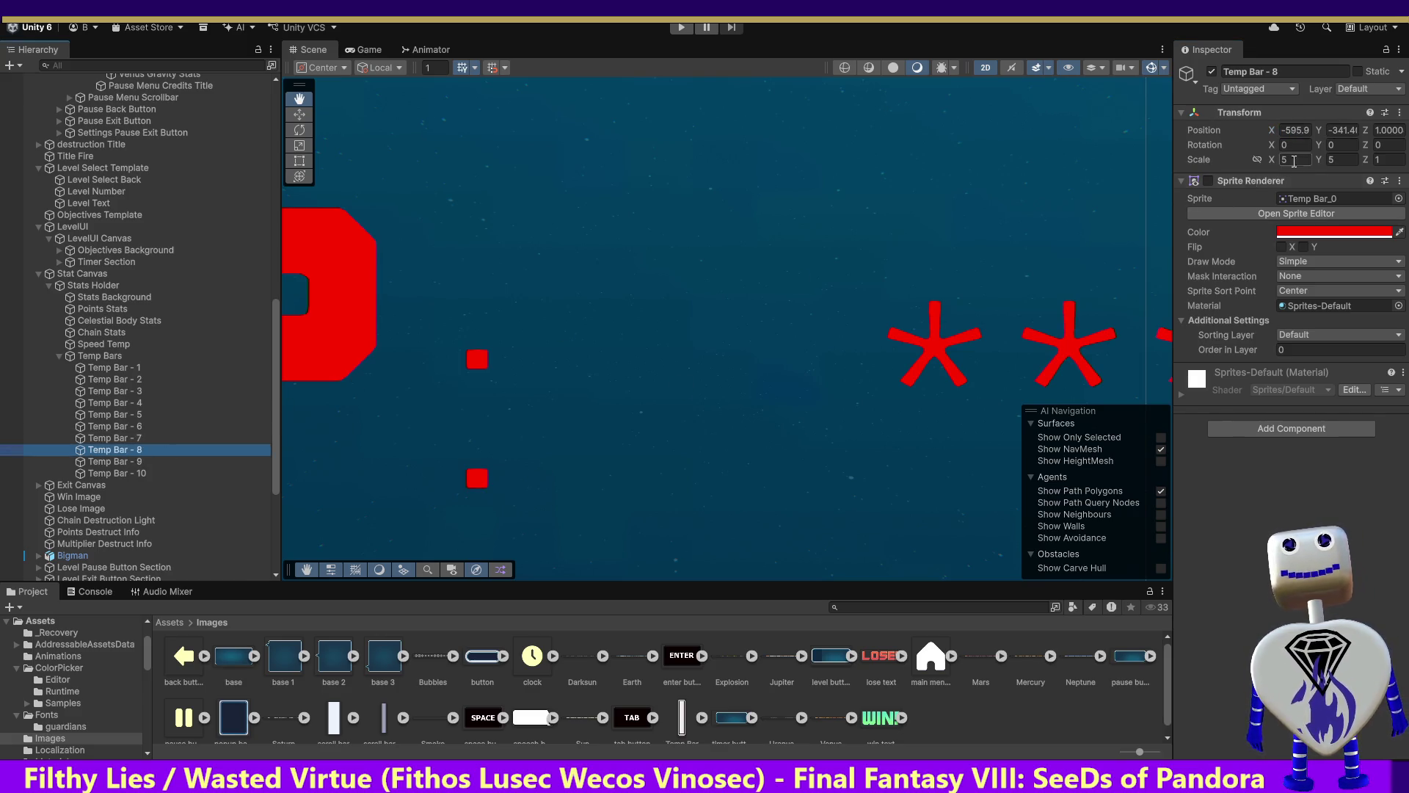
left_click(1295, 130)
type("-570")
Set Temp Bar - 10 to X -560, then recheck Temp Bar - 7 and Temp Bar - 1.
left_click(121, 462)
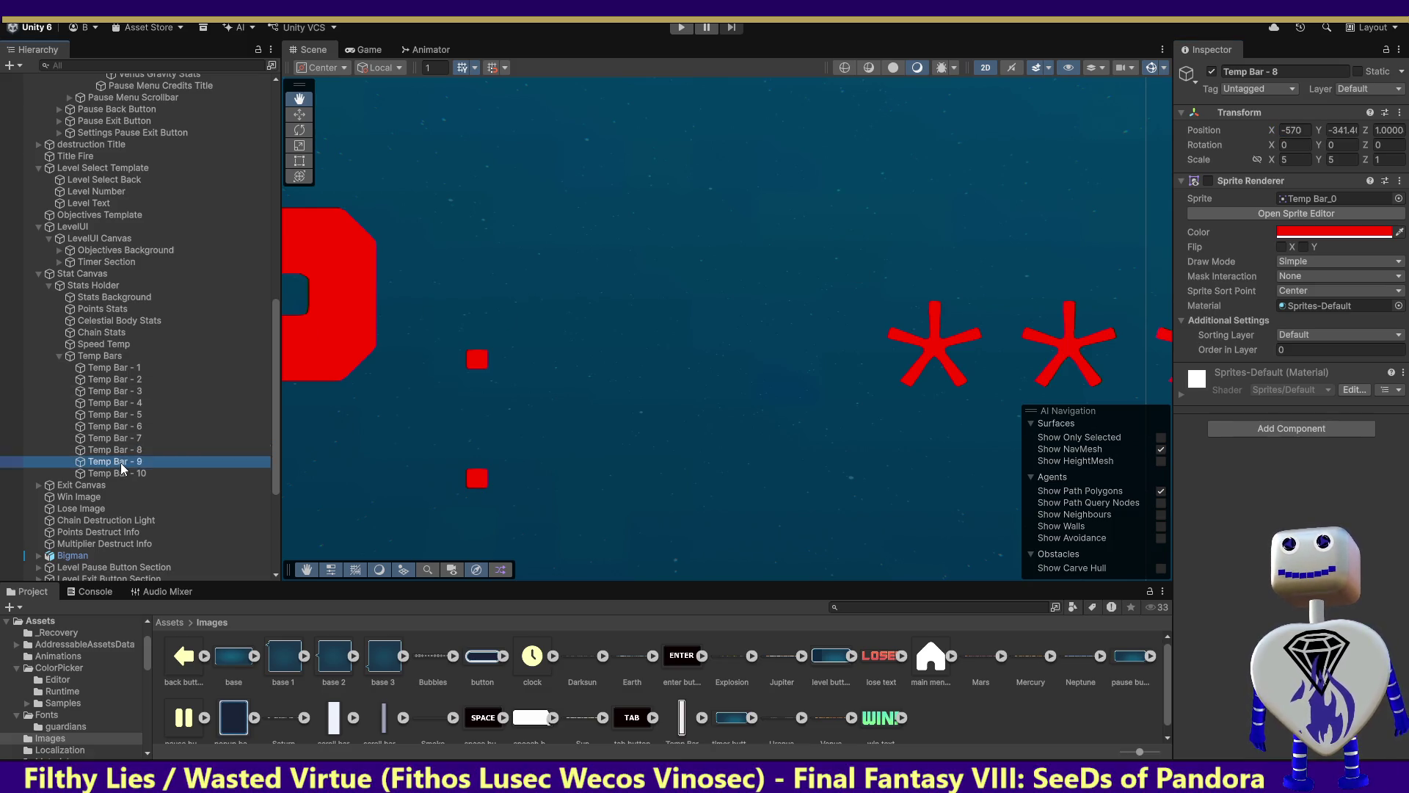
left_click(1294, 129)
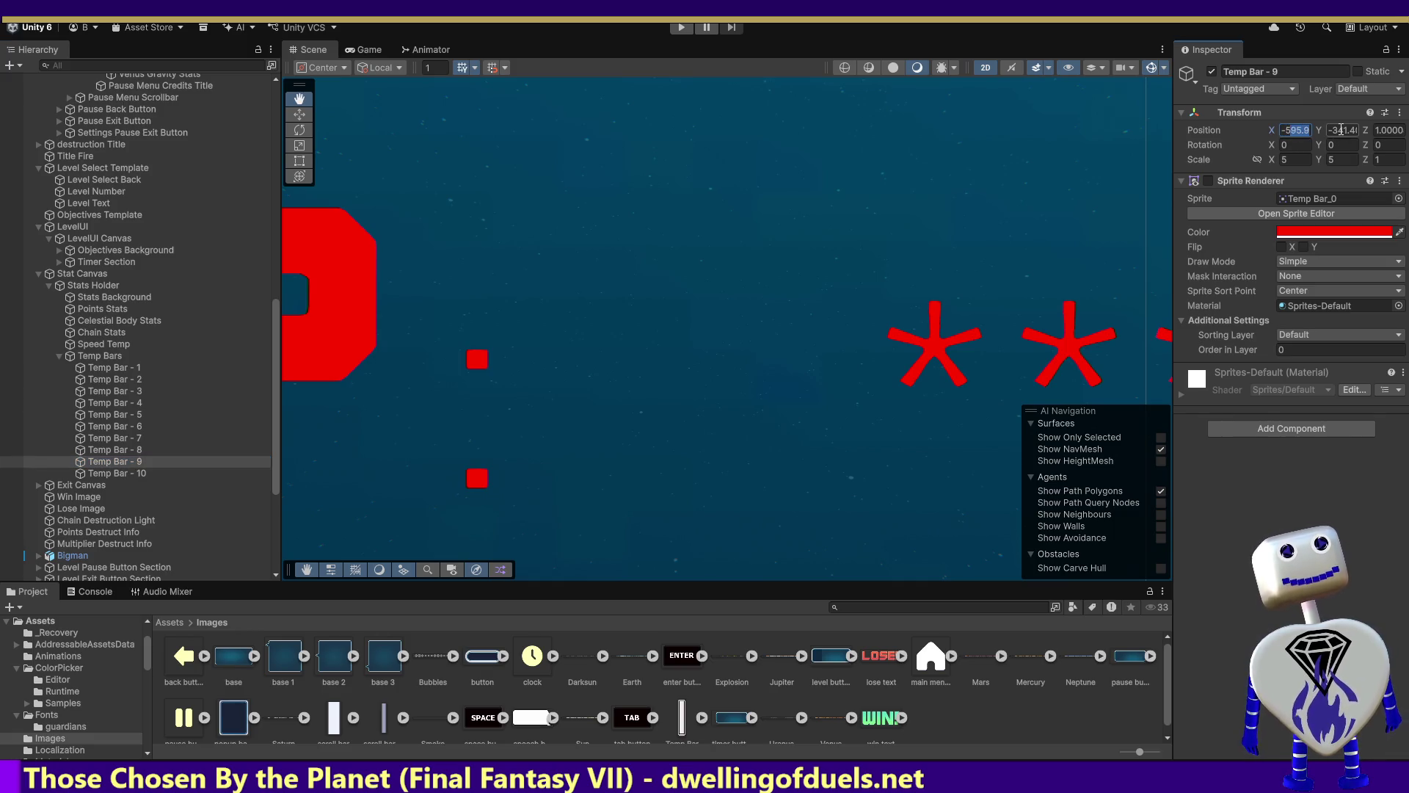
left_click(129, 473)
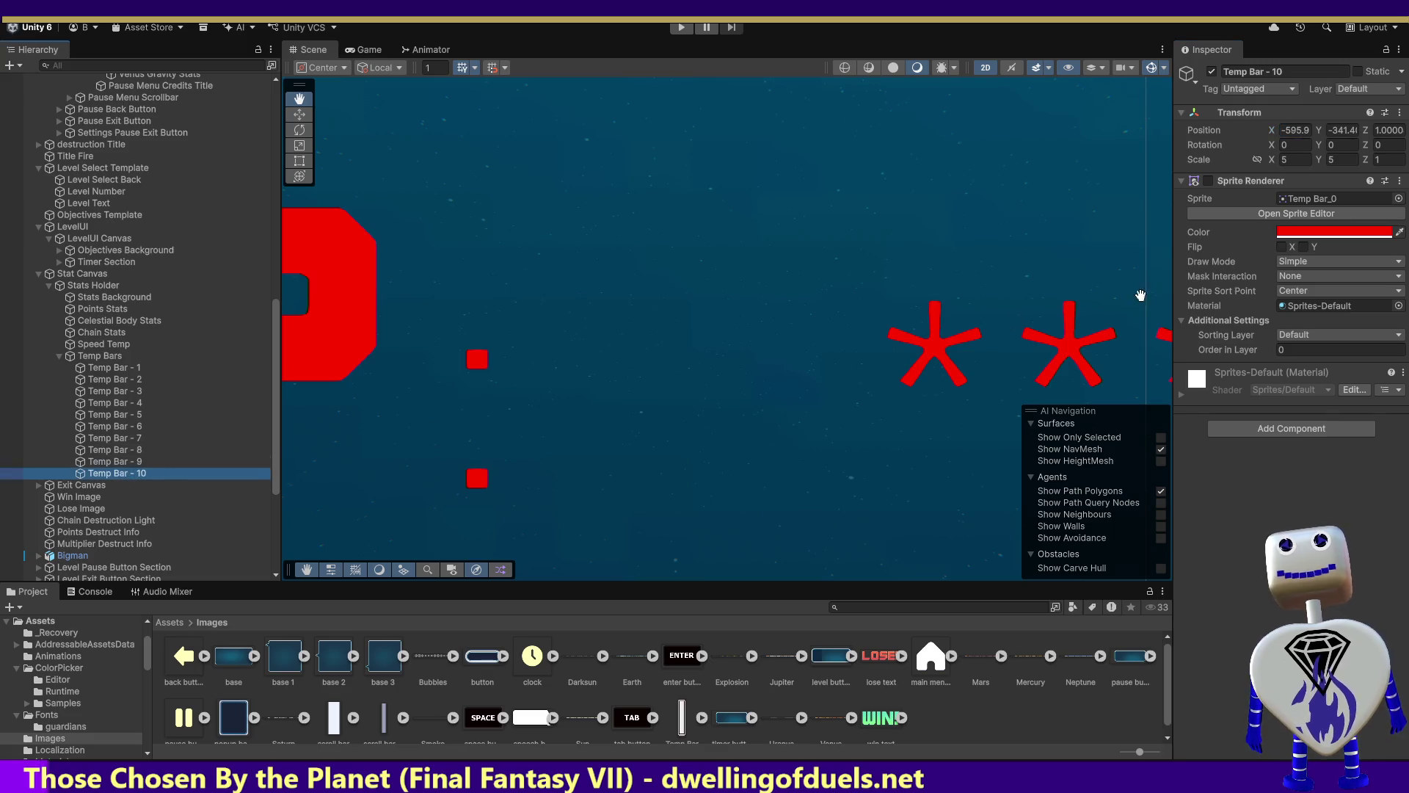
left_click(1294, 130)
type("-560")
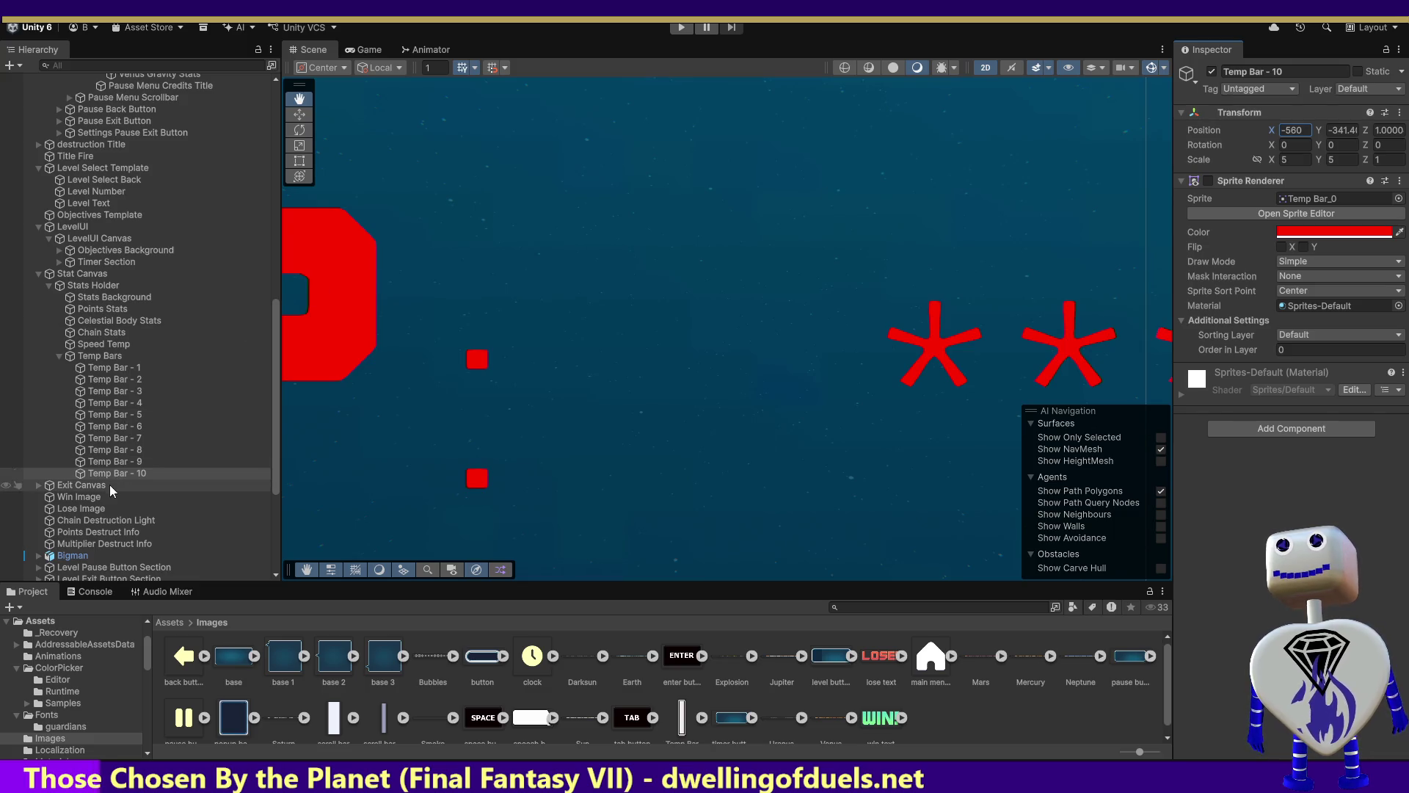
left_click(116, 438)
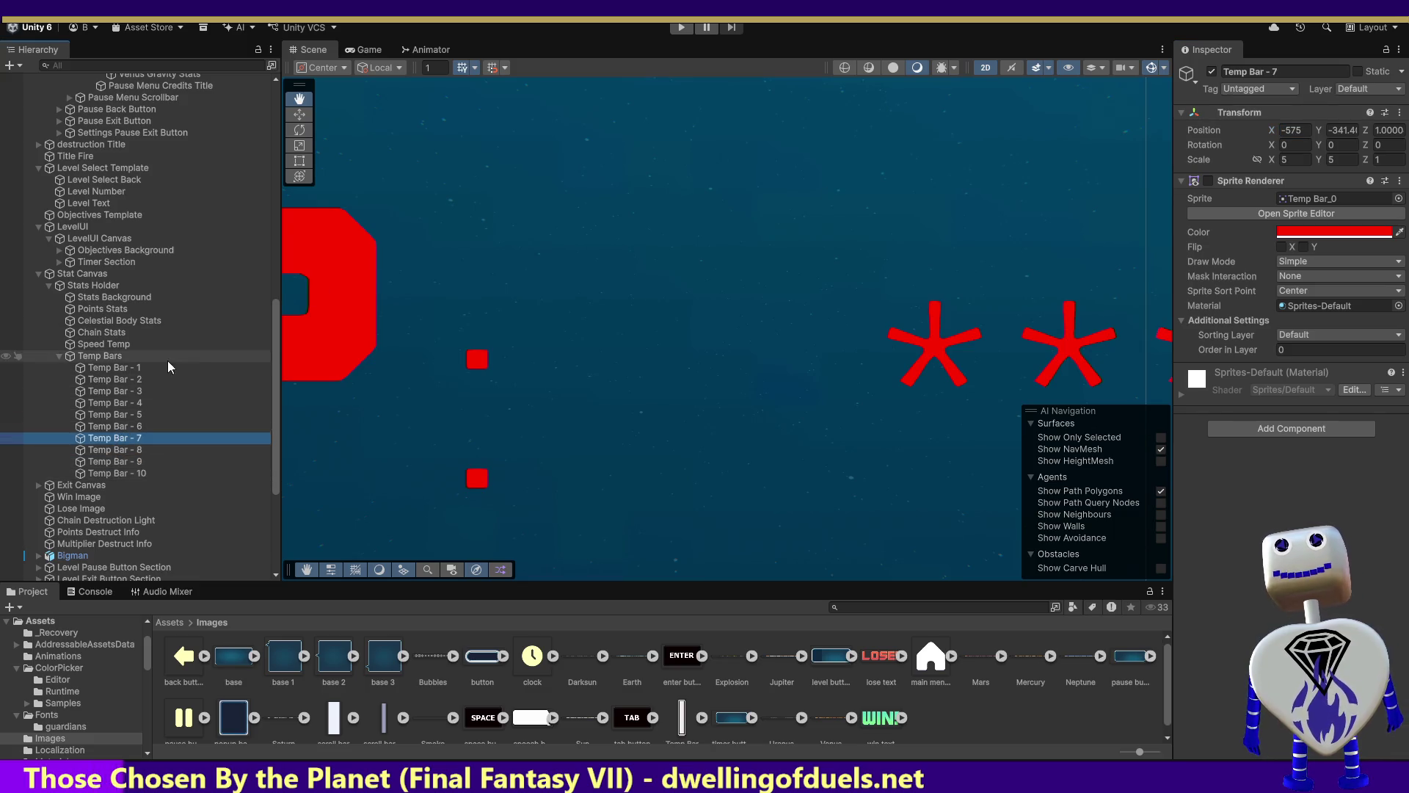
left_click(148, 367)
Show all ten Temp Bar sprites and frame the Temp Bars group, keeping its name unchanged.
left_click(144, 473, "shift")
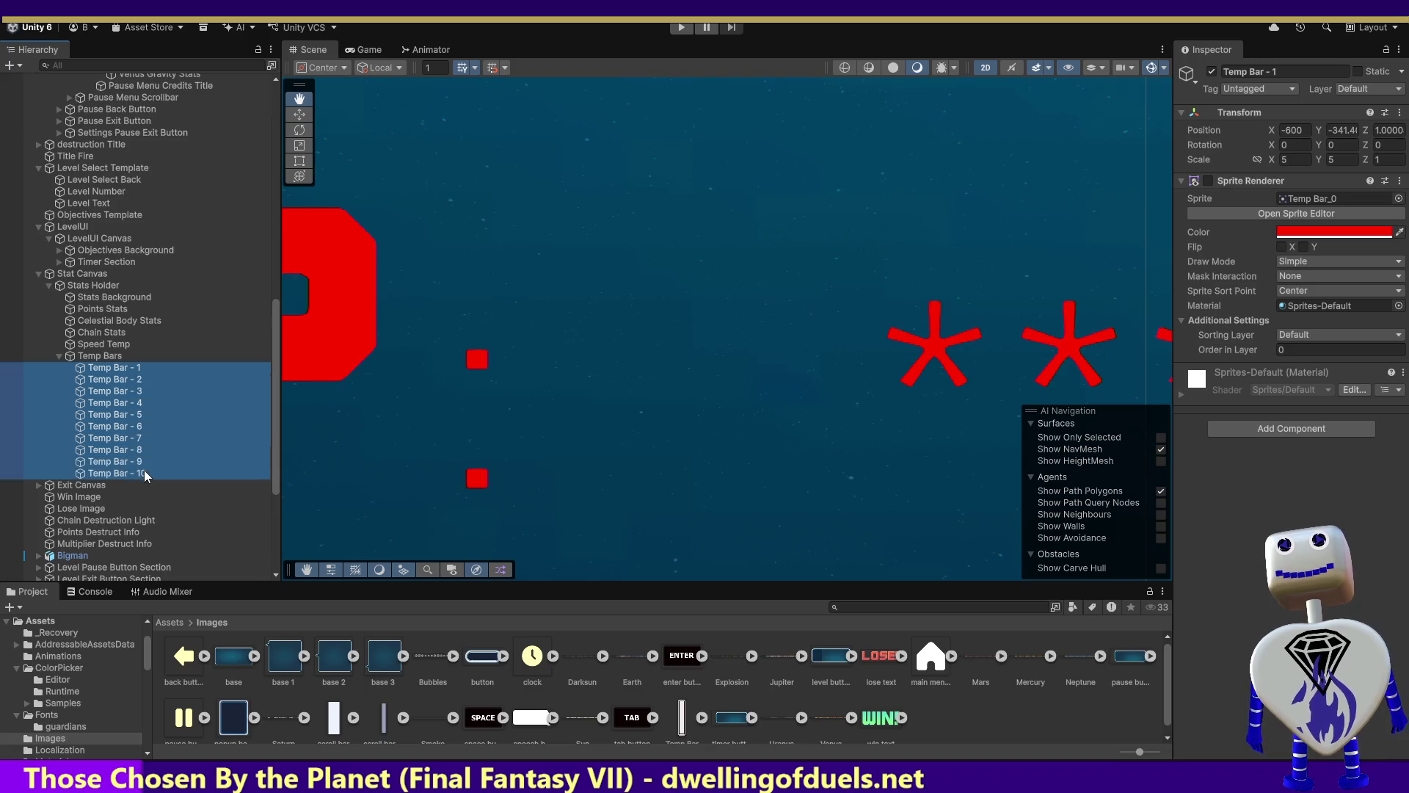
left_click(1207, 182)
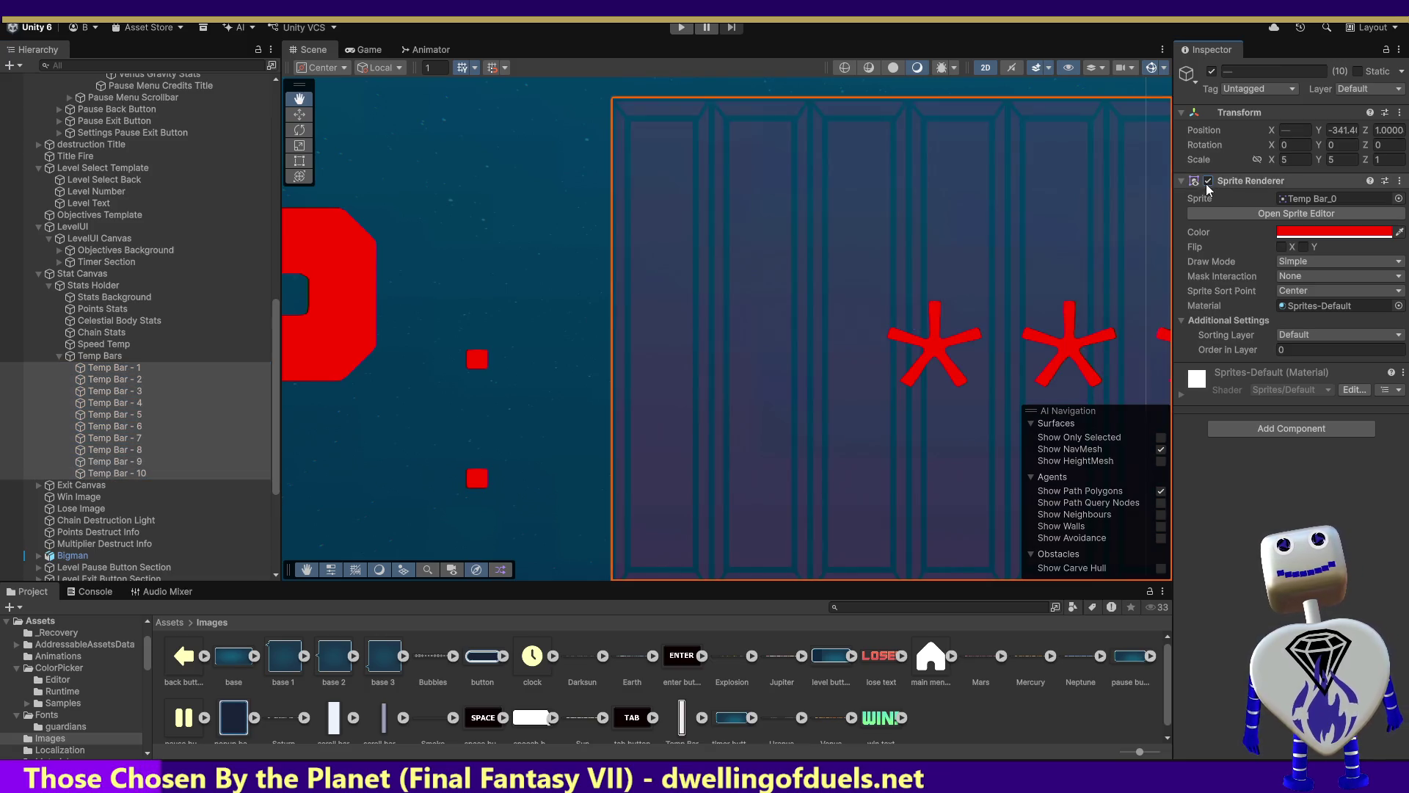
left_click(107, 356)
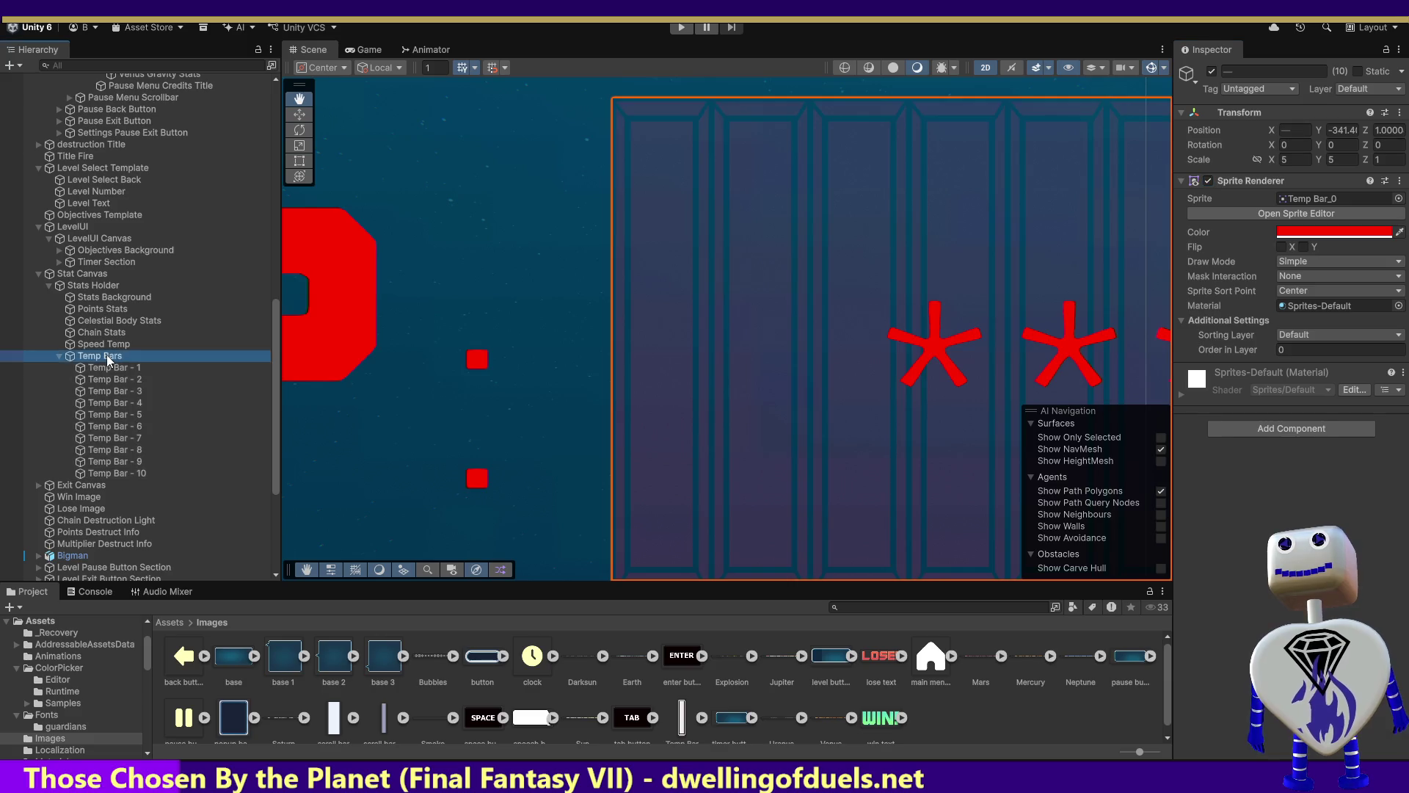
double_click(107, 355)
left_click(104, 357)
key("Return")
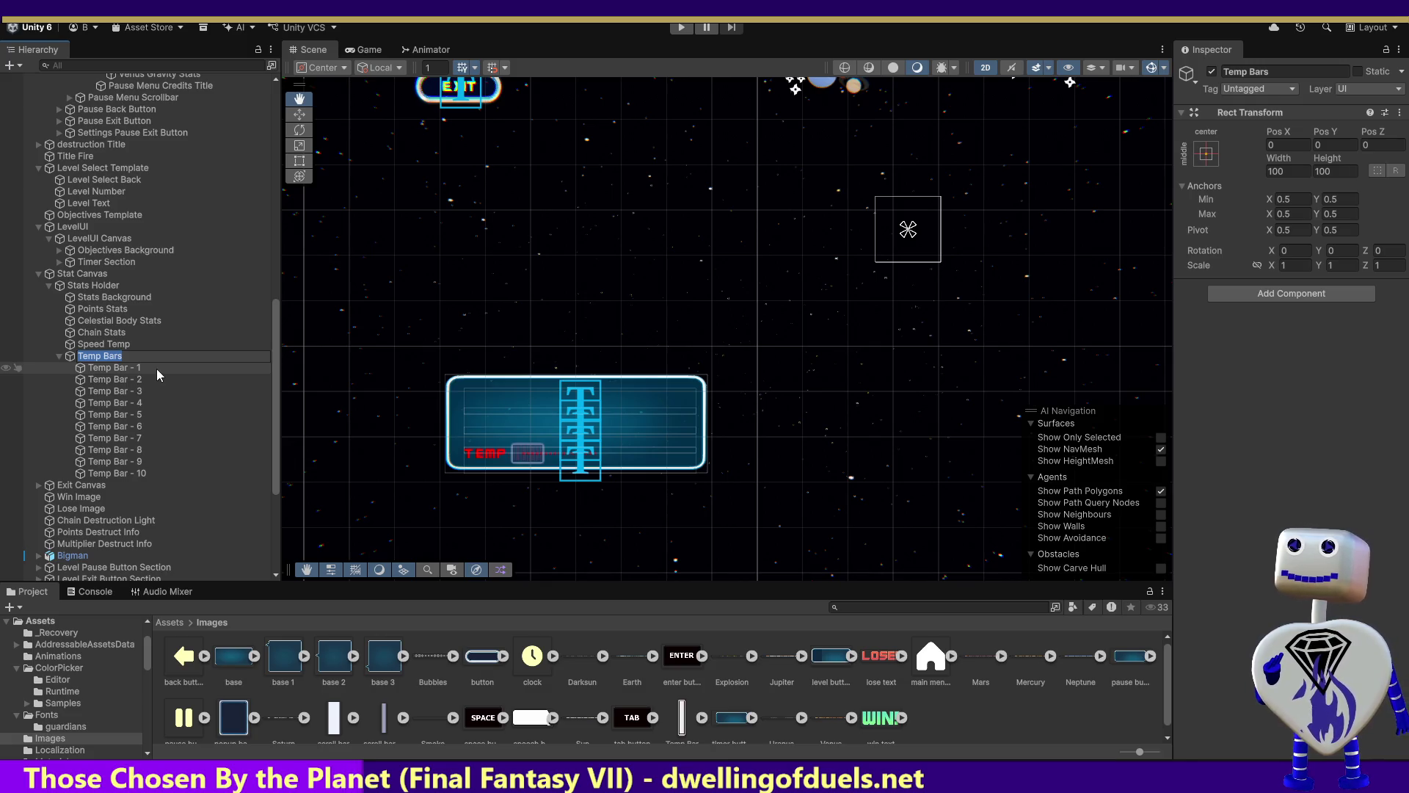
Frame Temp Bar - 1, 5 and 8 in the Scene, then reselect the Temp Bars group.
double_click(133, 368)
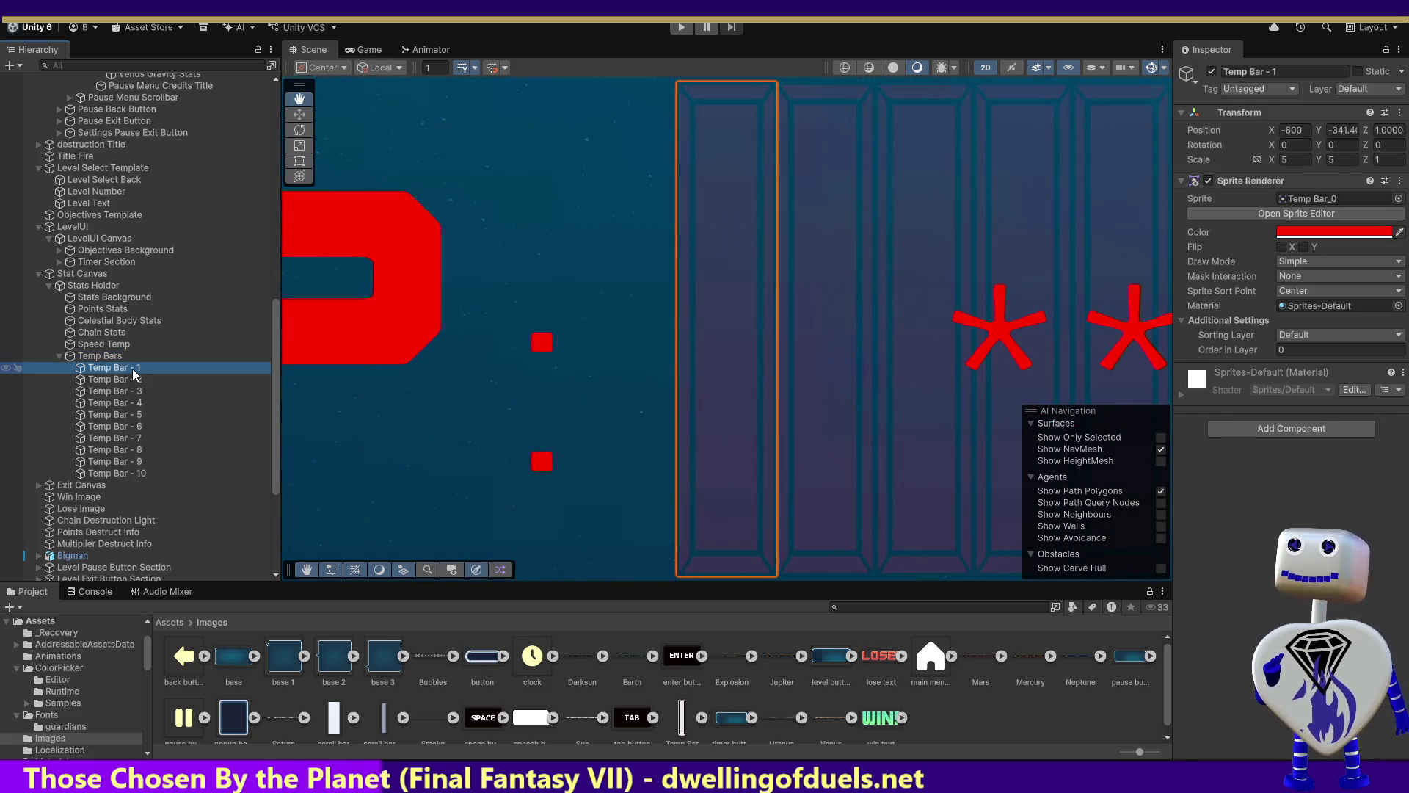
double_click(108, 415)
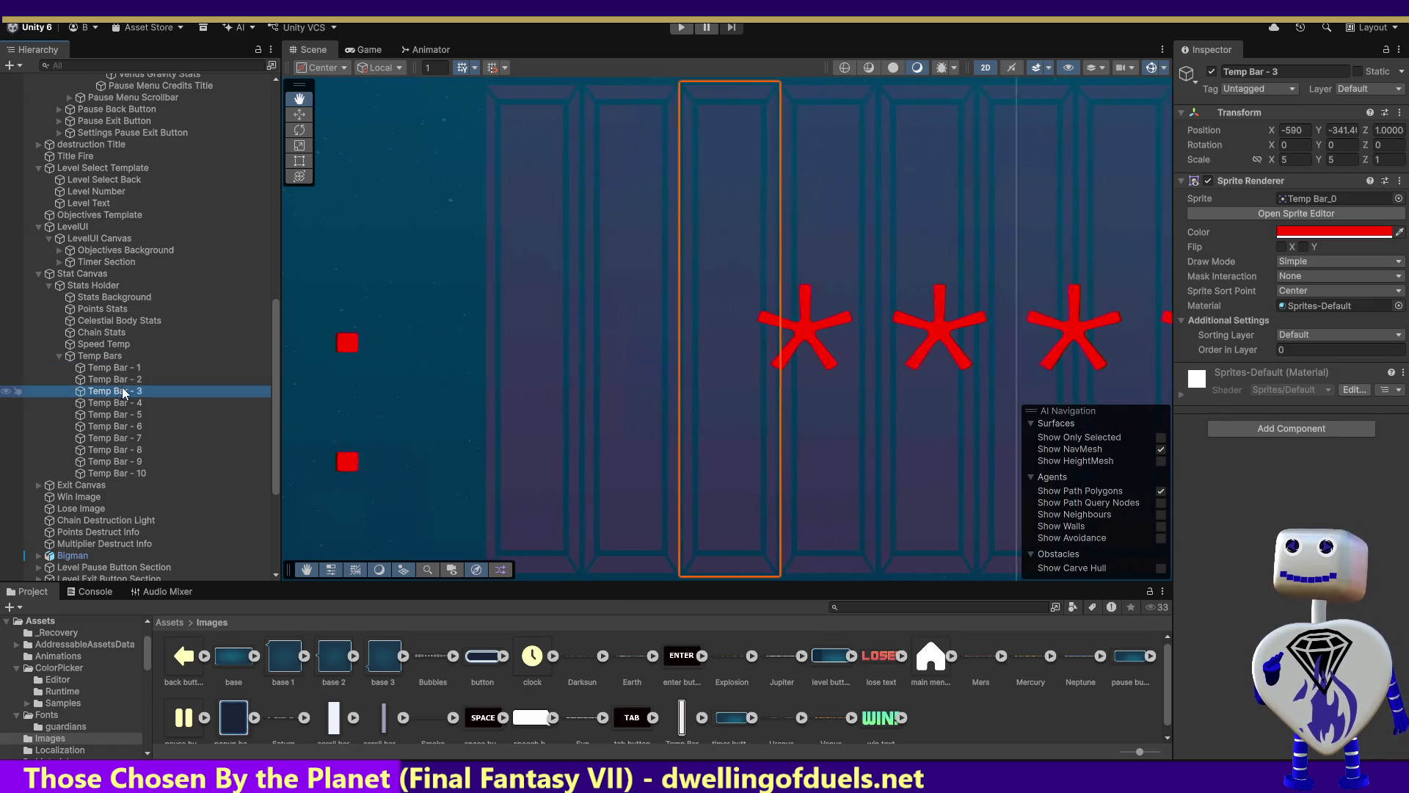
left_click(107, 427)
double_click(100, 449)
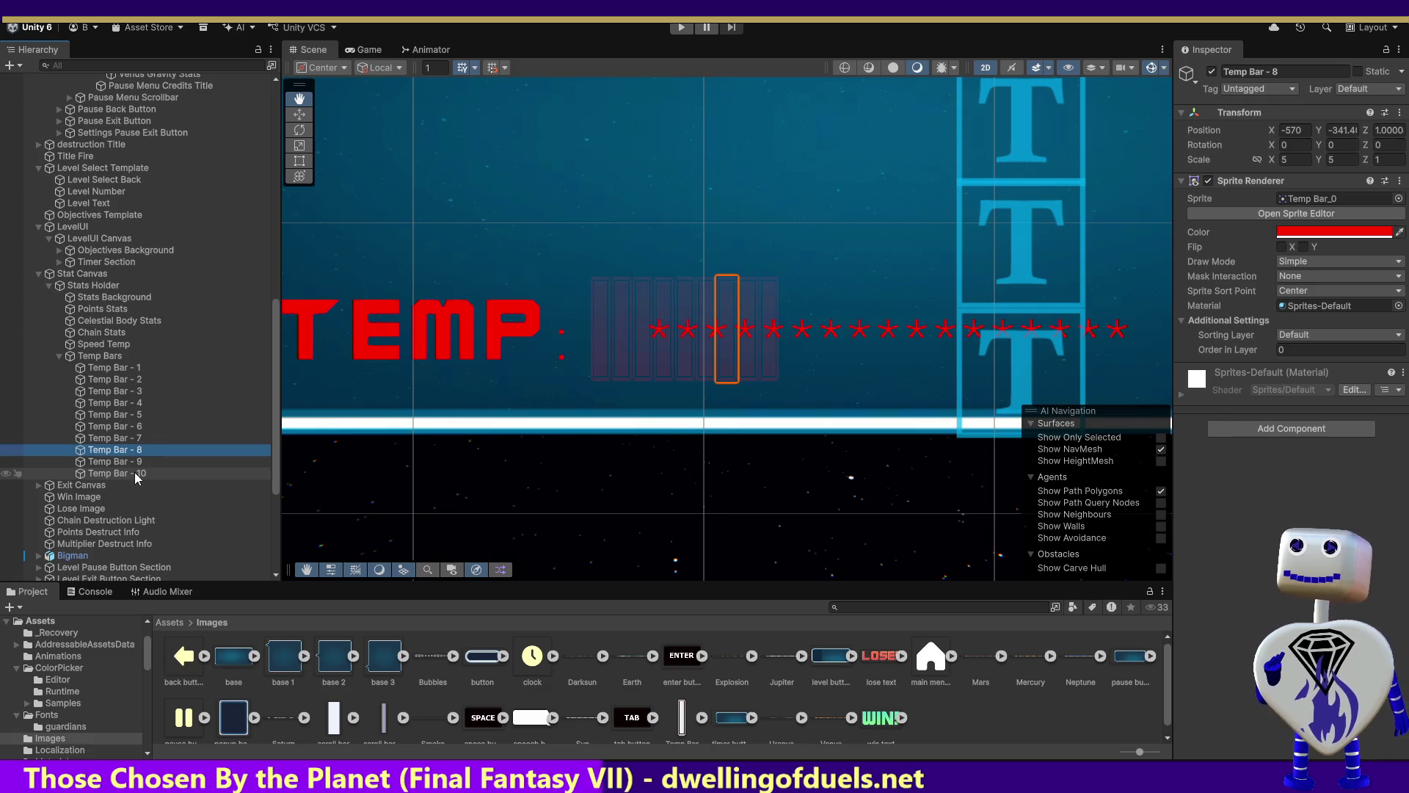
left_click(121, 370)
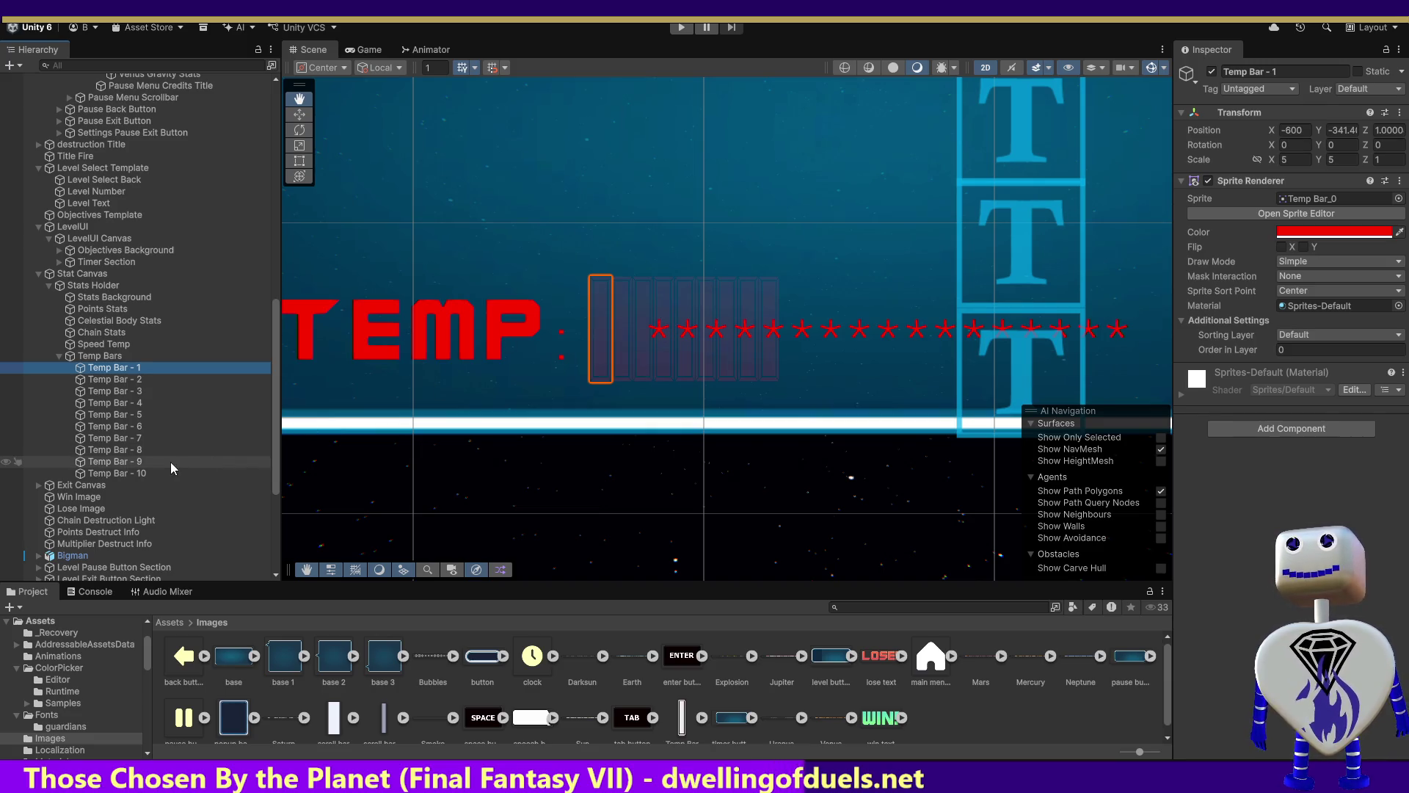
left_click(98, 358)
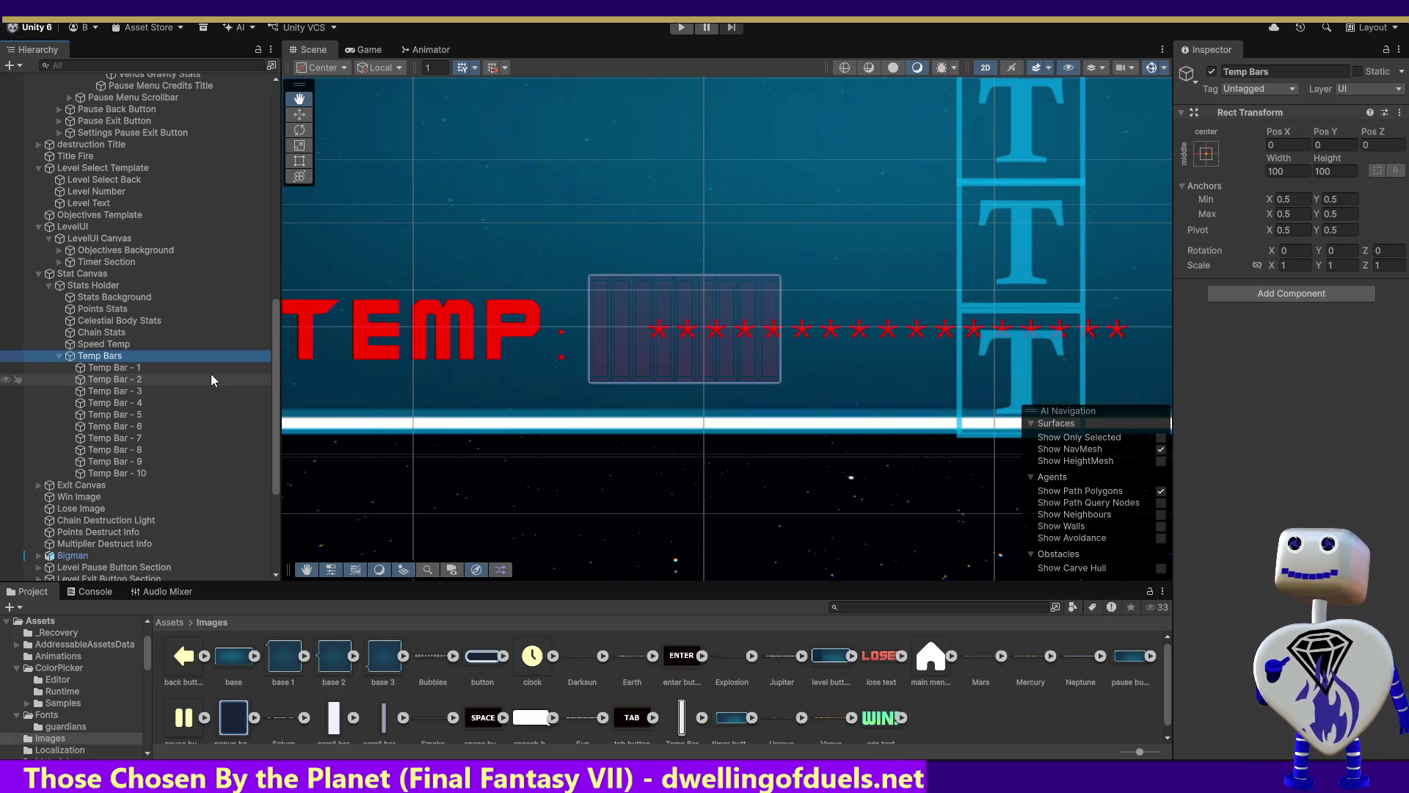
Rename the Temp Bars group to 'Temp Bars Set 1' and collapse it.
left_click(121, 359)
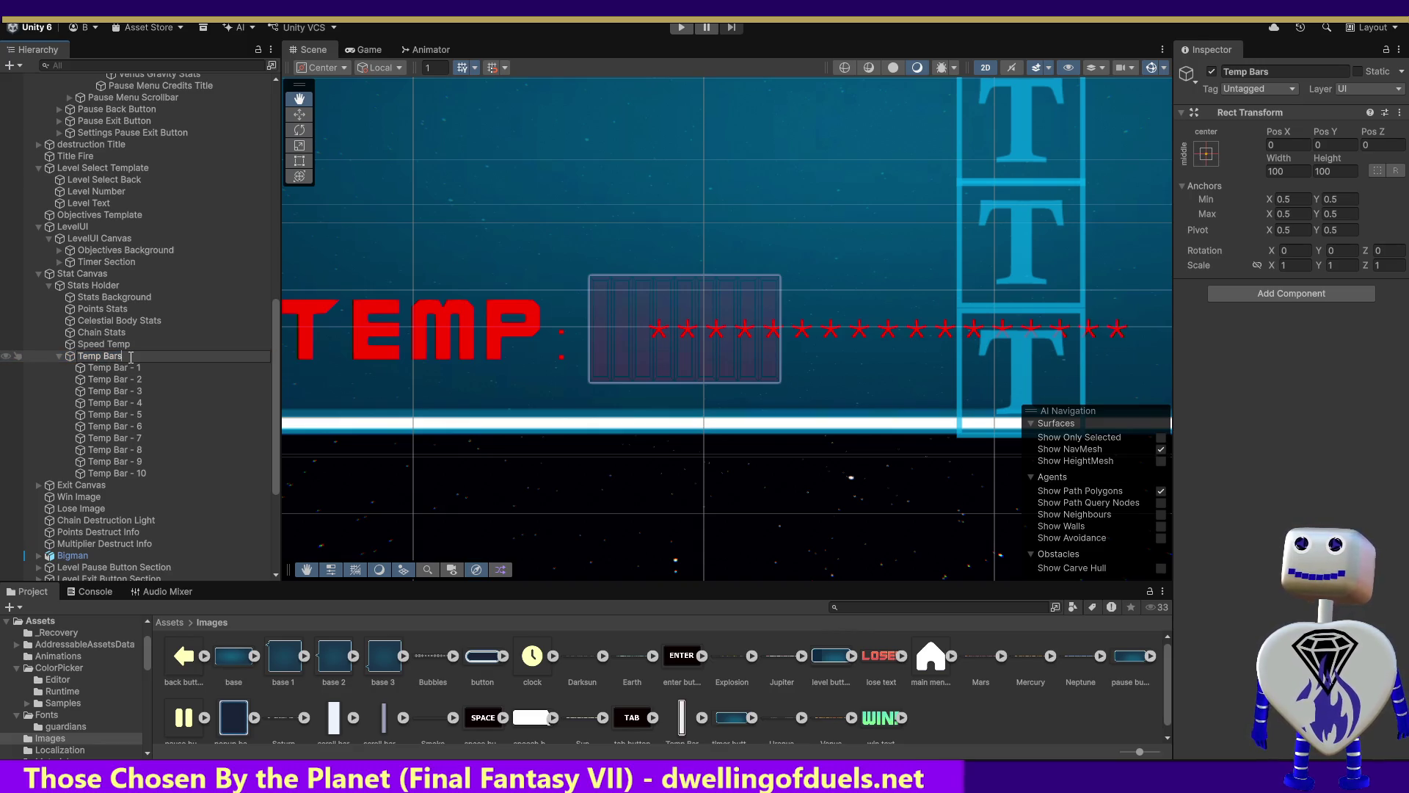
type(" Sel")
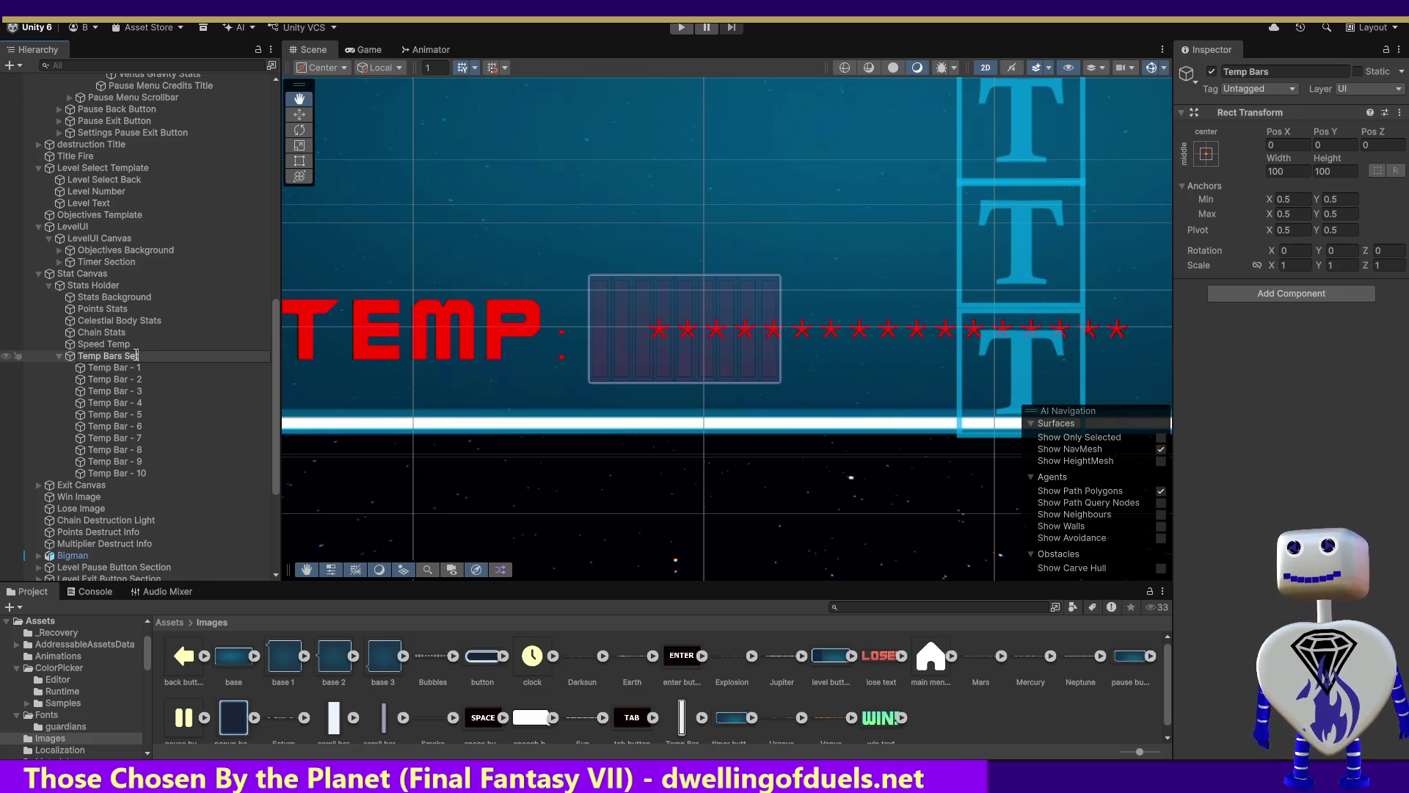
type("t 1")
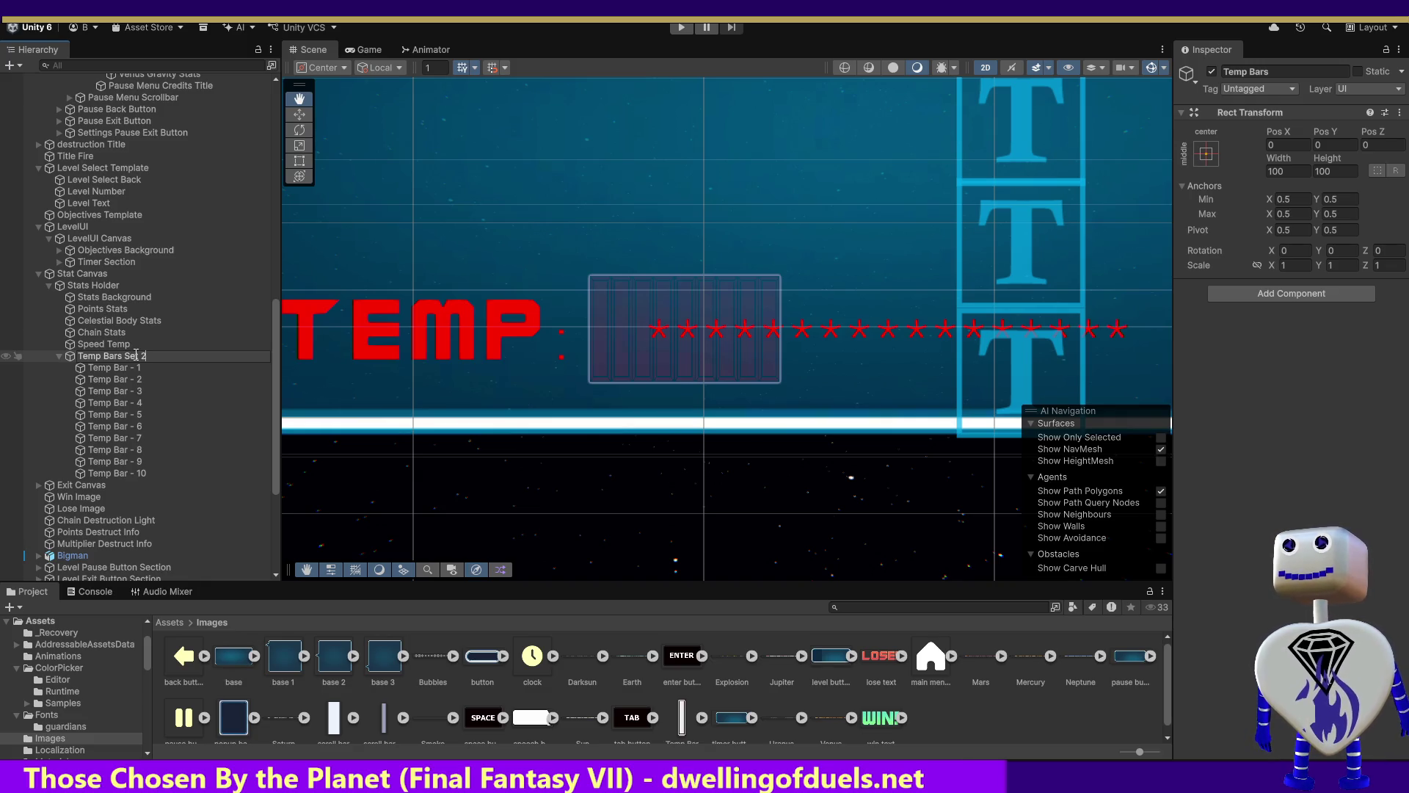
key("Return")
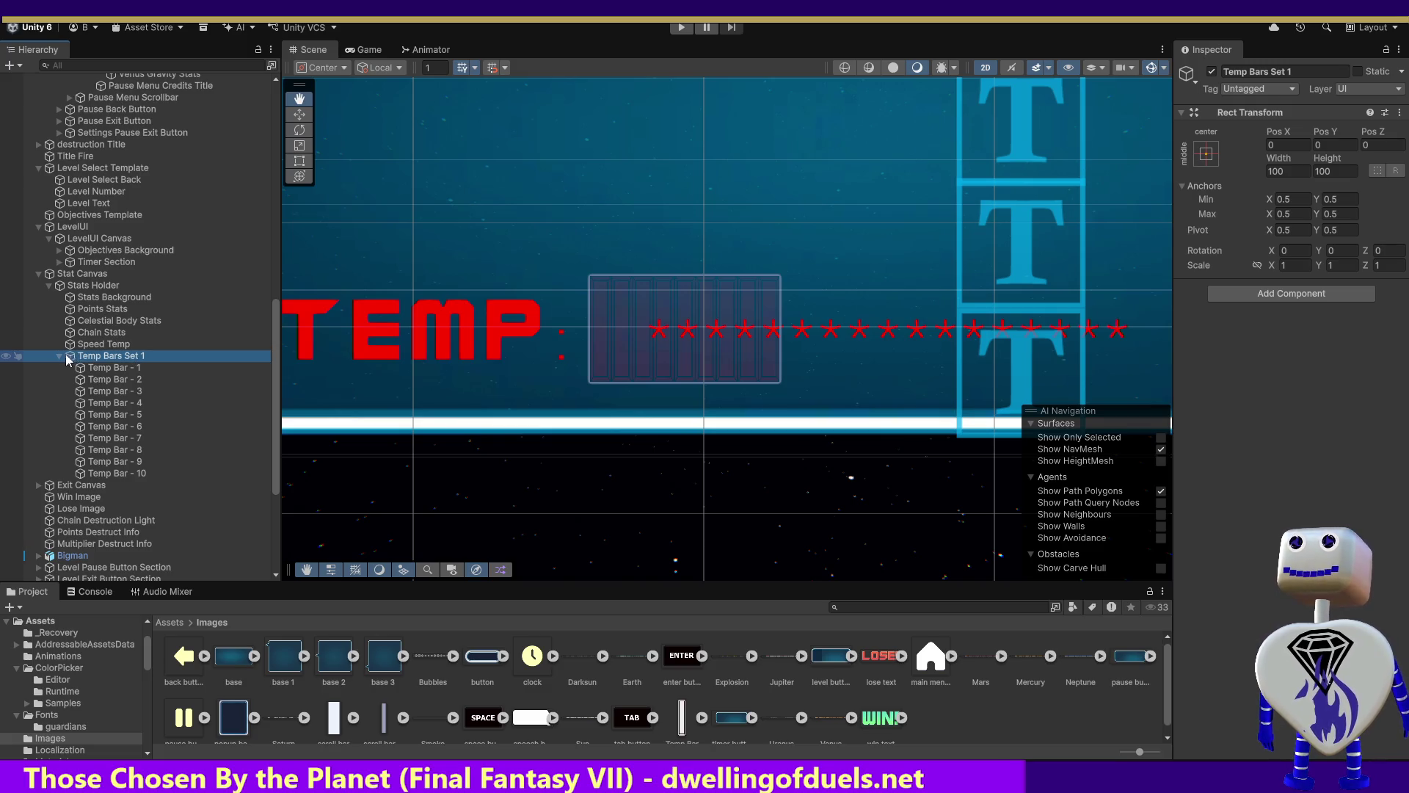
left_click(58, 356)
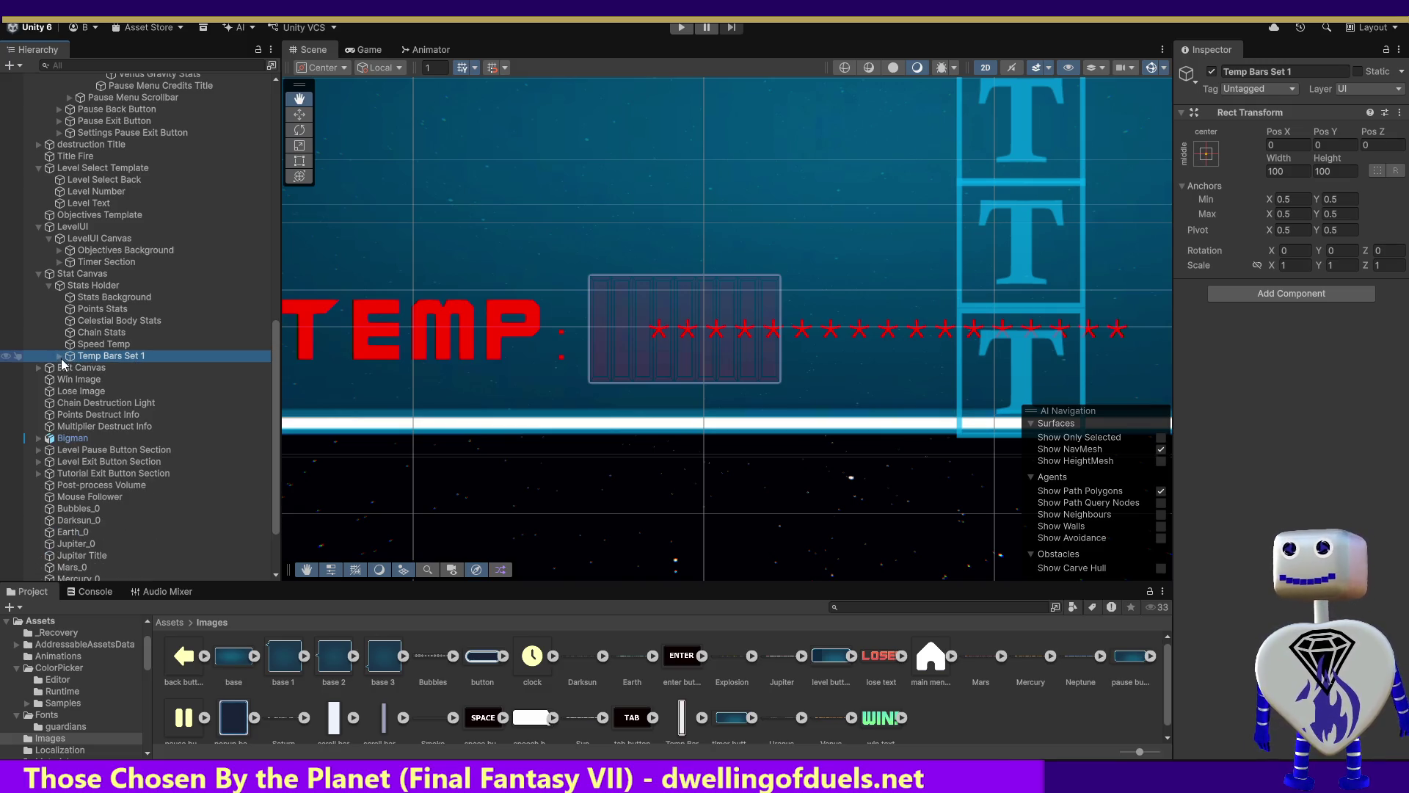
Duplicate Temp Bars Set 1, delete the extra copy, and name the remaining copy 'Temp Bars Set 2'.
key("ctrl+d")
key("ctrl+d")
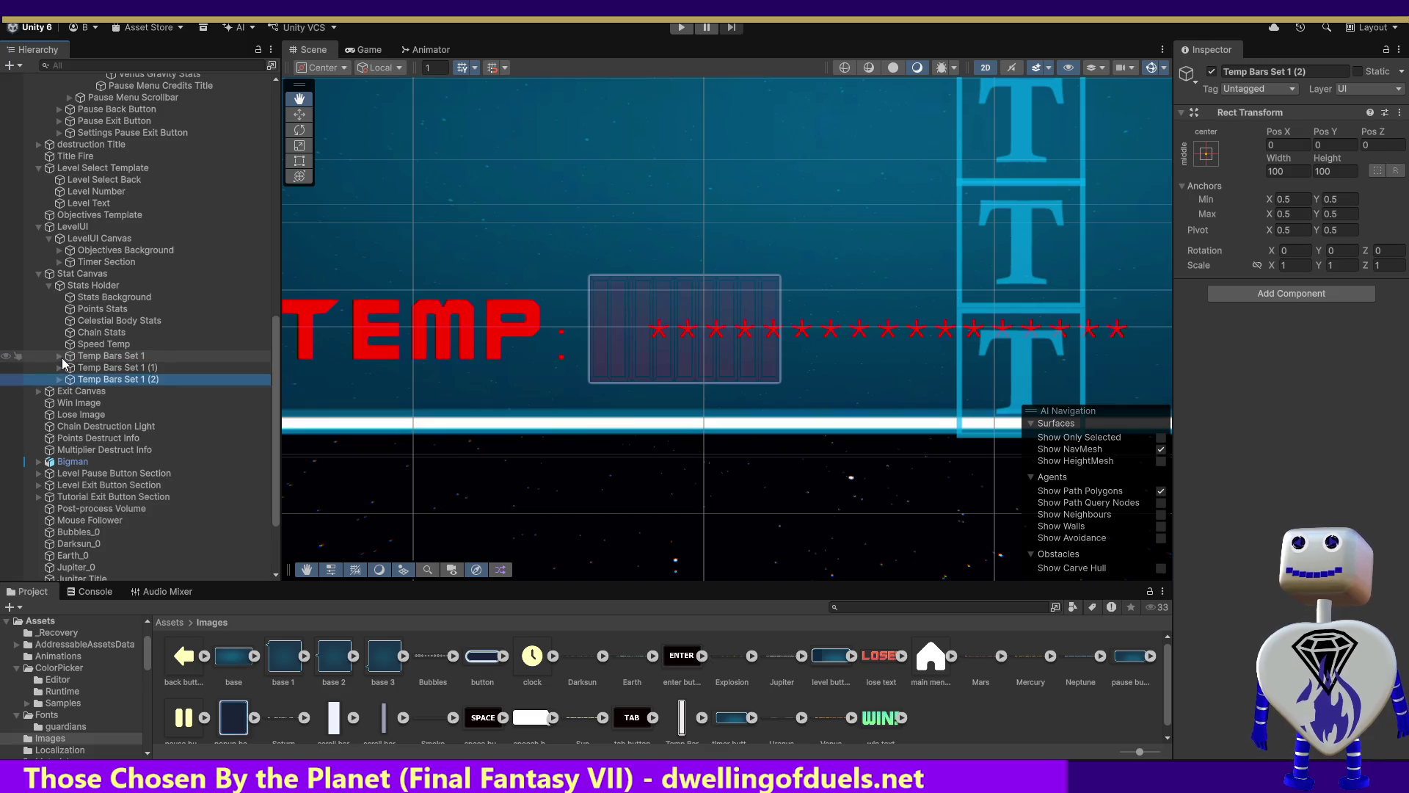
key("Delete")
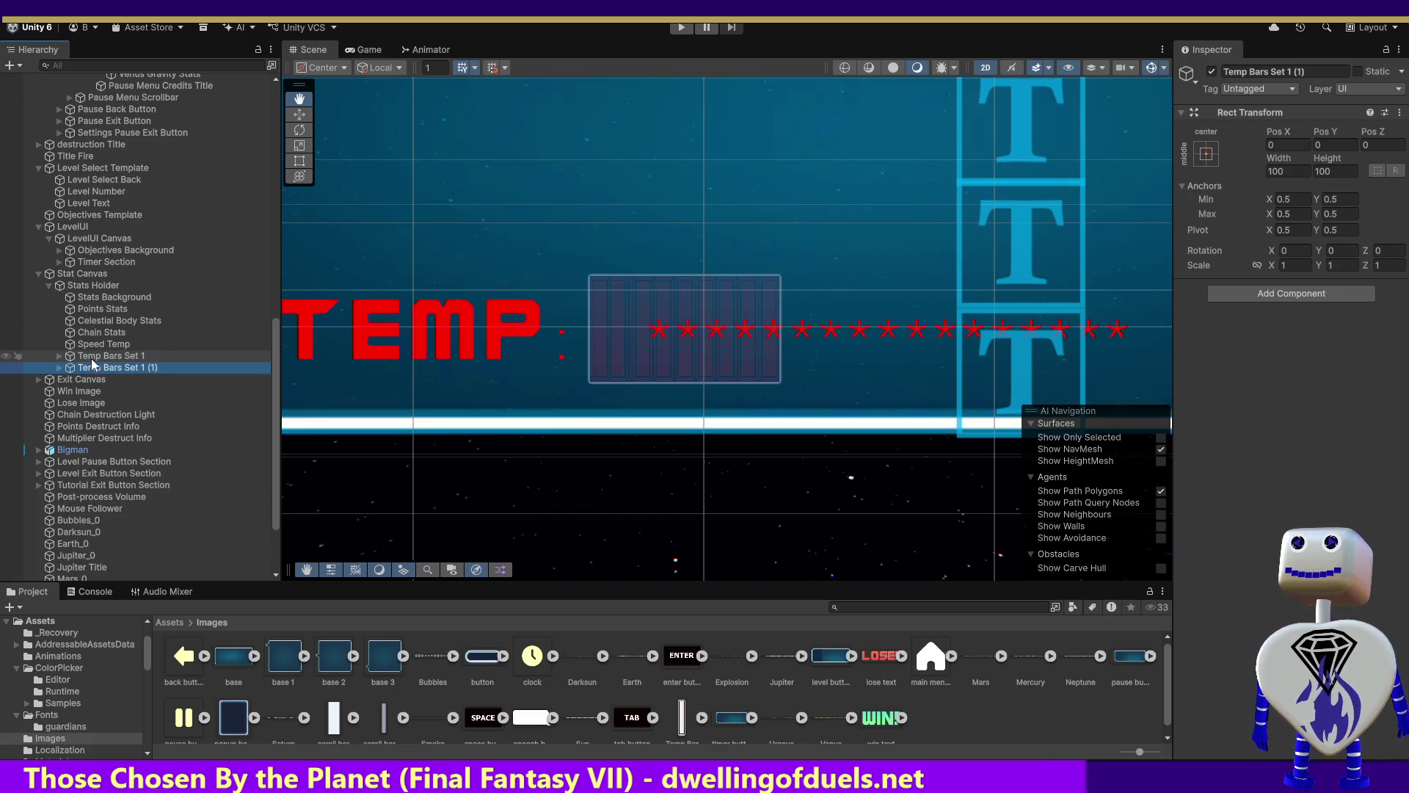
left_click(143, 370)
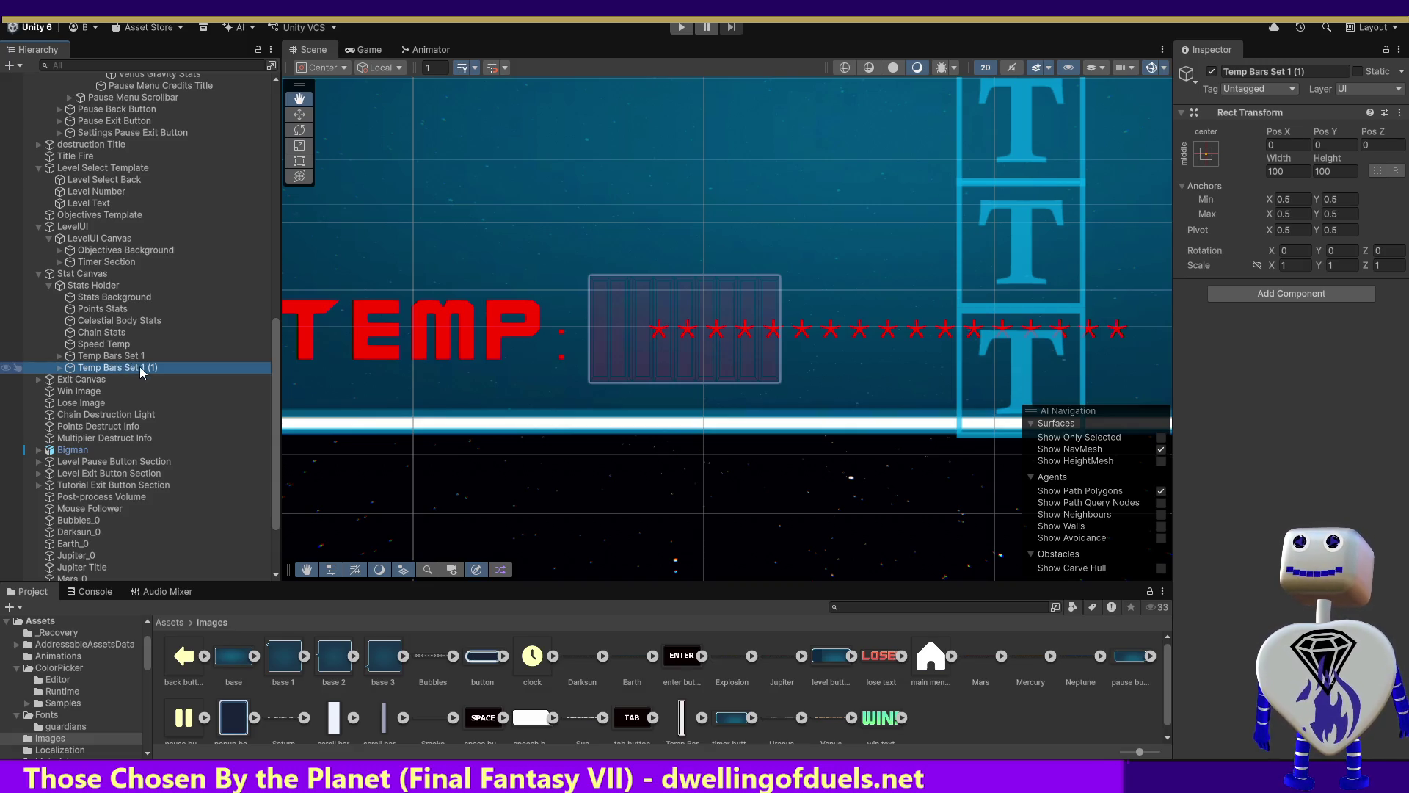
left_click(166, 367)
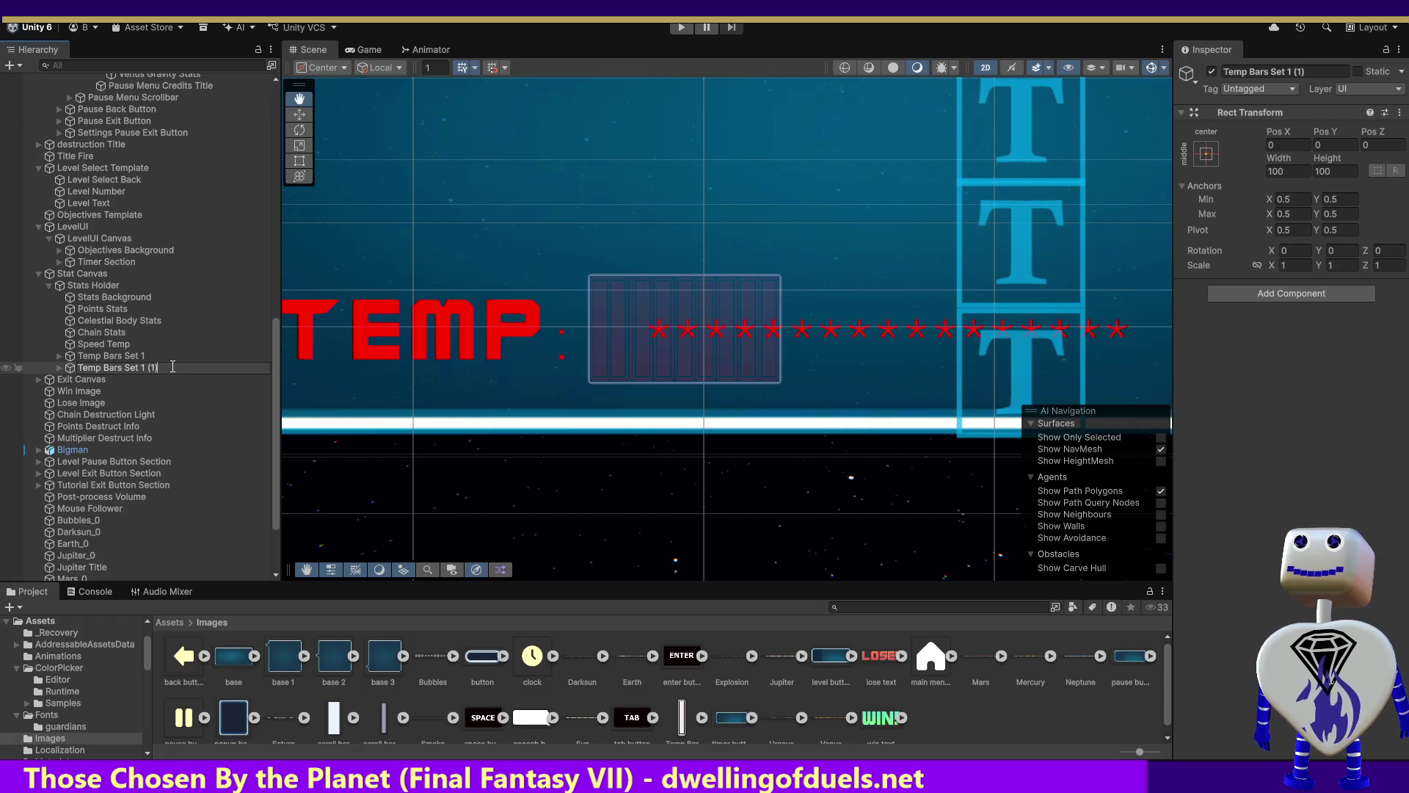
key("BackSpace")
key("BackSpace")
key("BackSpace")
key("BackSpace")
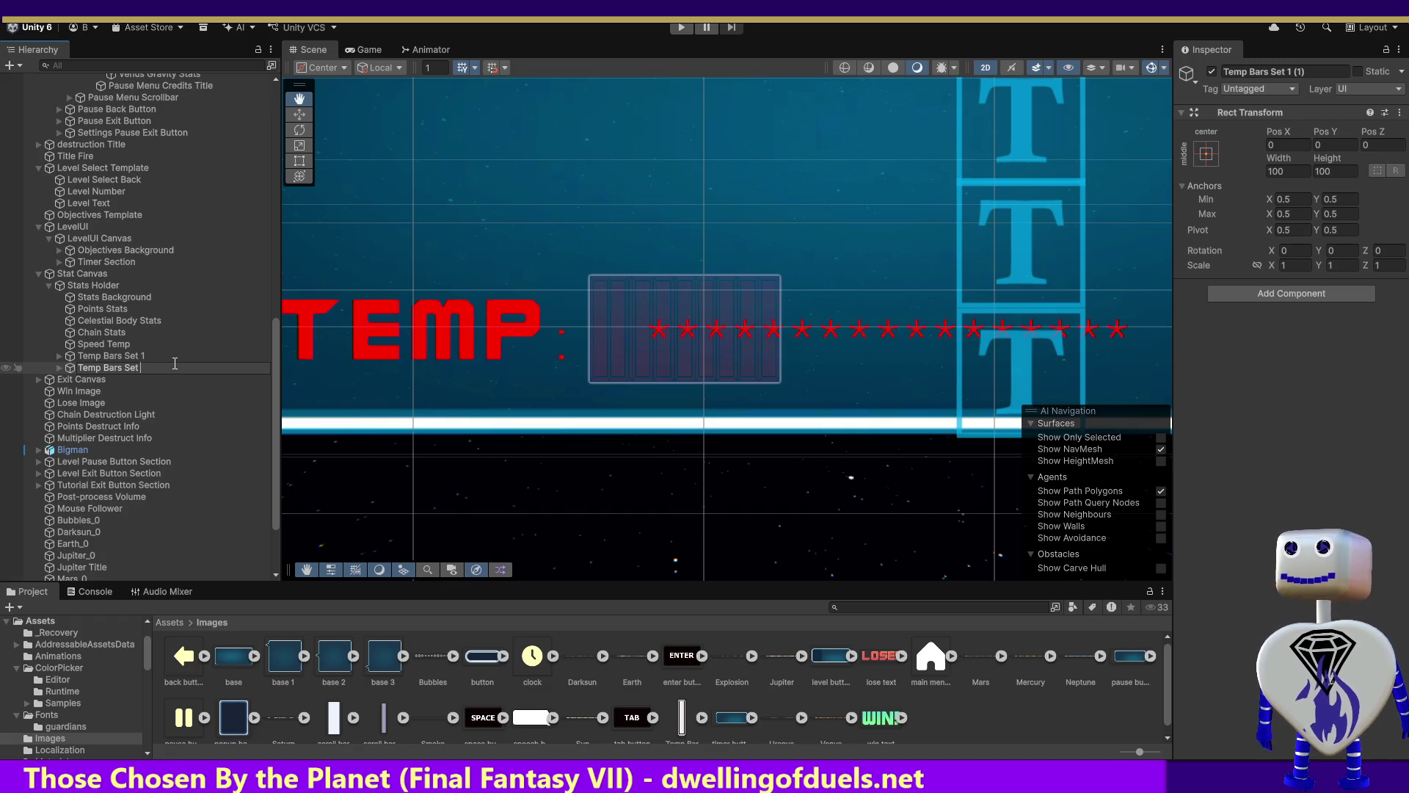
type("2")
key("Return")
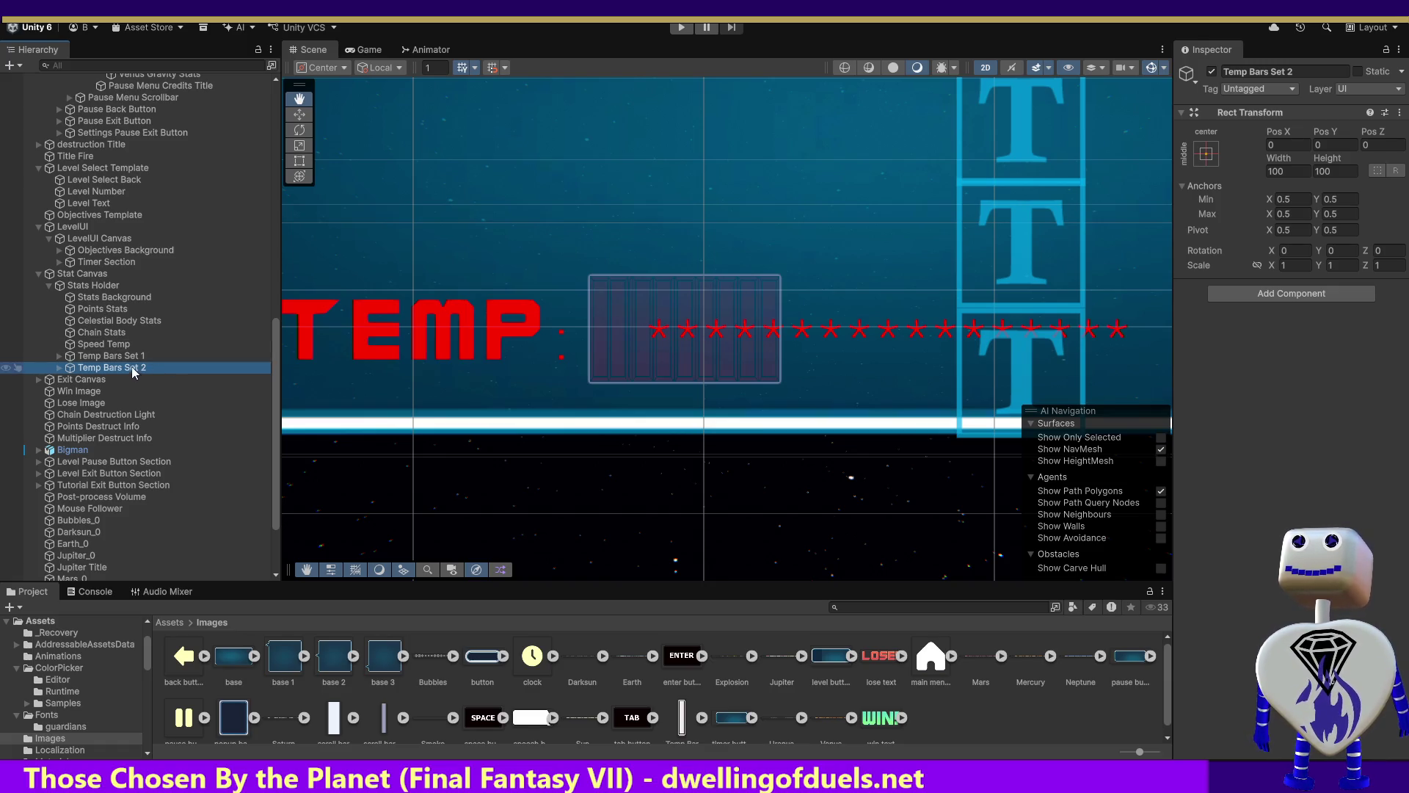
Check Temp Bar - 10 inside Temp Bars Set 1, then select Temp Bars Set 2.
left_click(129, 358)
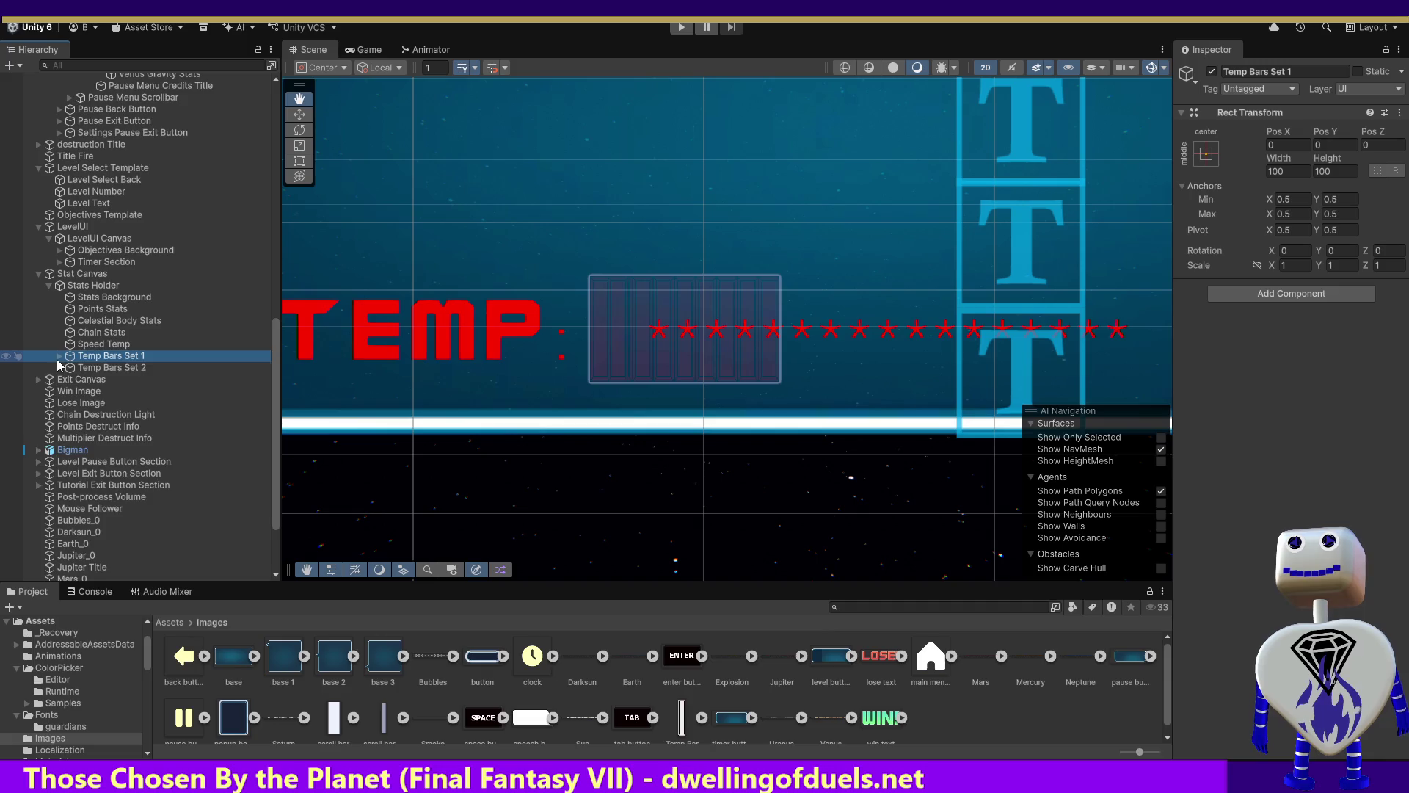
left_click(57, 358)
left_click(108, 472)
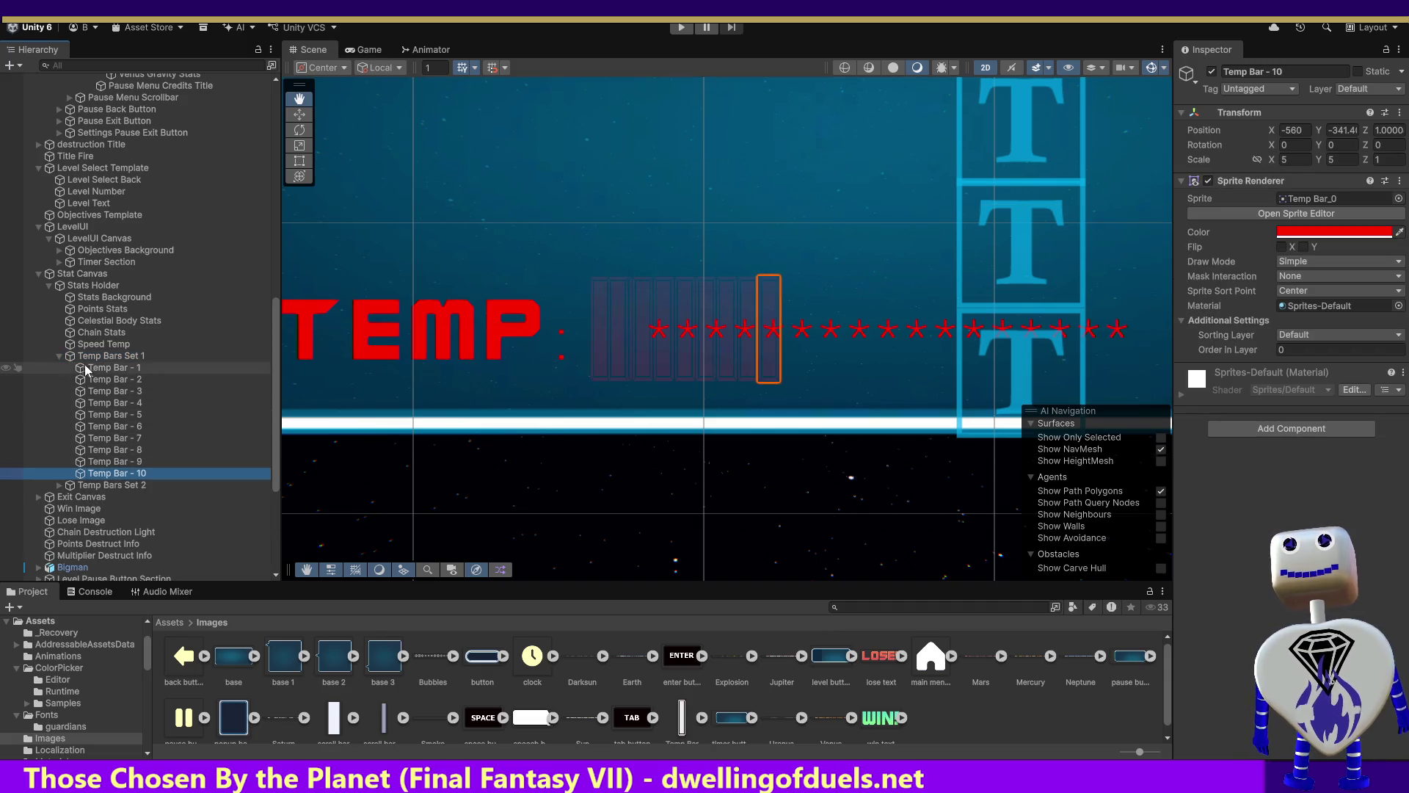
left_click(59, 355)
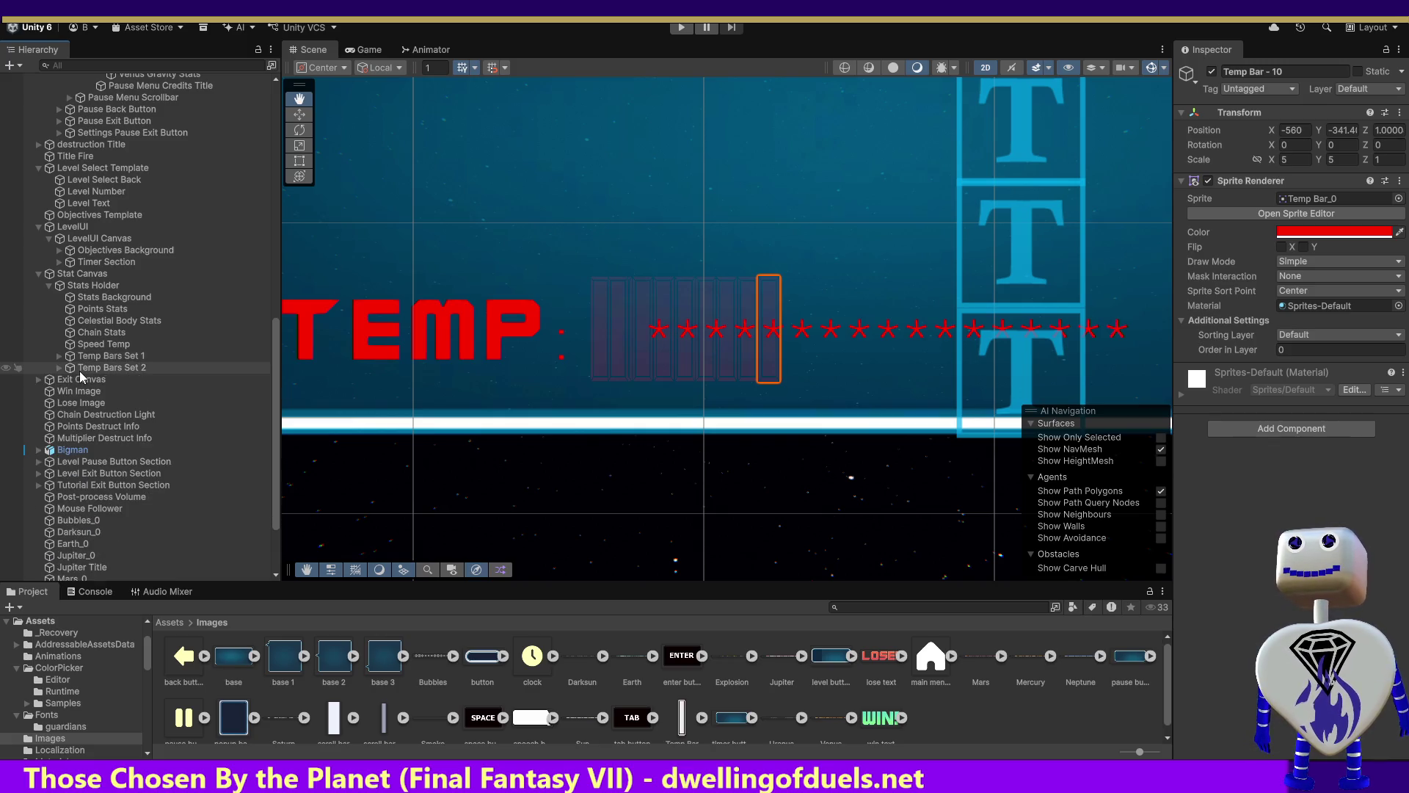
left_click(79, 370)
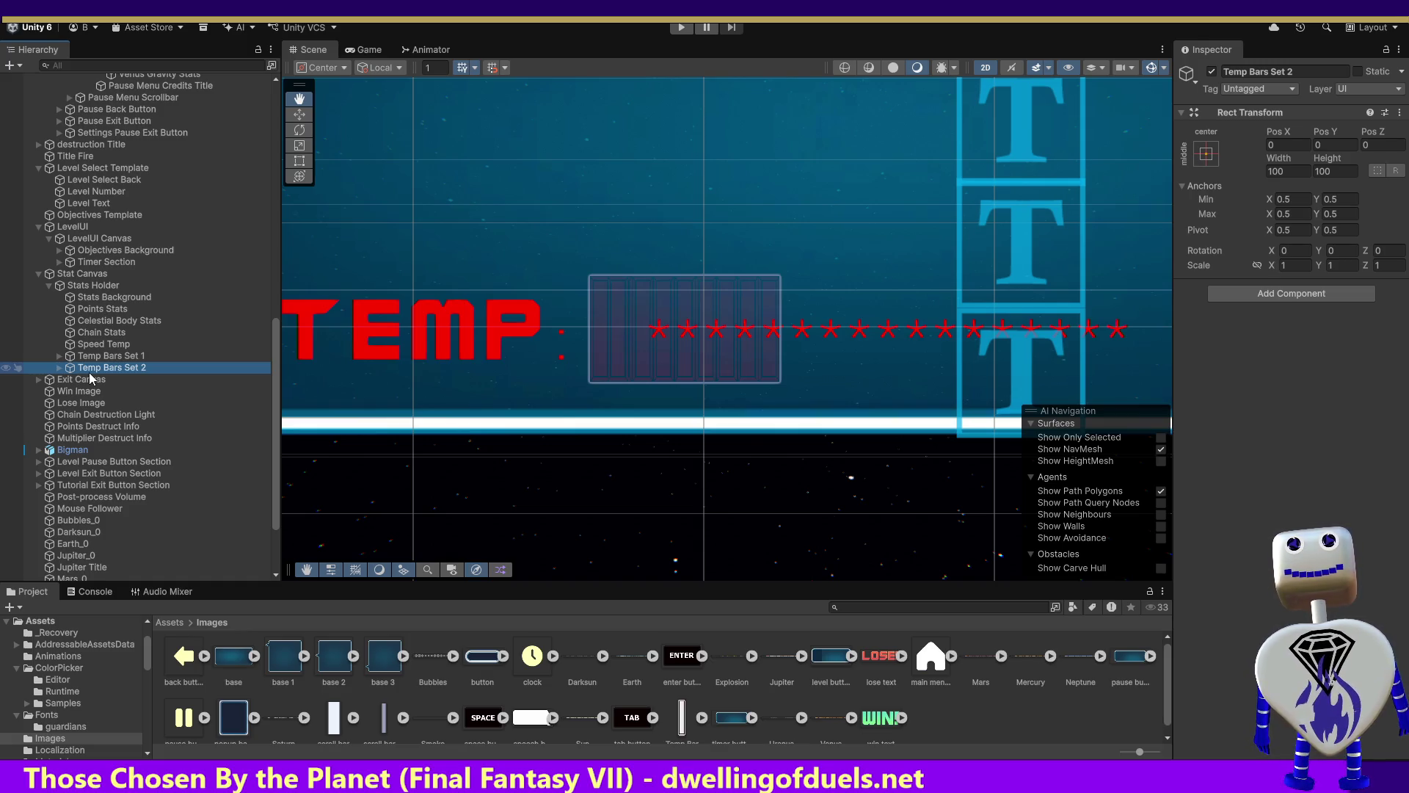
Give Temp Bars Set 2 Pos Y 0 and Pos X 45, then frame Temp Bars Set 1.
left_click(1334, 145)
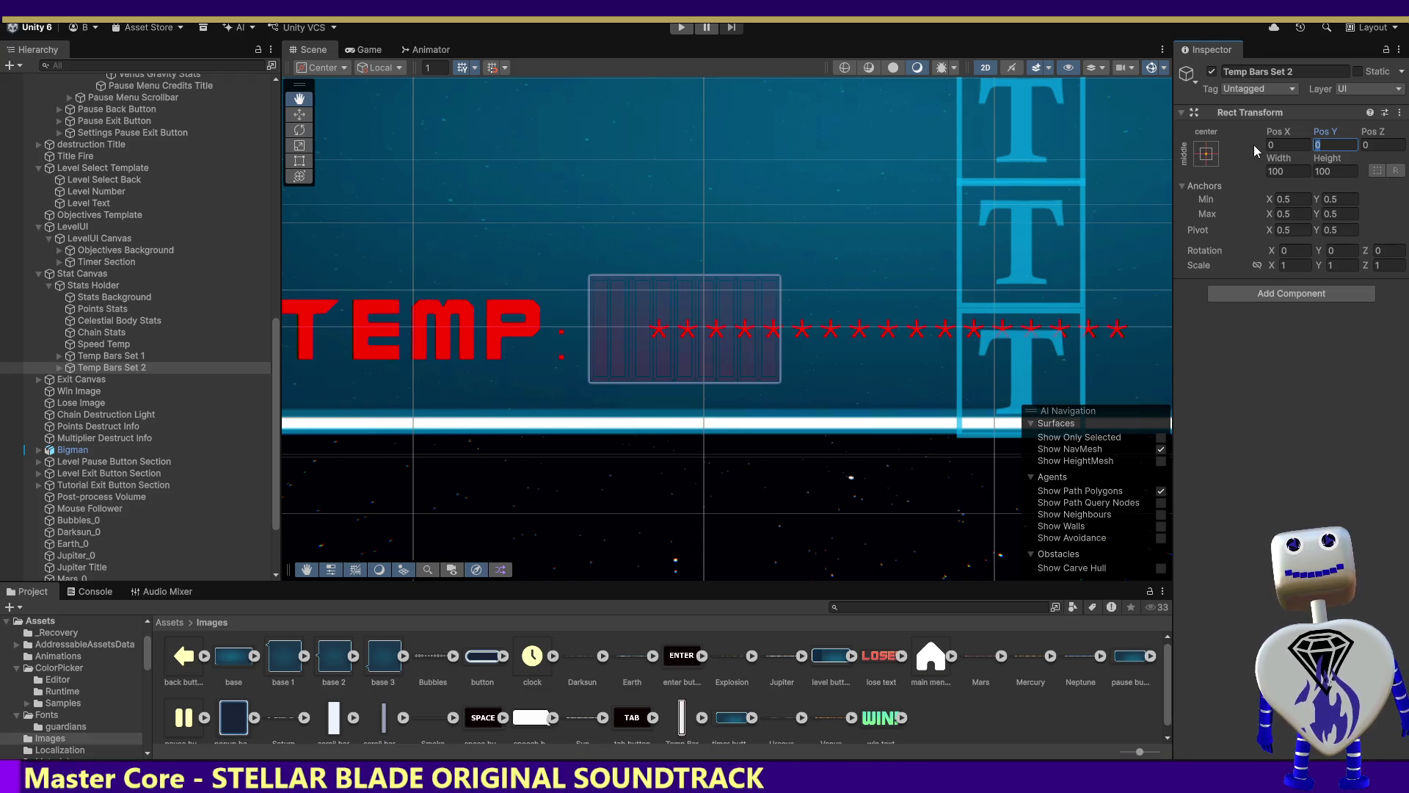
type("1")
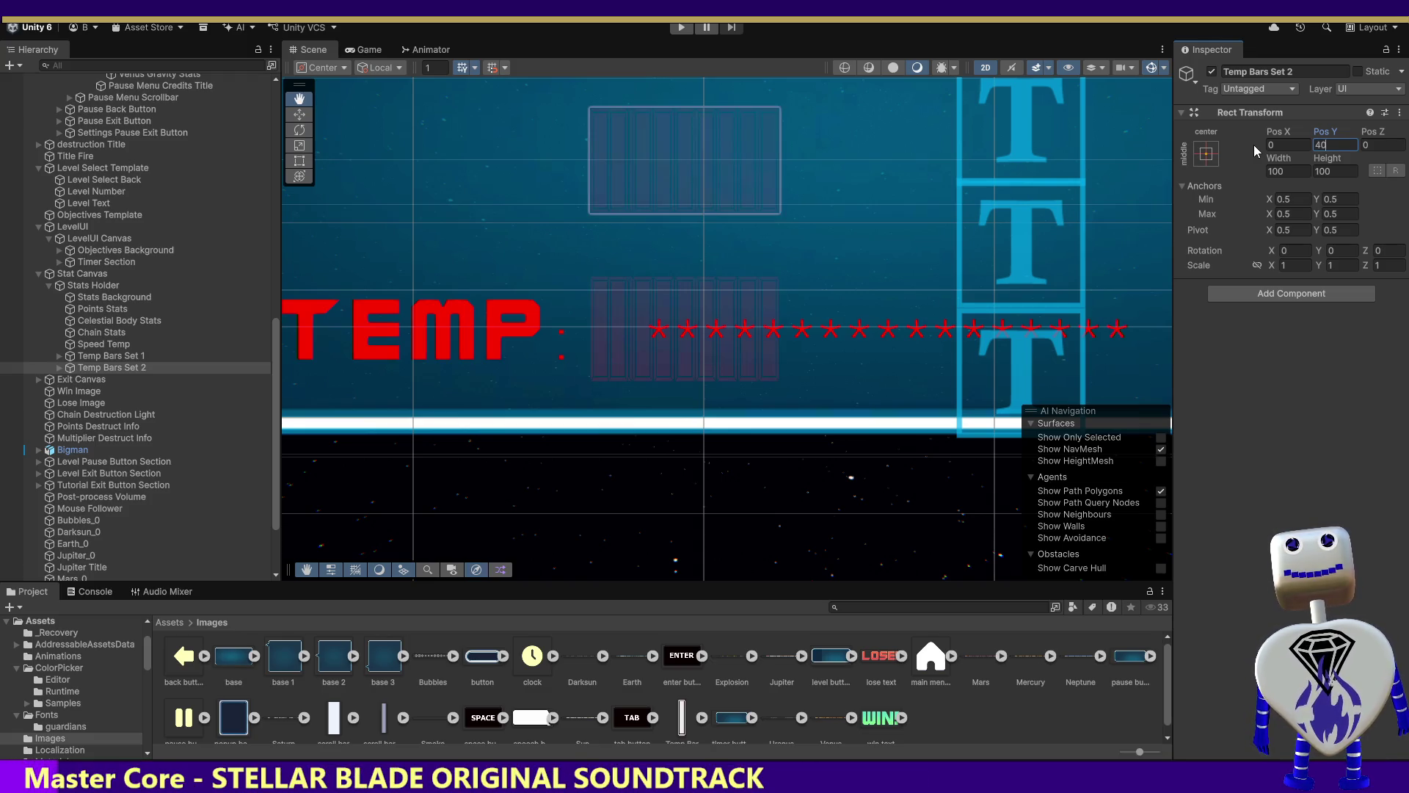
key("BackSpace")
type("0")
key("shift+Tab")
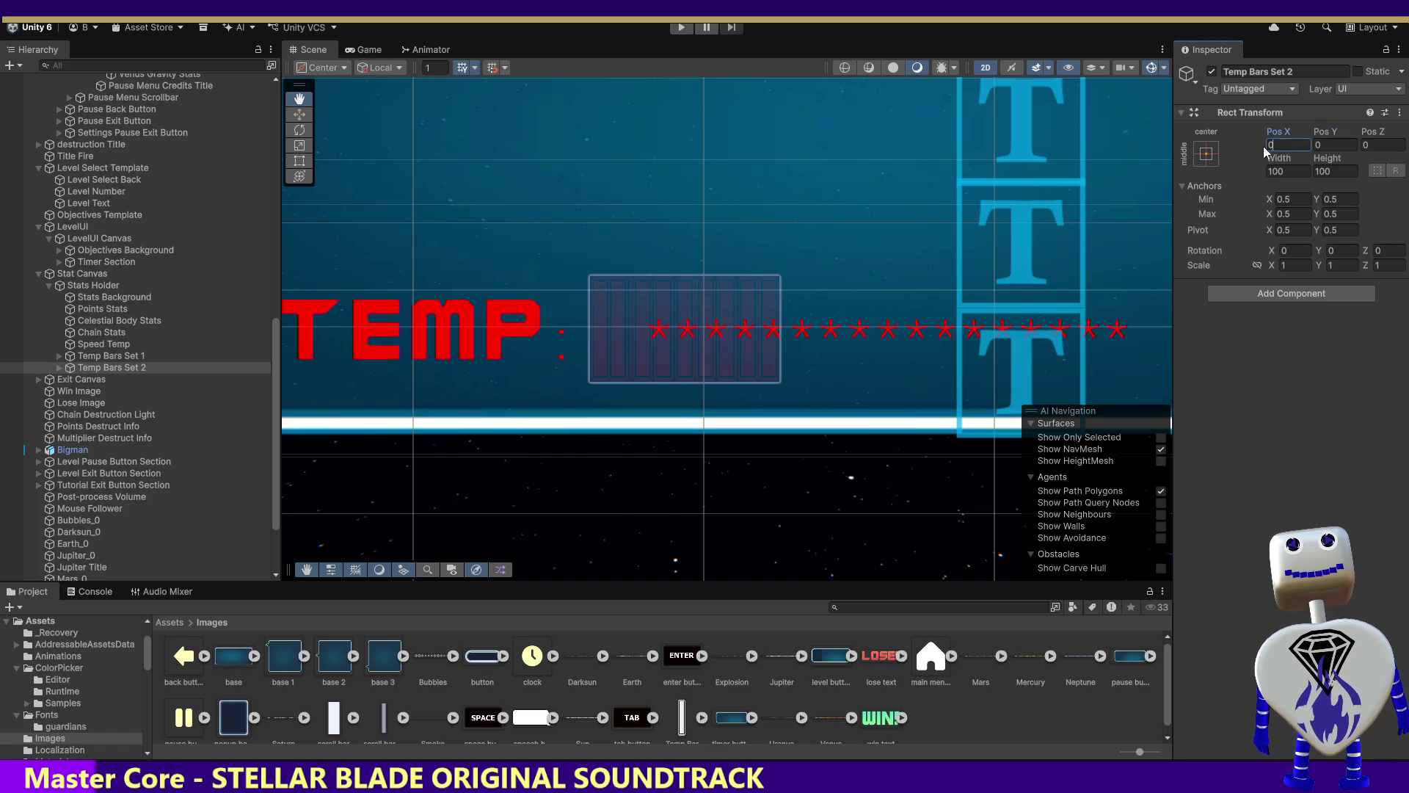
type("40")
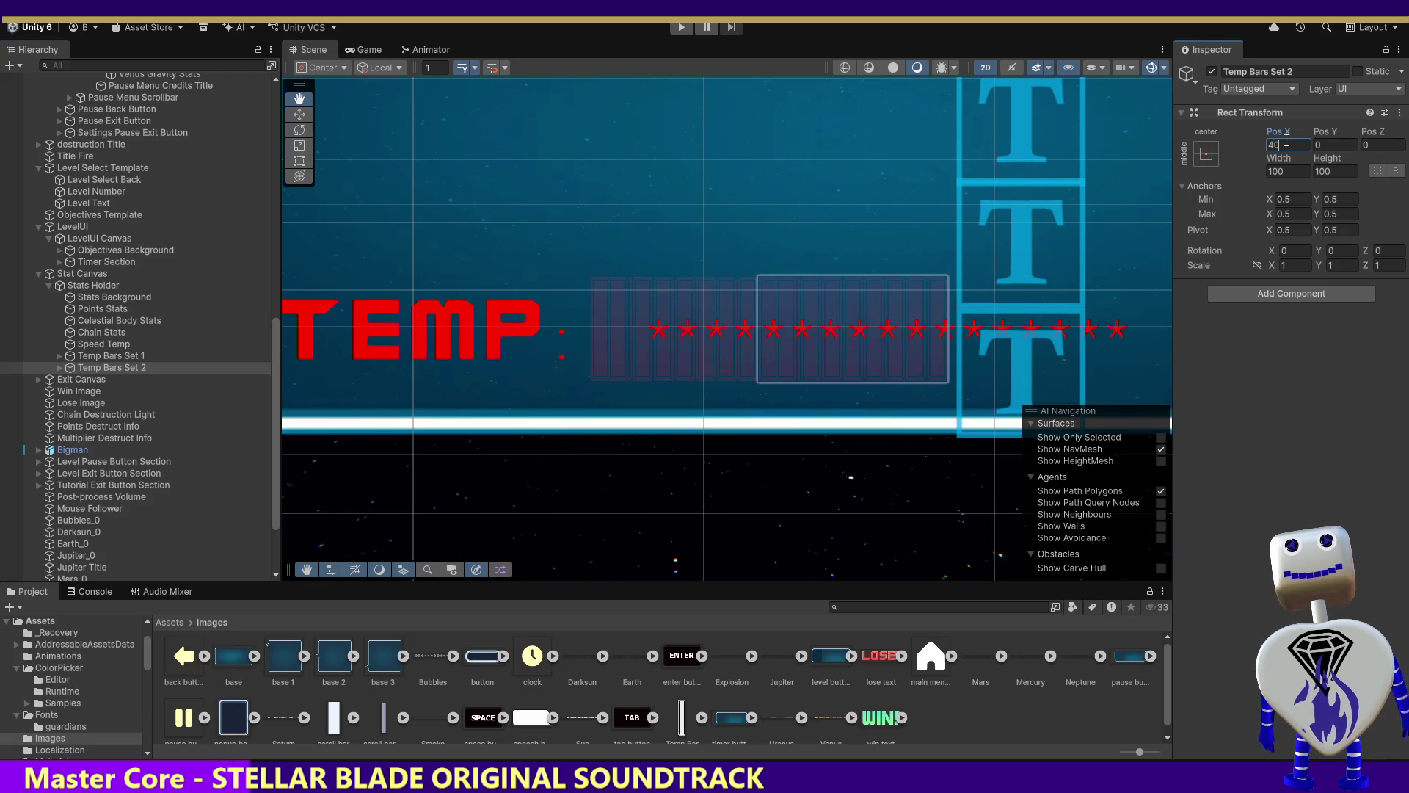
key("BackSpace")
type("5")
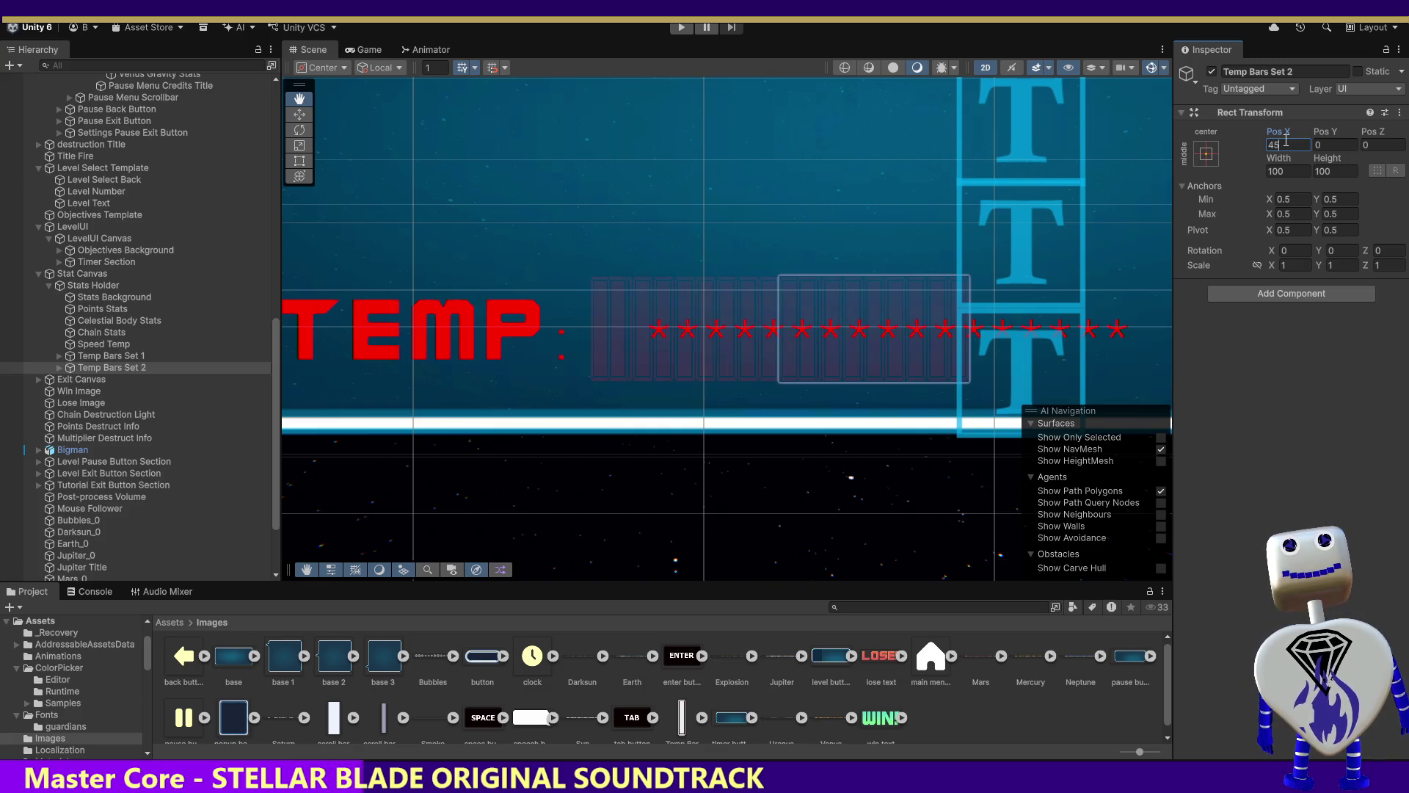
key("BackSpace")
key("BackSpace")
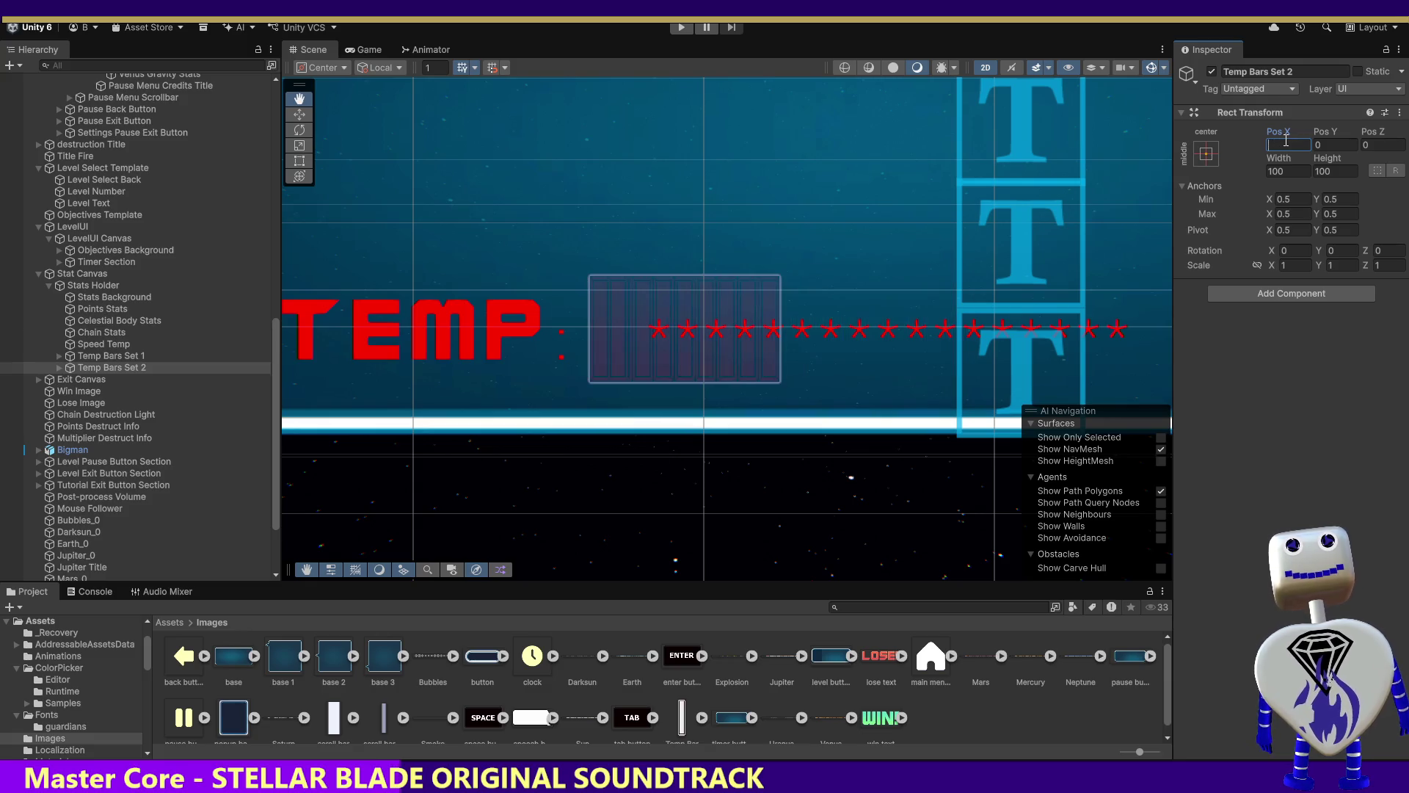
type("50")
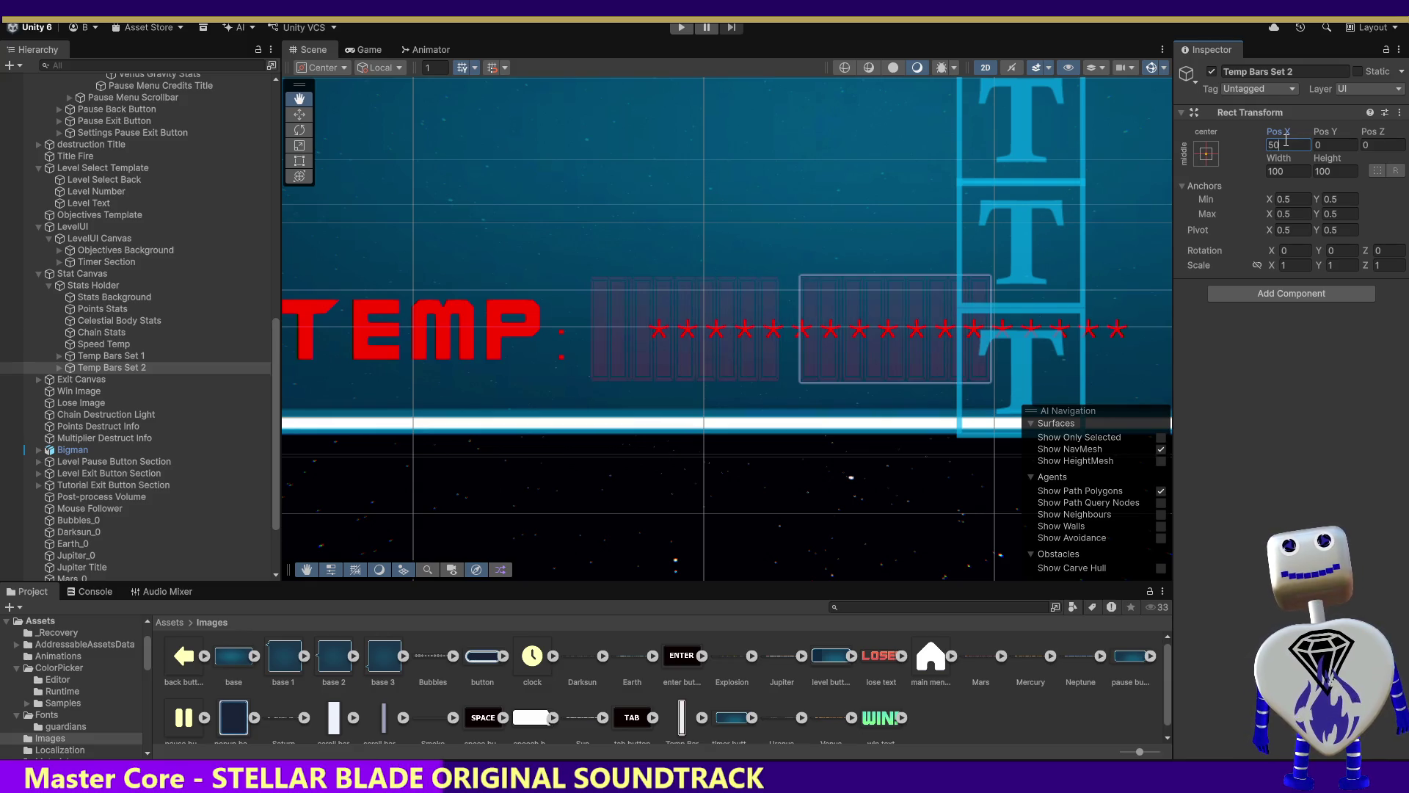
key("BackSpace")
key("BackSpace")
type("45")
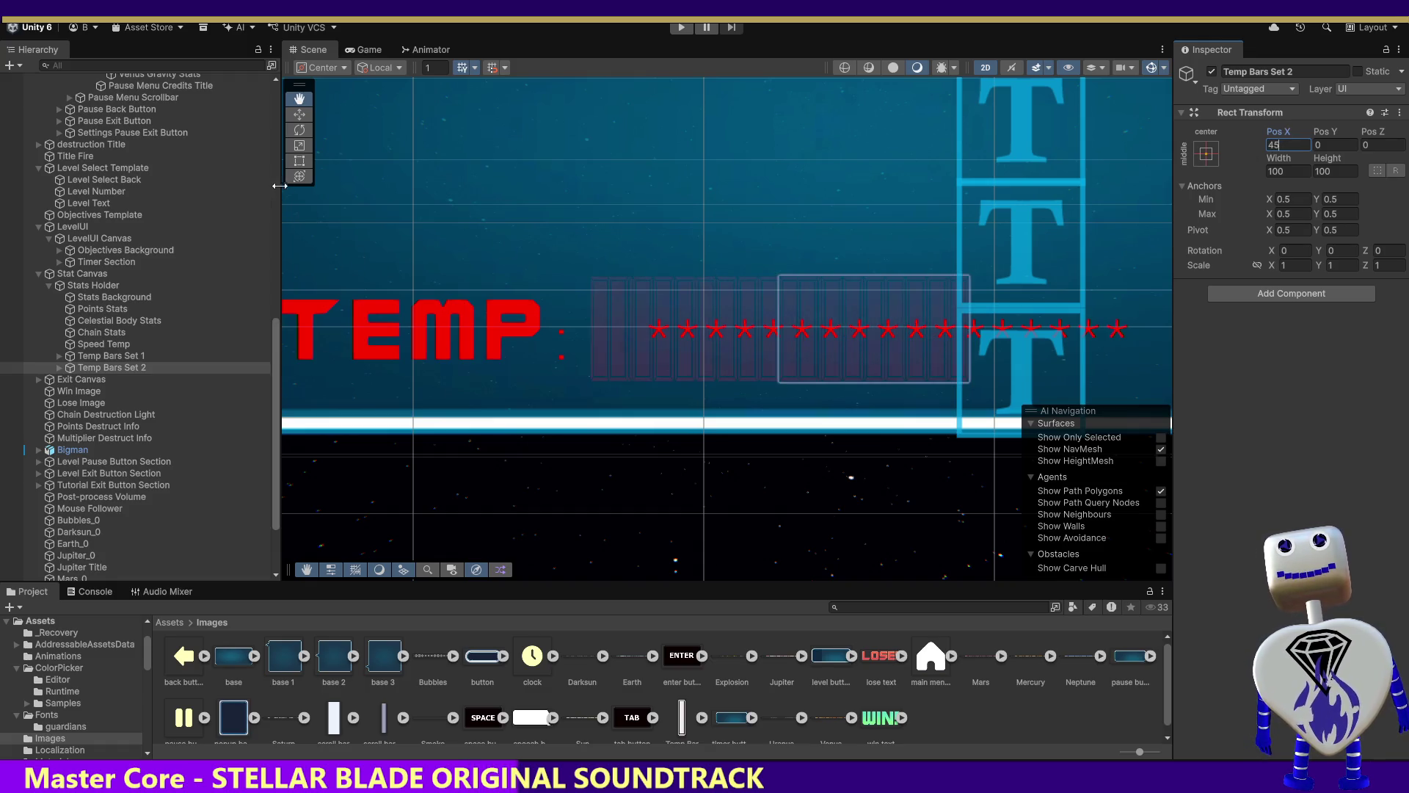
double_click(76, 354)
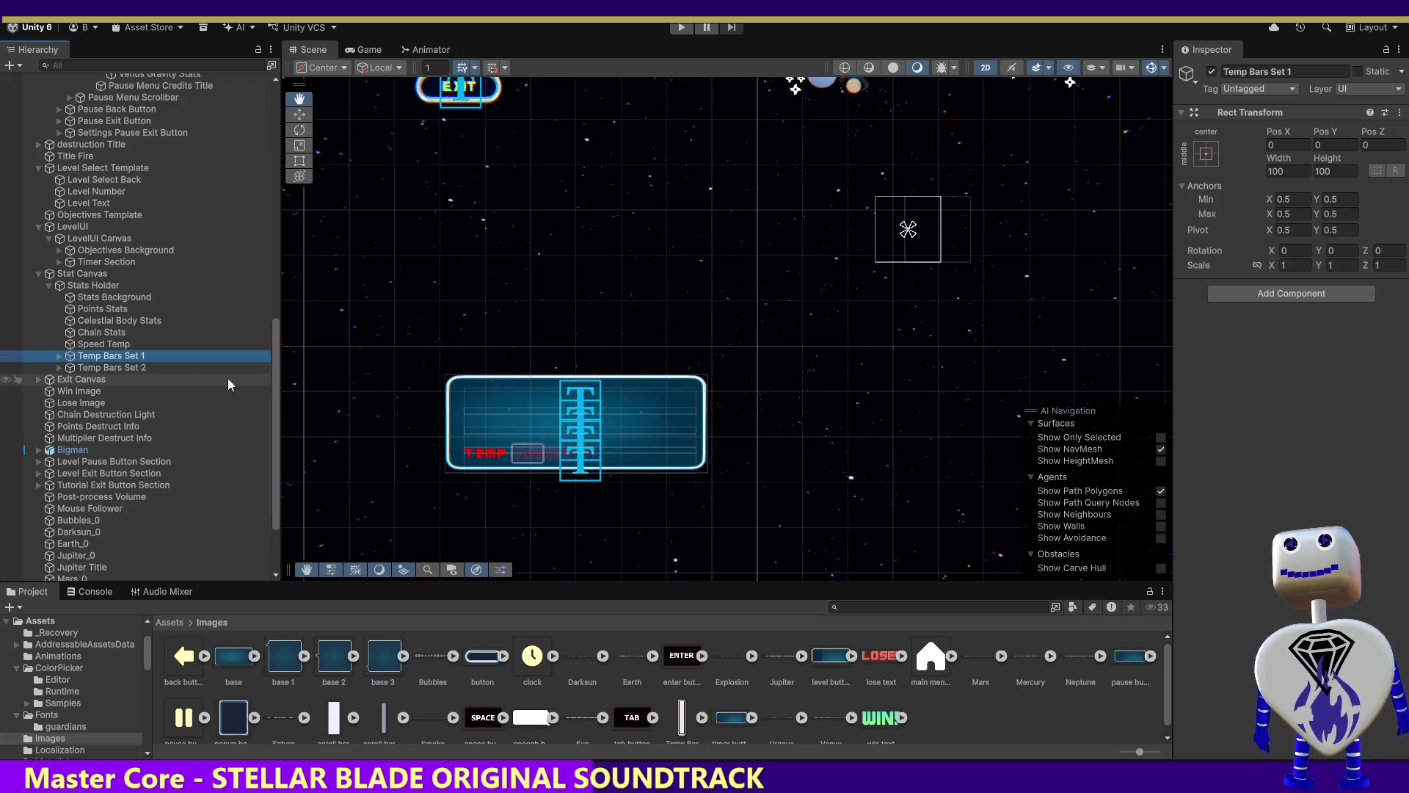
Duplicate Temp Bars Set 2 and name the copy 'Temp Bars Set 3'.
left_click(125, 367)
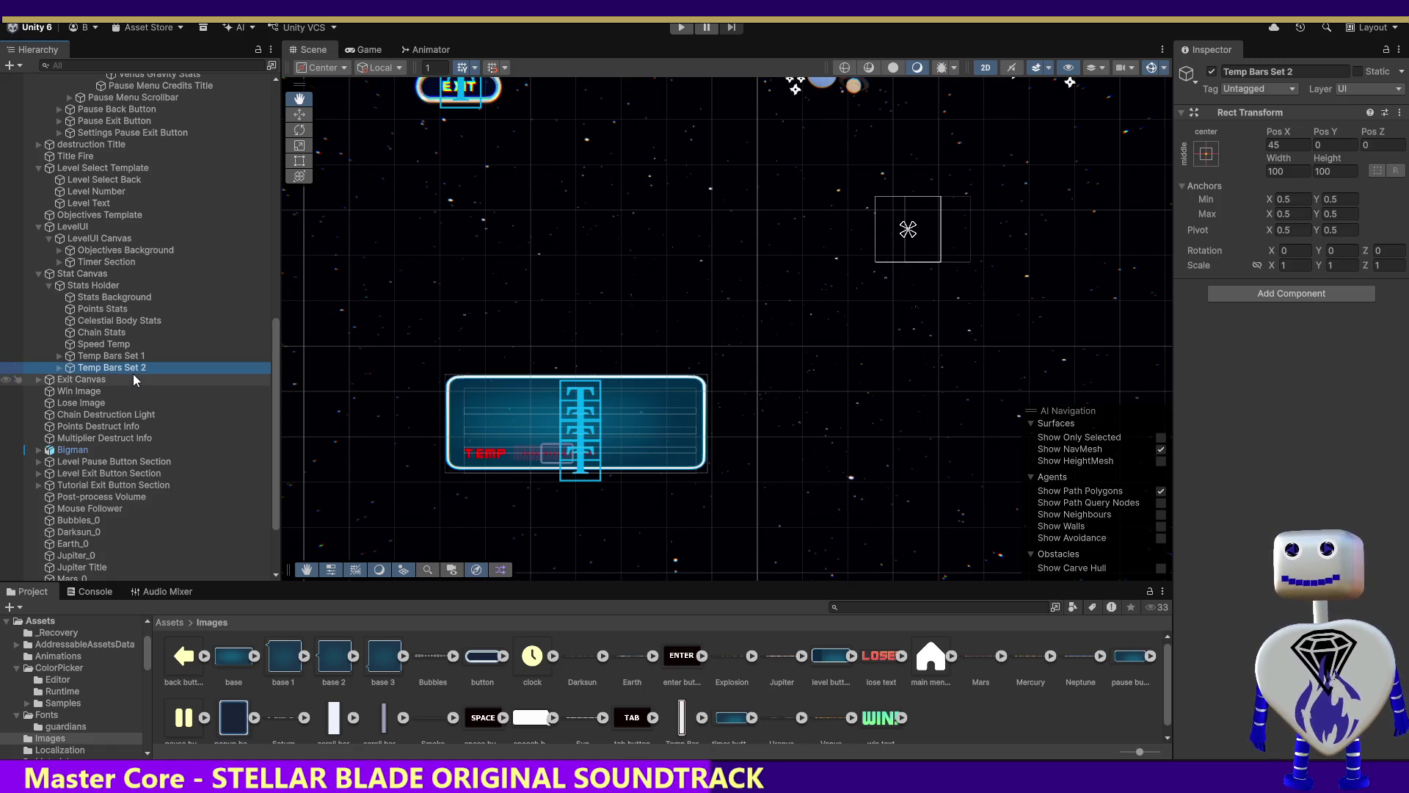
key("ctrl+d")
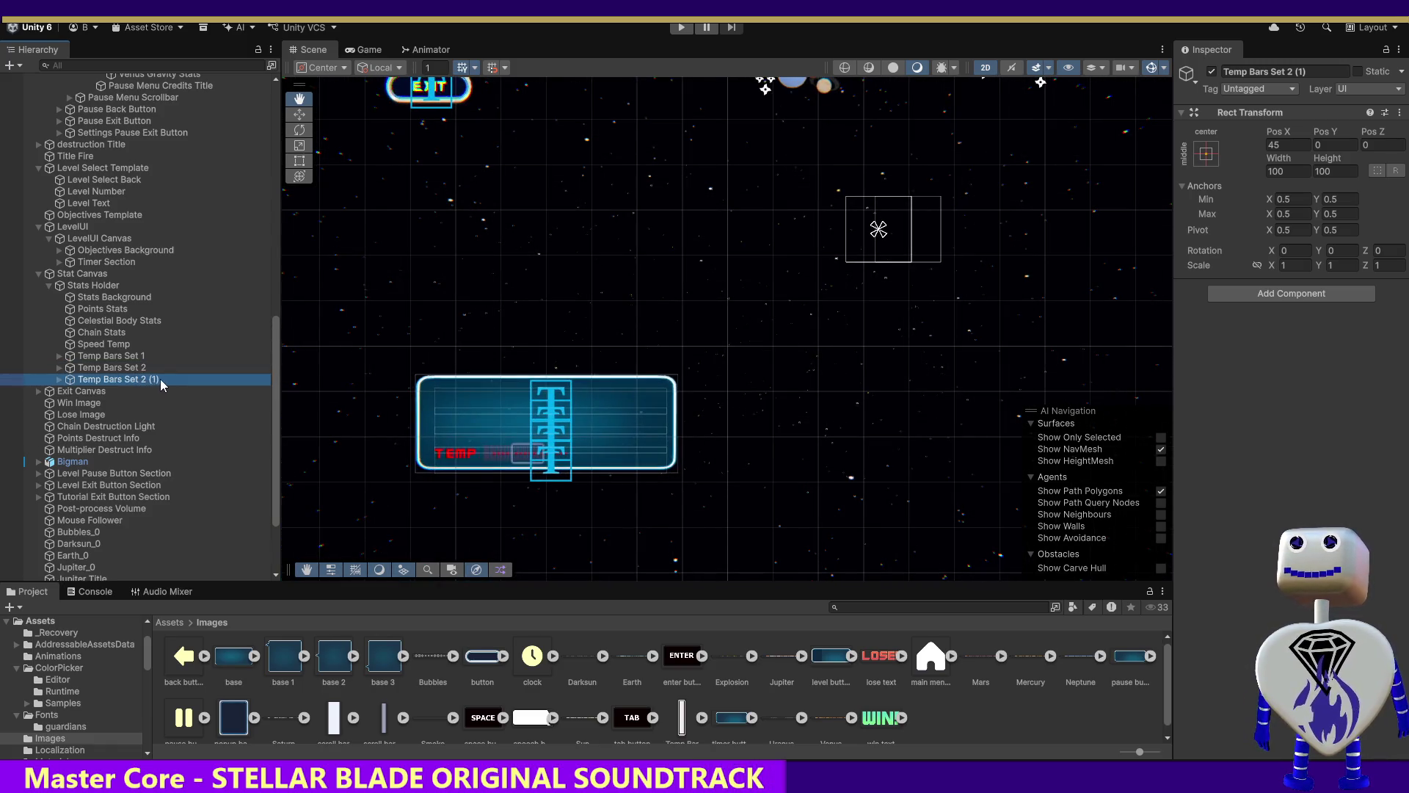
left_click(160, 379)
key("BackSpace")
key("BackSpace")
key("BackSpace")
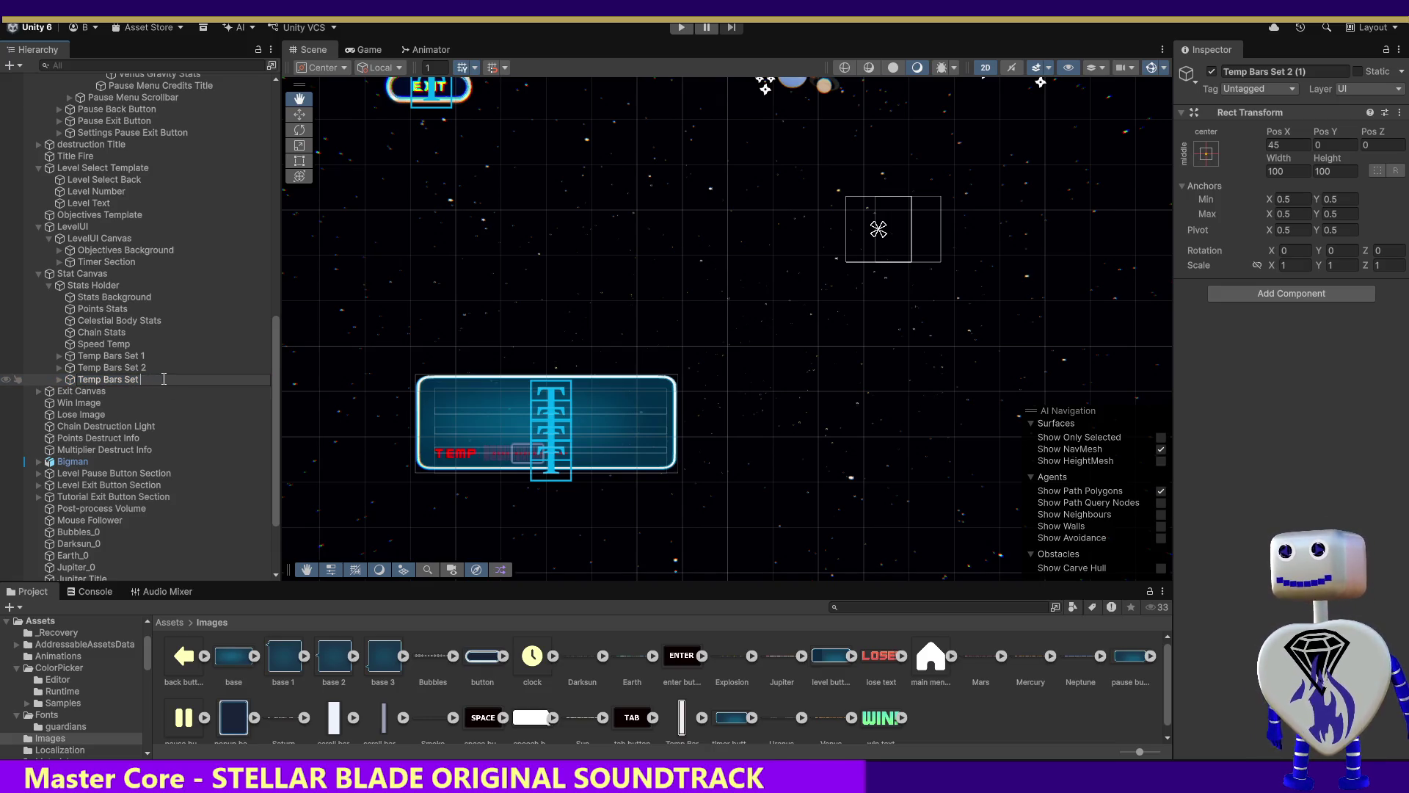
type("3")
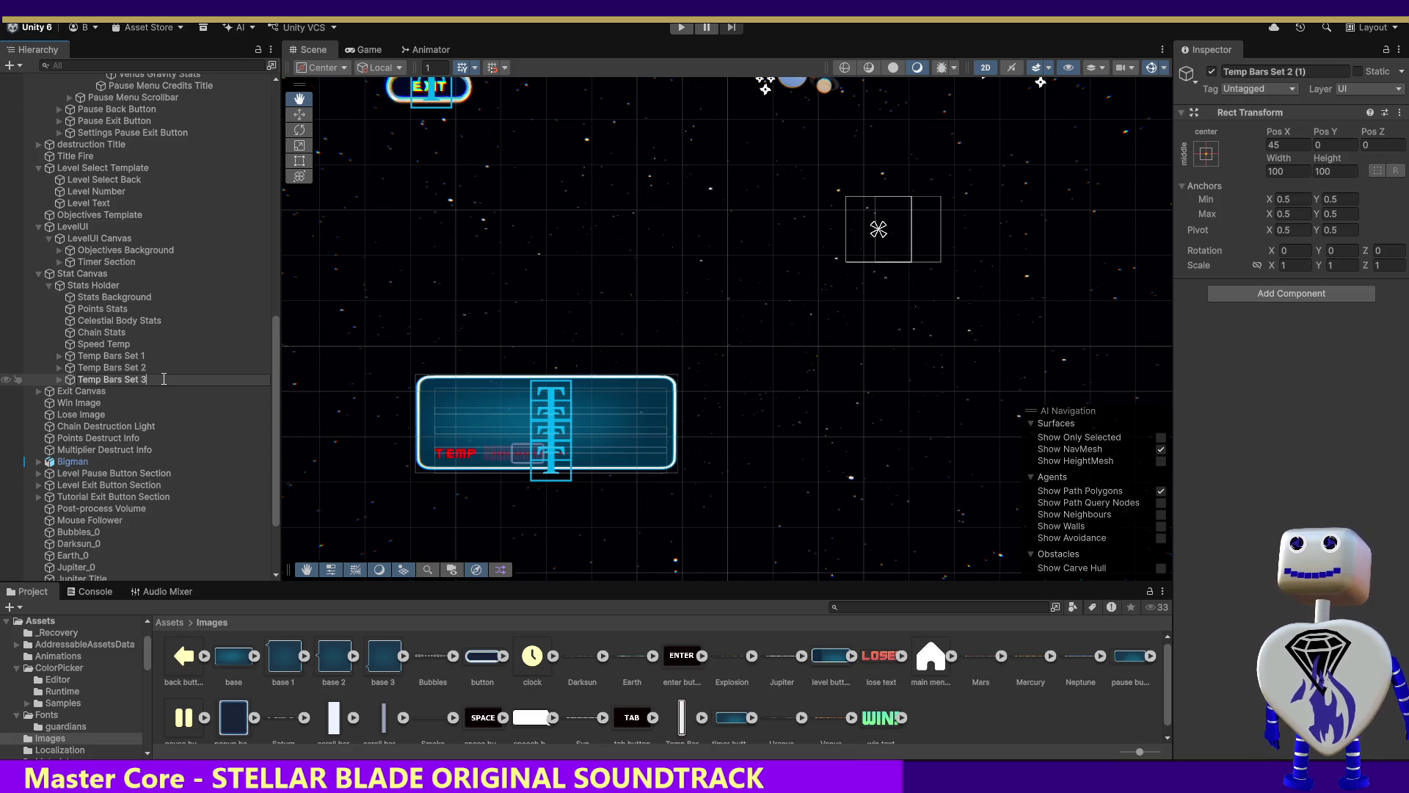
key("Return")
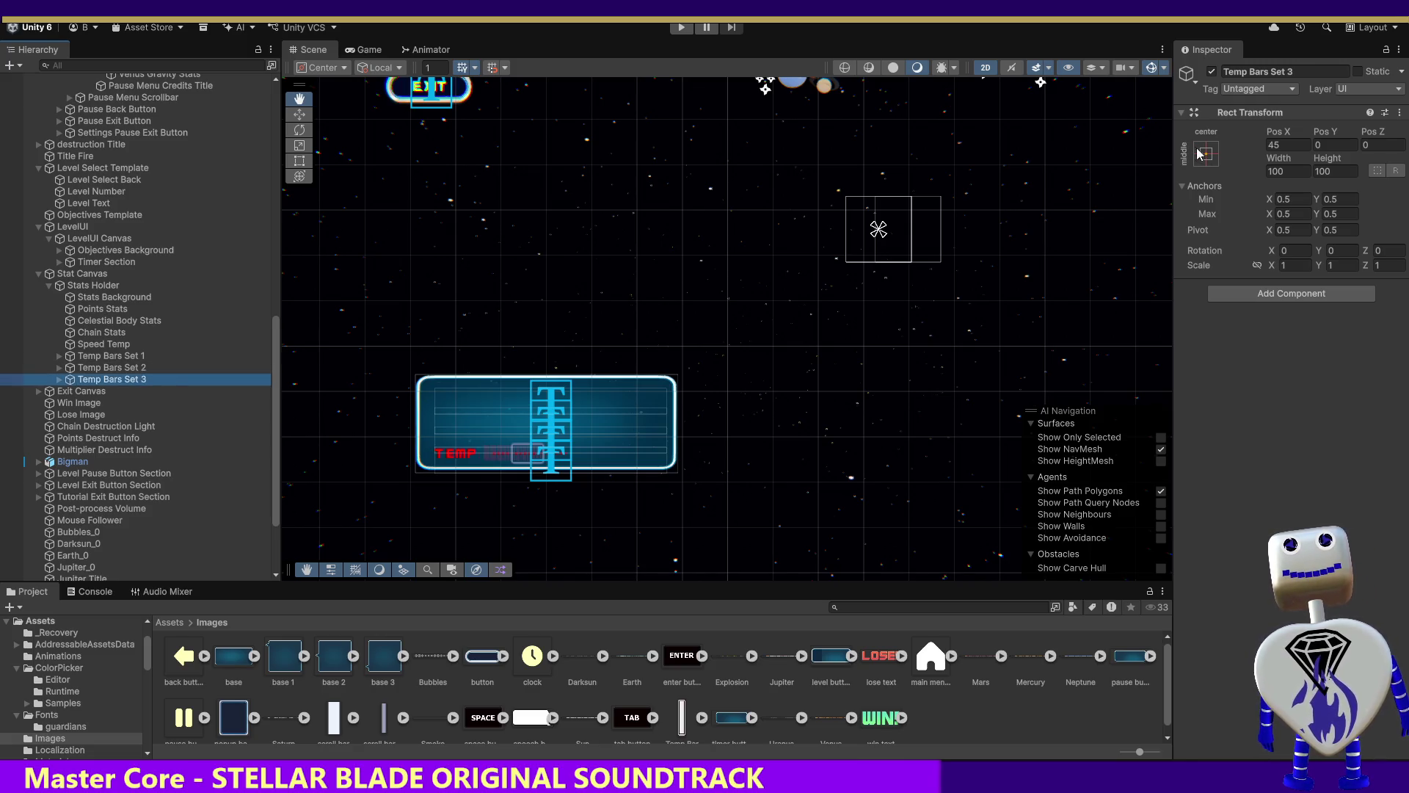
Set Temp Bars Set 3's Pos X to 90.
left_click(134, 369)
left_click(133, 356)
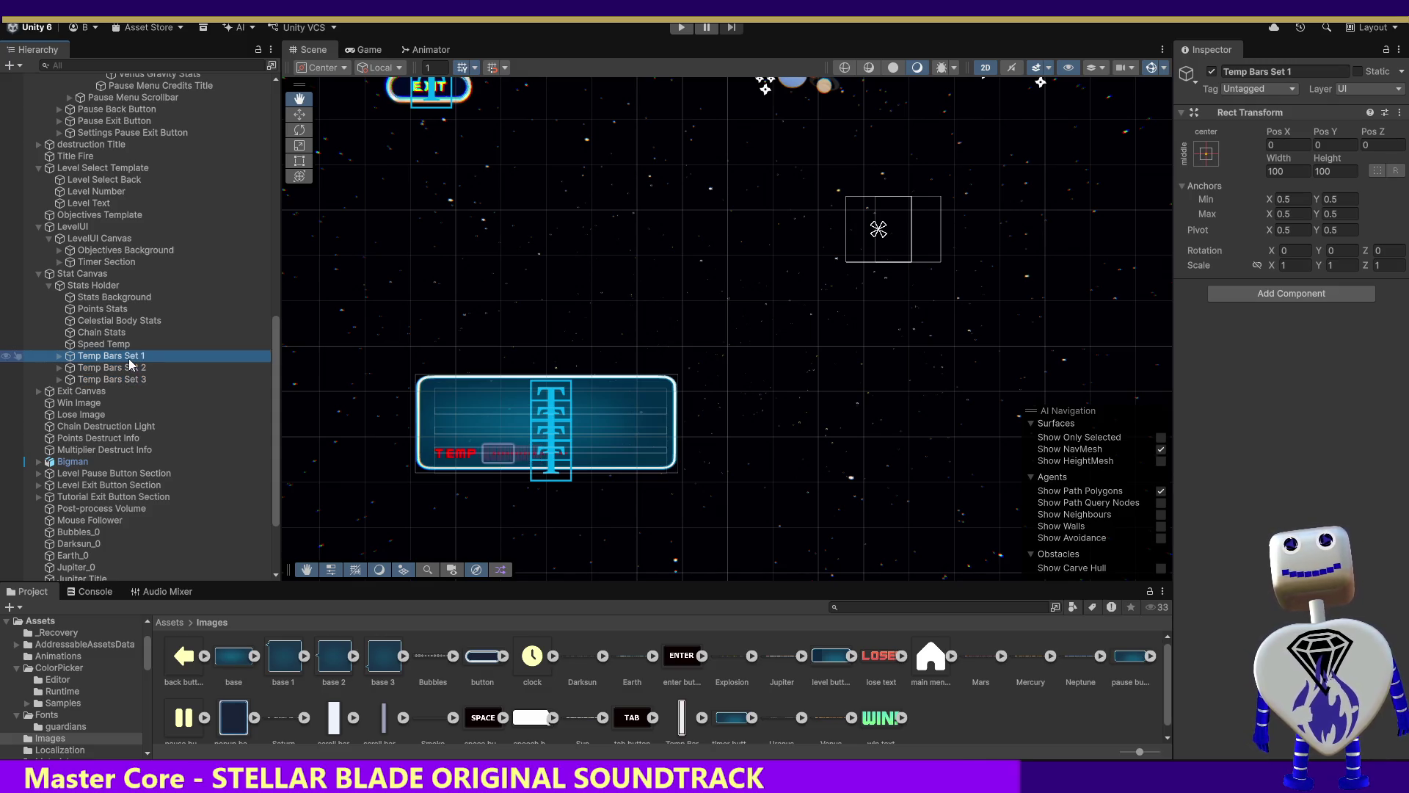
left_click(132, 379)
left_click(1286, 144)
type("90")
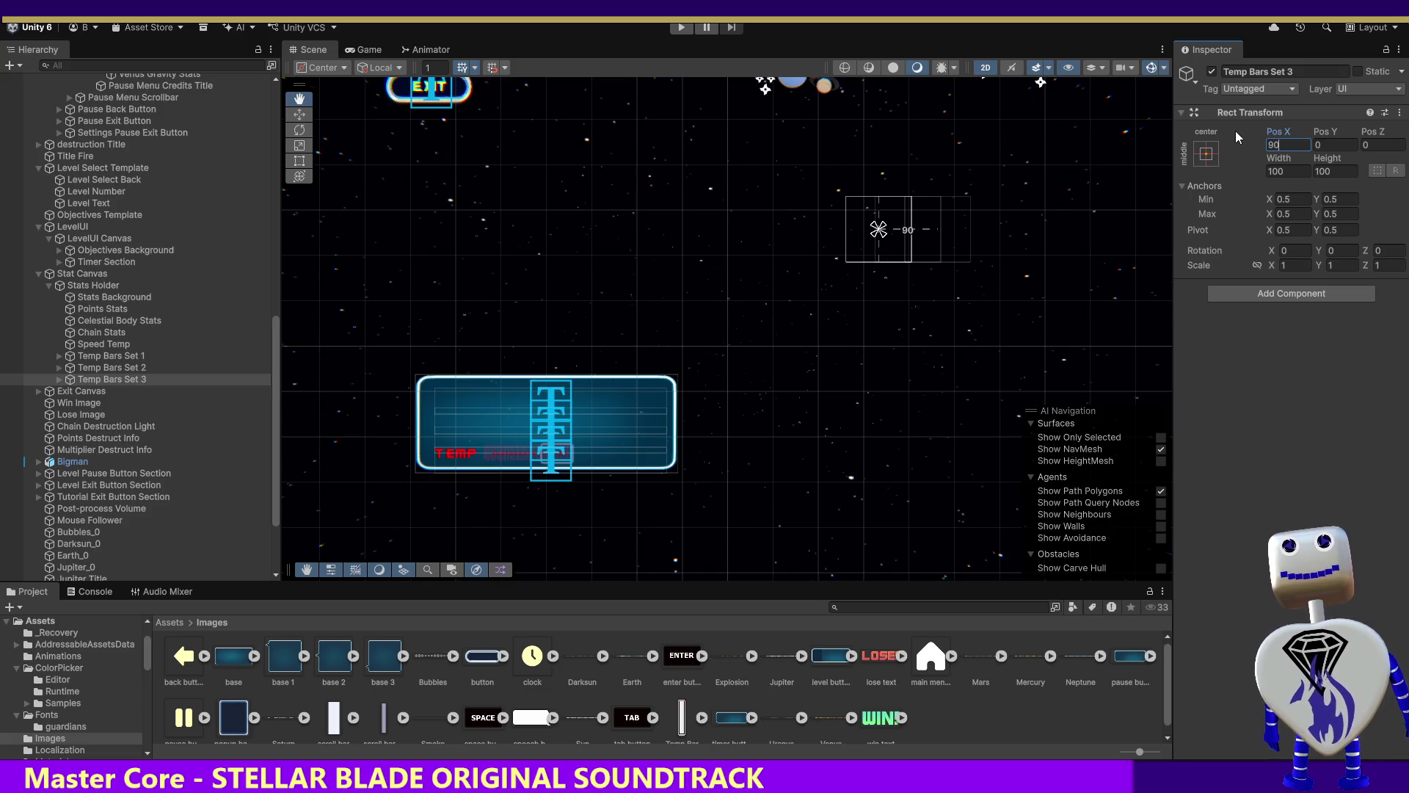
left_click(119, 378)
Duplicate Temp Bars Set 3 as 'Temp Bars Set 4' and expand it to show its bars.
key("ctrl+d")
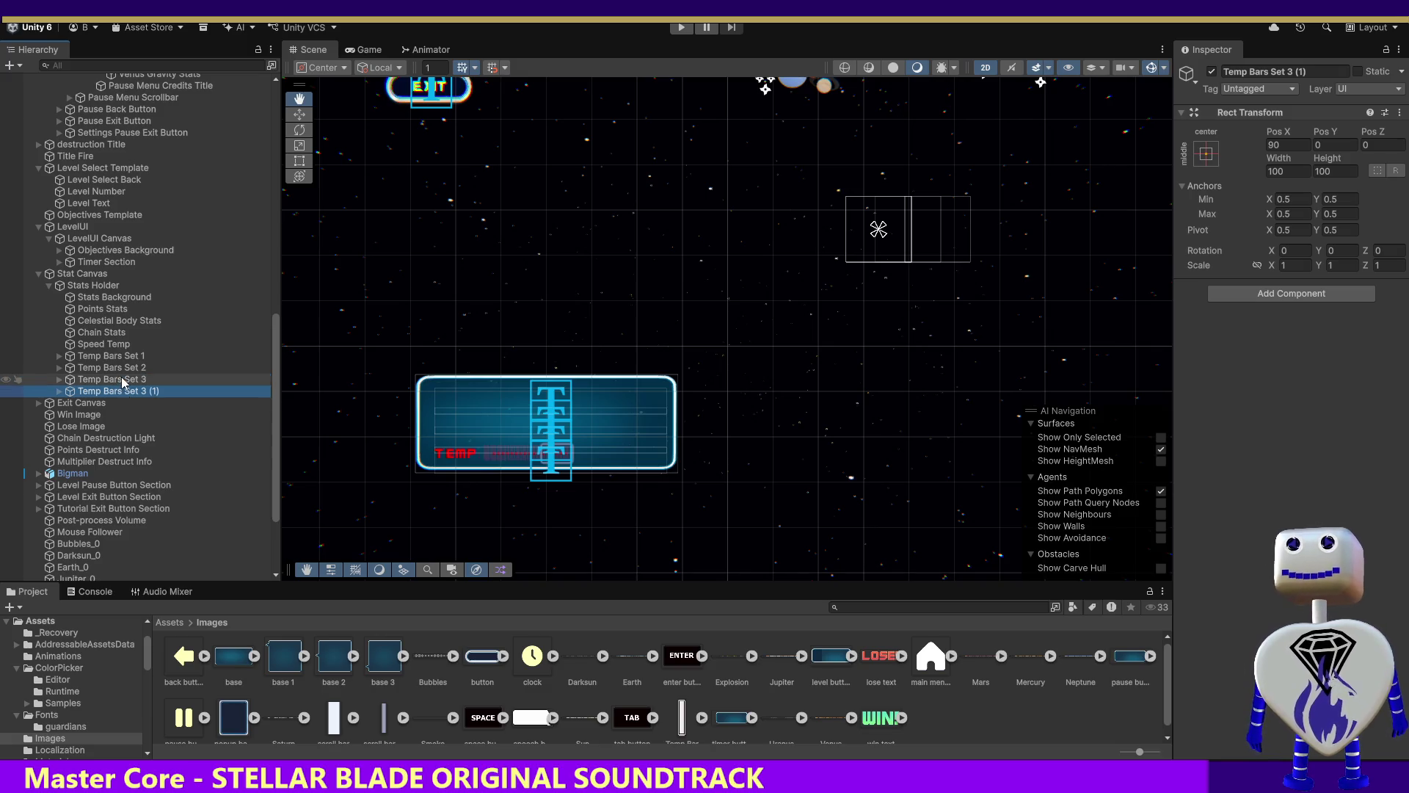
left_click(159, 393)
type("4")
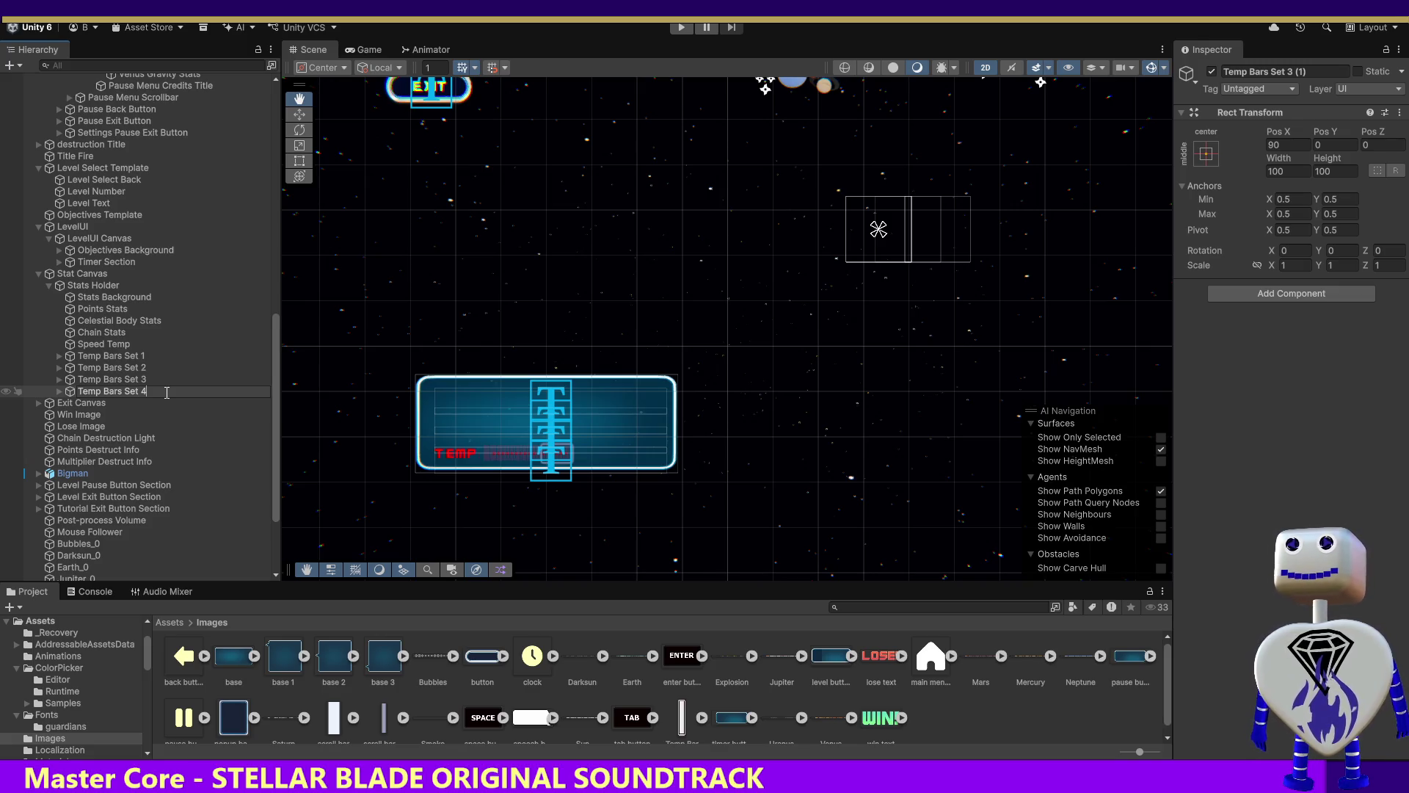
key("Return")
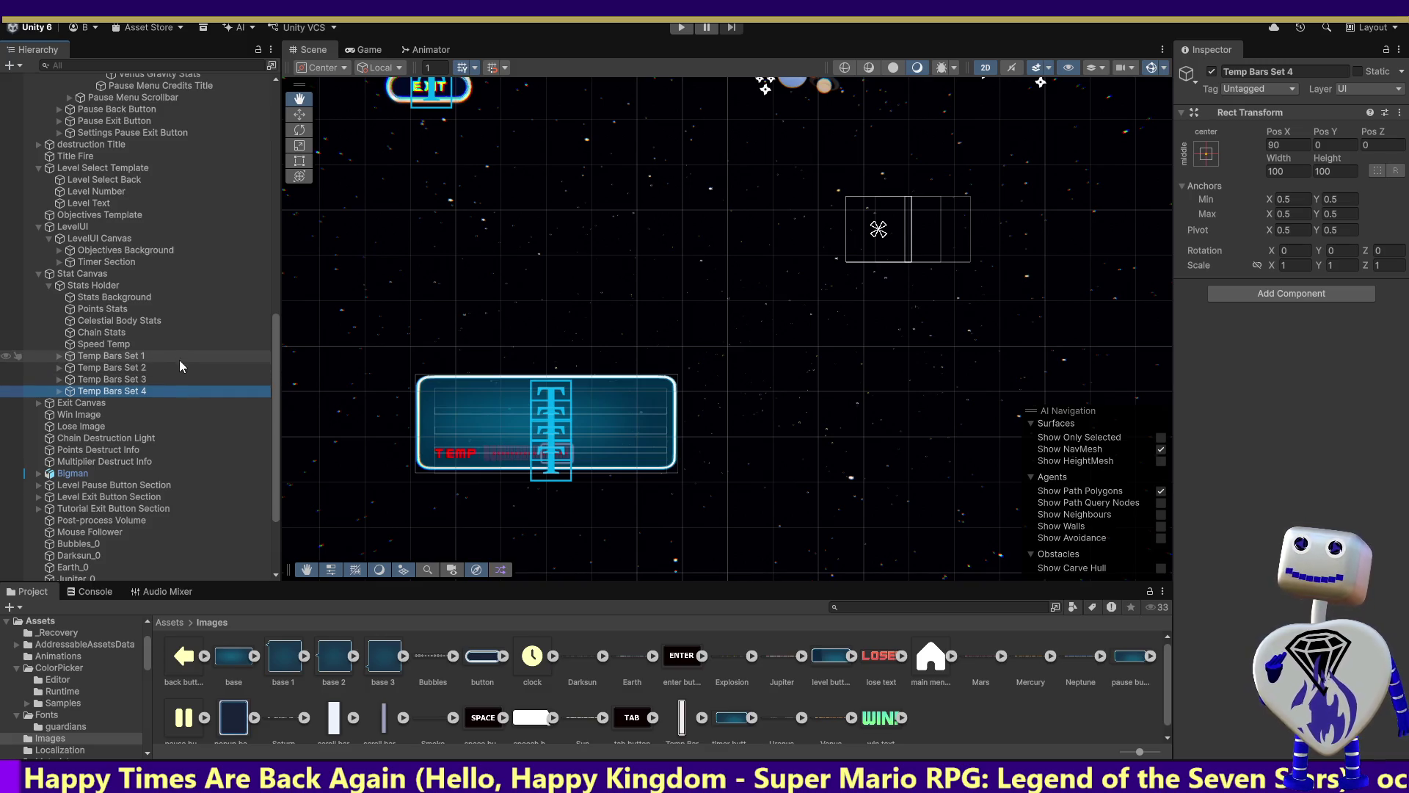
left_click(59, 392)
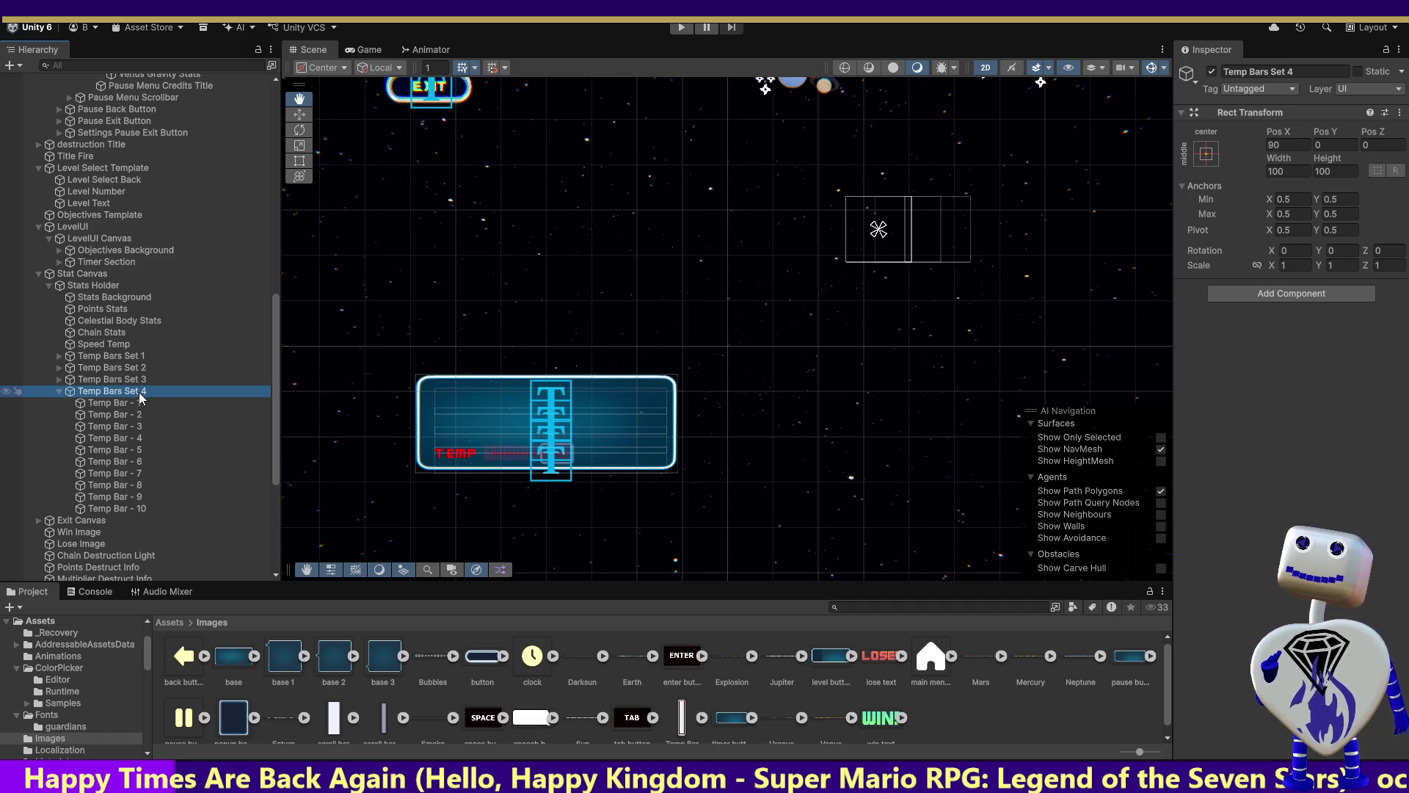
Drag Temp Bar - 1 through 10 from Temp Bars Set 2 into Temp Bars Set 1.
left_click(59, 368)
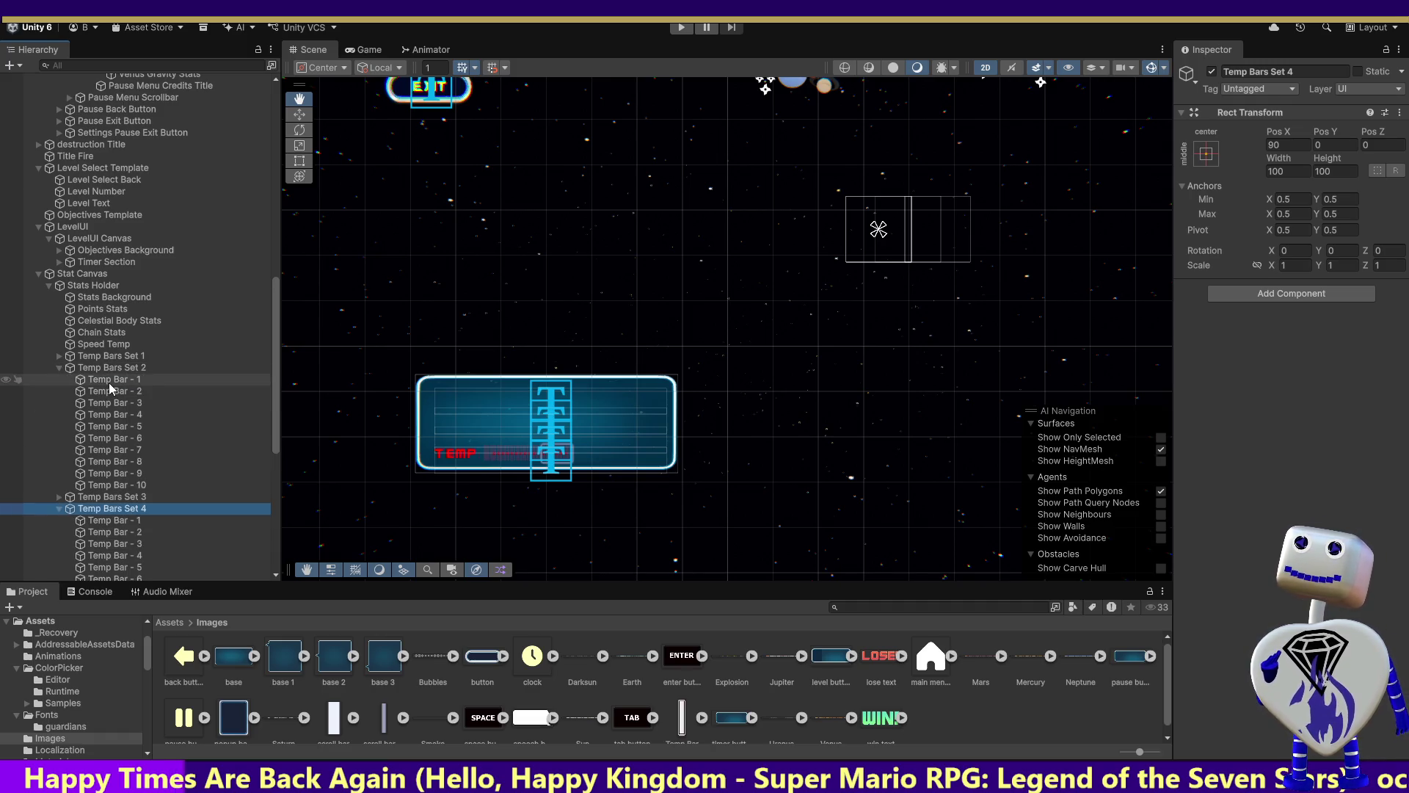
left_click(109, 382)
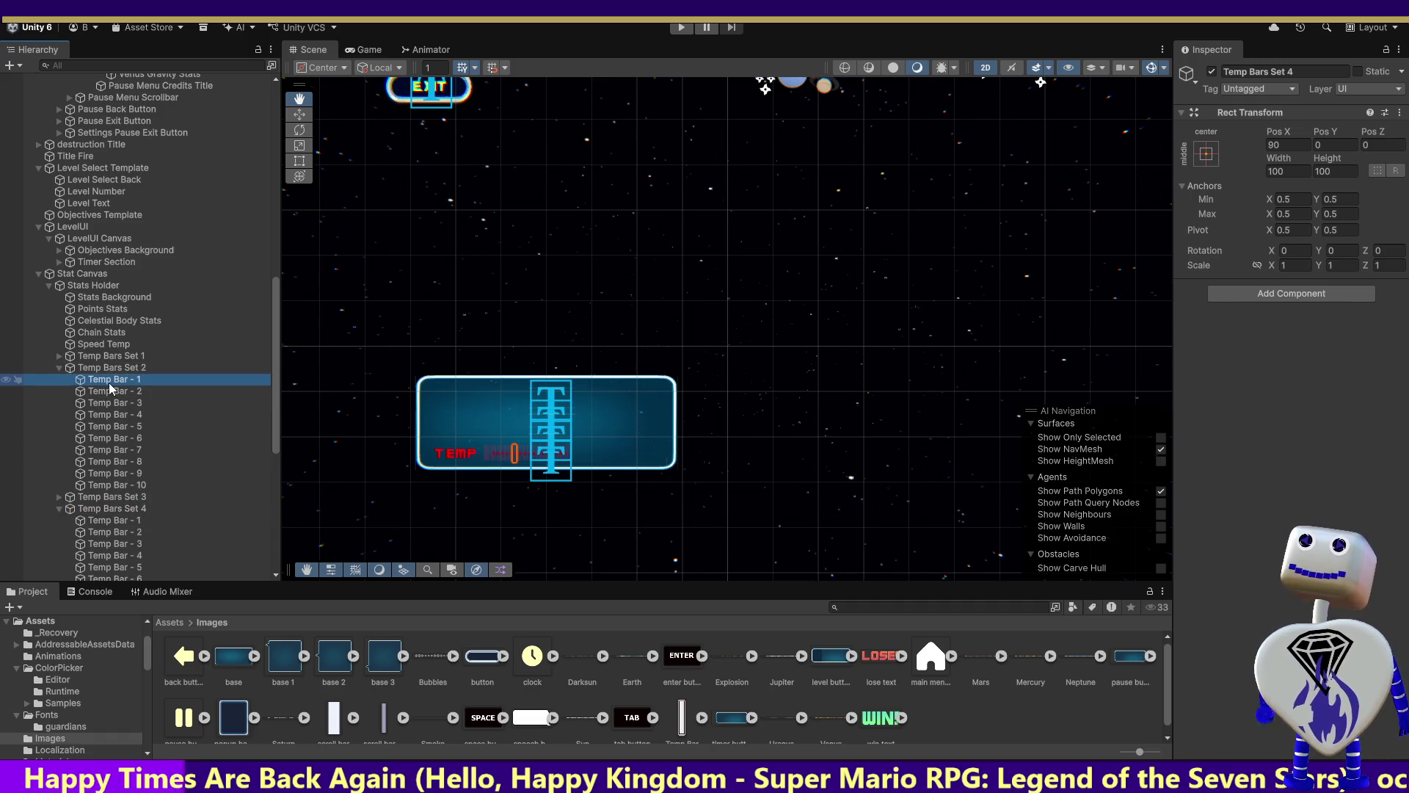
left_click(104, 486, "shift")
left_click_drag(116, 382, 116, 369)
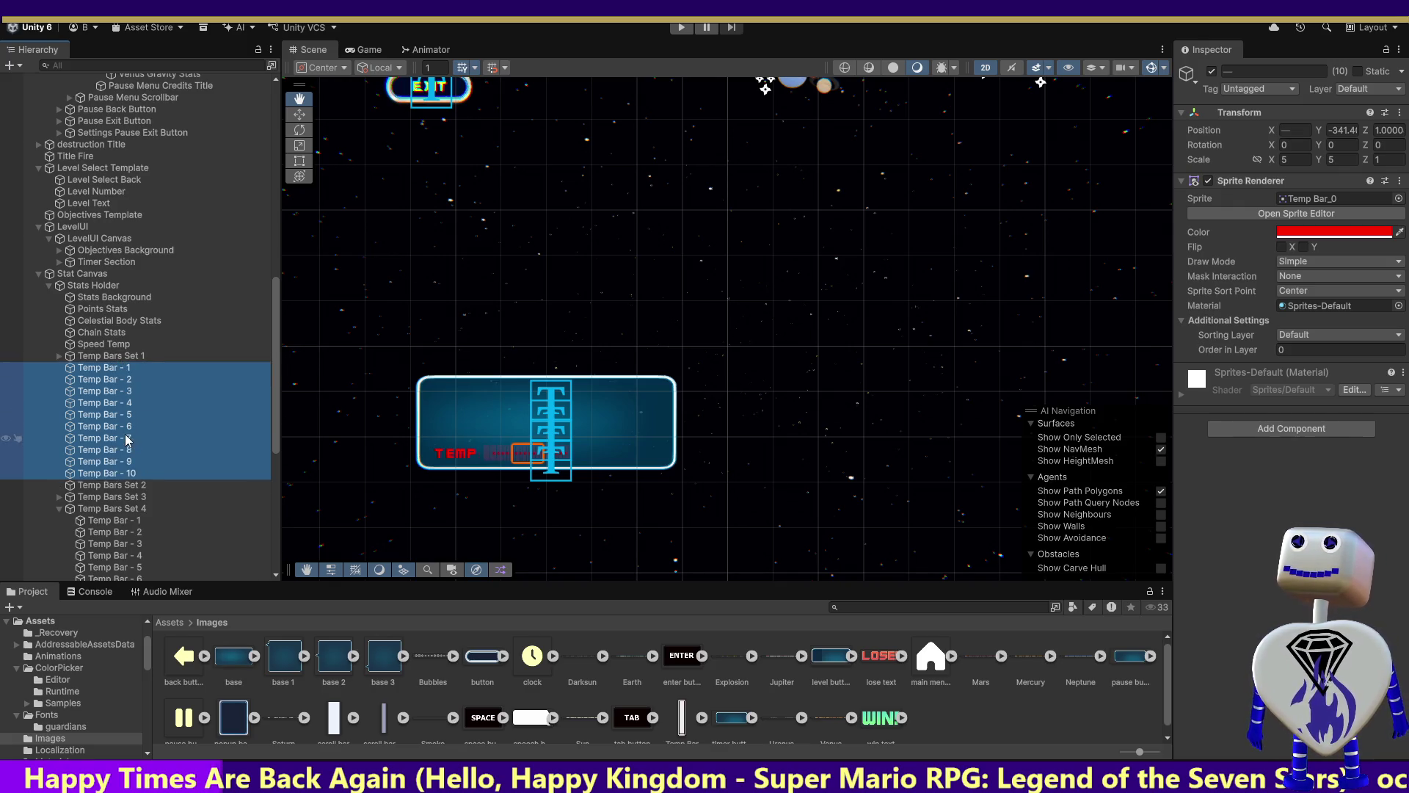
left_click_drag(130, 438, 111, 484)
left_click_drag(97, 381, 107, 360)
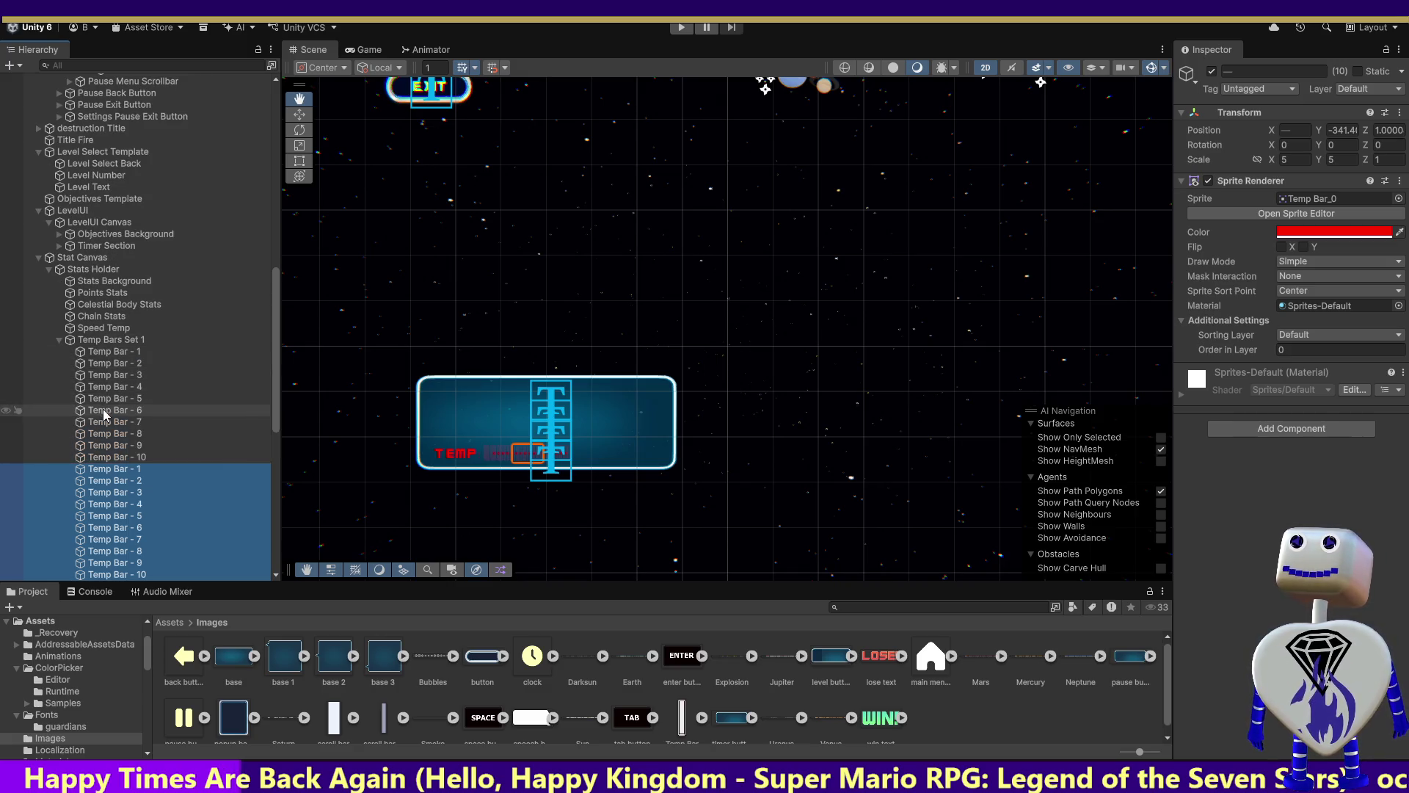
Inspect the moved bars' positions one by one, then delete the emptied Temp Bars Set 2.
left_click(107, 470)
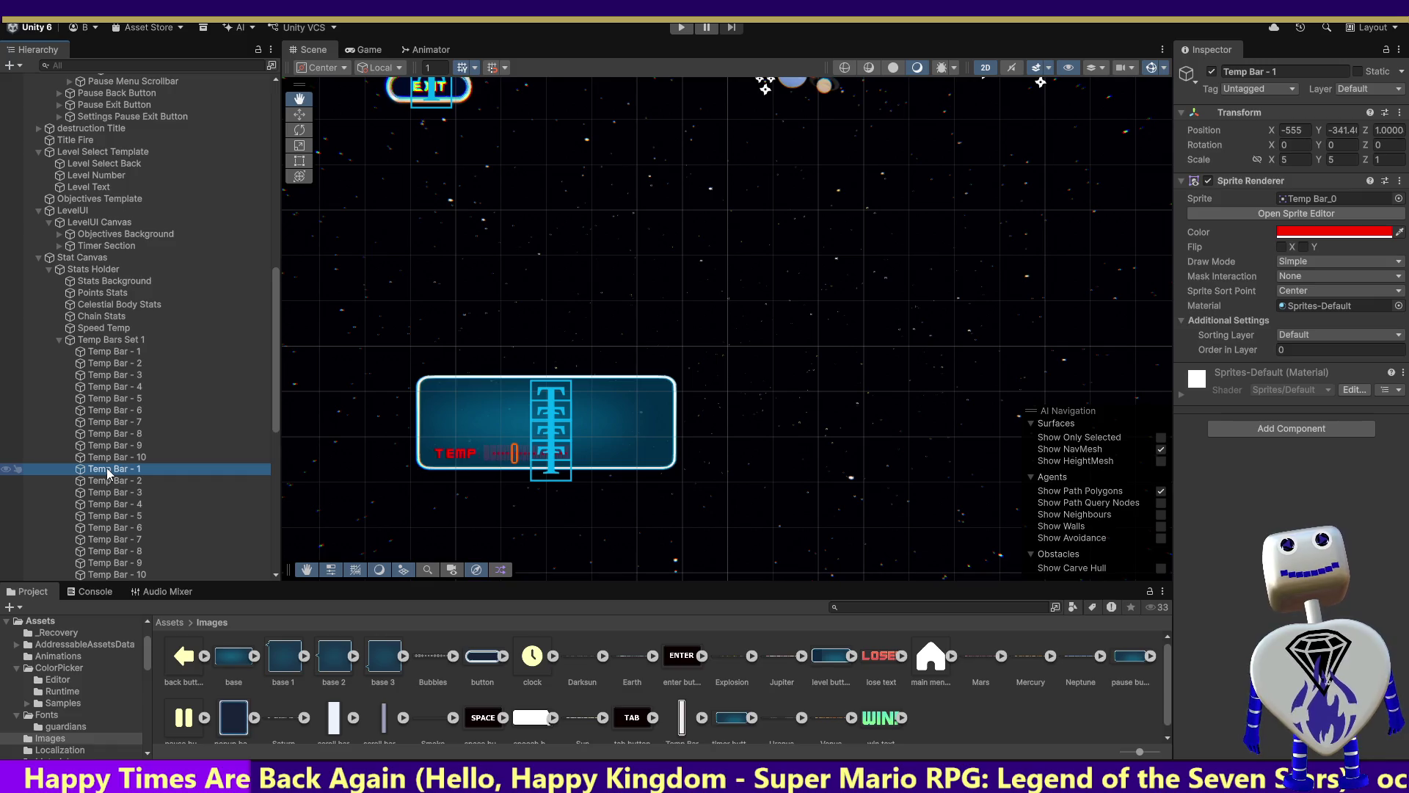
left_click(107, 453)
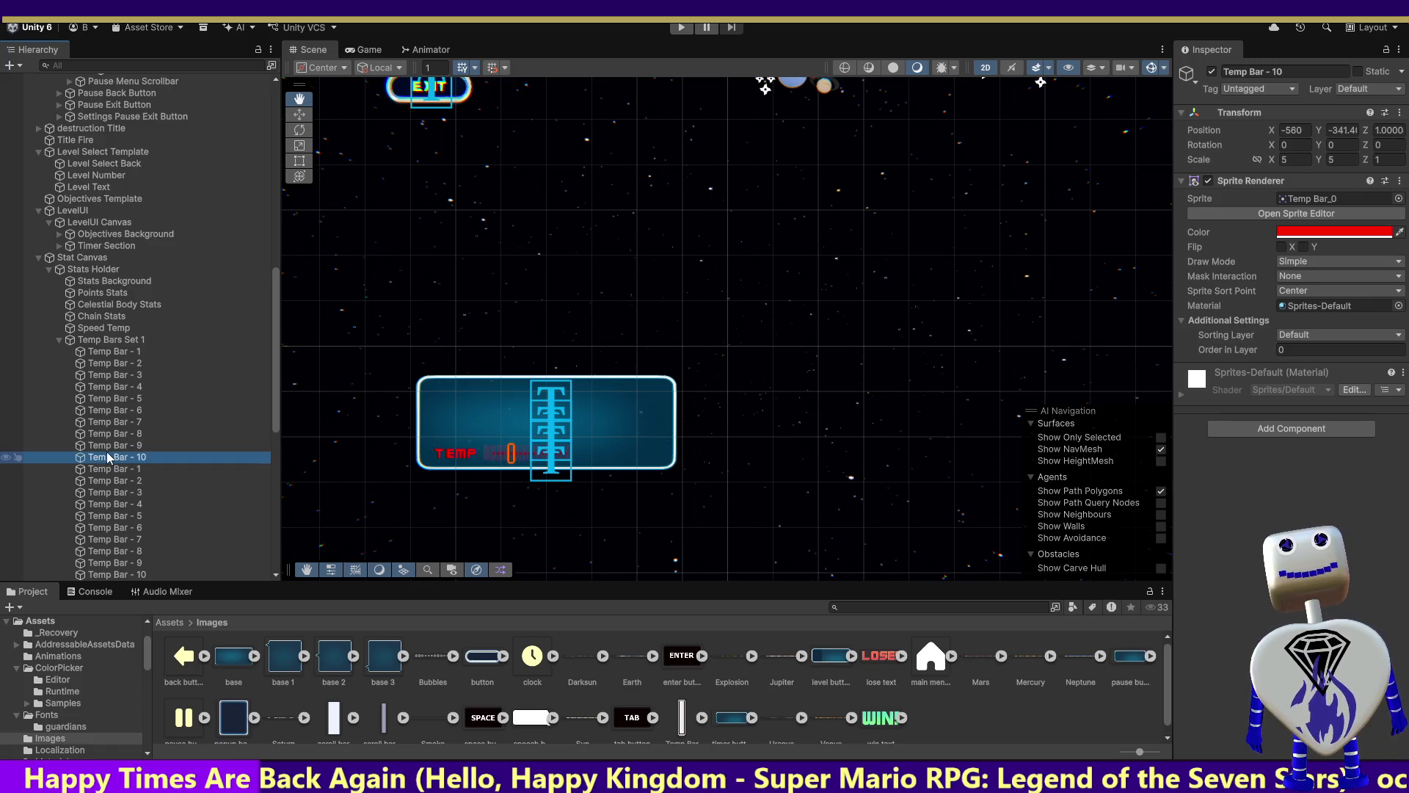
left_click(106, 468)
left_click(108, 481)
left_click(105, 492)
left_click(104, 505)
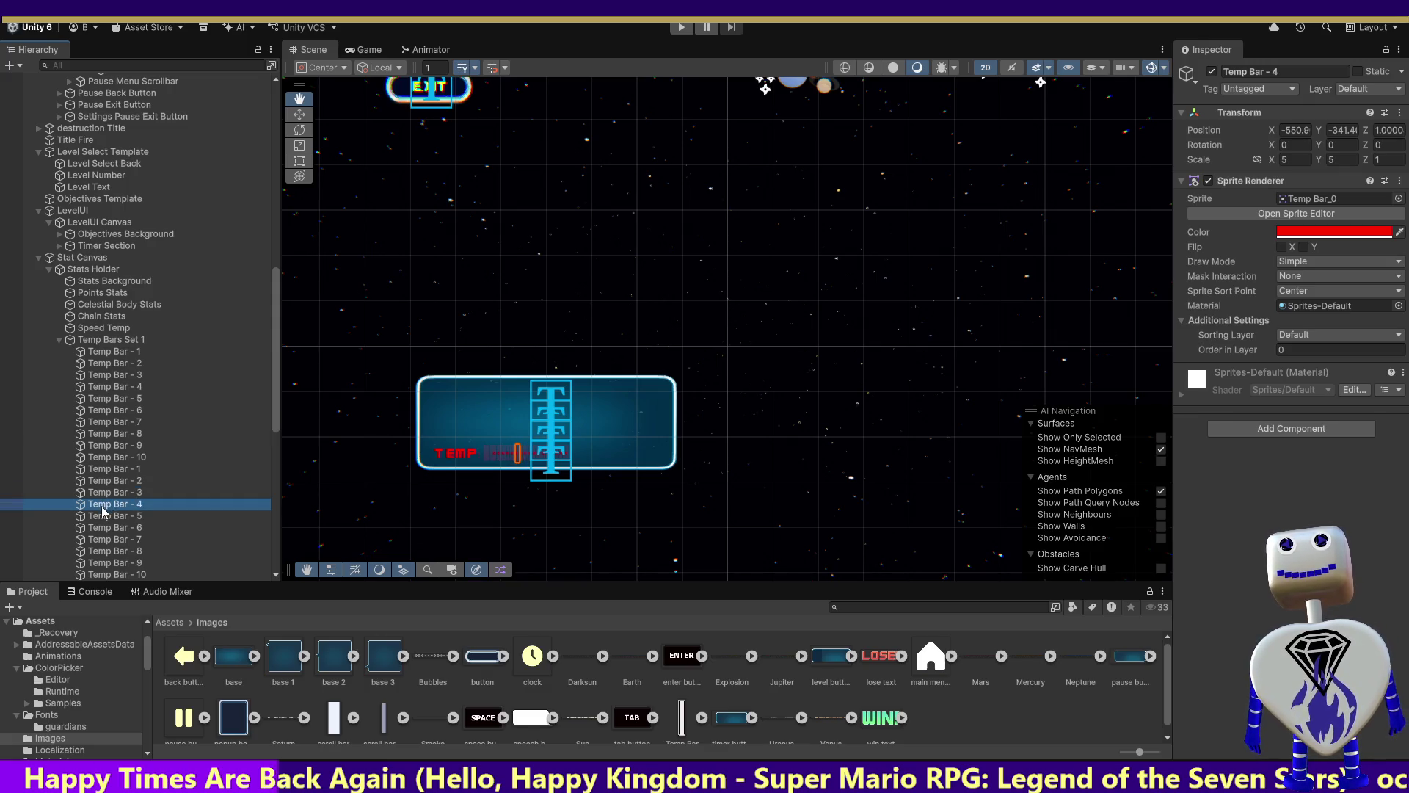
left_click(106, 516)
left_click(106, 527)
left_click(105, 539)
left_click(103, 544)
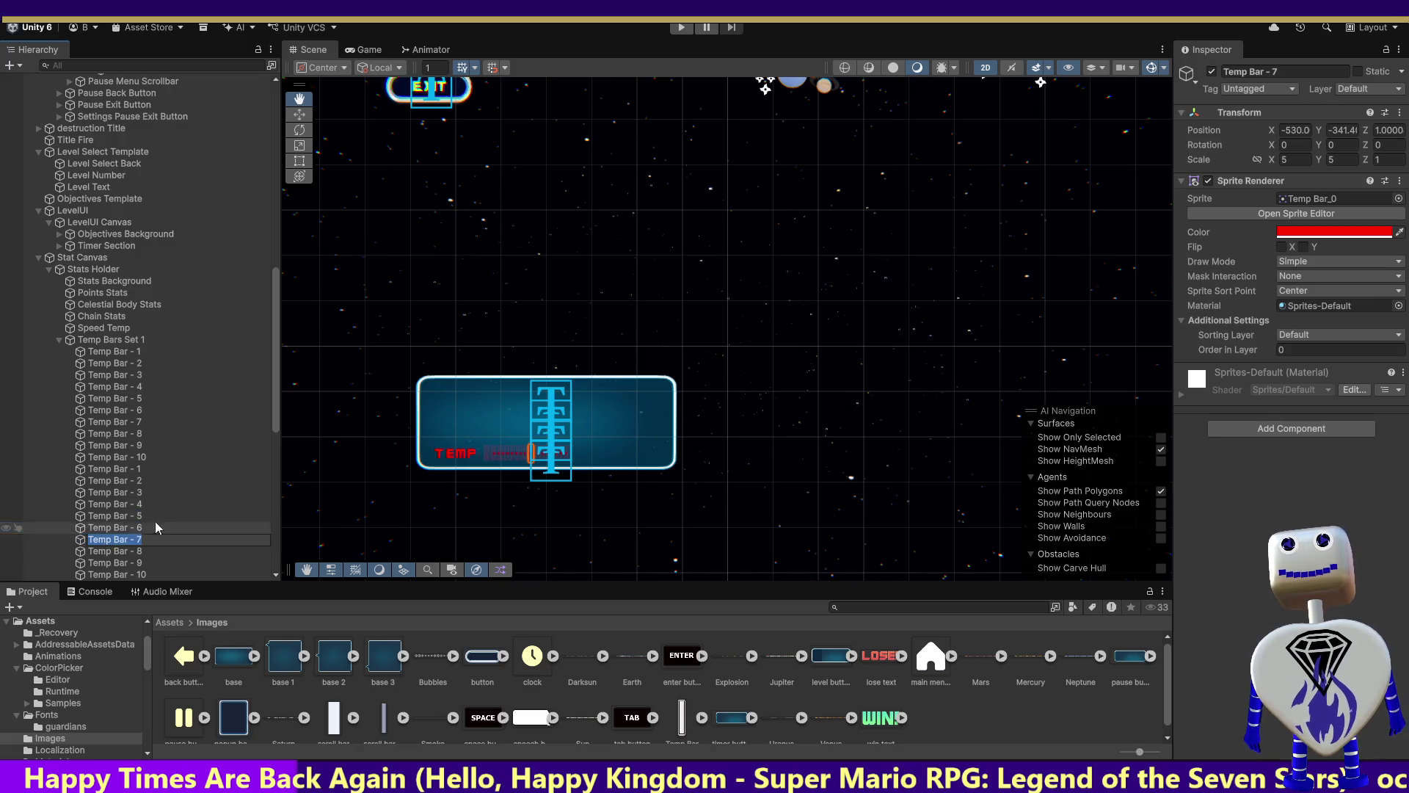
left_click_drag(277, 373, 275, 497)
left_click(266, 412)
left_click(95, 345)
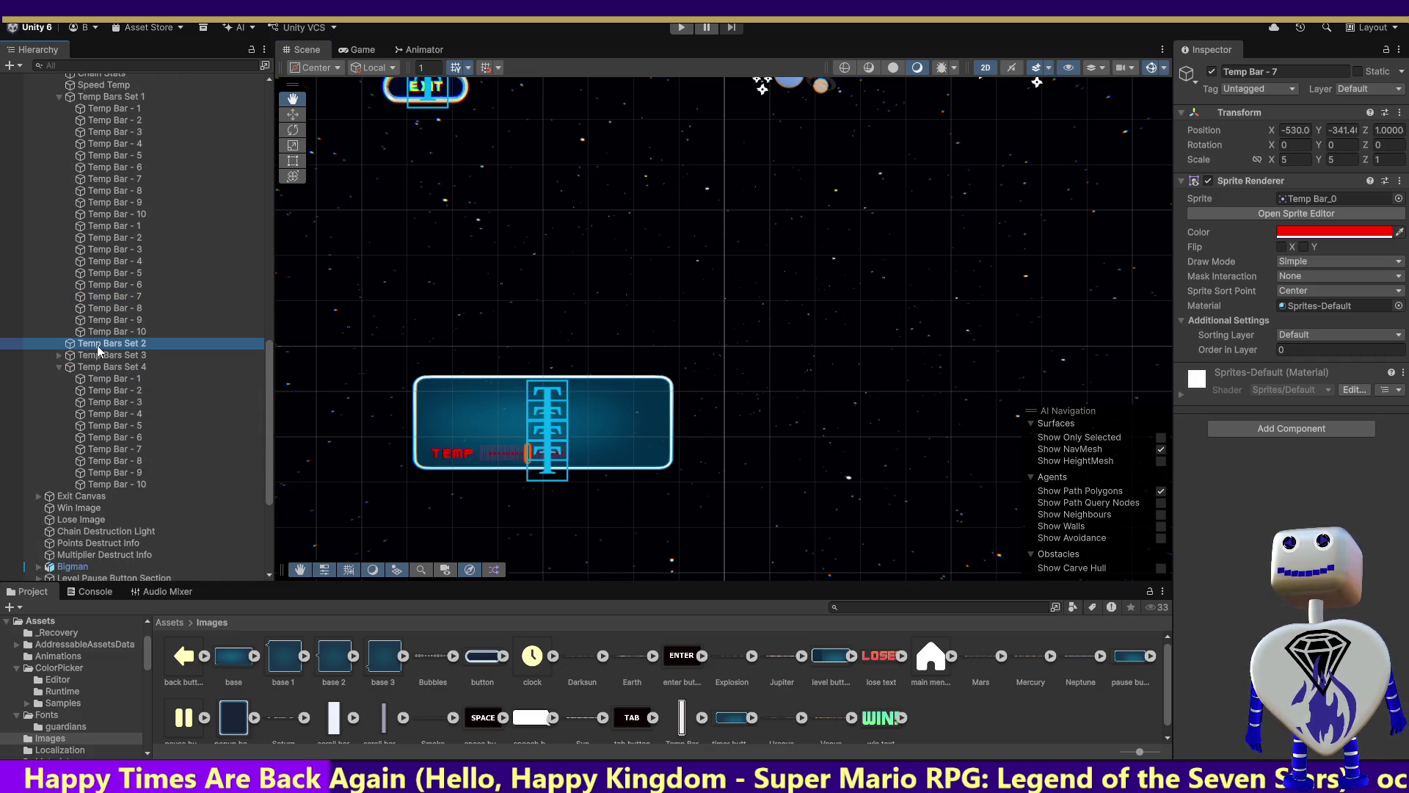
key("Delete")
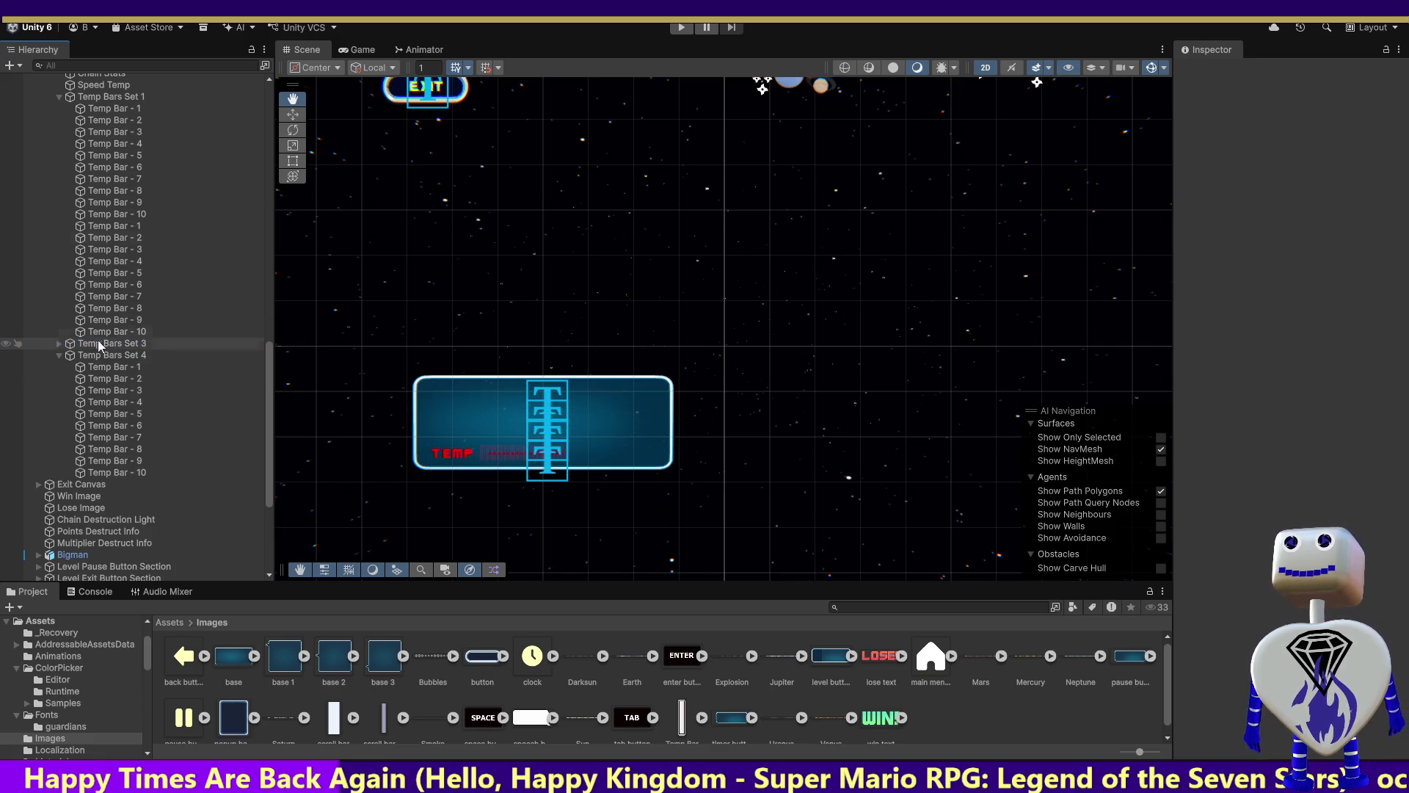
Frame Temp Bars Set 1 and remove the trailing 1, renaming it 'Temp Bars Set'.
left_click(125, 99)
double_click(125, 99)
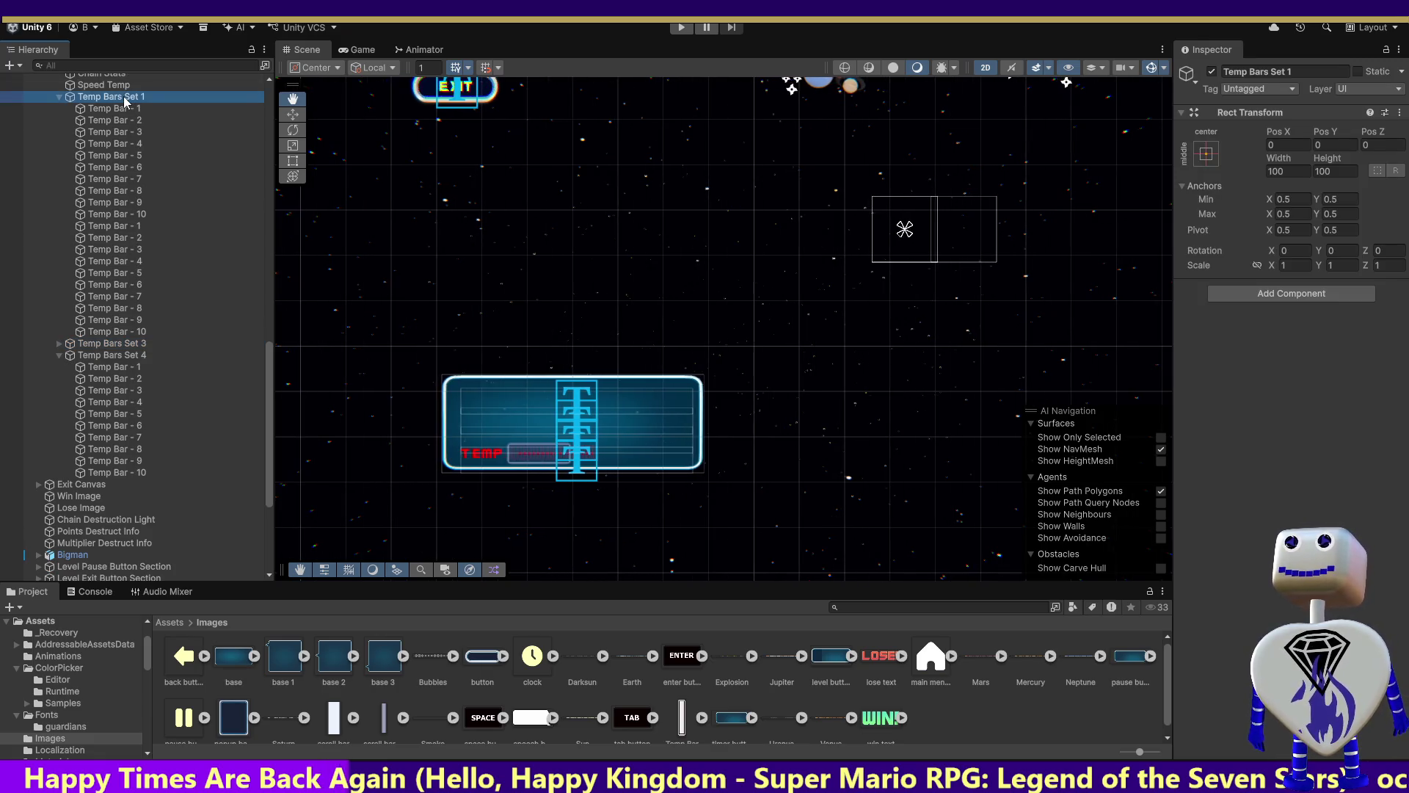
left_click(125, 99)
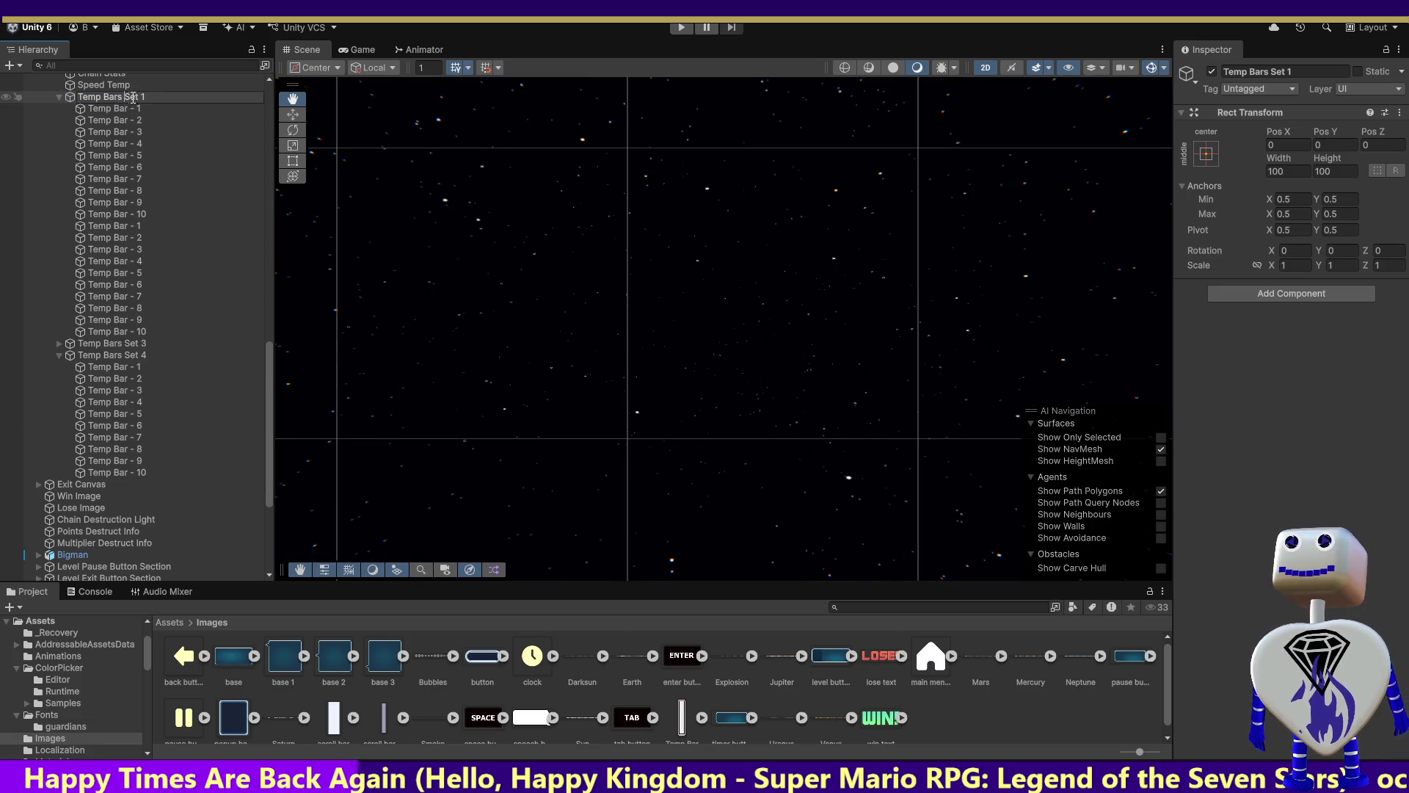
left_click_drag(139, 96, 153, 96)
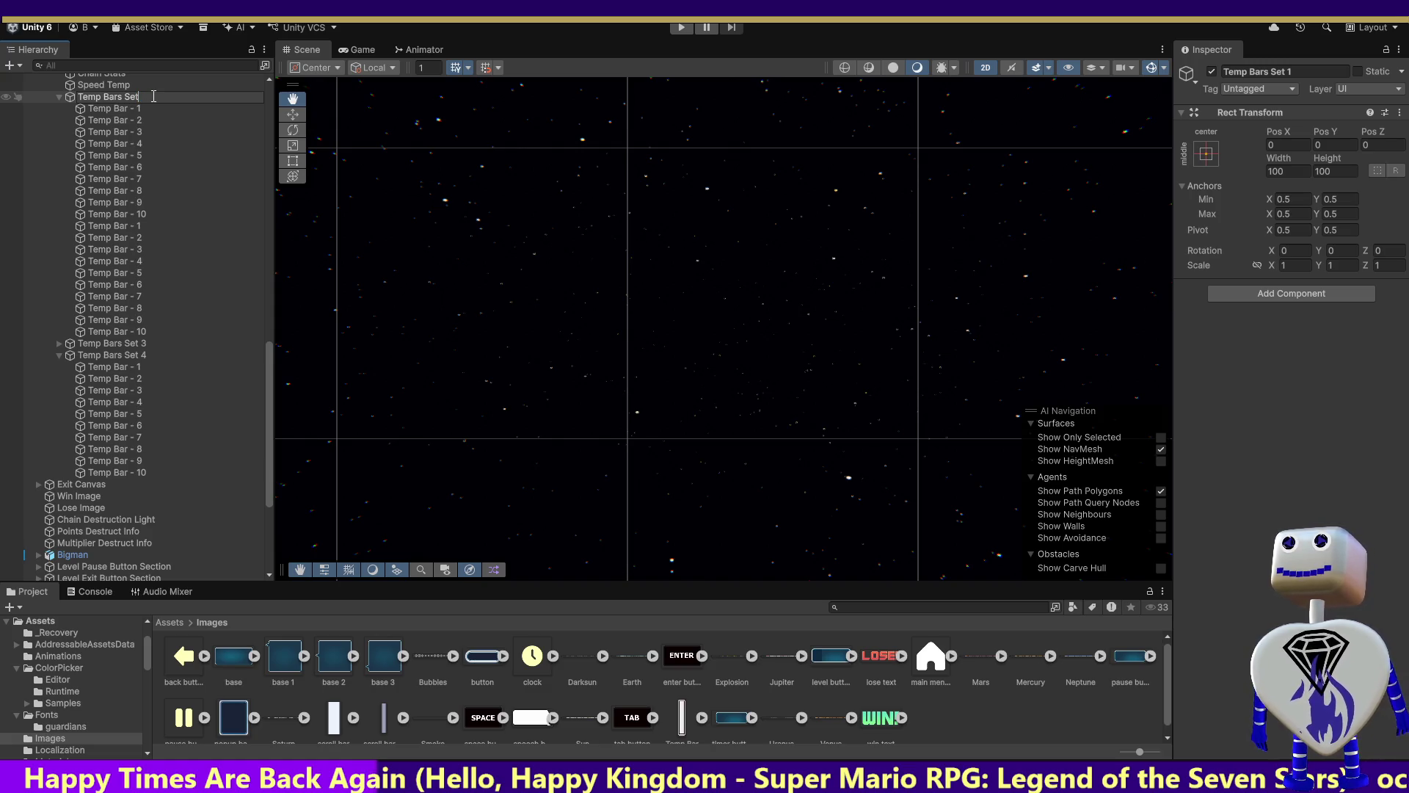
left_click(126, 225)
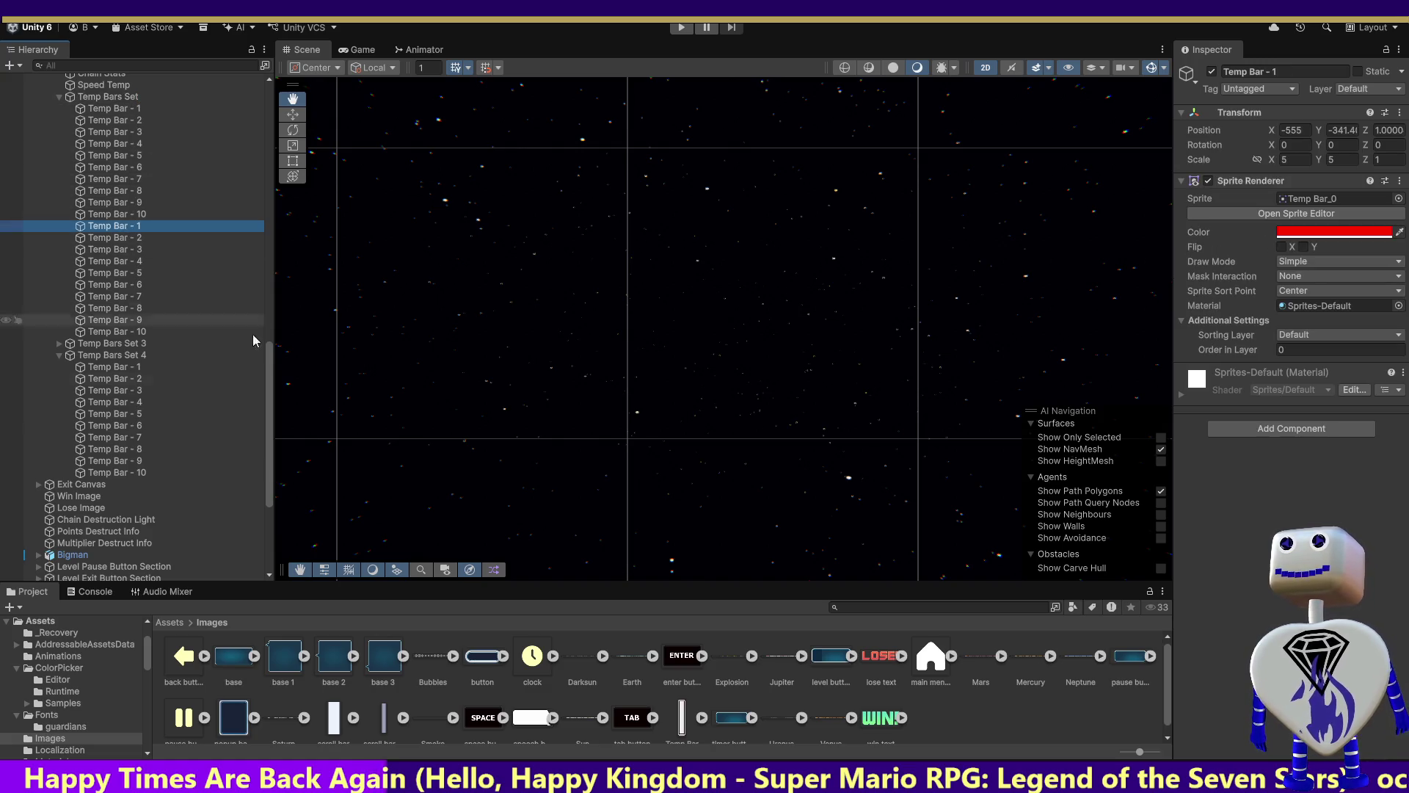
Frame Temp Bars Set 3, trial-move its Temp Bar - 1 into the group above, then return it.
left_click(59, 343)
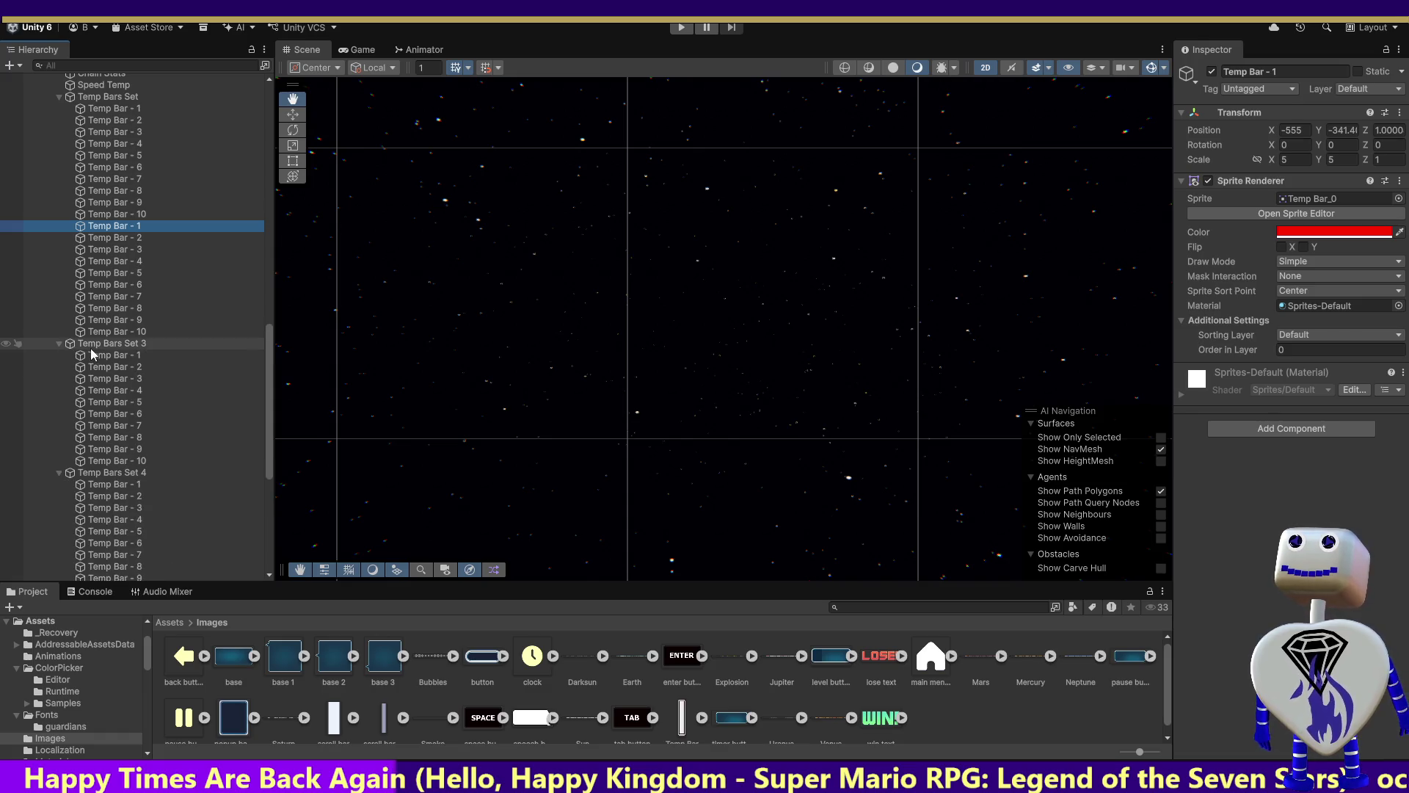
left_click(59, 343)
left_click(74, 345)
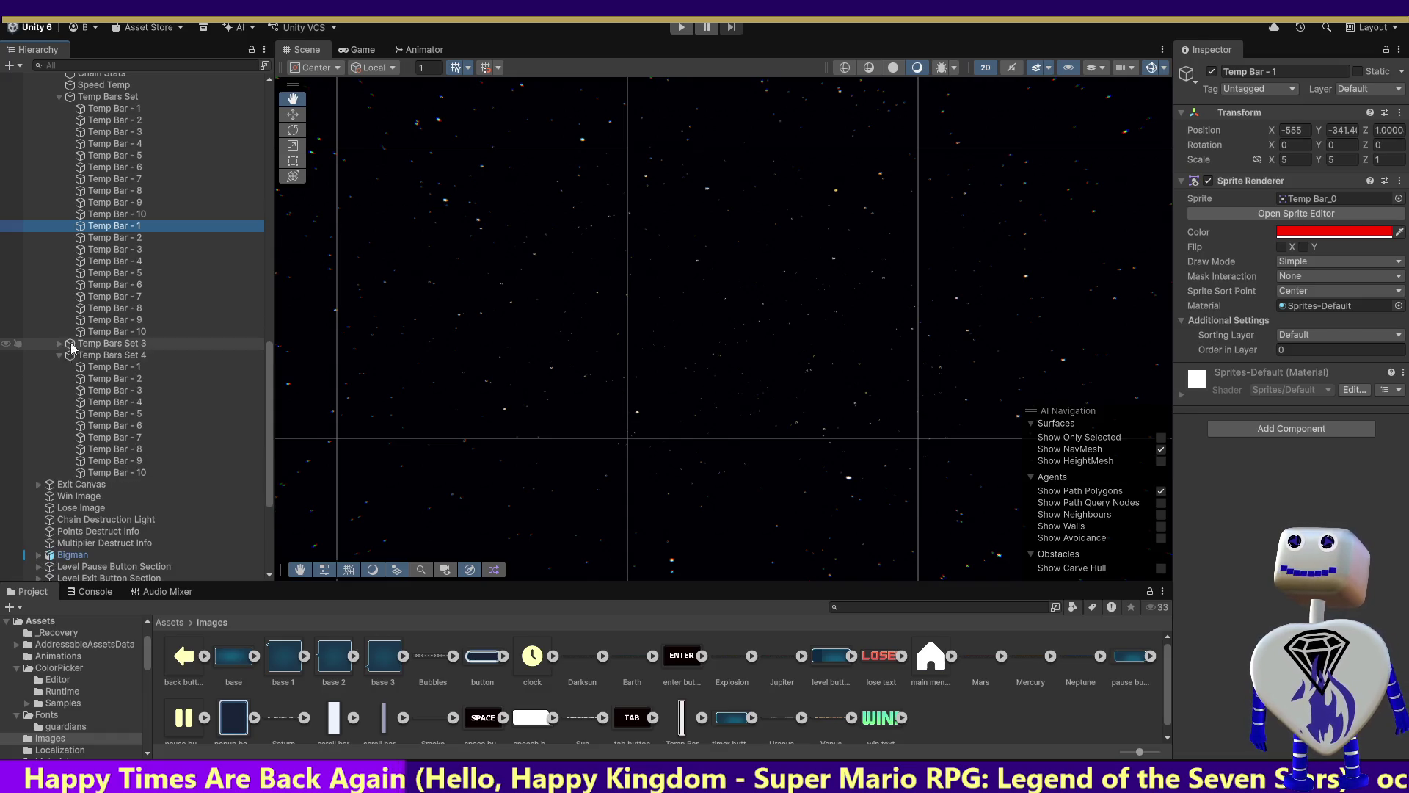
double_click(124, 350)
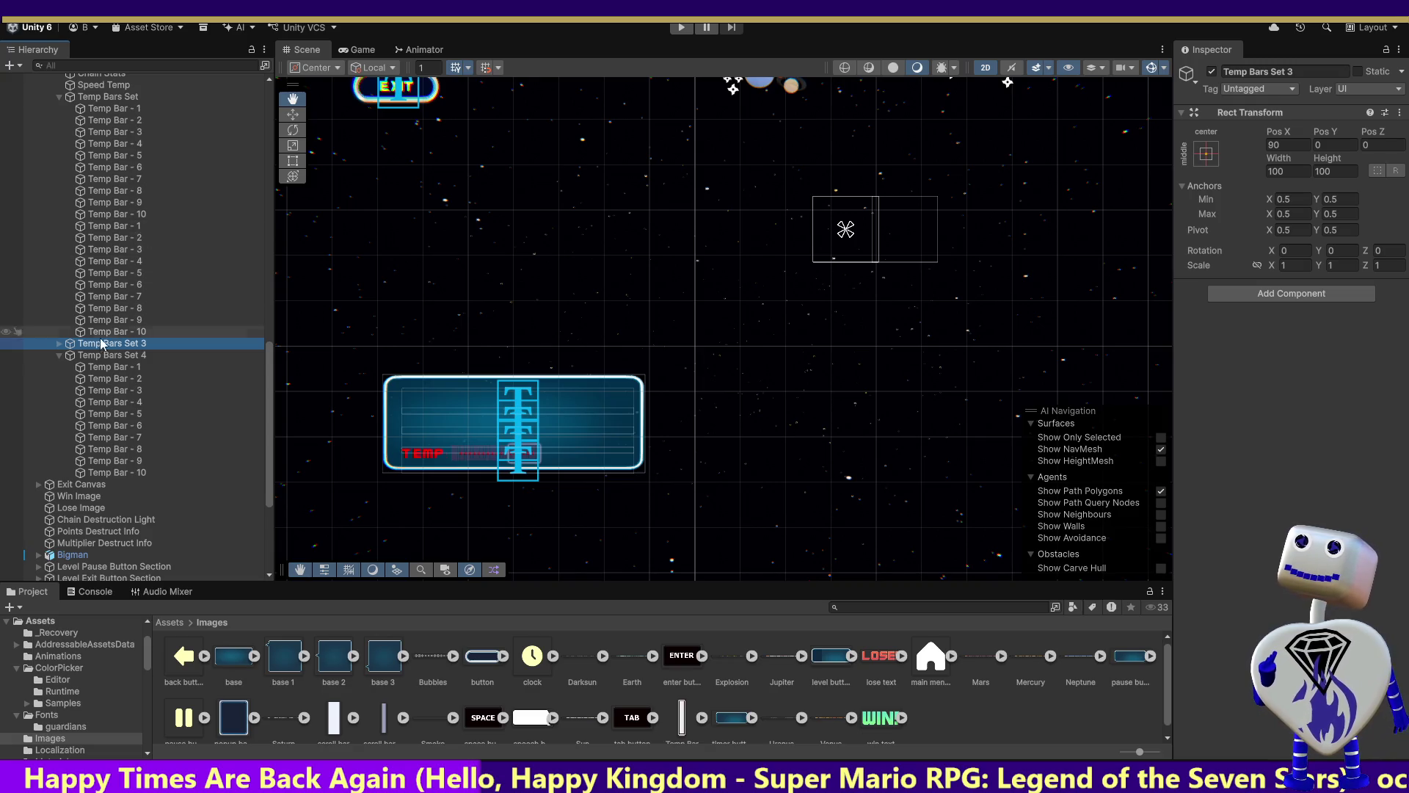
left_click(59, 345)
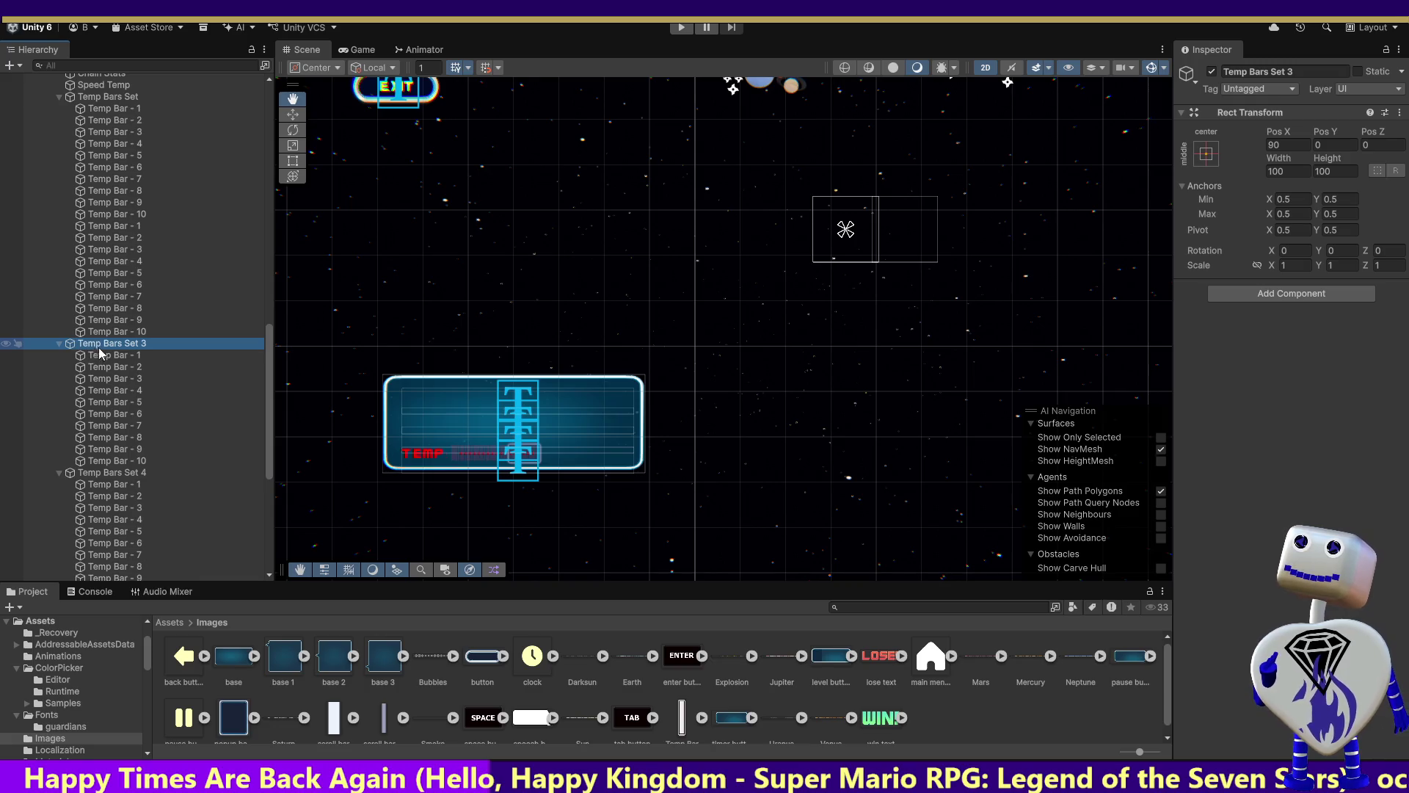
left_click_drag(103, 358, 121, 98)
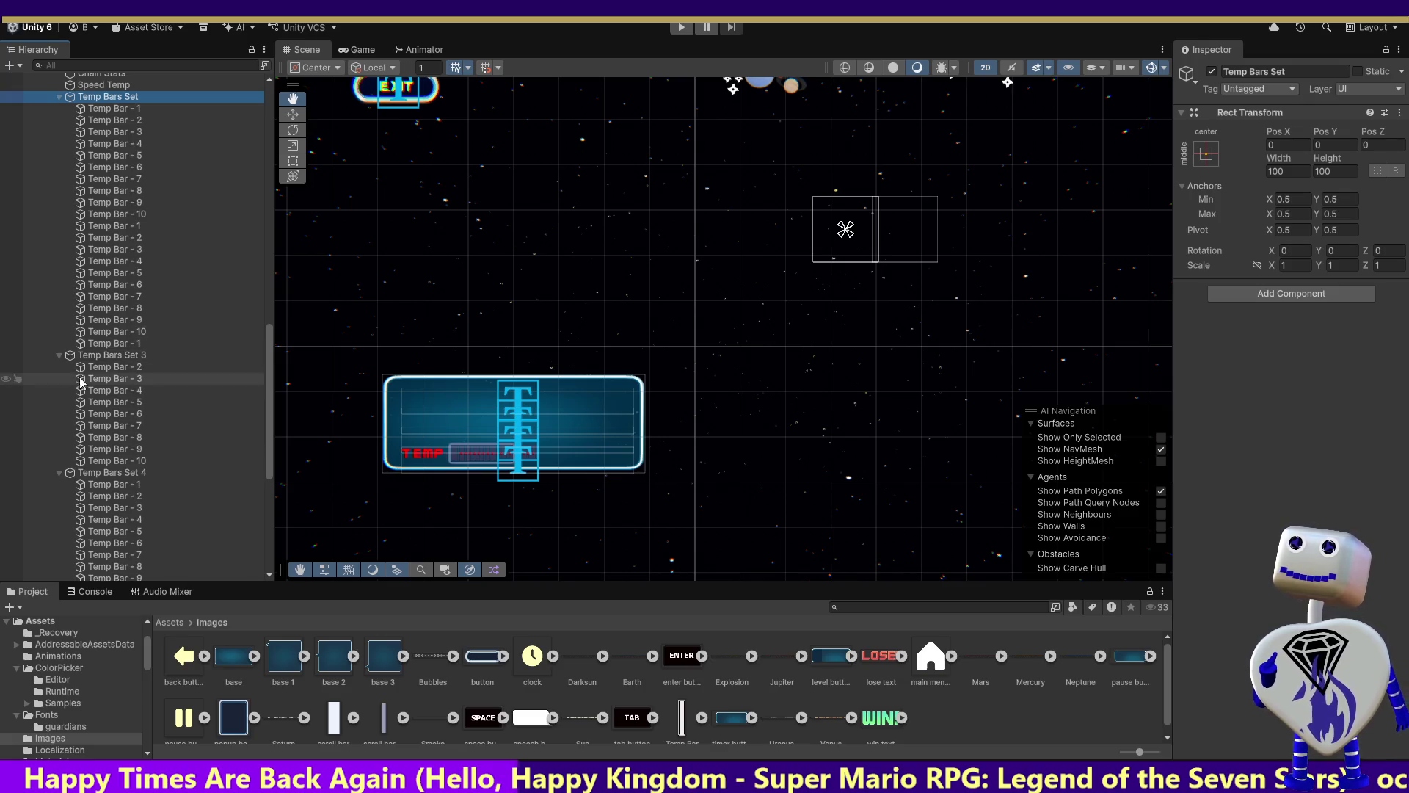
left_click(153, 344)
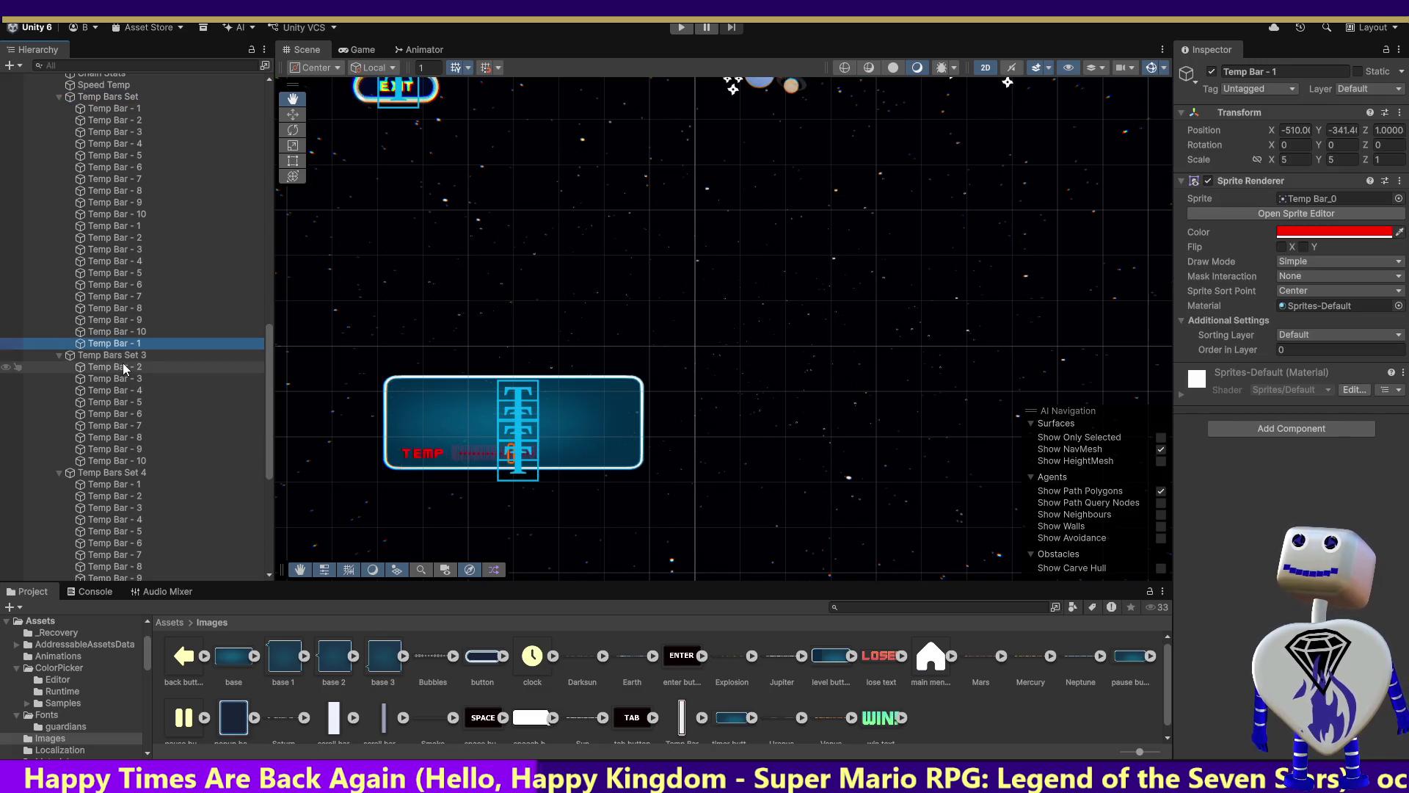
left_click(121, 357)
left_click_drag(117, 343, 121, 356)
Move all ten bars of Temp Bars Set 3 into the group above and frame Temp Bar - 1.
left_click(124, 461, "shift")
mouse_move(123, 461)
left_mouse_down()
mouse_move(116, 358)
mouse_move(132, 291)
mouse_move(108, 98)
left_mouse_up()
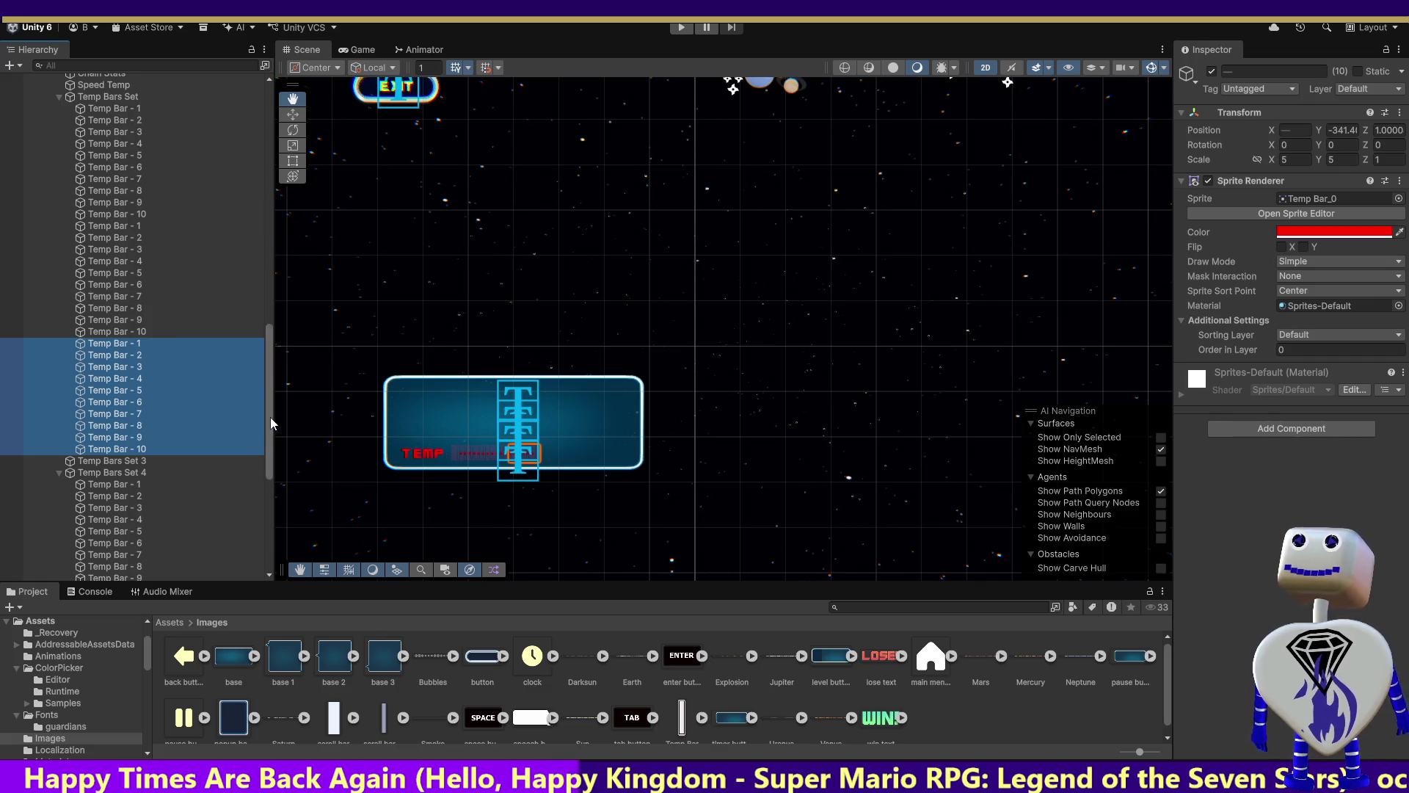
left_click_drag(270, 417, 266, 448)
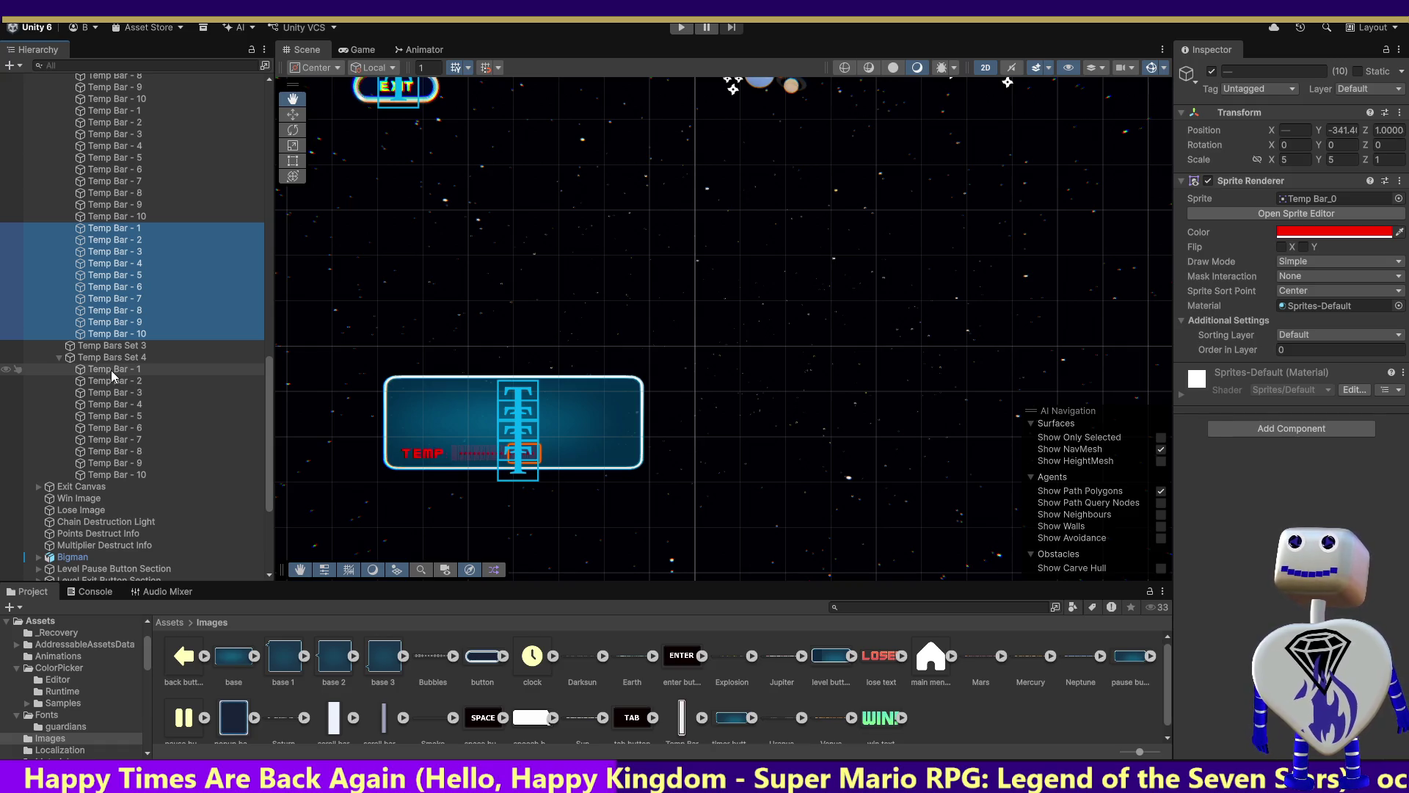
double_click(126, 230)
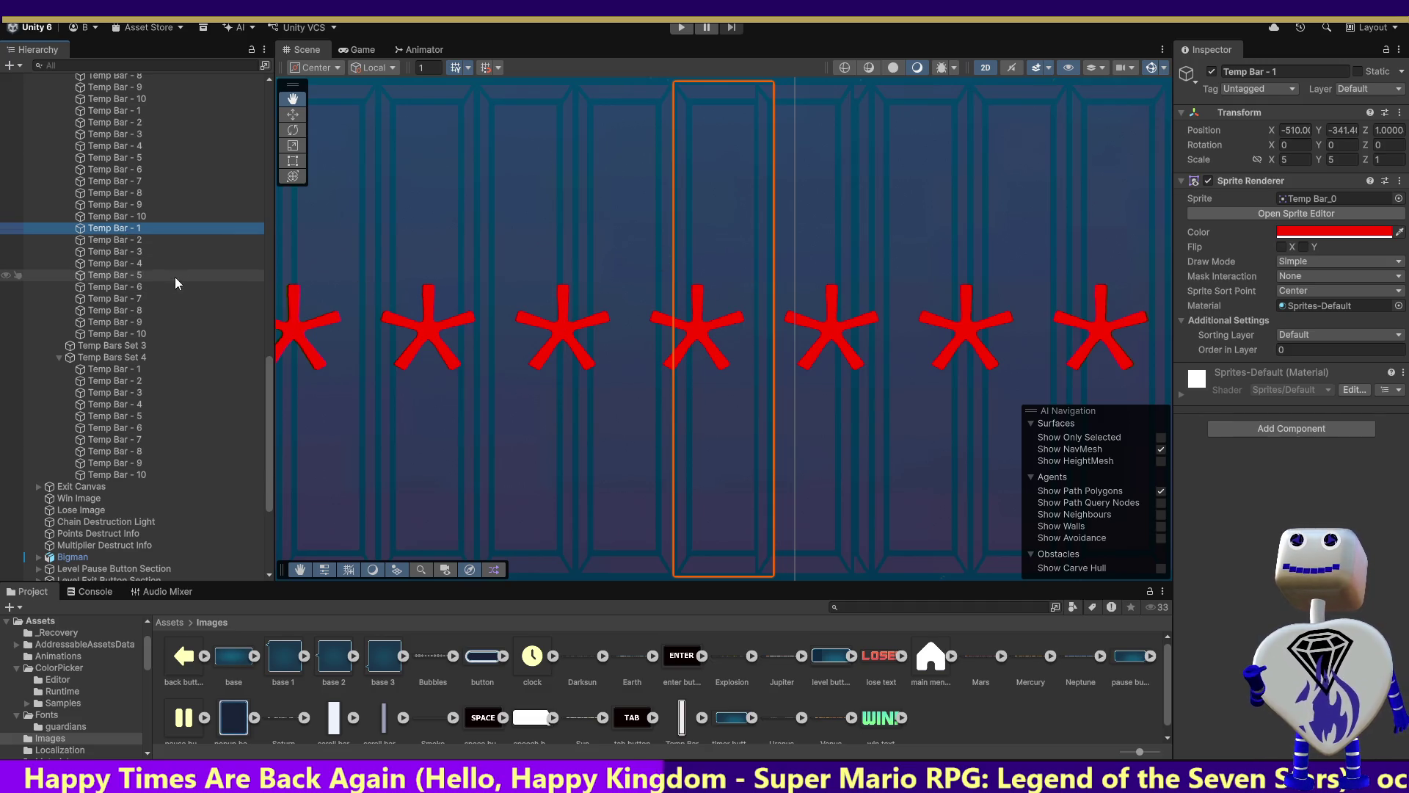
left_click(130, 217)
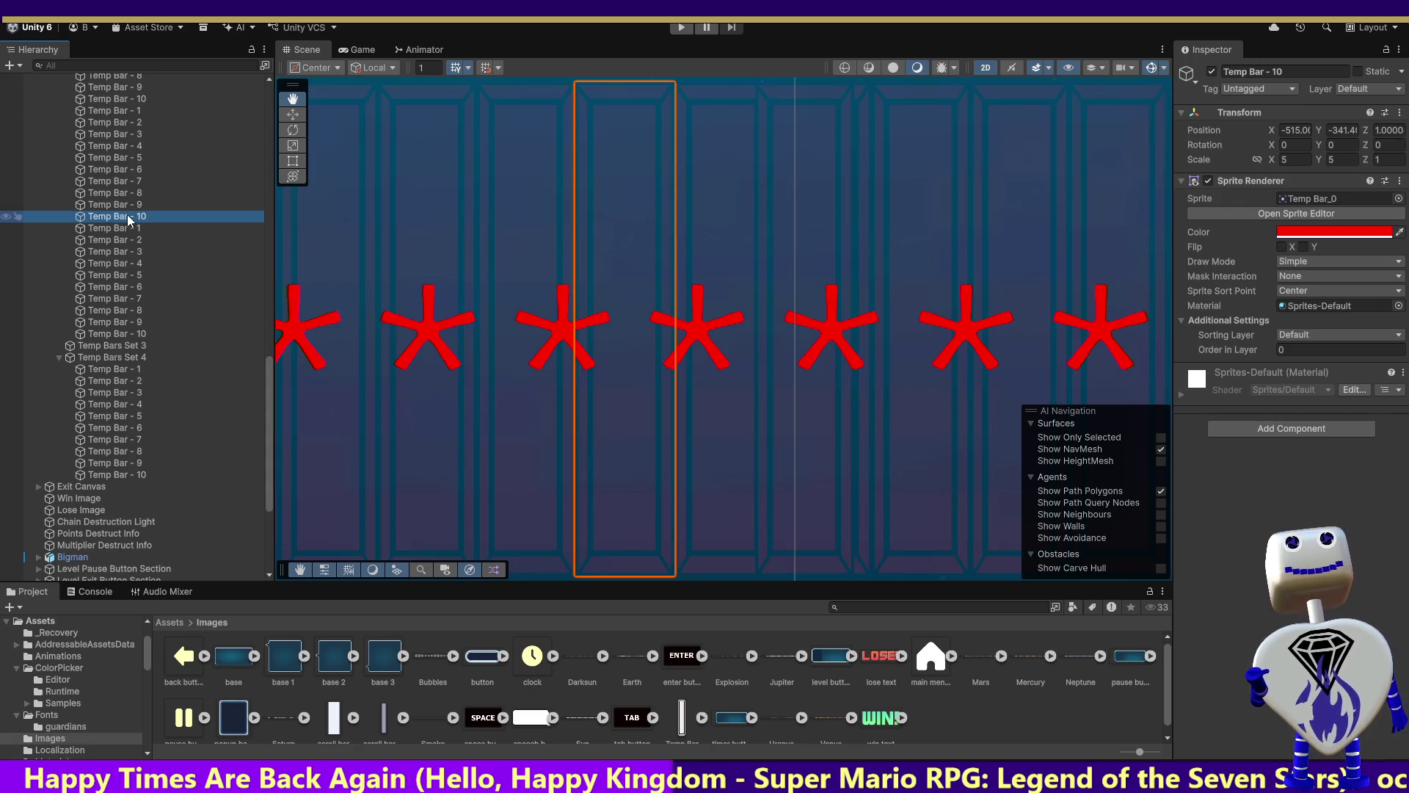
left_click(129, 228)
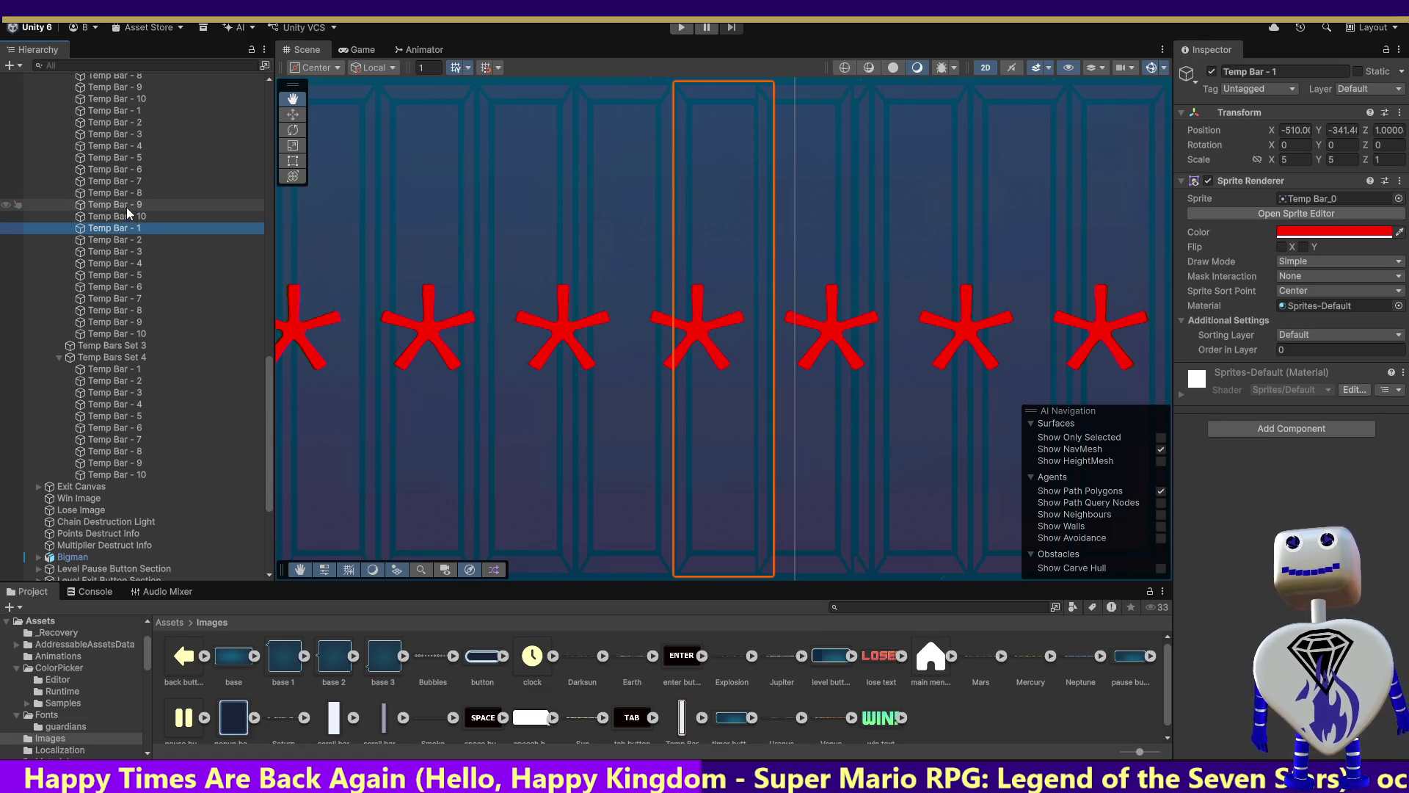
left_click(129, 207)
left_click(129, 218)
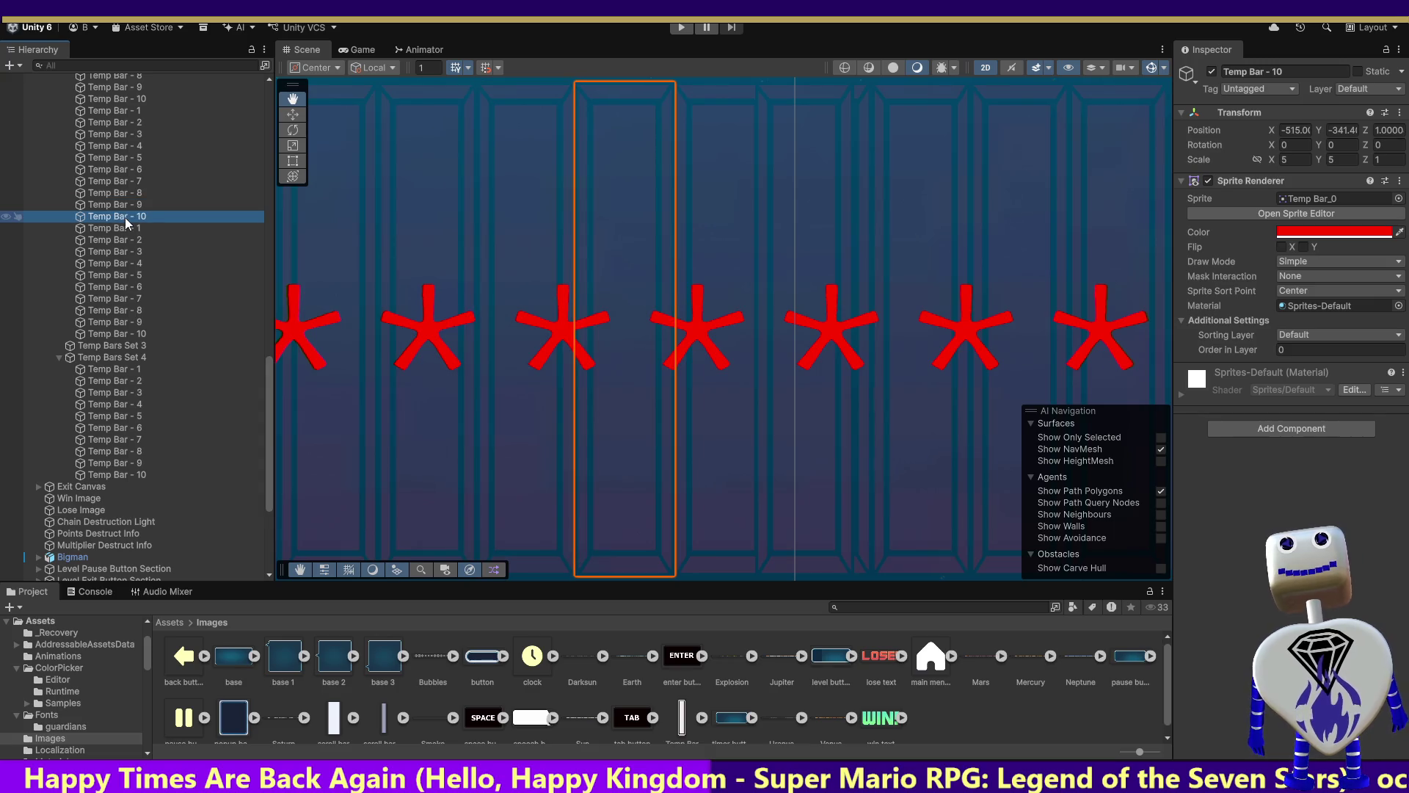
left_click(125, 231)
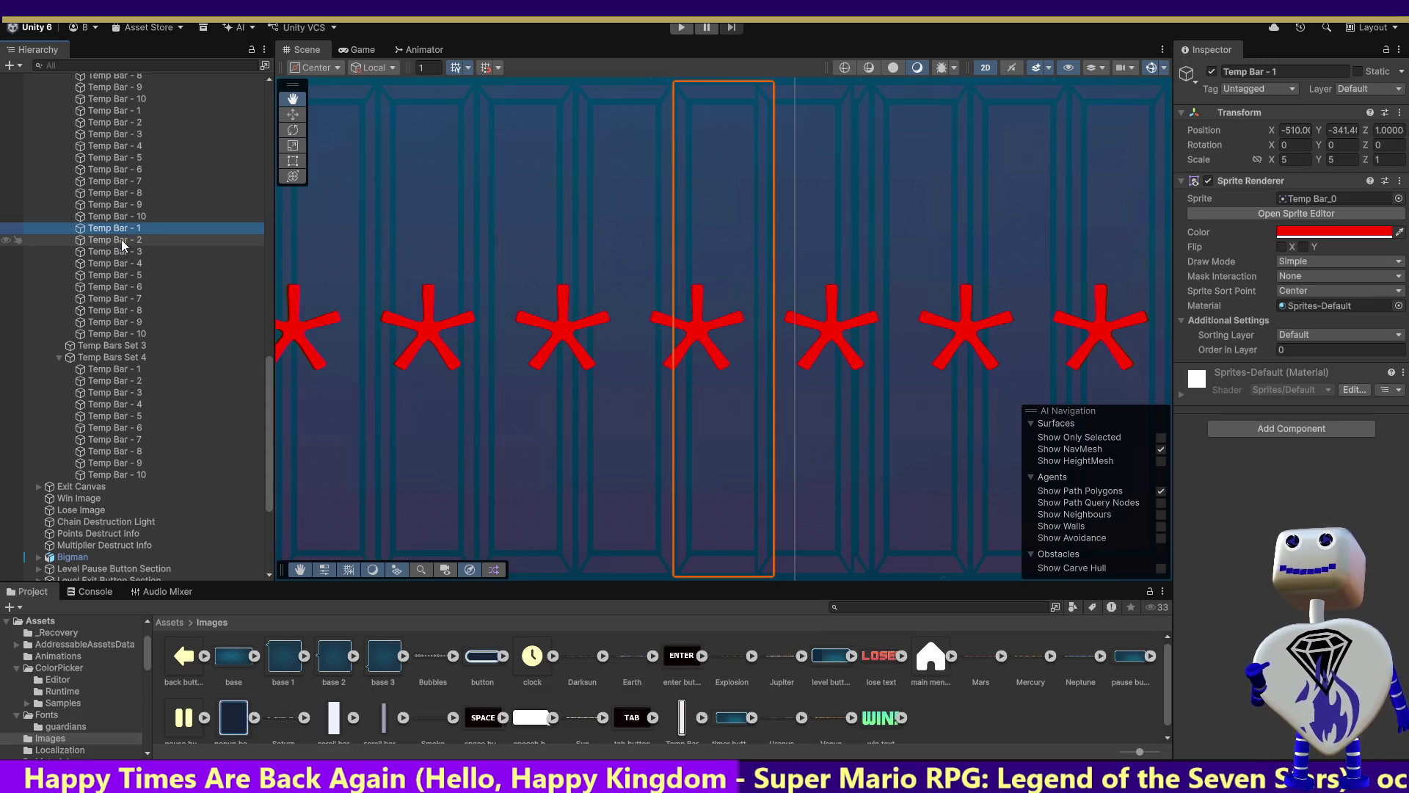
left_click(122, 240)
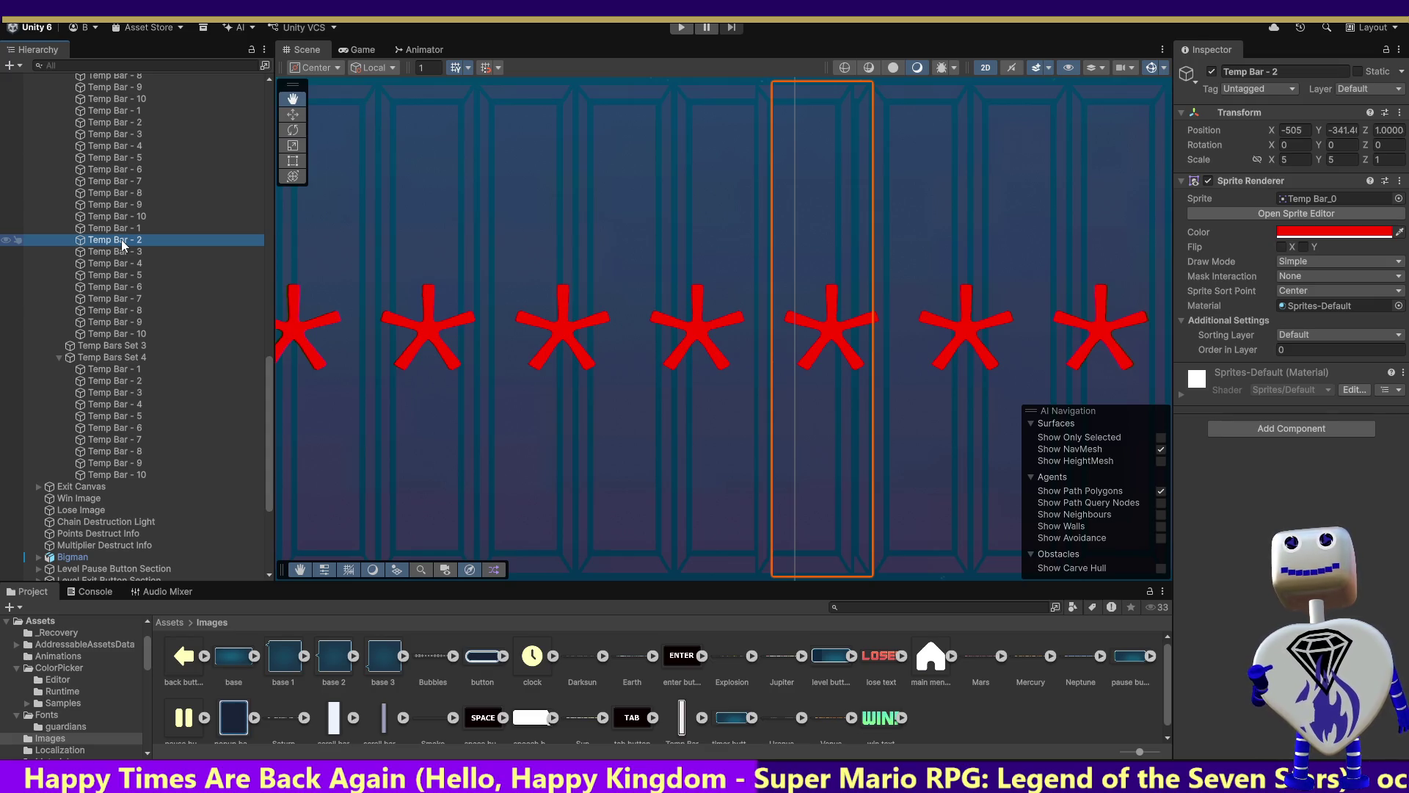
Undo the bar moves, Sets 3 and 4, and Set 2's X offset.
key("Up")
key("Up")
key("Up")
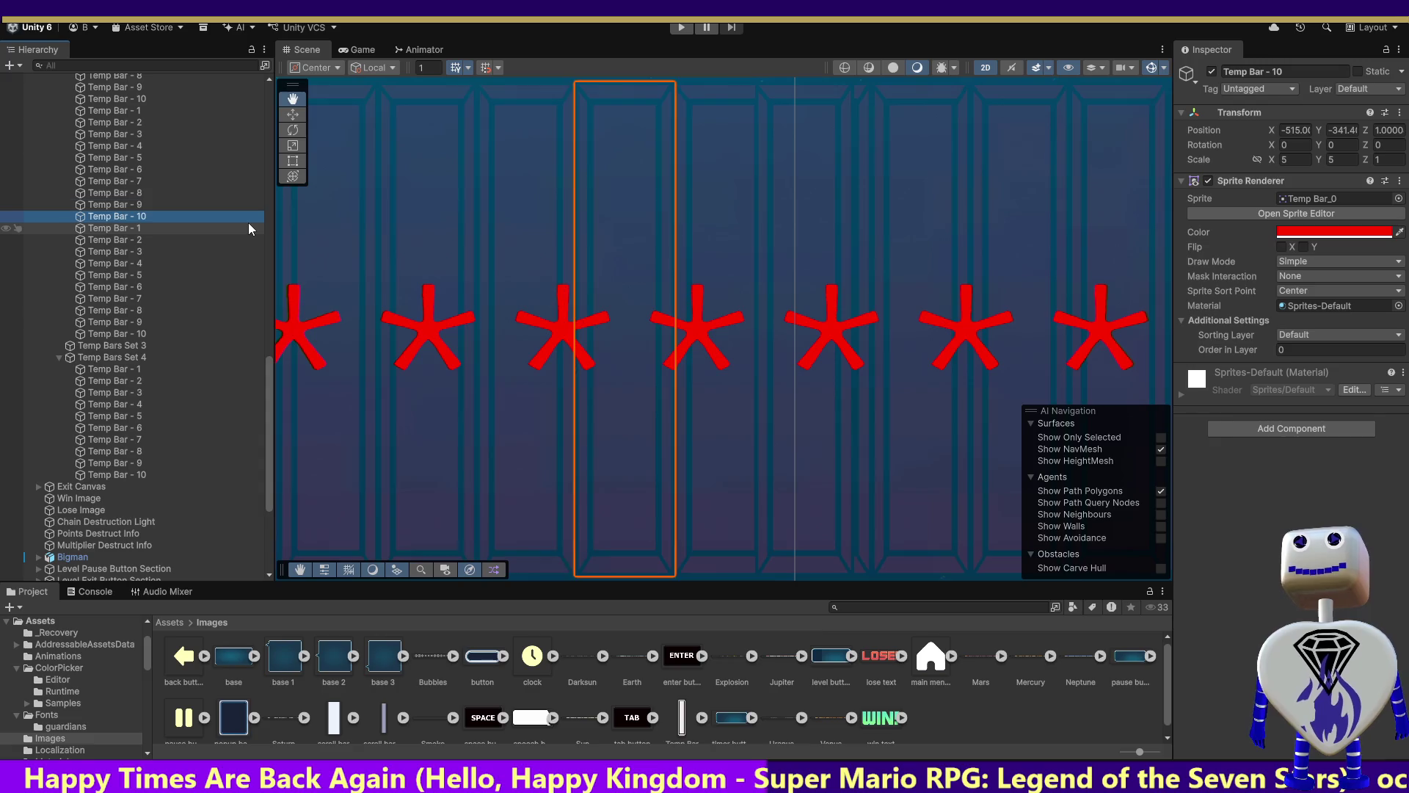
key("shift+Down")
key("shift+Down")
key("shift+Down")
key("Up")
key("Up")
key("Up")
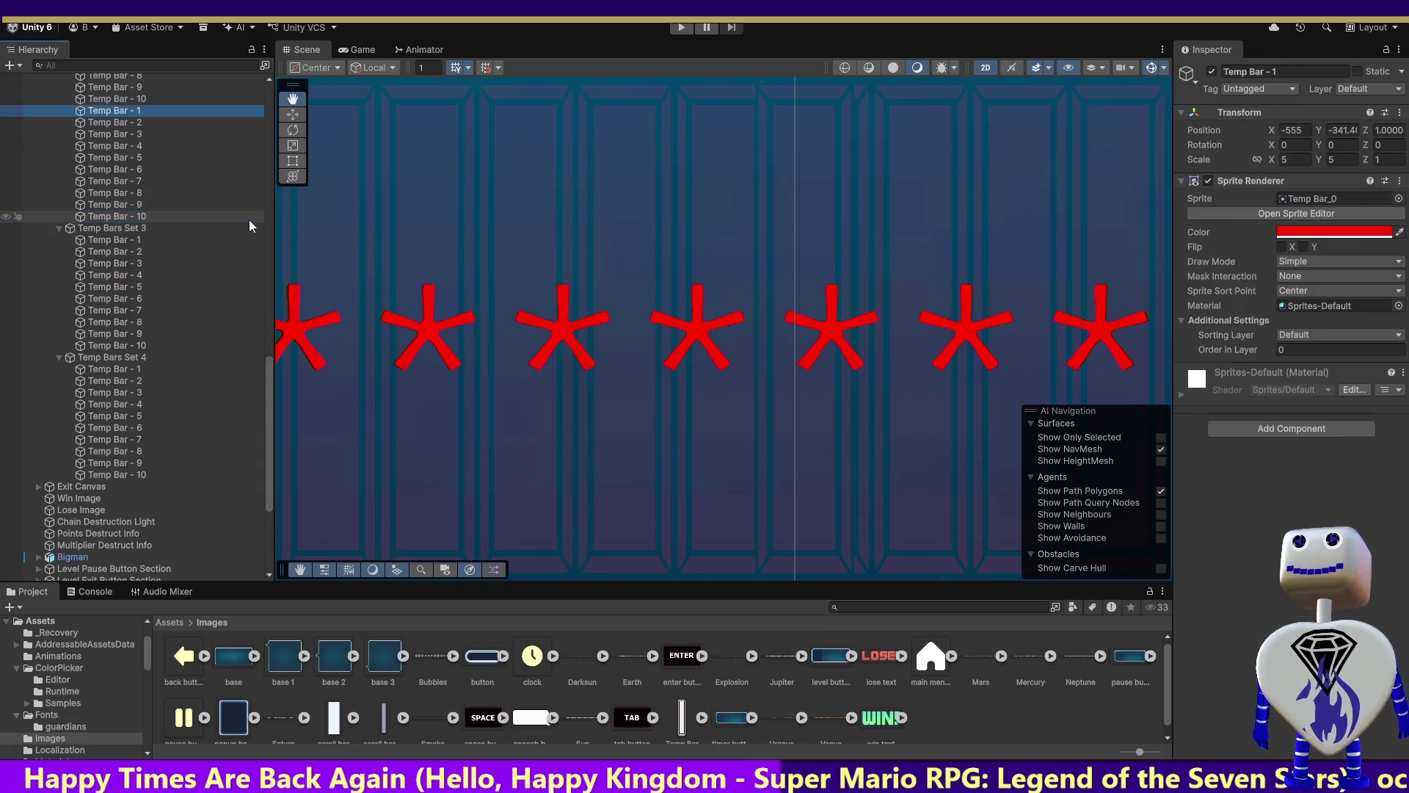
key("Down")
key("Down")
key("Down")
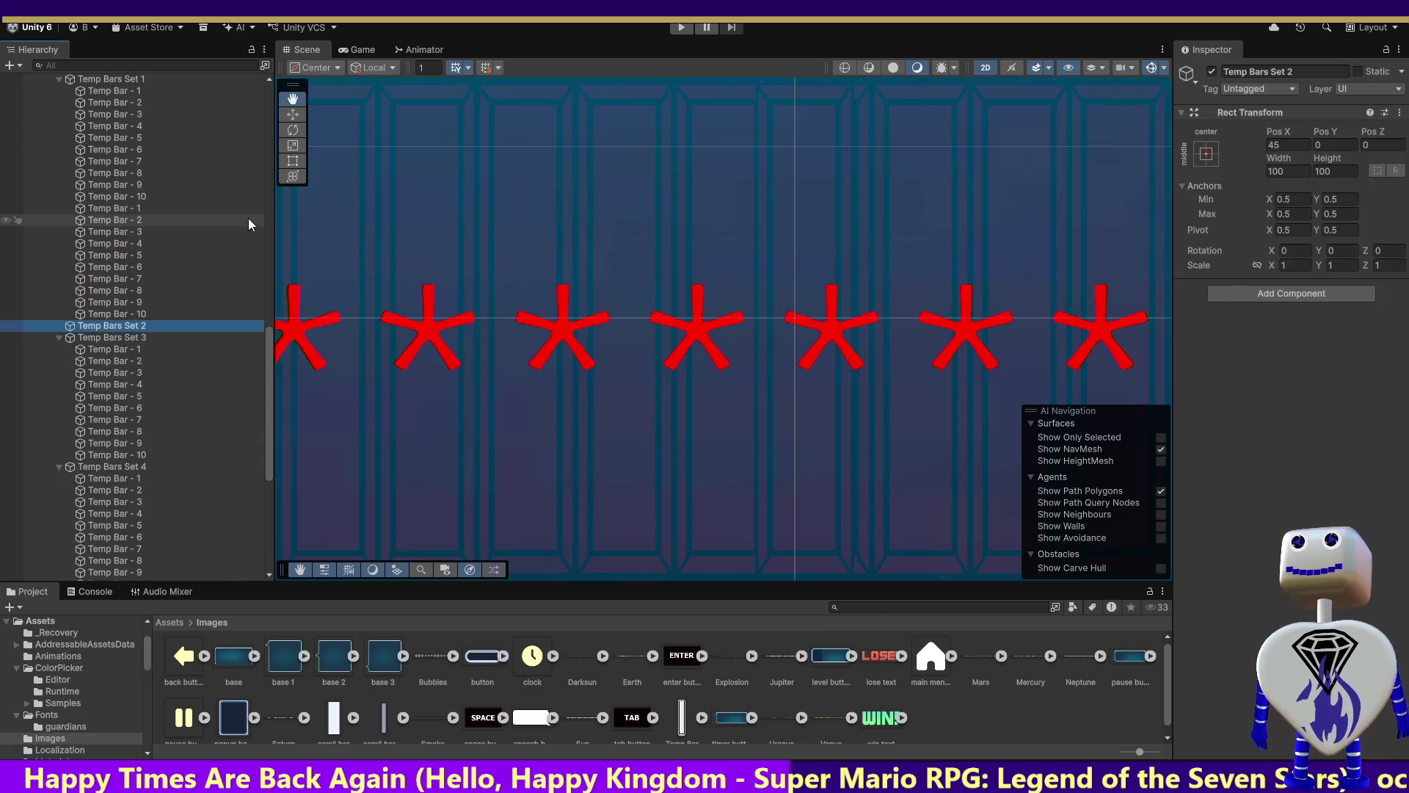
key("Up")
key("Up")
key("Up")
key("Up")
key("Up")
key("Up")
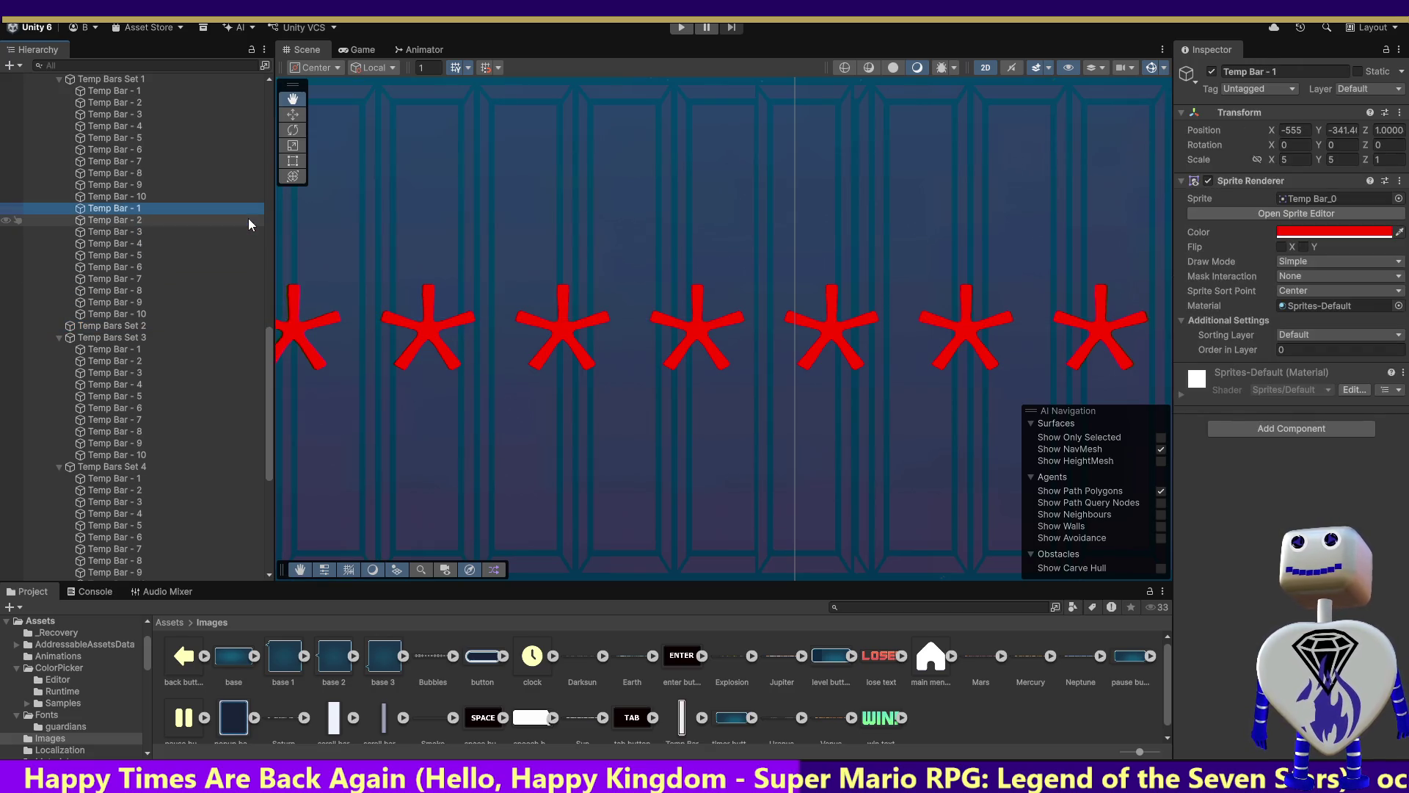
key("shift+Down")
key("shift+Down")
key("shift+Down")
key("ctrl+z")
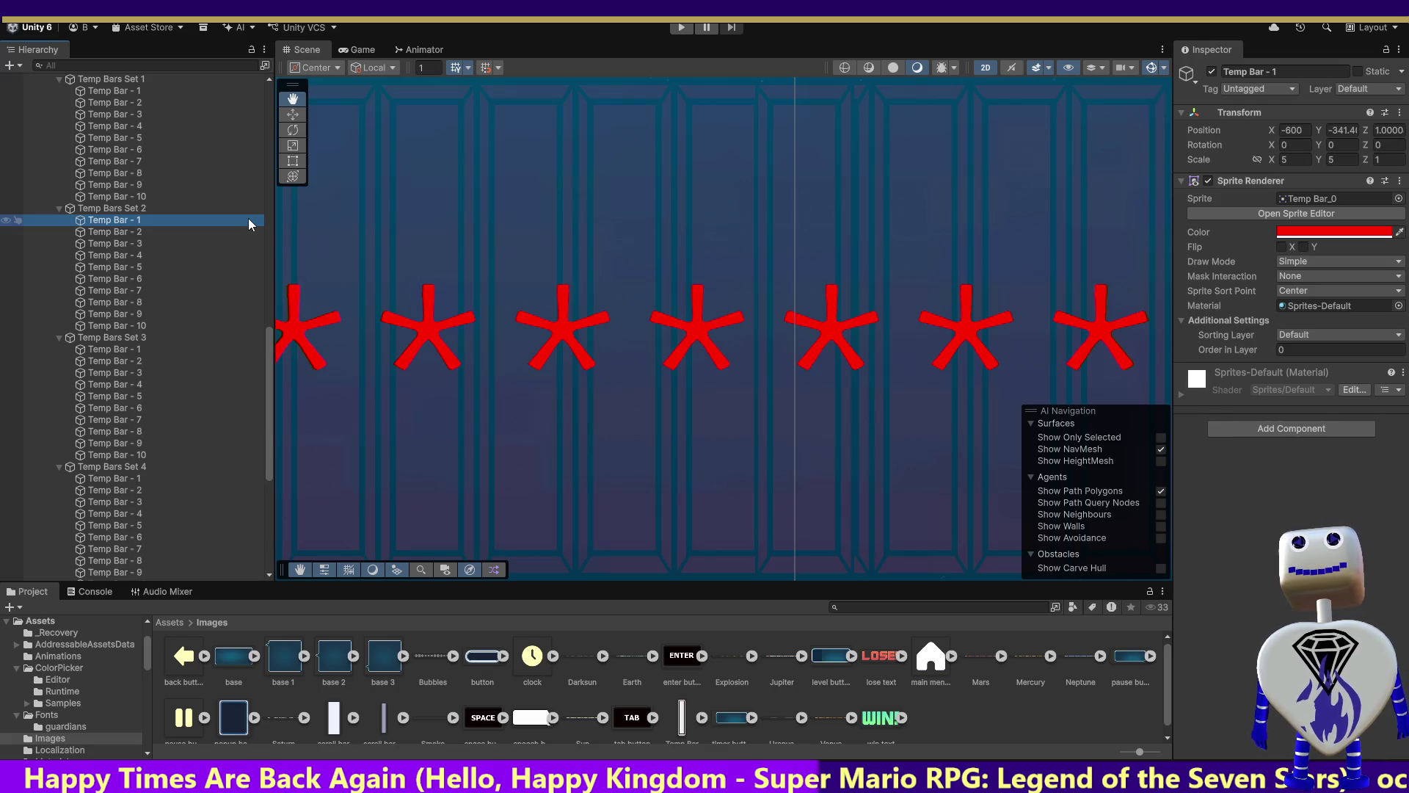
key("ctrl+z")
key("ctrl+z")
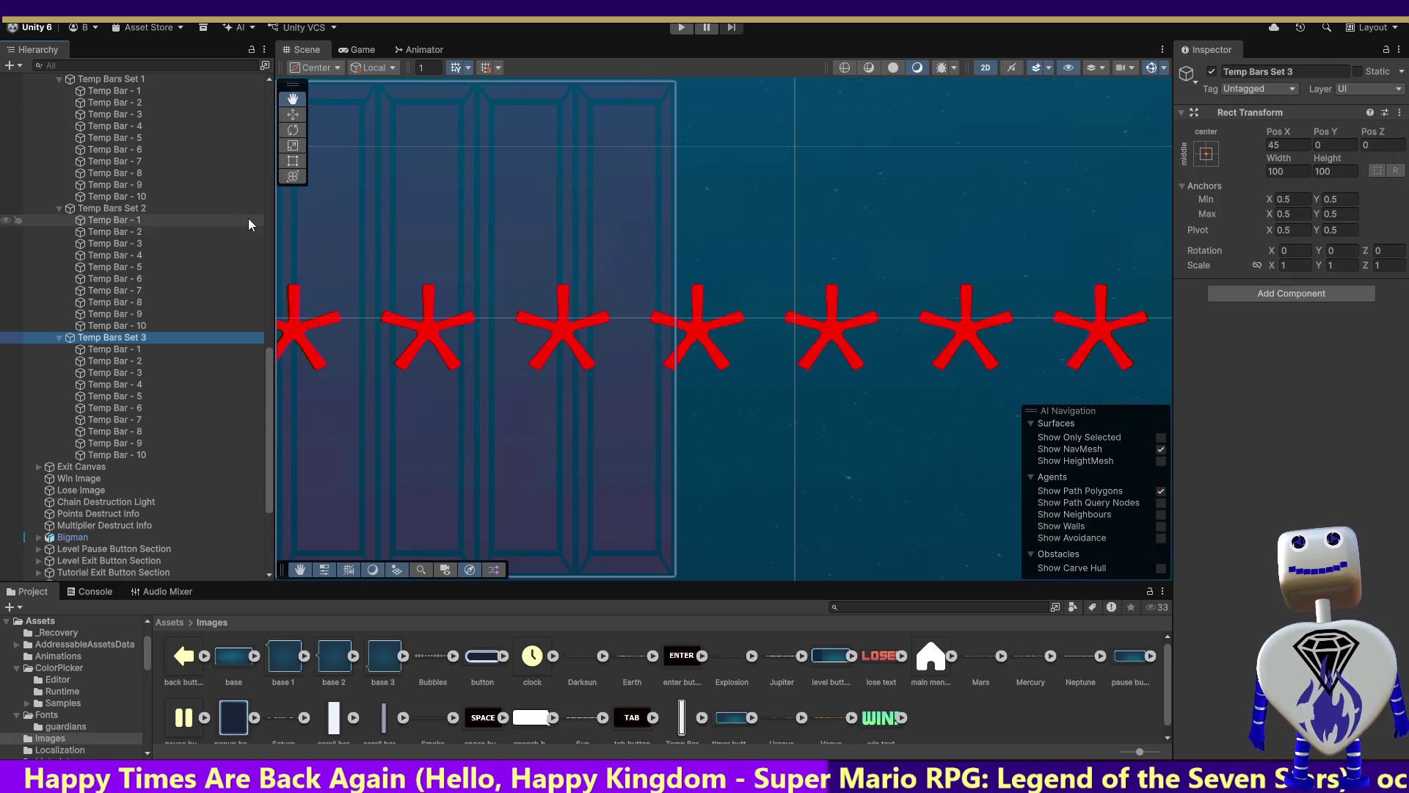
key("ctrl+z")
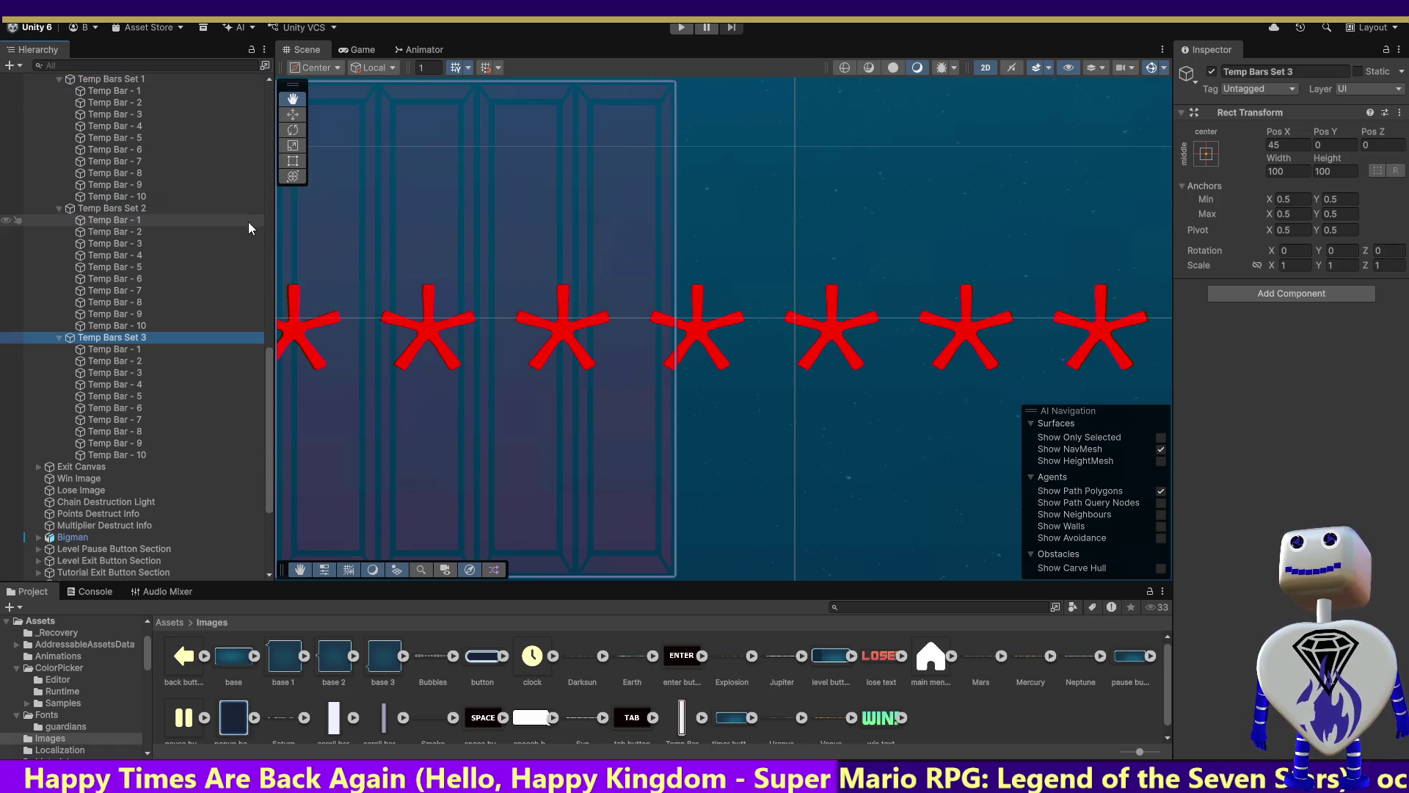
key("ctrl+z")
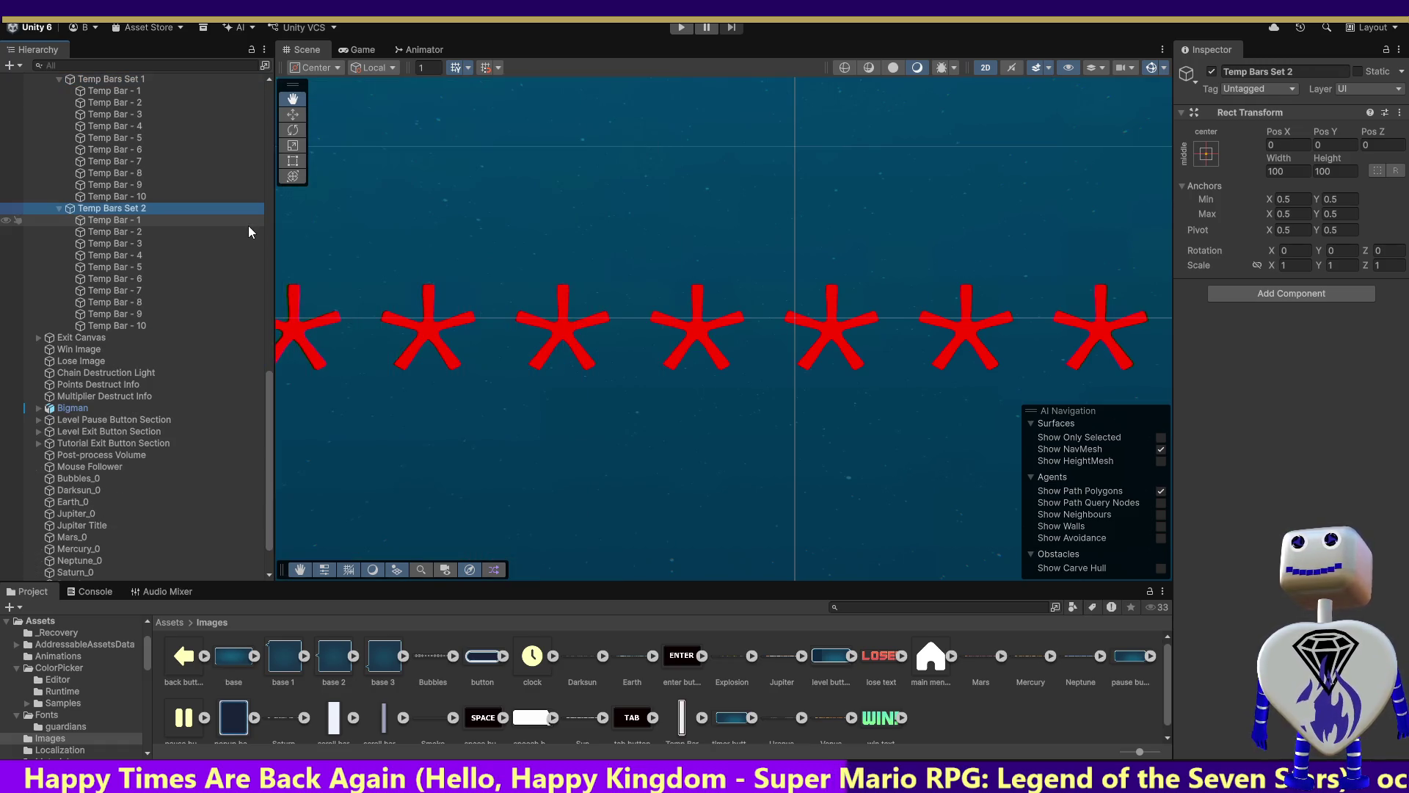
key("ctrl+z")
key("ctrl+z")
key("ctrl+z")
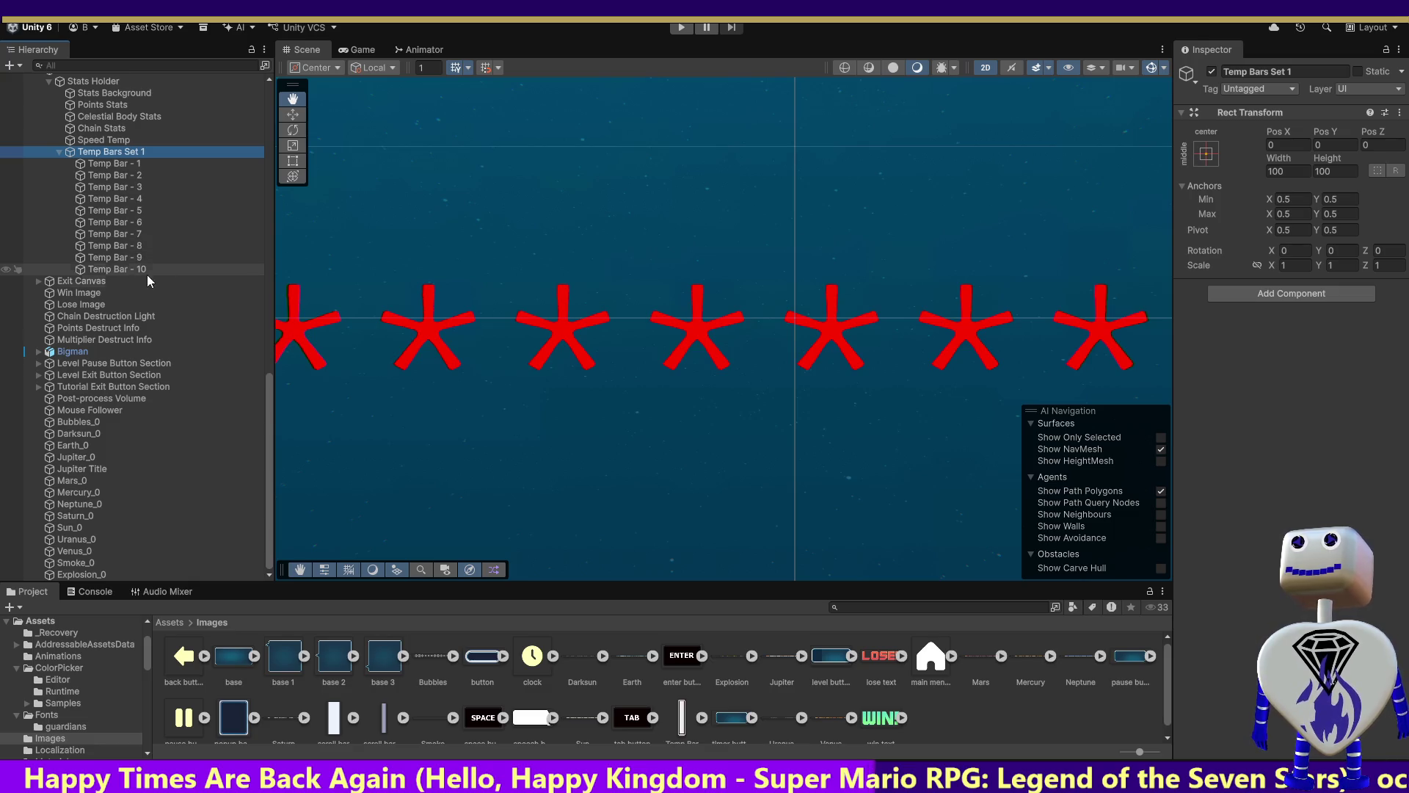
Select Temp Bar - 1 through 10, then frame Temp Bars Set 1 in the Scene.
left_click(112, 165)
left_click(115, 271, "shift")
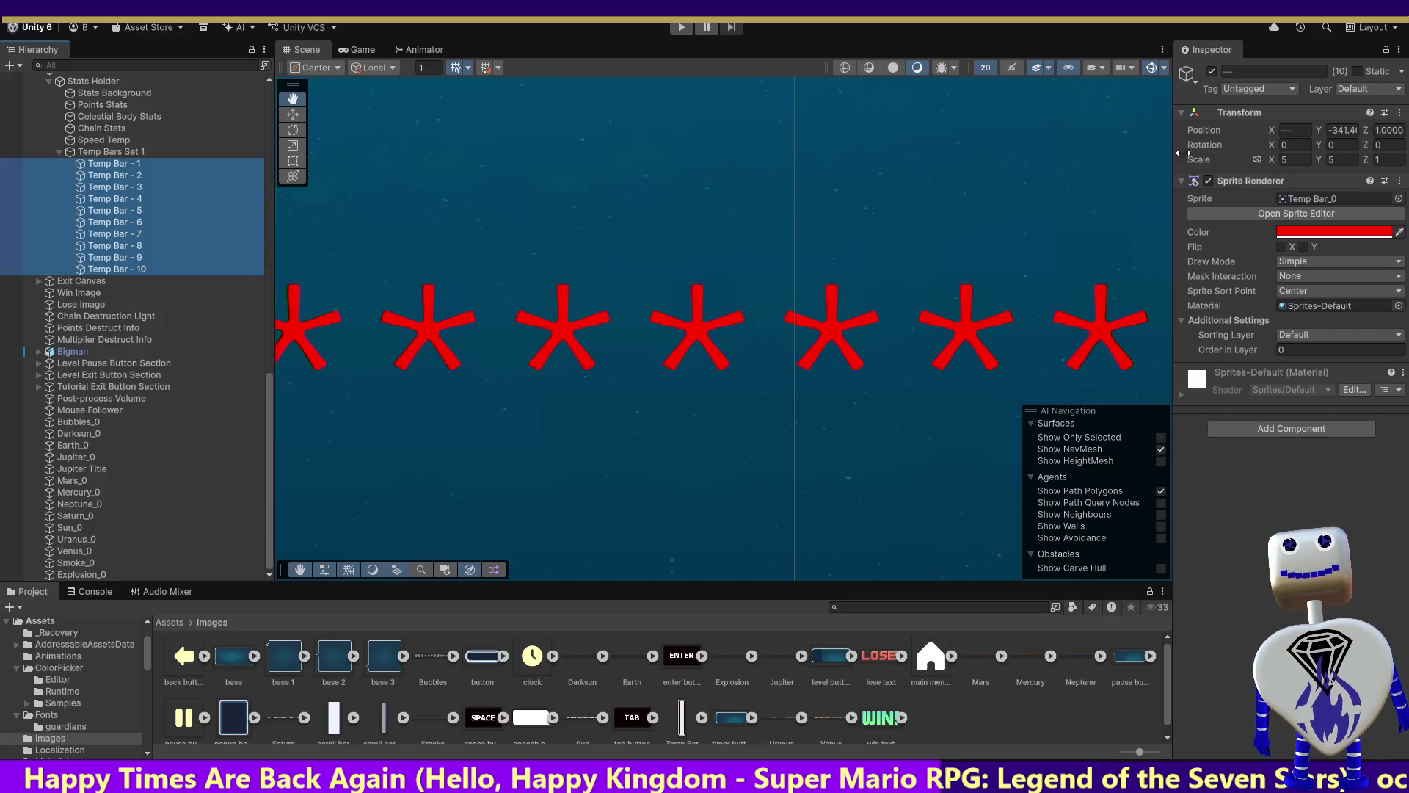
double_click(113, 153)
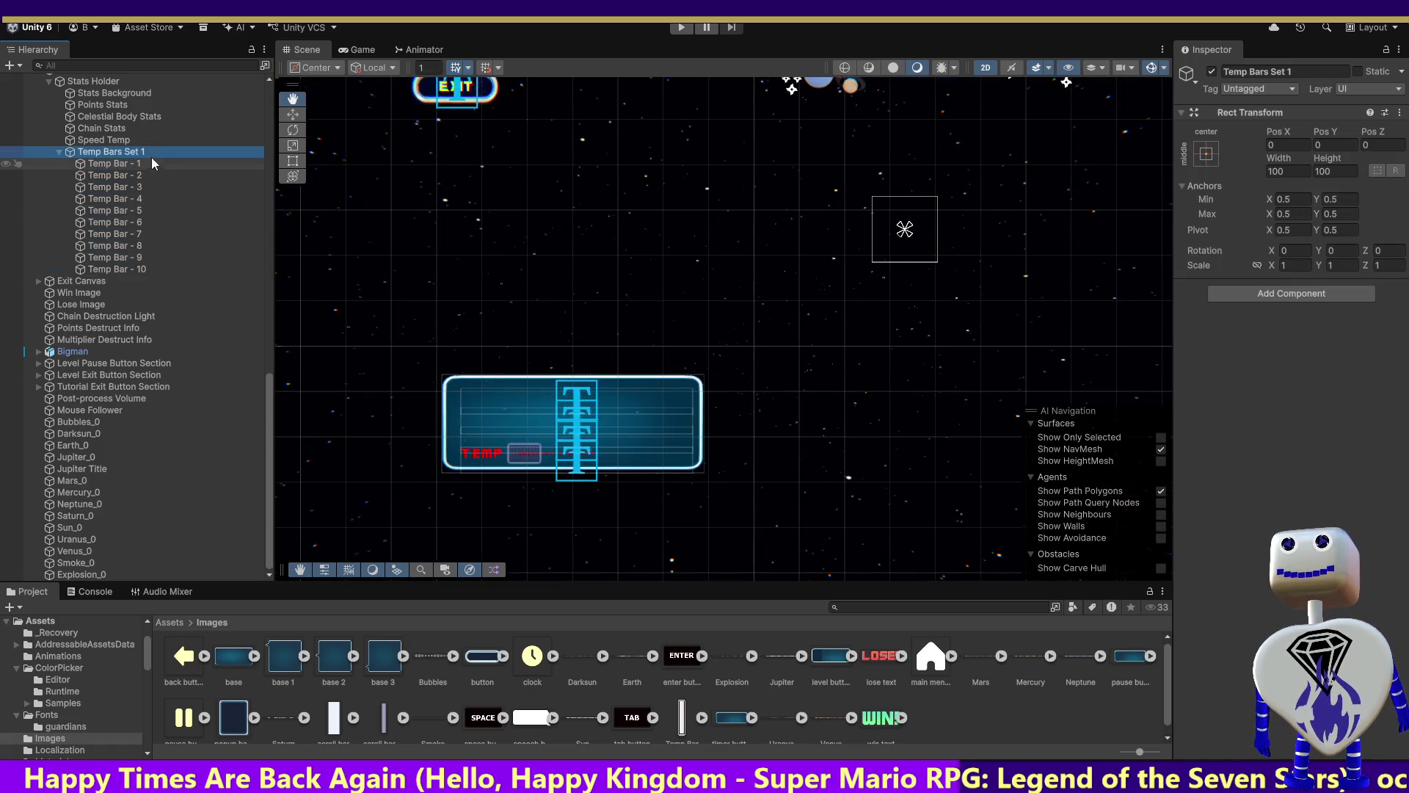
Delete the ' Set 1' suffix so the group is named 'Temp Bars' again.
left_click(146, 152)
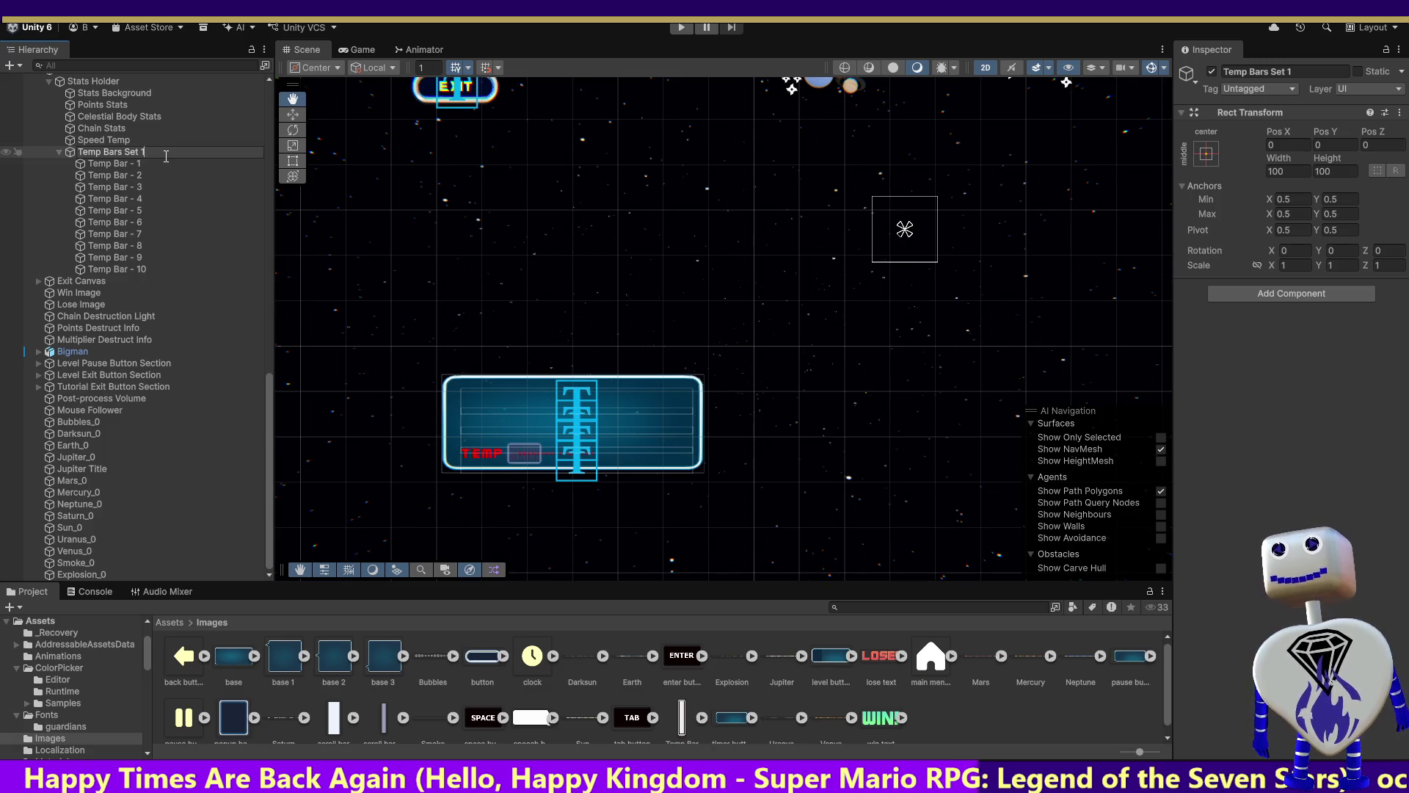
key("BackSpace")
key("BackSpace")
key("BackSpace")
key("Return")
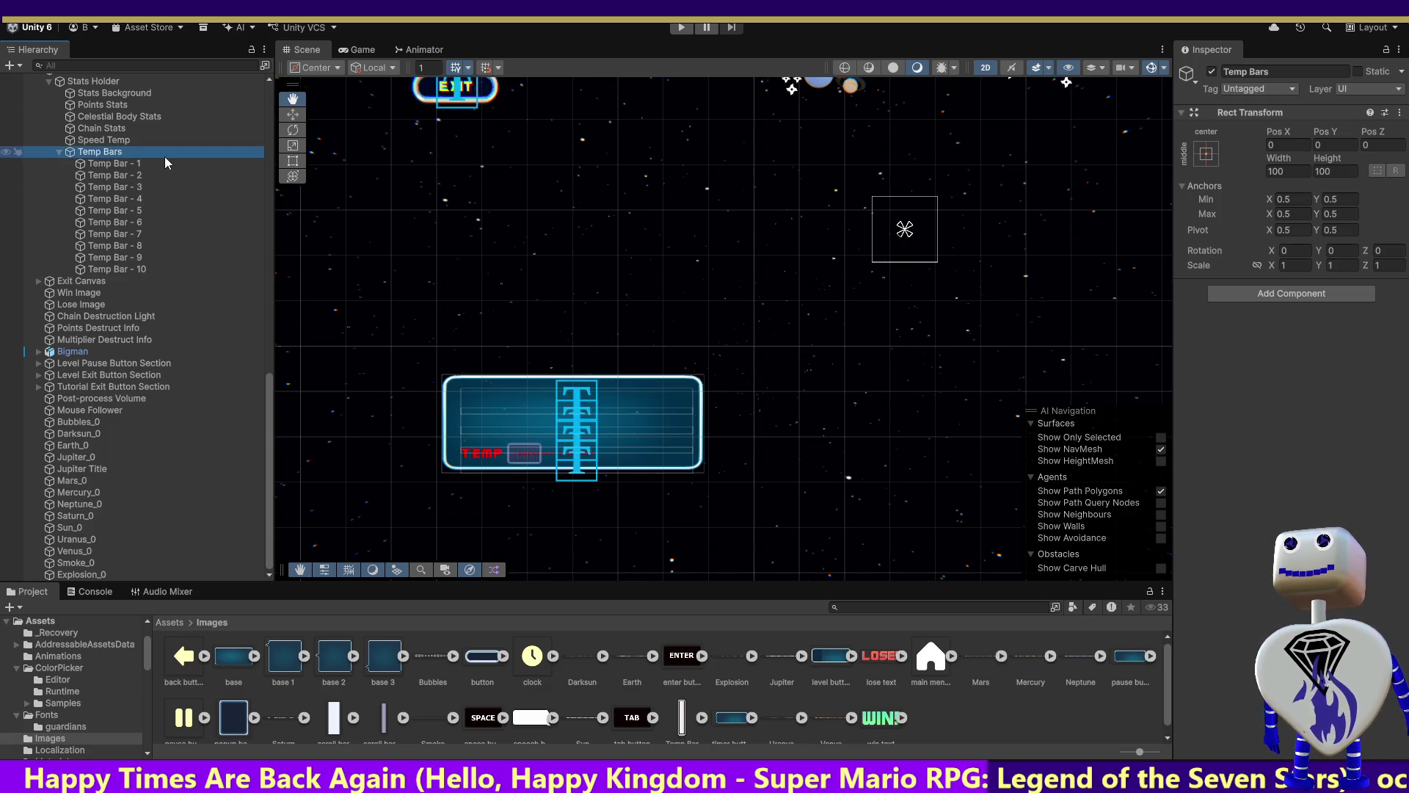
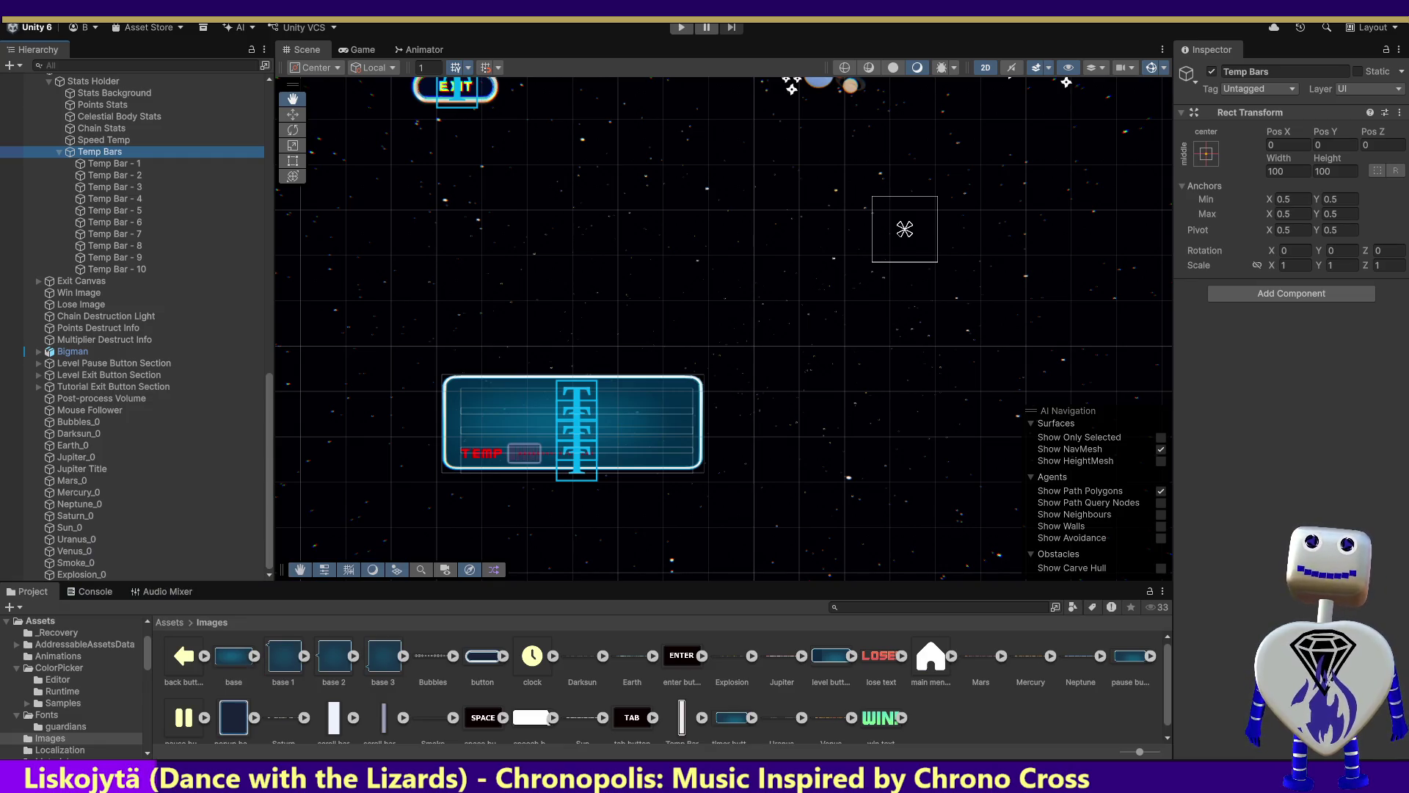
Duplicate Temp Bar - 10 ten times, creating copies (1) through (10) under Temp Bars.
double_click(113, 164)
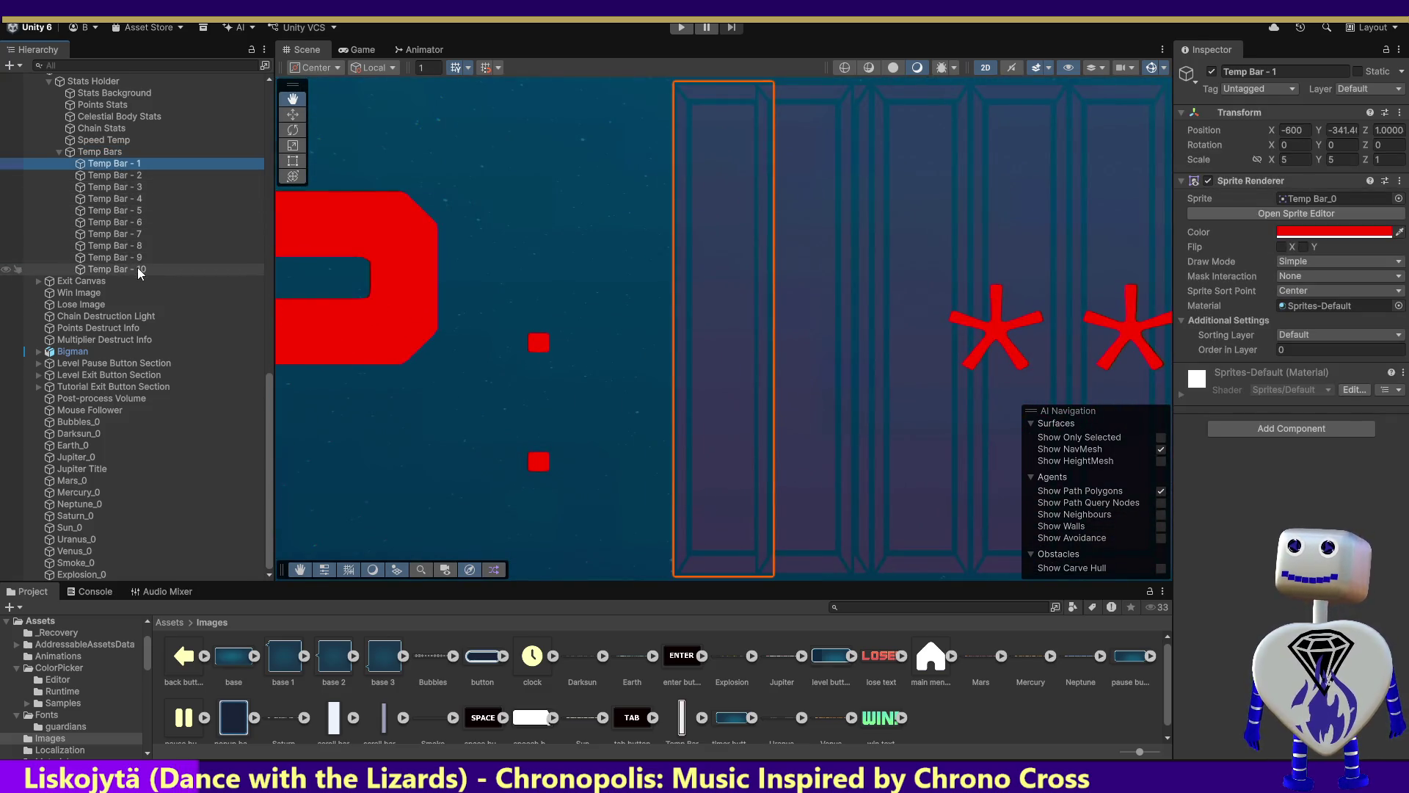
left_click(138, 269)
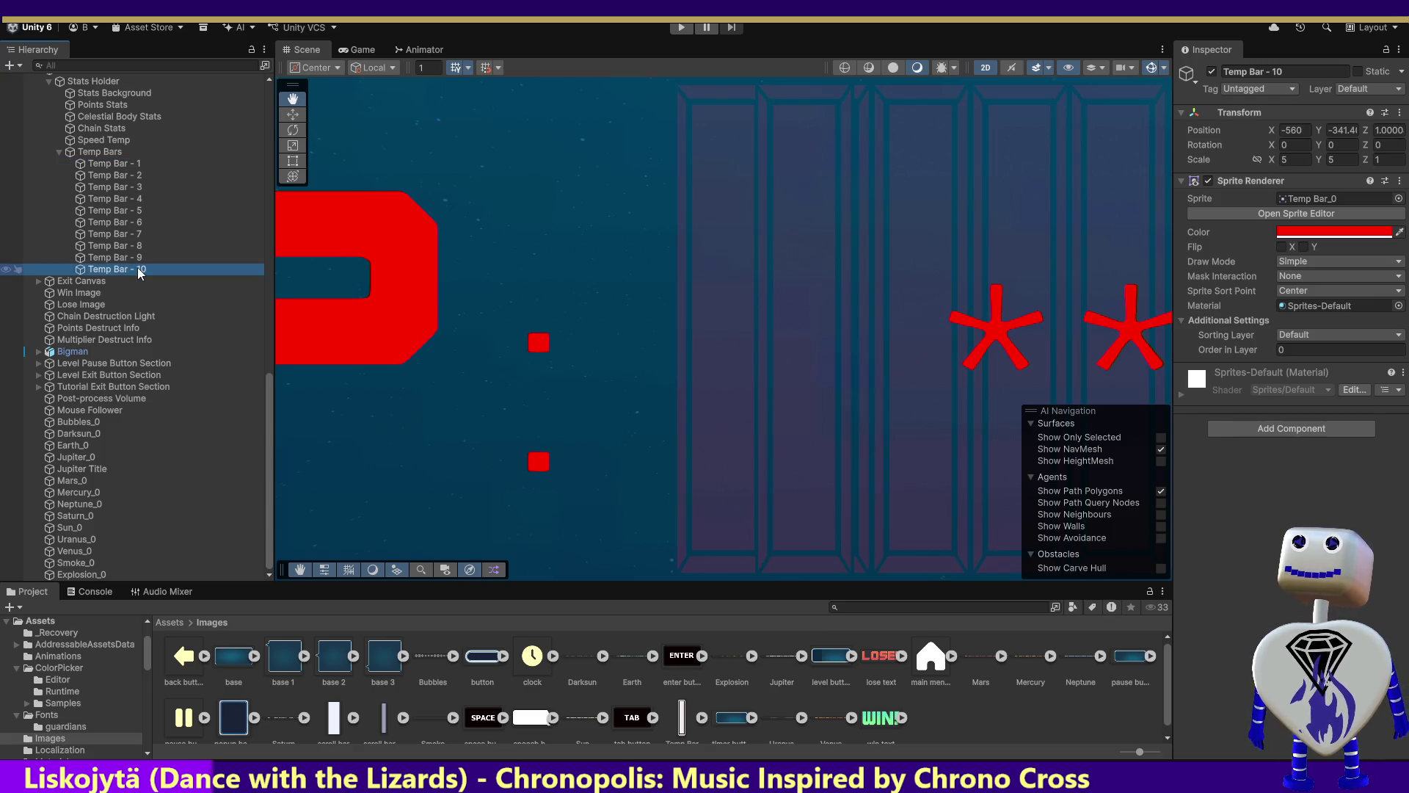
key("ctrl+d")
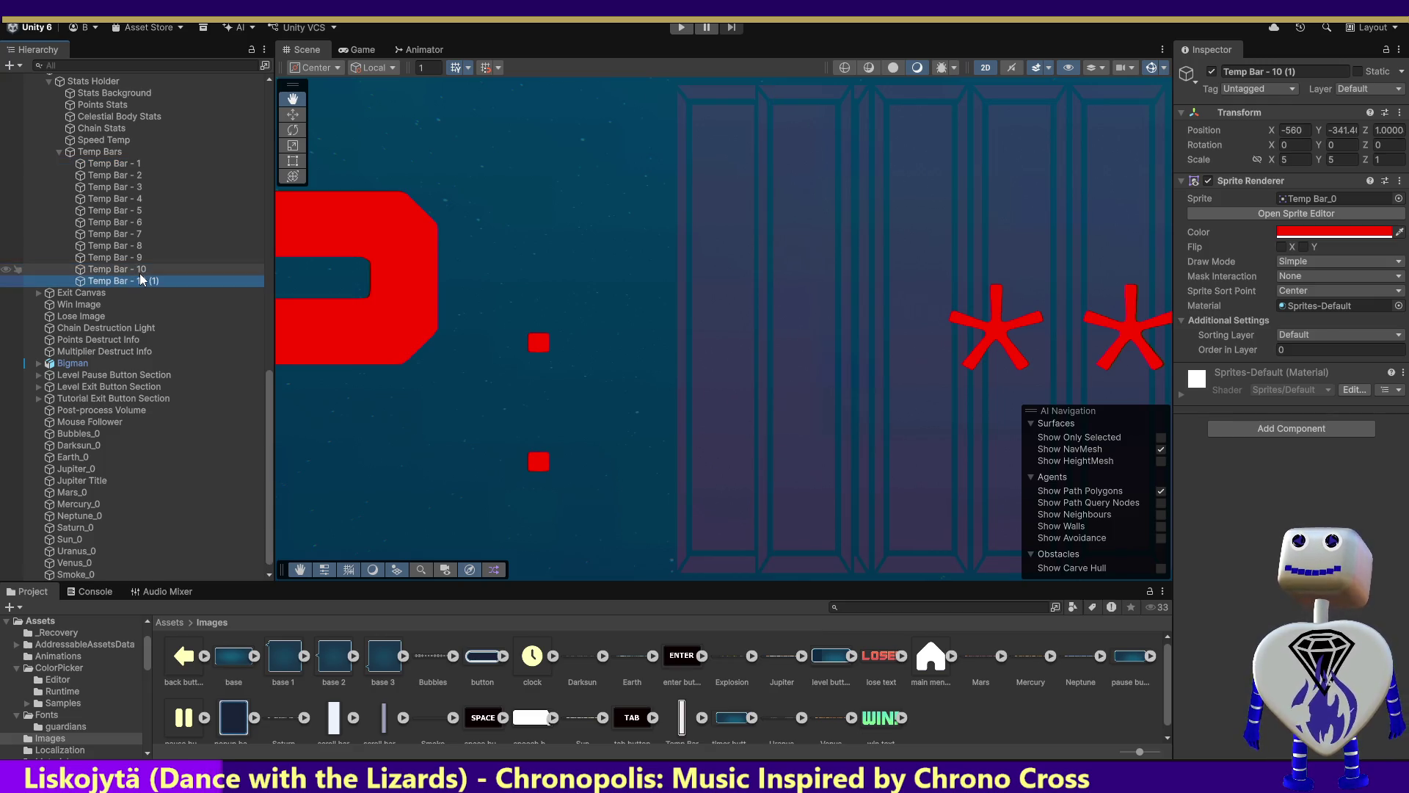
key("ctrl+d")
key("ctrl+d")
key("ctrl+d")
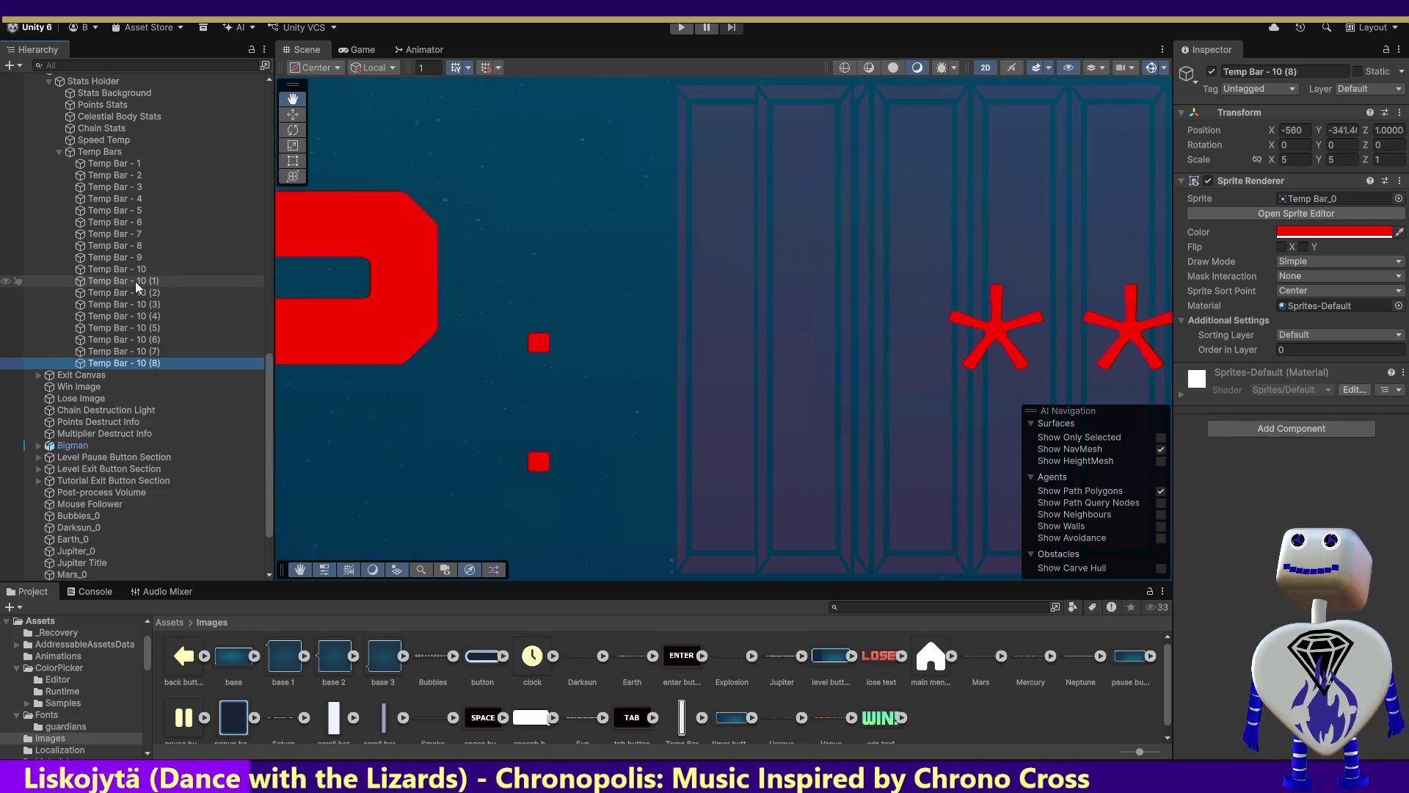
key("ctrl+d")
key("ctrl+d")
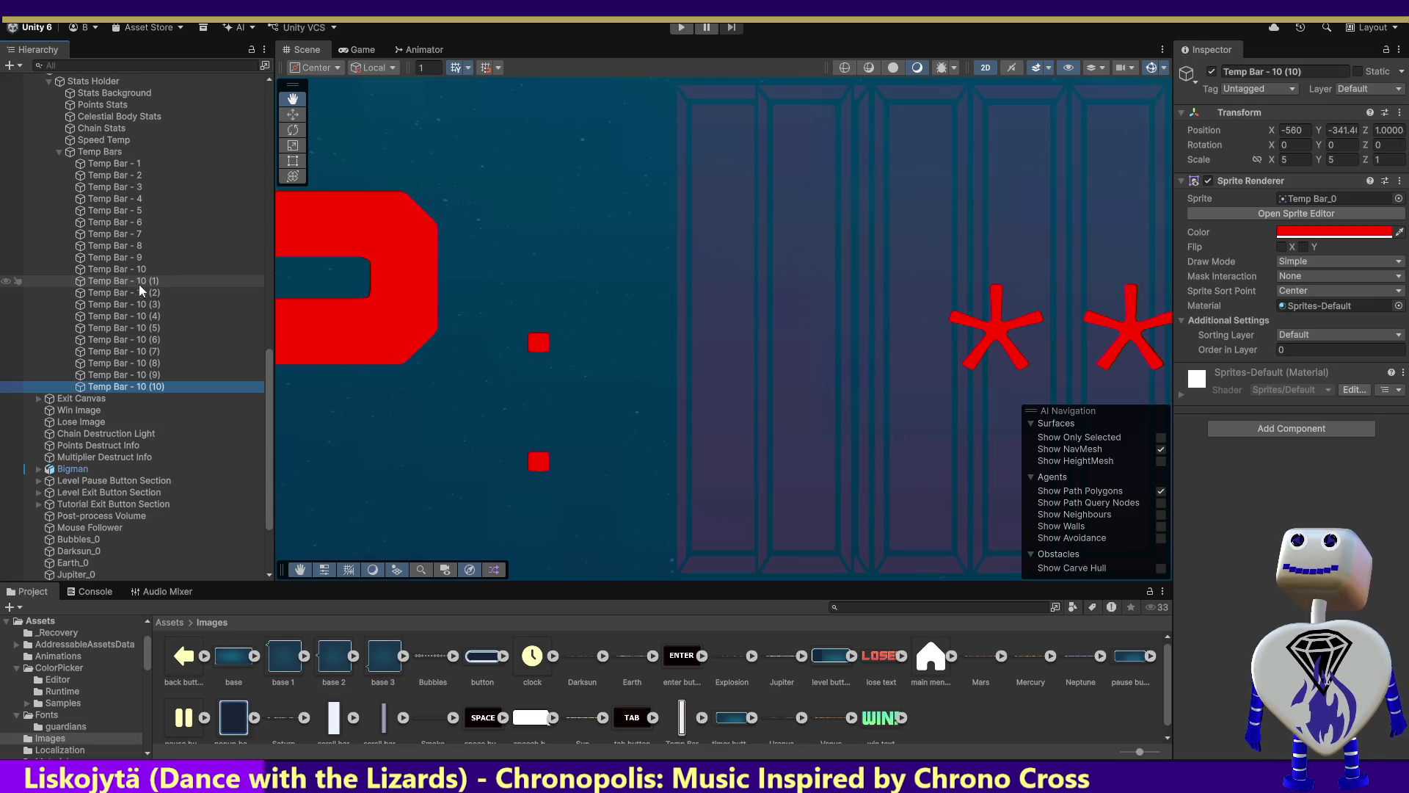
Rename the first copy Temp Bar - 11 and set its X position to -555.
left_click(142, 280)
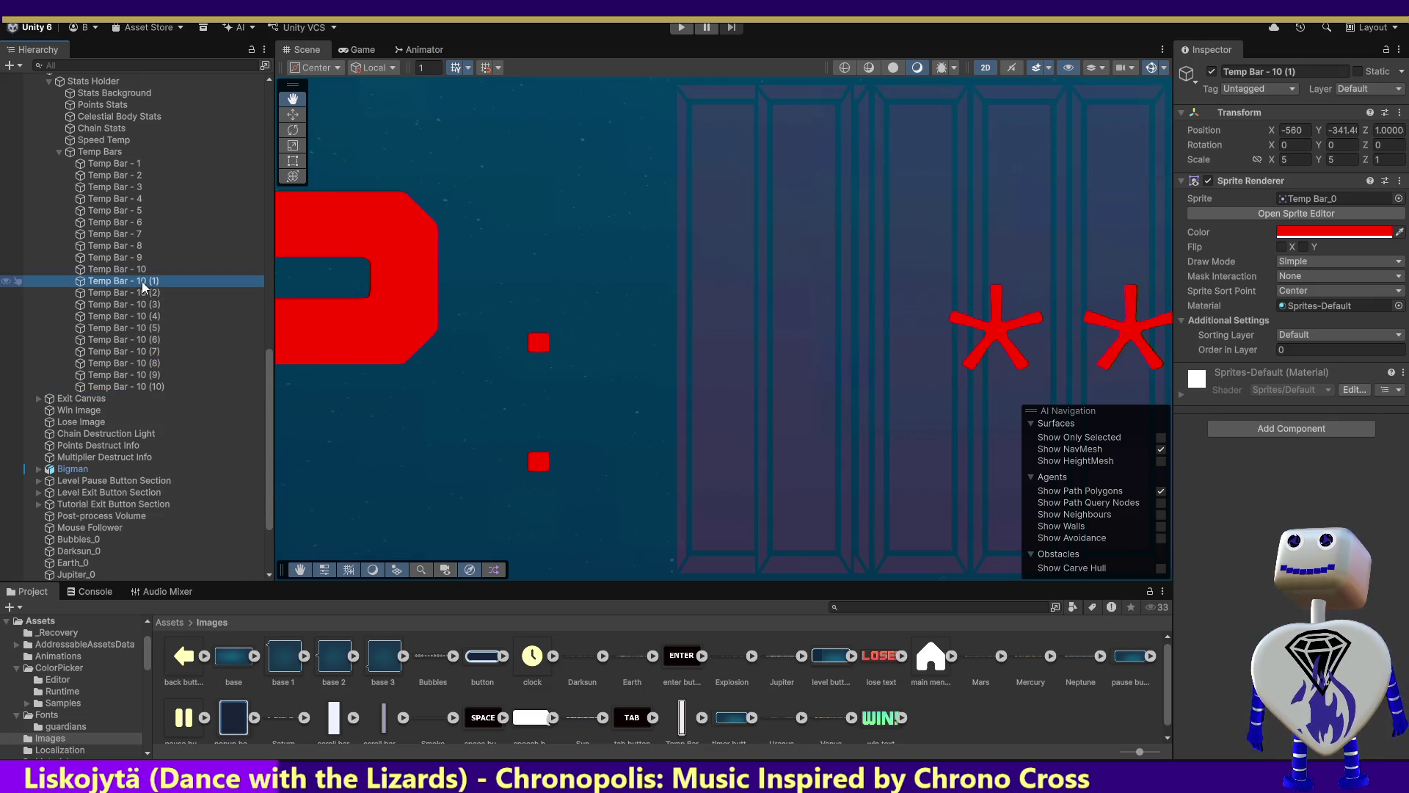
left_click(138, 267)
left_click(136, 282)
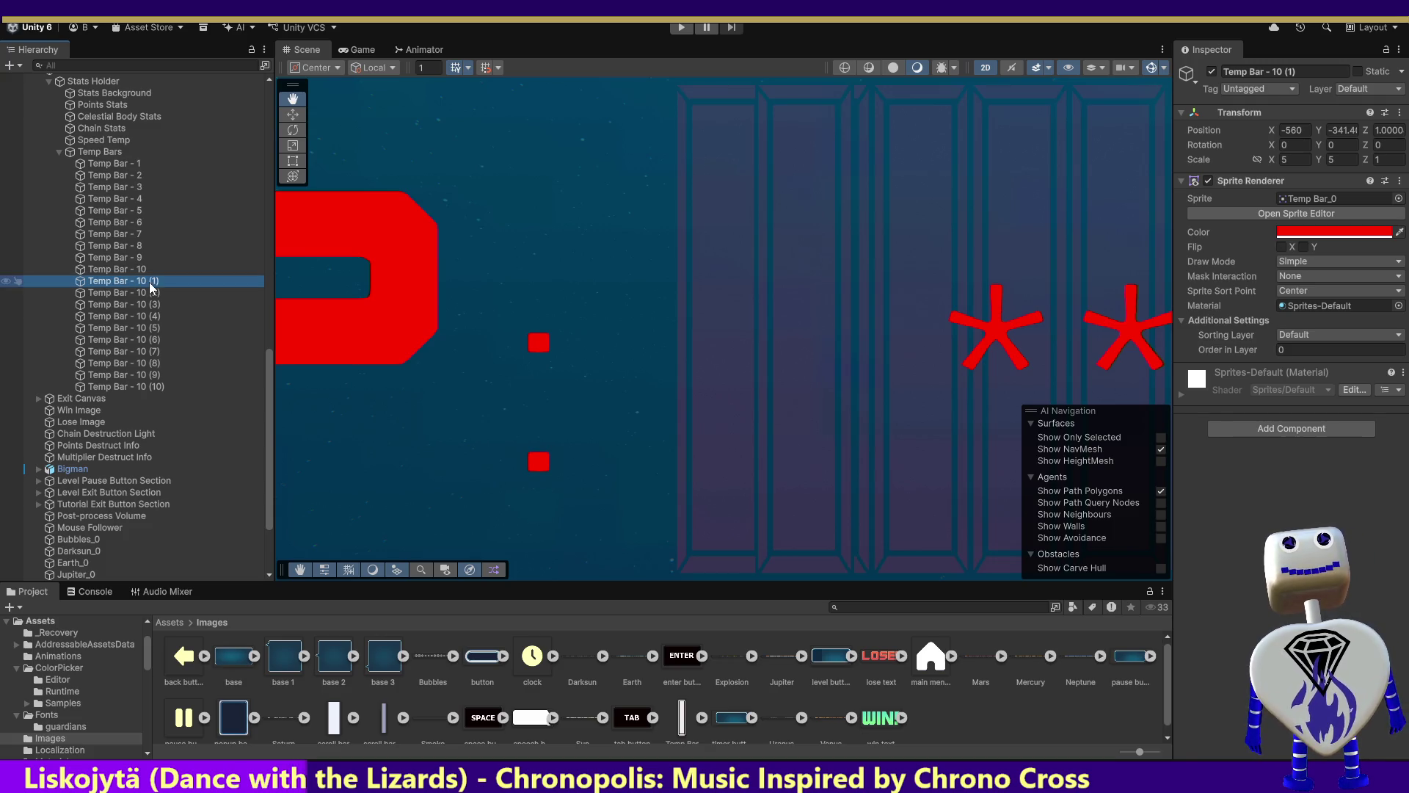
left_click(1281, 73)
left_click_drag(1274, 73, 1311, 77)
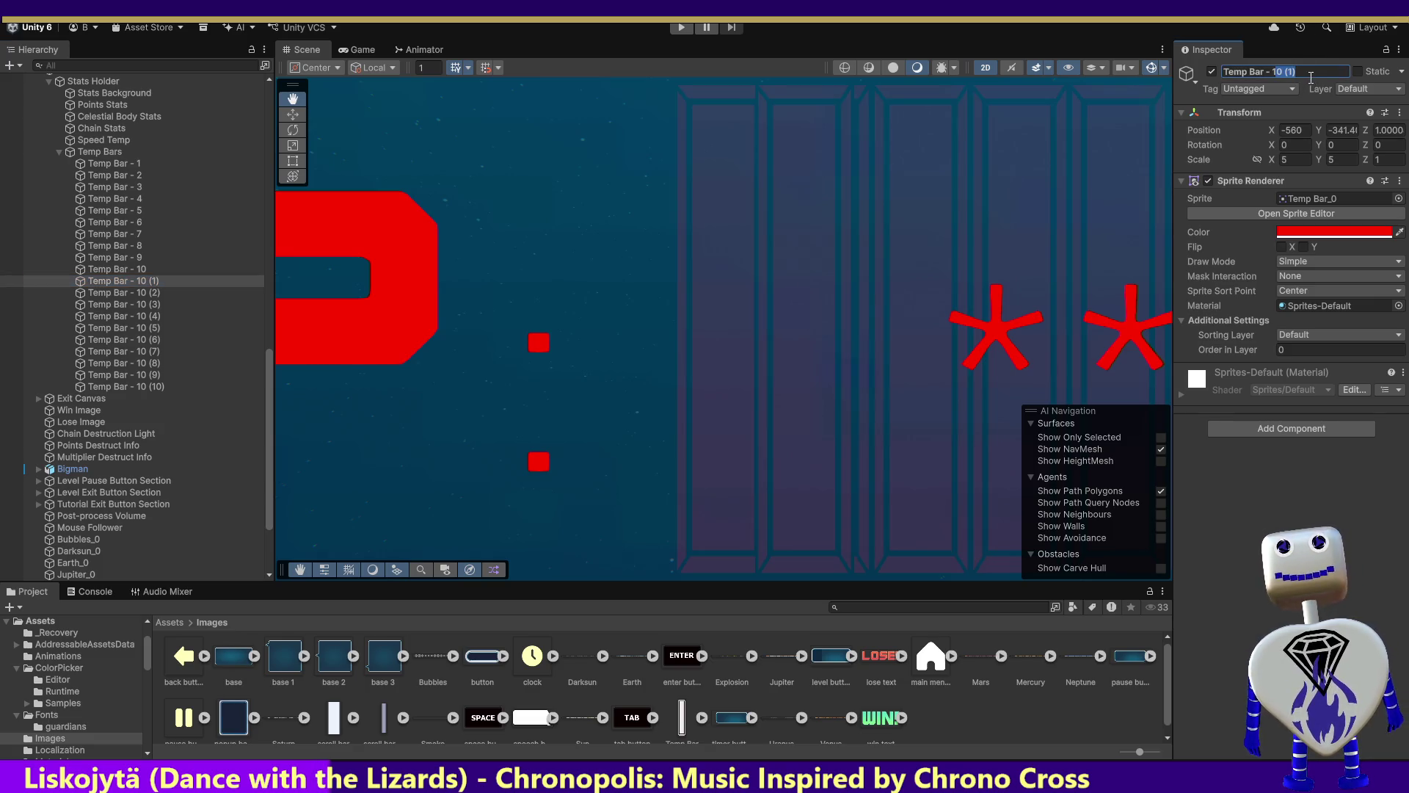
type("11")
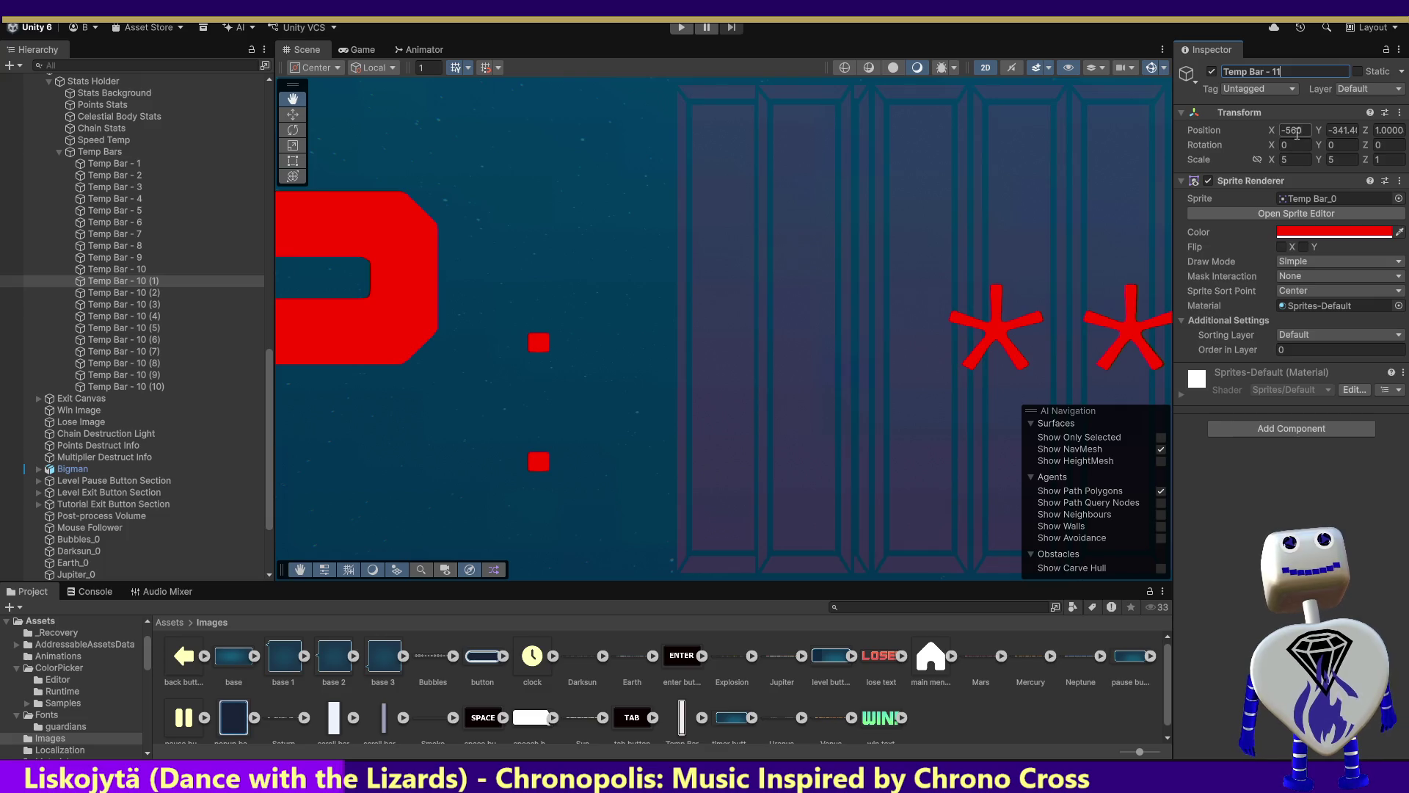
left_click(1295, 130)
type("-555")
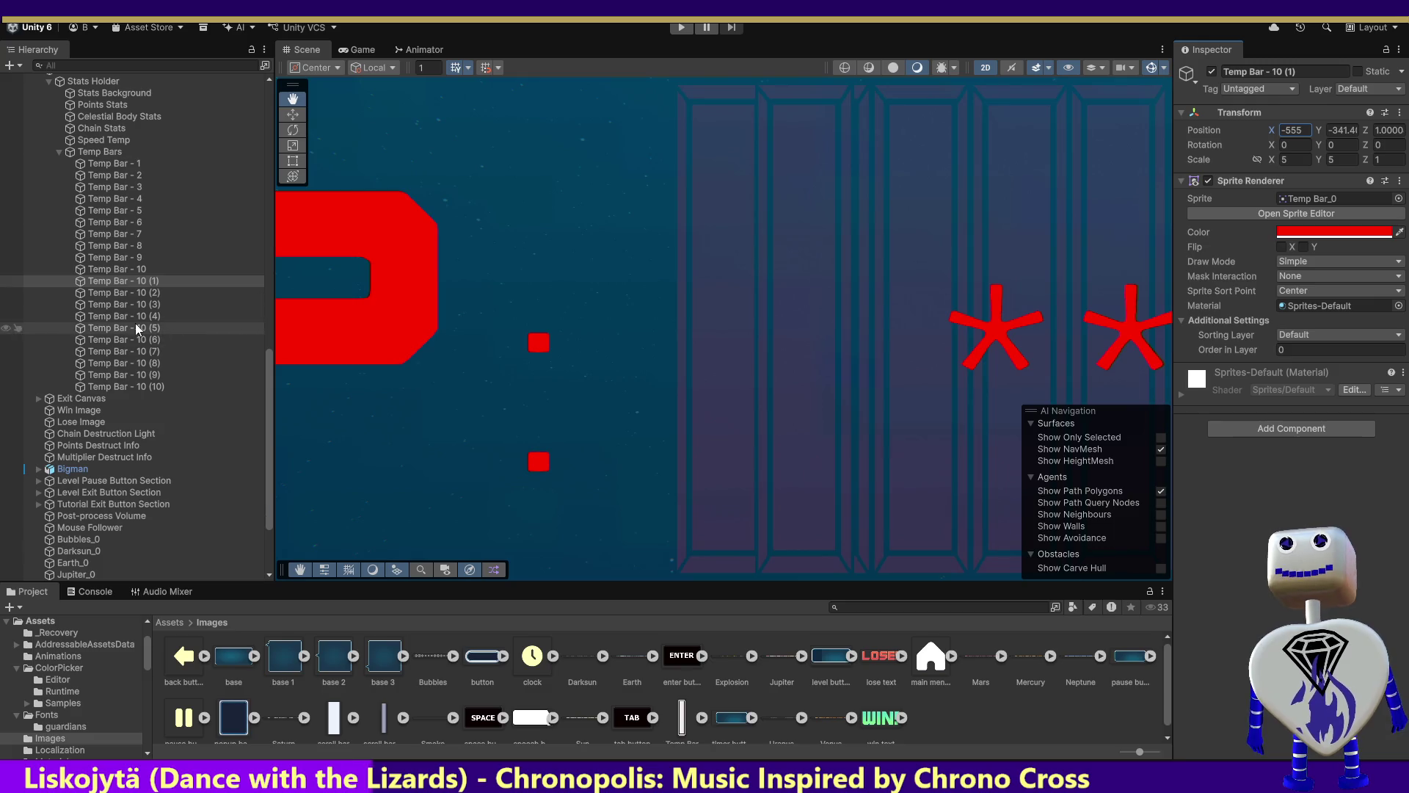
double_click(120, 281)
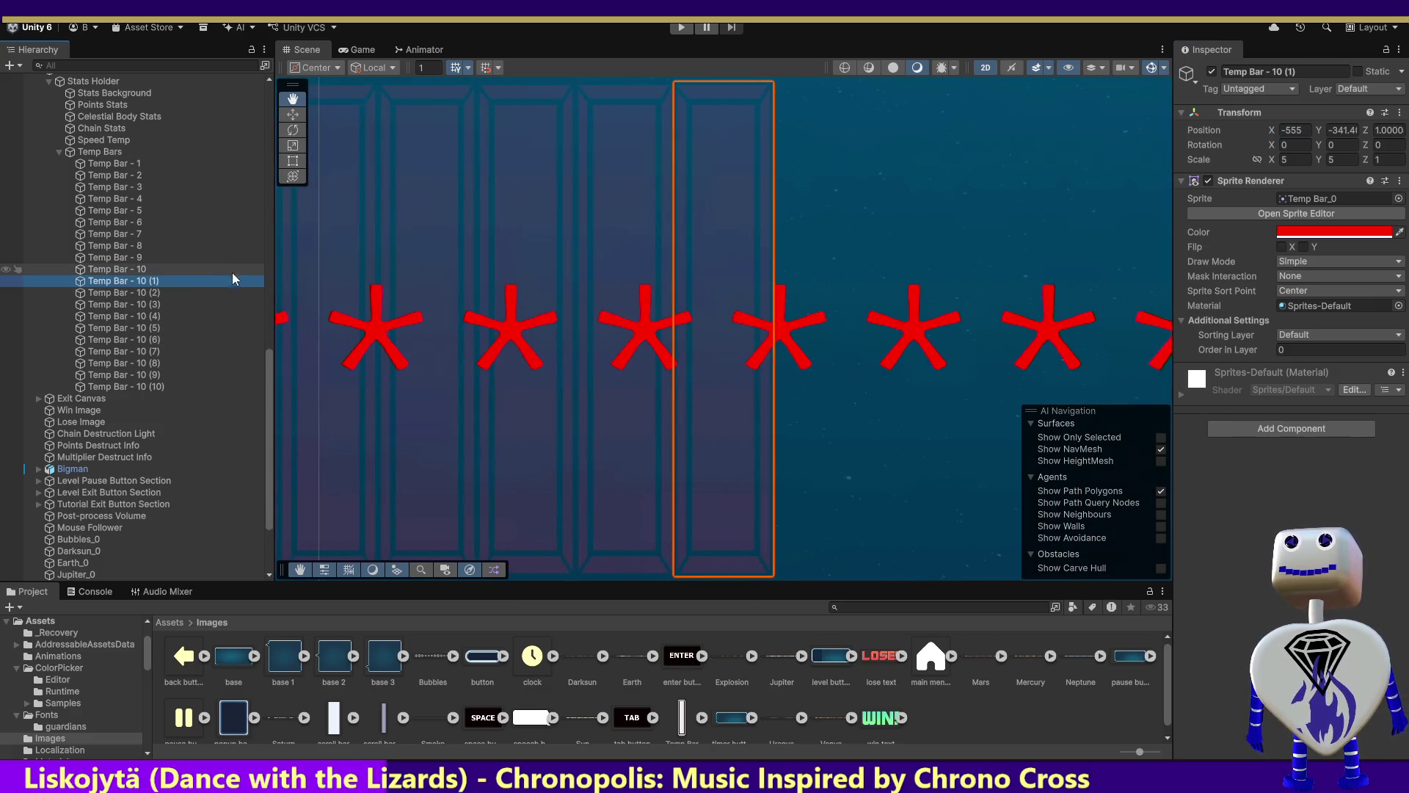
Reselect the first copy and re-enter its name as Temp Bar - 11.
left_click(130, 270)
left_click(131, 281)
left_click(1277, 72)
left_click(1358, 72)
left_click(1275, 73)
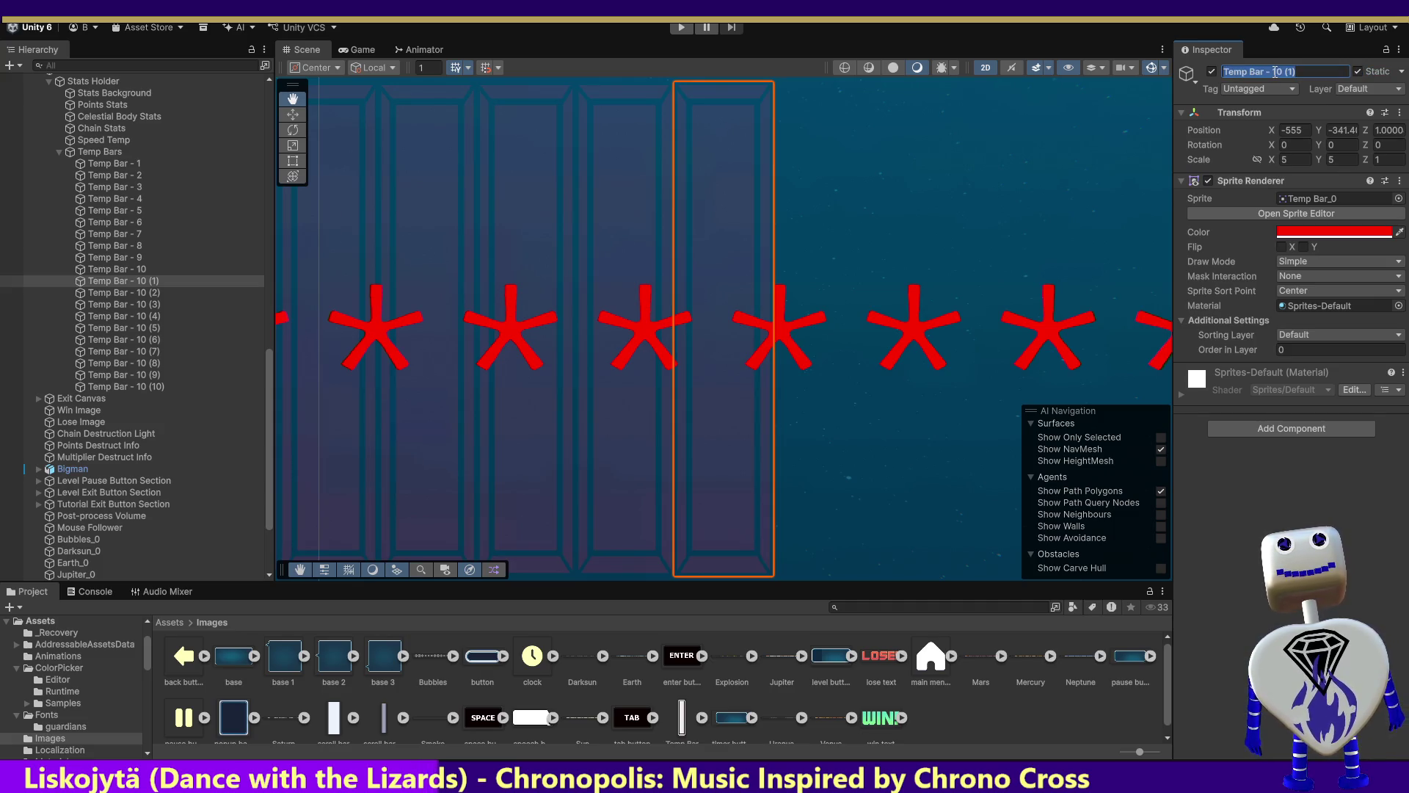
left_click_drag(1274, 73, 1329, 70)
type("11")
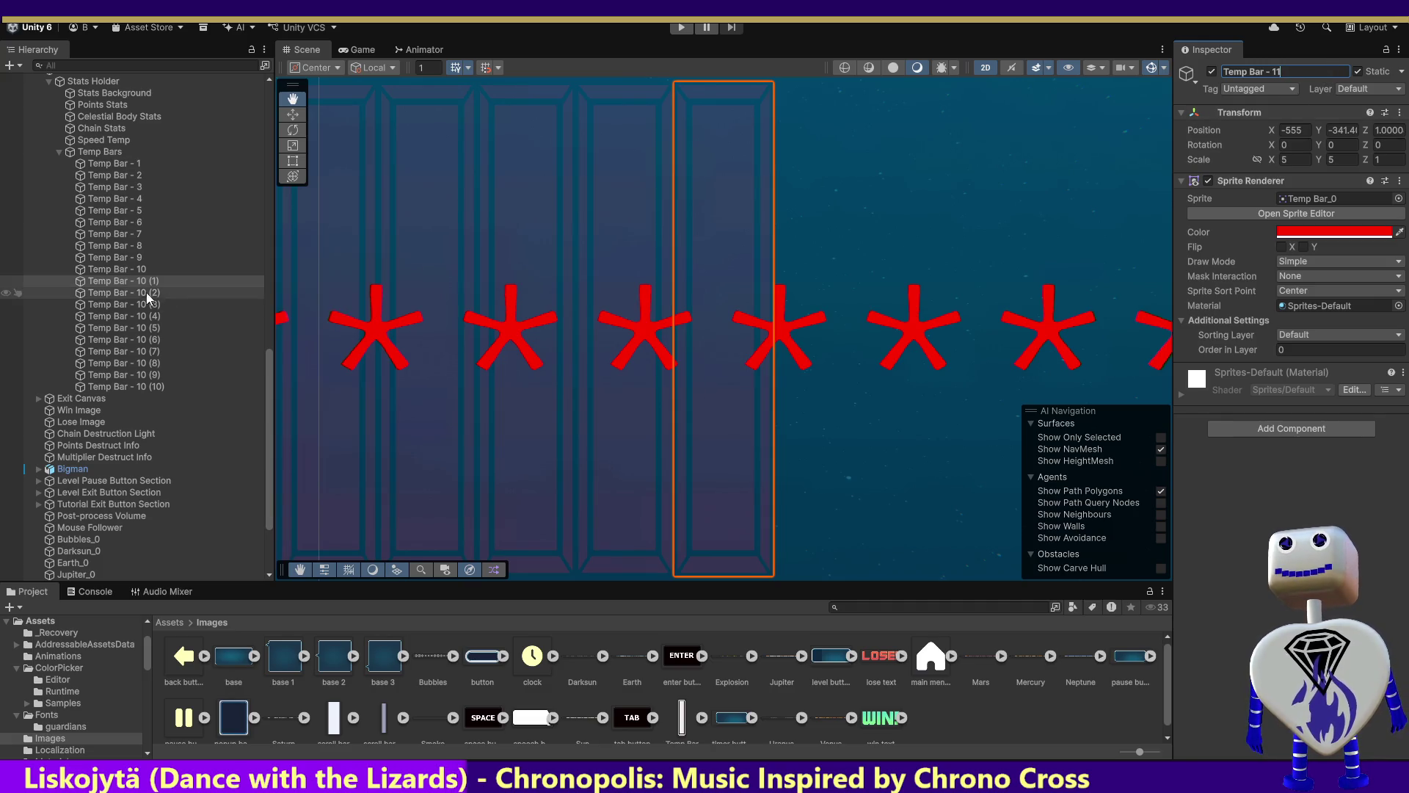
Reposition the second copy's X and rename it Temp Bar - 12.
left_click(146, 293)
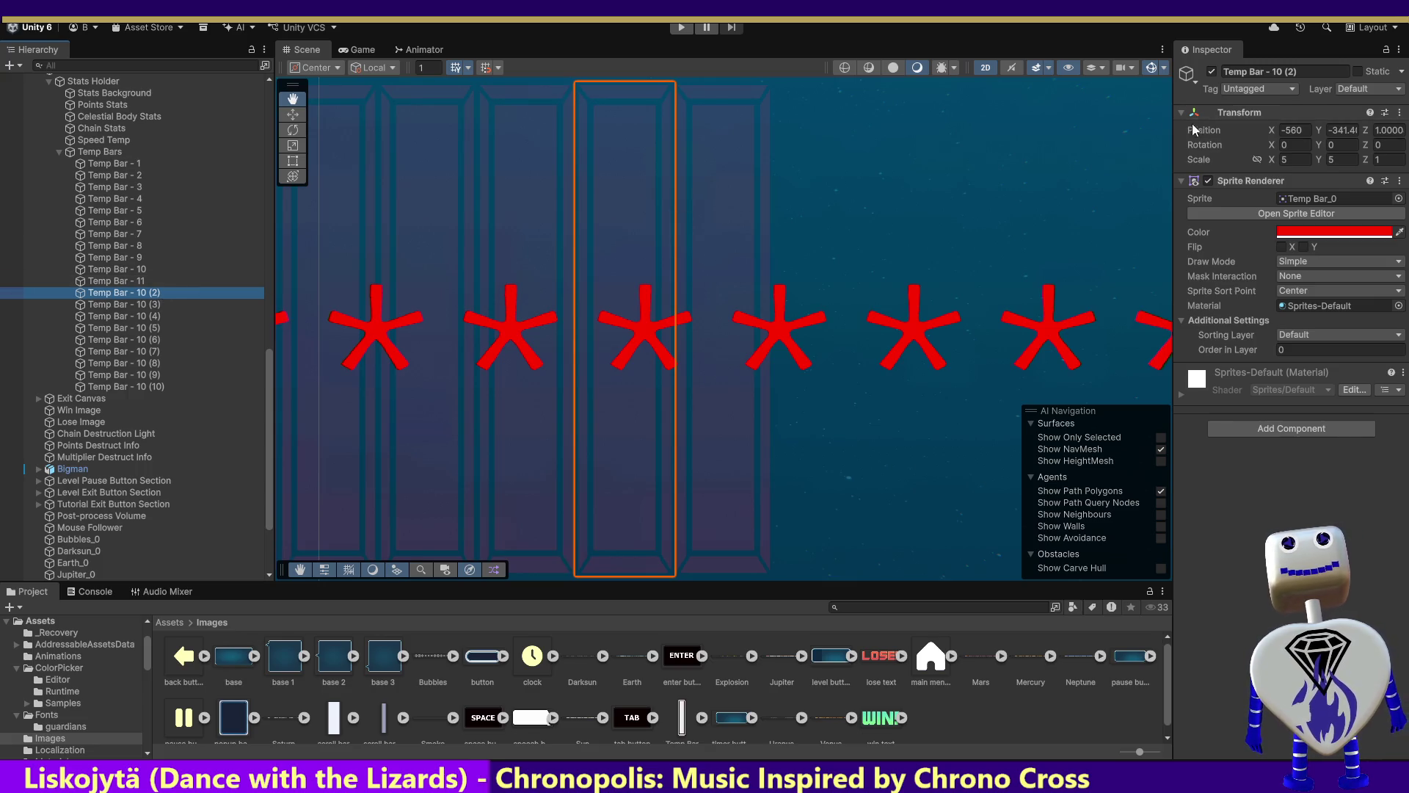
left_click(1291, 129)
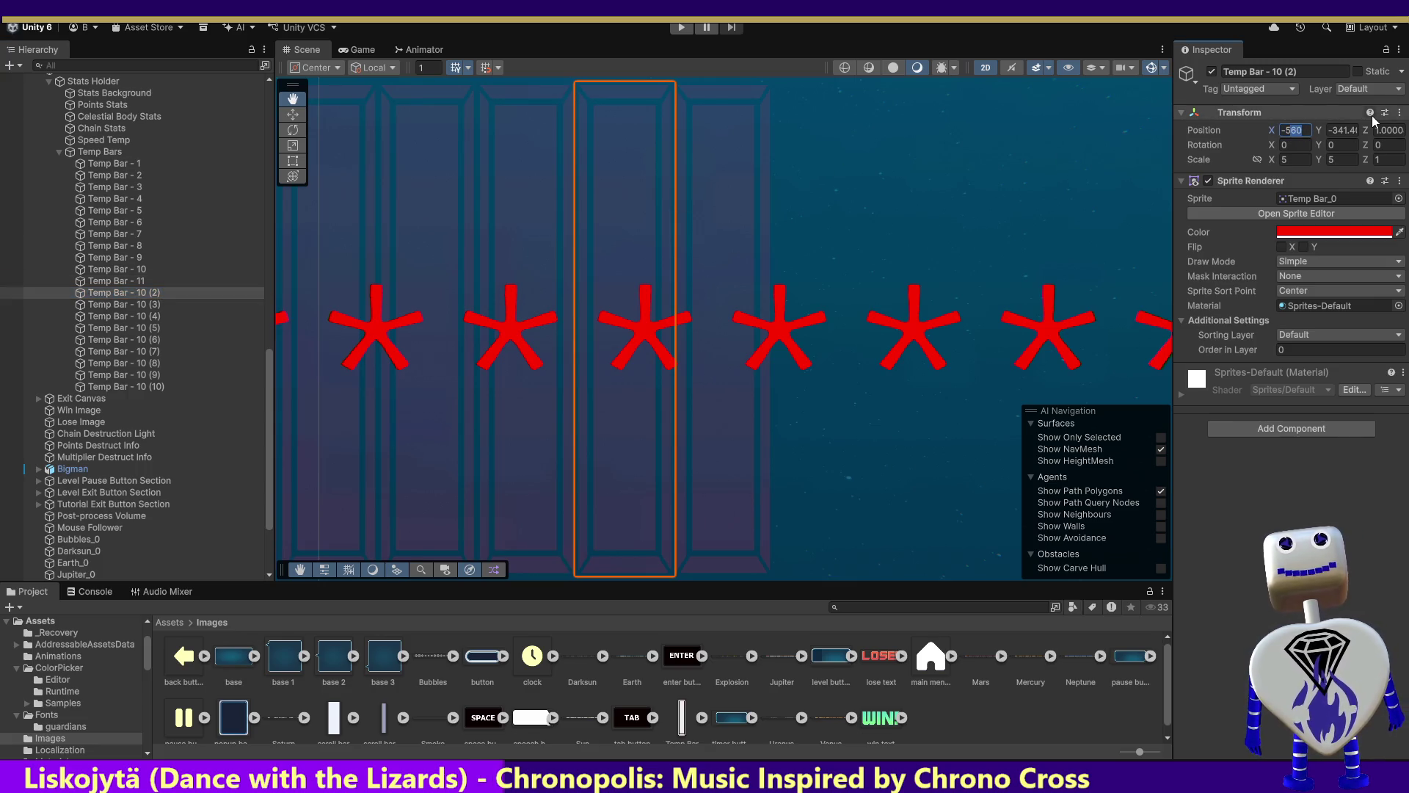
type("-420")
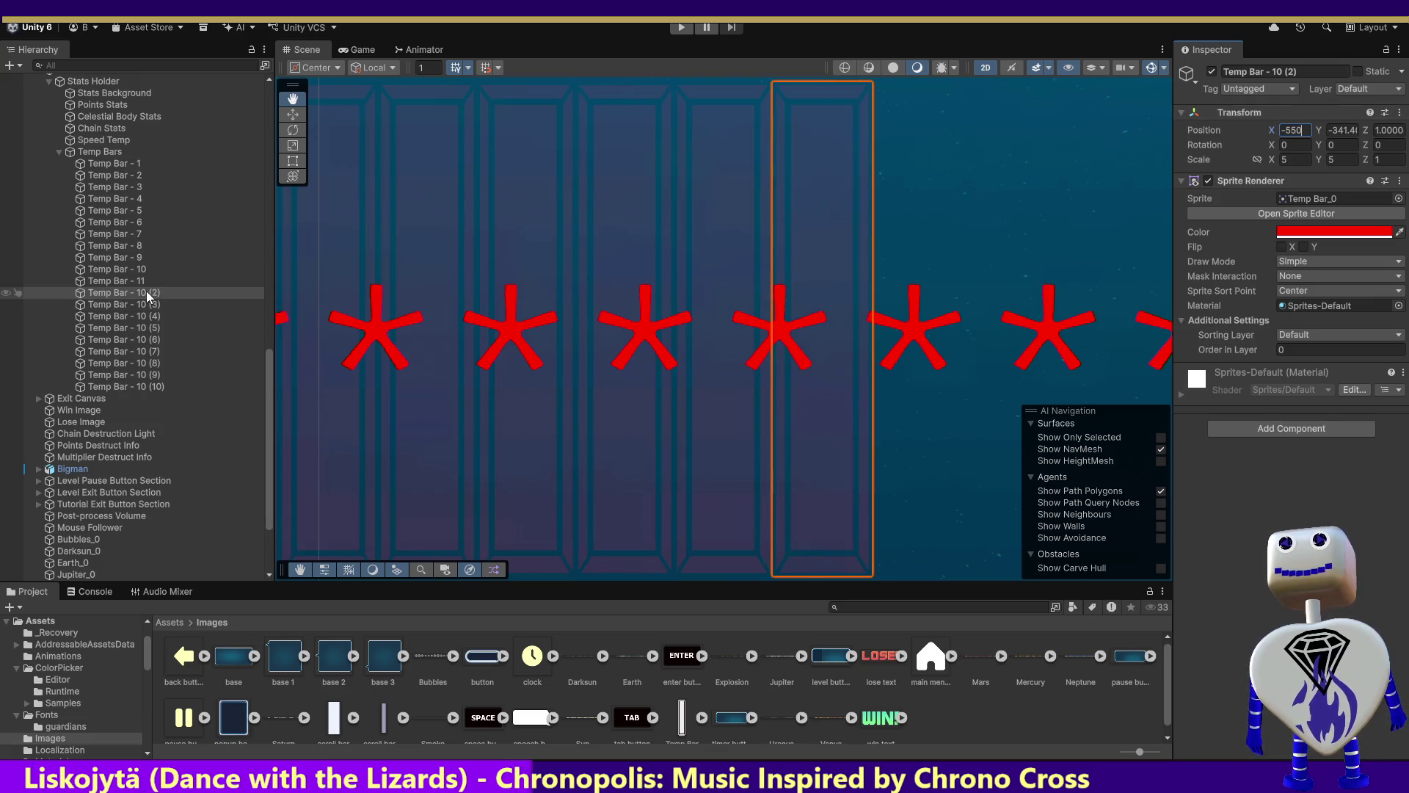
left_click(130, 280)
left_click(125, 293)
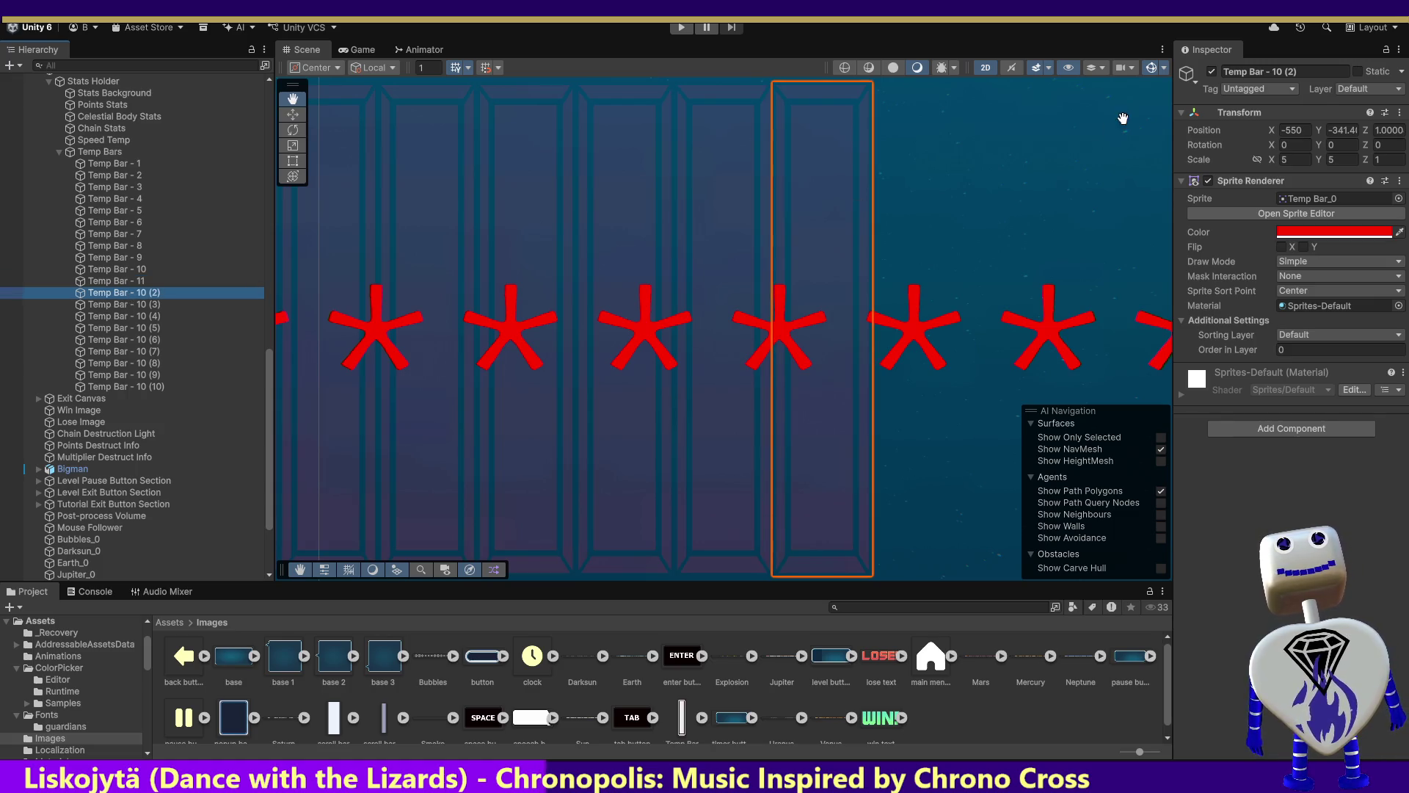
left_click_drag(1274, 71, 1356, 69)
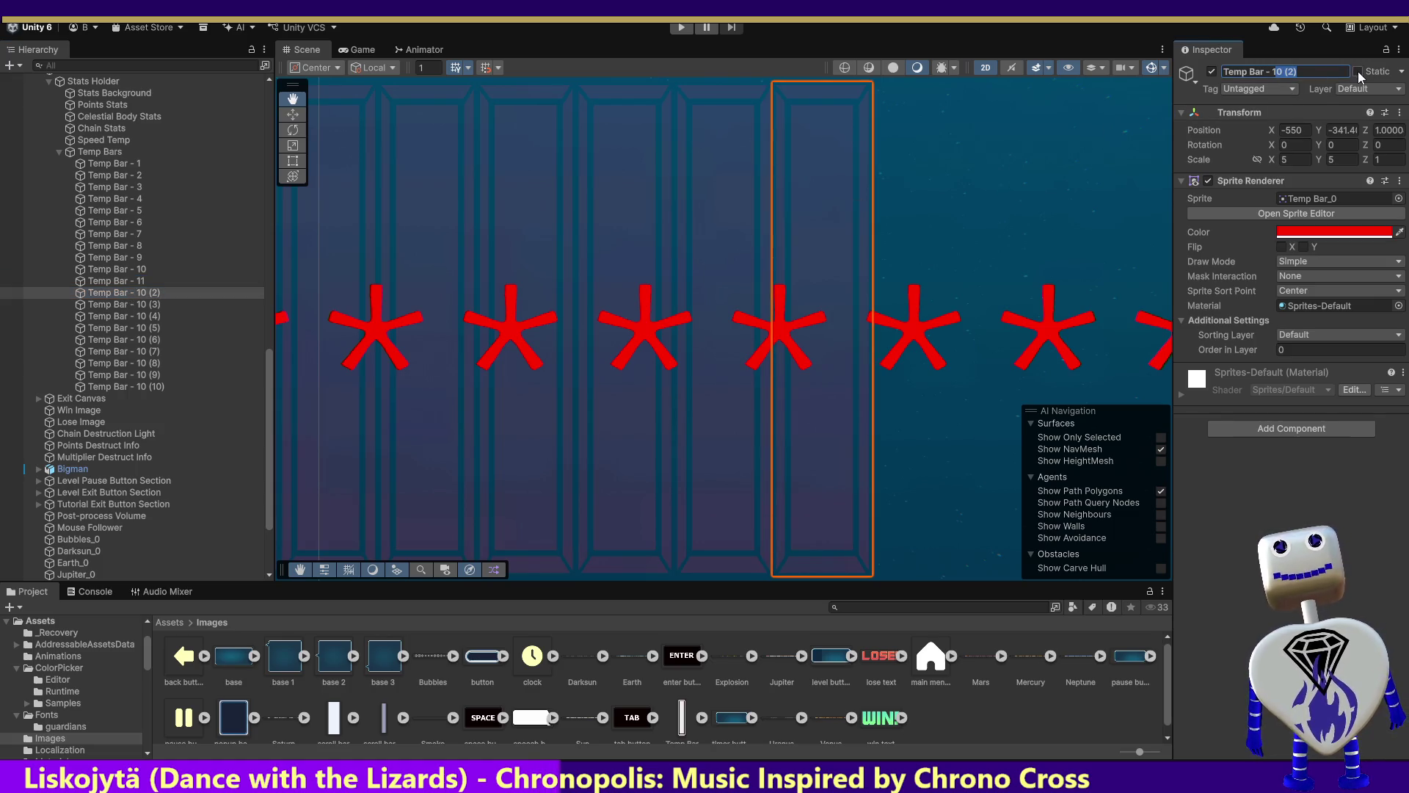
type("12")
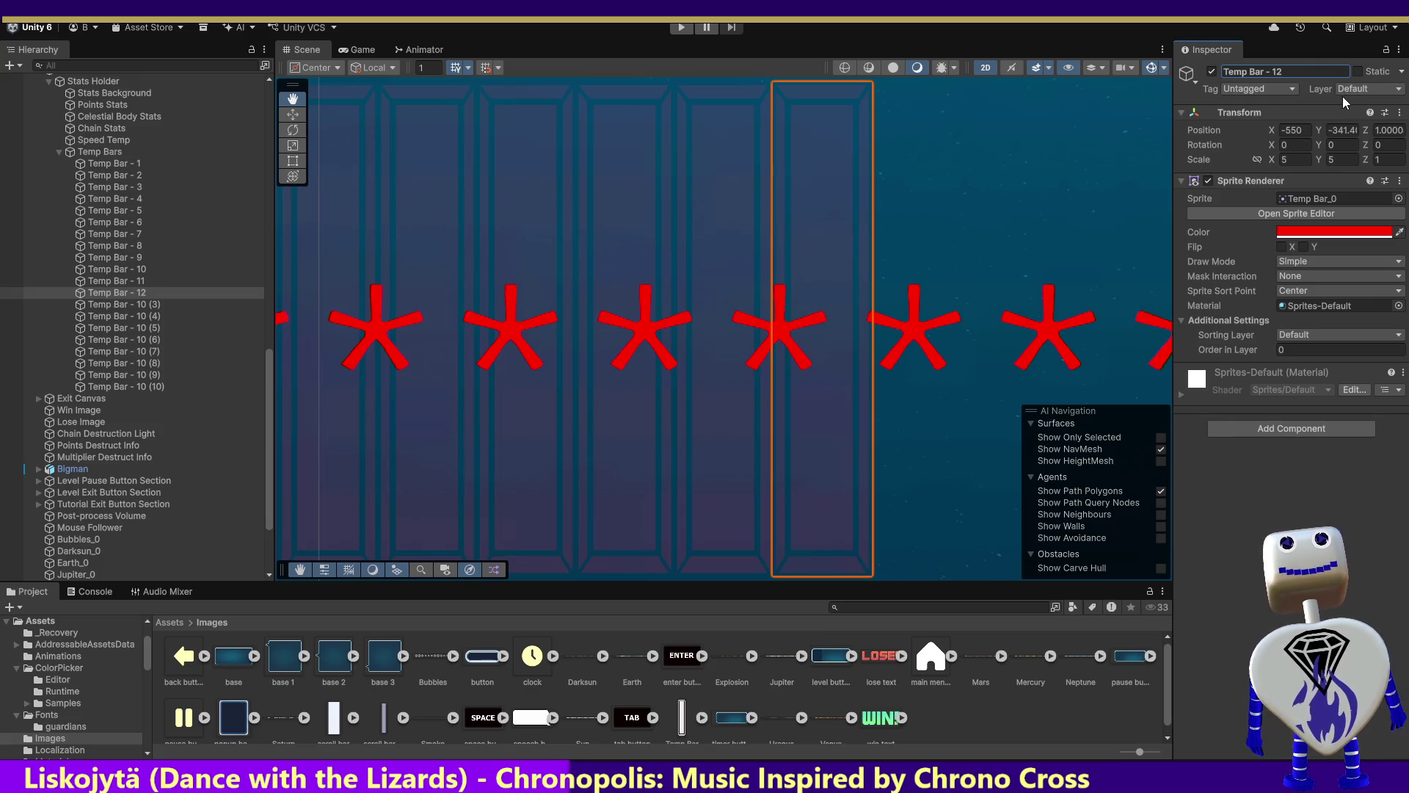
left_click(129, 305)
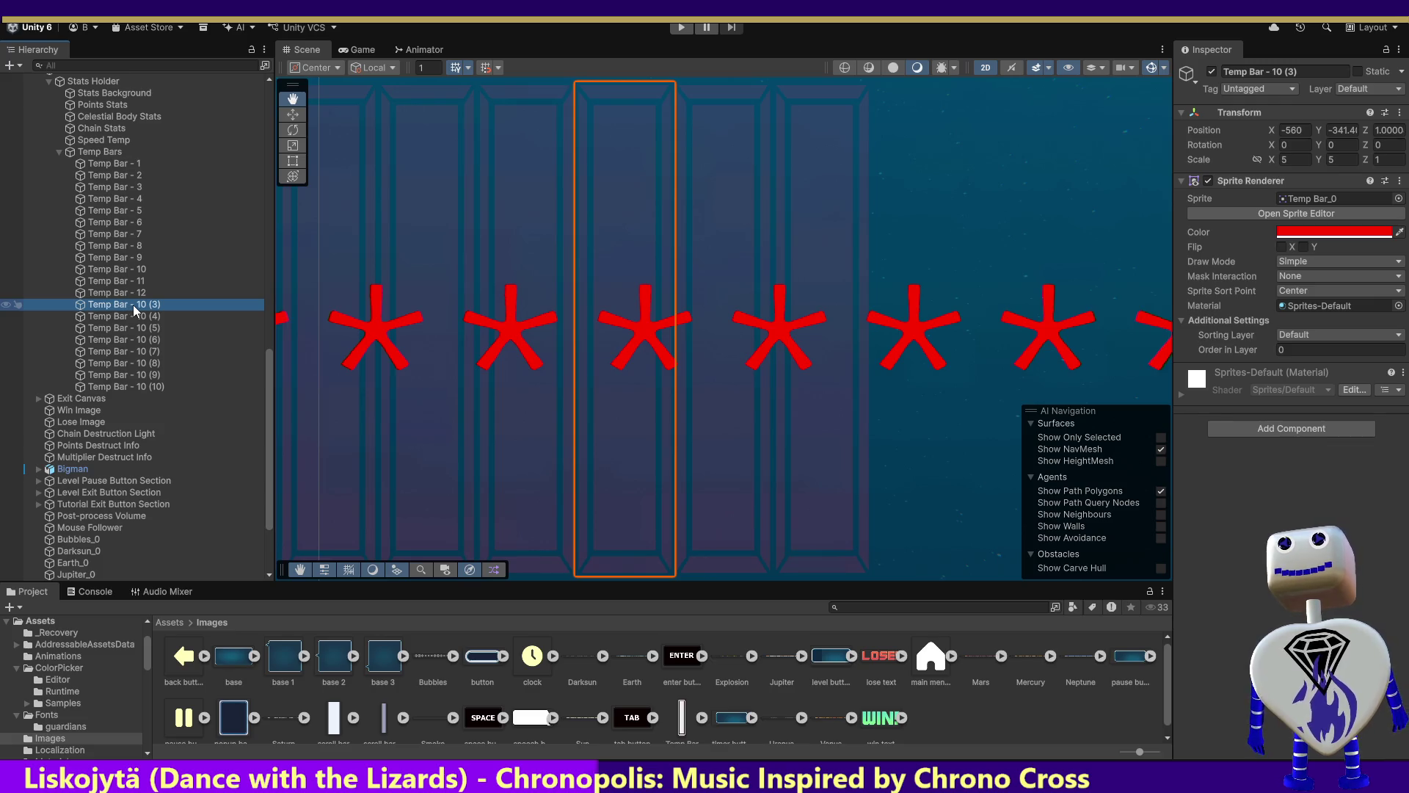
Move the third copy to X -545 and rename it Temp Bar - 13.
left_click(1296, 131)
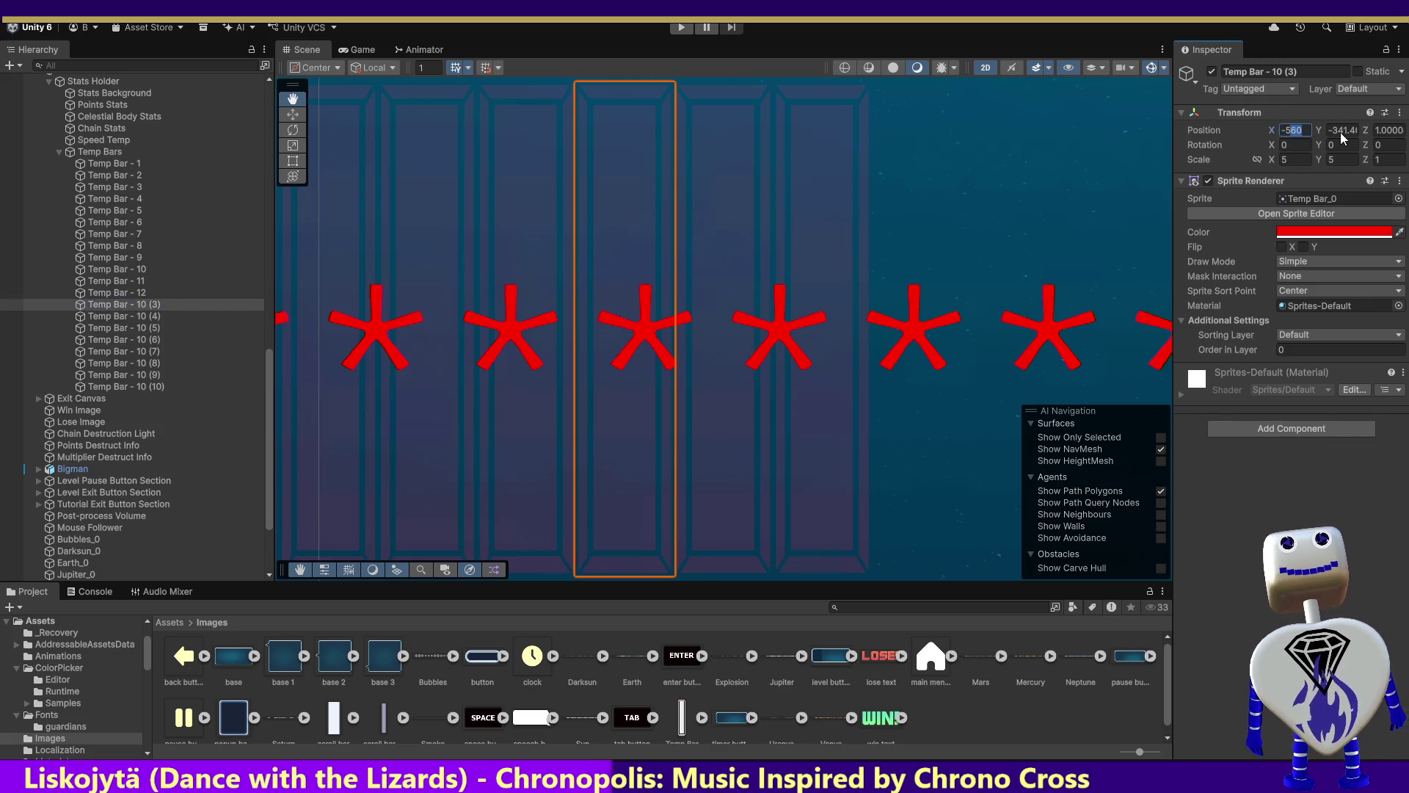
type("-545")
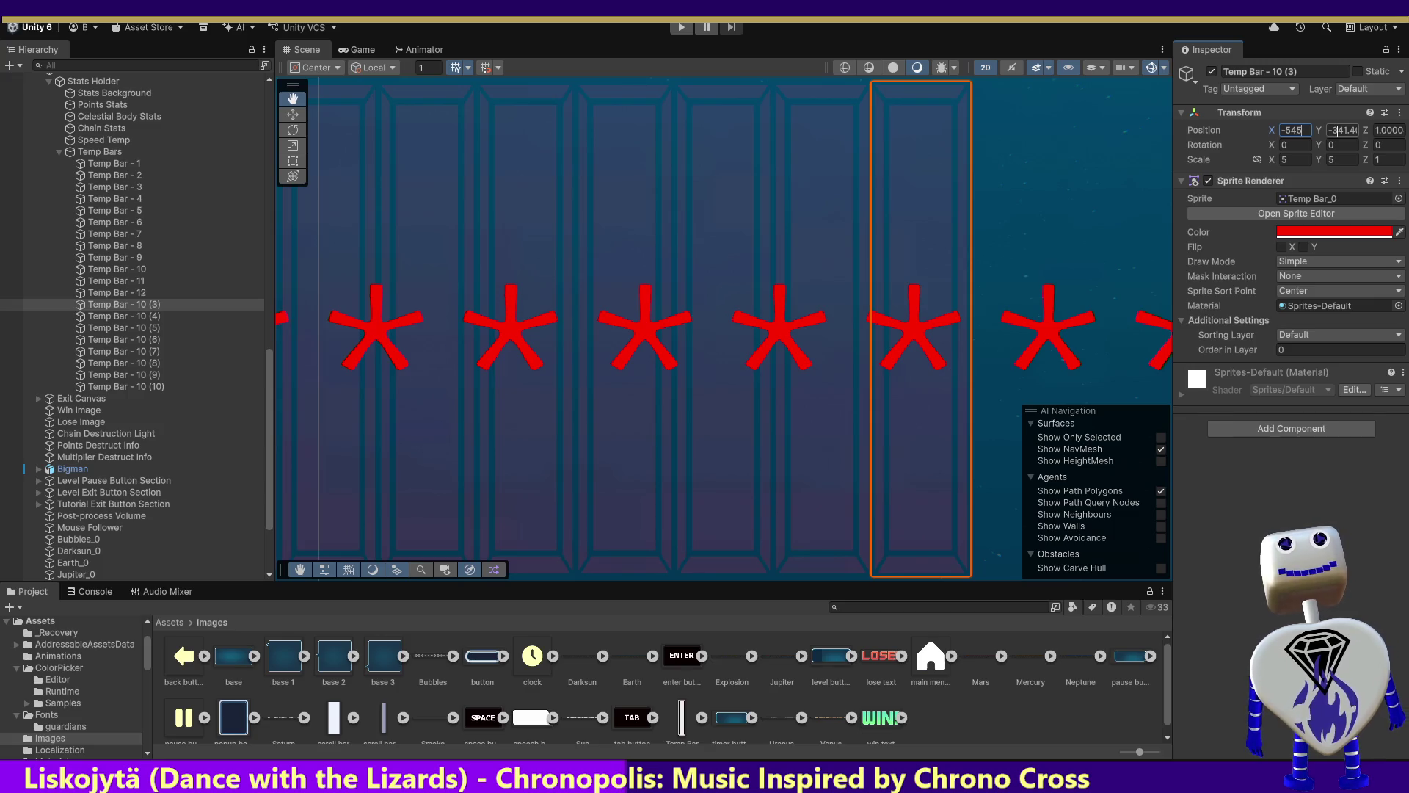
left_click(1292, 71)
left_click_drag(1274, 72, 1341, 74)
type("13")
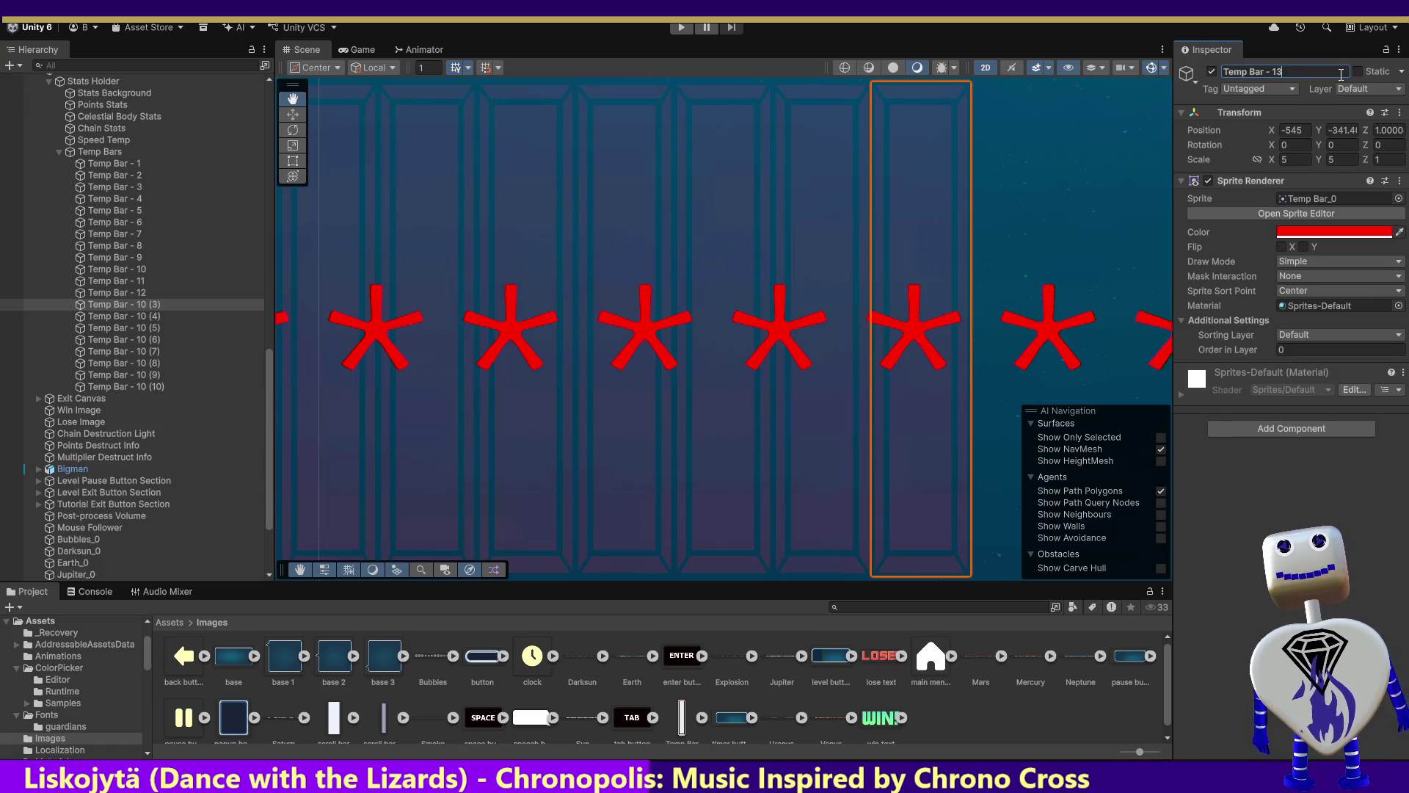
key("Return")
Rename the fourth copy Temp Bar - 14 and set its X to -540.
left_click(126, 316)
left_click(1280, 72)
type("14")
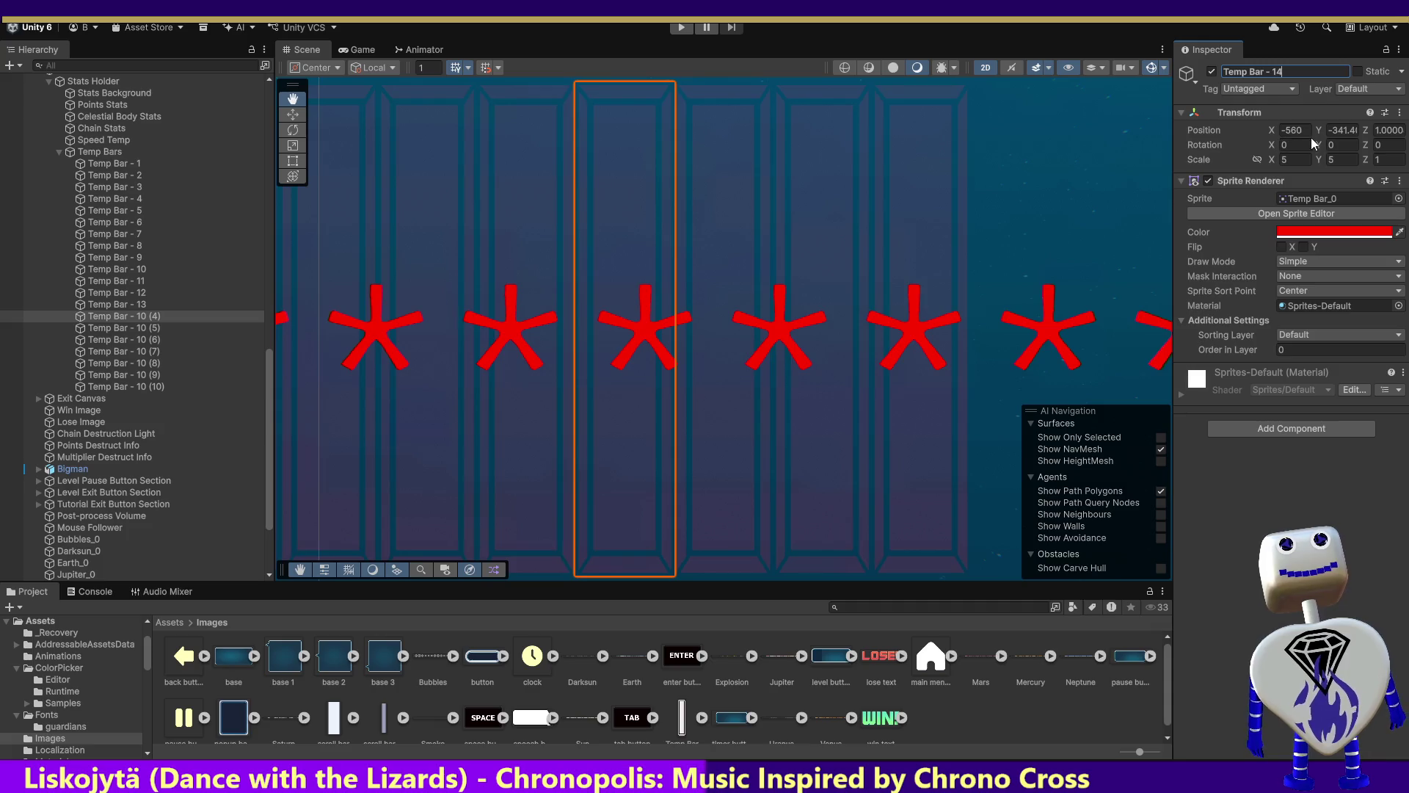
left_click(130, 308)
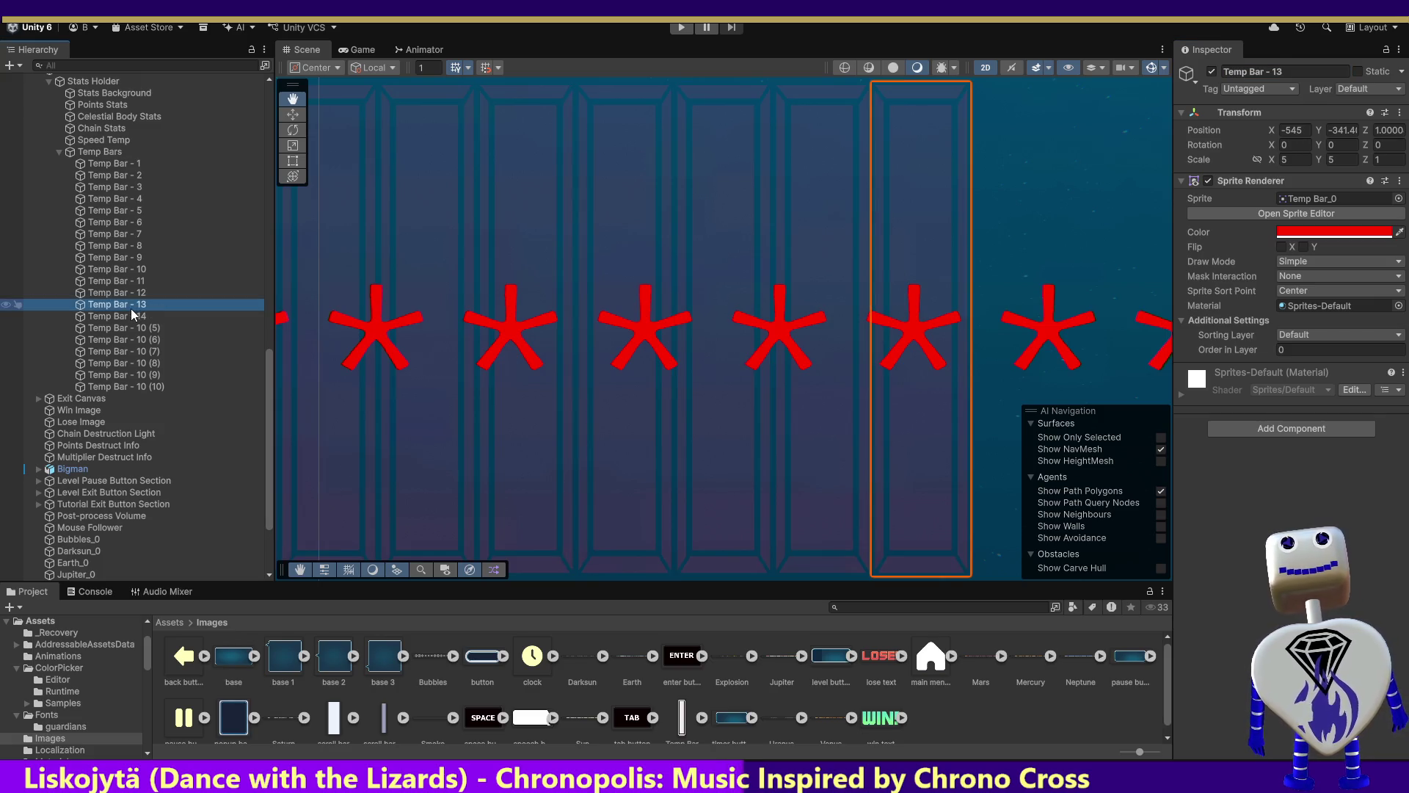
left_click(136, 315)
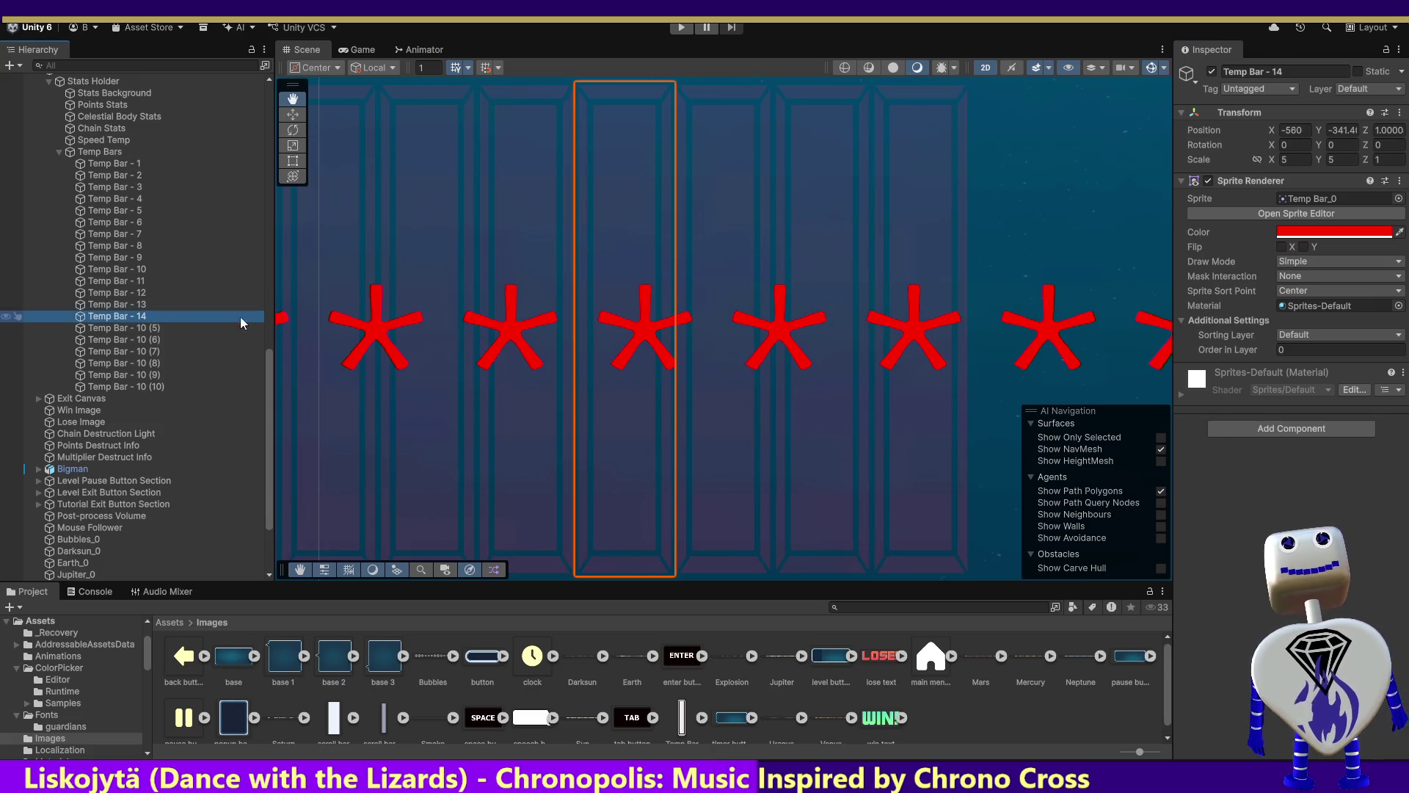
left_click(1291, 132)
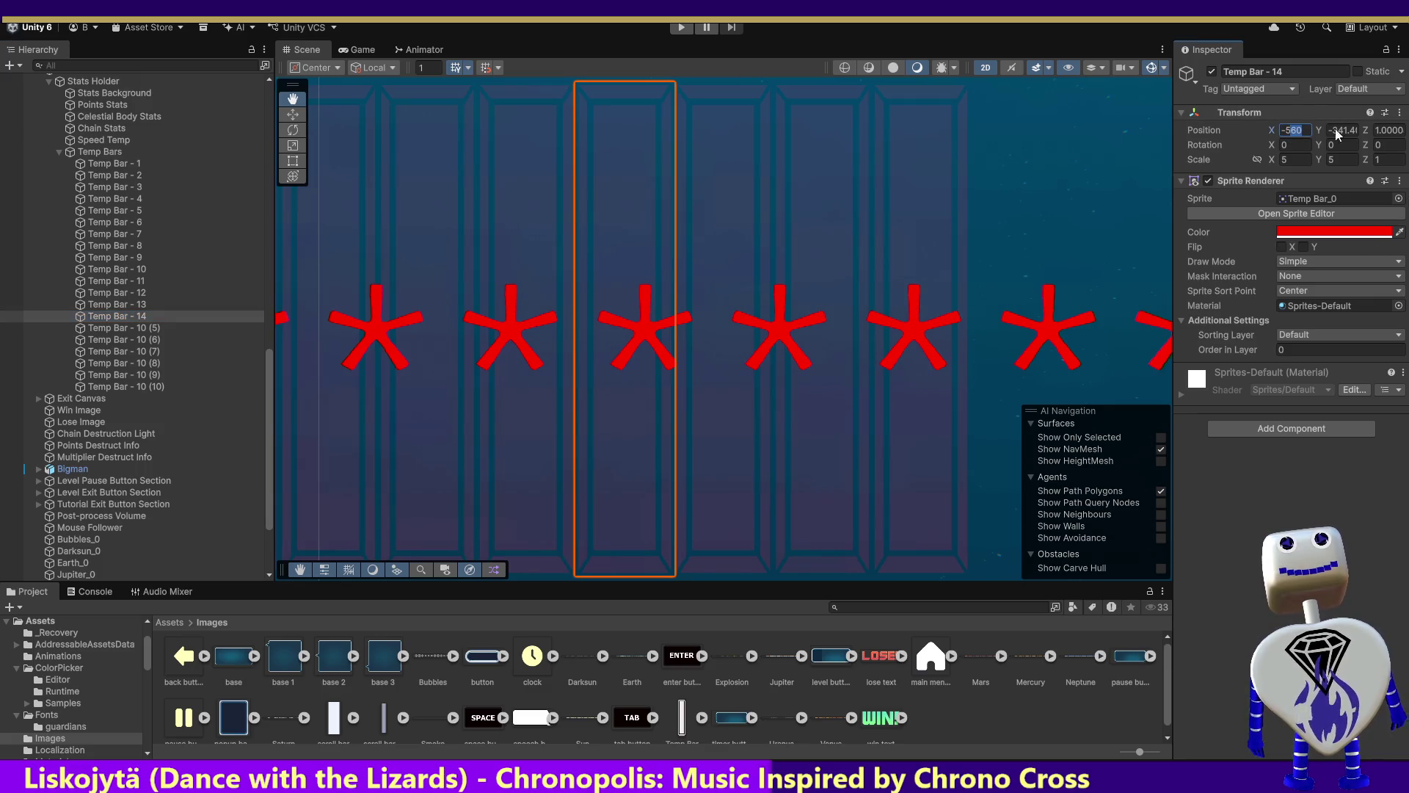
type("-54")
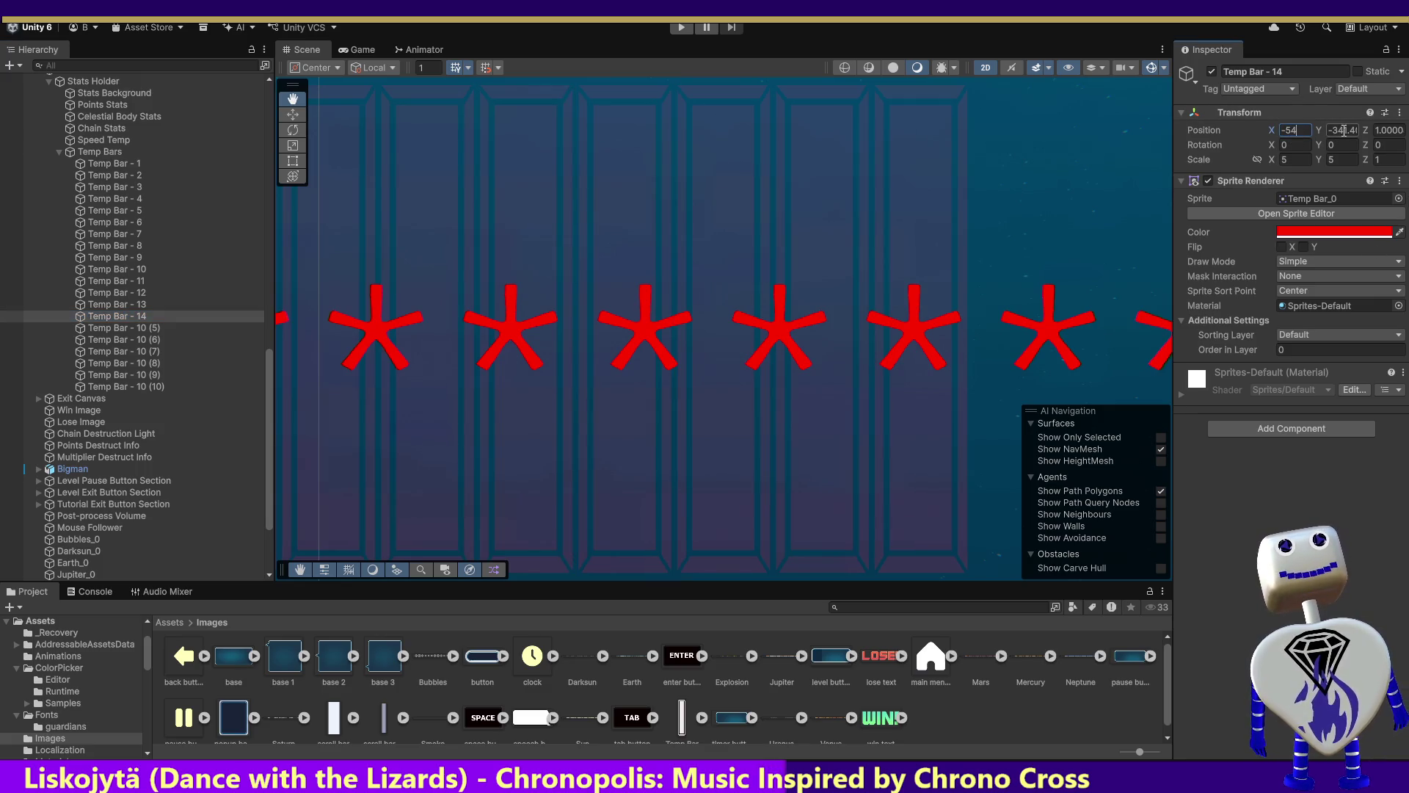
type("0")
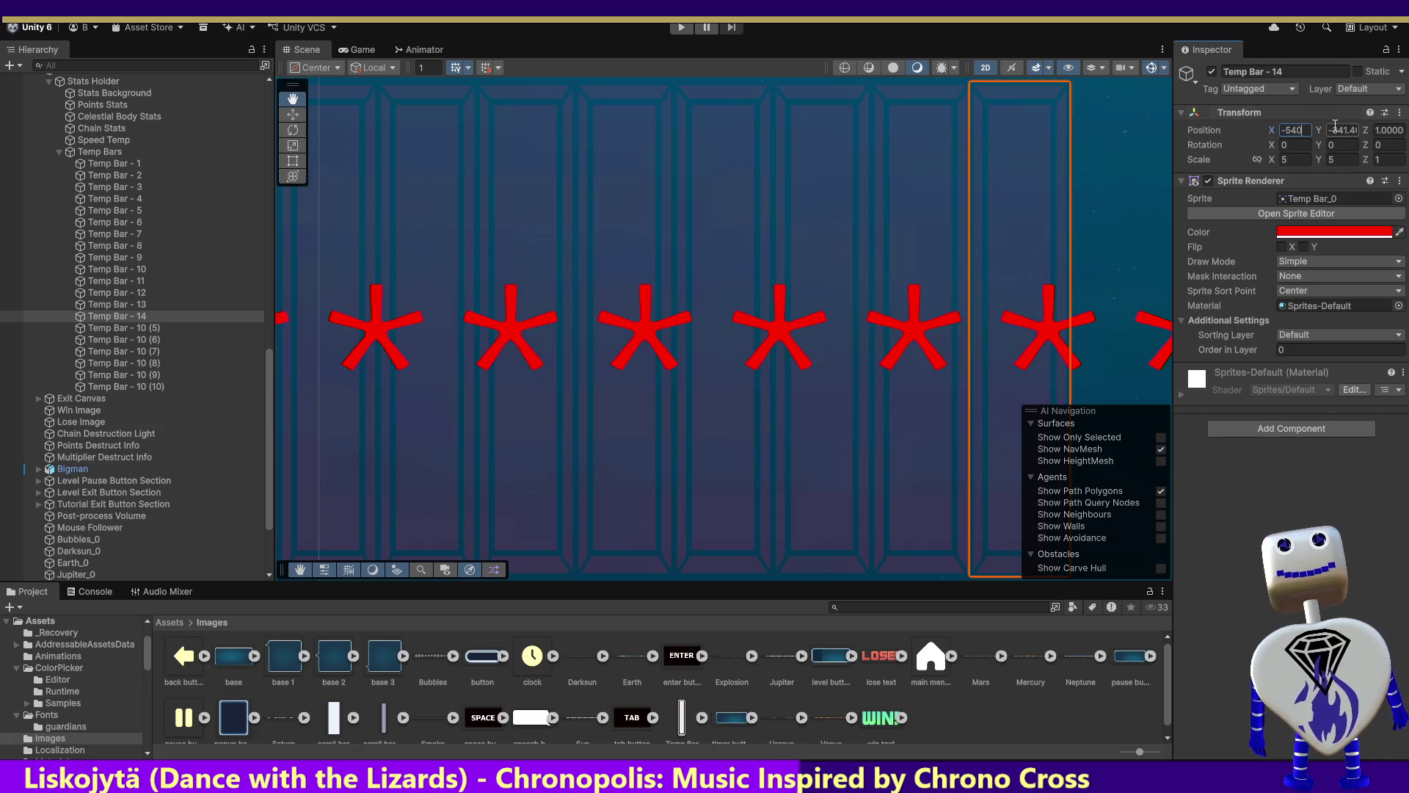
Rename Temp Bar - 10 (5) to Temp Bar - 15 at X -535.
left_click(158, 327)
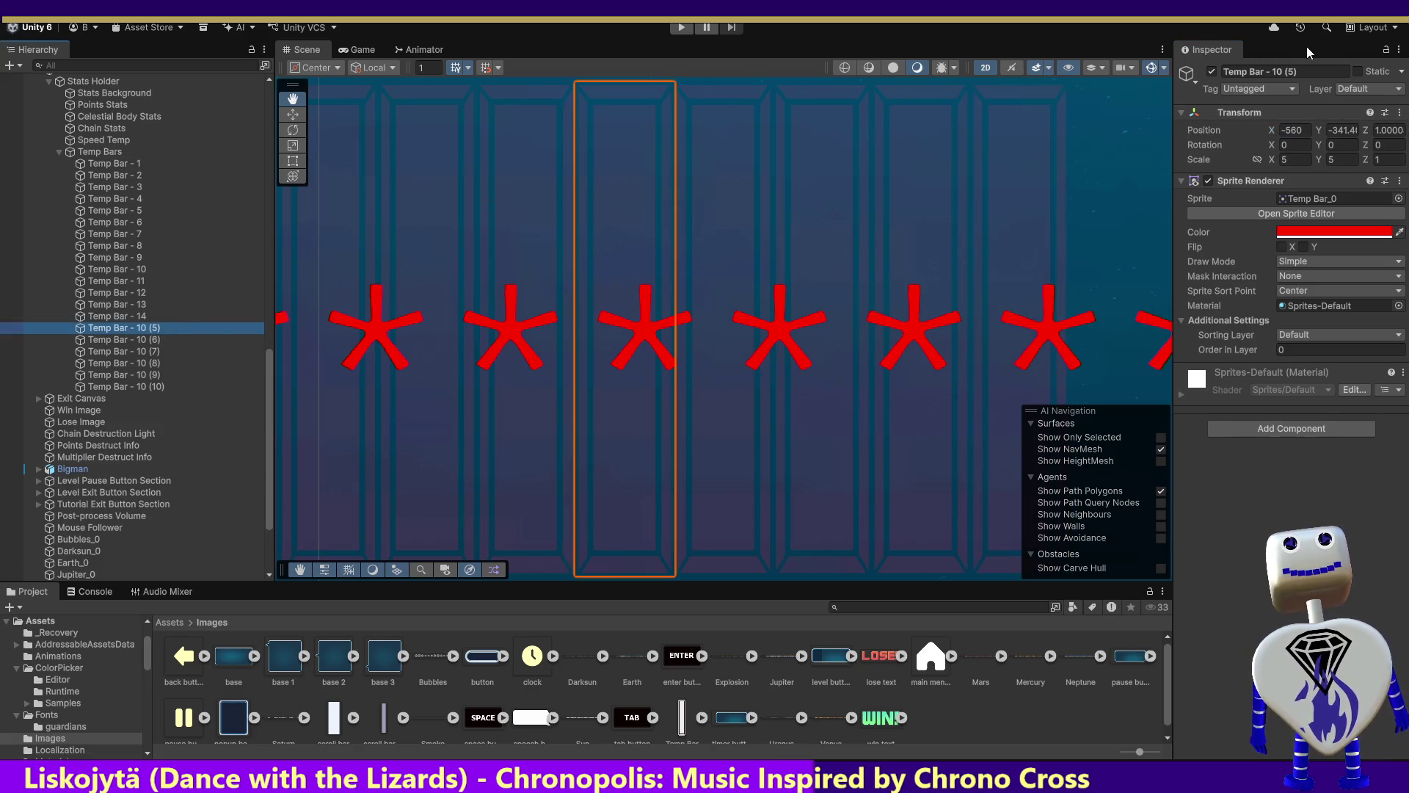
left_click_drag(1275, 71, 1333, 71)
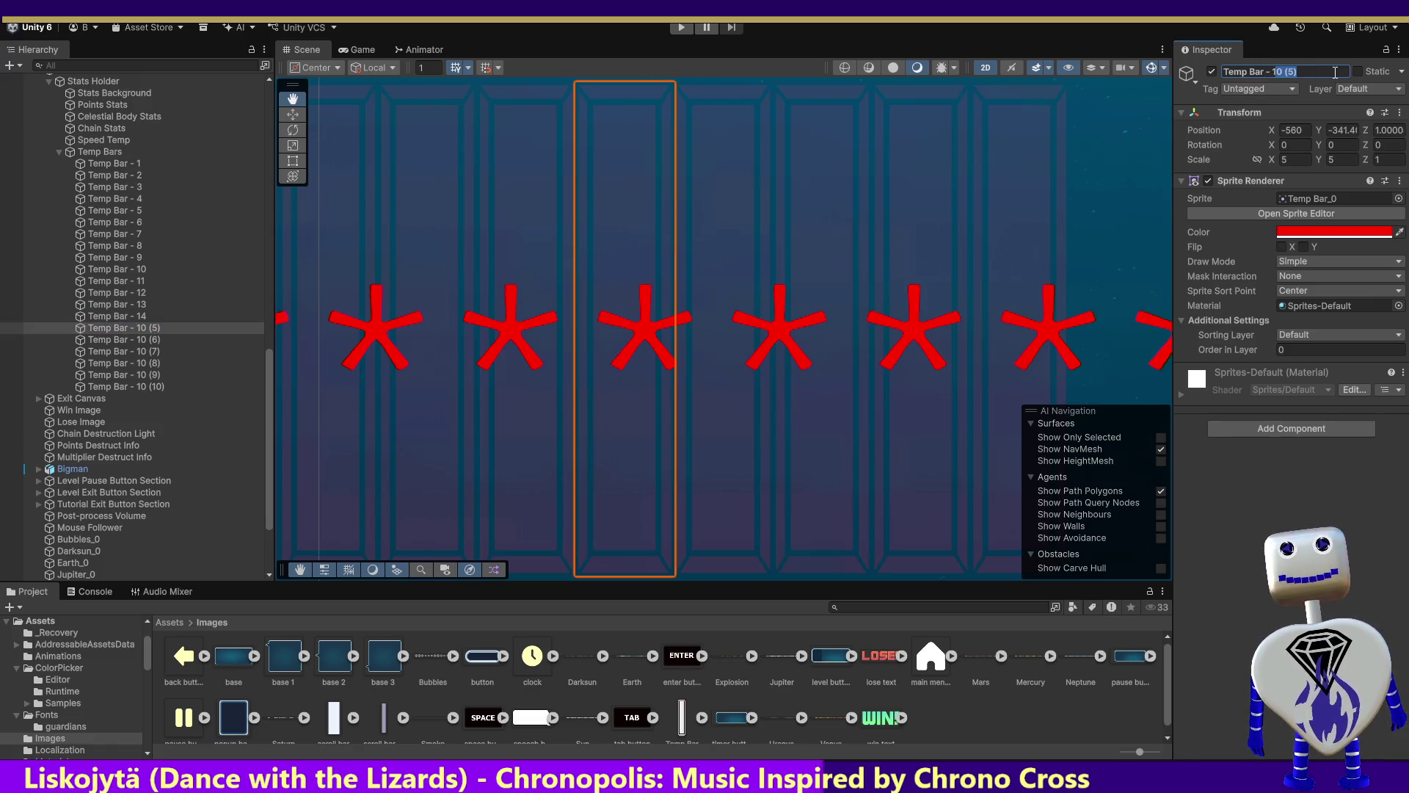
type("15")
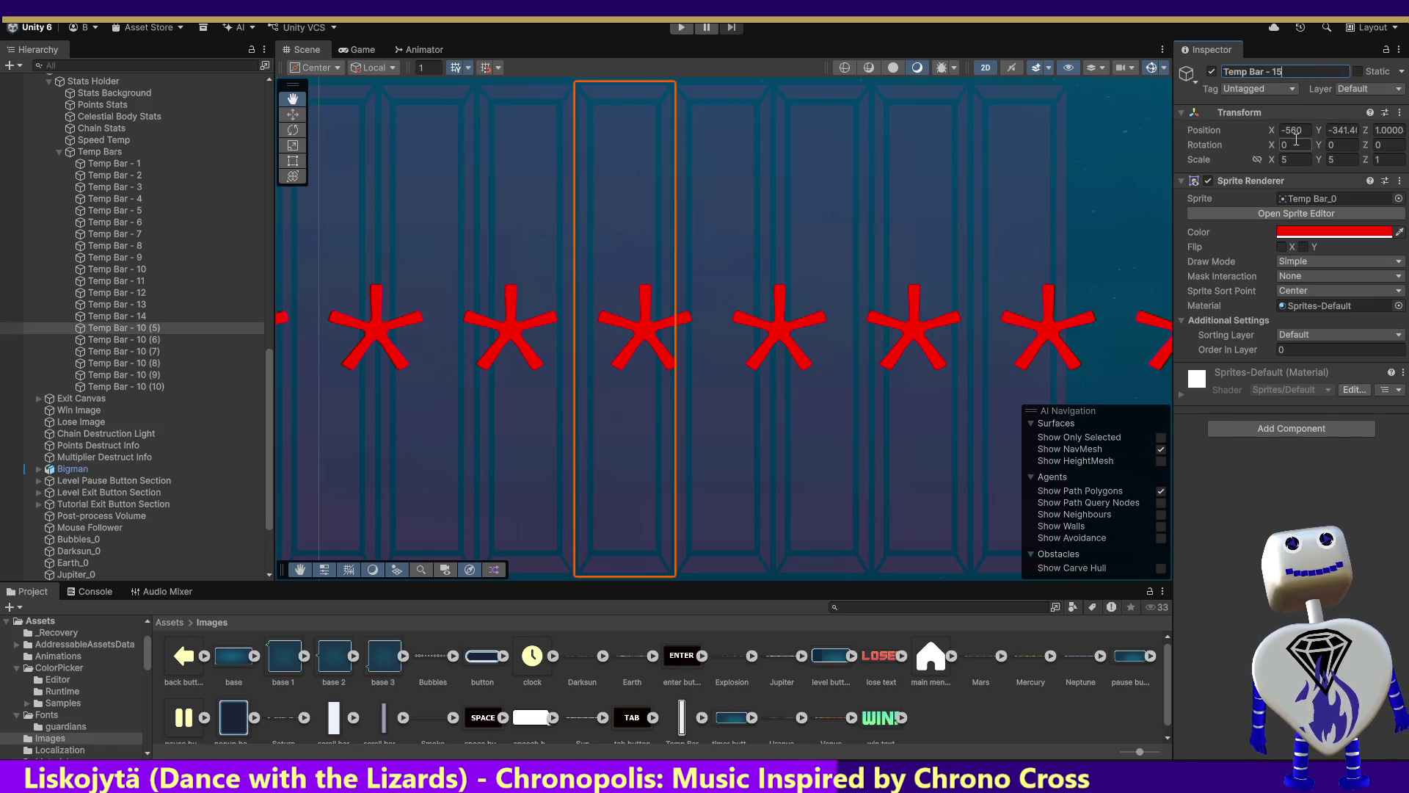
left_click(1293, 131)
type("-535")
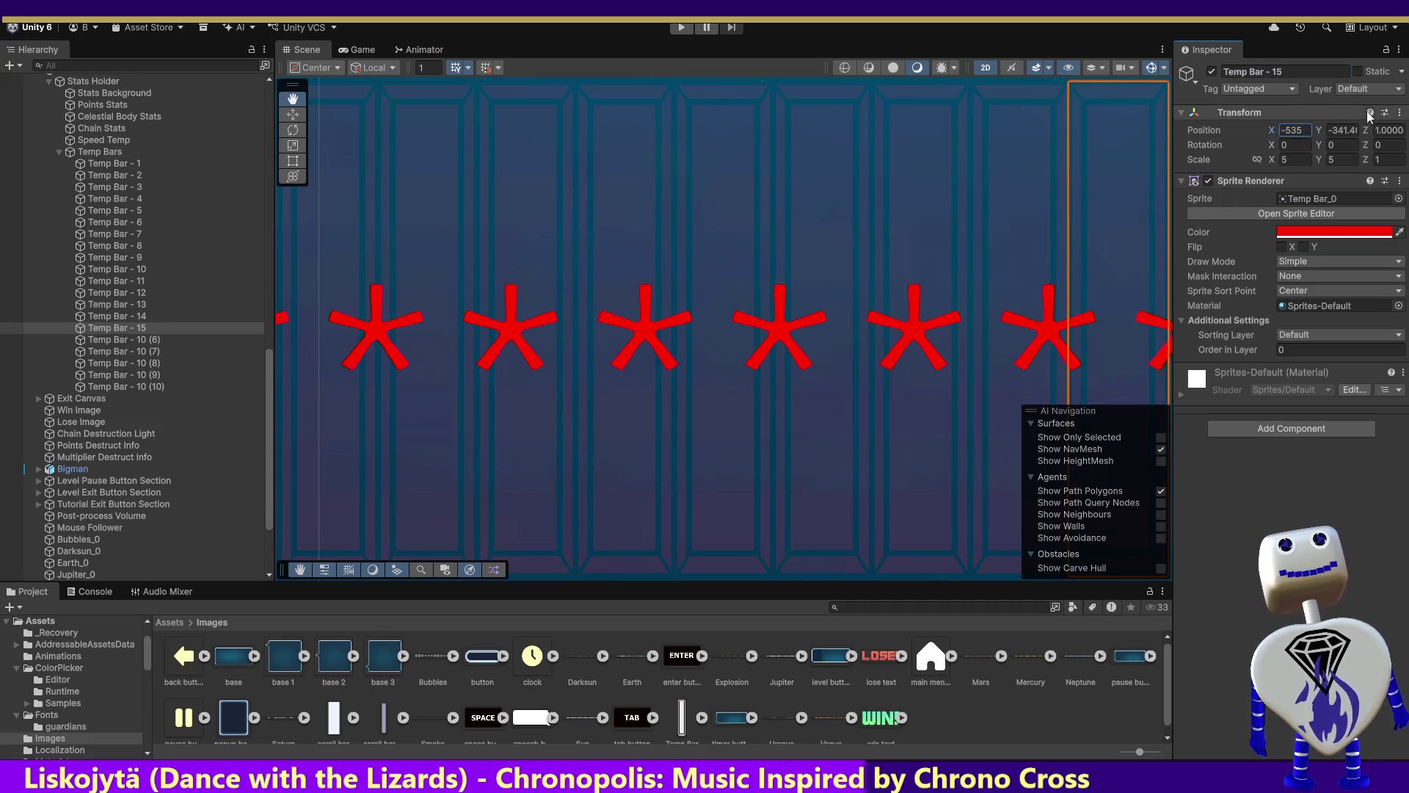
Rename Temp Bar - 10 (6) to Temp Bar - 16 at X -535.
left_click(145, 339)
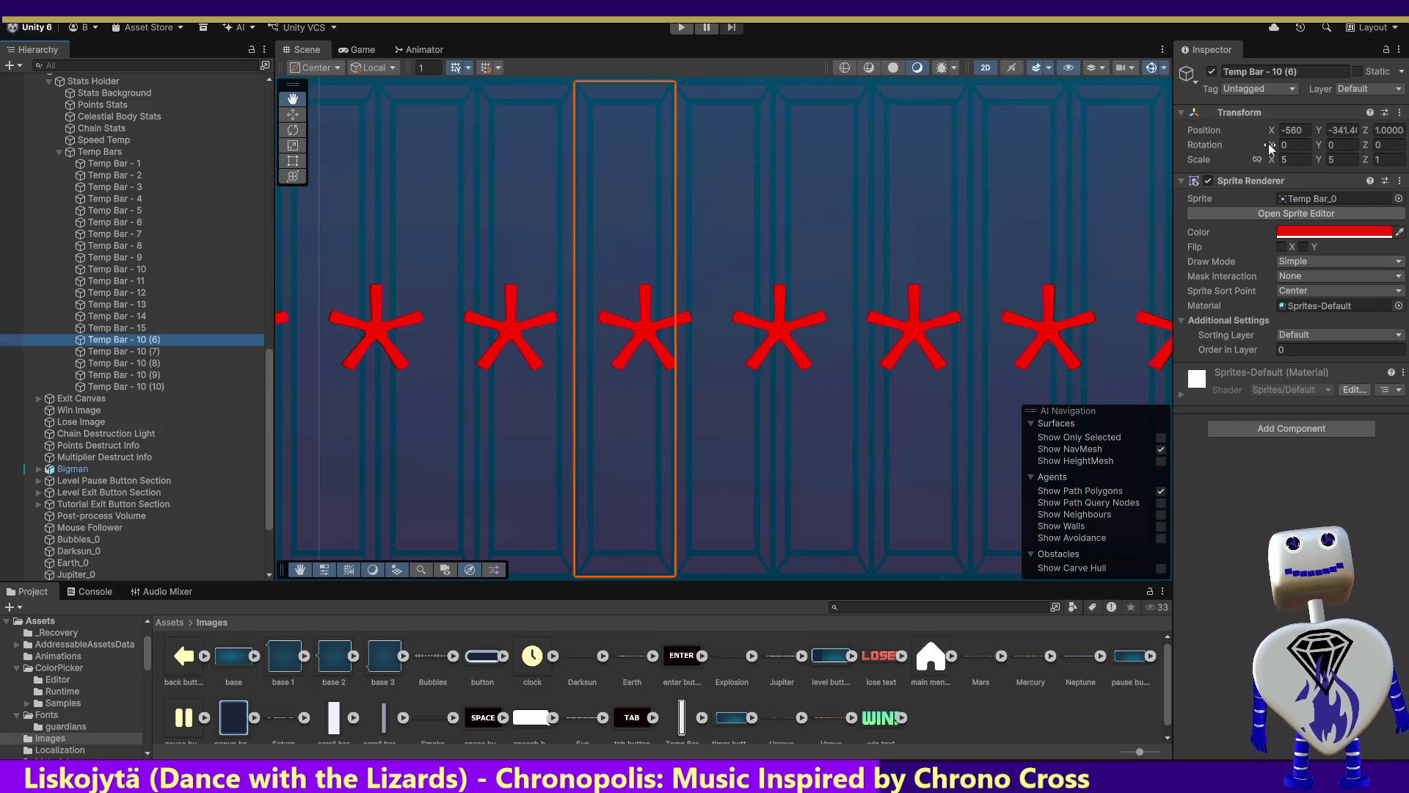
left_click(1293, 131)
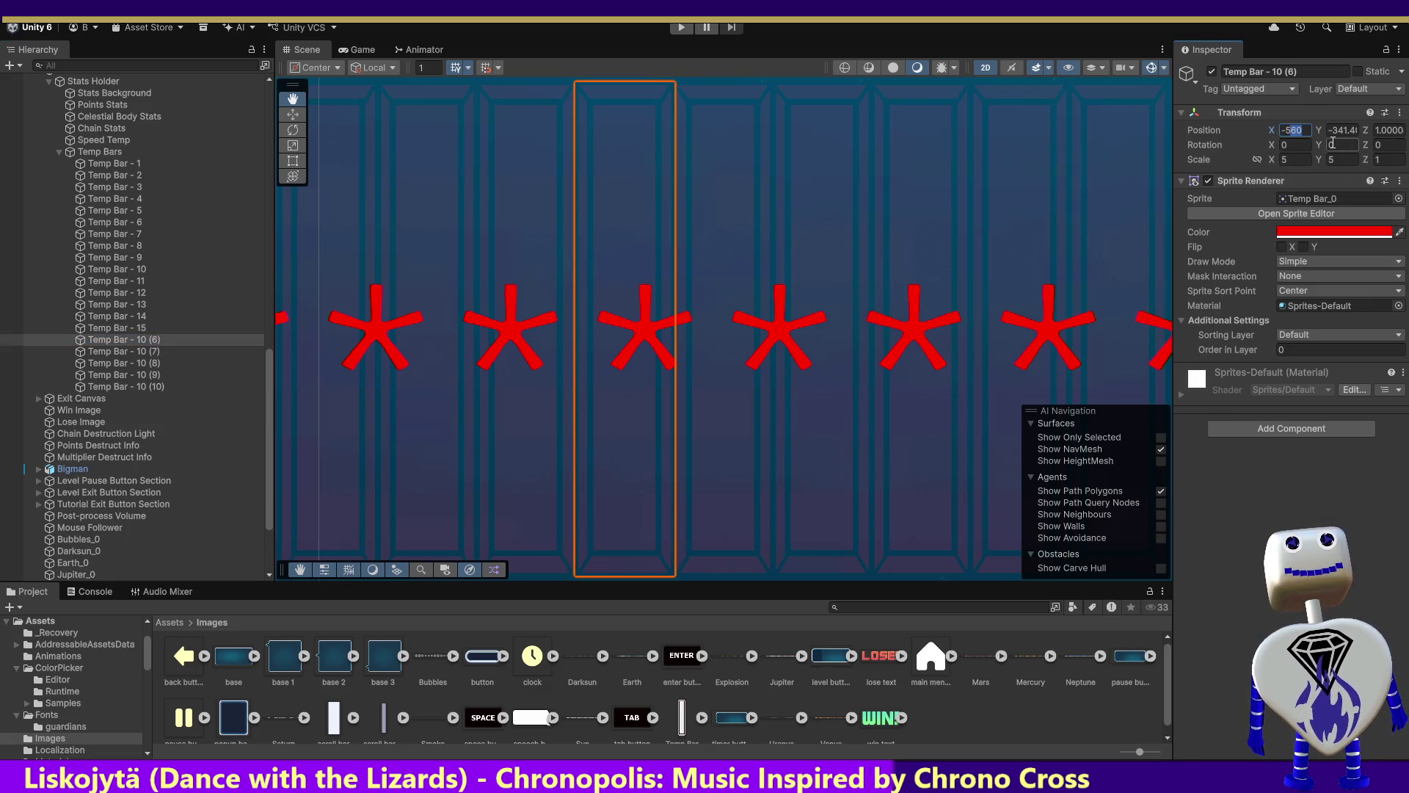
left_click(119, 328)
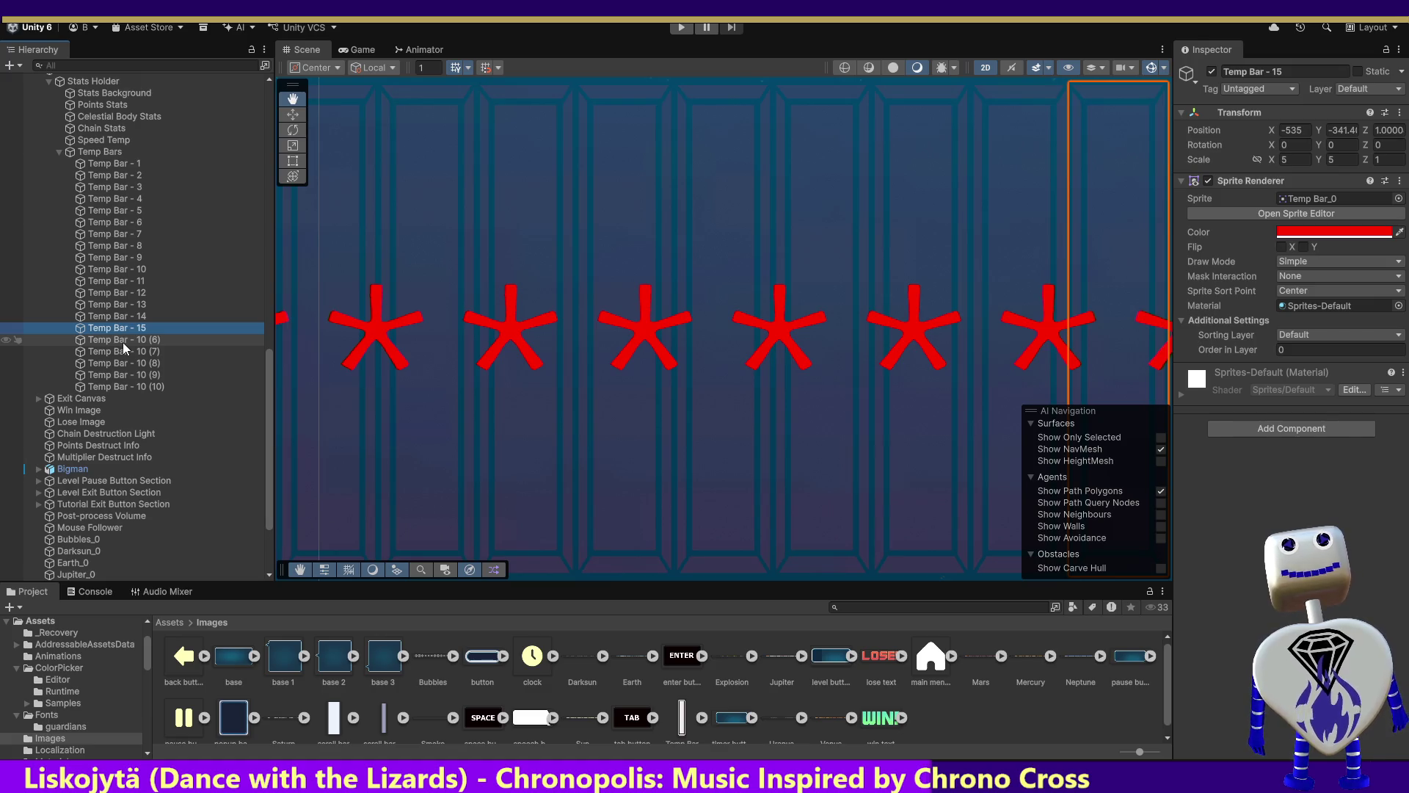
left_click(121, 342)
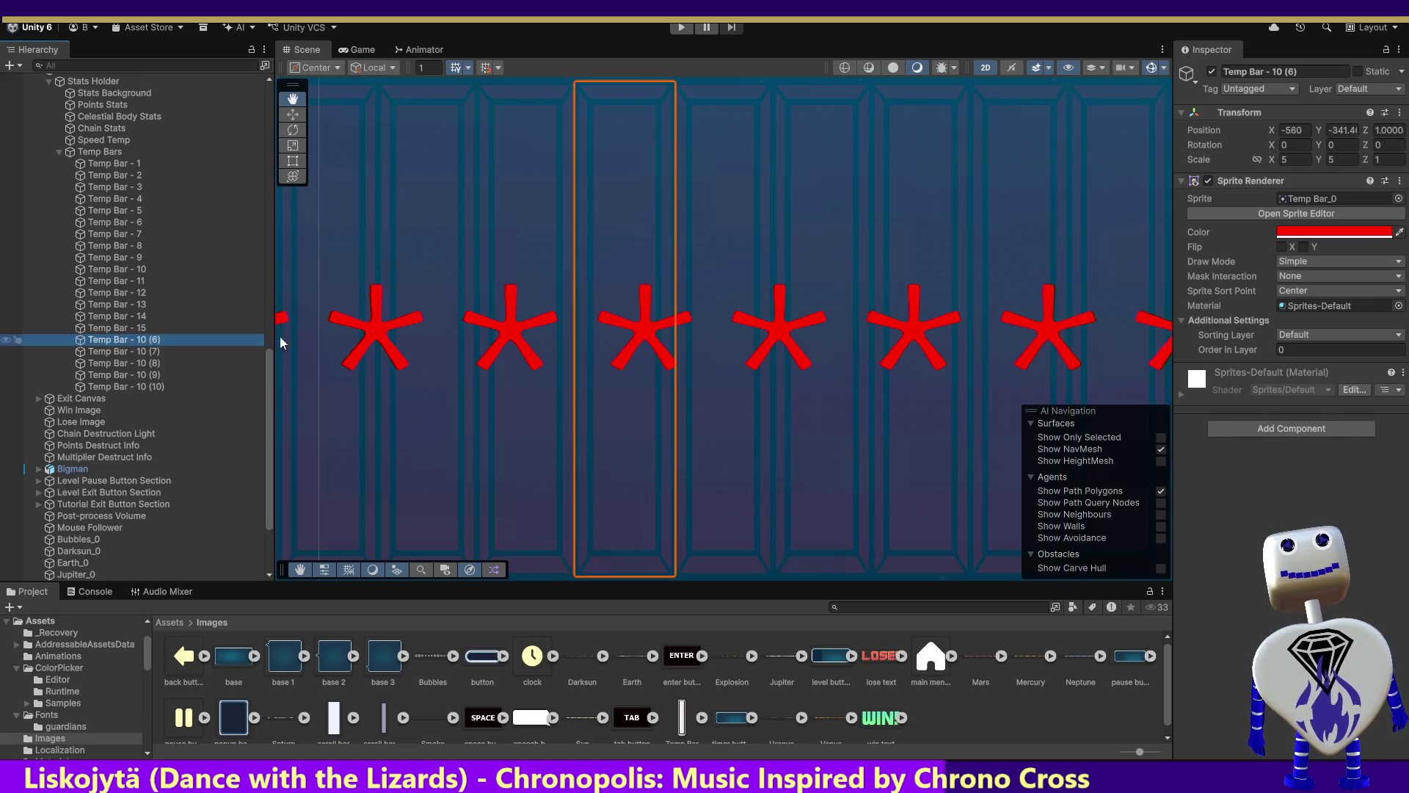
left_click_drag(1280, 71, 1340, 74)
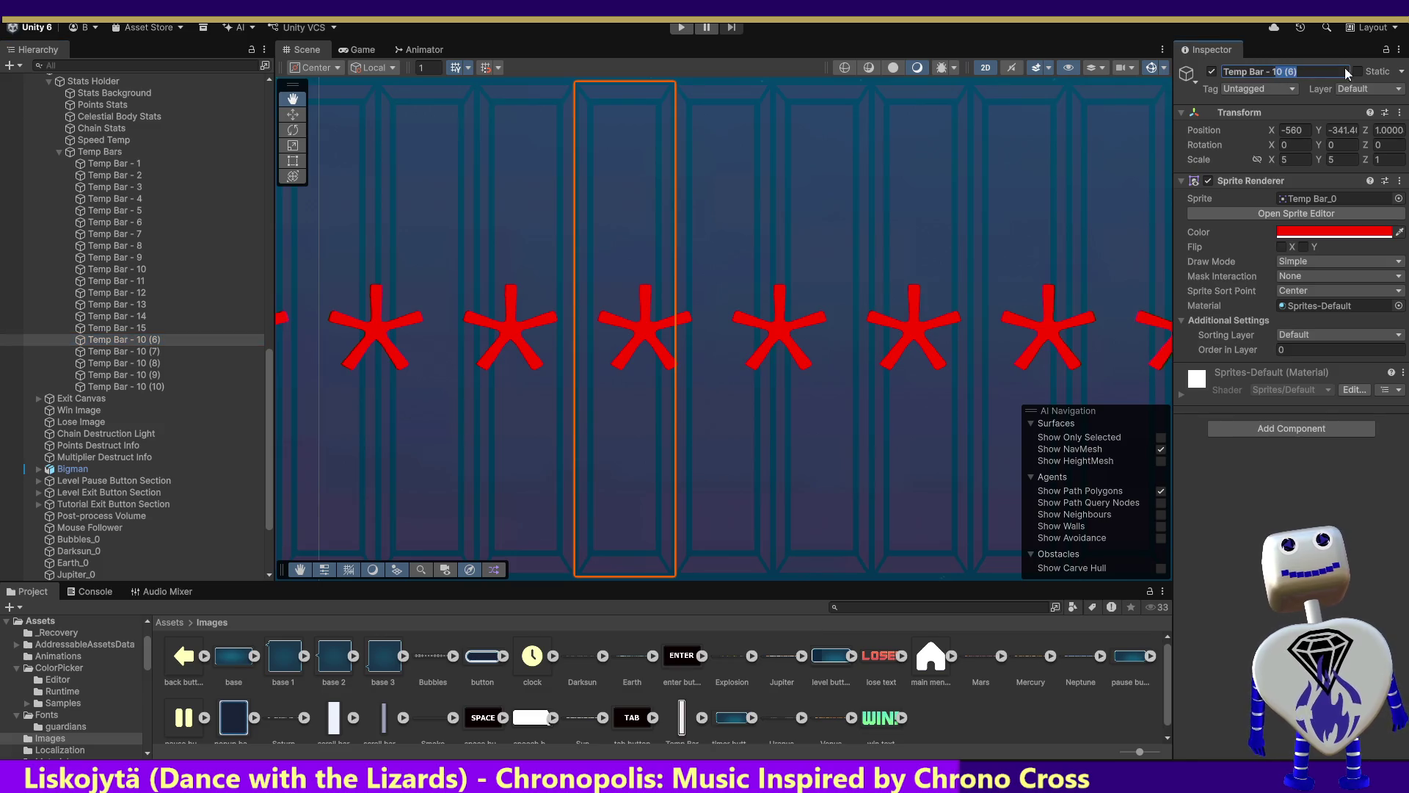
type("6")
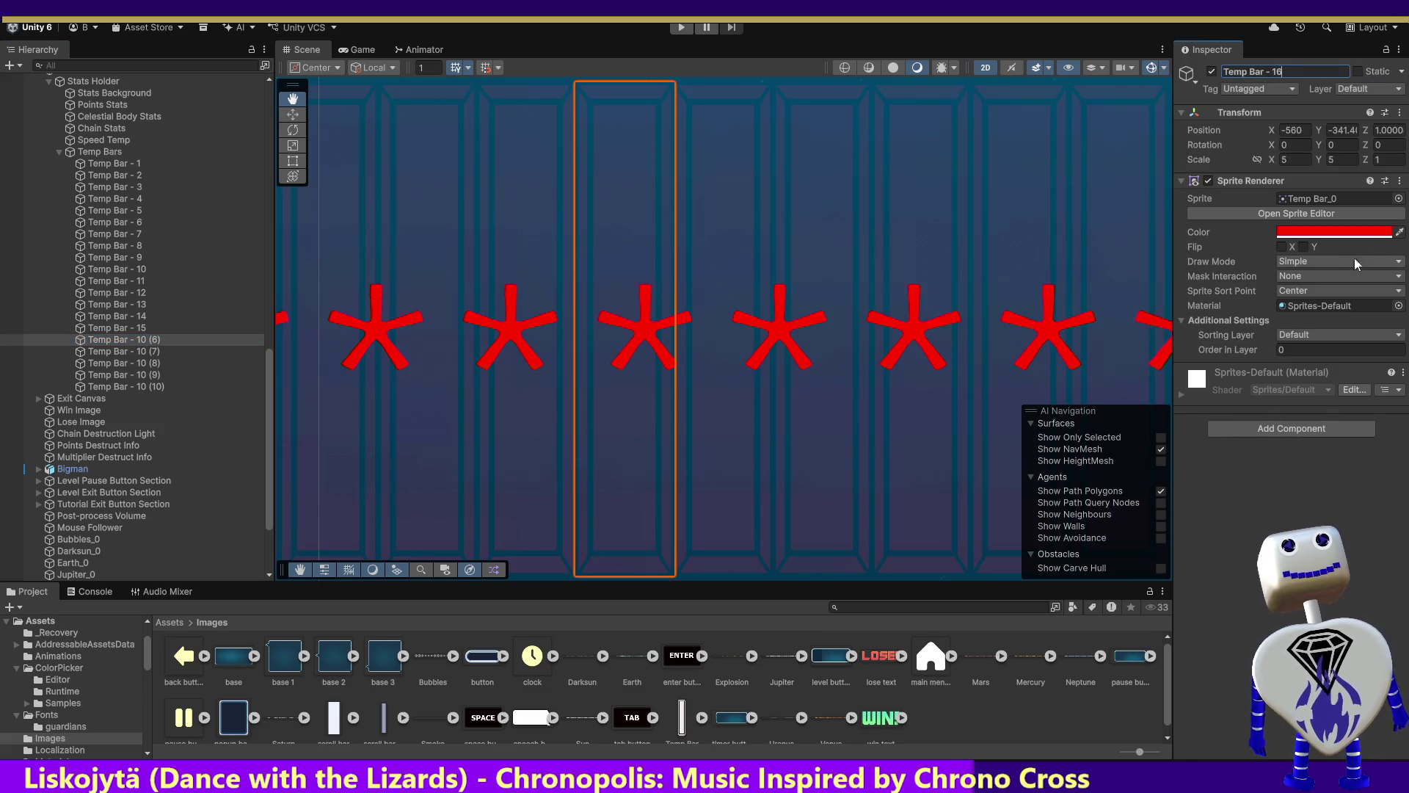
left_click(1293, 129)
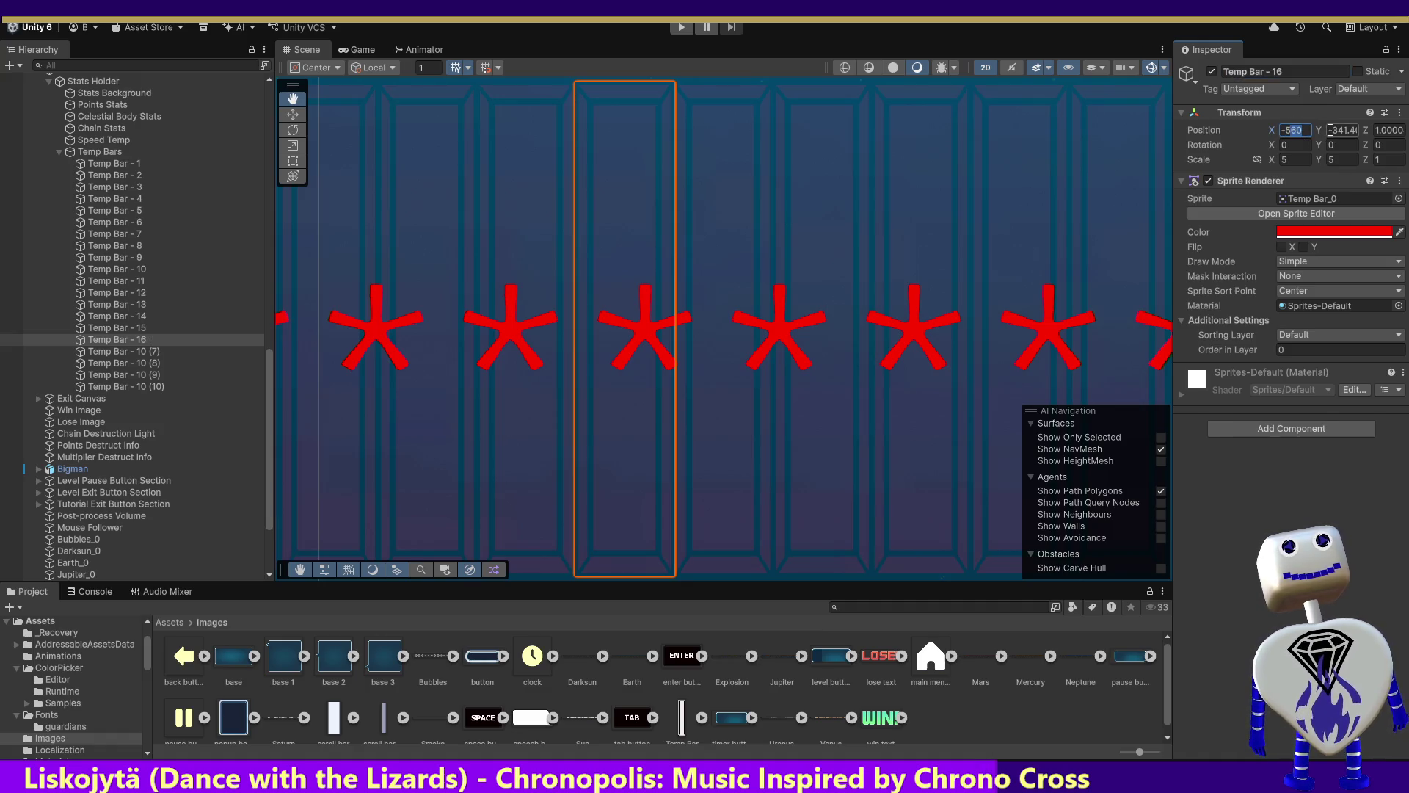
type("-535")
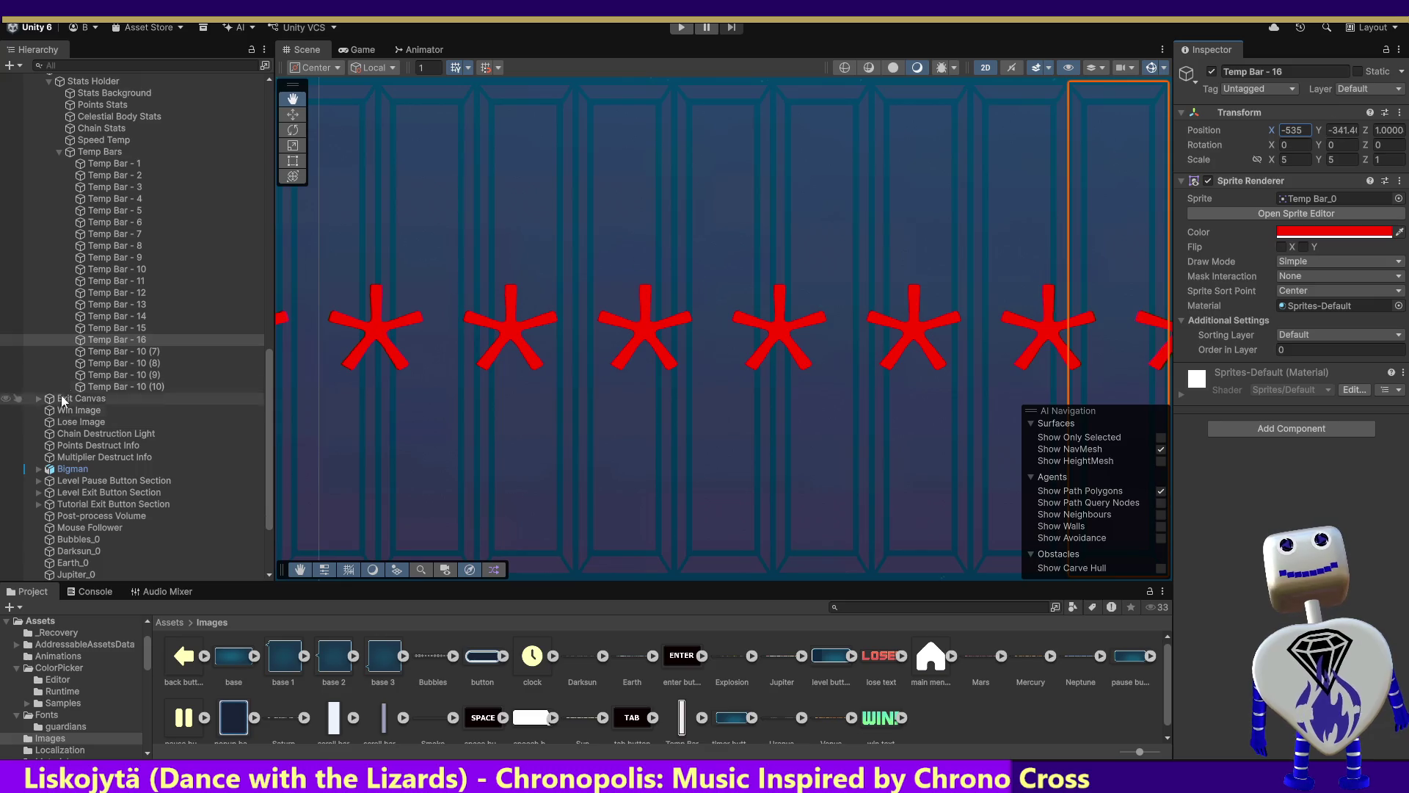
Rename Temp Bar - 10 (7) to Temp Bar - 17.
left_click(114, 351)
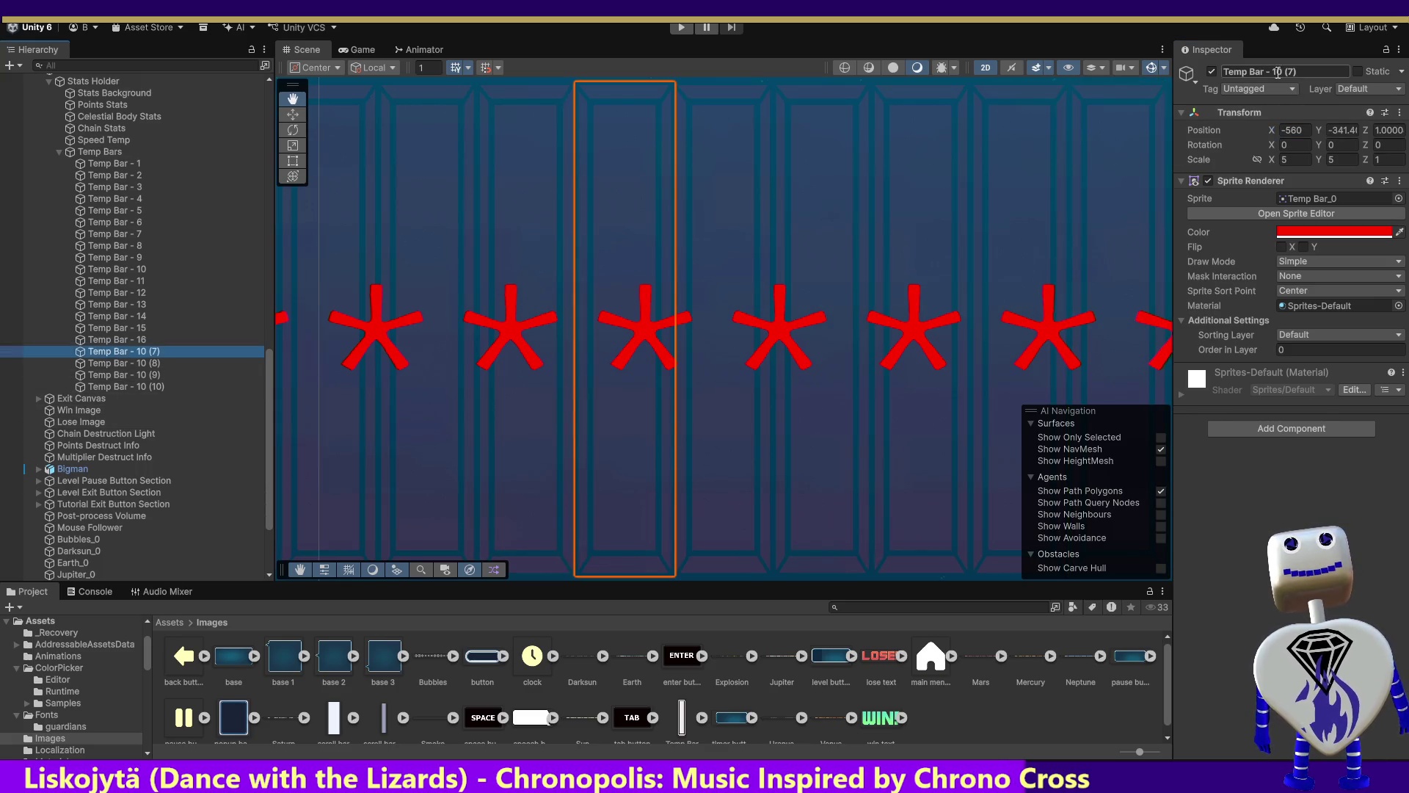
left_click_drag(1277, 72, 1325, 72)
type("17")
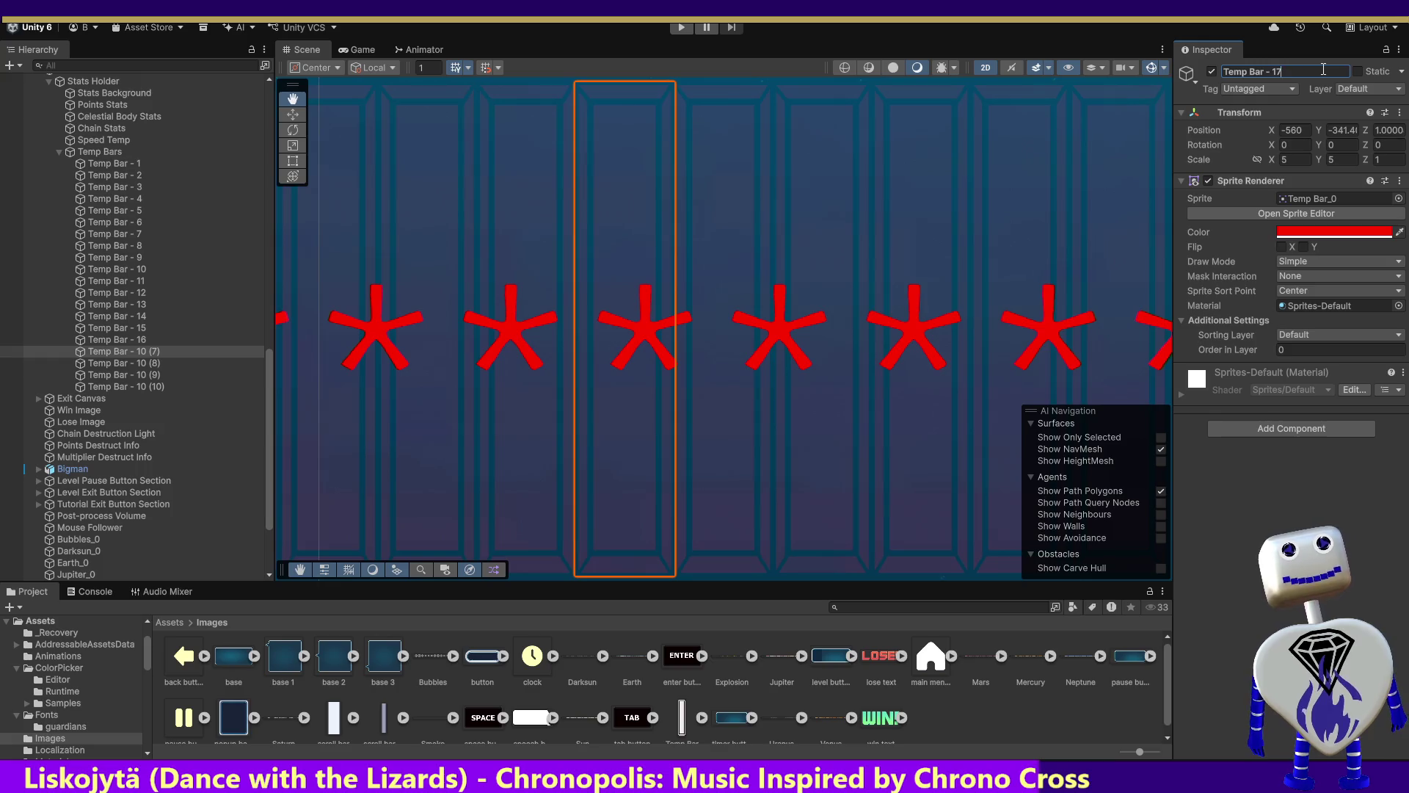
Set Temp Bar - 10 (8) to X -530 and rename it Temp Bar - 18.
left_click(101, 363)
left_click(109, 350)
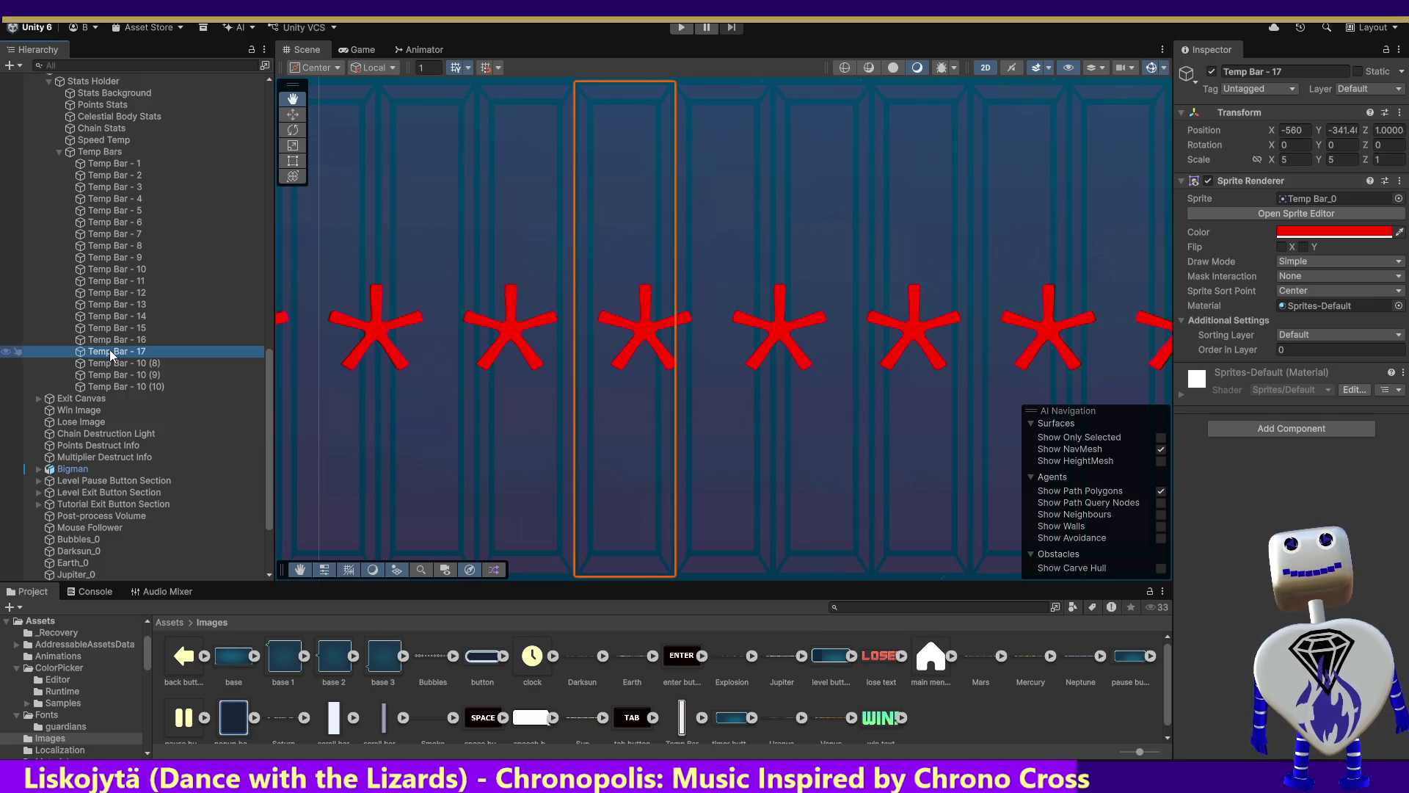
left_click(116, 340)
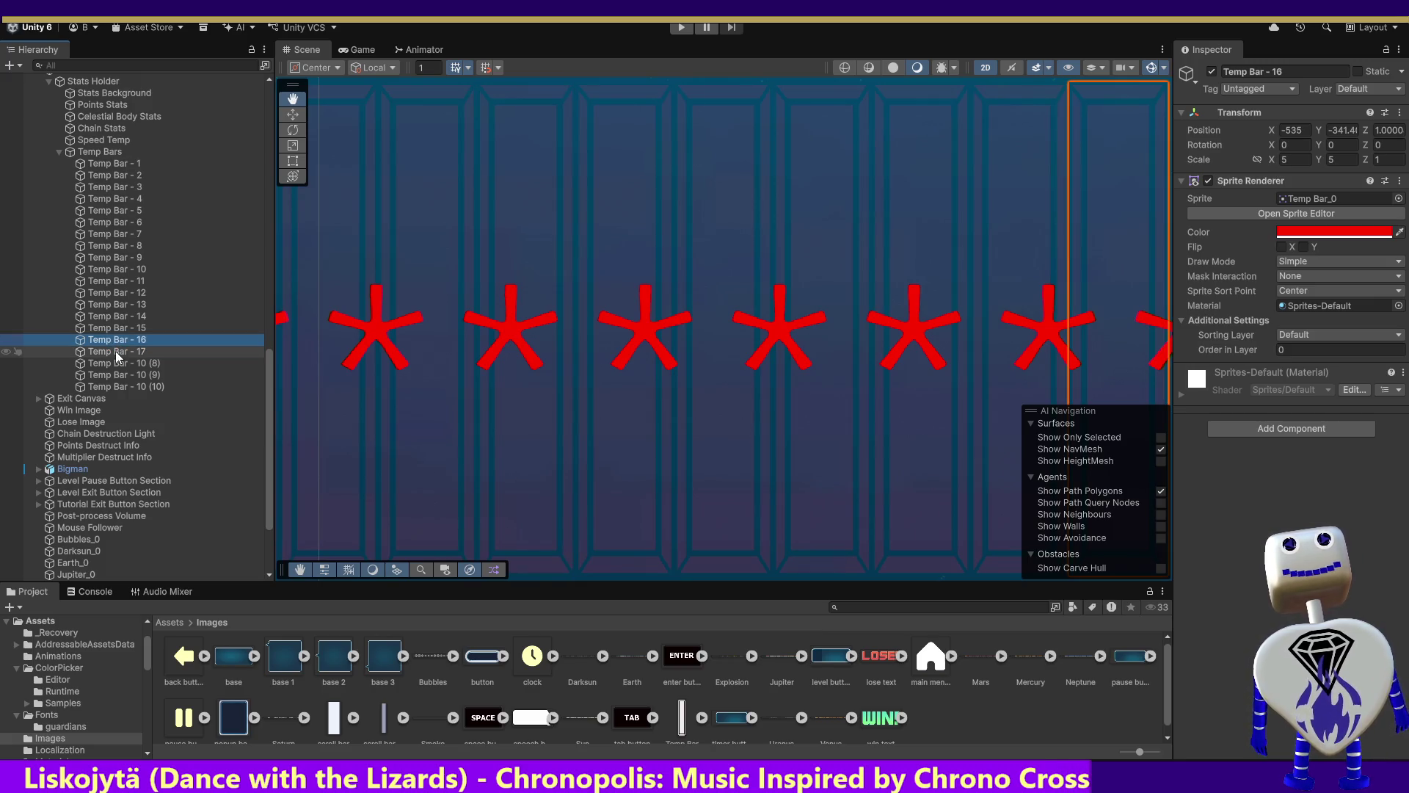
left_click(113, 362)
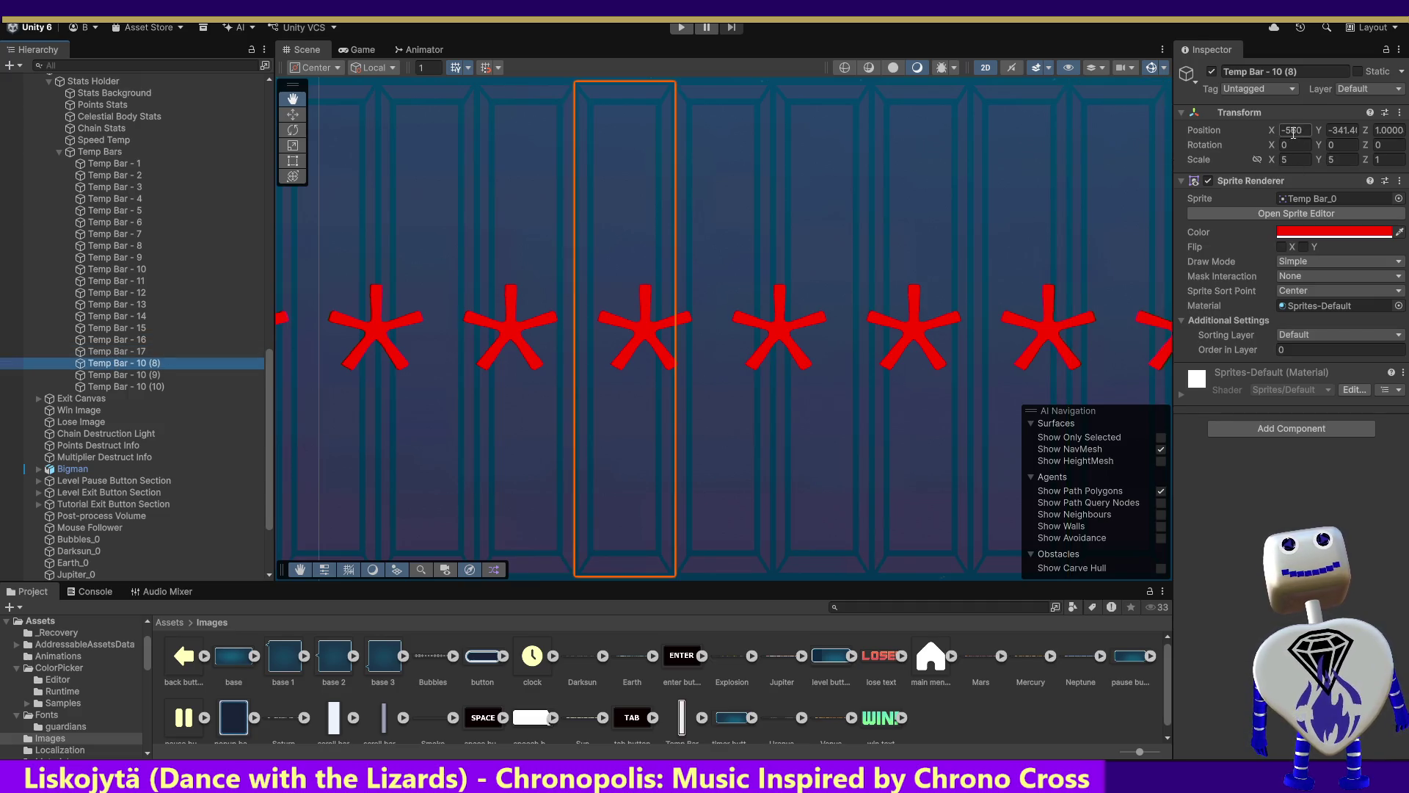
left_click(1293, 131)
type("-530")
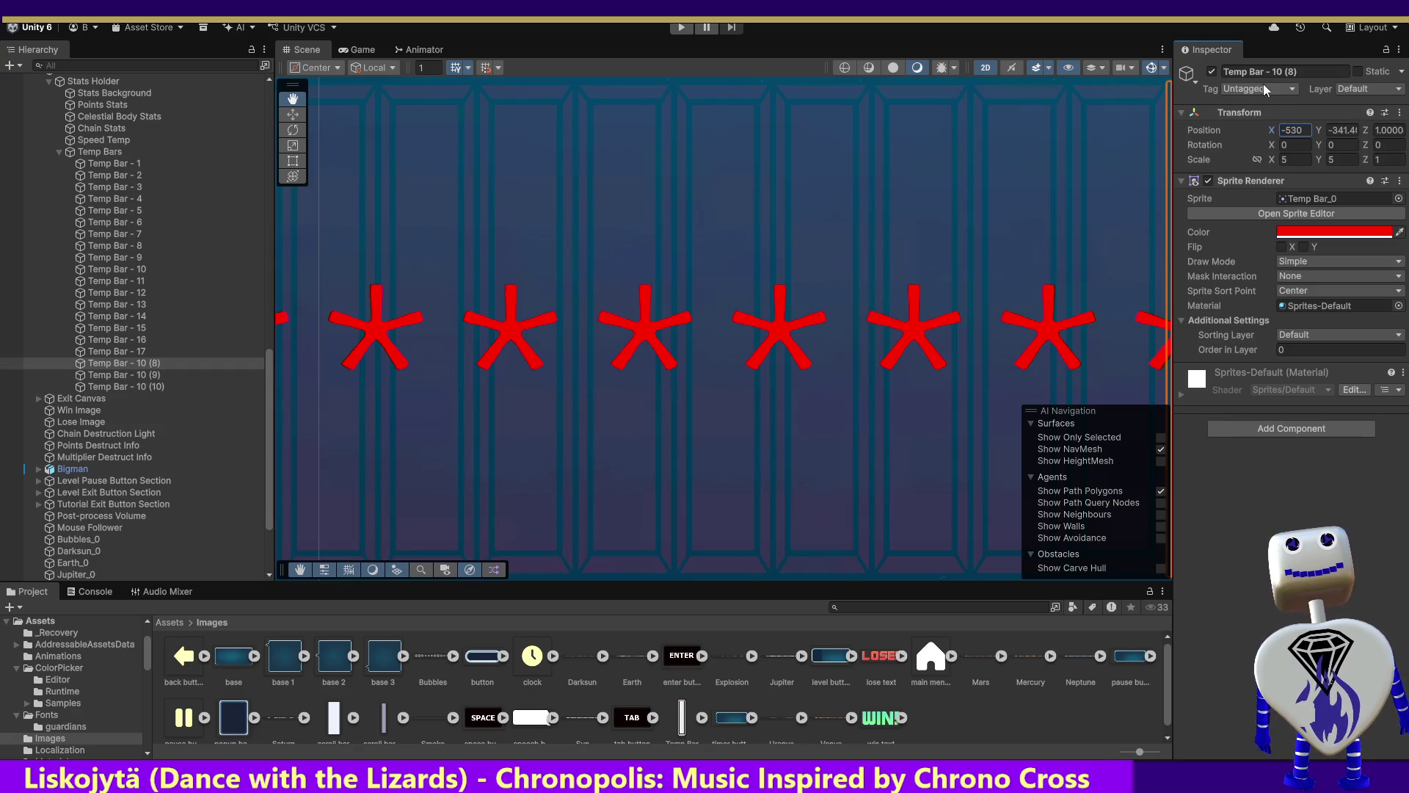
left_click_drag(1276, 71, 1347, 76)
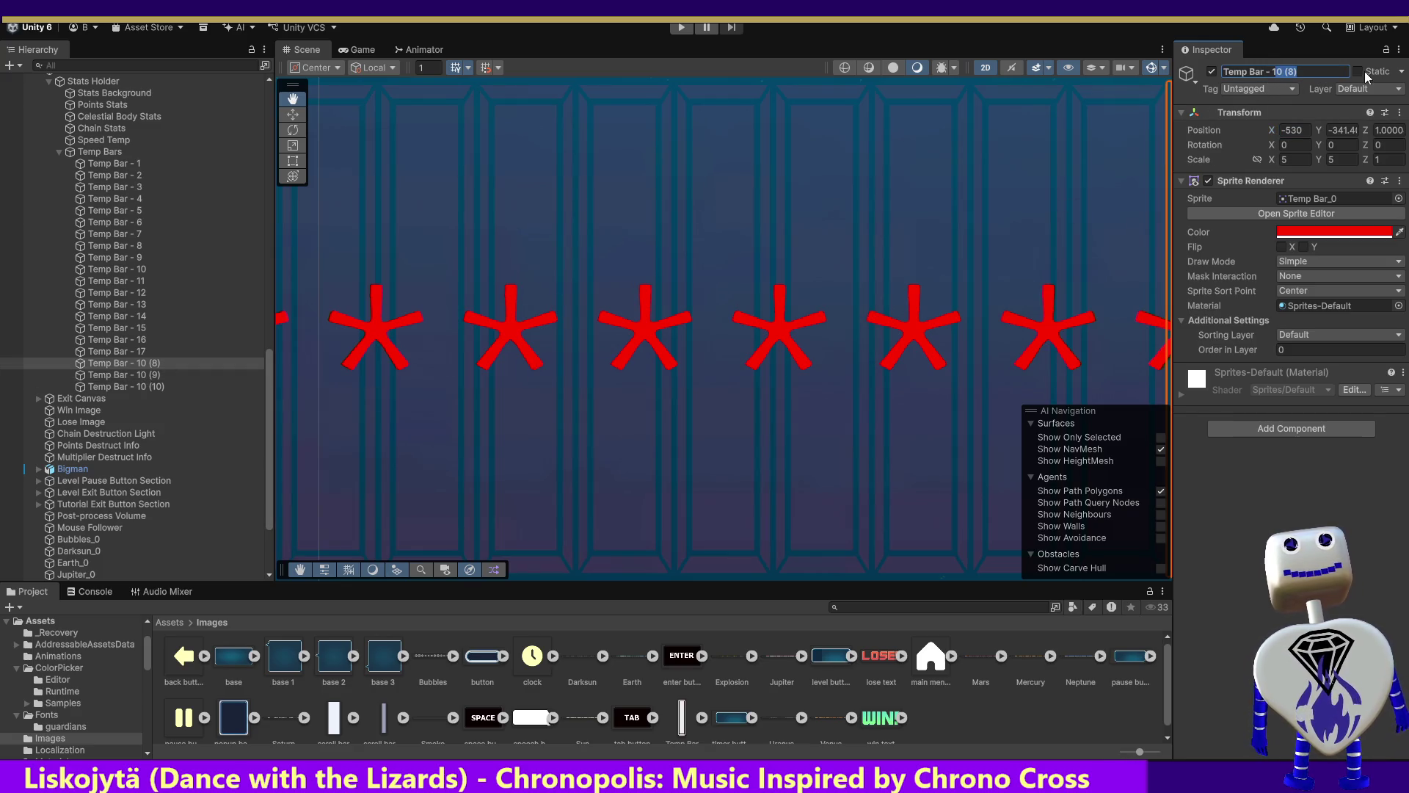
type("18")
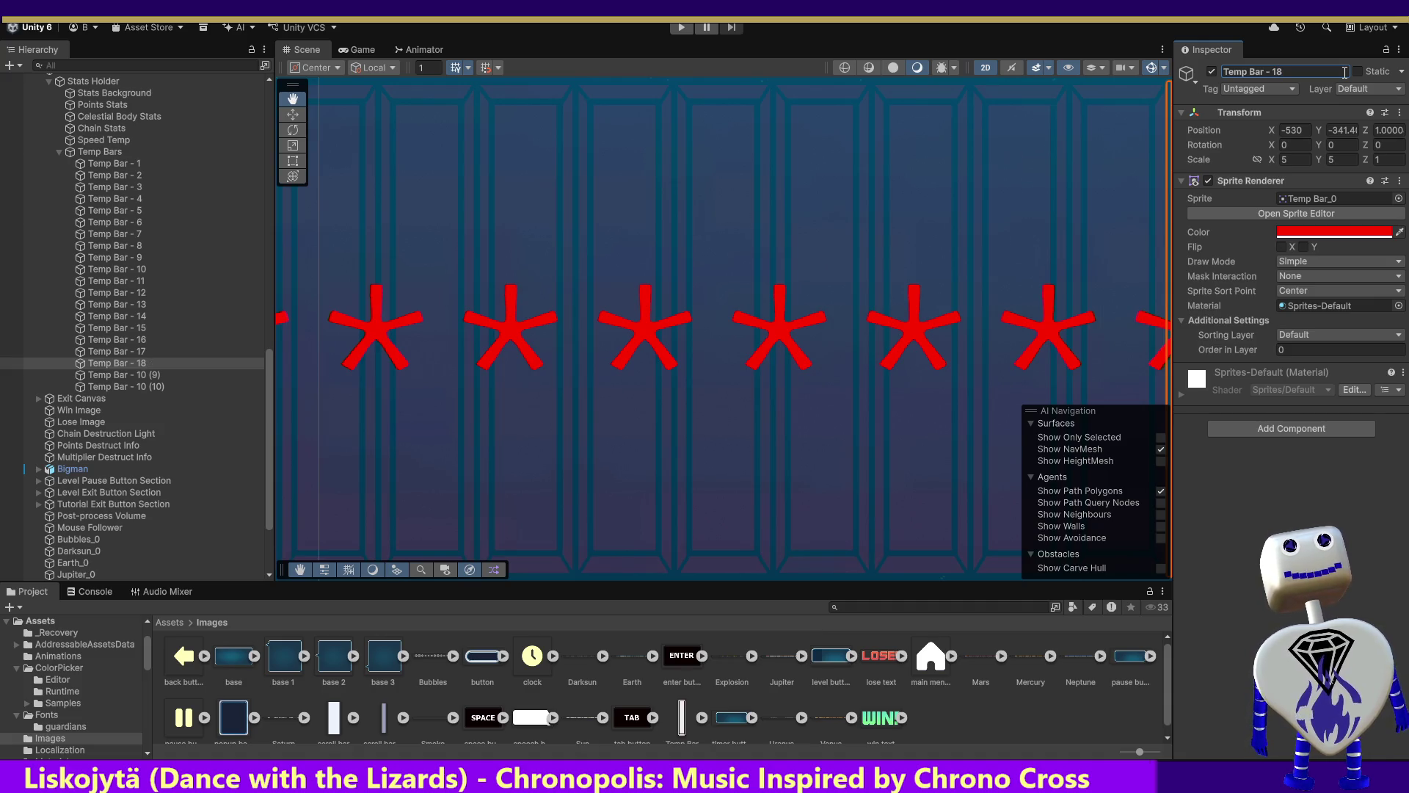
Compare the bars' positions and move Temp Bar - 16 to X -536.
left_click(138, 350)
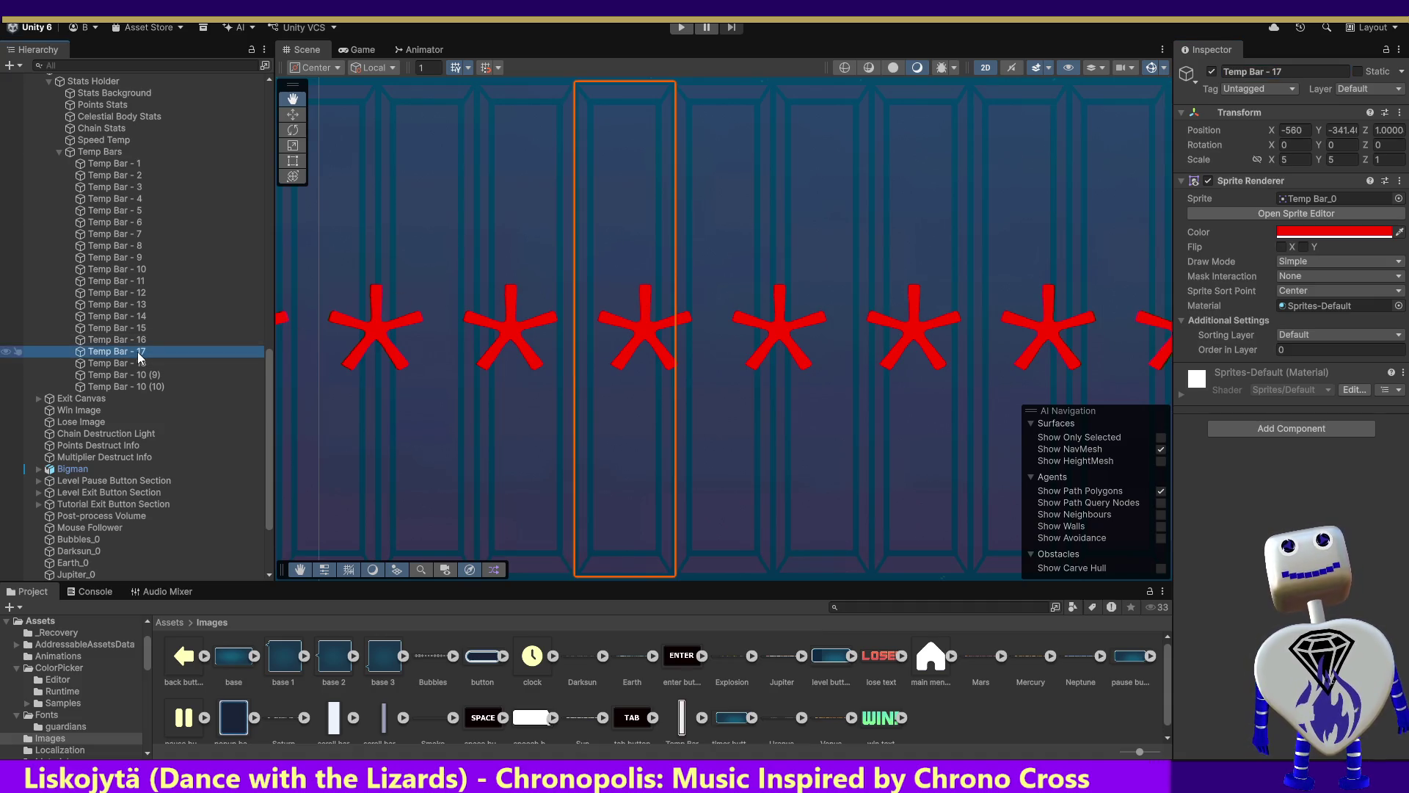
left_click(138, 342)
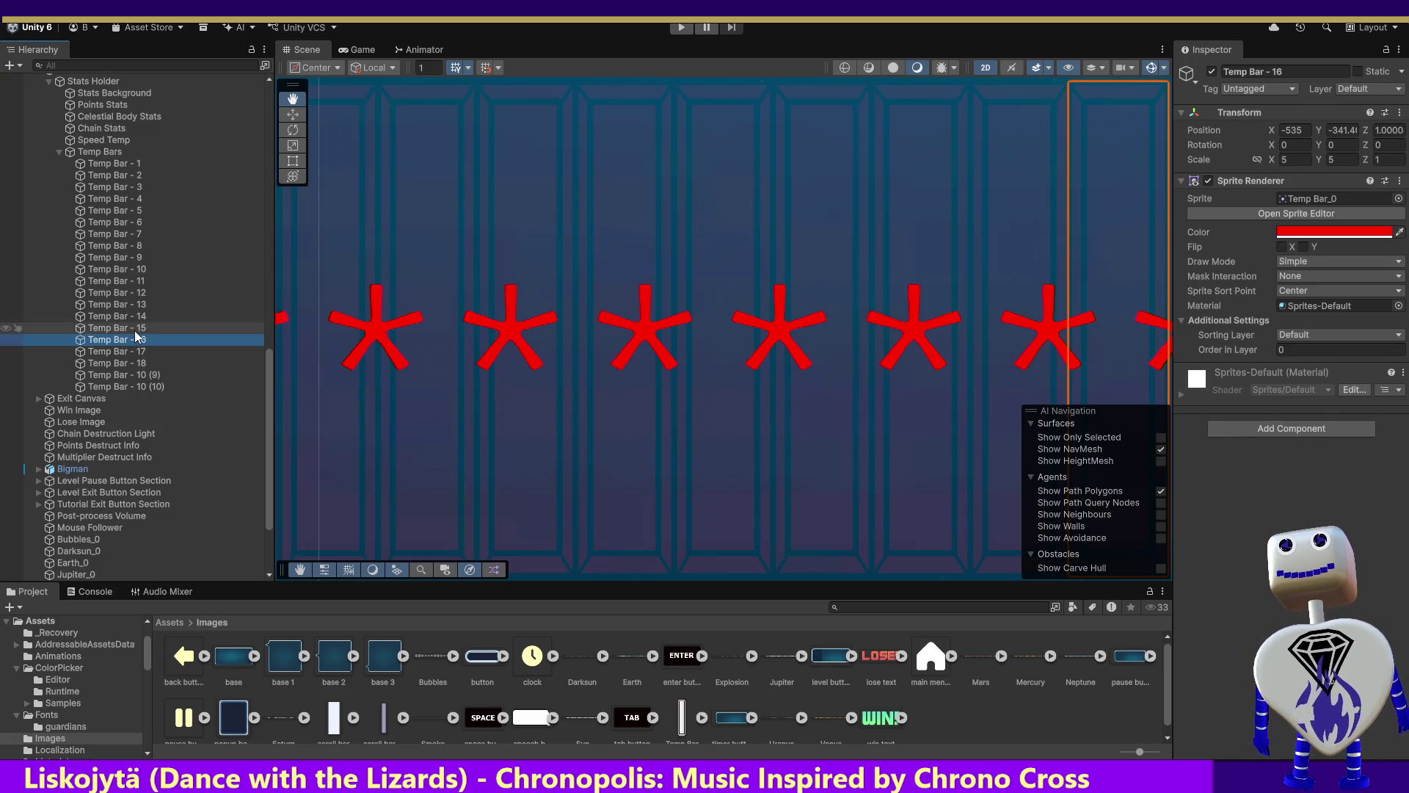
left_click(140, 317)
left_click(137, 328)
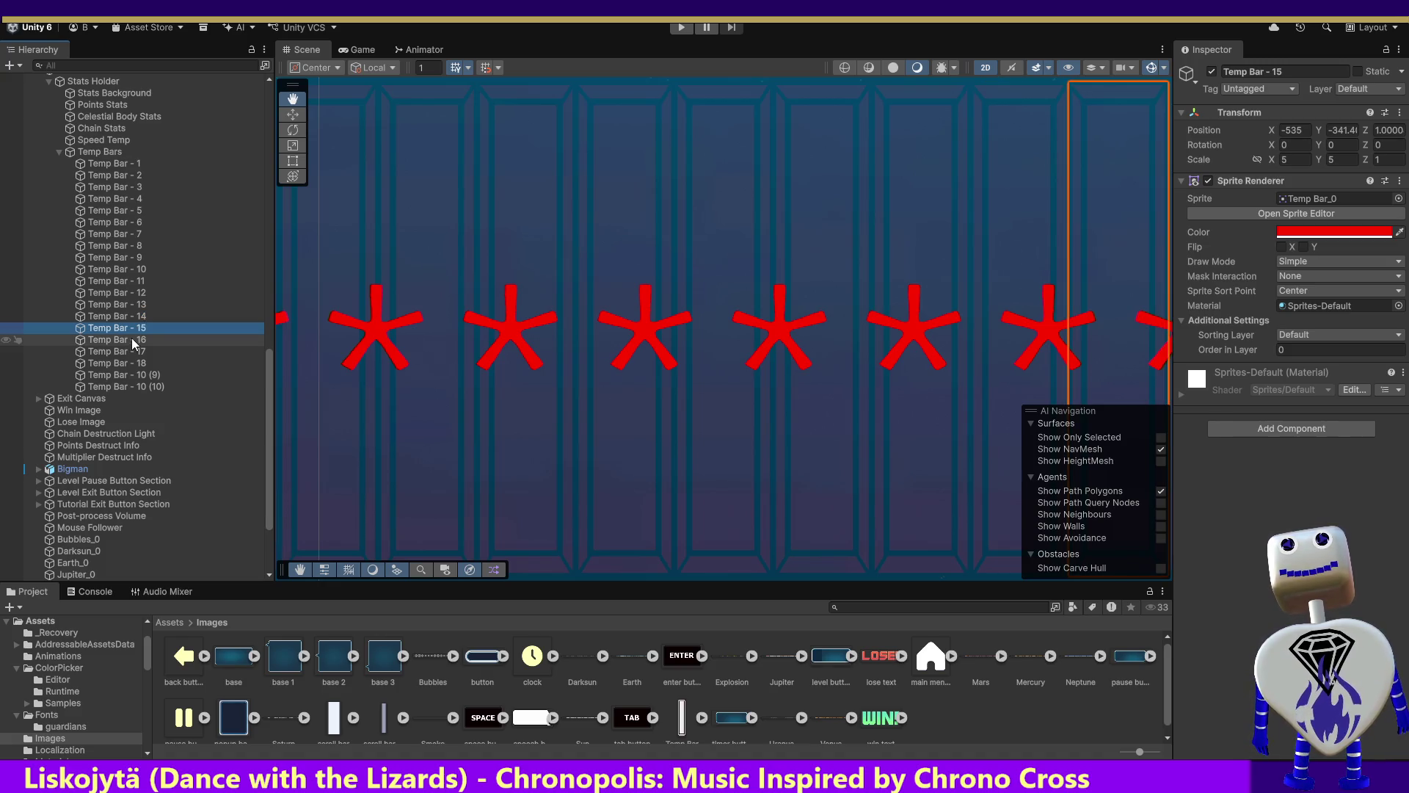
left_click(131, 338)
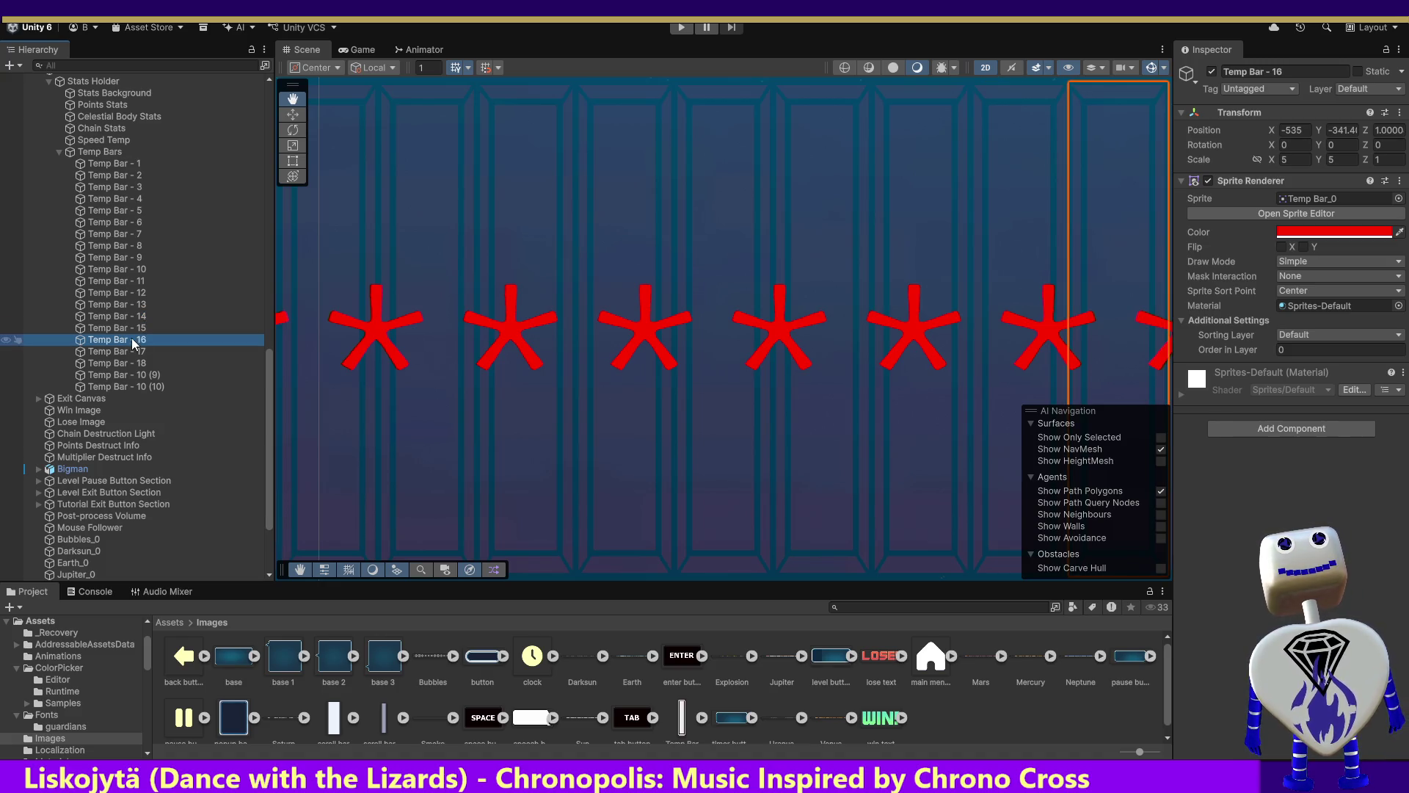
left_click(1295, 131)
type("-536")
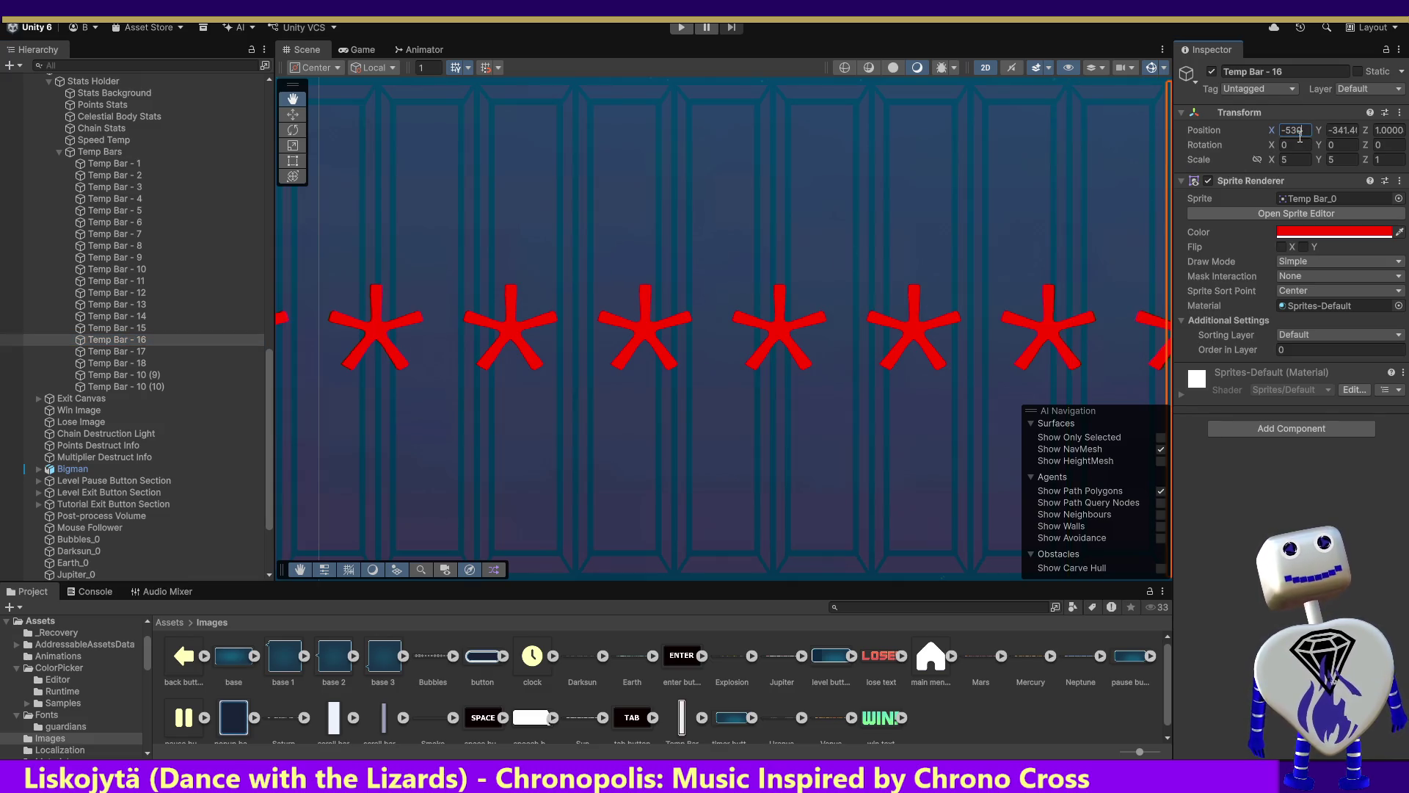
Move Temp Bar - 17 to X -525 and Temp Bar - 18 to X -520.
left_click(134, 351)
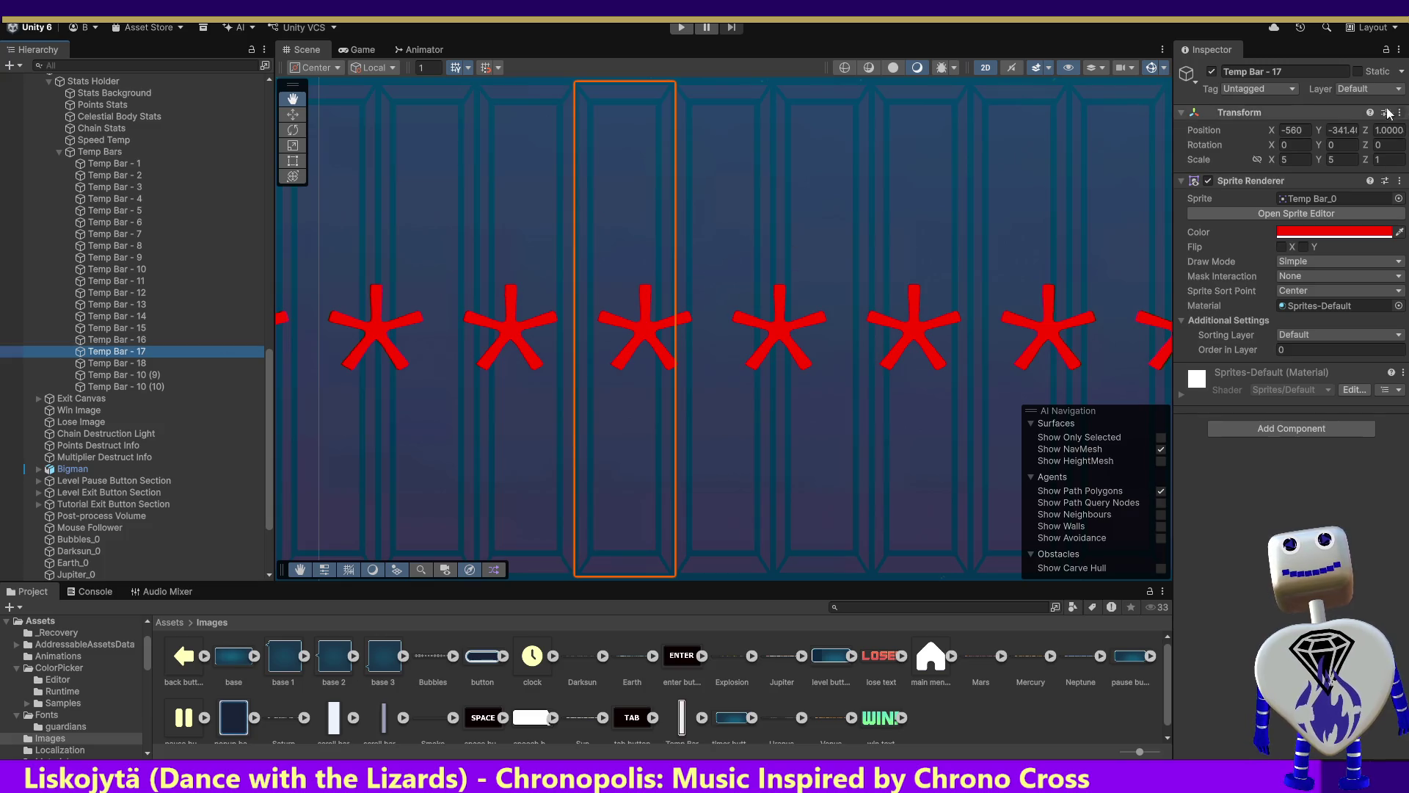
left_click(1295, 132)
type("-525")
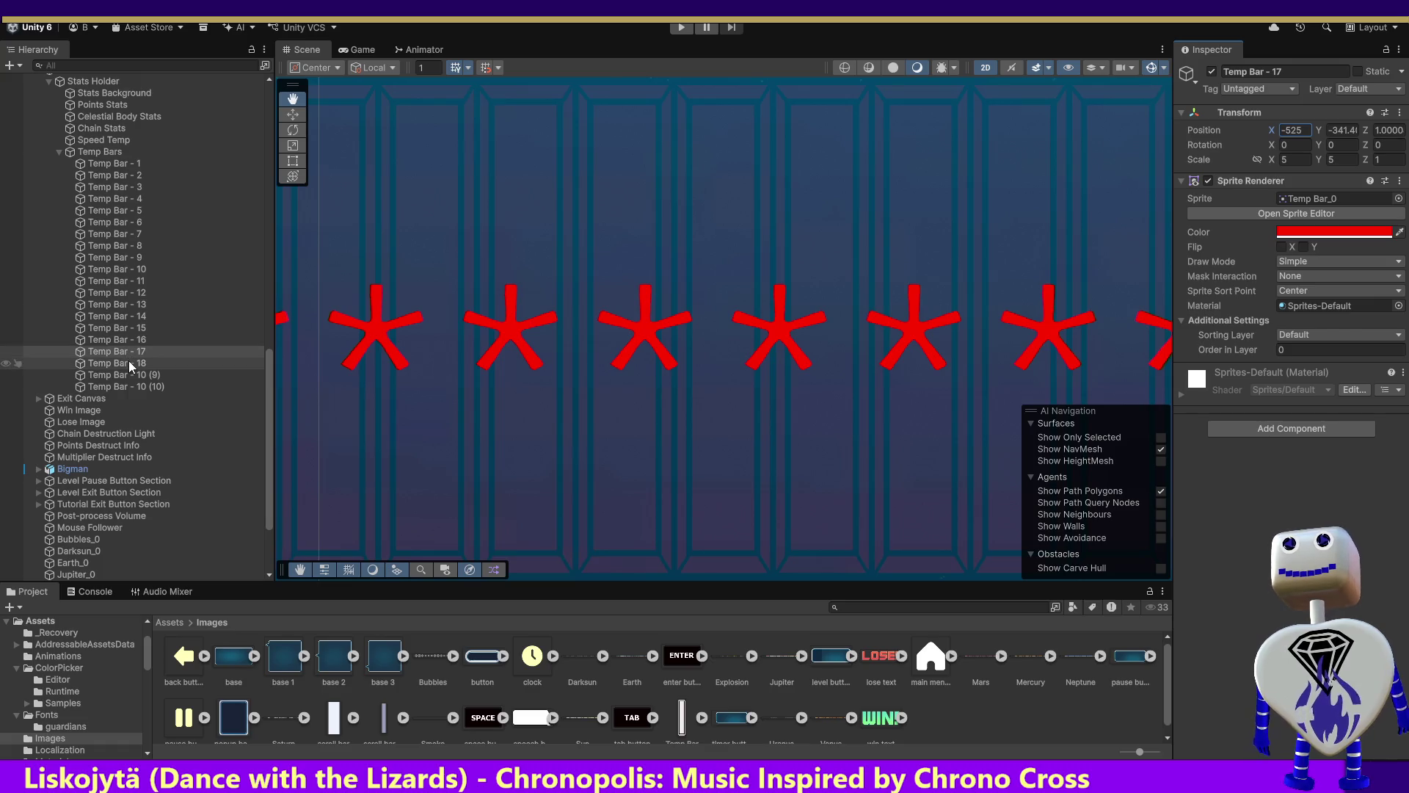
left_click(129, 361)
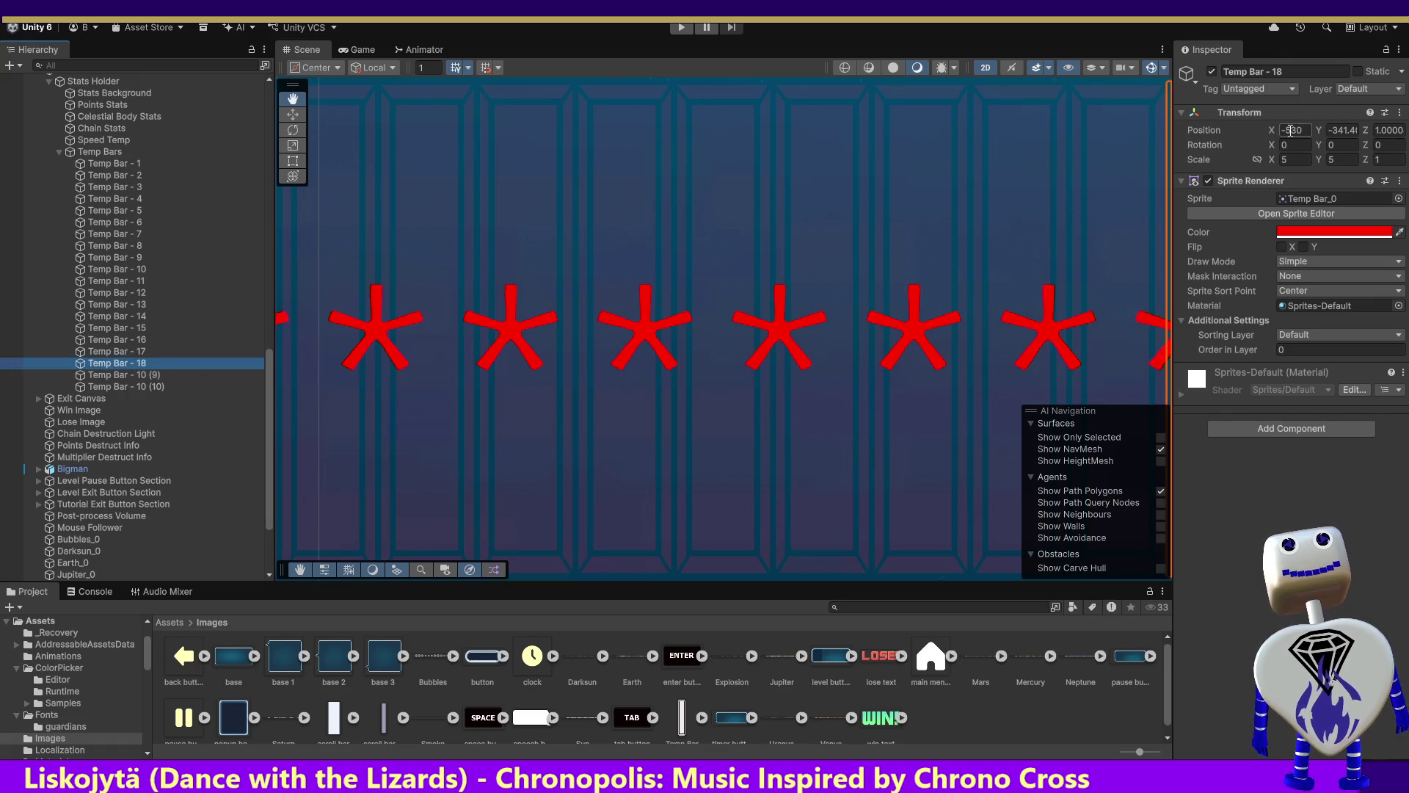
left_click(1294, 130)
type("-520")
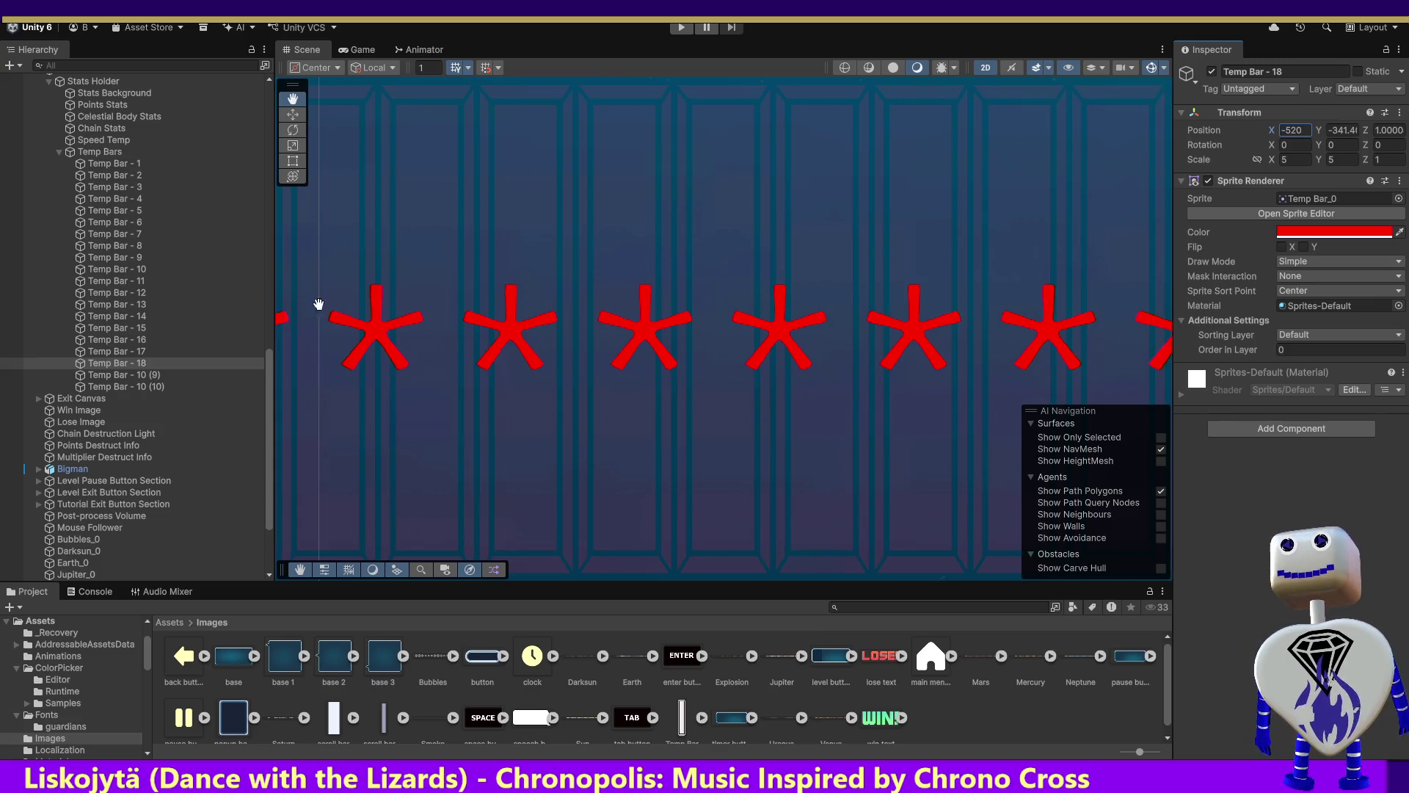
left_click(150, 375)
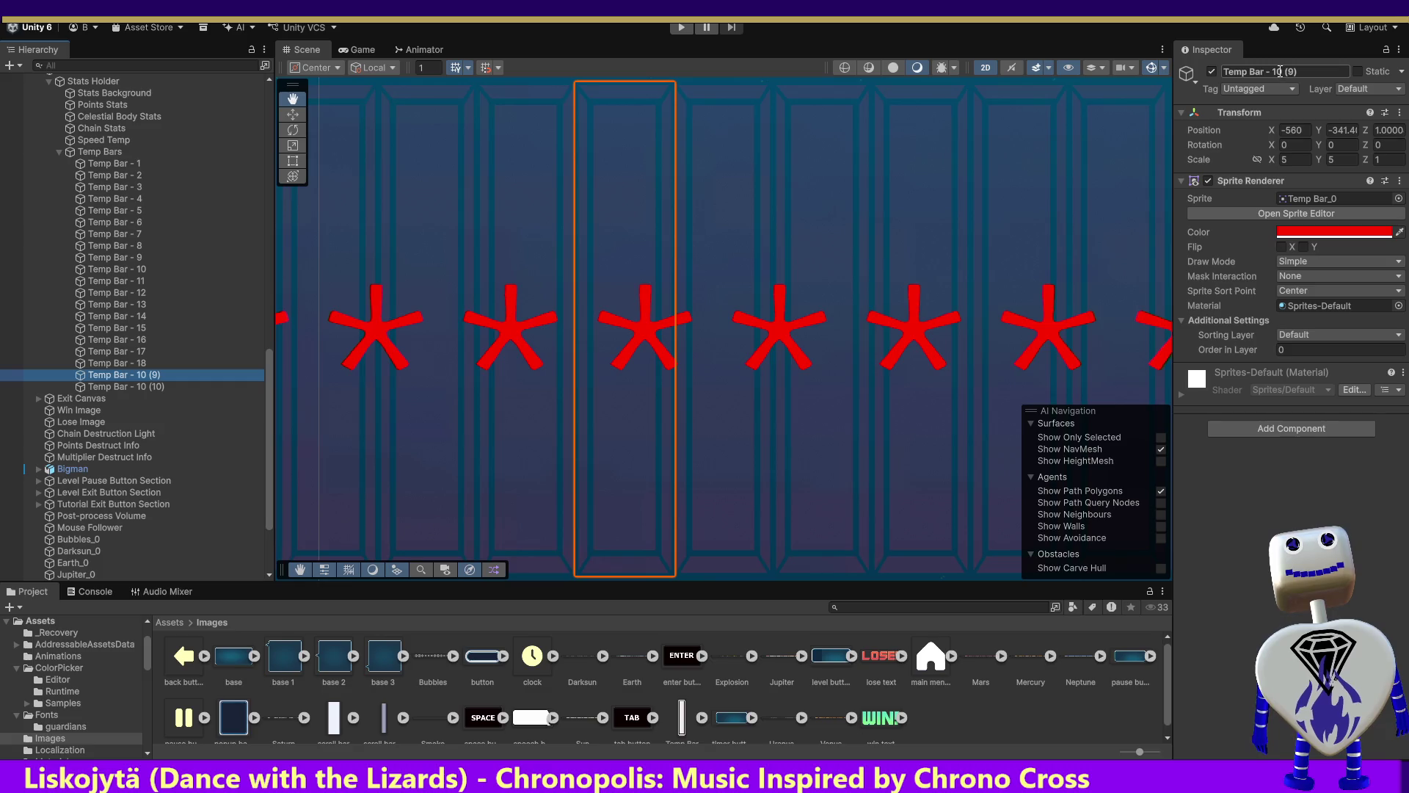
Rename Temp Bar - 10 (9) to Temp Bar - 19 at X -515.
left_click_drag(1273, 71, 1327, 74)
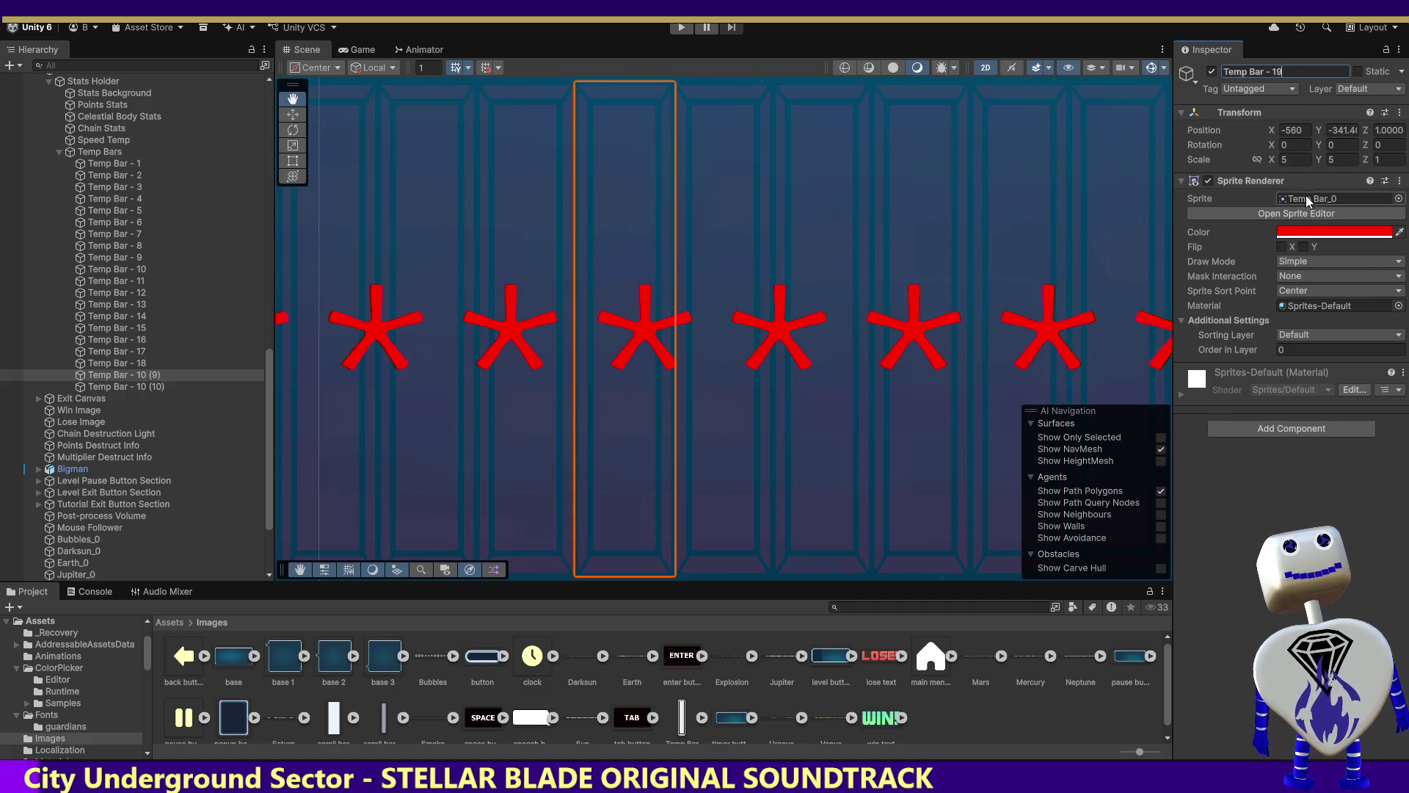
left_click(1292, 129)
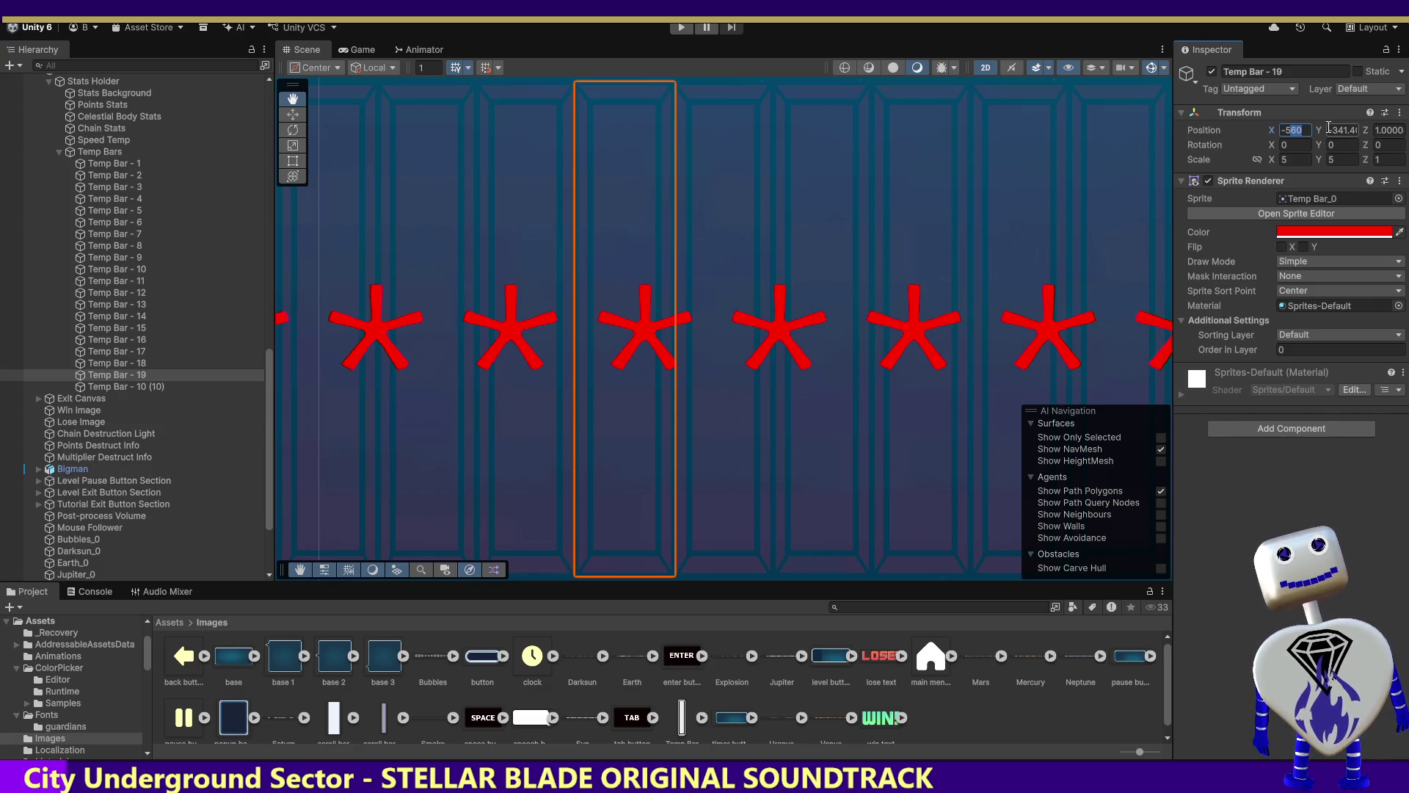
type("-515")
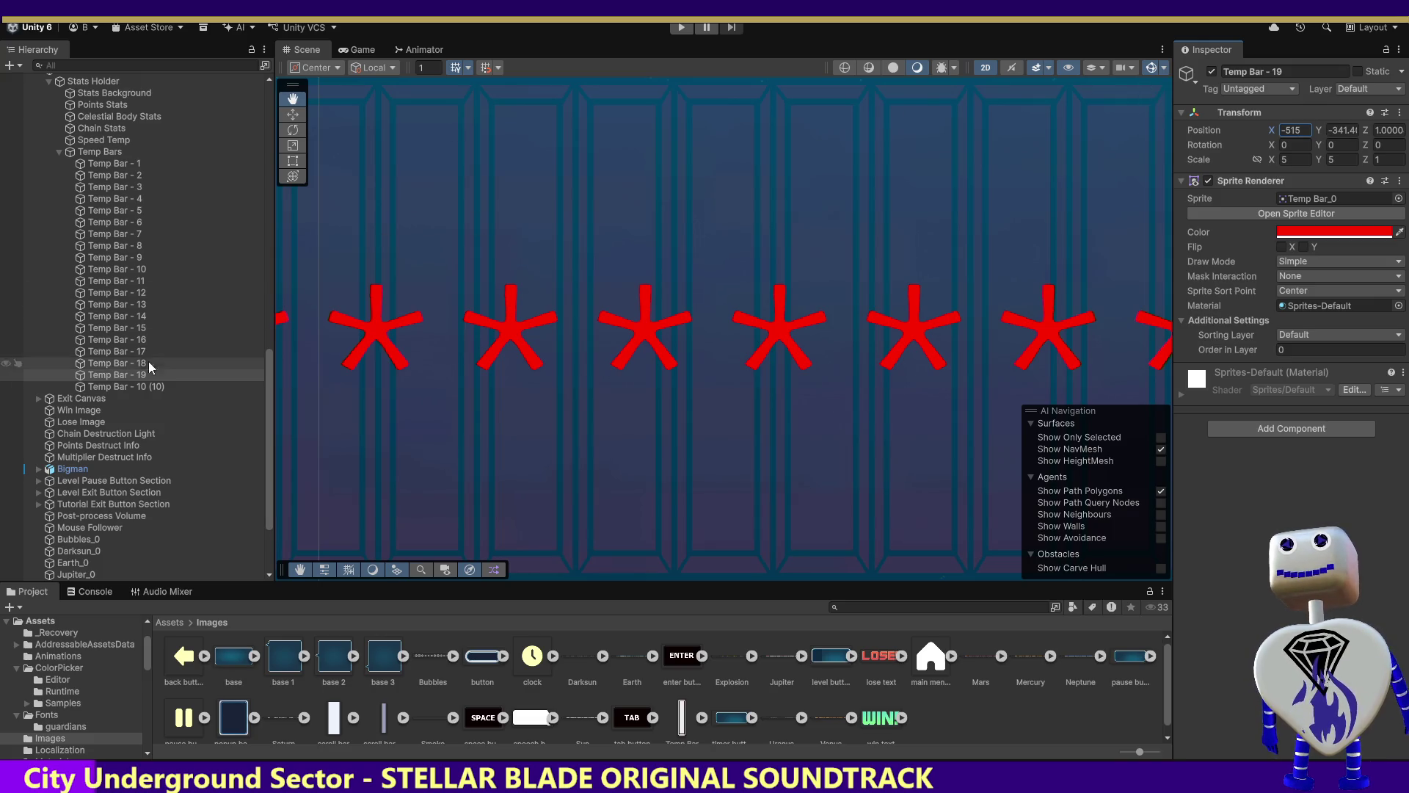
Rename Temp Bar - 10 (10) to Temp Bar - 20 and set its X to -510.
left_click(140, 386)
left_click(1270, 71)
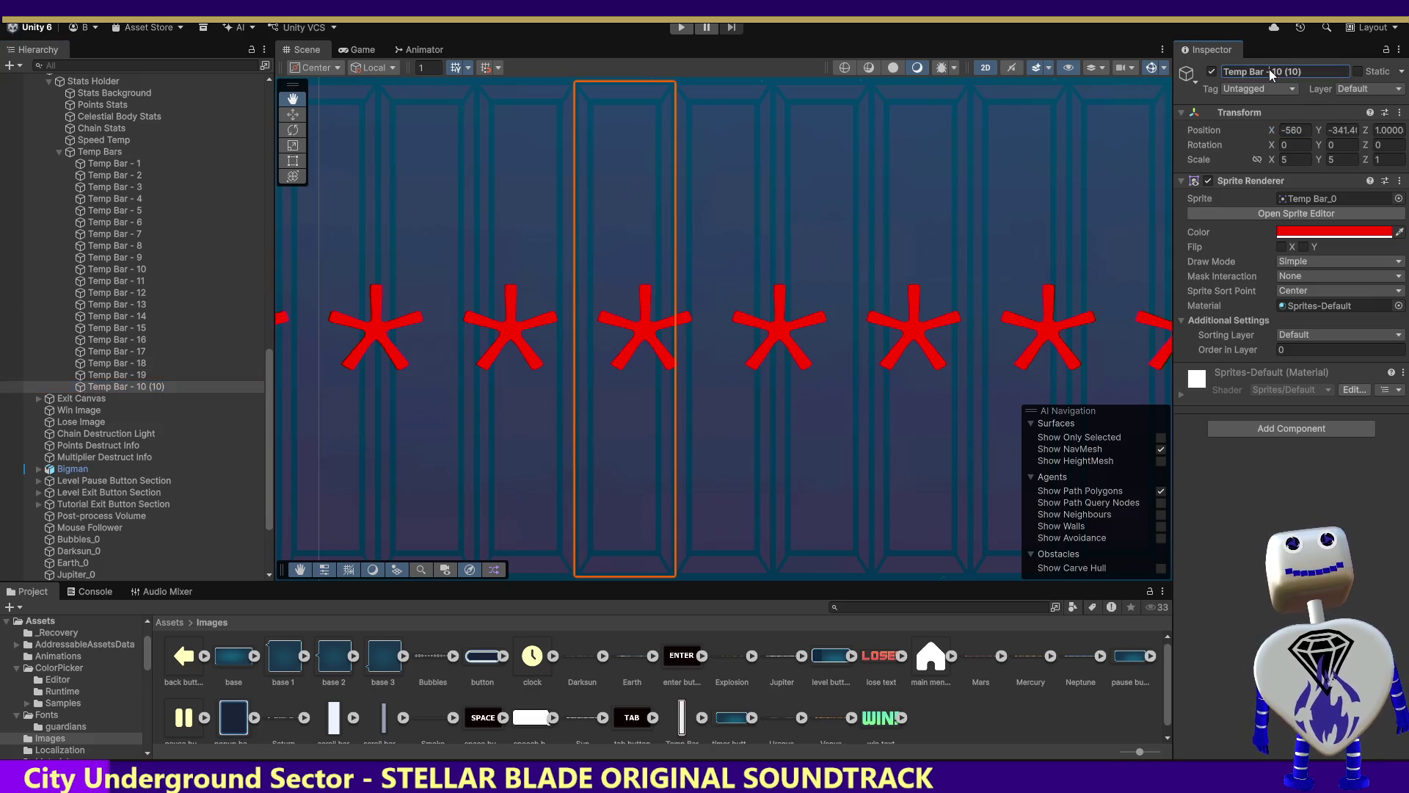
left_click_drag(1274, 71, 1340, 70)
type("20")
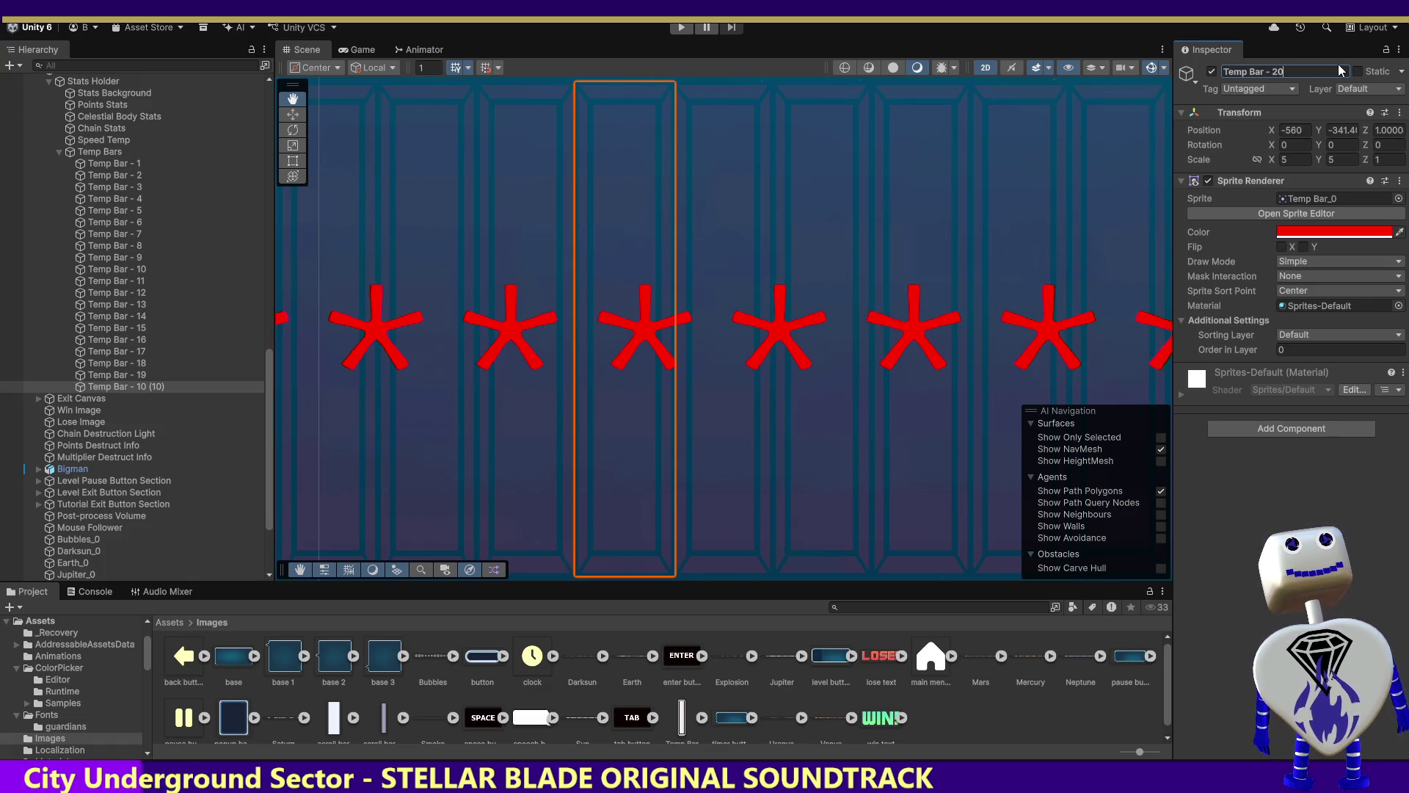
left_click(1305, 132)
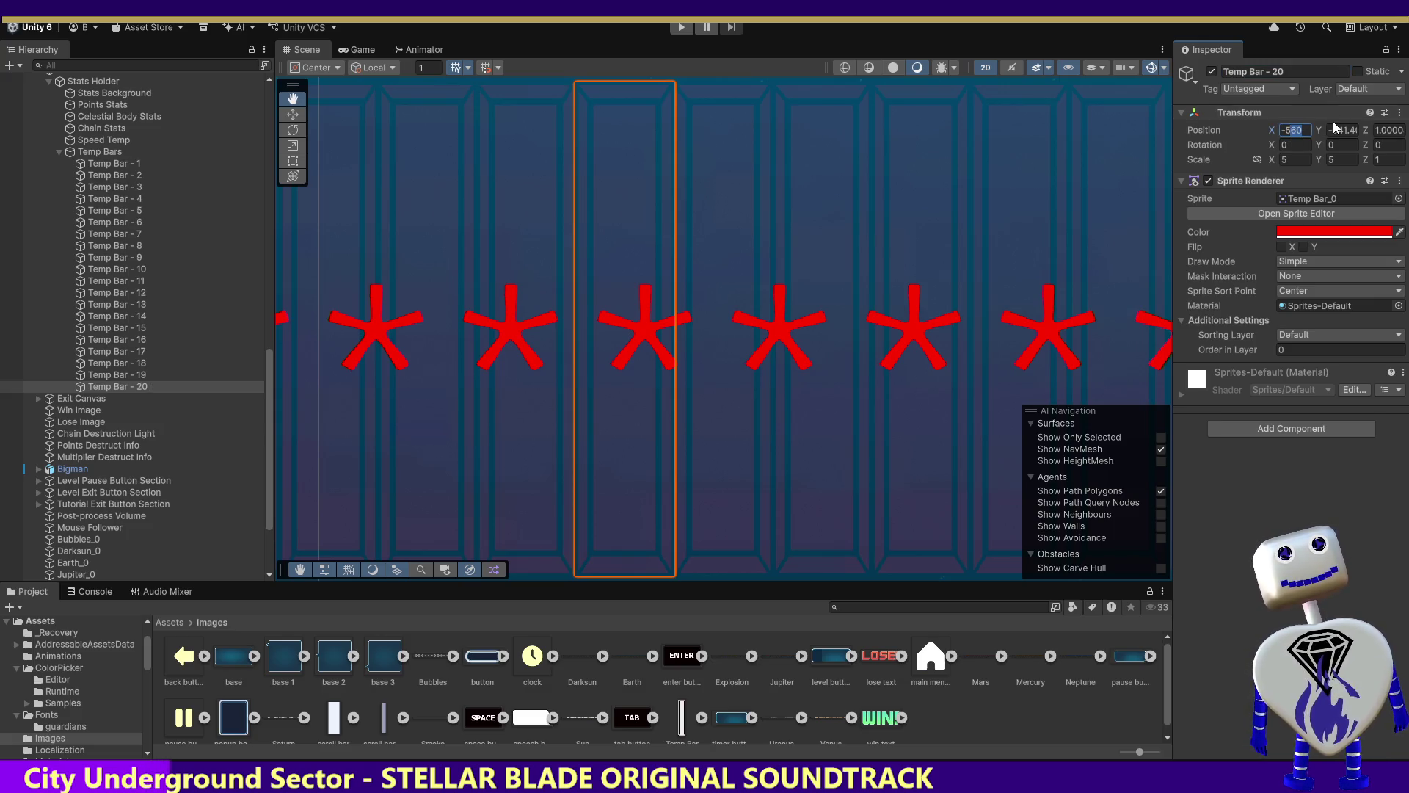
type("-515")
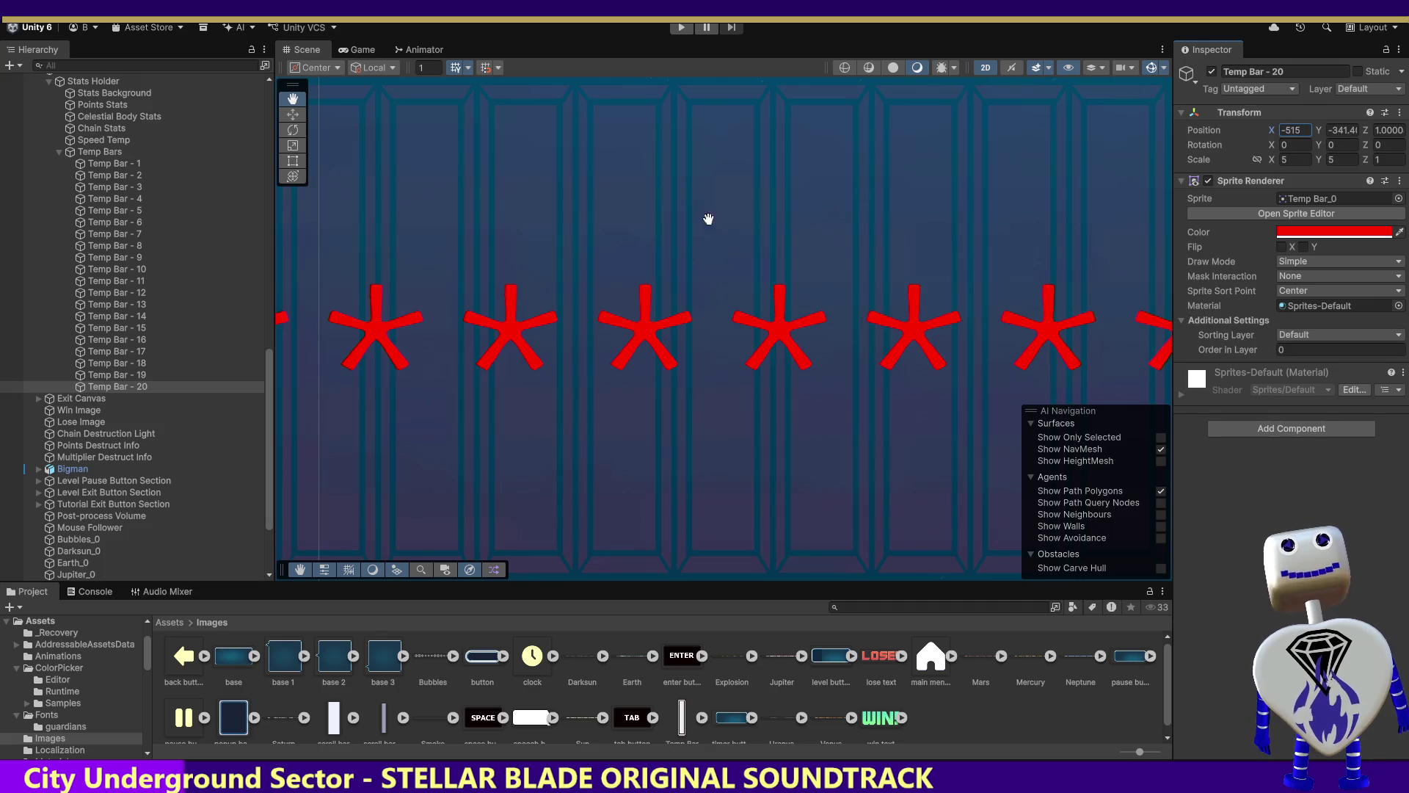
left_click(103, 374)
left_click(103, 386)
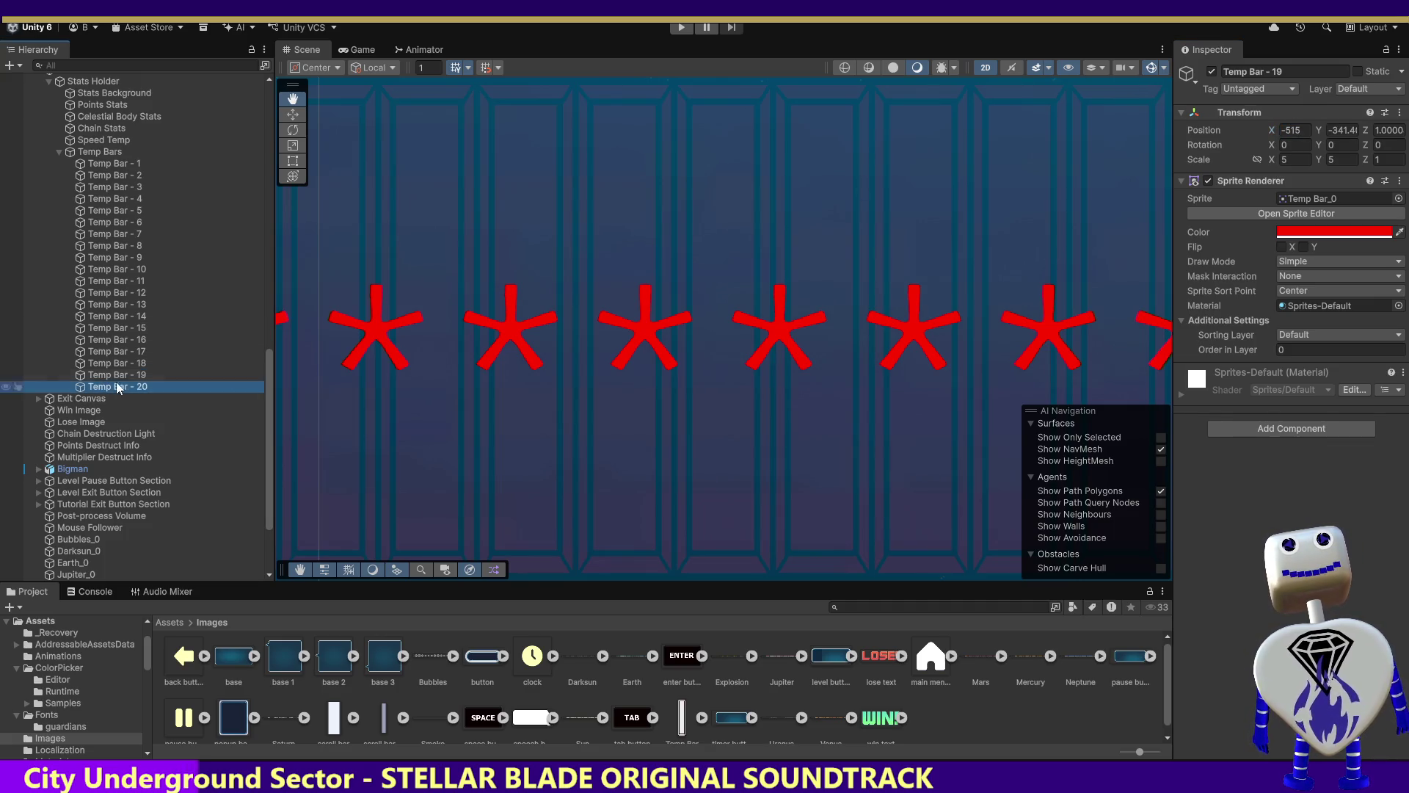
left_click(1296, 129)
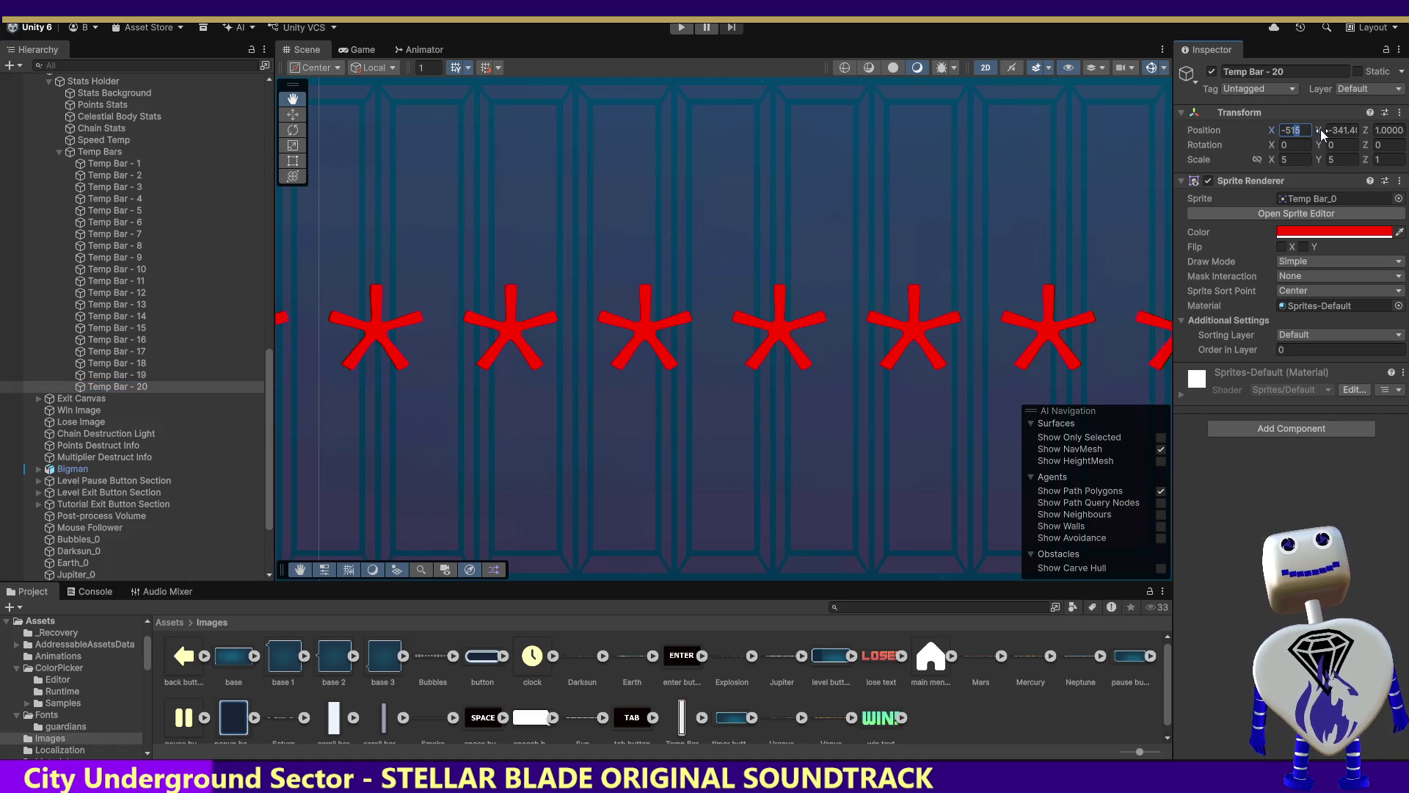
type("-510")
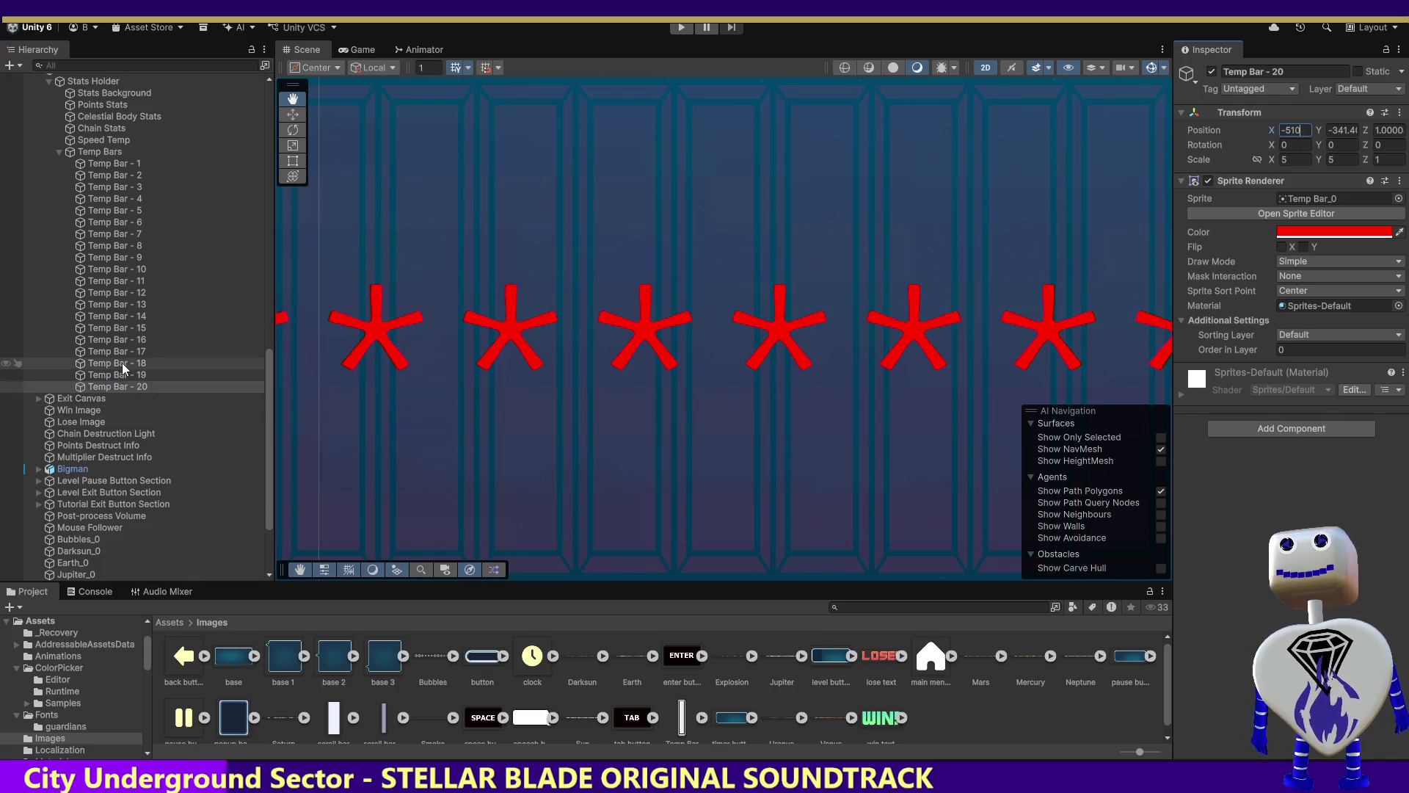
Step through Temp Bar - 9 onward to review the bar positions.
left_click(129, 267)
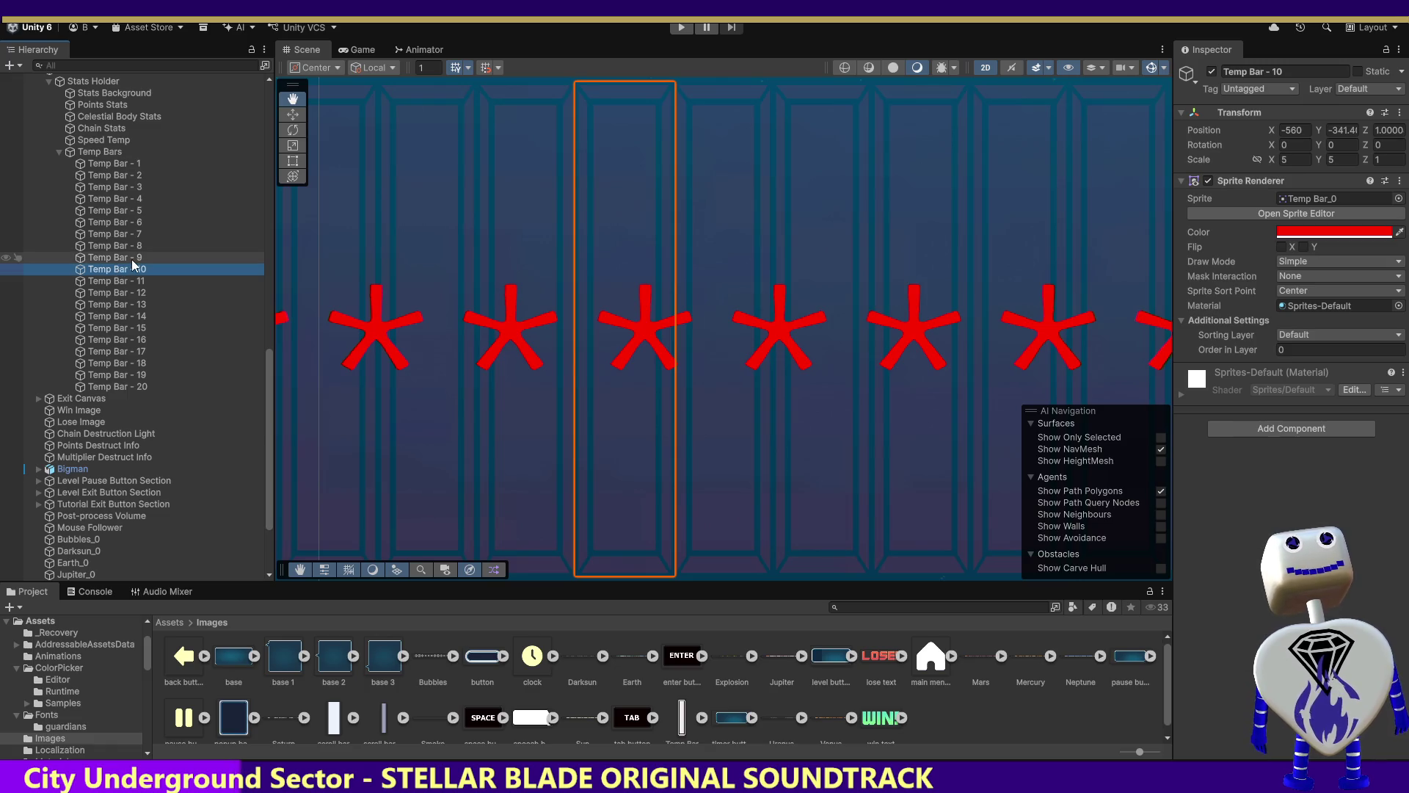
left_click(131, 258)
key("Down")
key("Down")
key("Down")
key("Down")
key("Down")
key("Down")
key("Down")
key("Down")
key("Down")
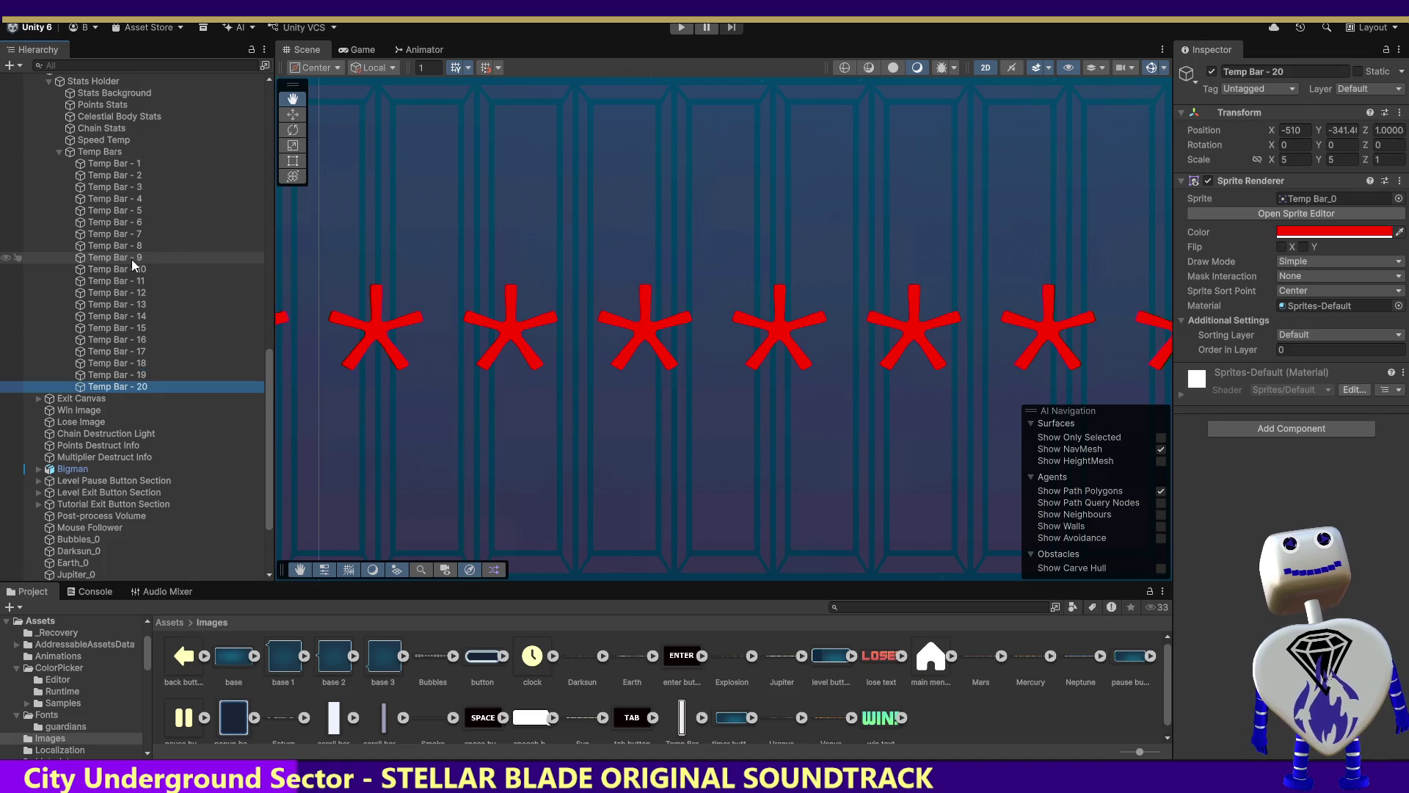
key("Down")
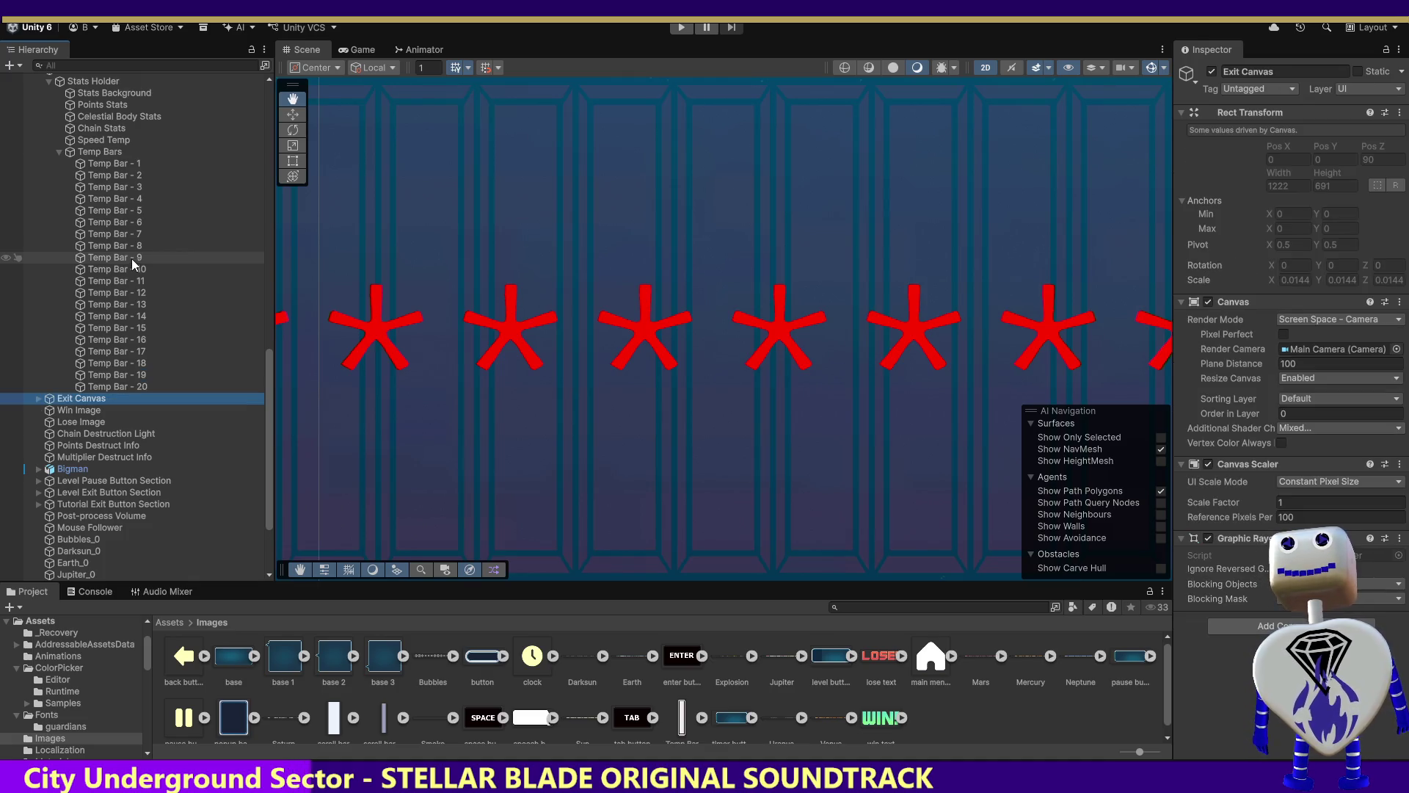
Frame the Temp Bars group and select Temp Bar - 1 through Temp Bar - 20.
left_click(96, 152)
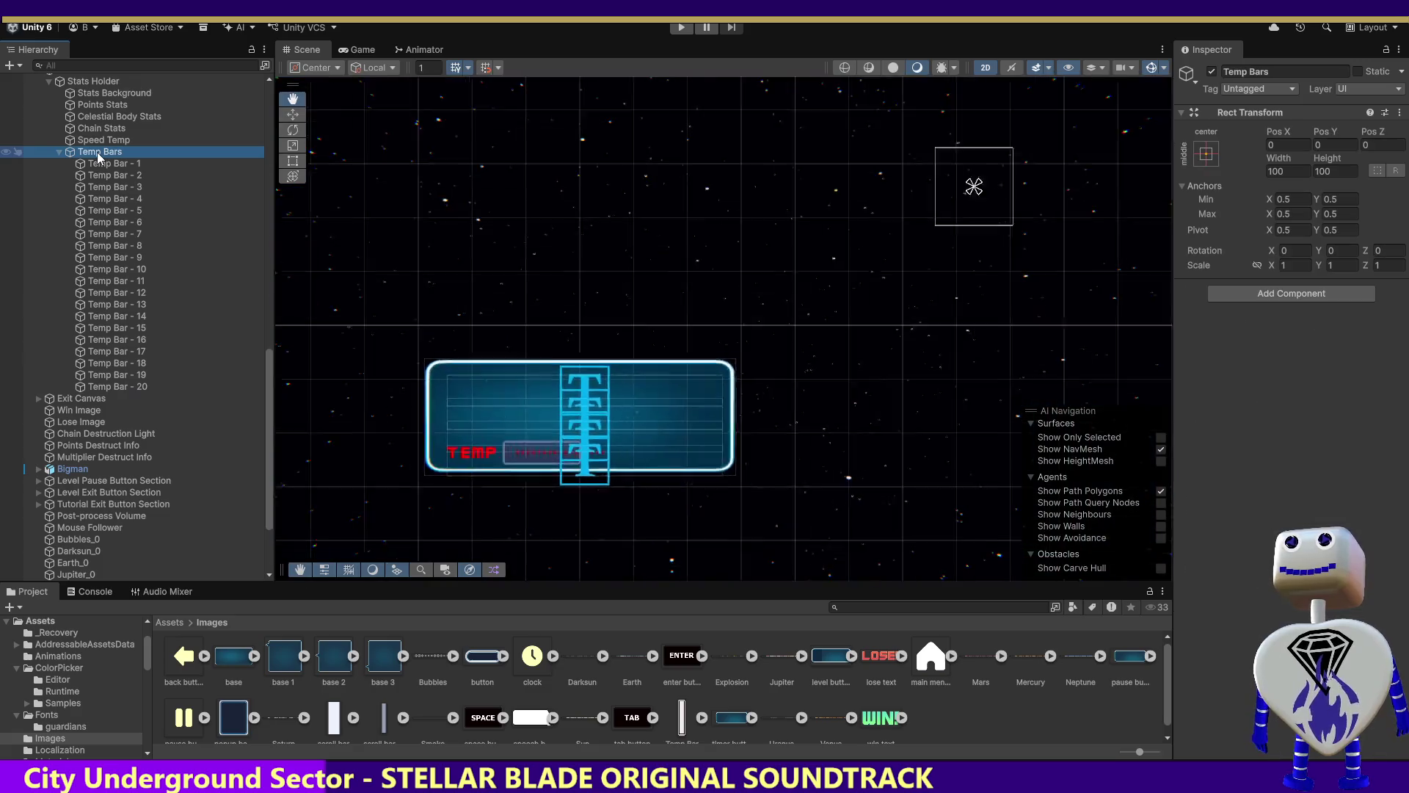
double_click(97, 152)
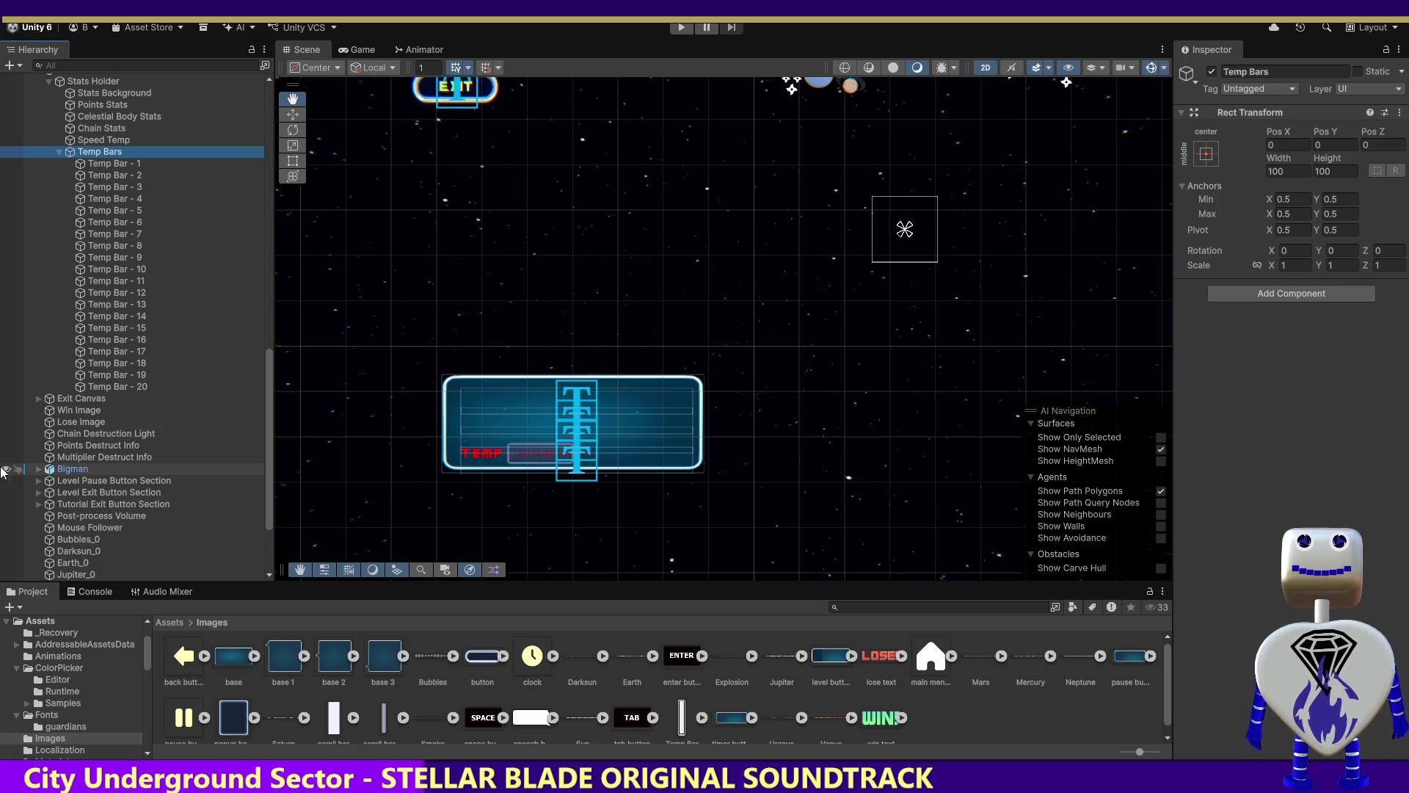
left_click(112, 165)
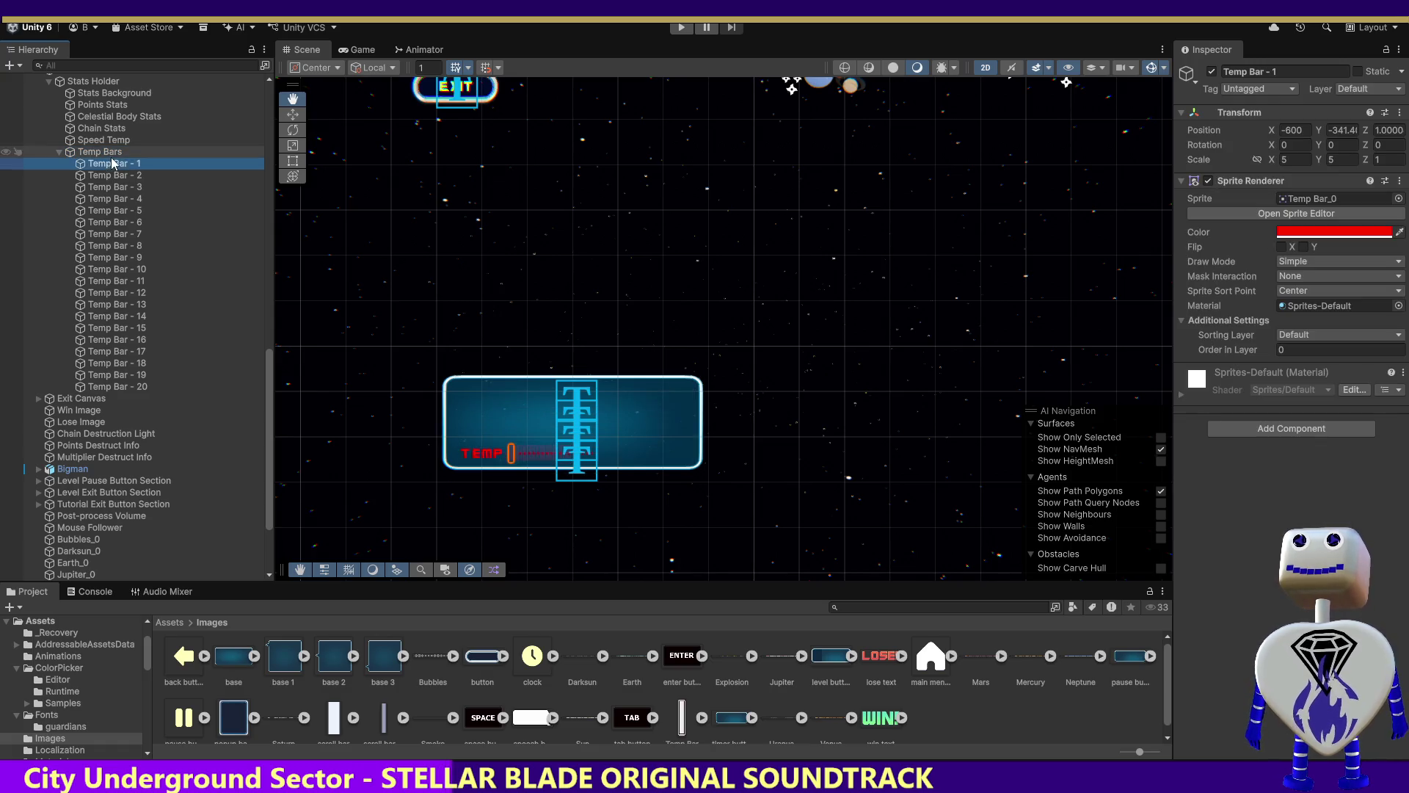
left_click(118, 388, "shift")
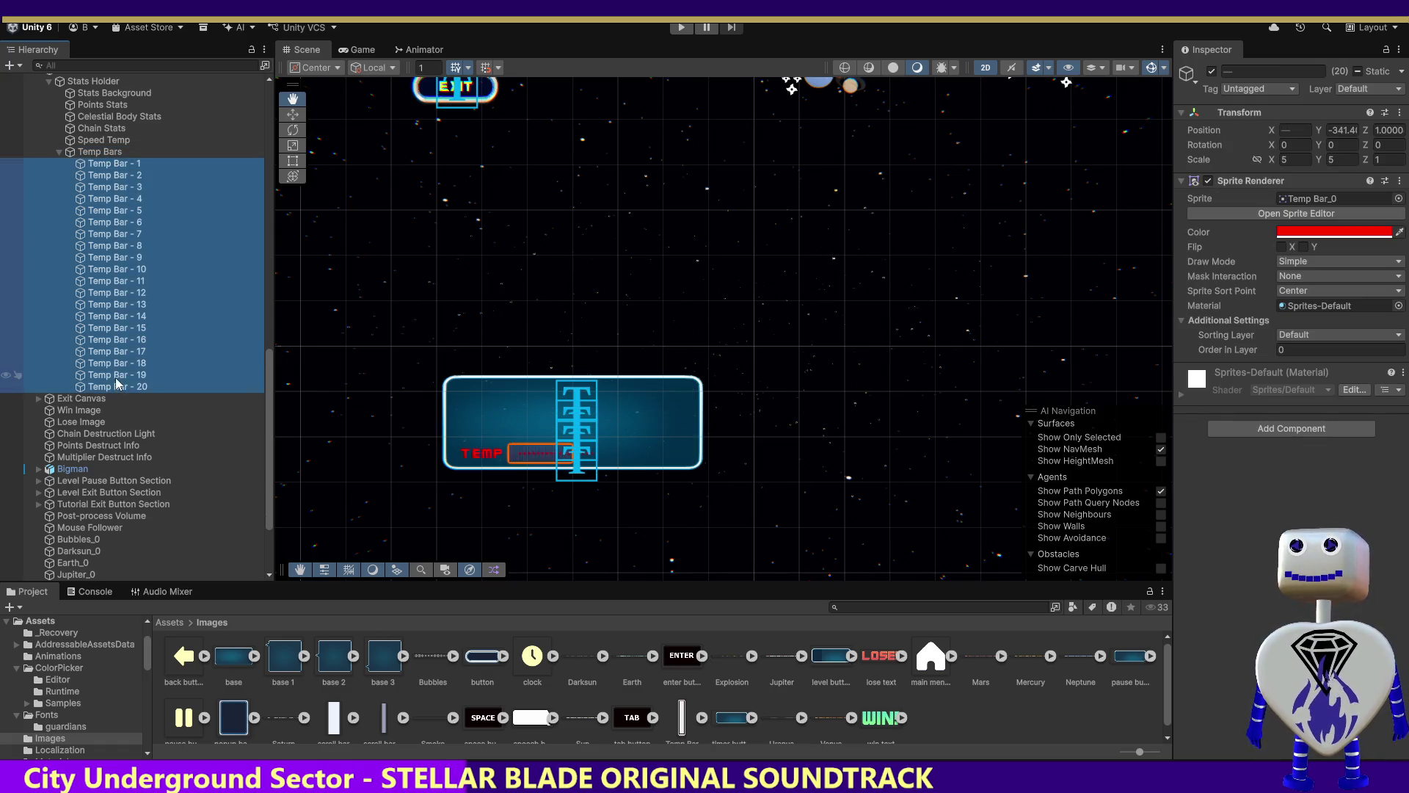
Duplicate the twenty bars, producing Temp Bar - 1 (1) through 20 (1).
key("ctrl+d")
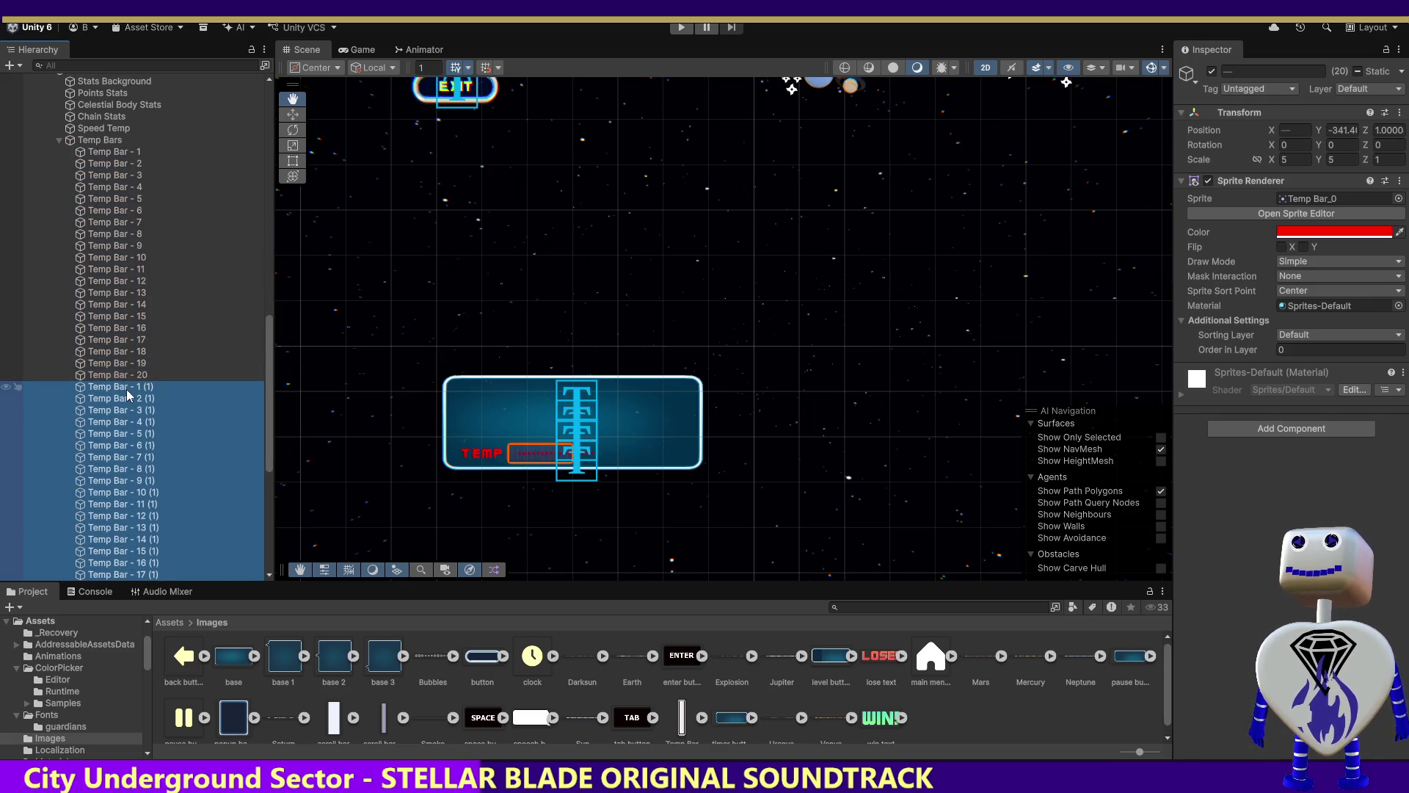
left_click(128, 389)
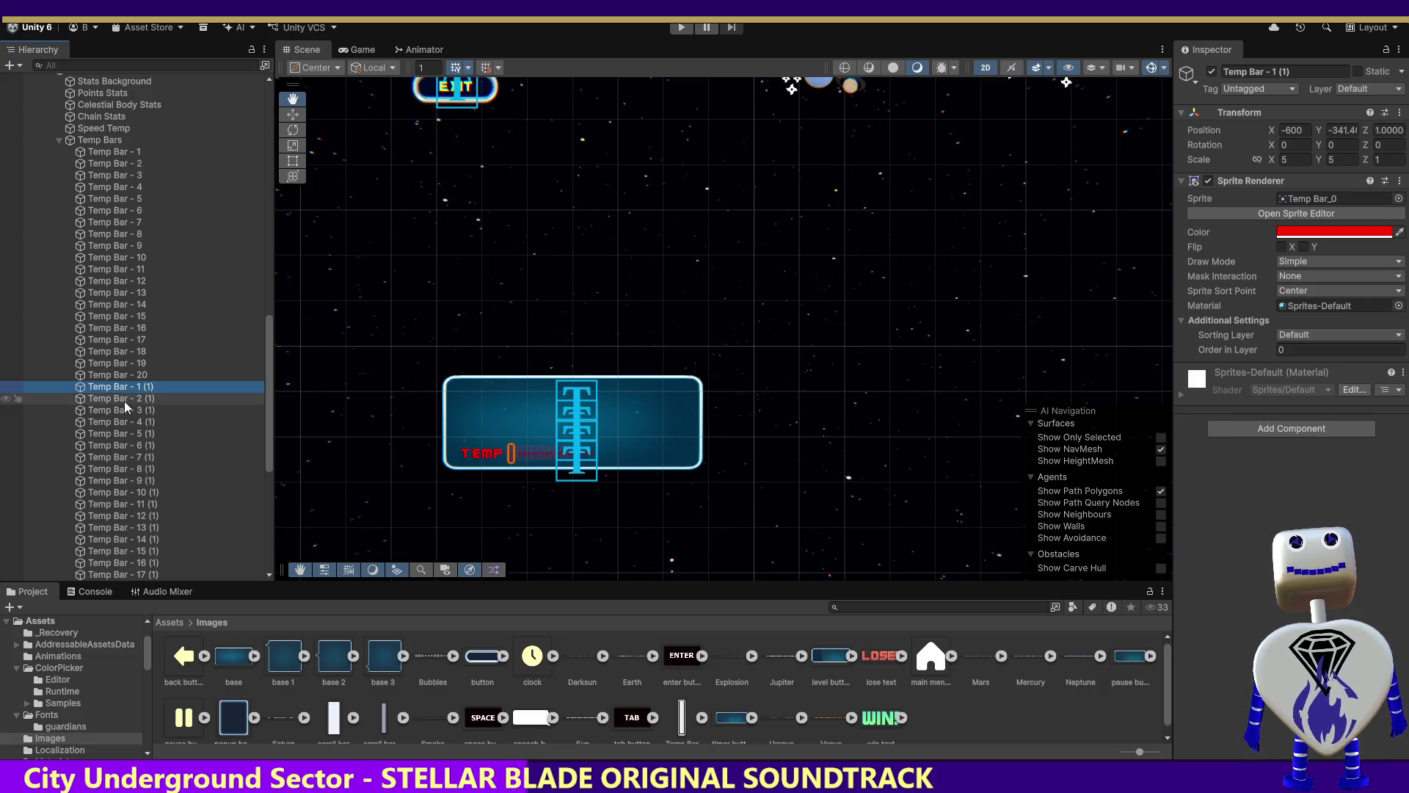
left_click_drag(266, 395, 262, 451)
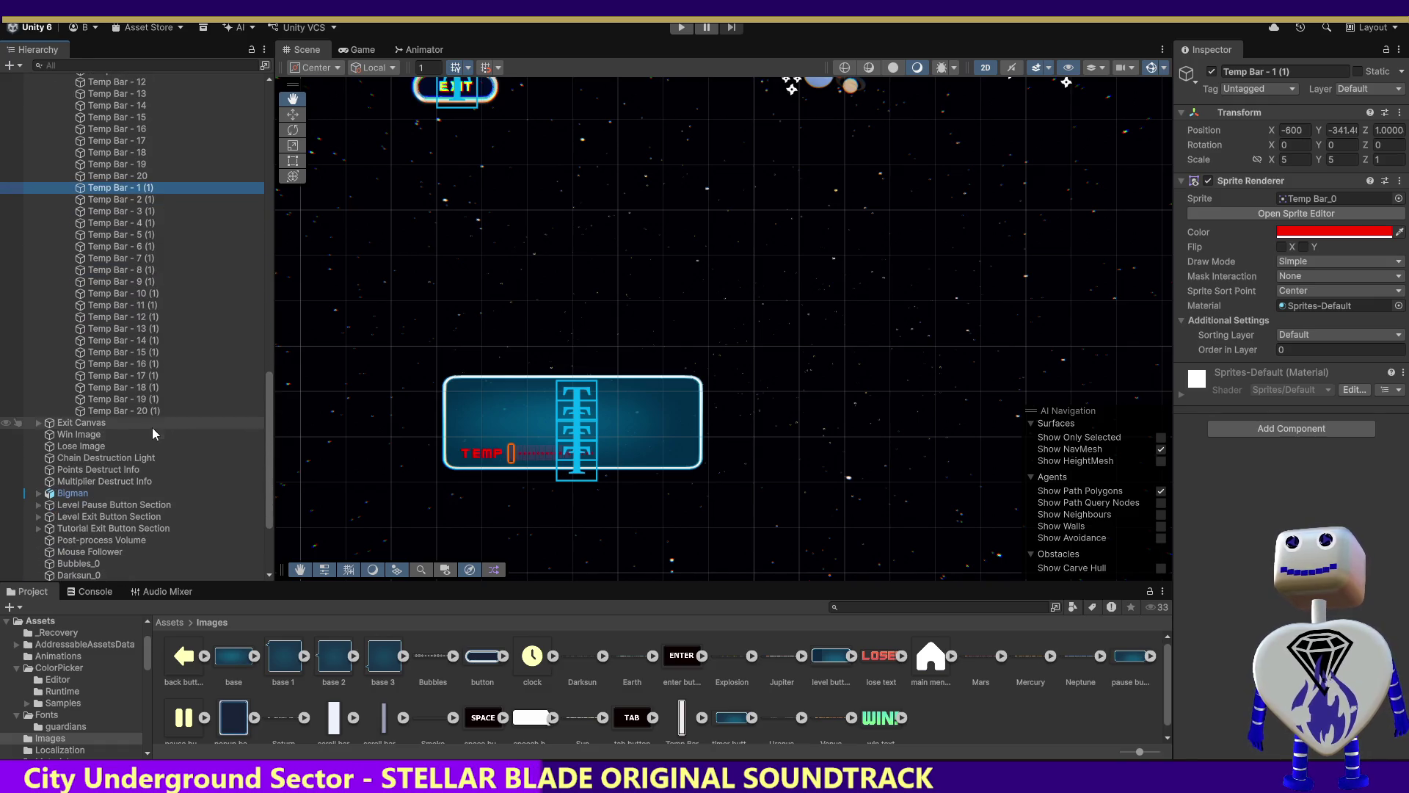
left_click(147, 412, "shift")
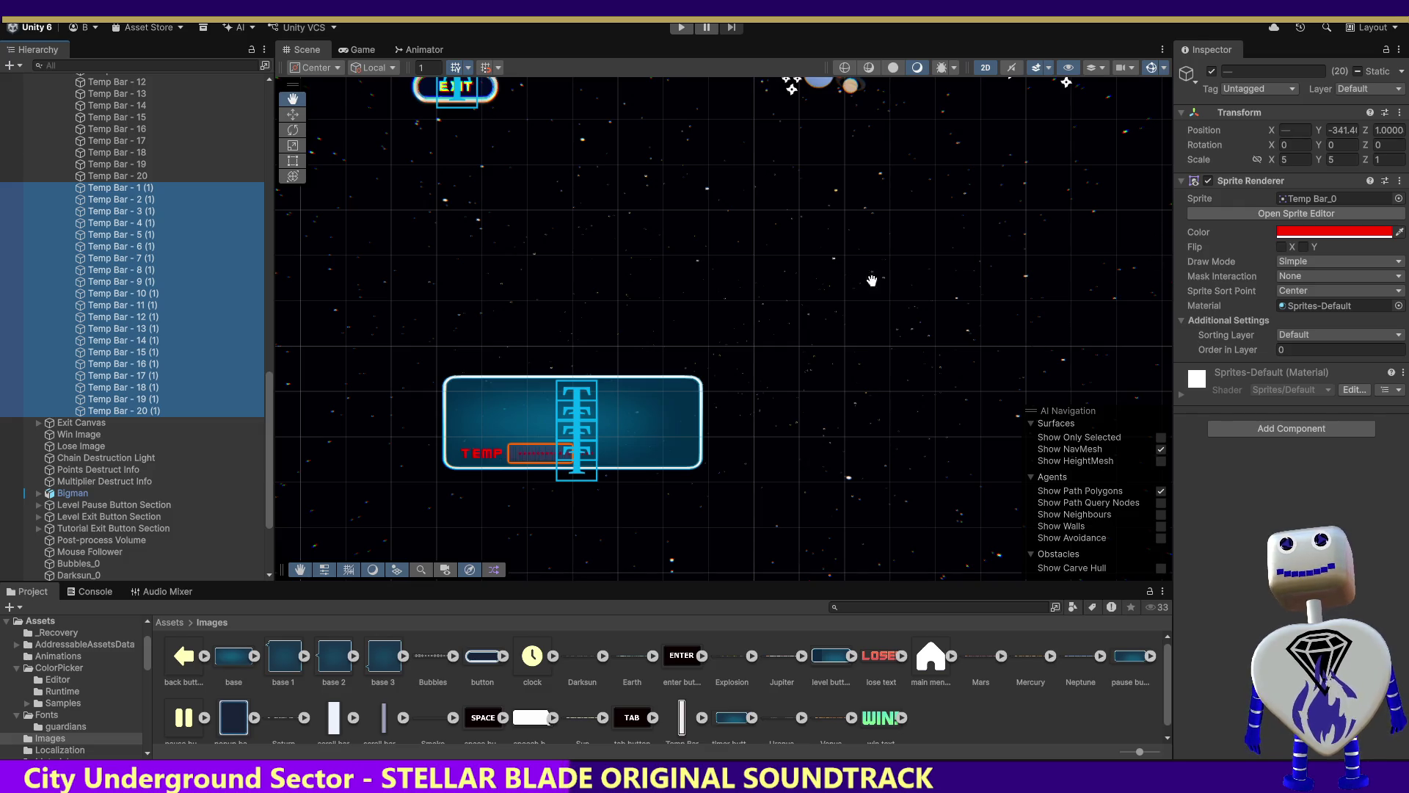
Compare the X positions of Temp Bar - 20 and Temp Bar - 1 (1).
left_click(134, 175)
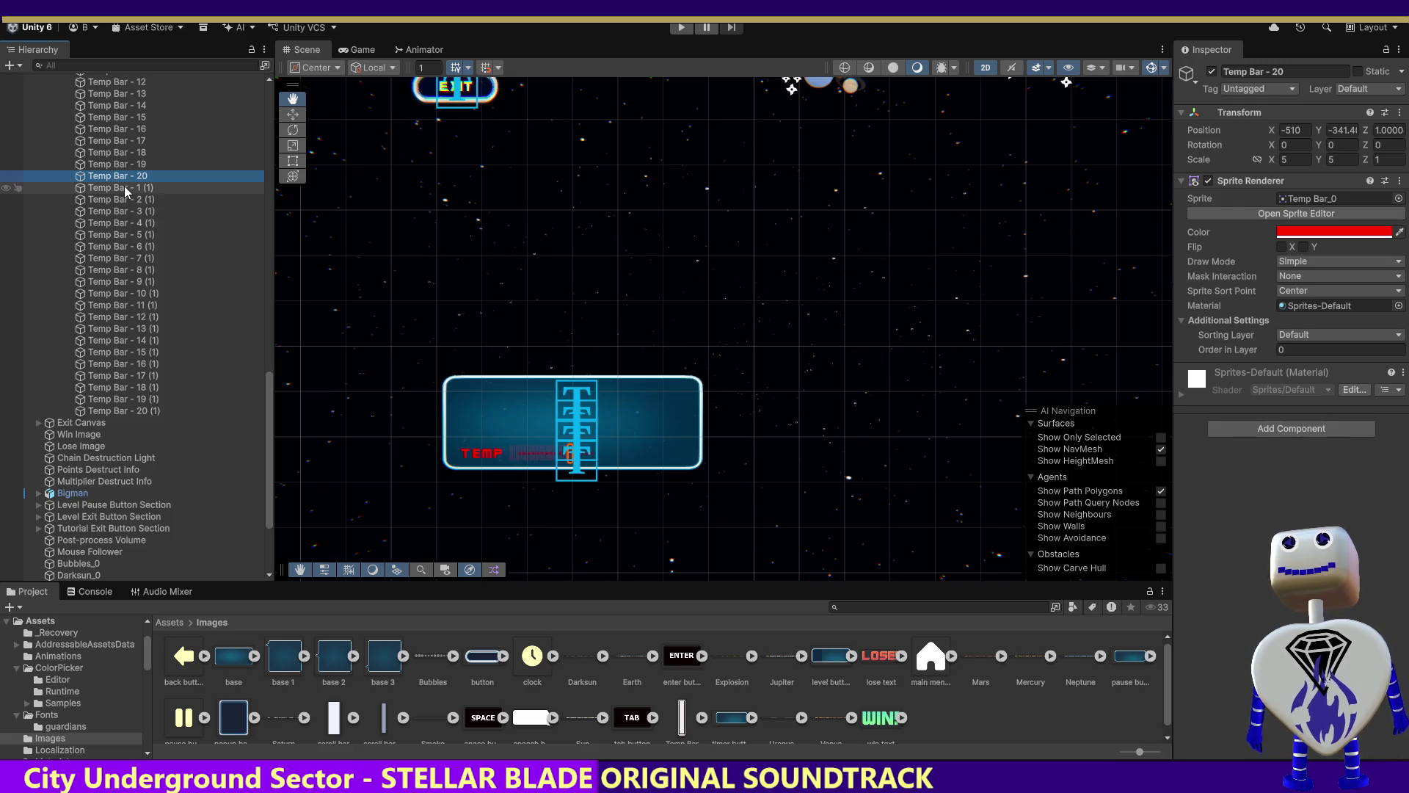
left_click(125, 188)
left_click(124, 178)
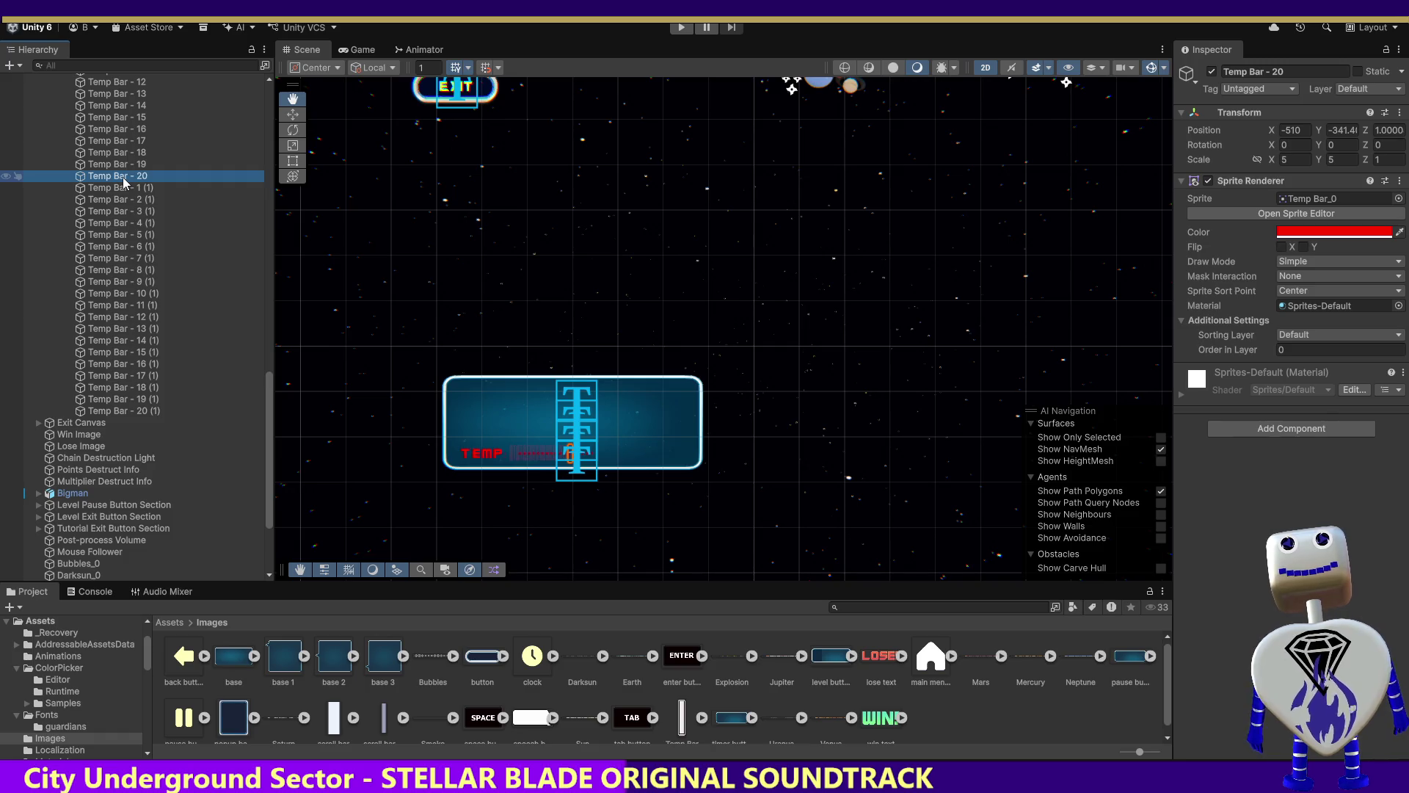
left_click(120, 187)
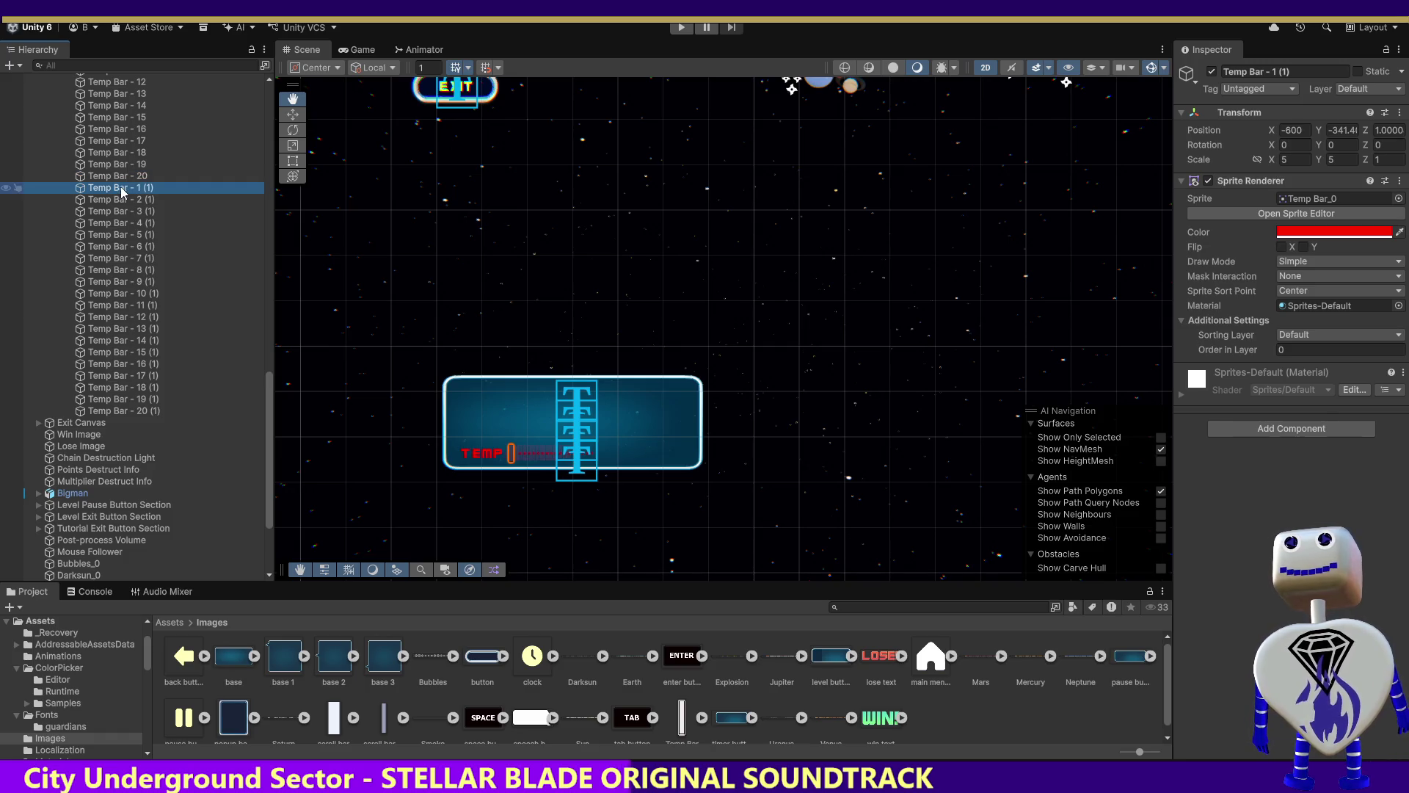
left_click(1286, 130)
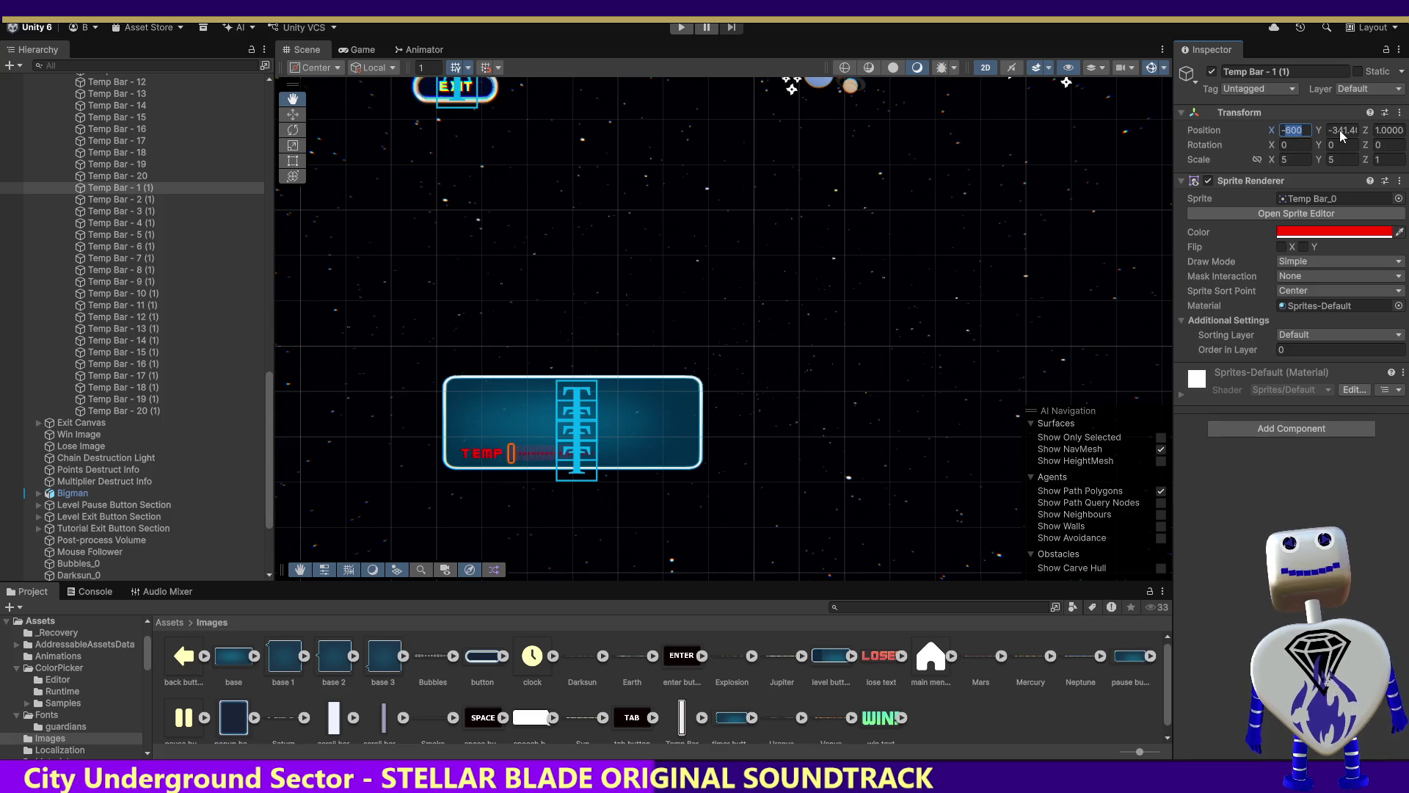
Set Temp Bar - 1 (1) to X -505 and verify against Temp Bar - 20 at -510.
type("-505")
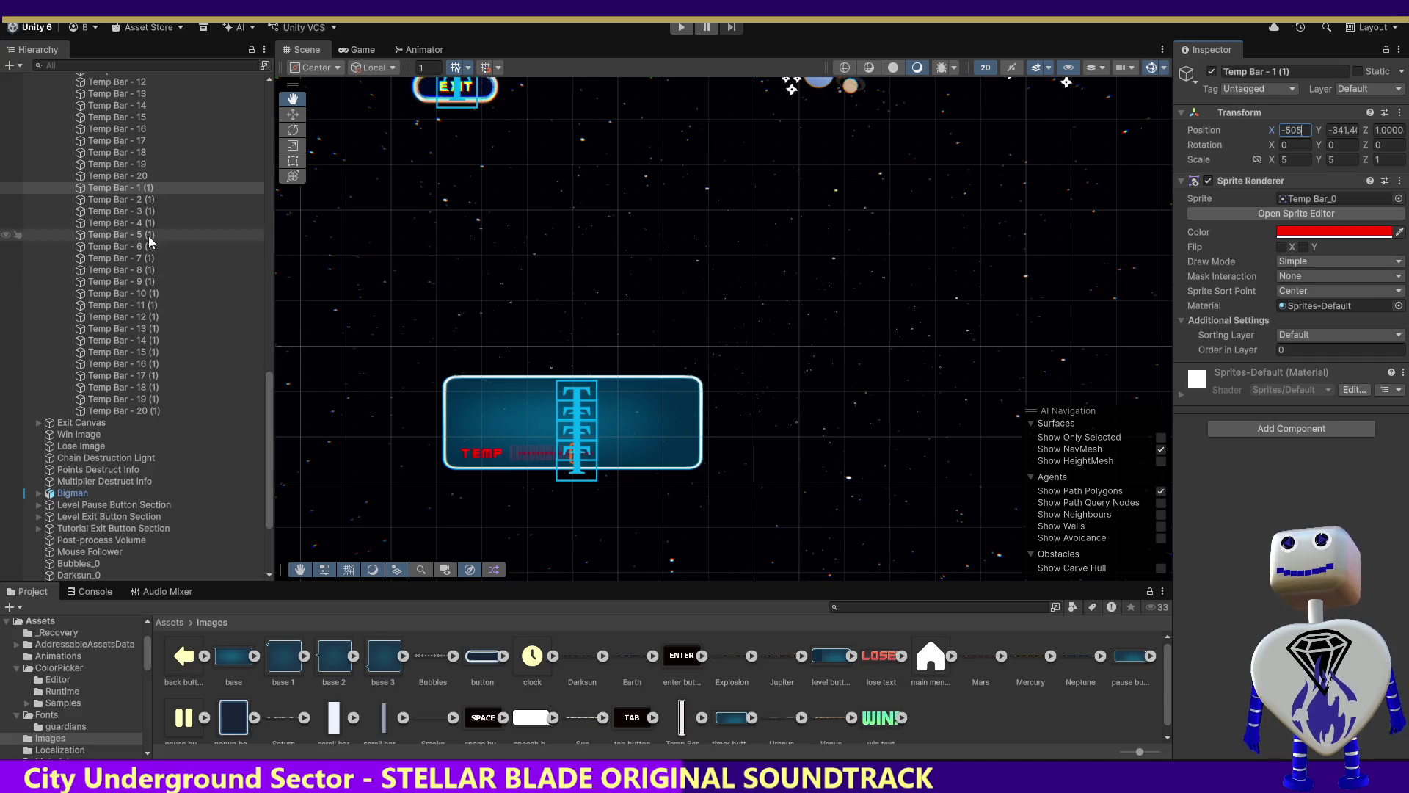
left_click(127, 177)
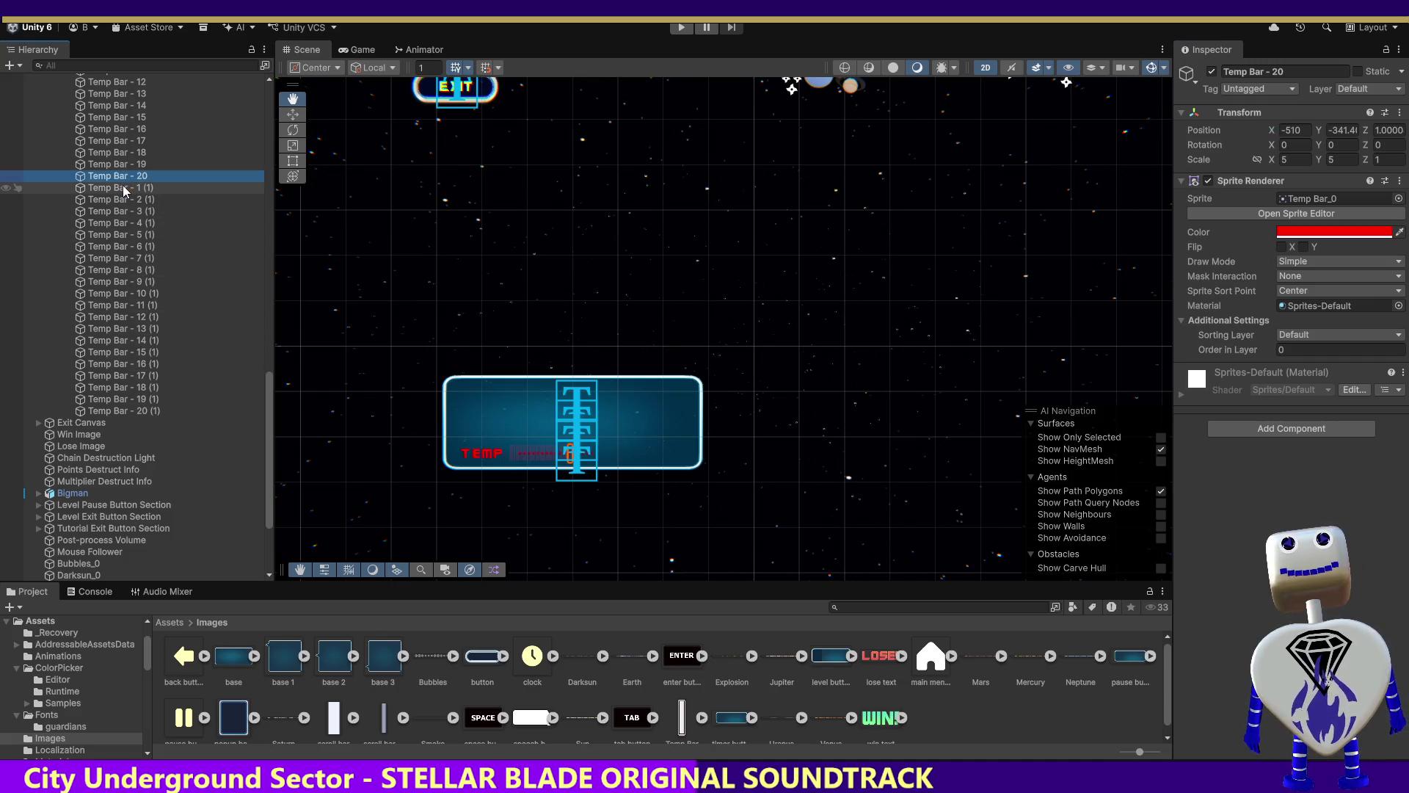
left_click(125, 189)
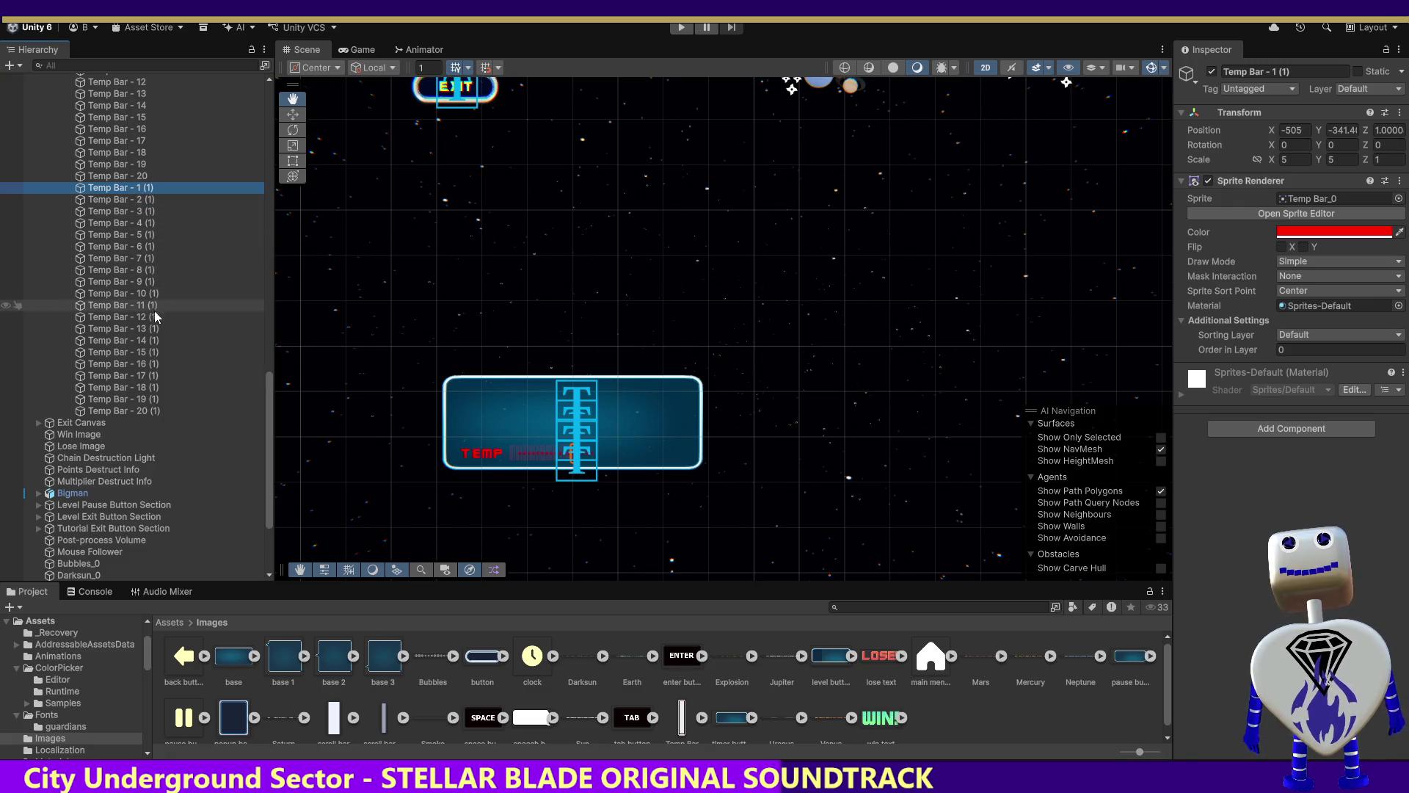
Select the twenty duplicates, then select Temp Bar - 2 (1) alone to view its Transform.
left_click(147, 411, "shift")
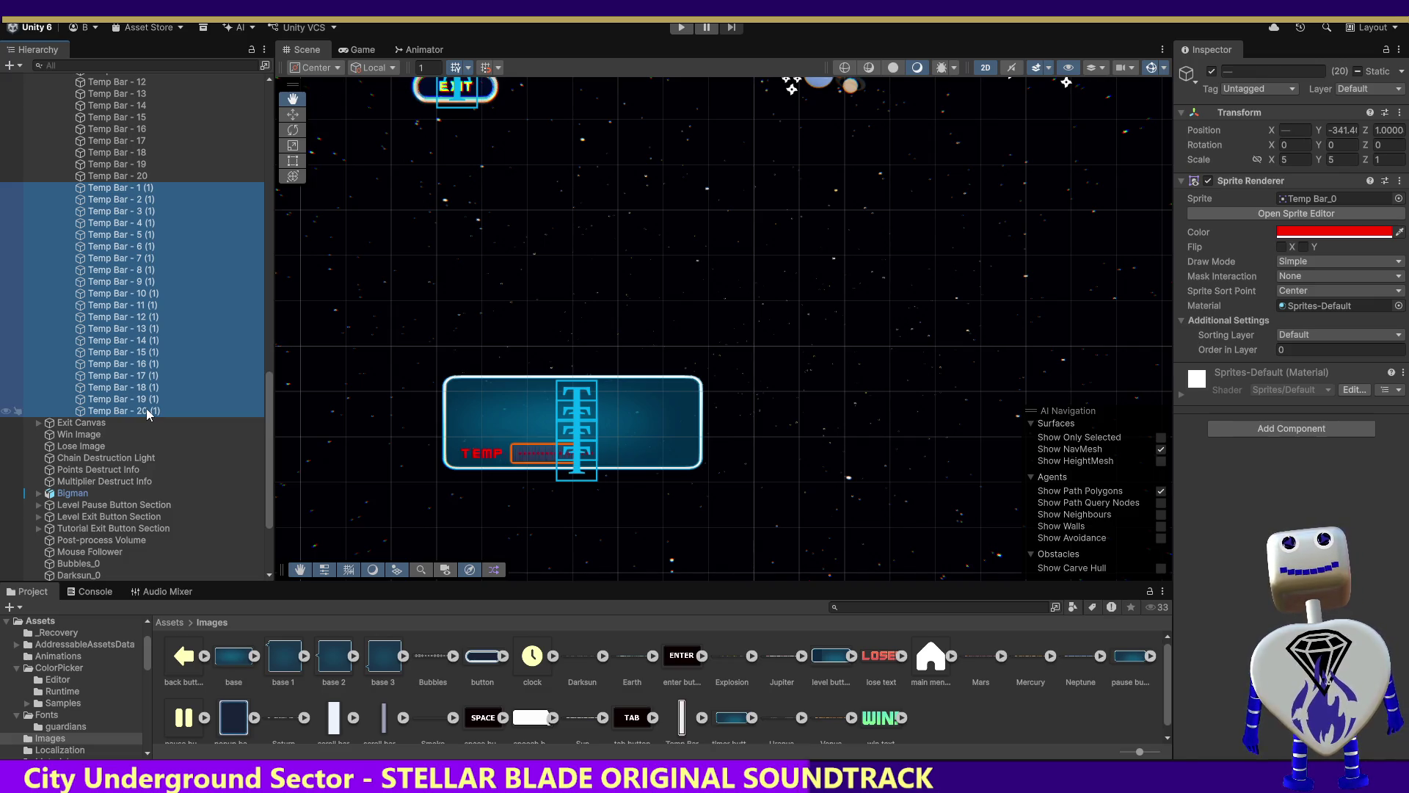
left_click(1252, 73)
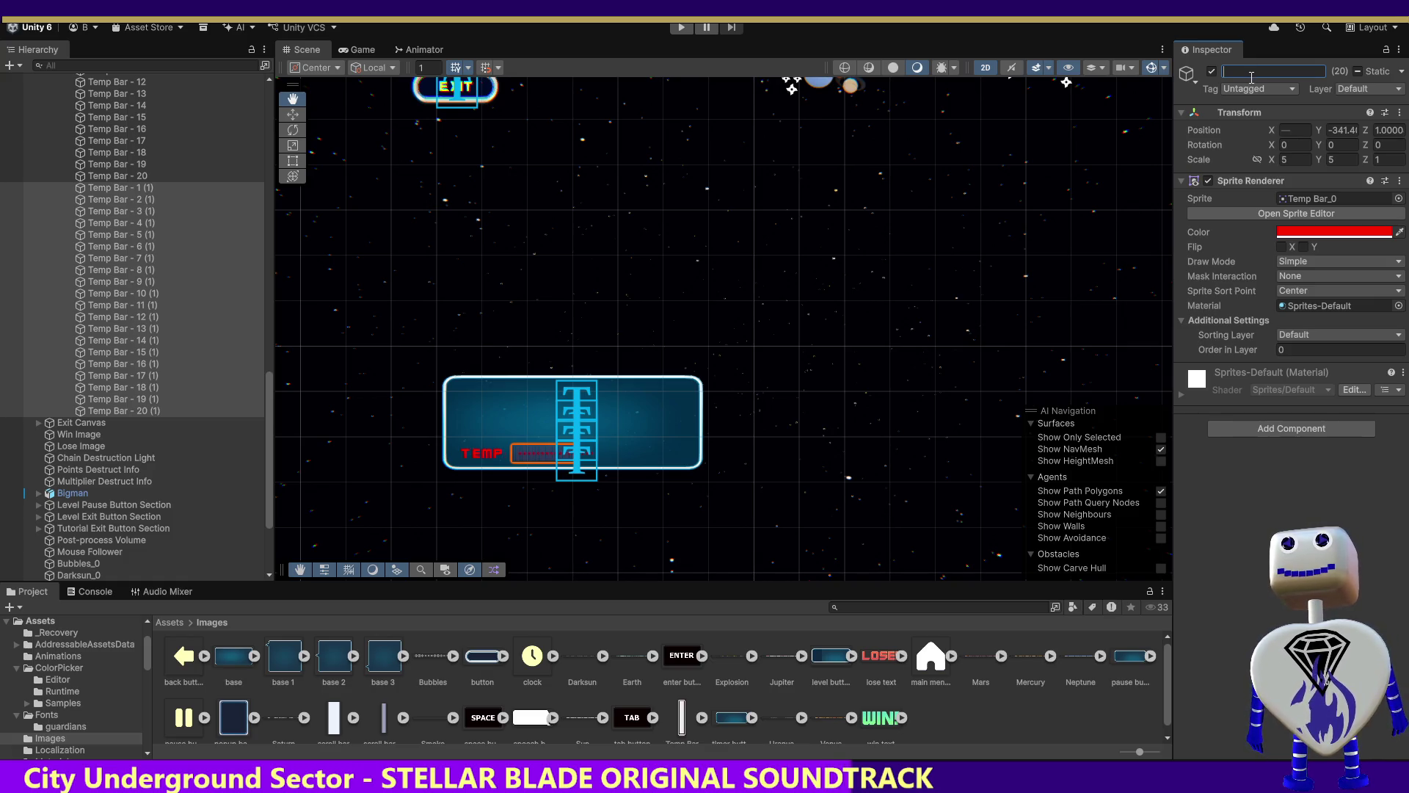
left_click(125, 194)
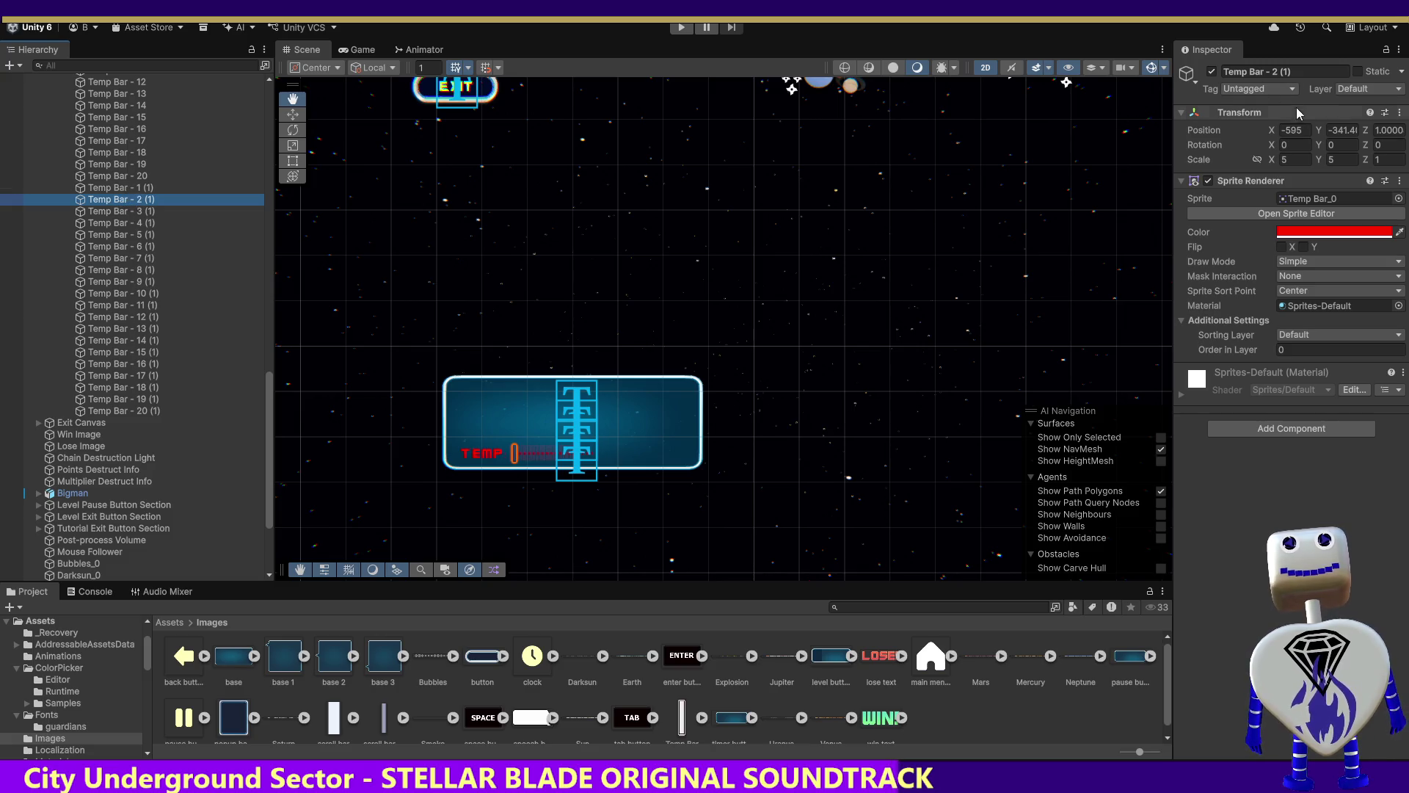
Reposition Temp Bar - 2 (1), Temp Bar - 3 (1) to X -490 and Temp Bar - 4 (1) to -485.
left_click(1292, 130)
type("-500")
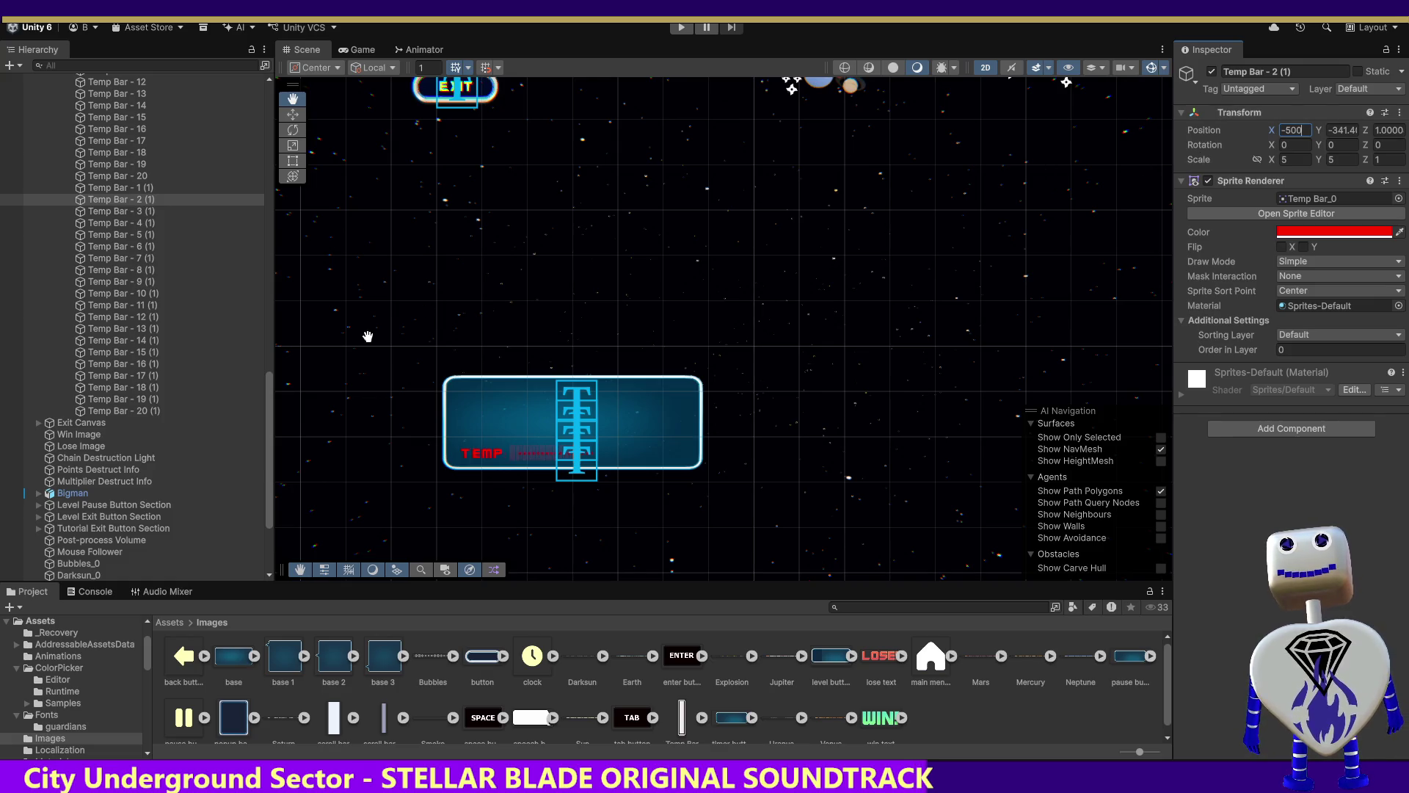
left_click(146, 211)
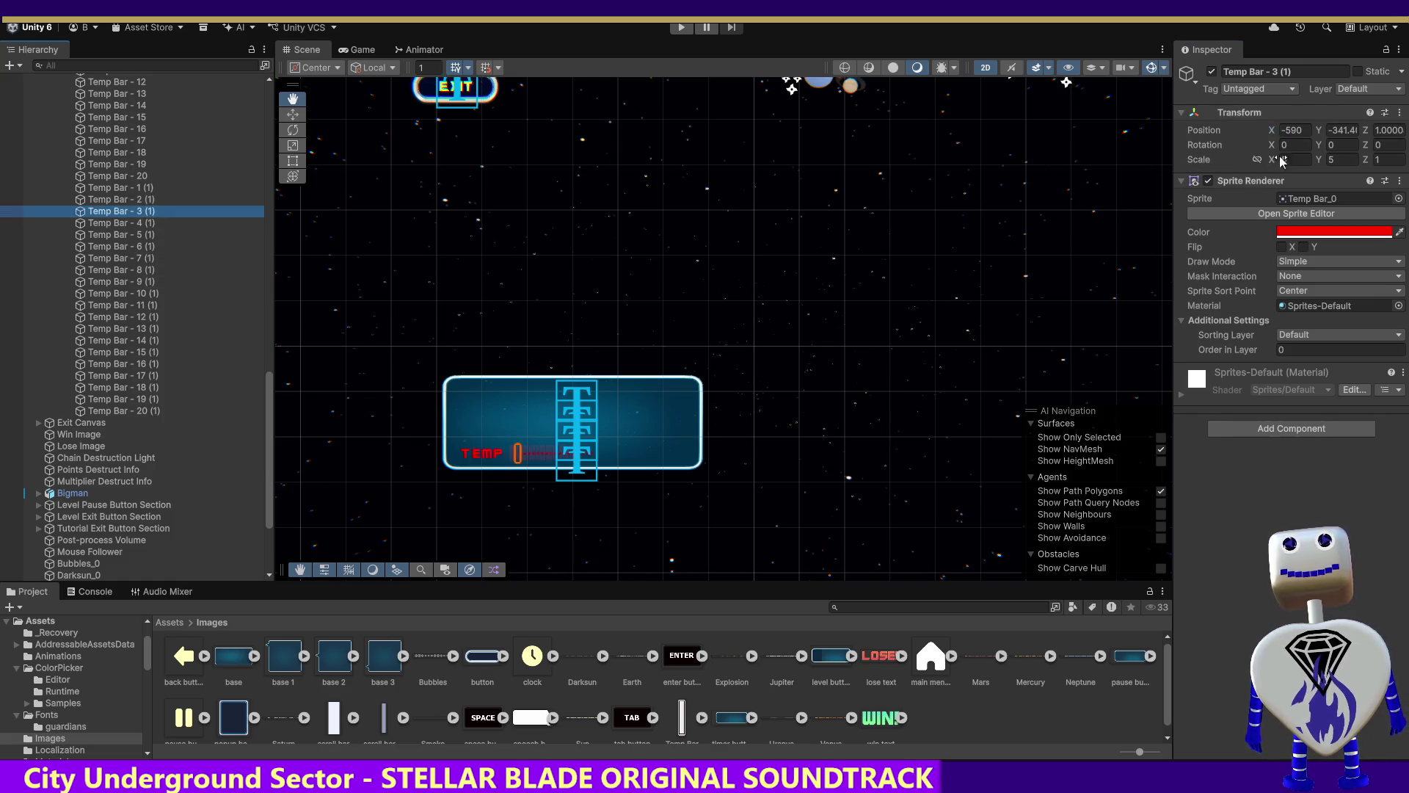
left_click(1289, 130)
type("-490")
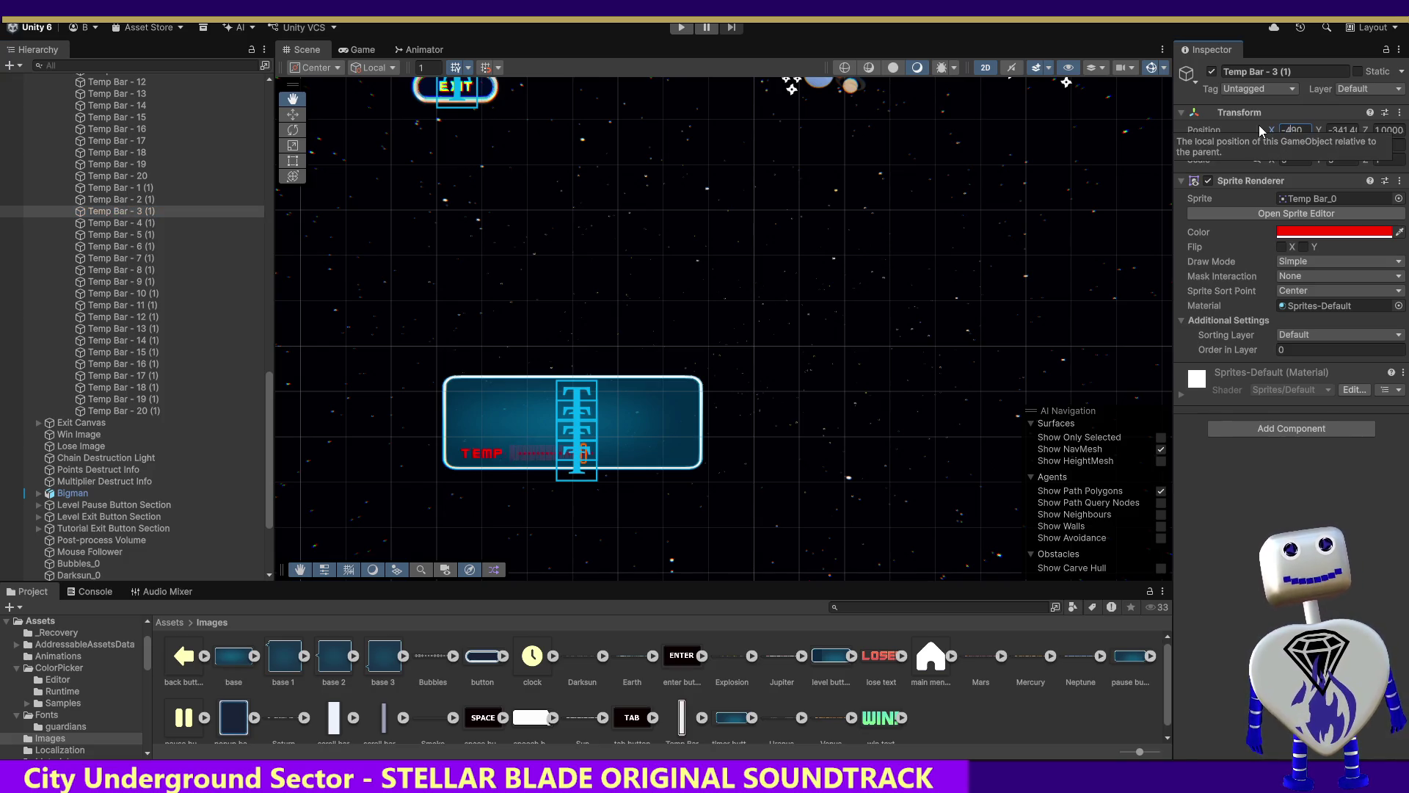
left_click(121, 225)
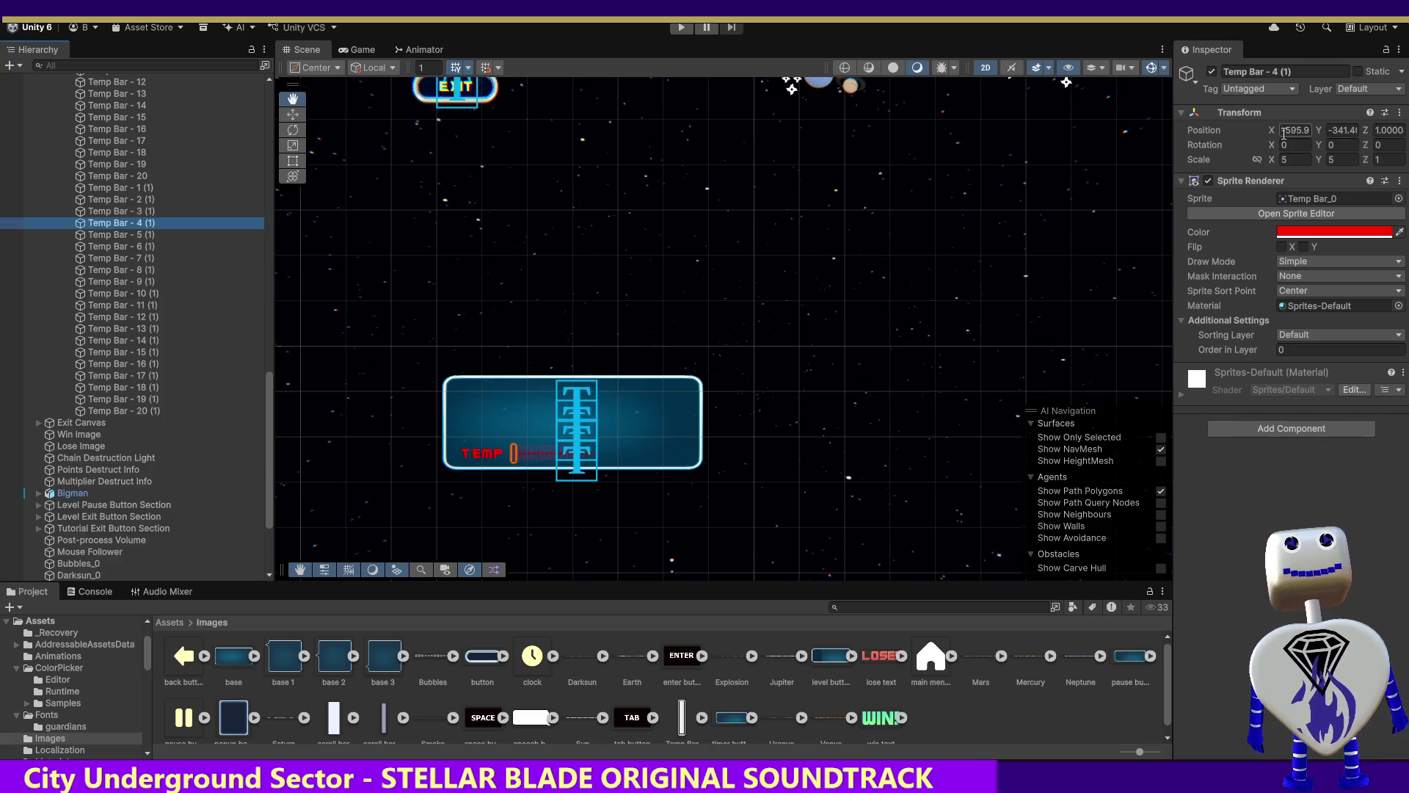
left_click(130, 211)
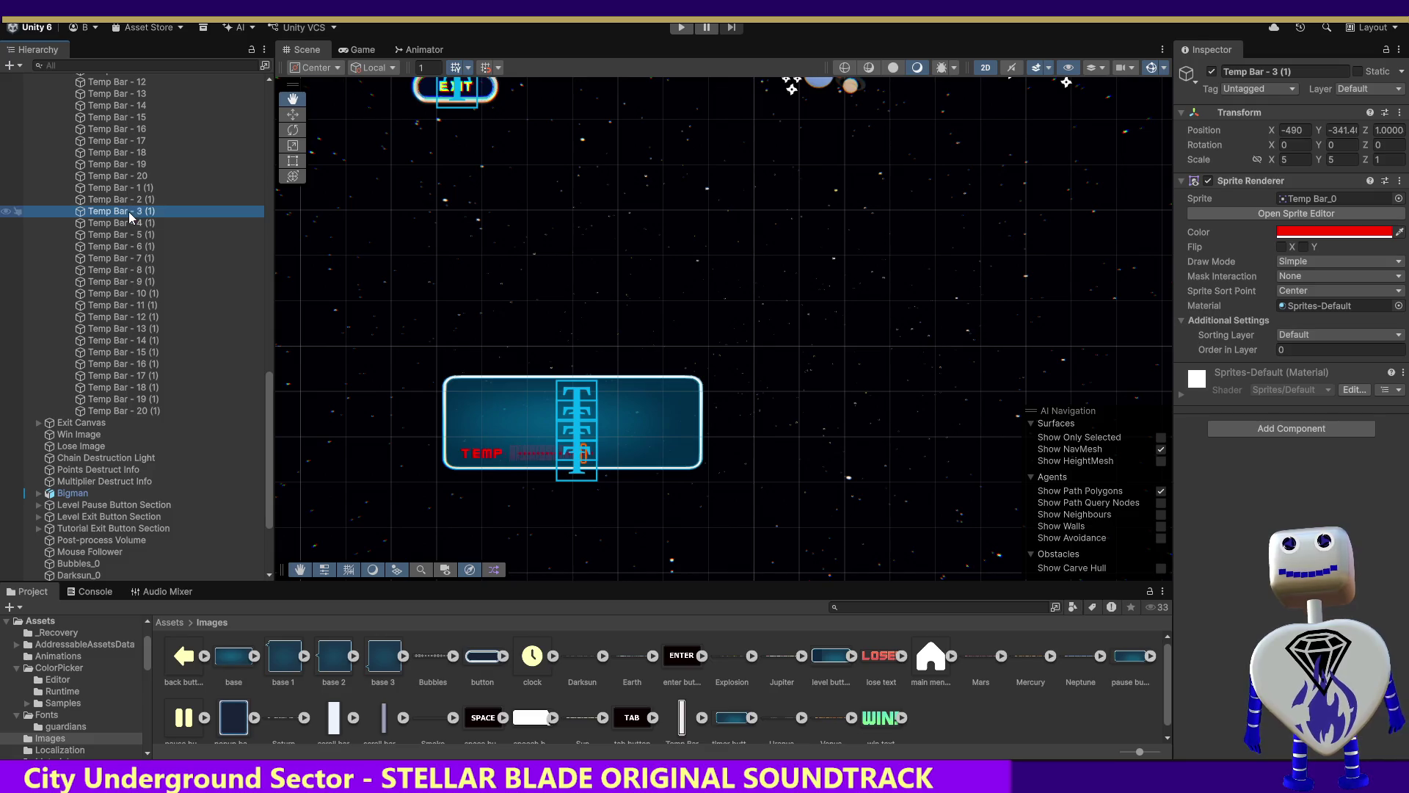
left_click(127, 223)
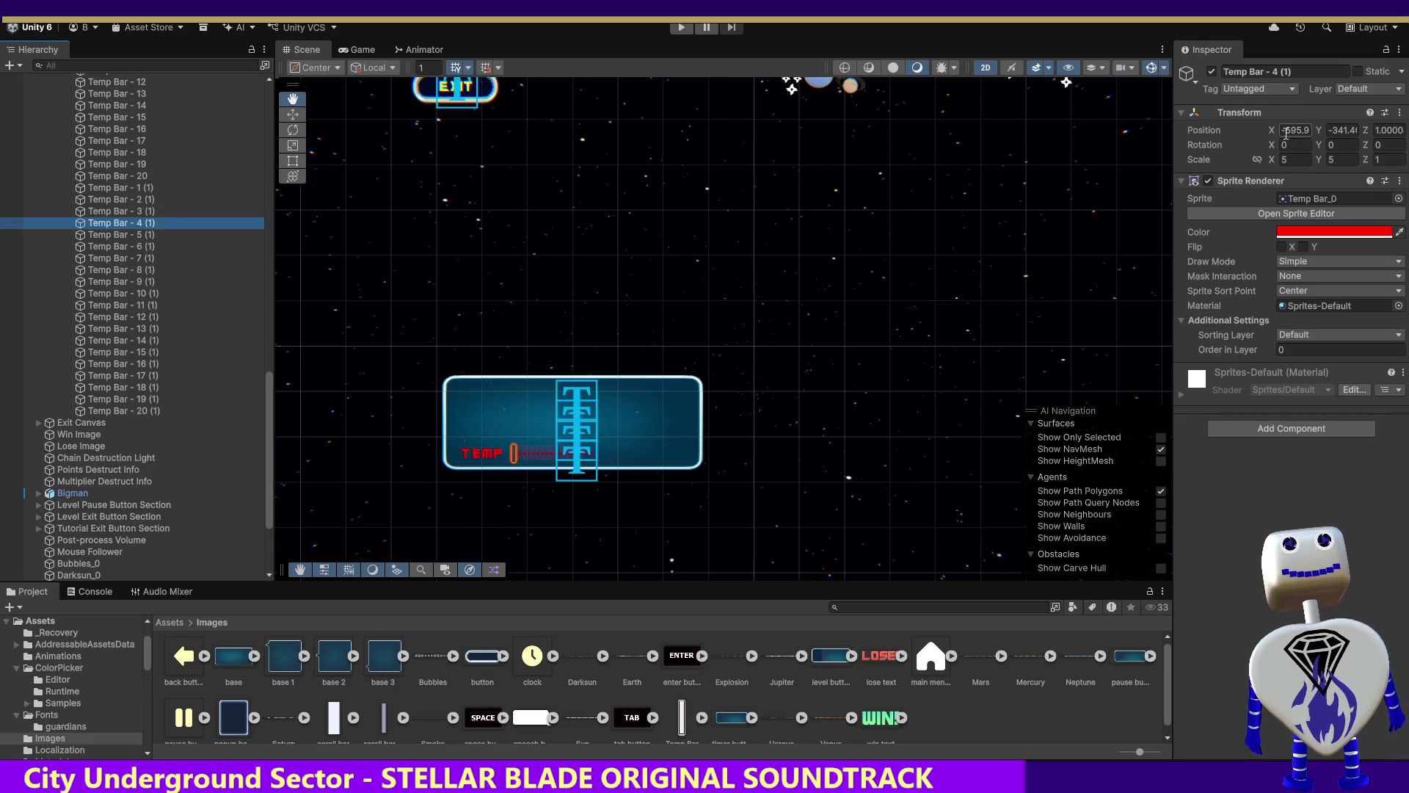
left_click(1286, 131)
type("-485")
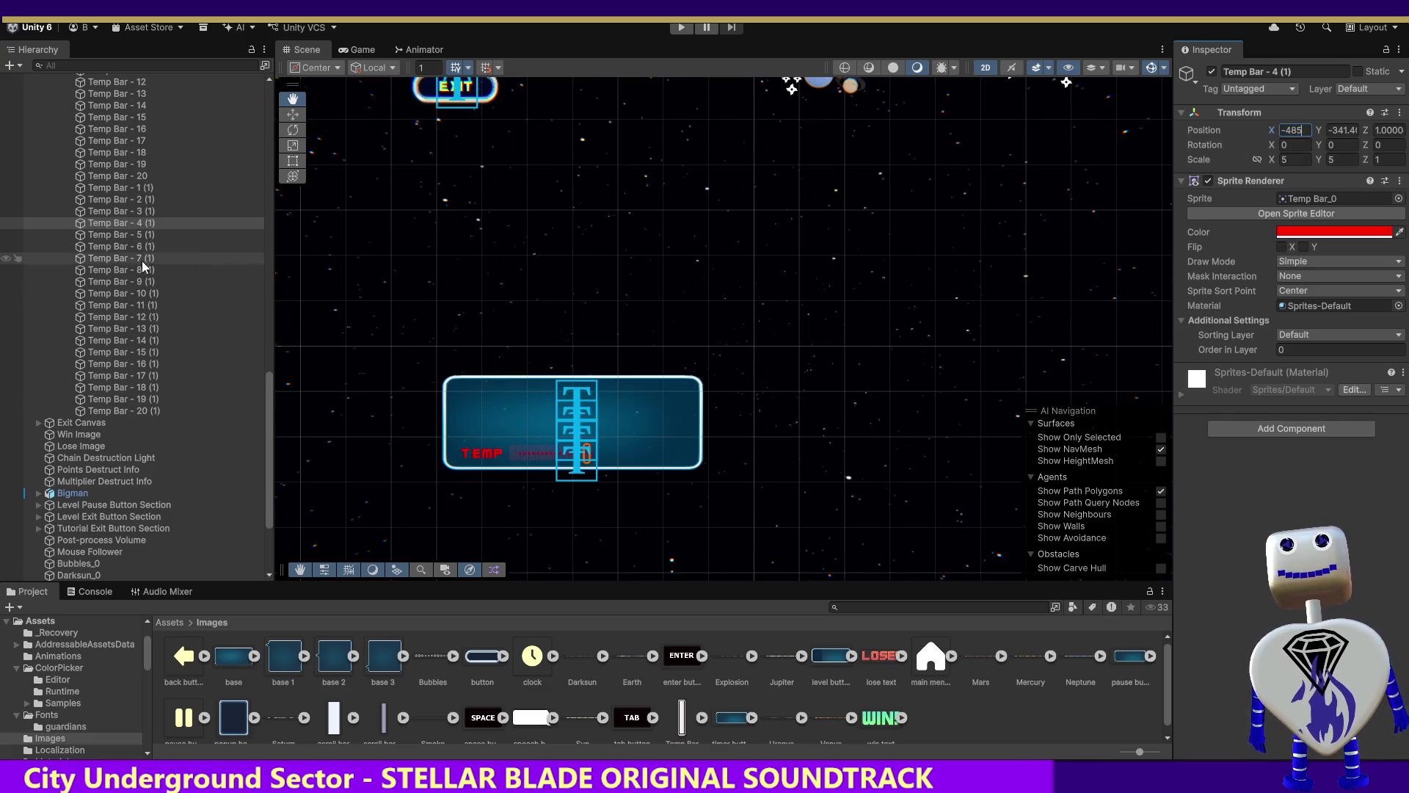
Move Temp Bar - 5 (1)–8 (1) to X -480, -475, -470 and -465.
left_click(130, 236)
left_click(1286, 130)
type("-480")
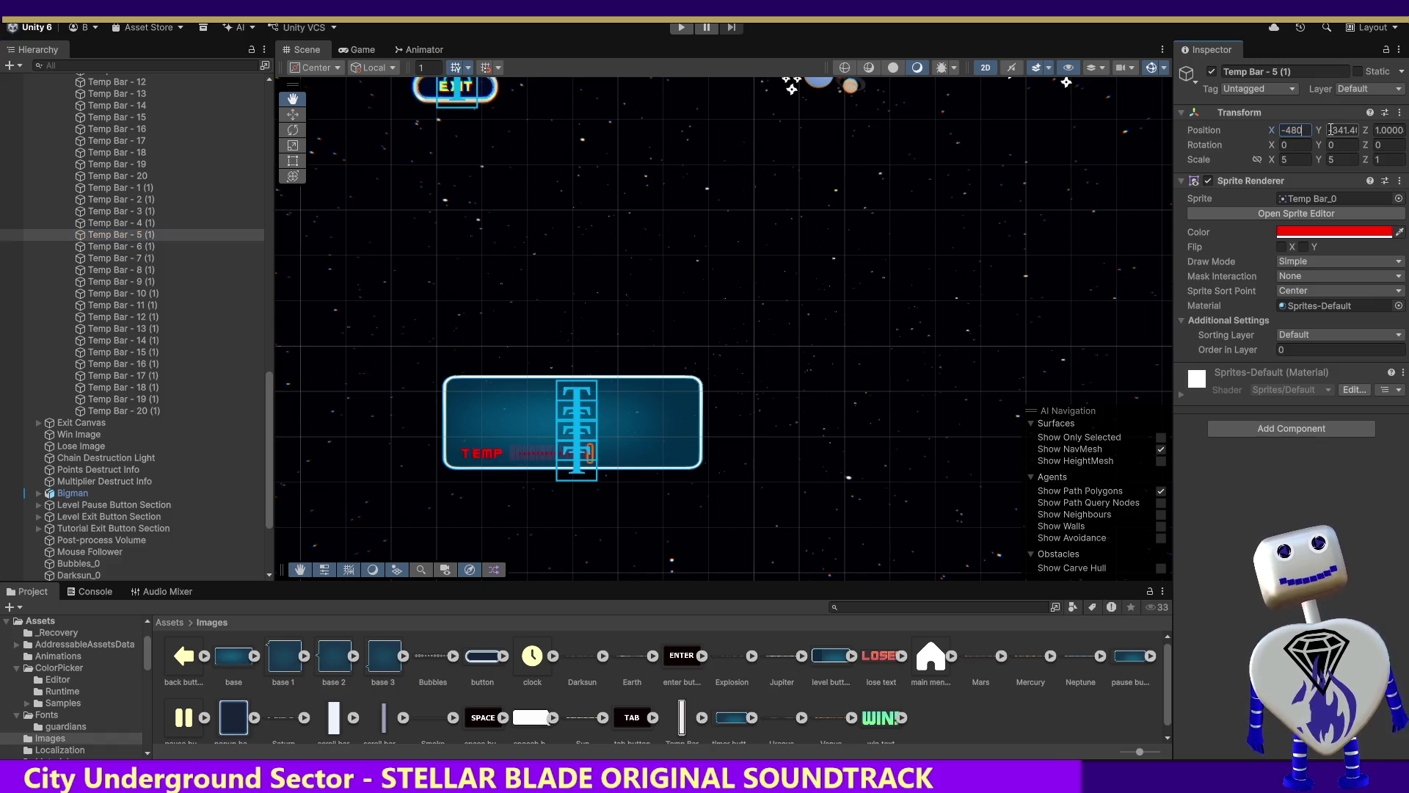
left_click(125, 247)
left_click(1292, 130)
type("-475")
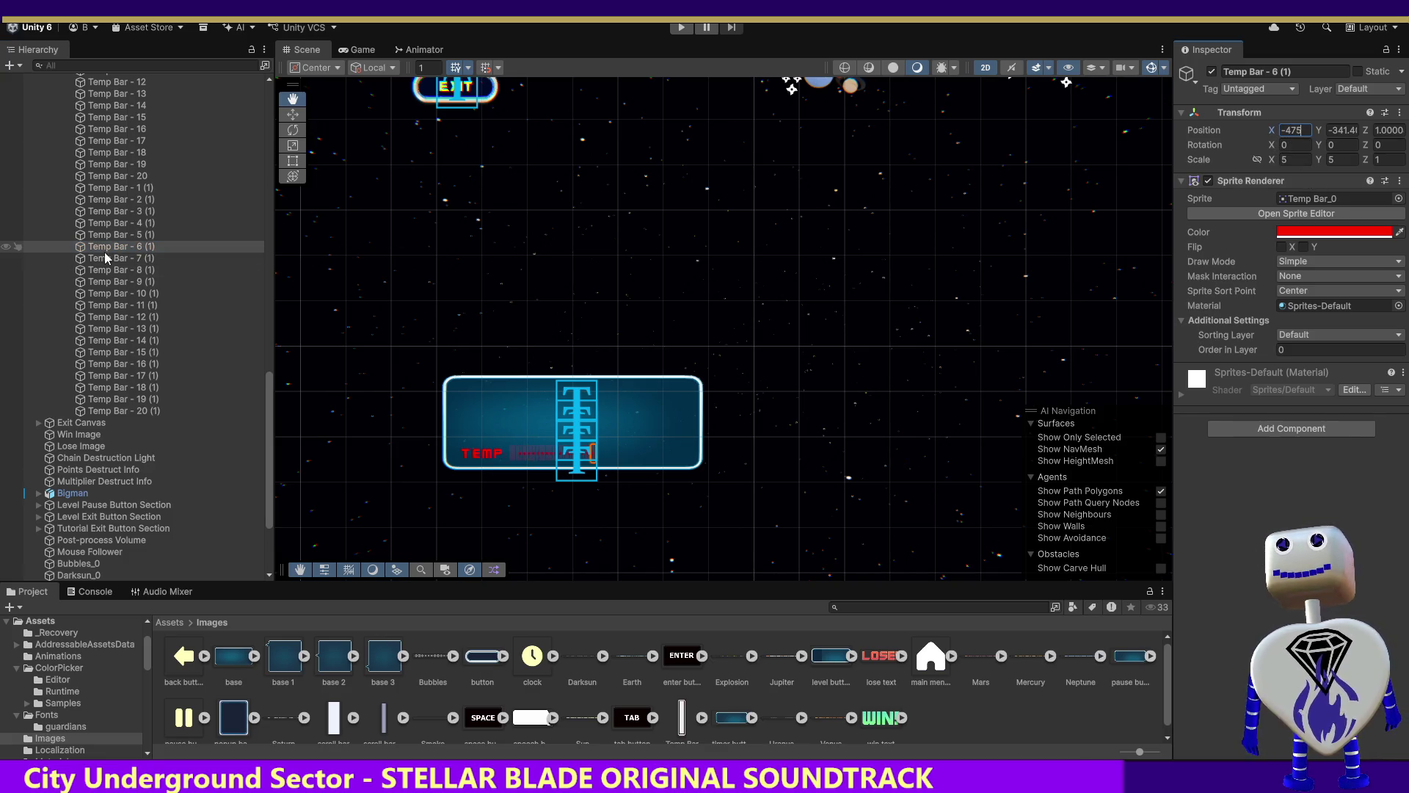
left_click(118, 257)
left_click(1290, 129)
type("-470")
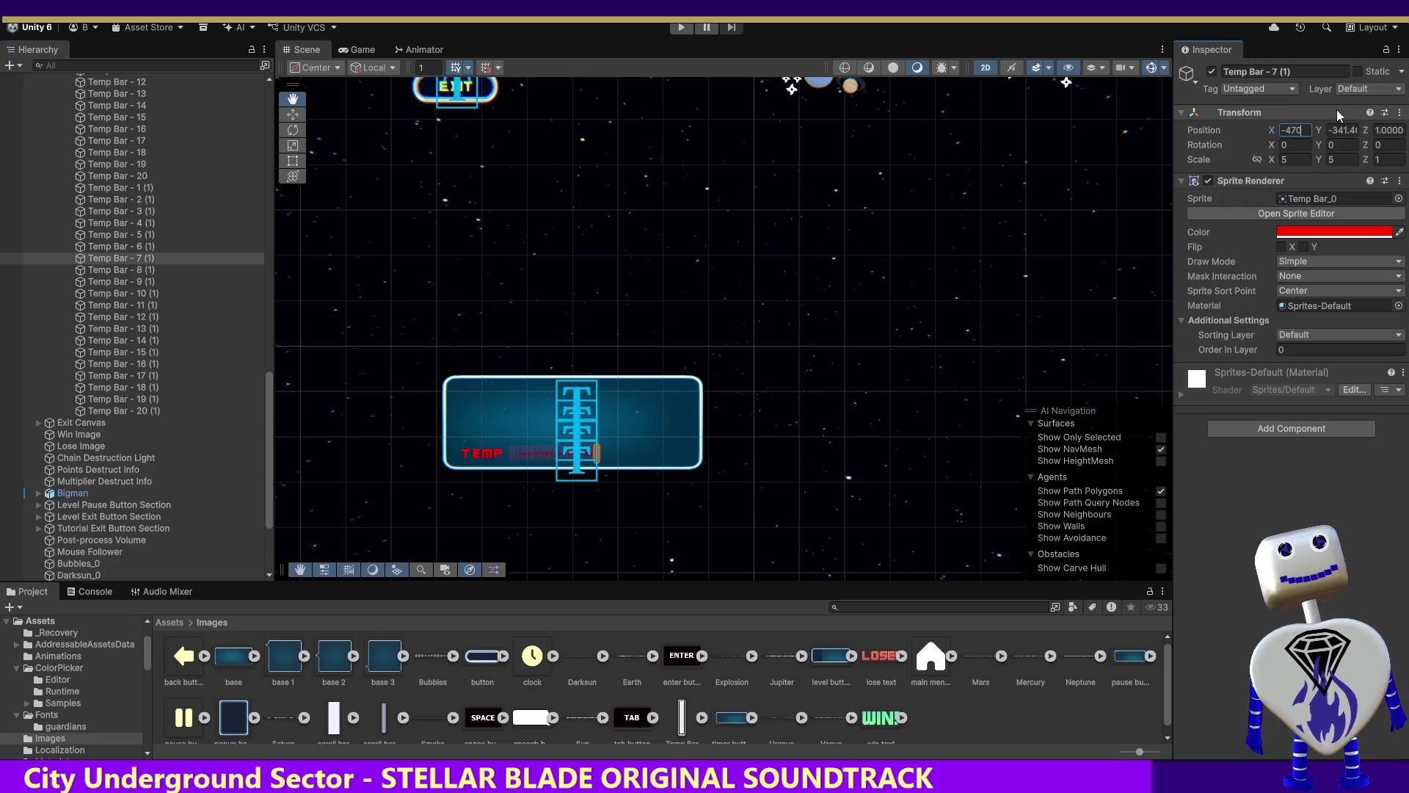
left_click(120, 270)
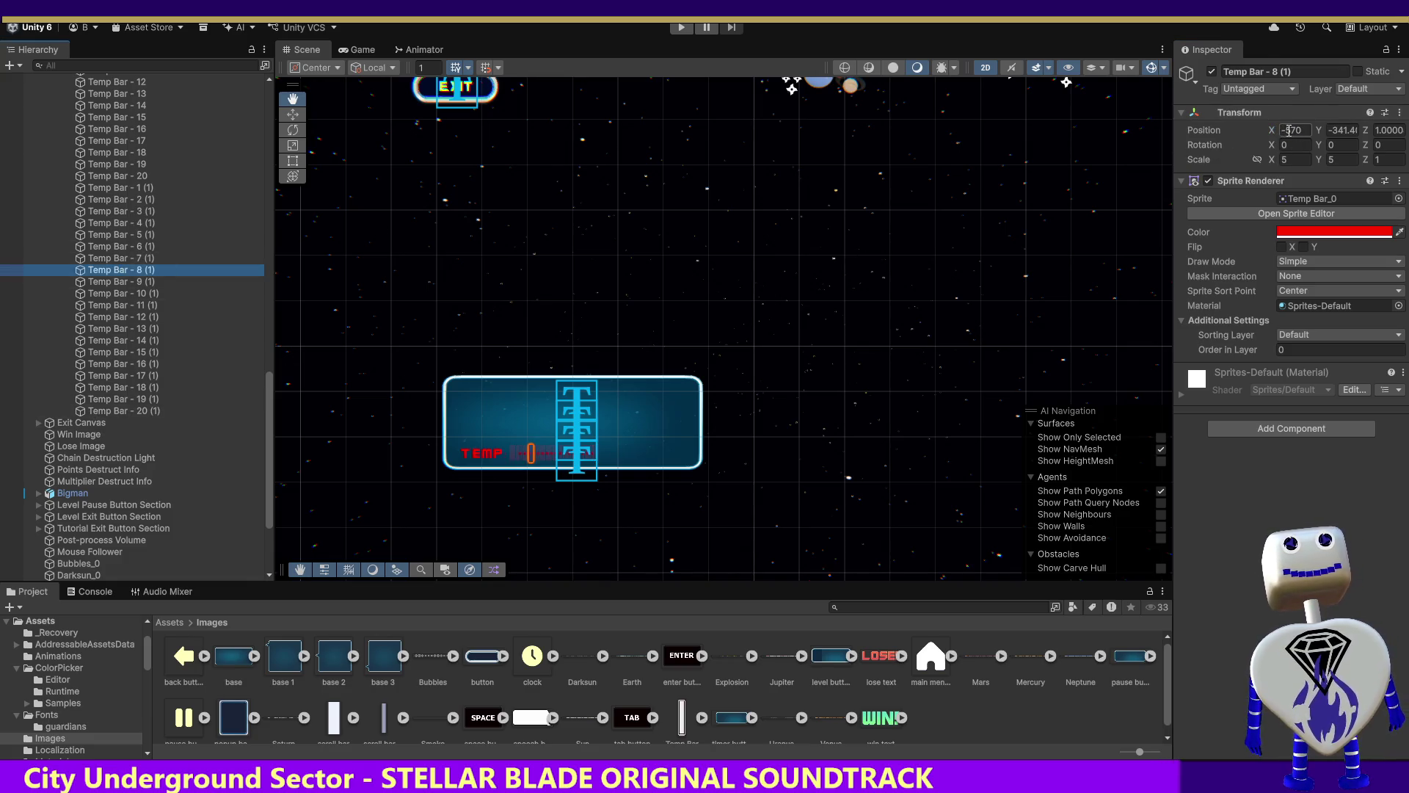
left_click(134, 259)
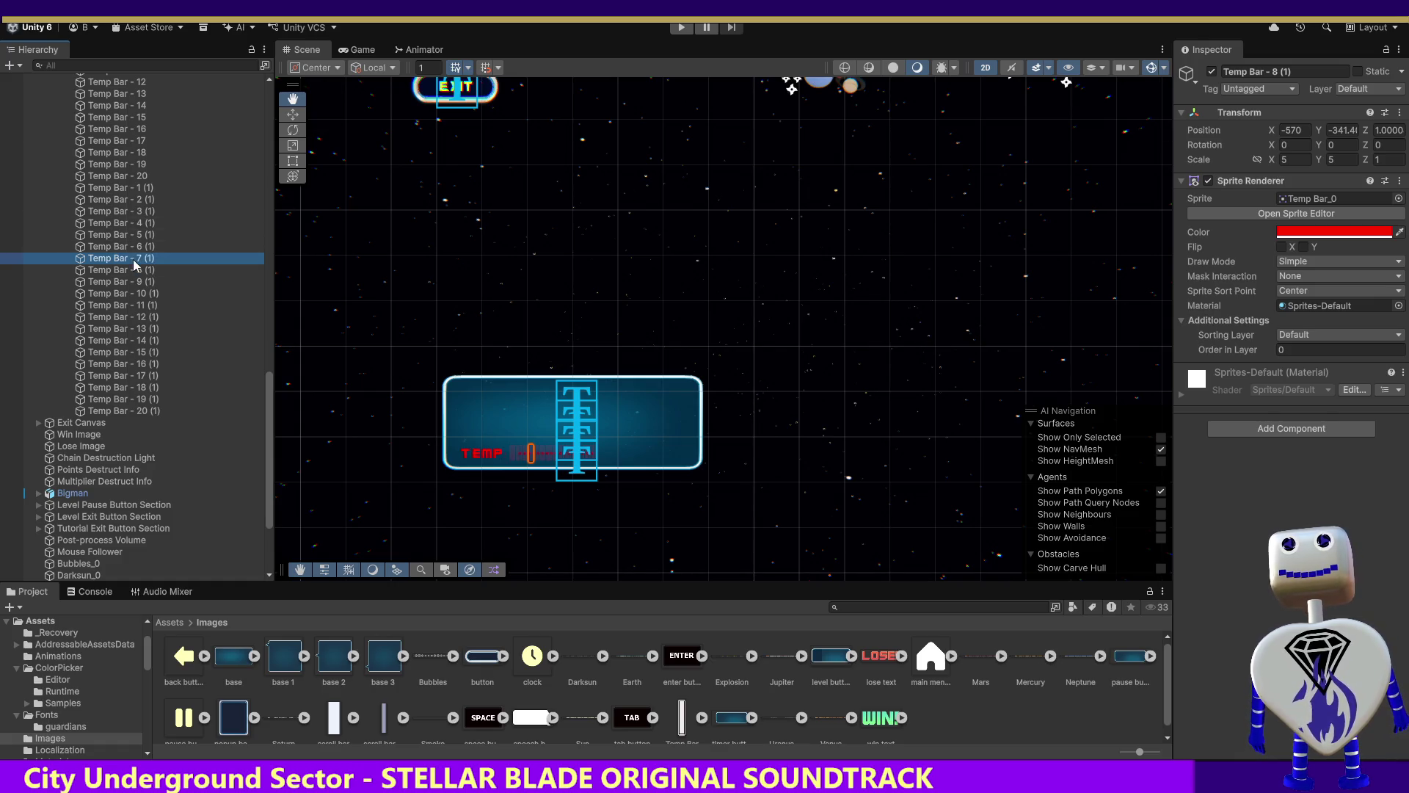
left_click(131, 271)
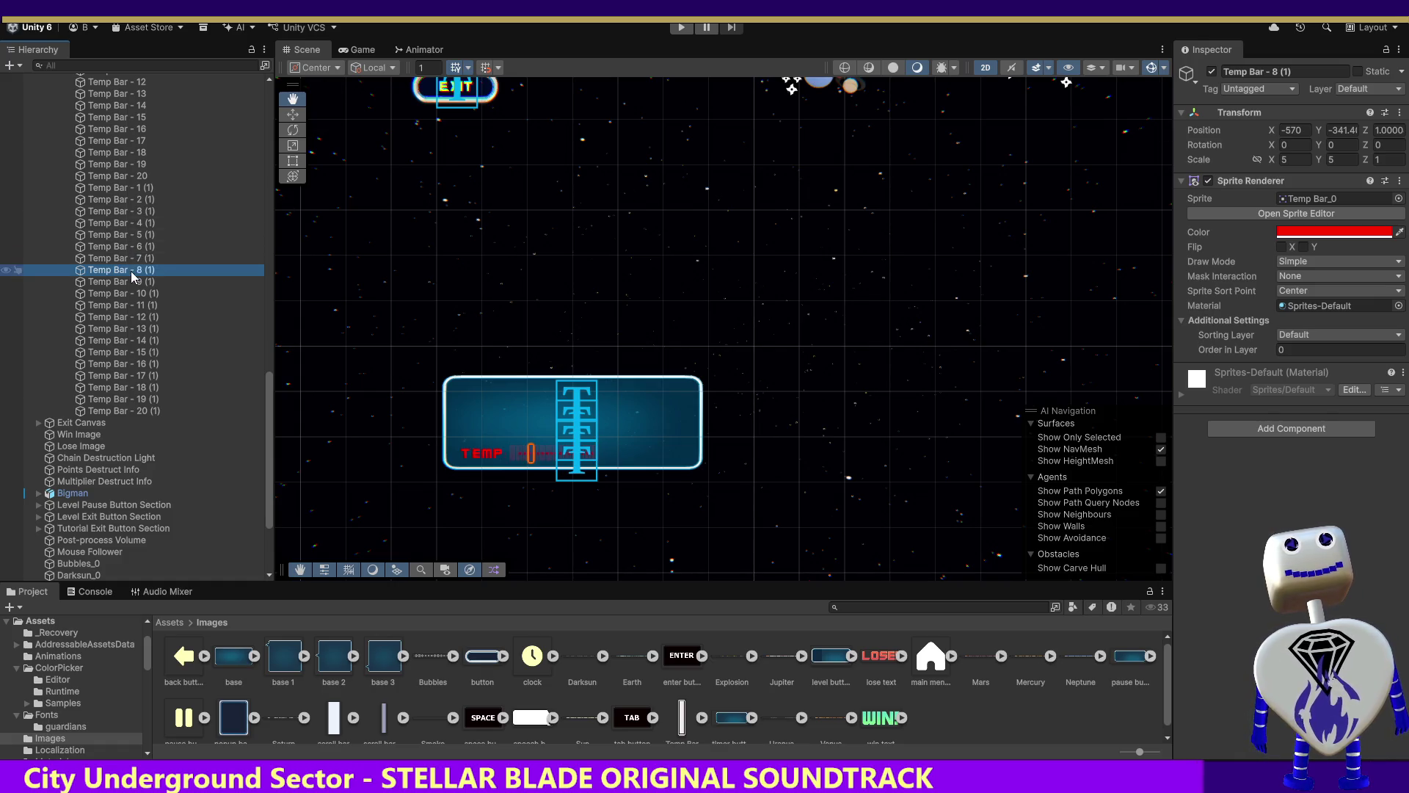
left_click(1286, 130)
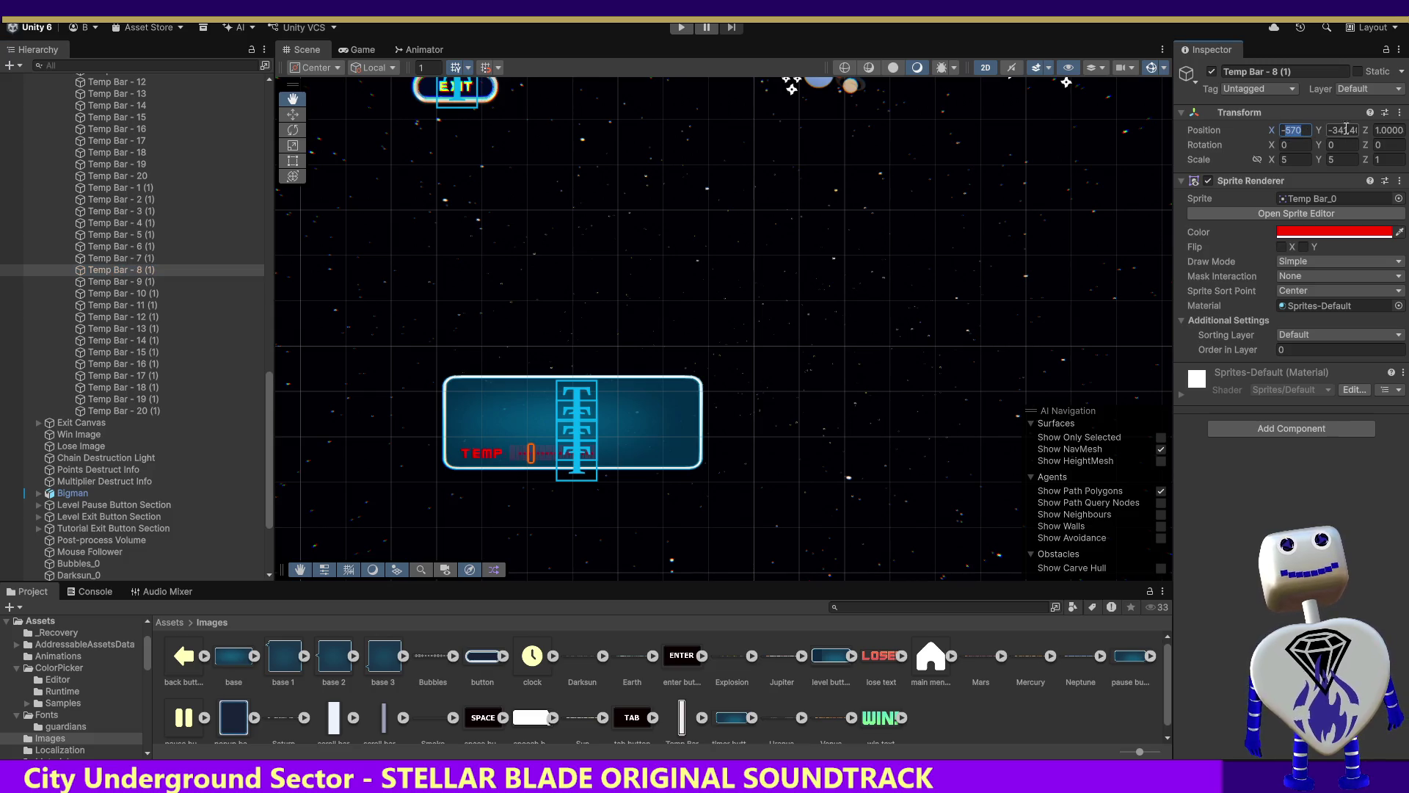
Set X positions of Temp Bar - 8 (1) through 11 (1) to -465, -460, -455 and -450.
type("-465")
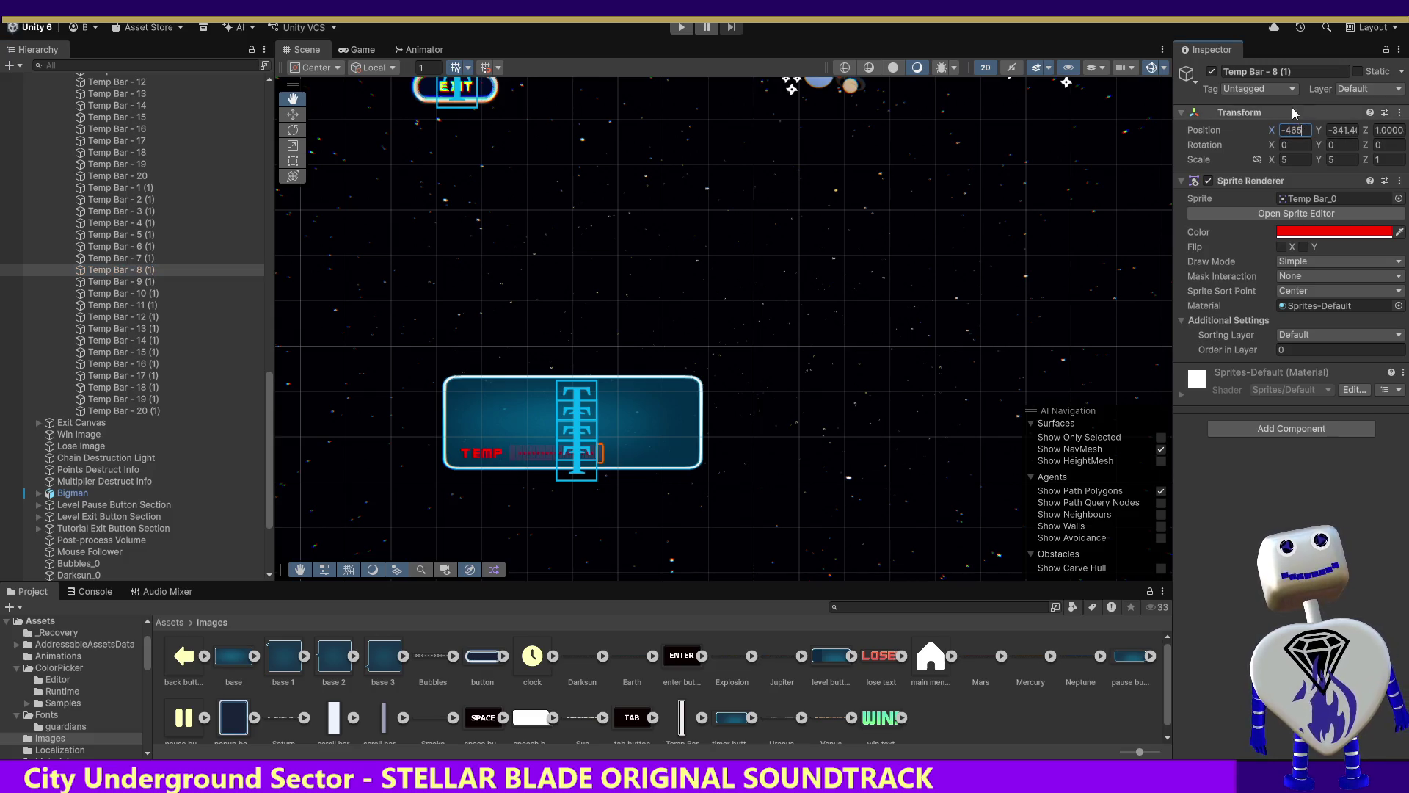
left_click(144, 281)
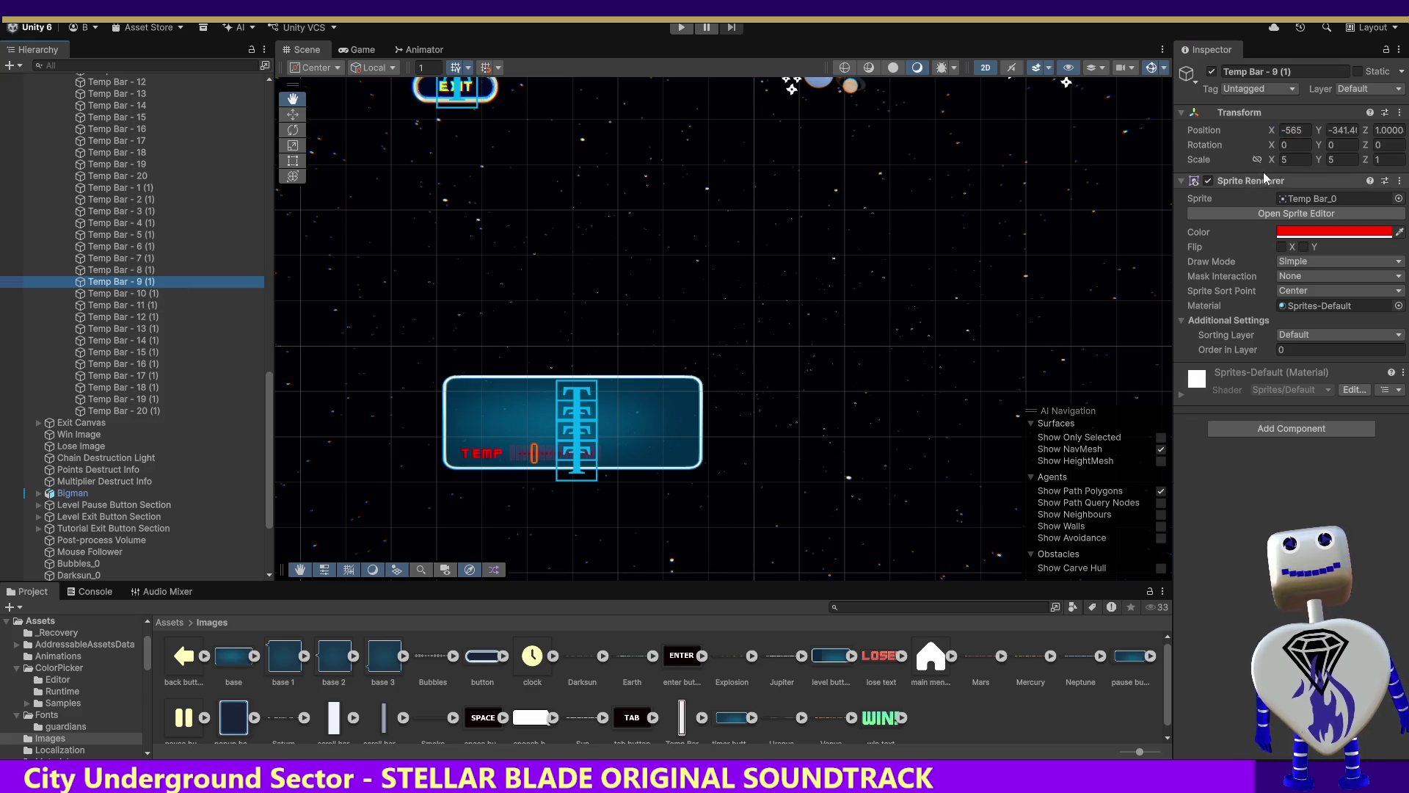
left_click(1287, 130)
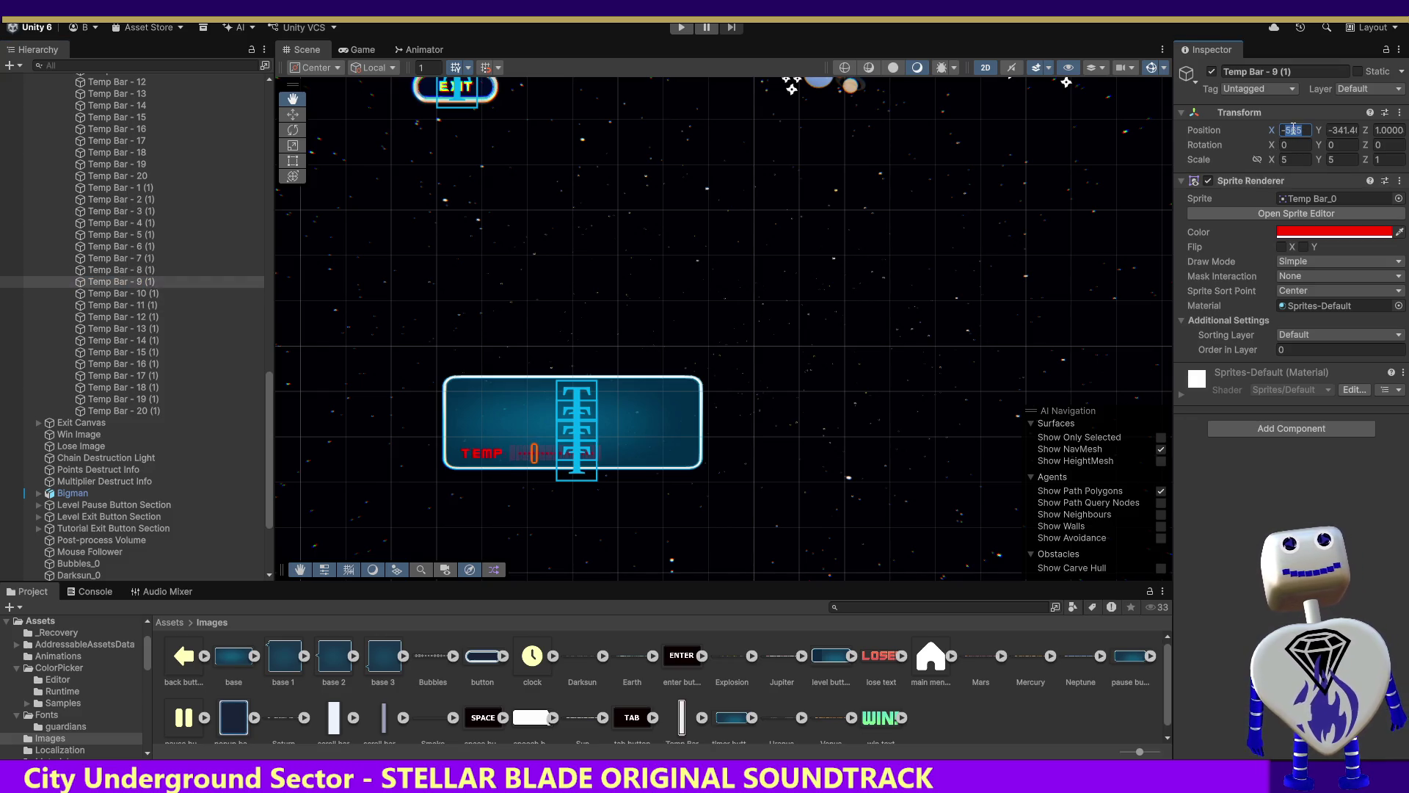
type("-460")
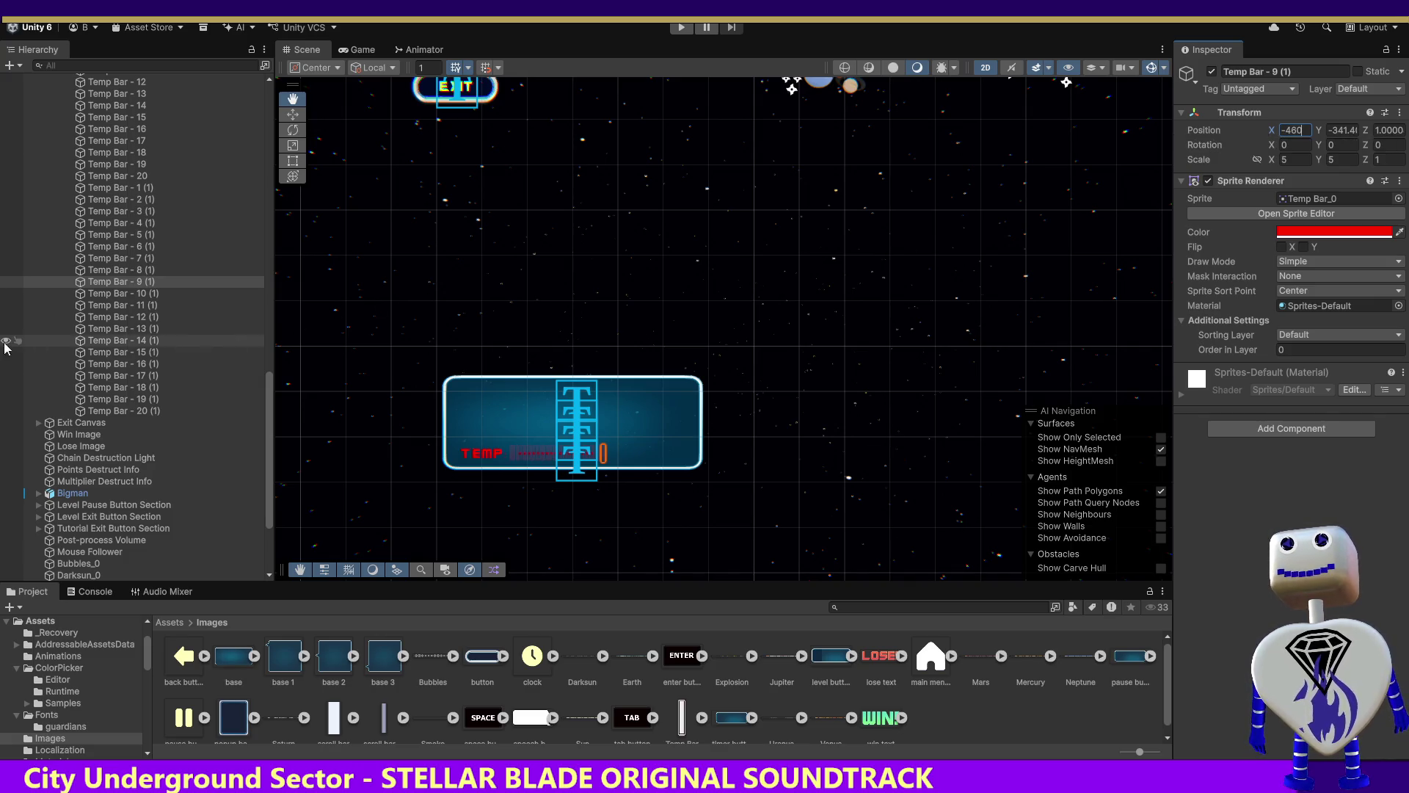
left_click(125, 270)
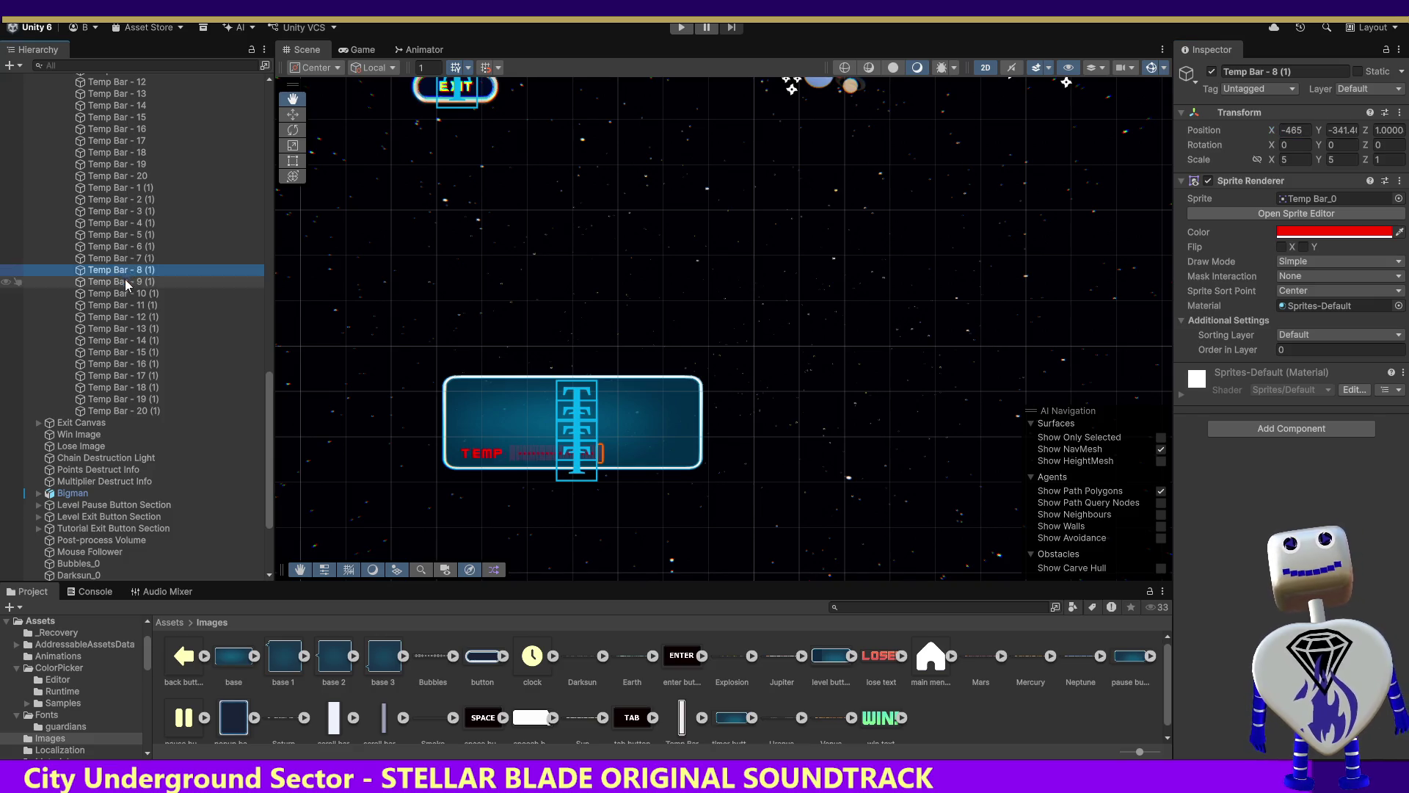
left_click(122, 293)
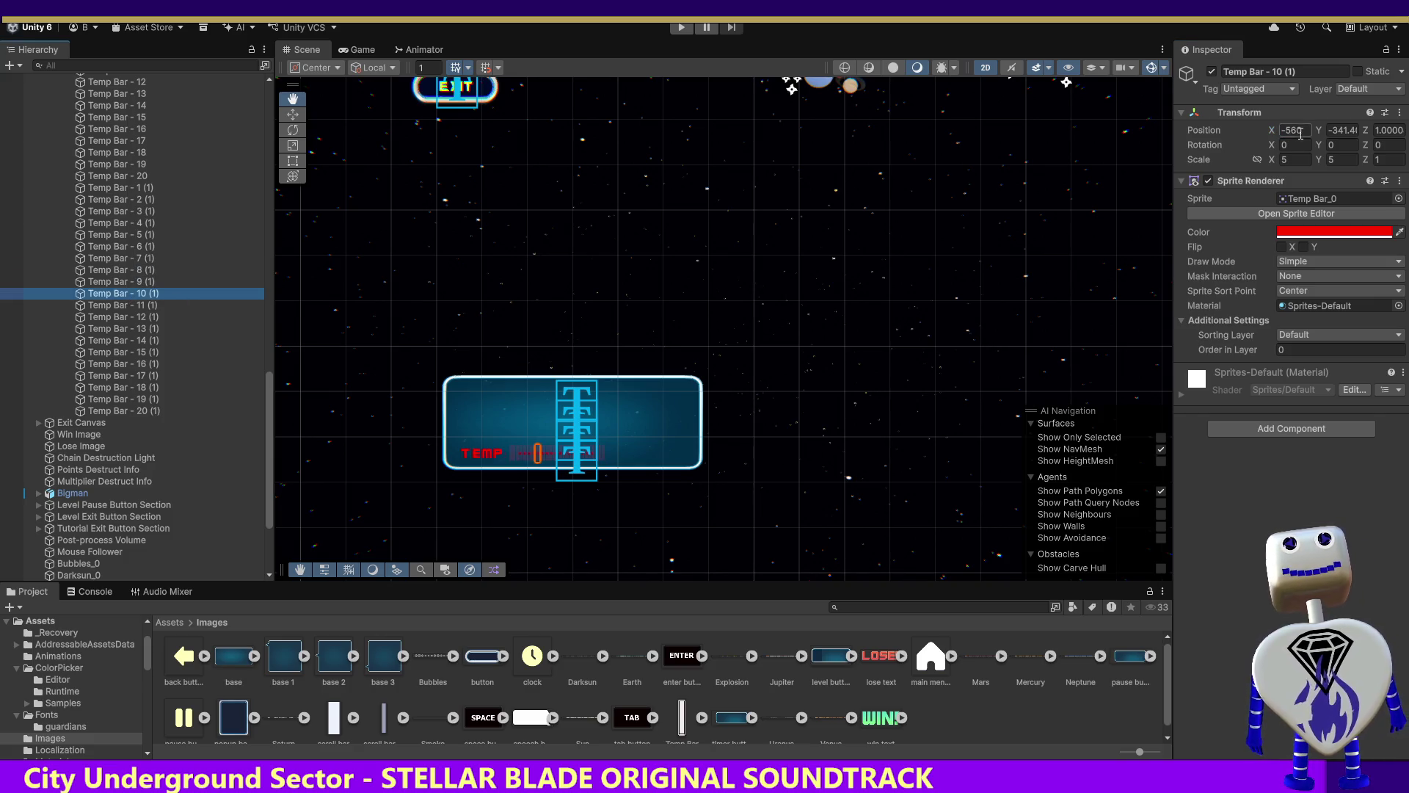
left_click(1287, 131)
type("-455")
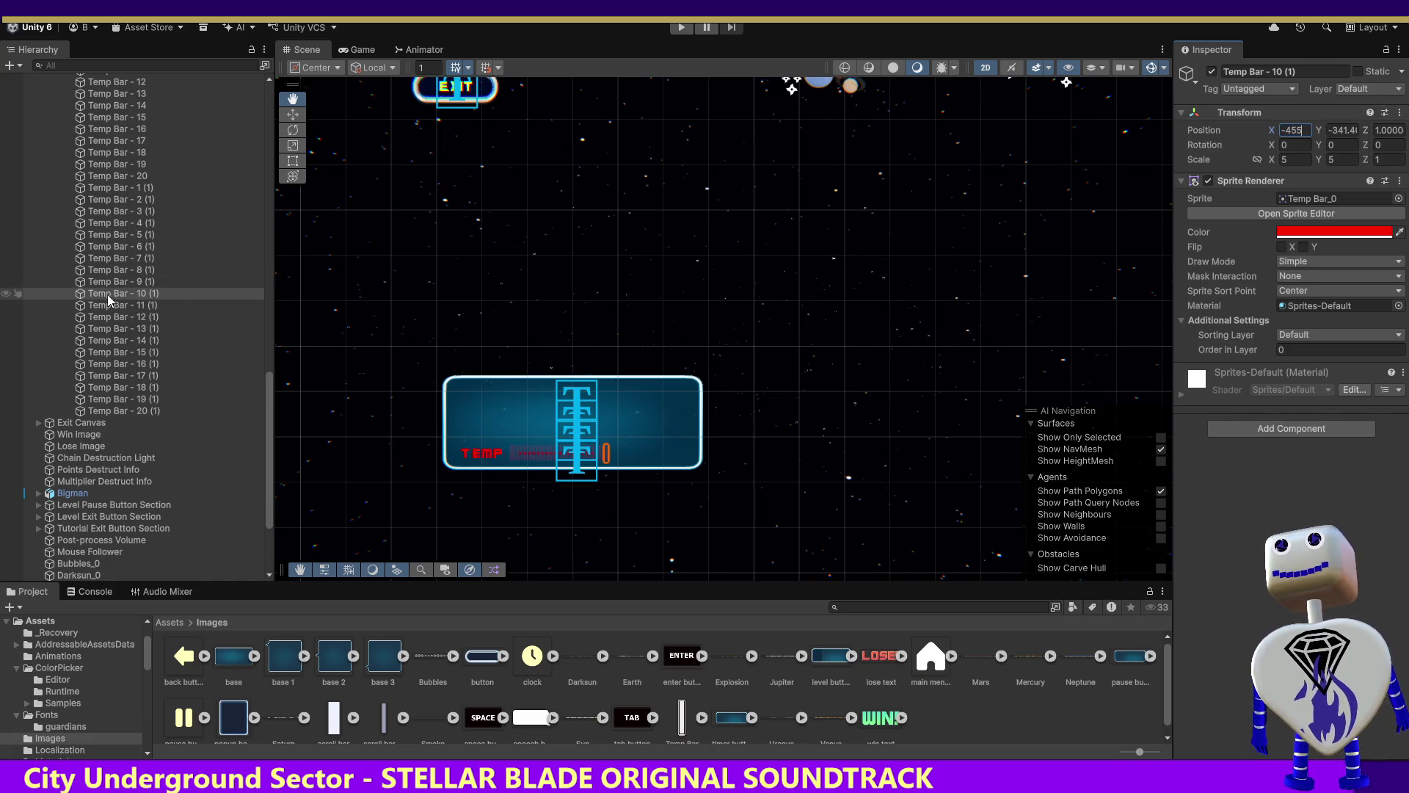
left_click(107, 304)
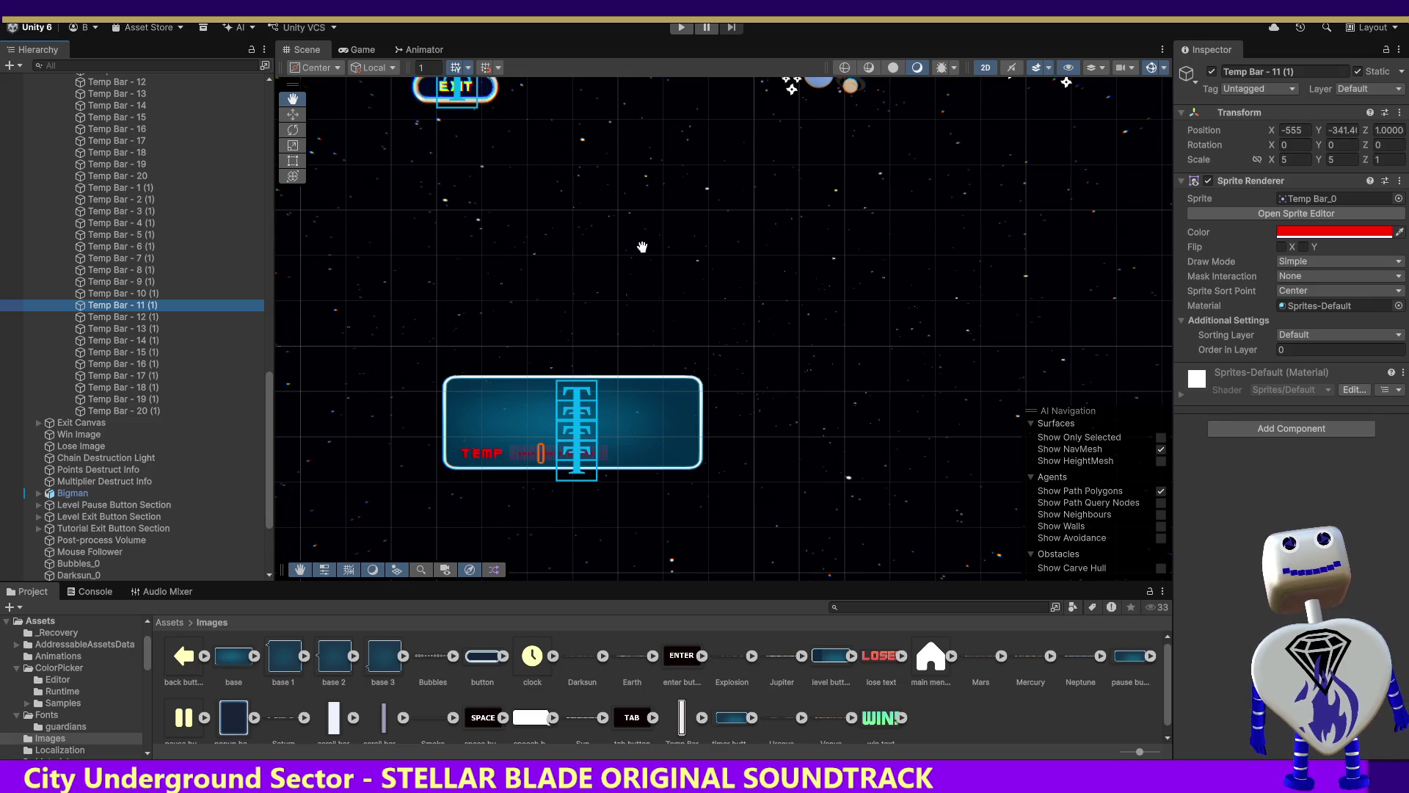
left_click(129, 292)
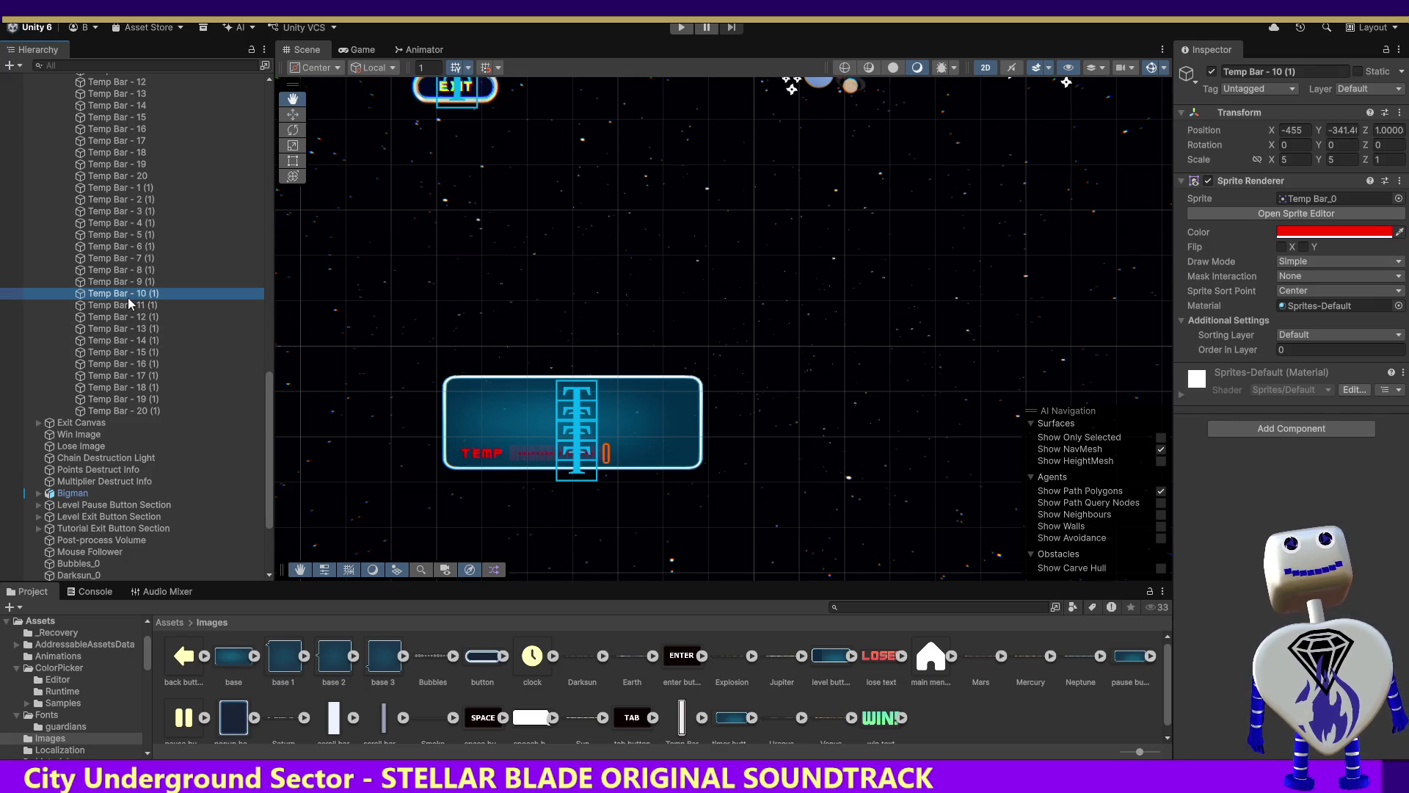
left_click(129, 306)
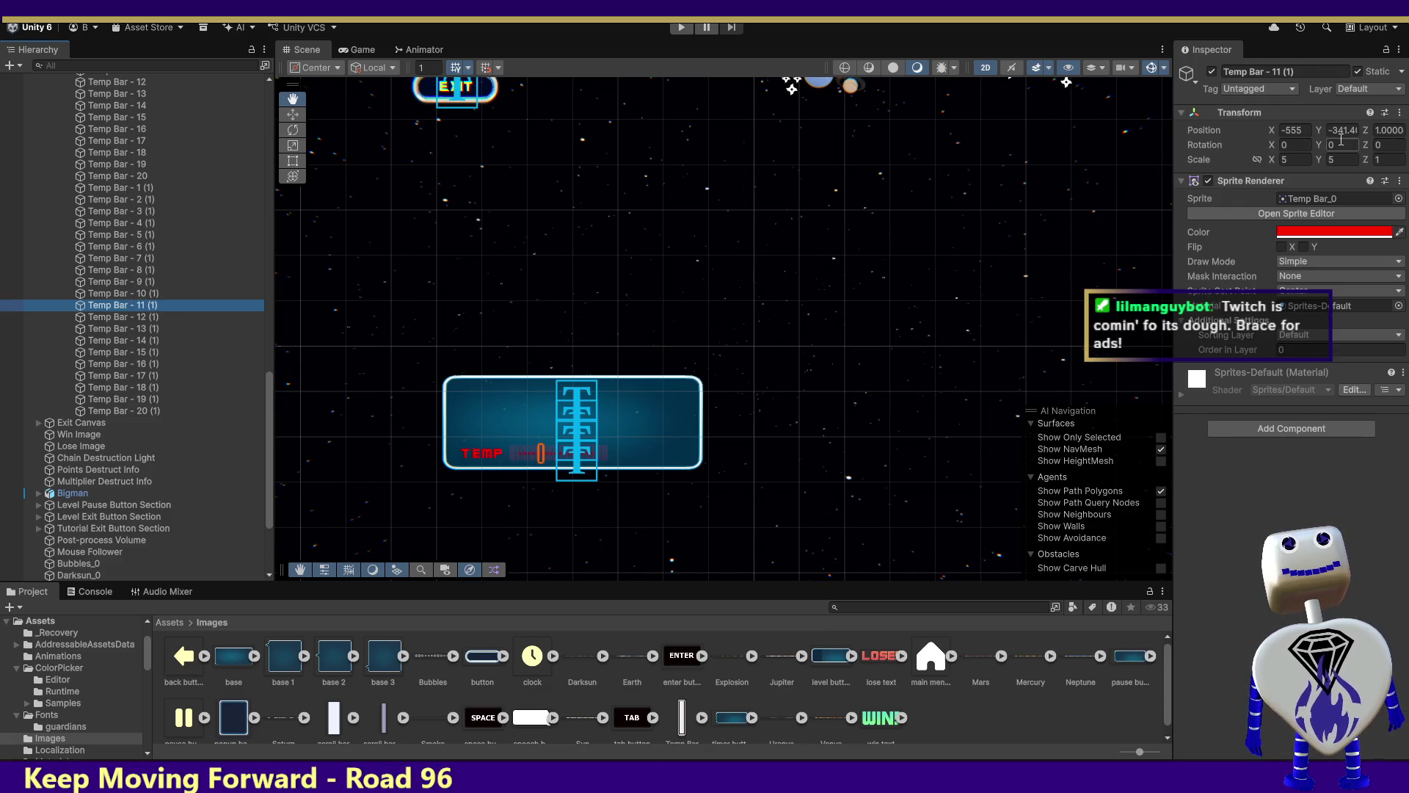
left_click(1288, 130)
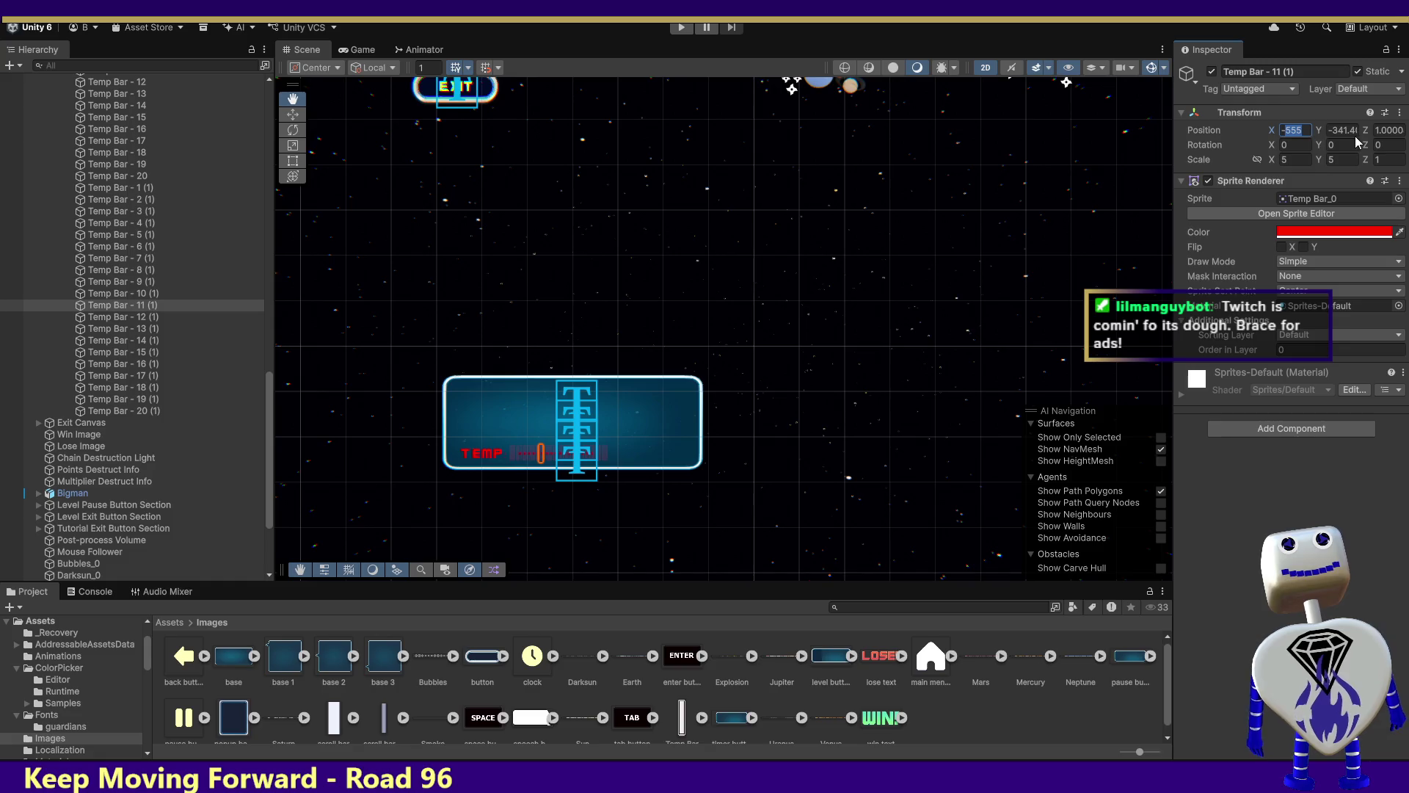
type("-450")
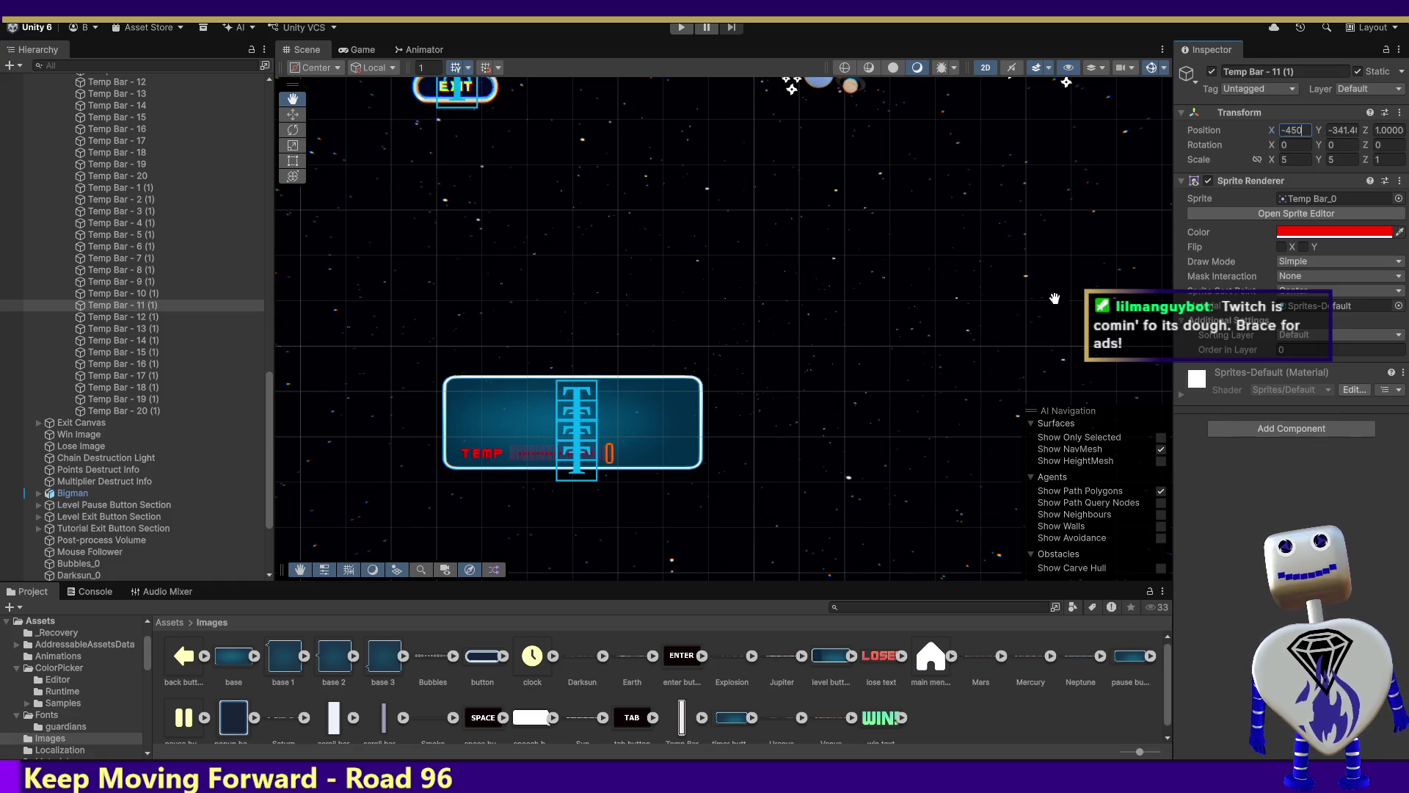
Set Temp Bar - 12 (1) through 15 (1) X positions to -445, -440, -435 and -430.
left_click(95, 316)
left_click(1290, 130)
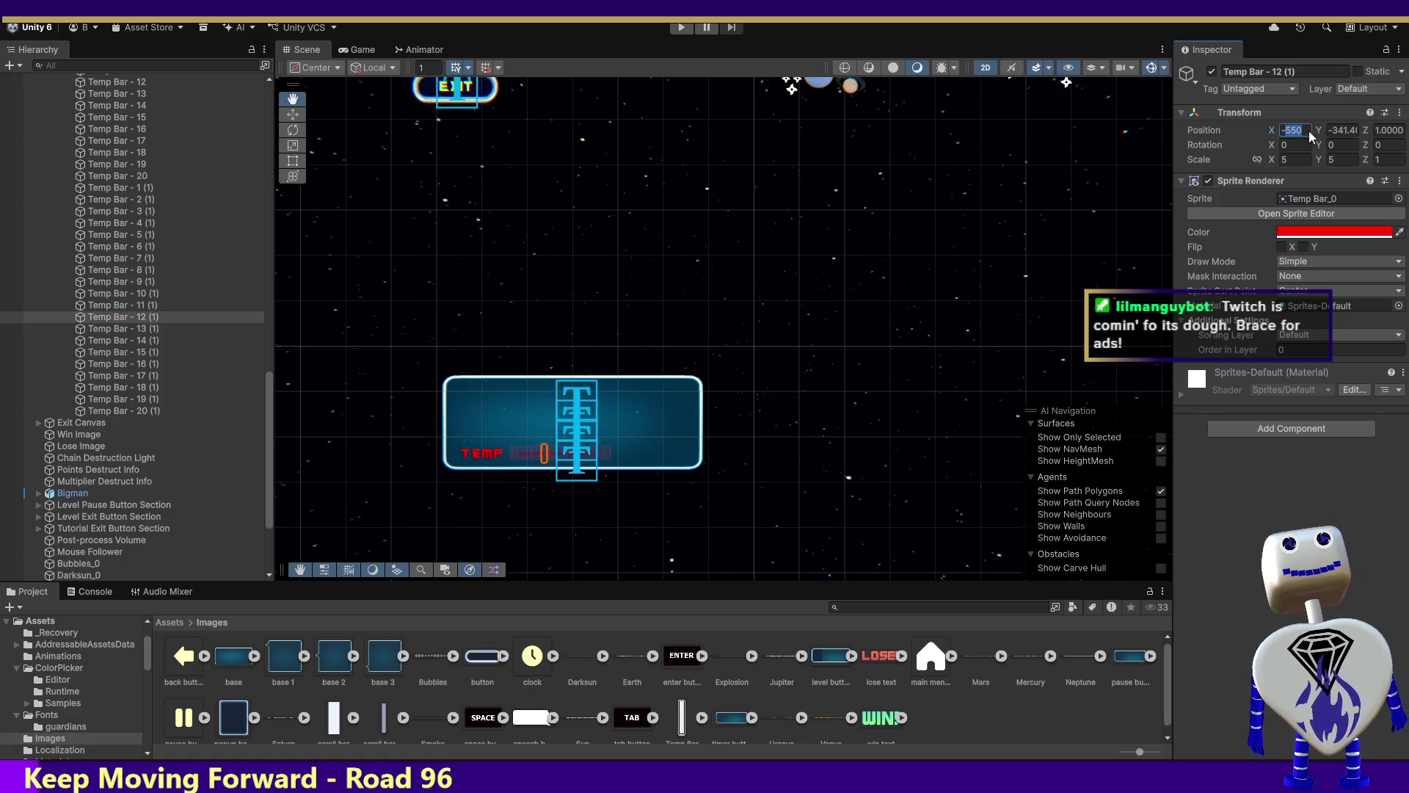
type("-445")
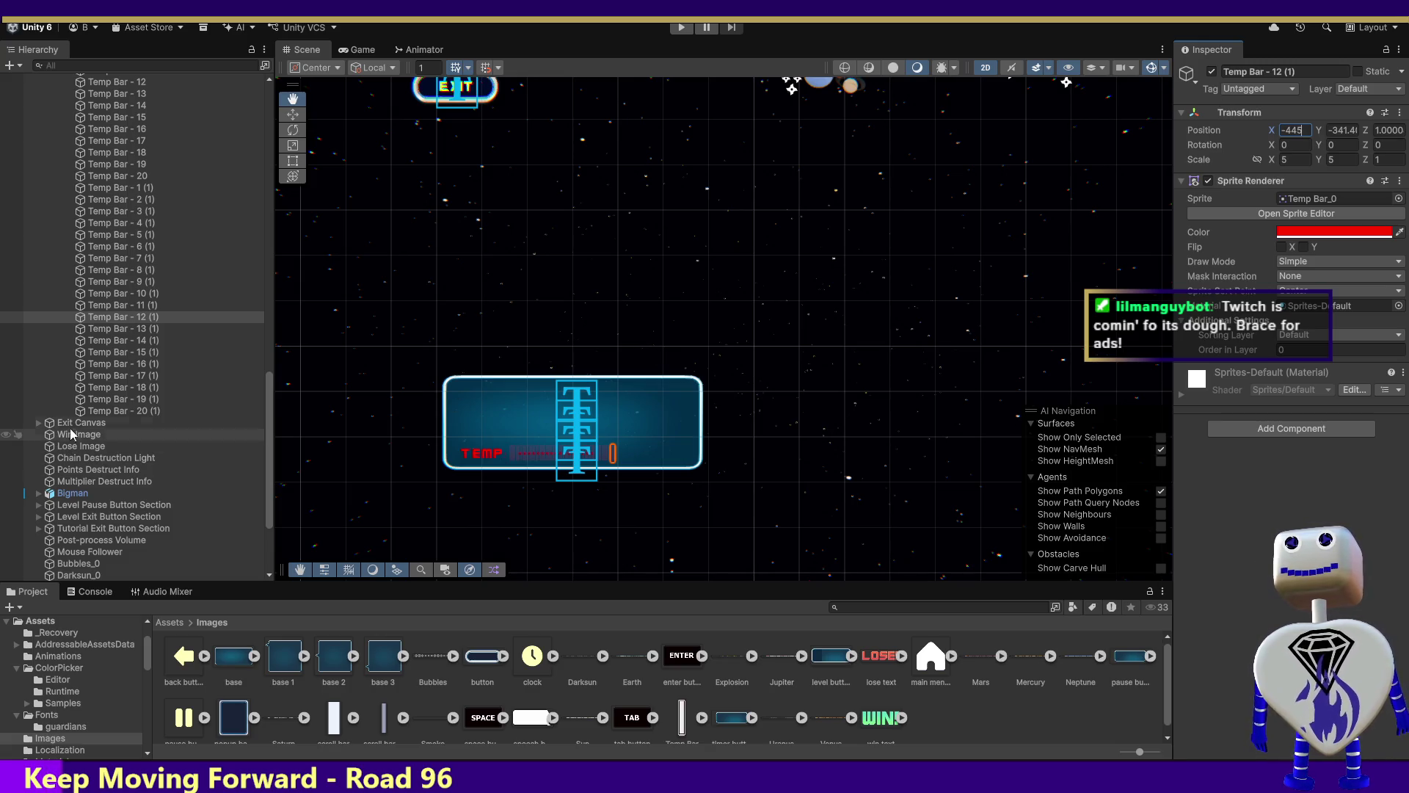
left_click(144, 328)
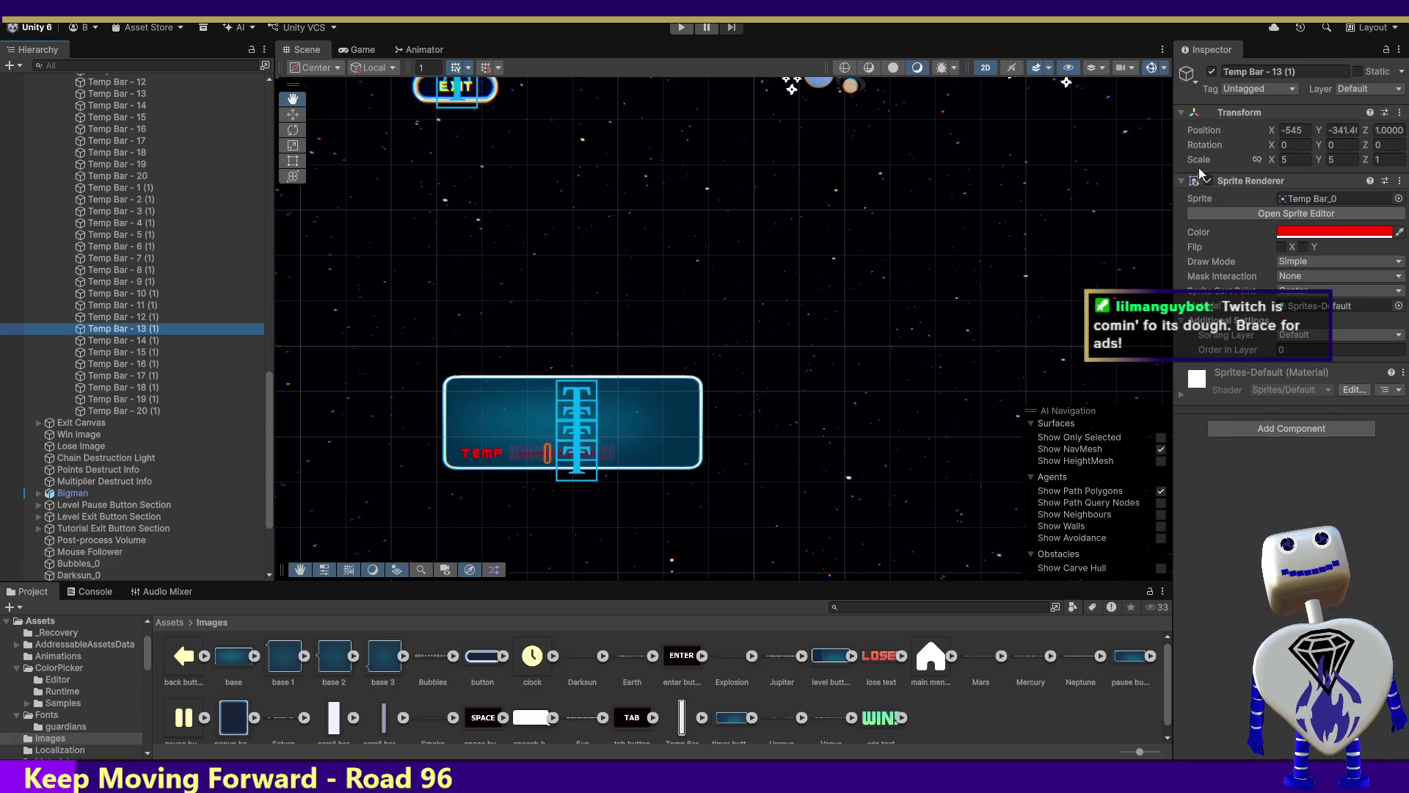
left_click(1294, 130)
type("-440")
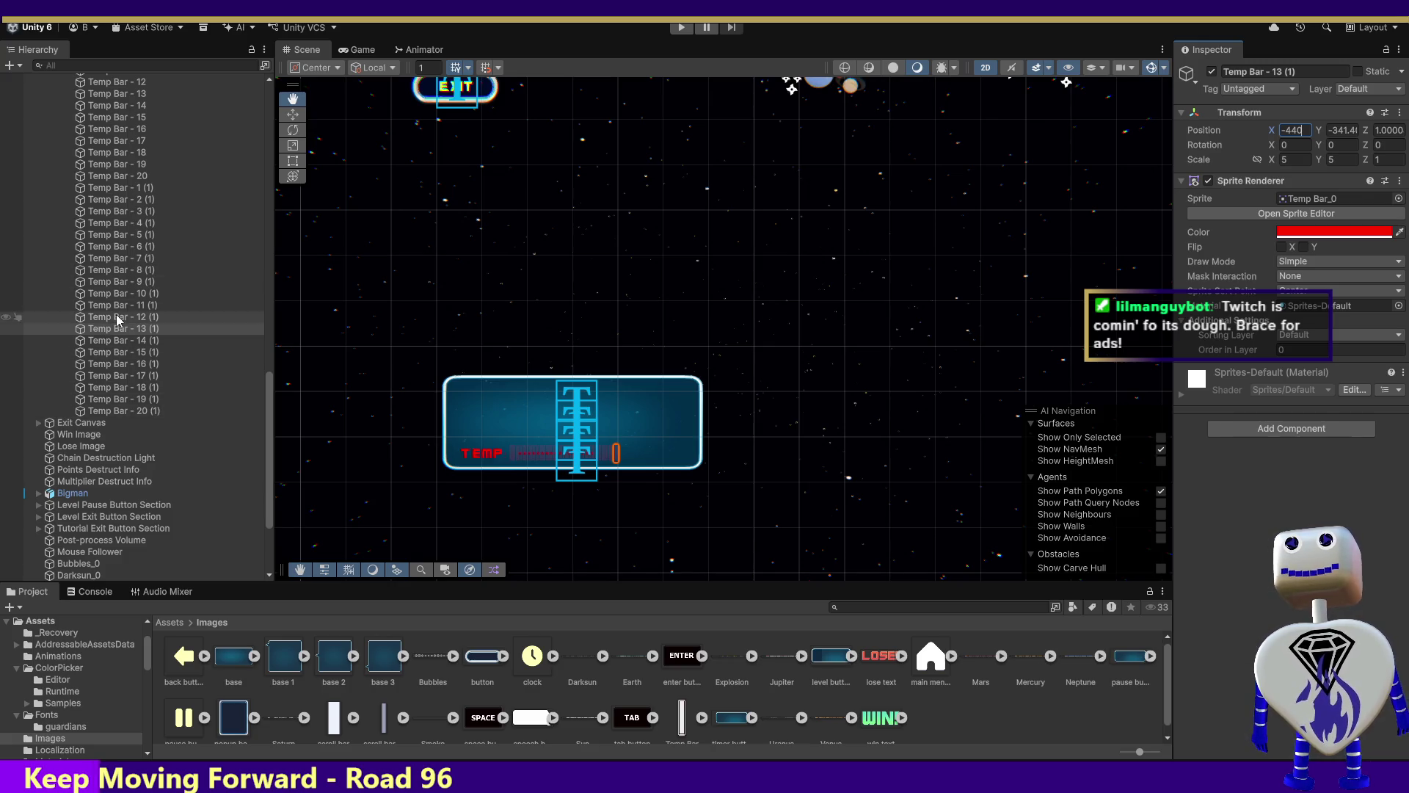
left_click(115, 341)
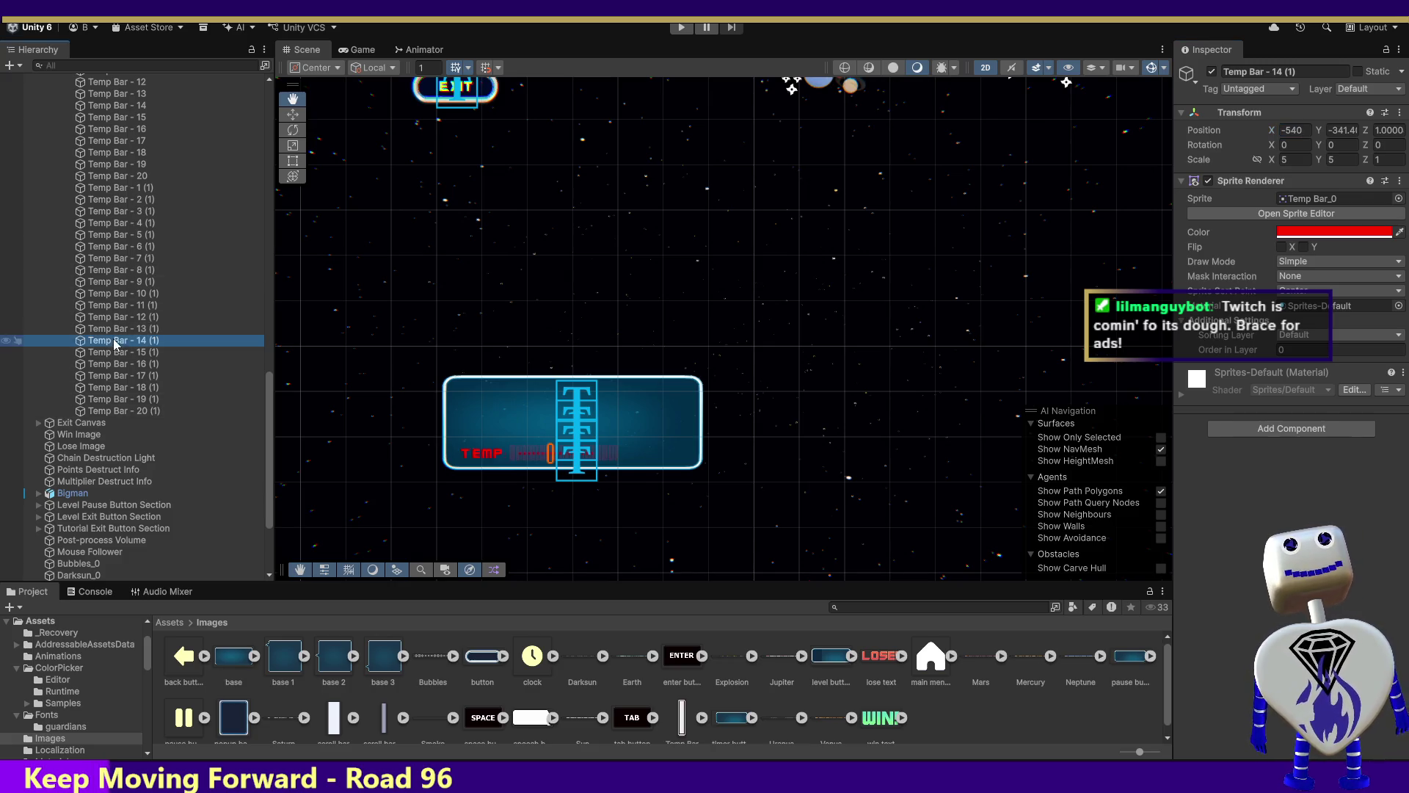
left_click(1288, 130)
type("-")
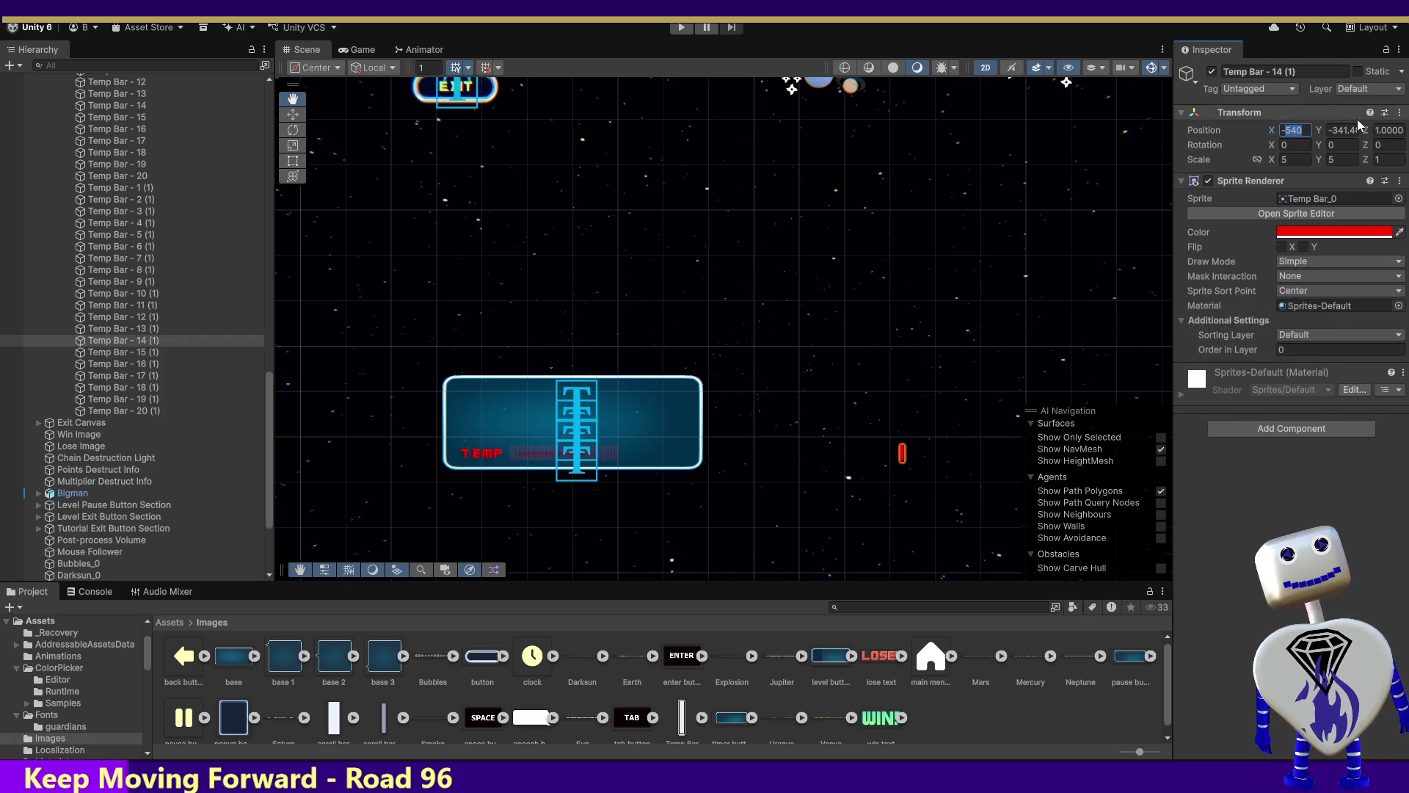
type("-435")
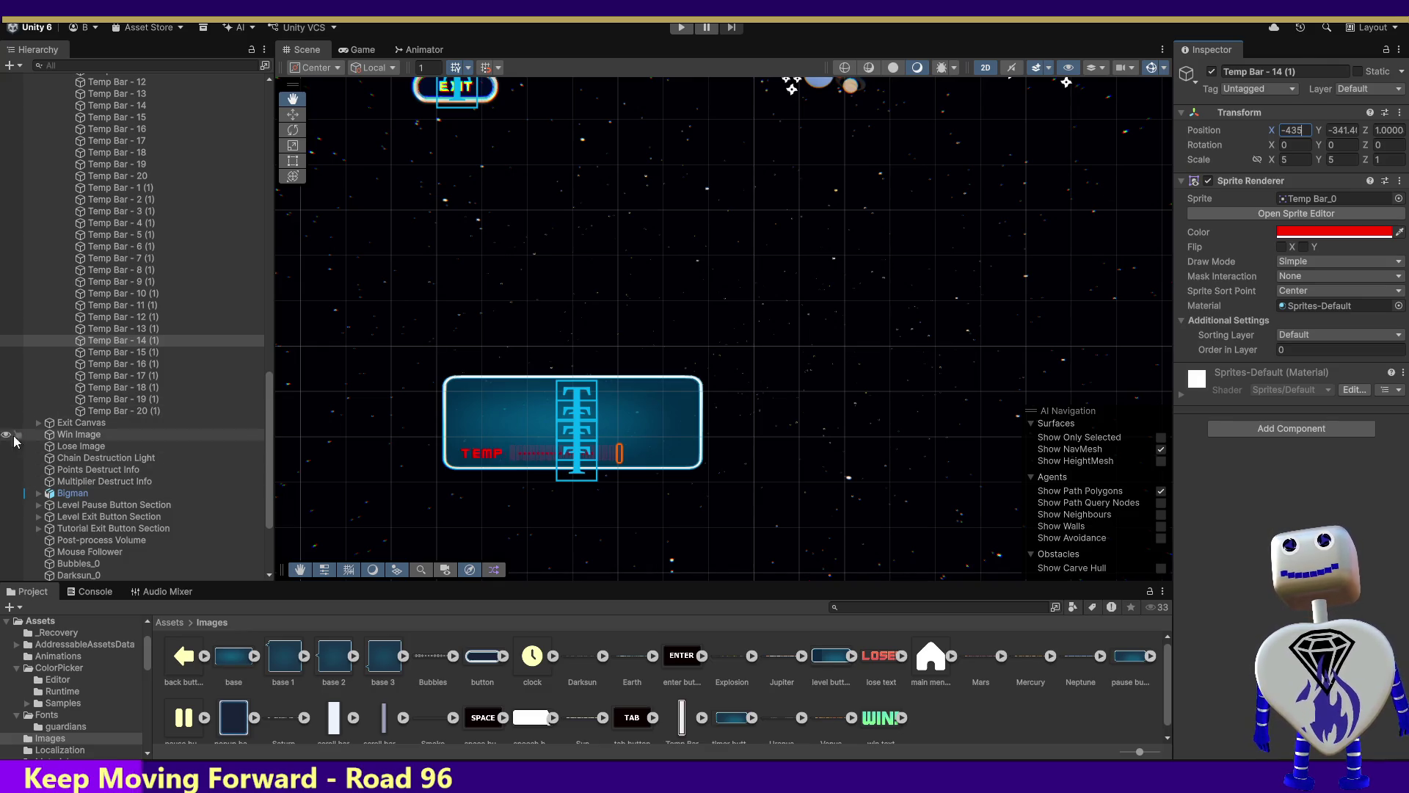
left_click(117, 351)
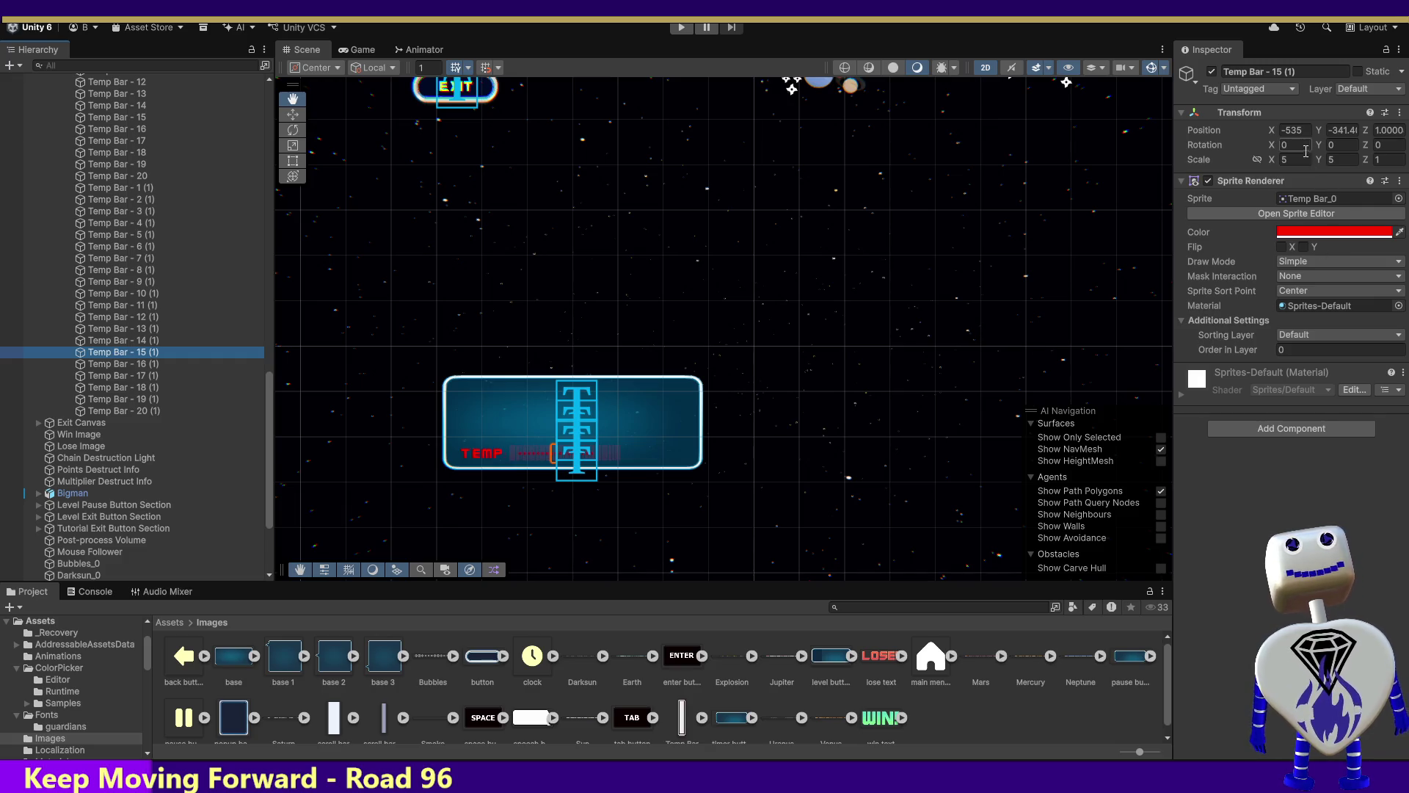
left_click(1288, 130)
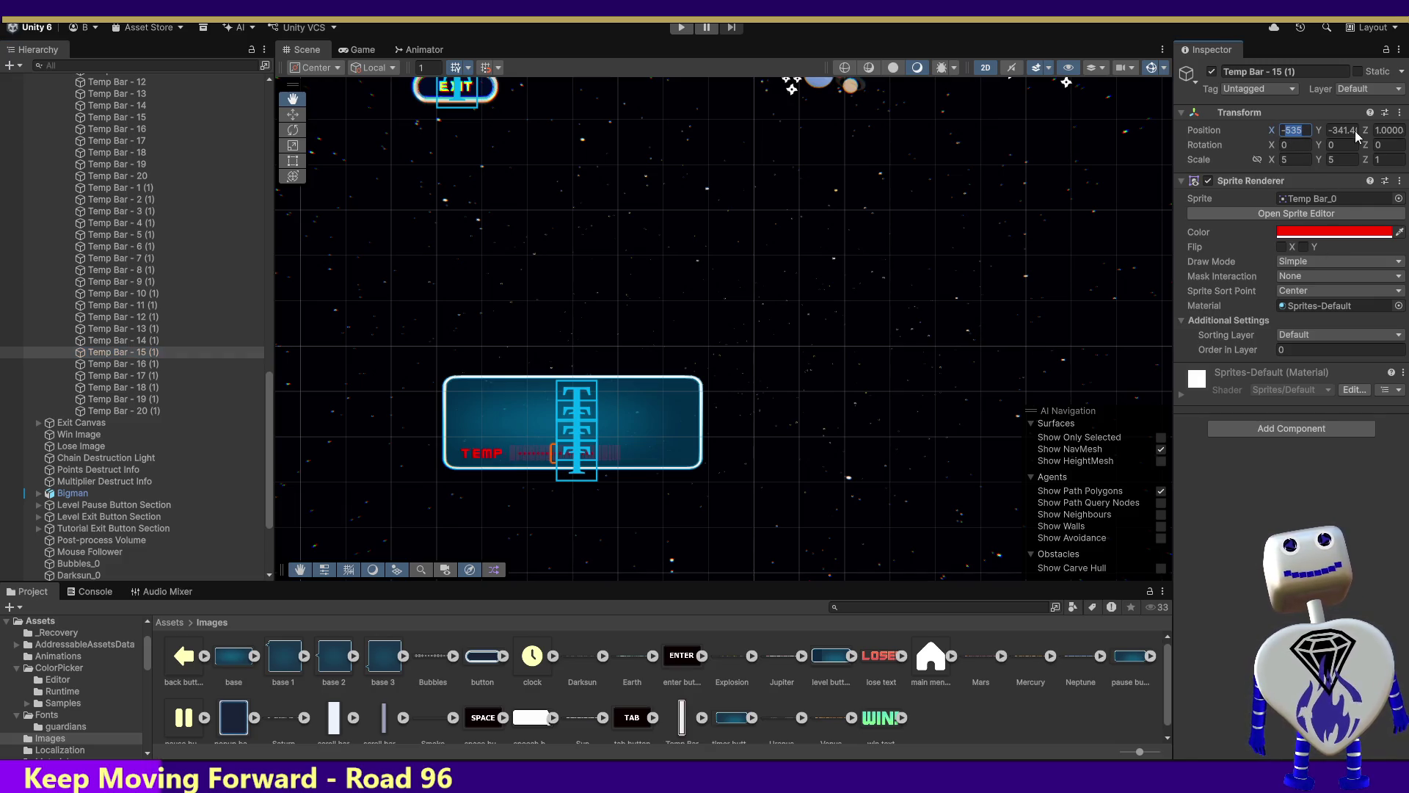
type("-430")
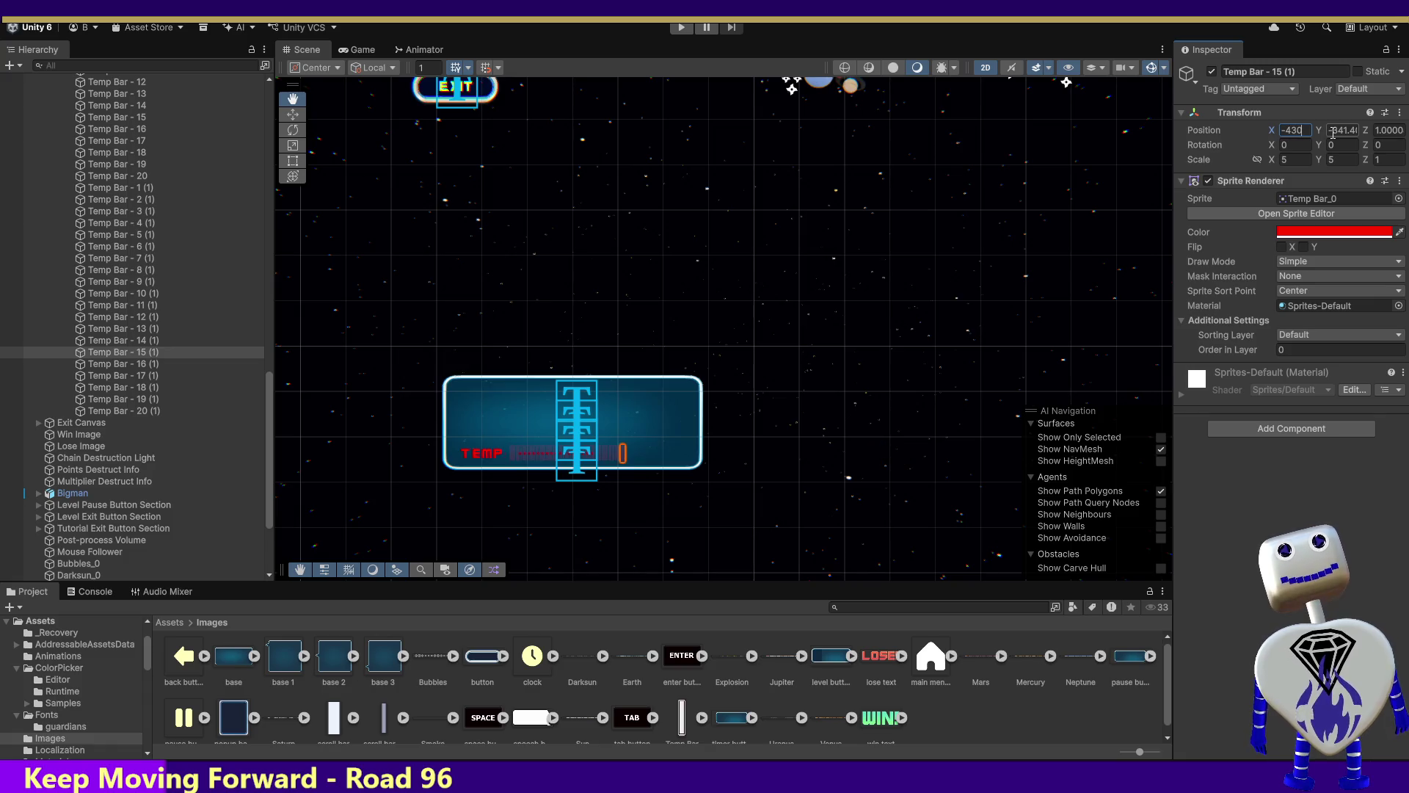
Set Temp Bar - 16 (1) through 18 (1) X positions to -425, -420 and -415.
left_click(143, 363)
left_click(1288, 129)
type("-425")
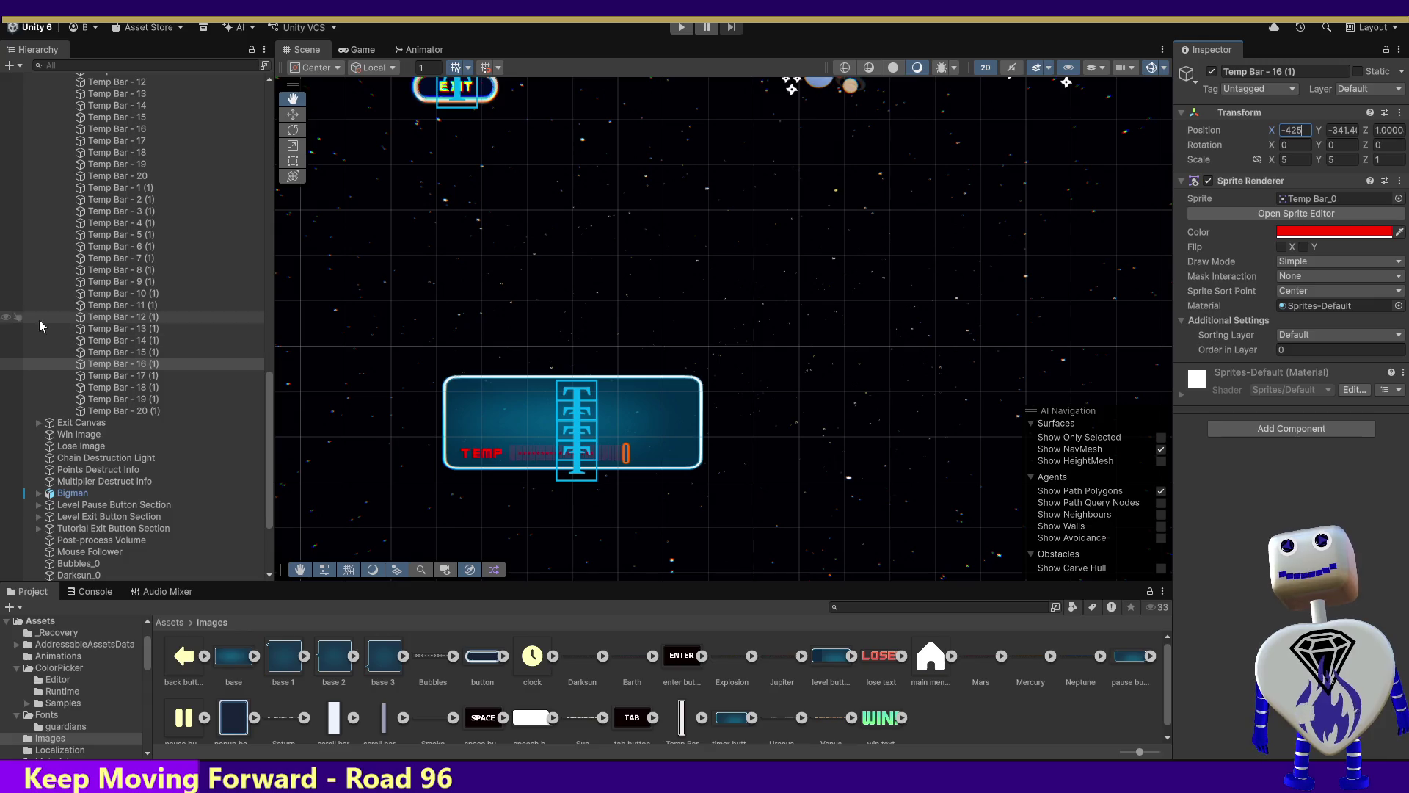
left_click(129, 375)
left_click(1292, 130)
type("-420")
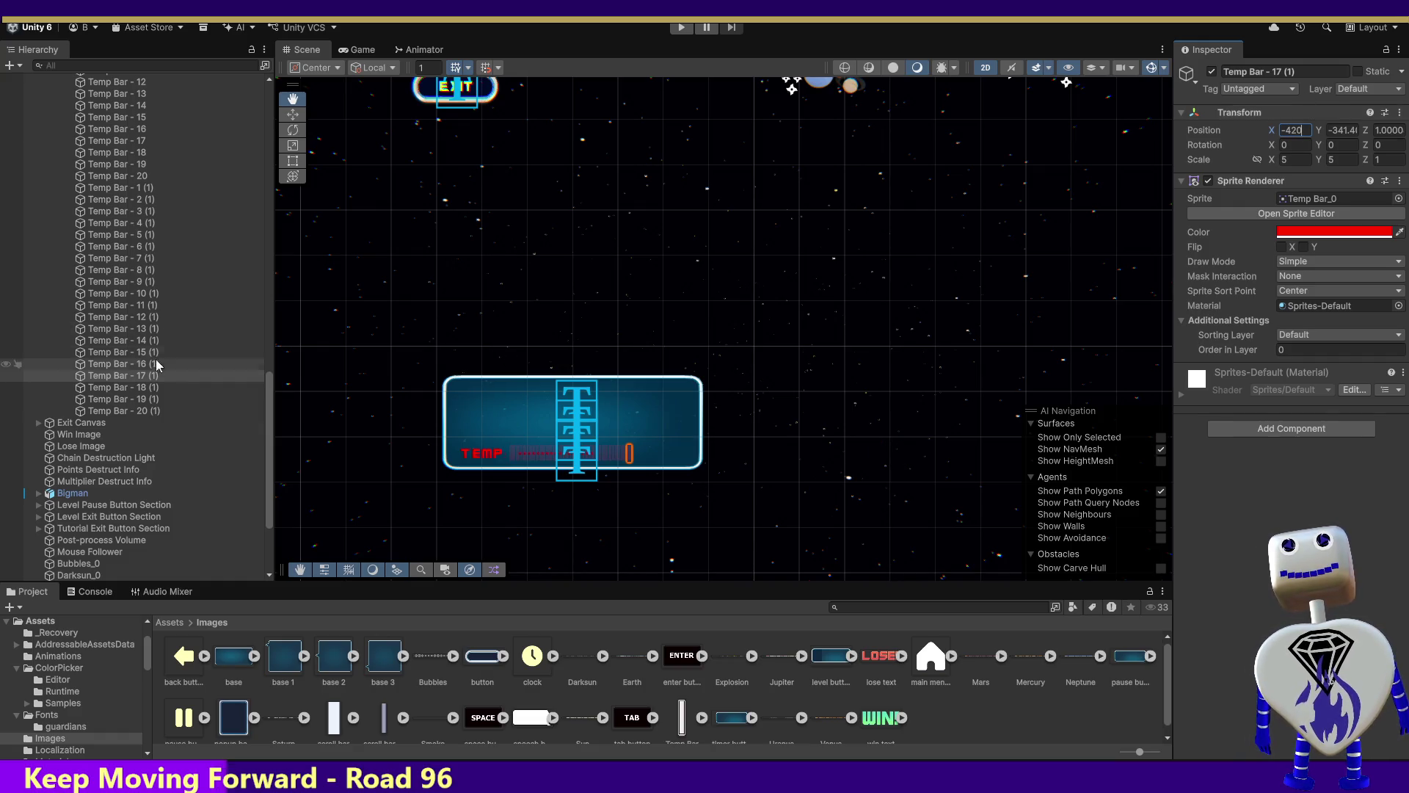
left_click(145, 387)
left_click(1305, 133)
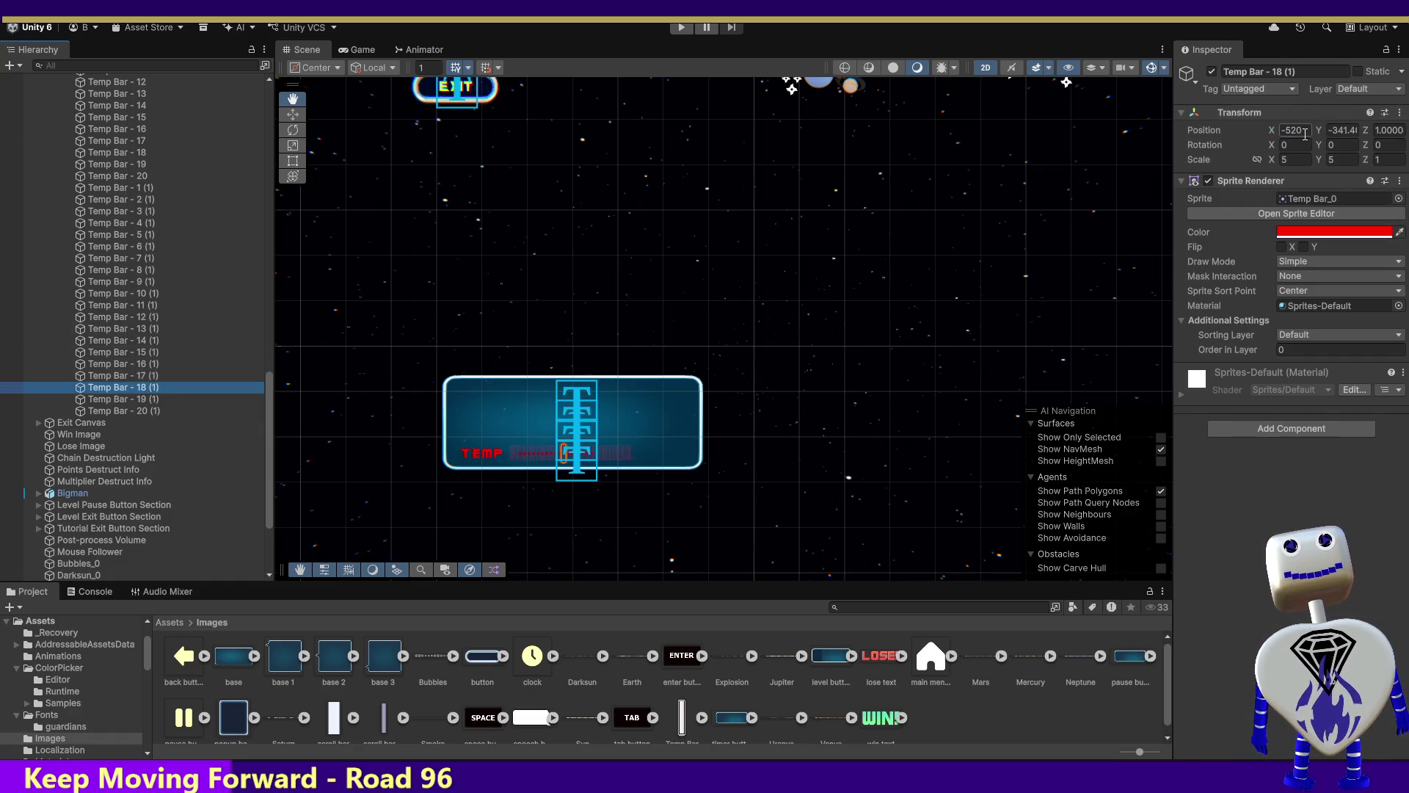
left_click(1304, 129)
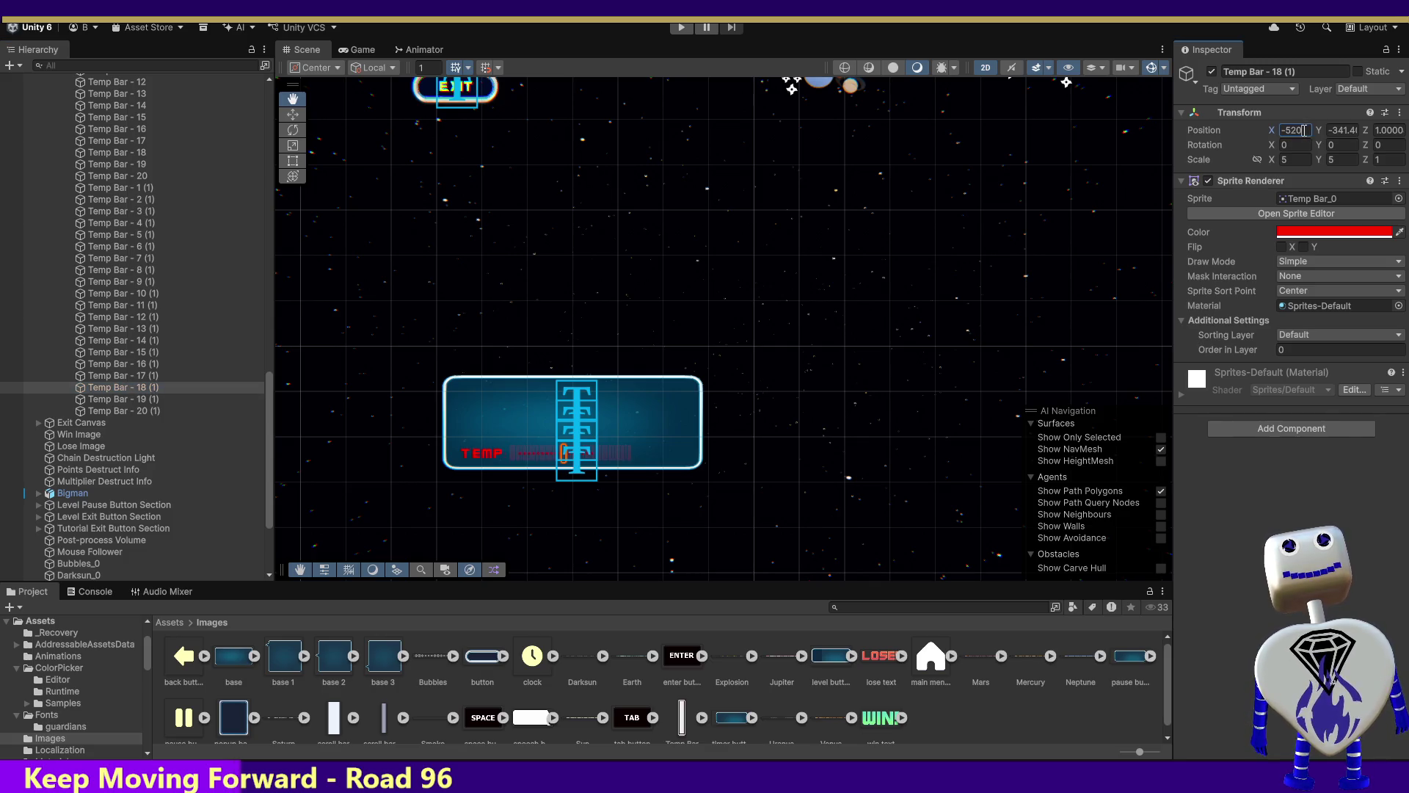
double_click(1289, 134)
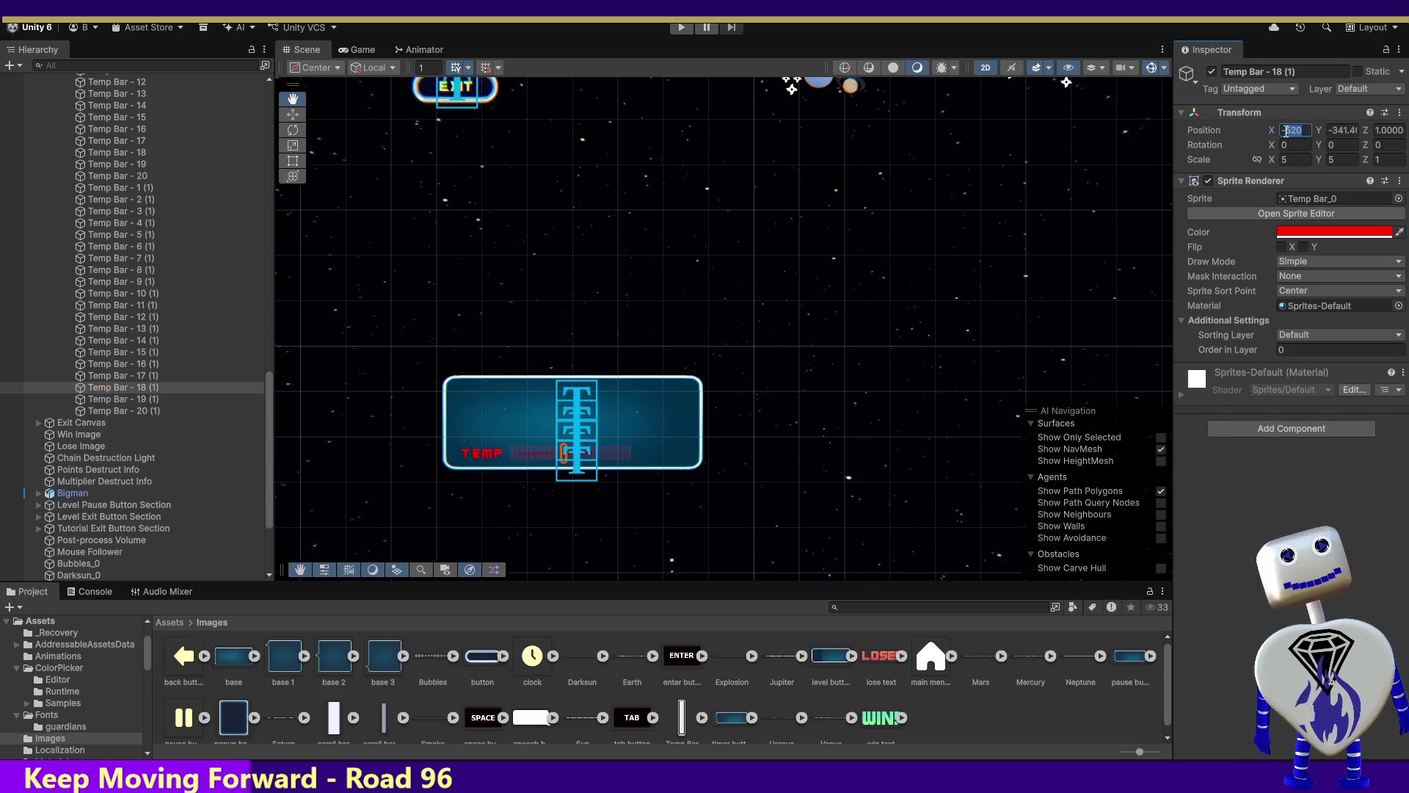
type("415")
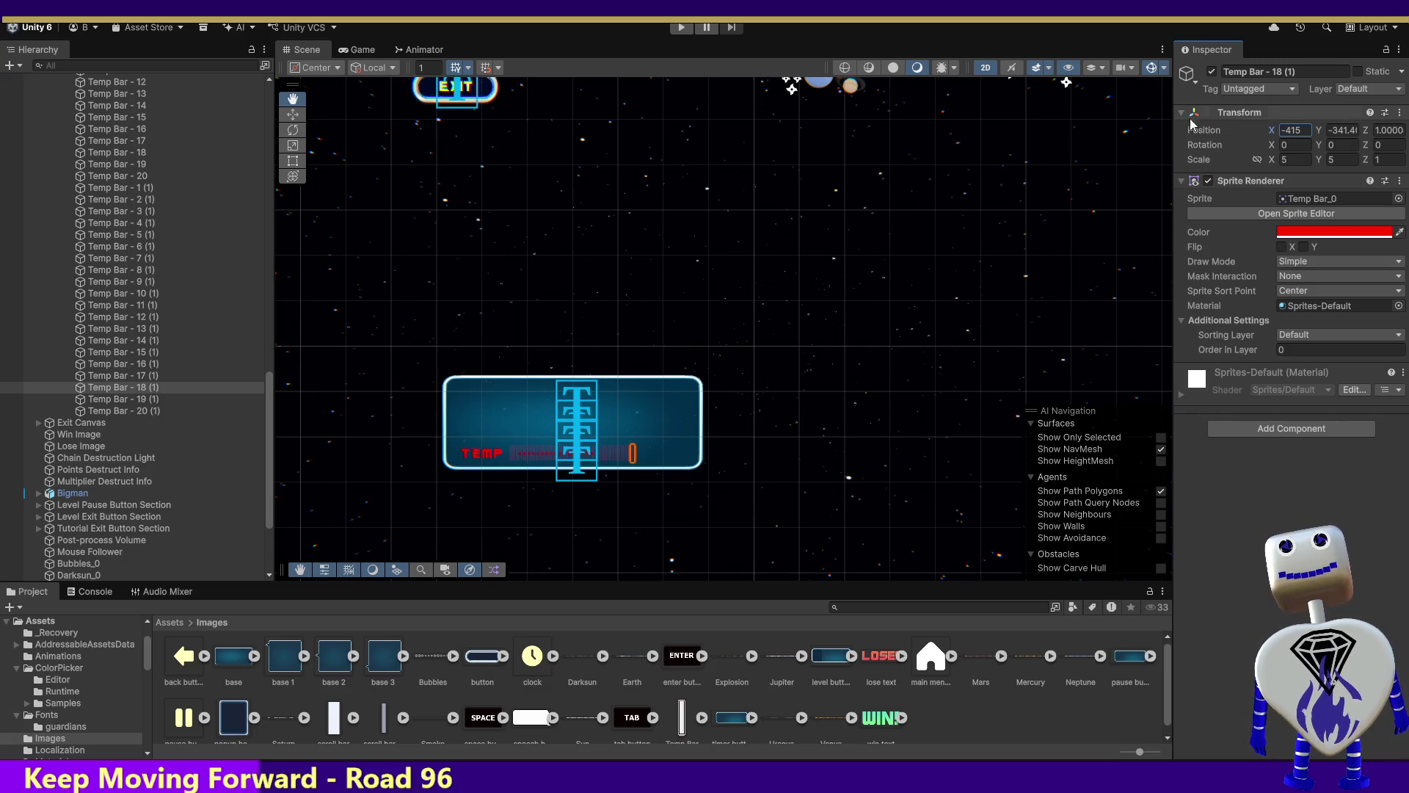
Set Temp Bar - 19 (1) to X -410 and Temp Bar - 20 (1) to X -405.
left_click(130, 399)
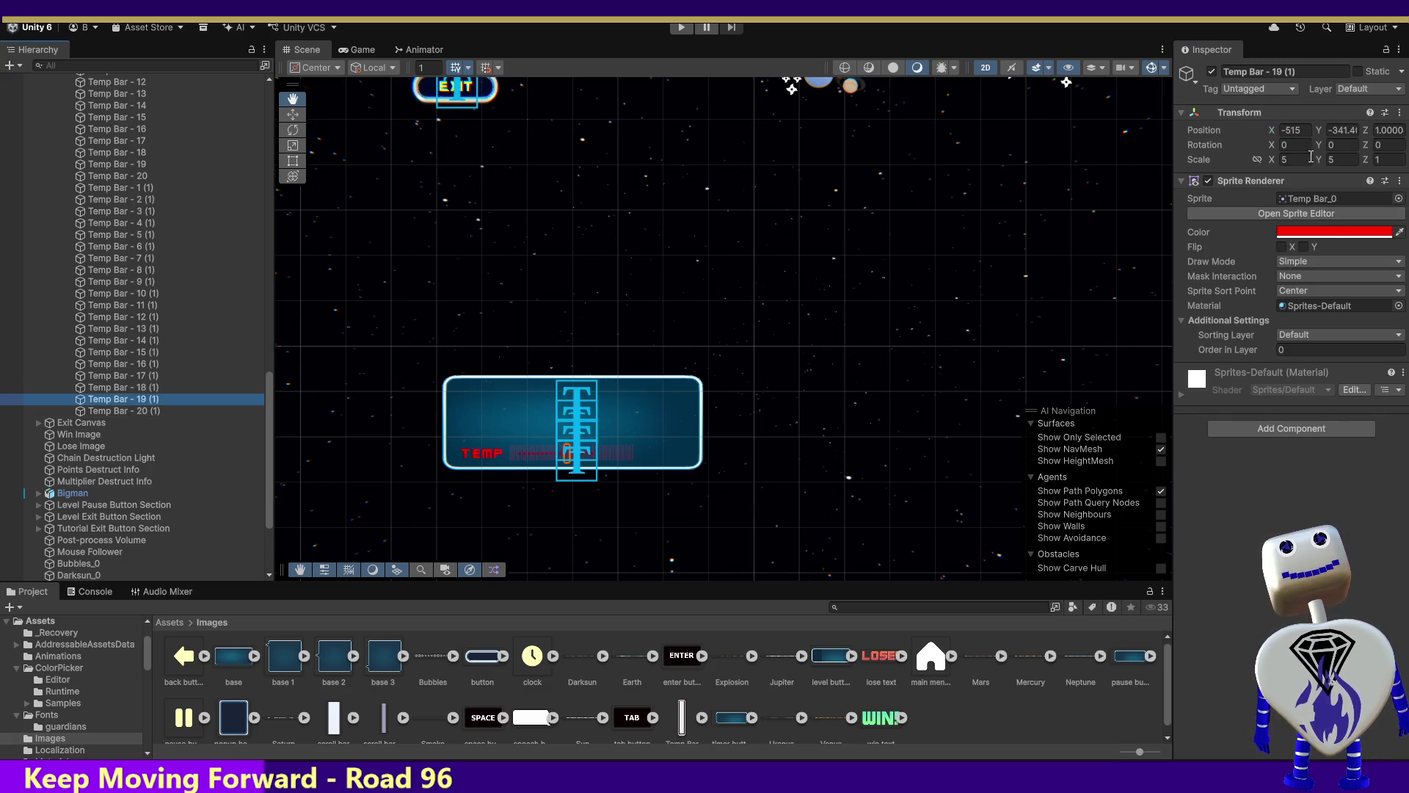
double_click(1289, 131)
type("410")
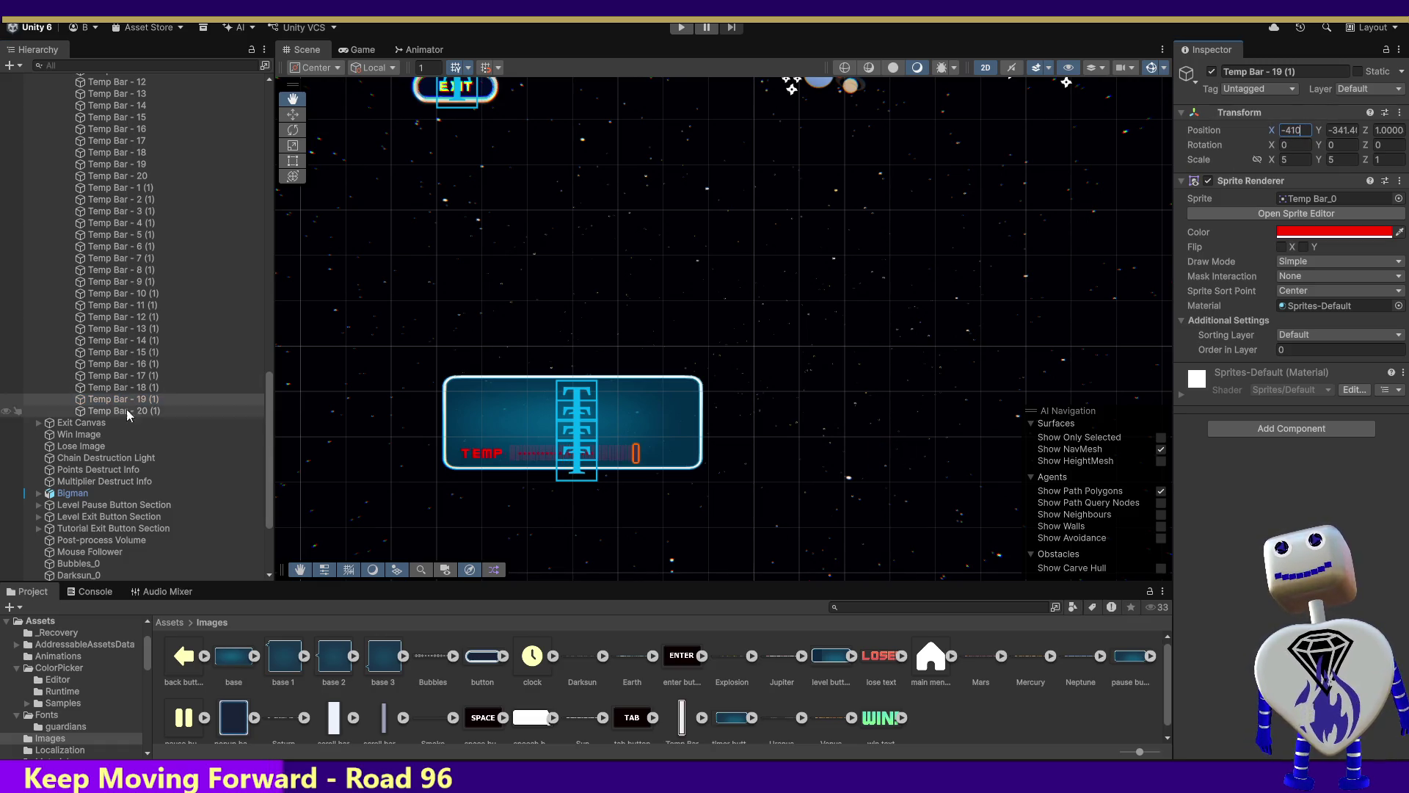
left_click(110, 410)
left_click(1288, 131)
type("405")
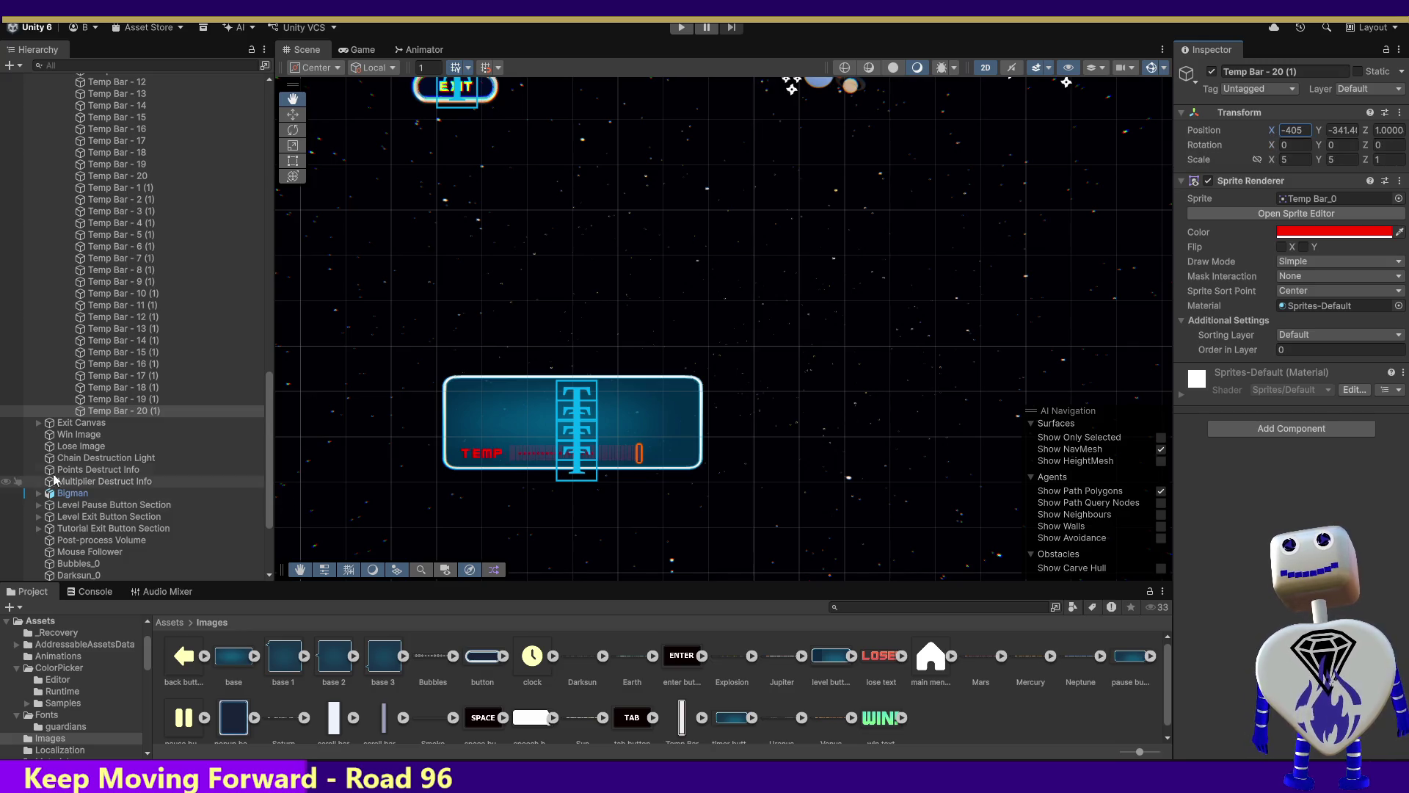
double_click(145, 187)
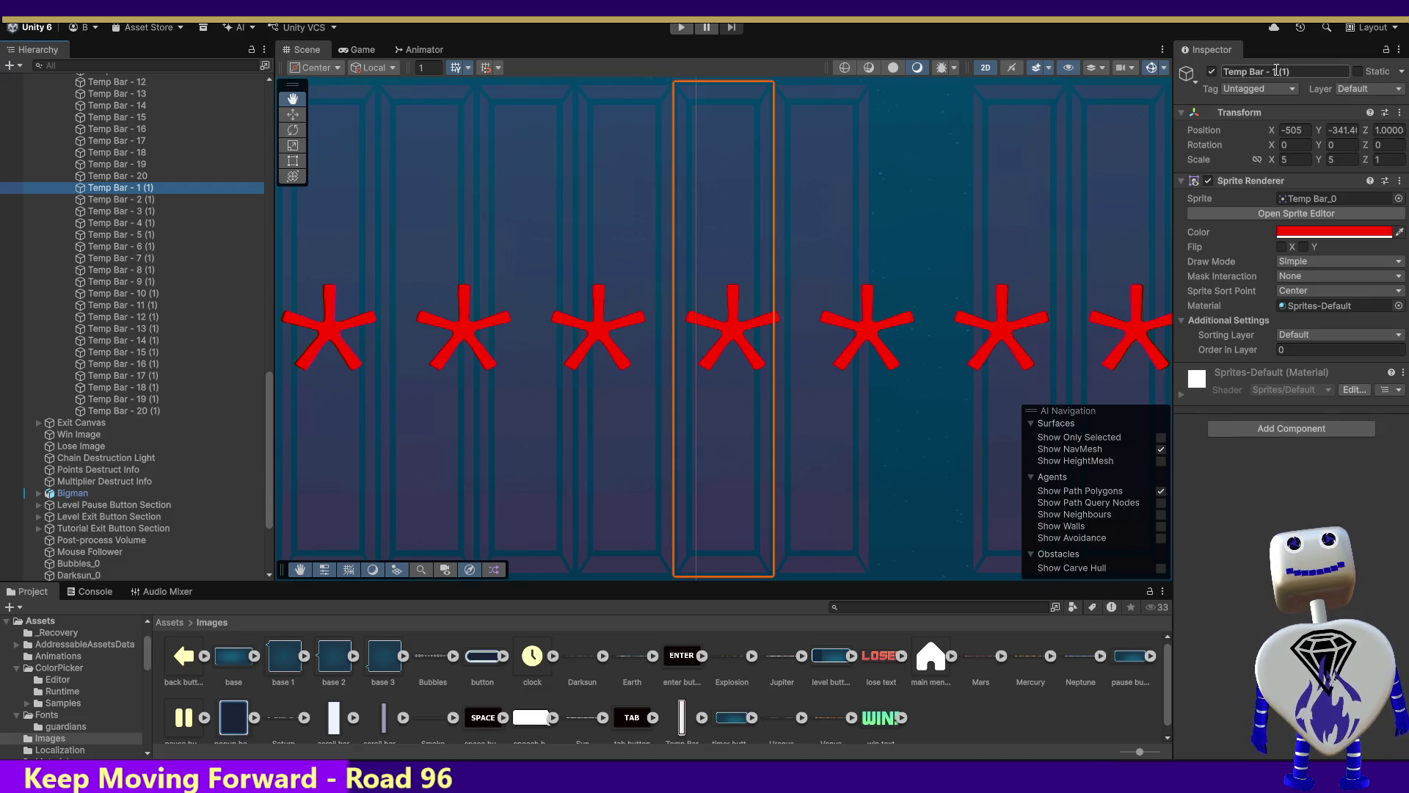
Rename Temp Bar - 1 (1) to Temp Bar - 21 and Temp Bar - 2 (1) to Temp Bar - 22.
left_click_drag(1275, 70, 1286, 72)
type("2")
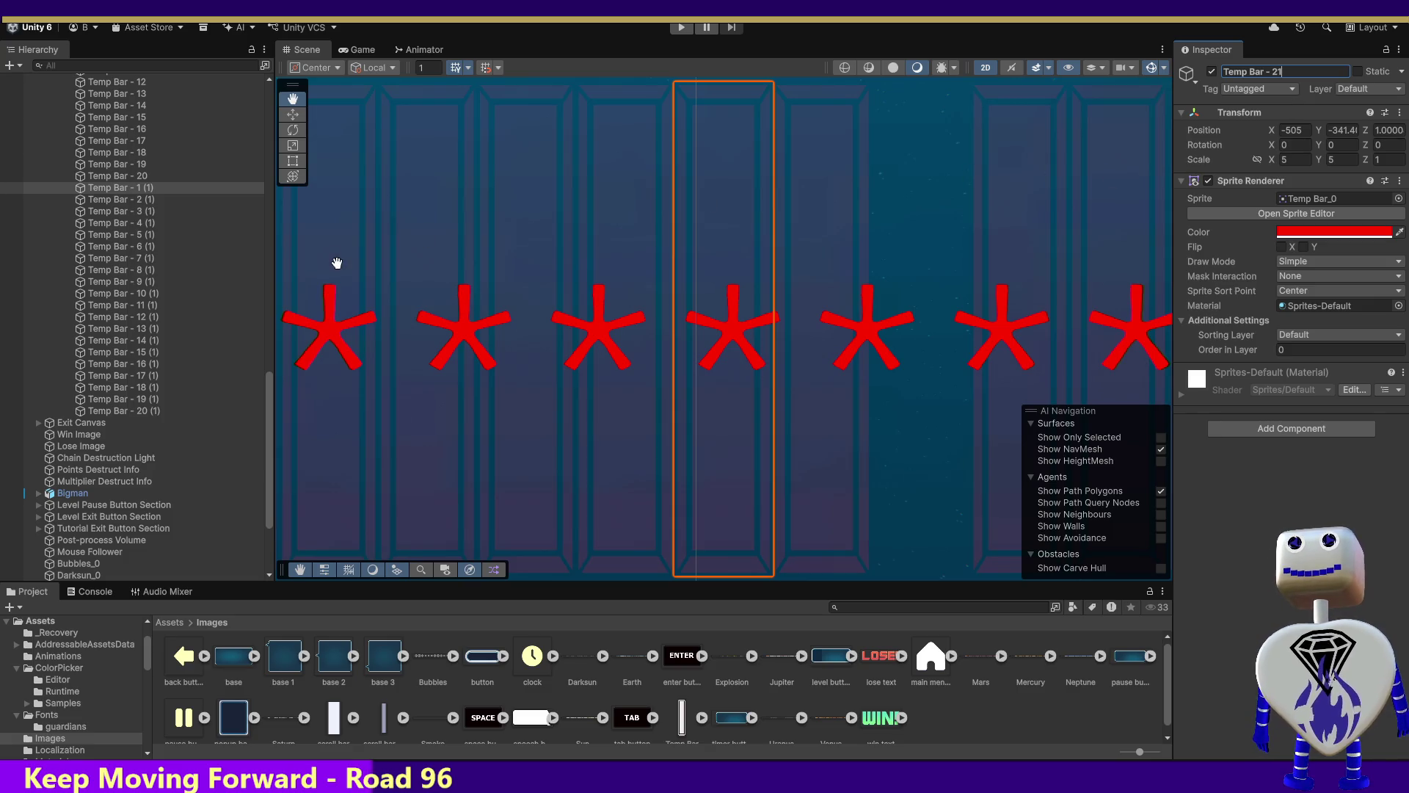
left_click(119, 202)
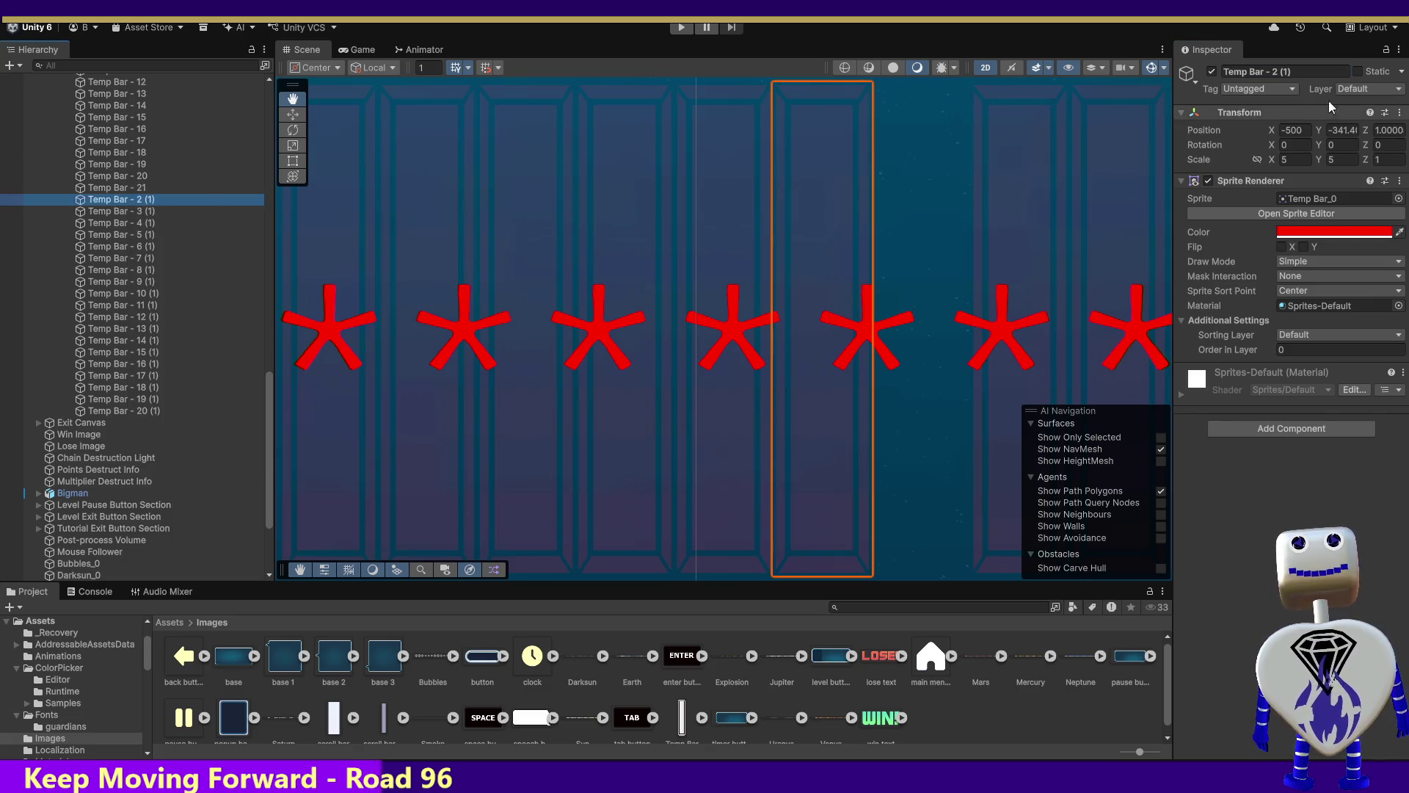
left_click(1275, 71)
left_click_drag(1275, 70, 1334, 69)
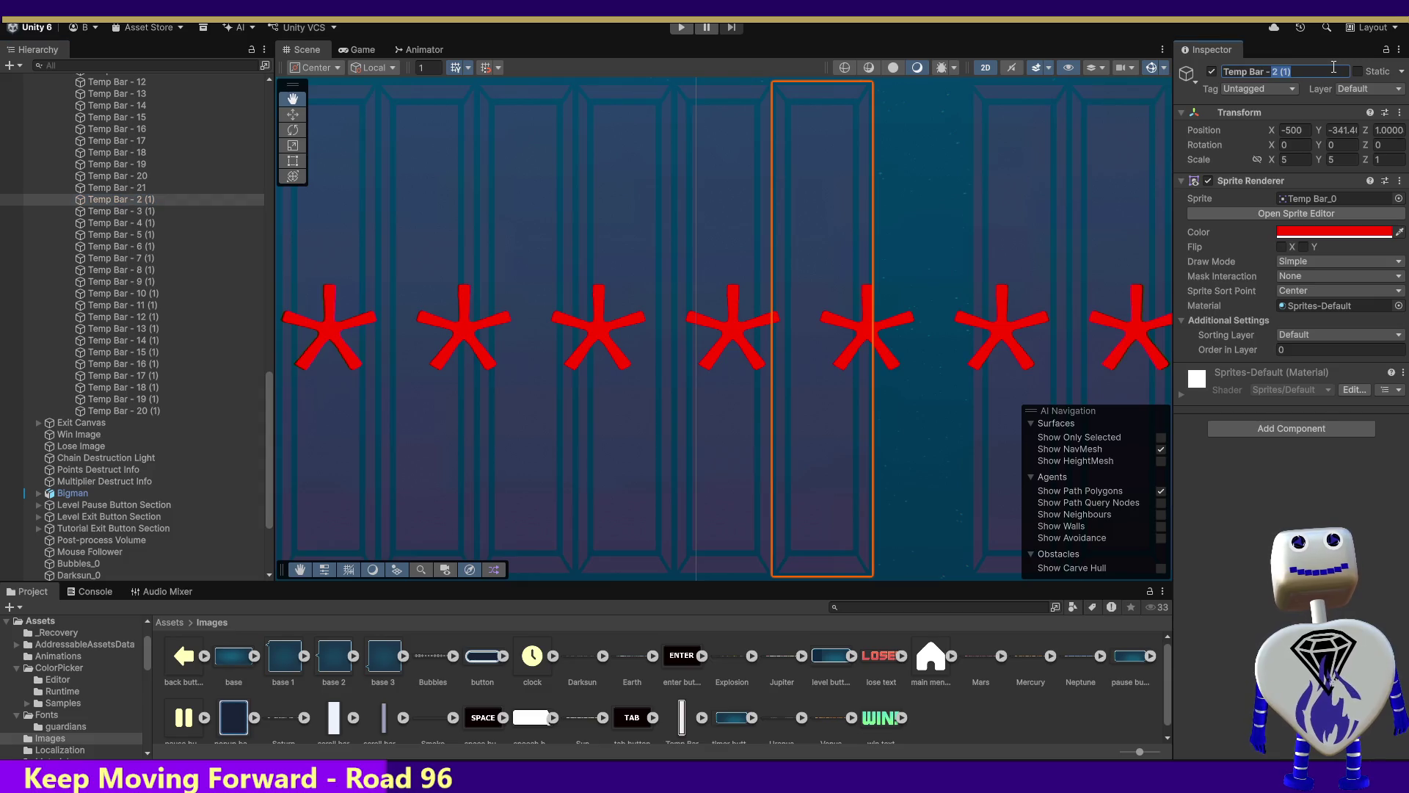
type("2")
left_click(132, 213)
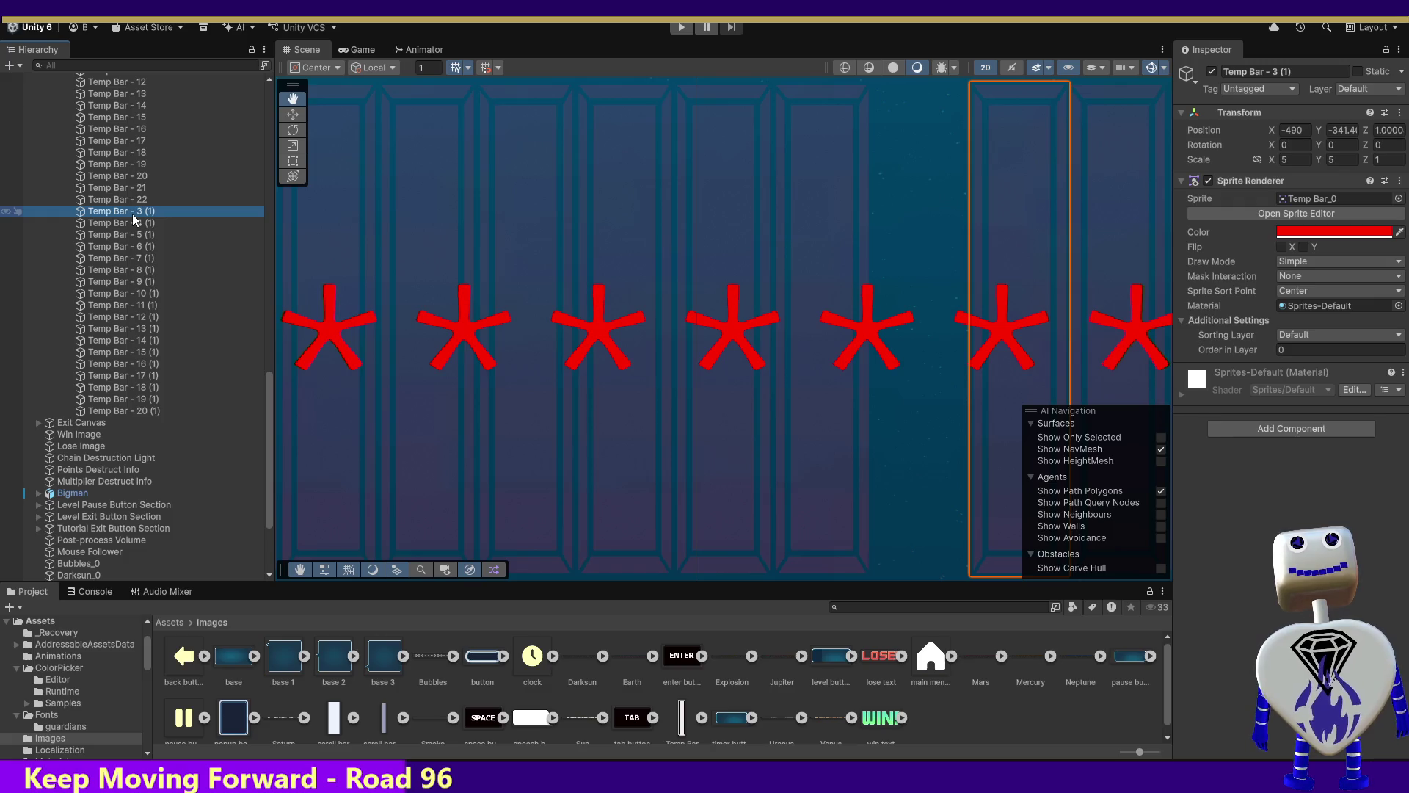
left_click(130, 200)
Select duplicates Temp Bar - 3 (1) through 20 (1), then isolate and frame Temp Bar - 3 (1).
left_click(130, 208)
left_click(1299, 130)
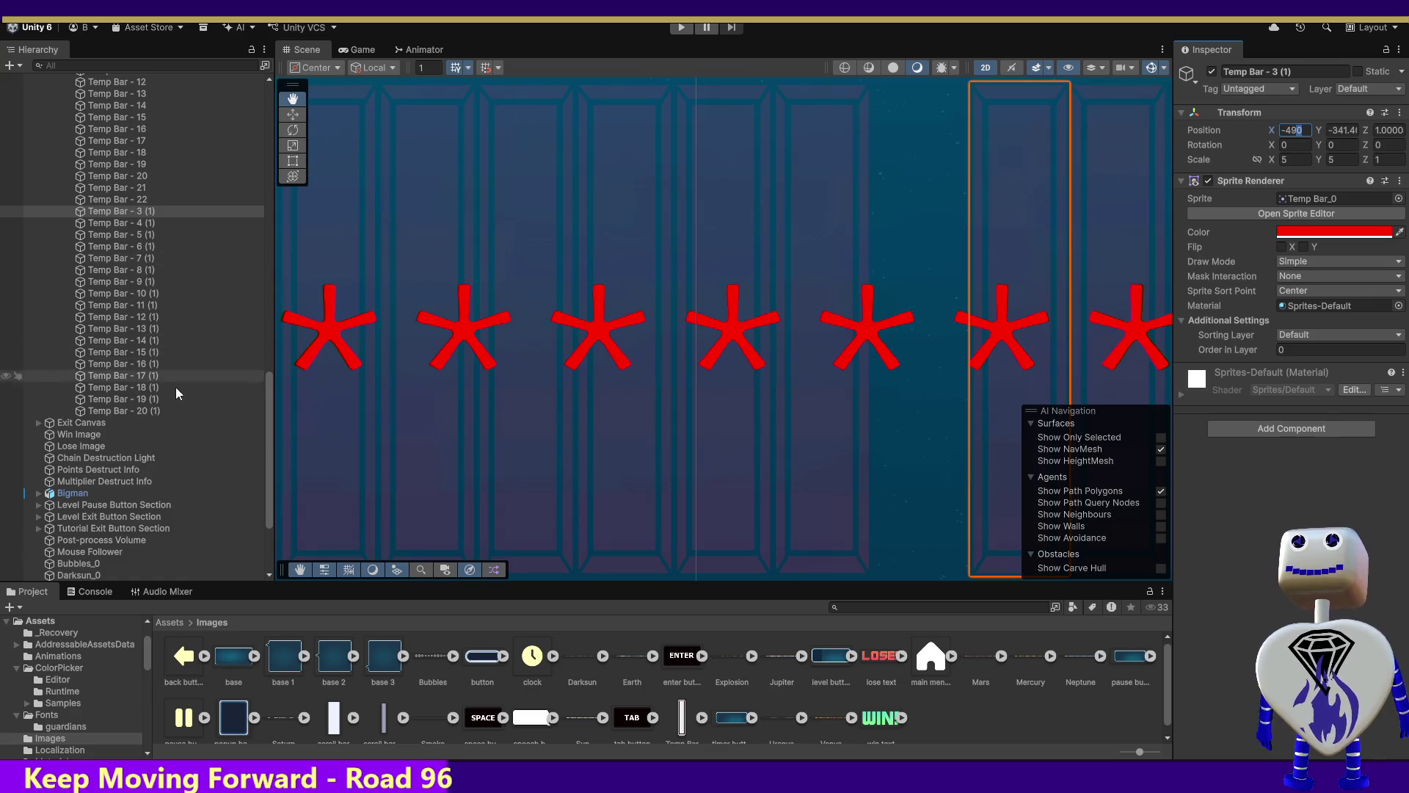
left_click(156, 411, "shift")
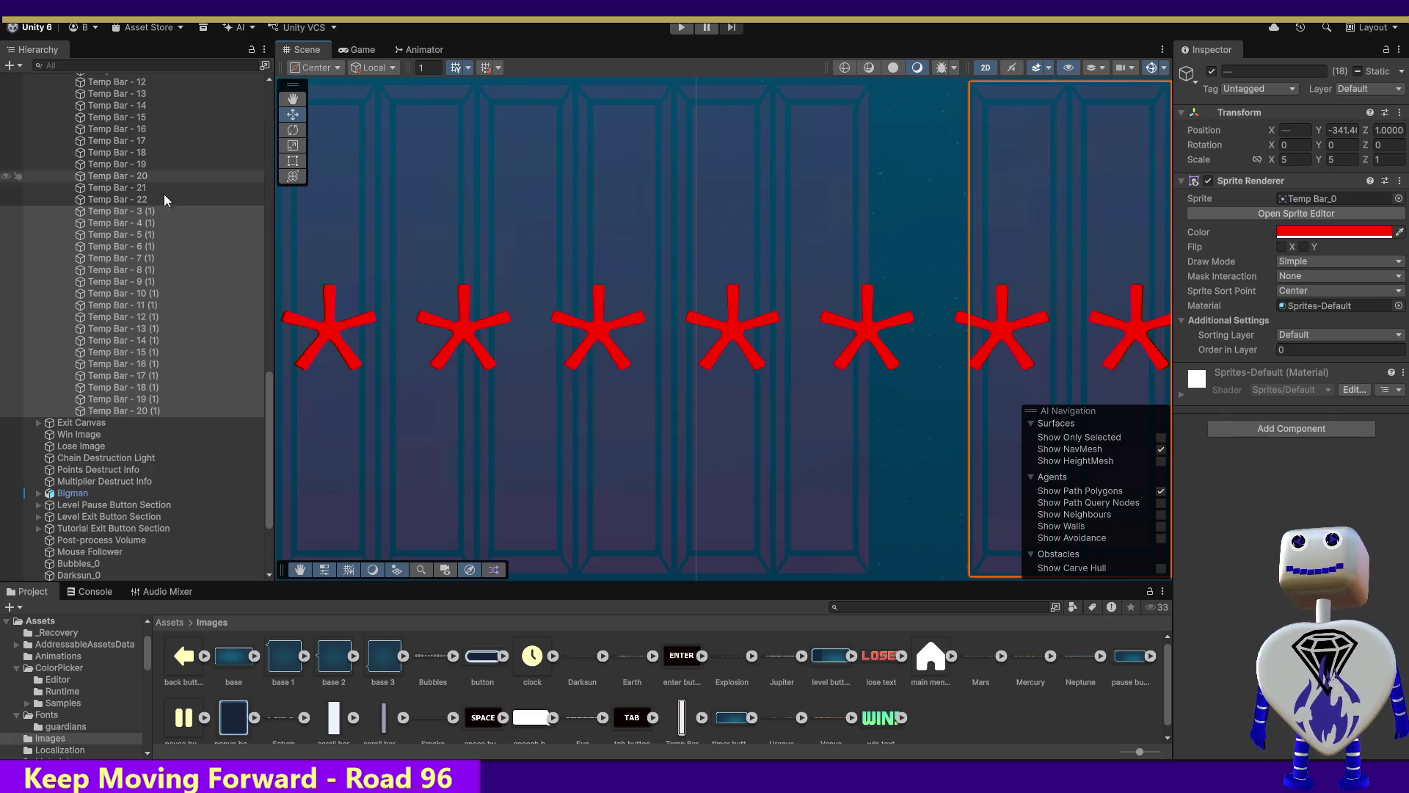
double_click(139, 212)
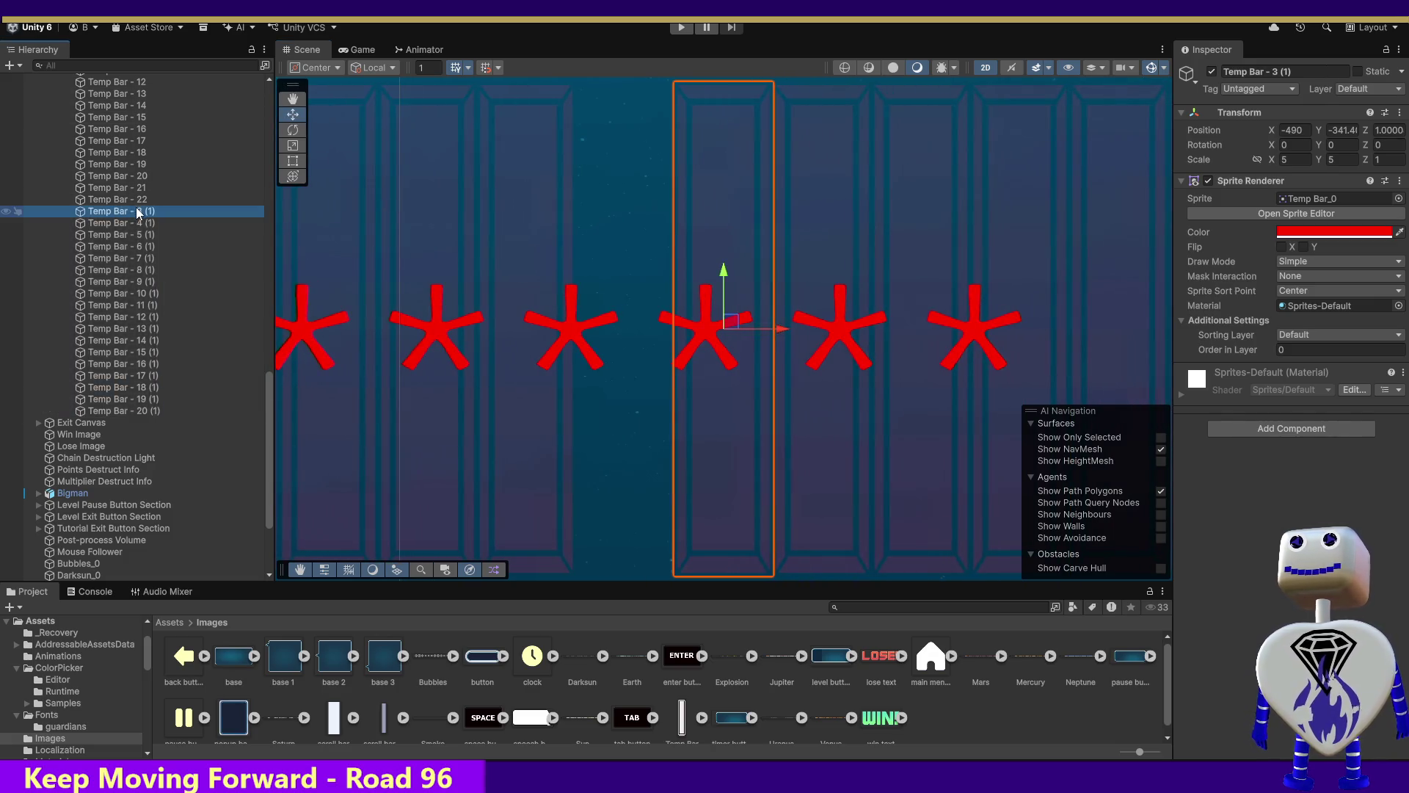
Frame the Temp Bars group and check Temp Bar - 22 and Temp Bar - 21.
left_click_drag(266, 371, 272, 328)
double_click(100, 126)
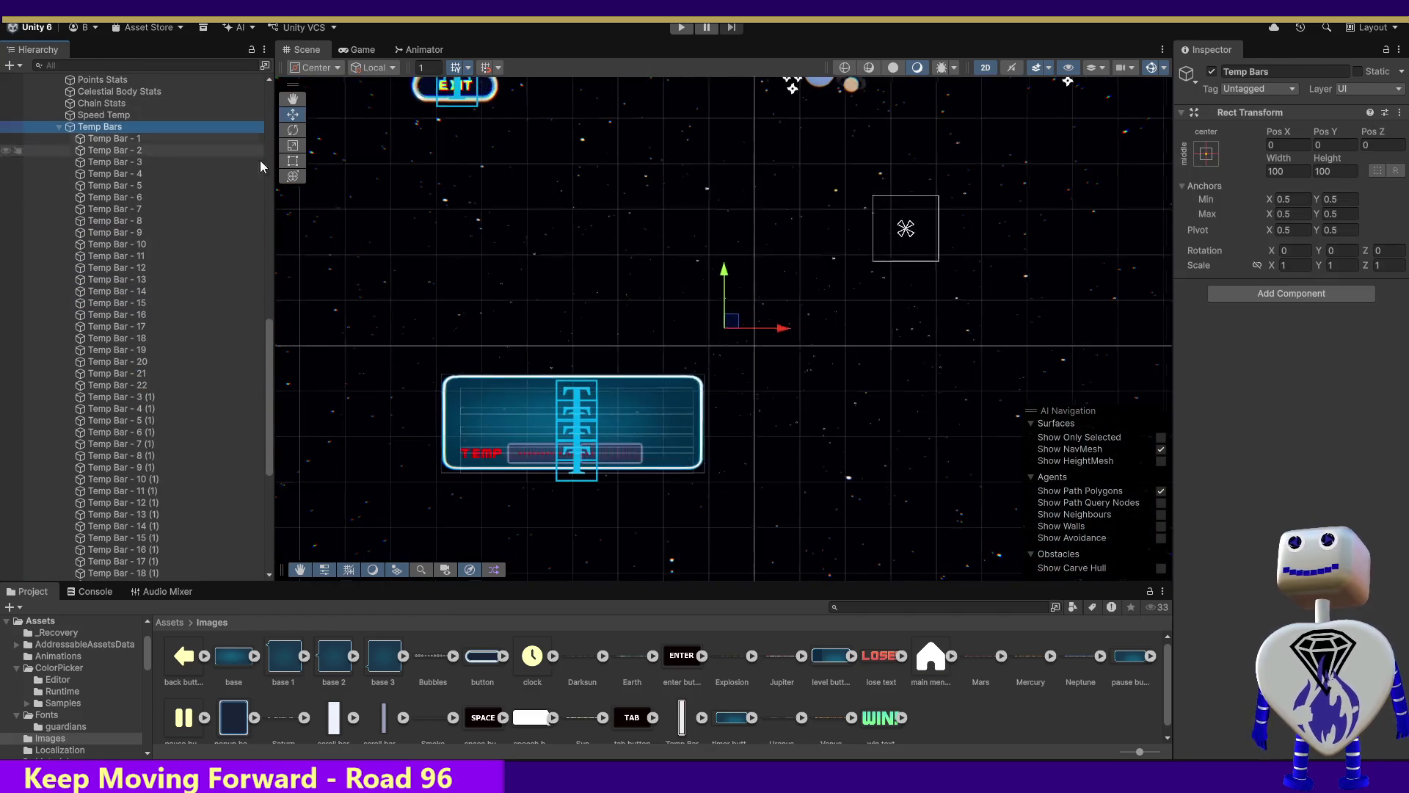
left_click(144, 389)
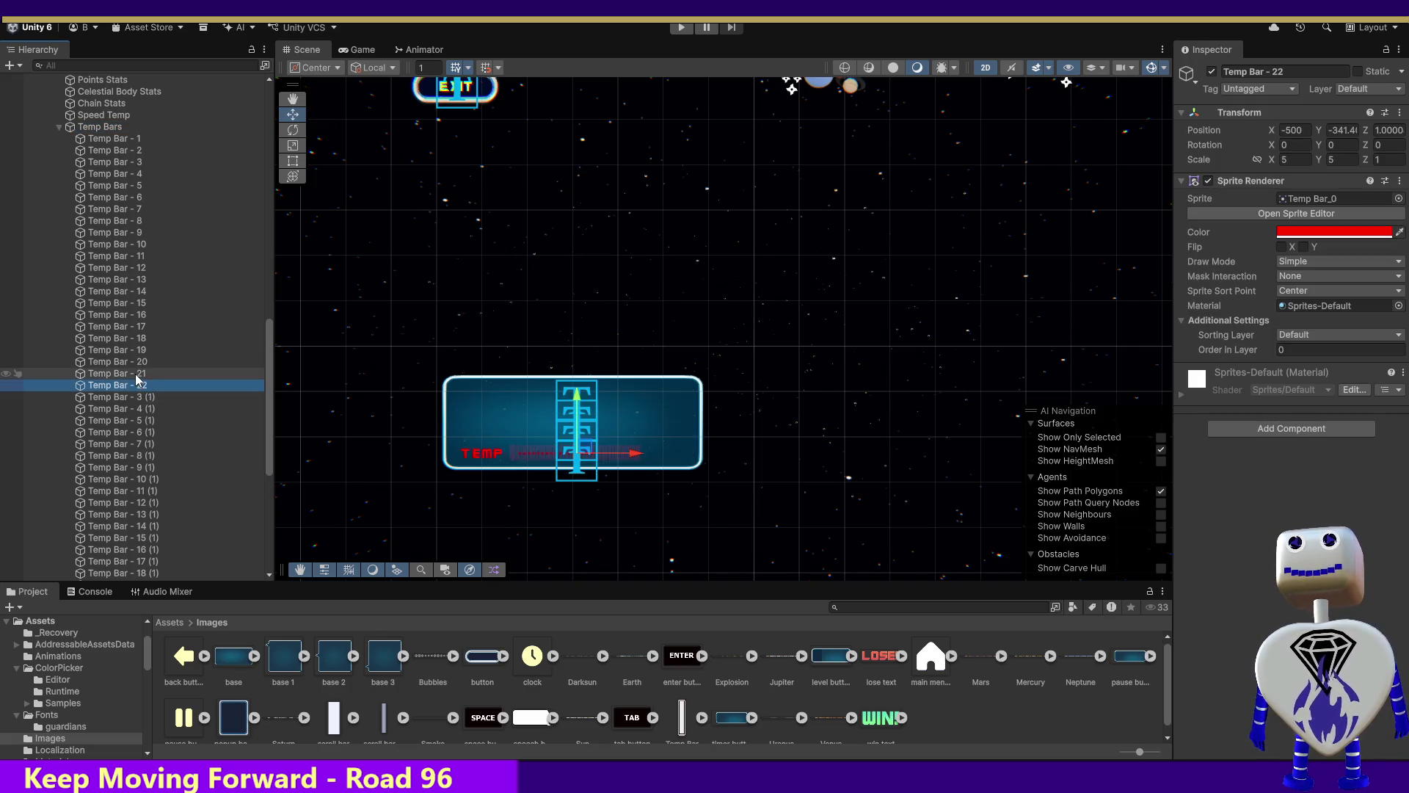
key("Up")
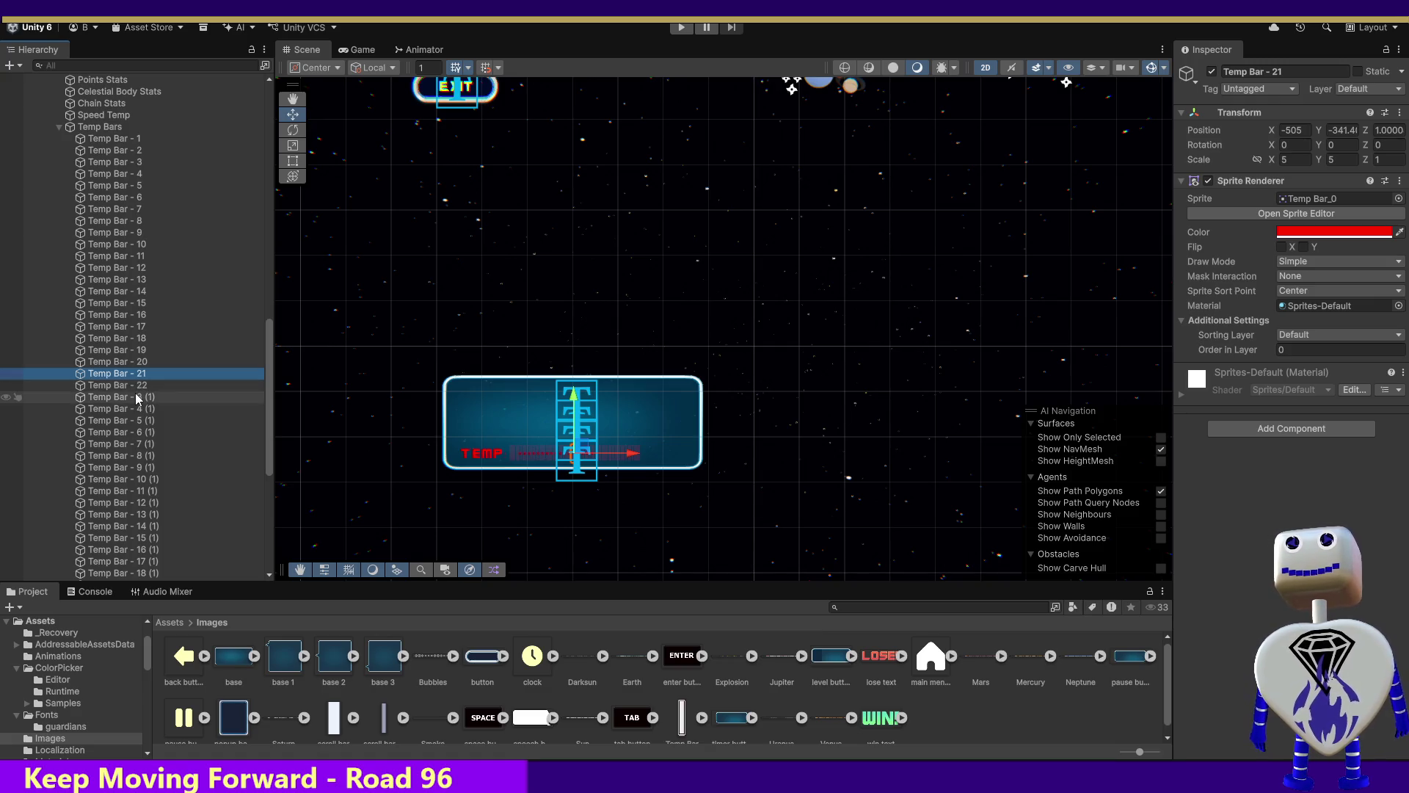
Nudge duplicates Temp Bar - 3 (1) through 20 (1) slightly left, then frame Temp Bar - 3 (1).
left_click(136, 396)
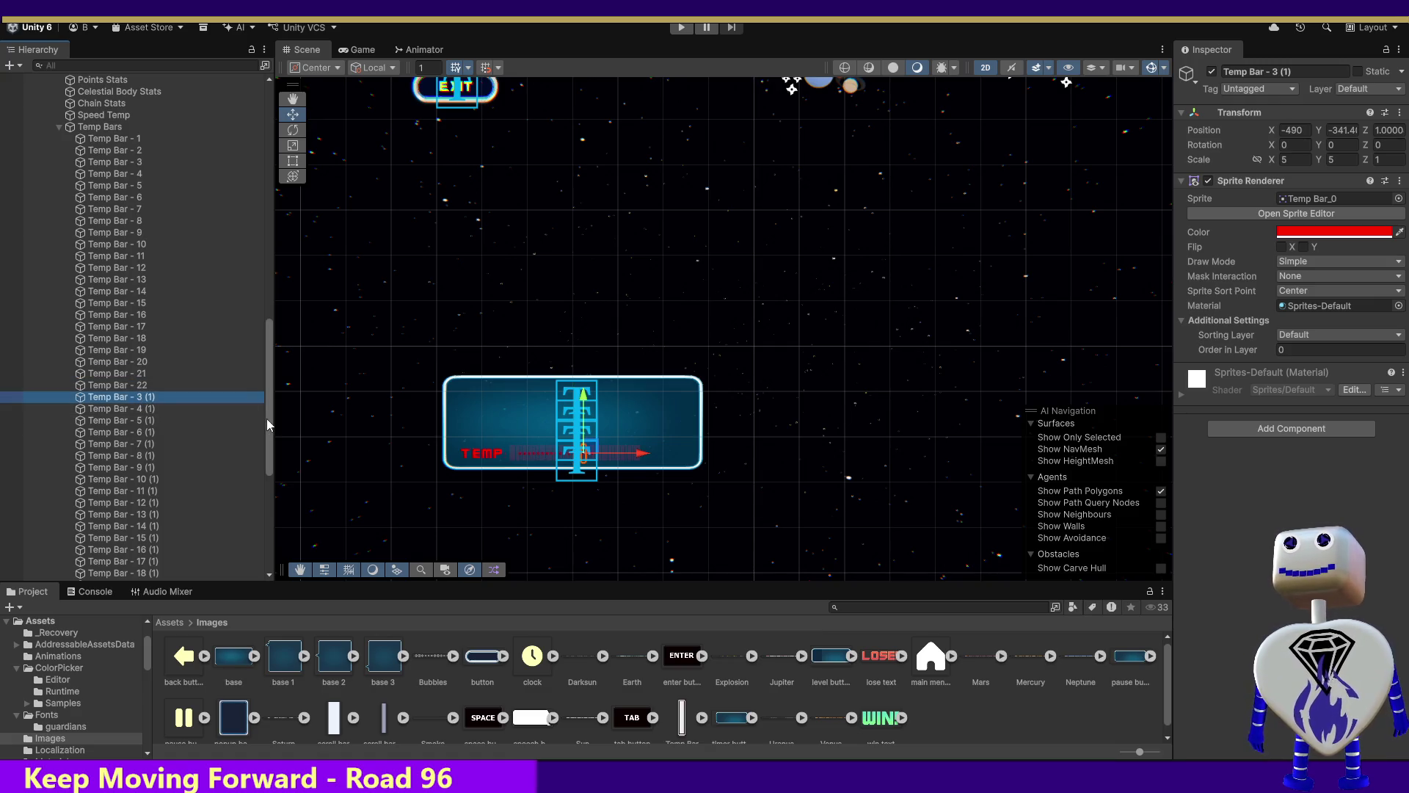
scroll(263, 431, "down", 3)
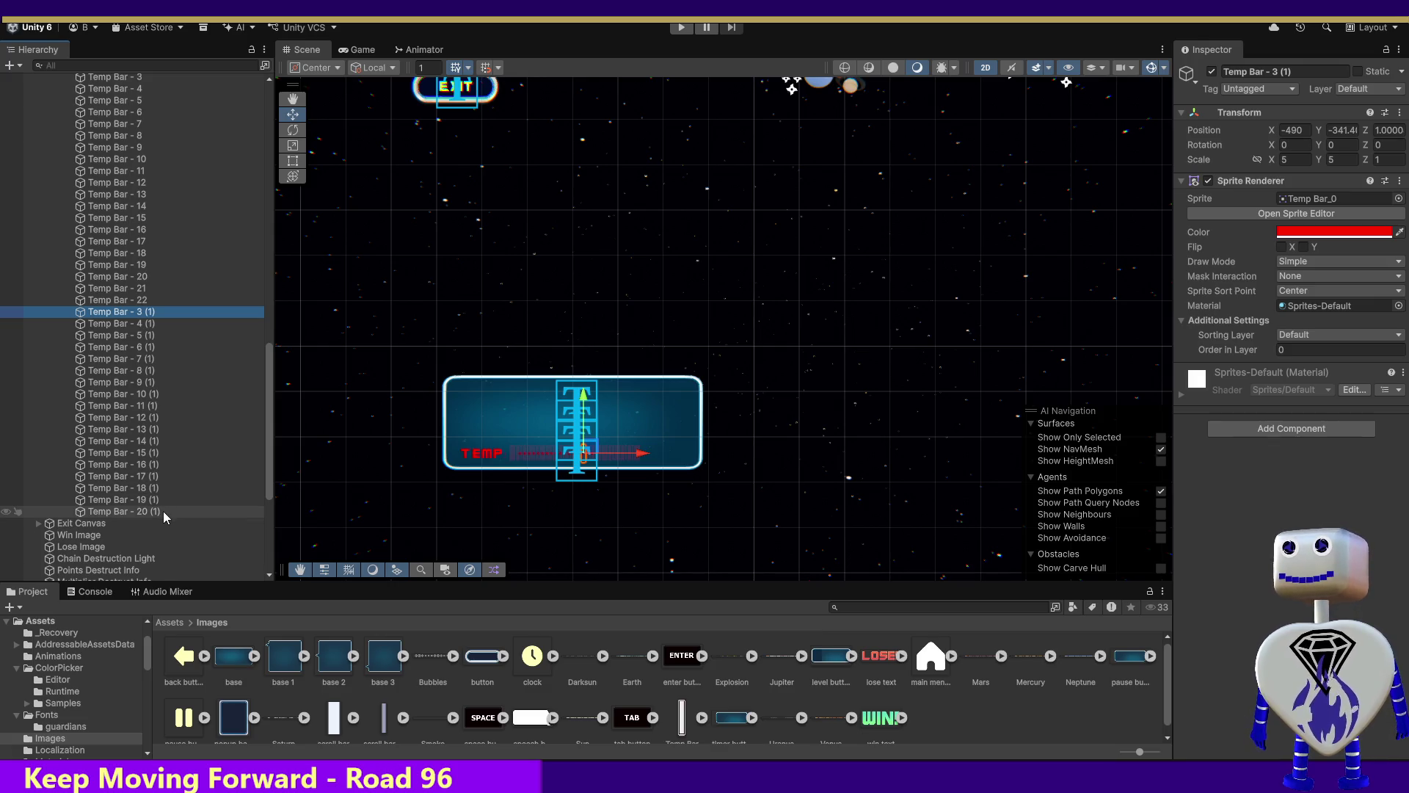
left_click(155, 511, "shift")
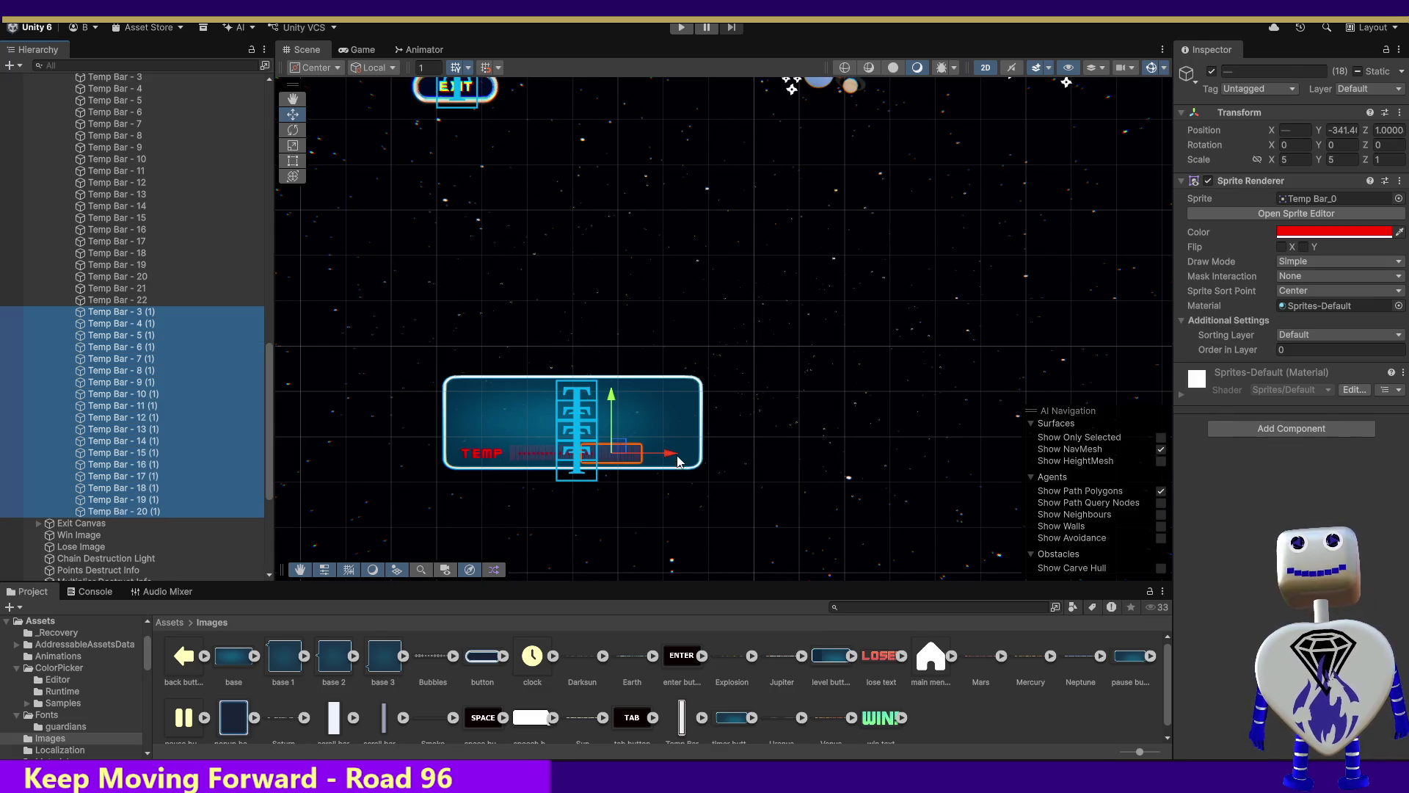
left_click_drag(676, 459, 673, 460)
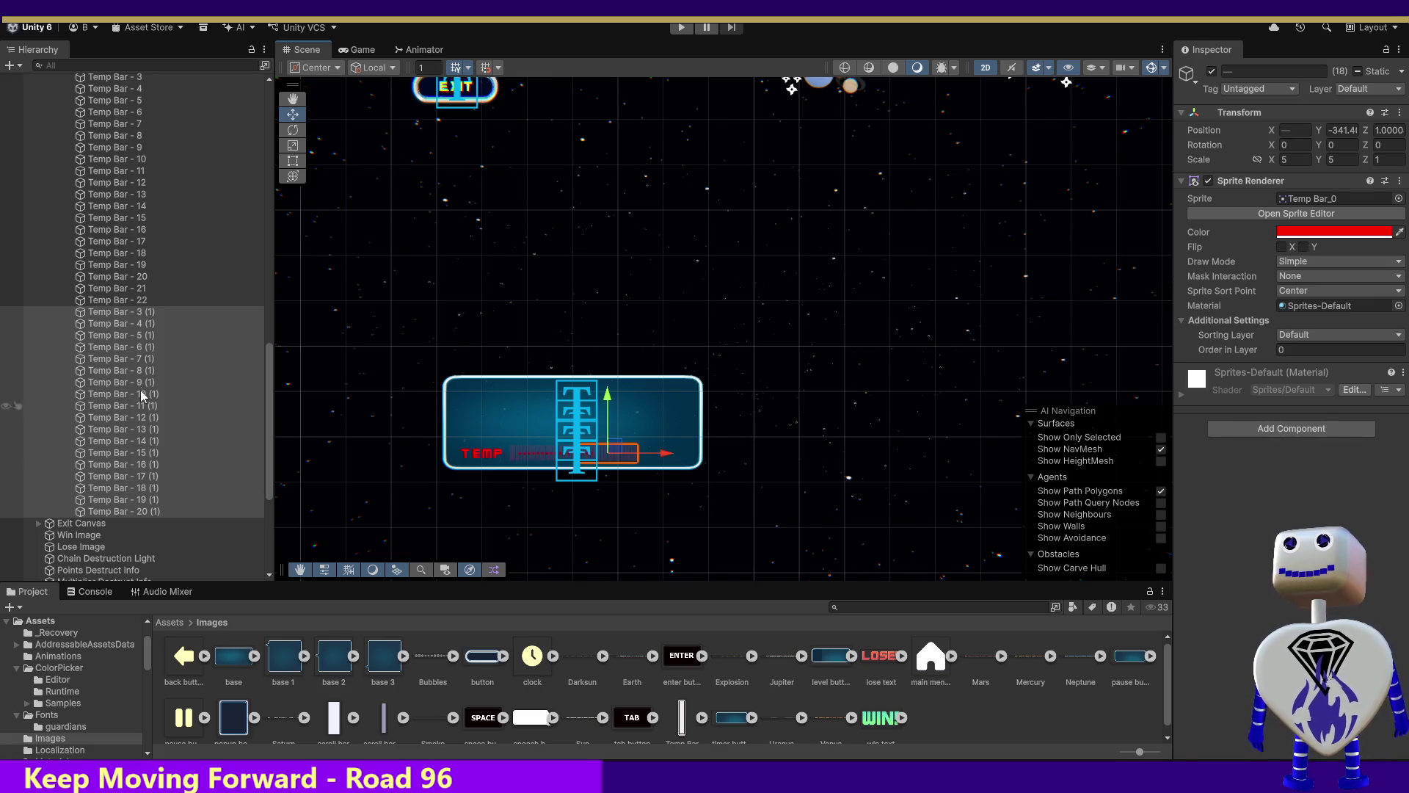
double_click(123, 312)
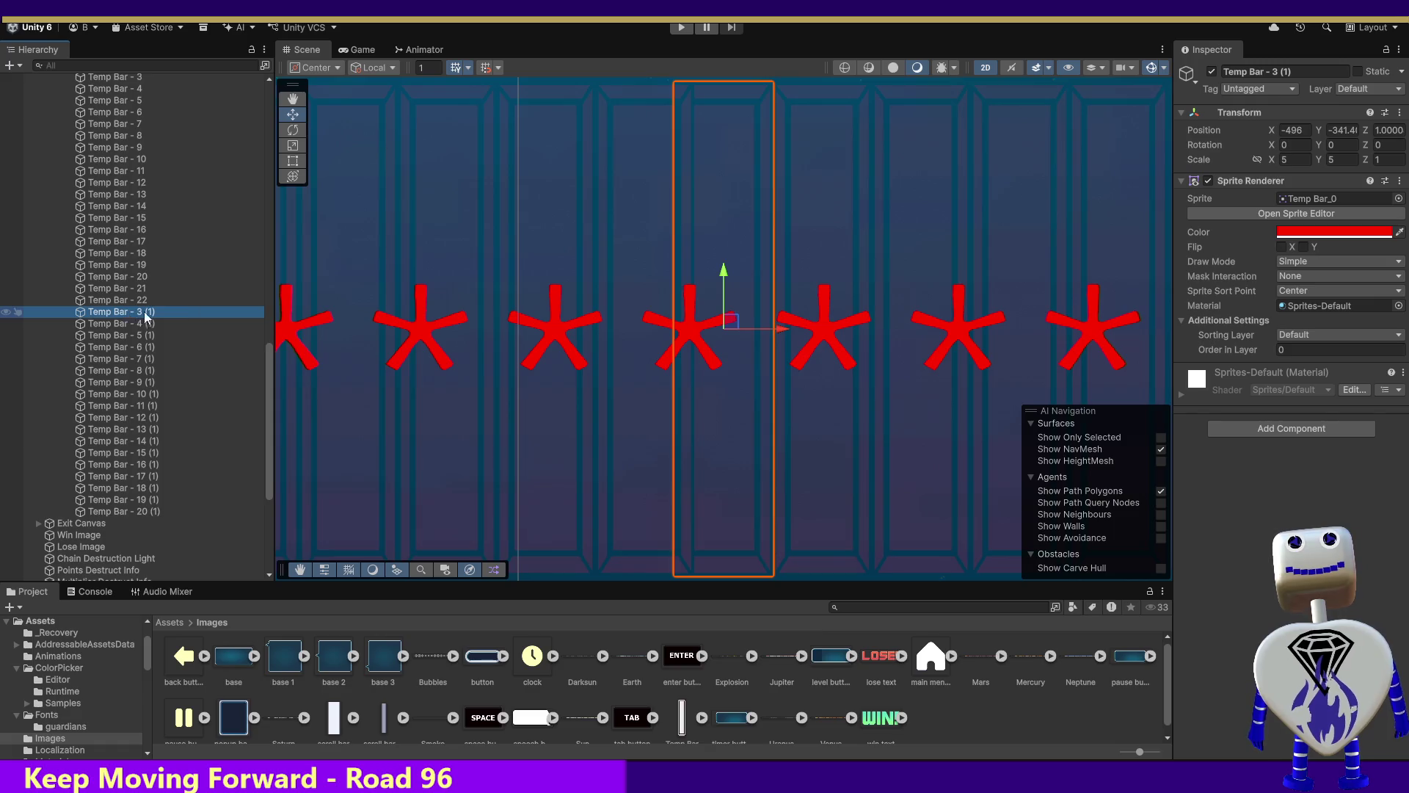
Set Temp Bar - 3 (1) to X -495 and rename it Temp Bar - 23.
left_click(1305, 130)
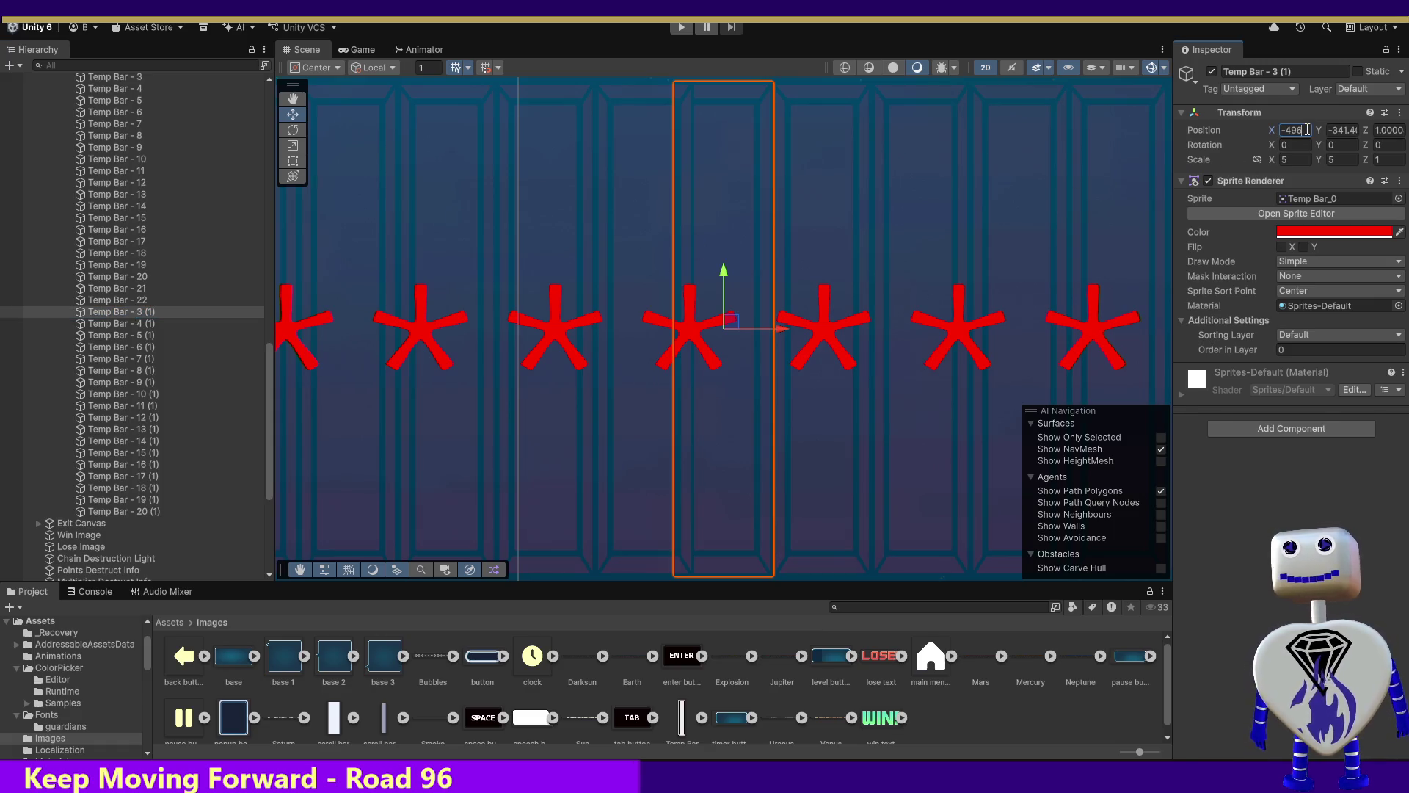
key("BackSpace")
type("5")
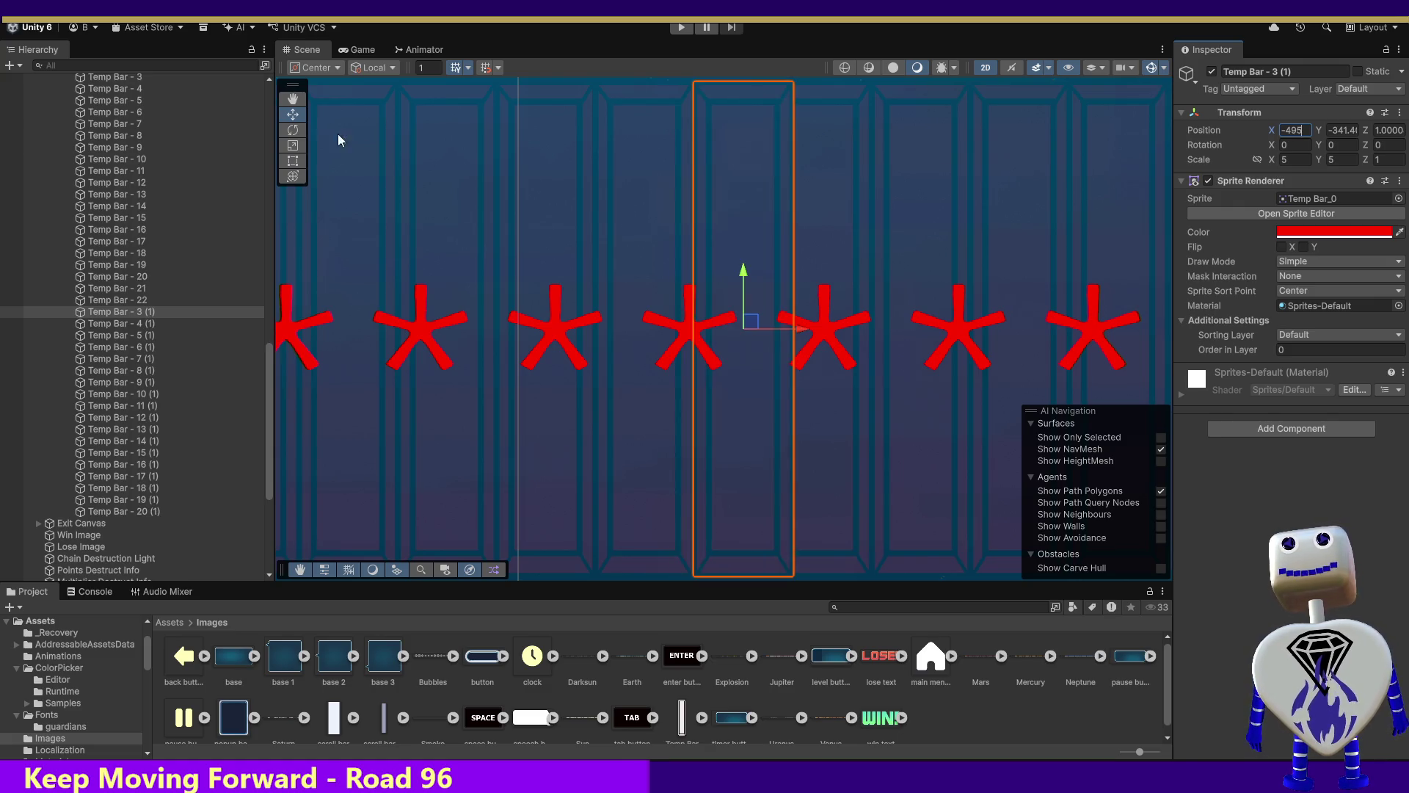
left_click(126, 299)
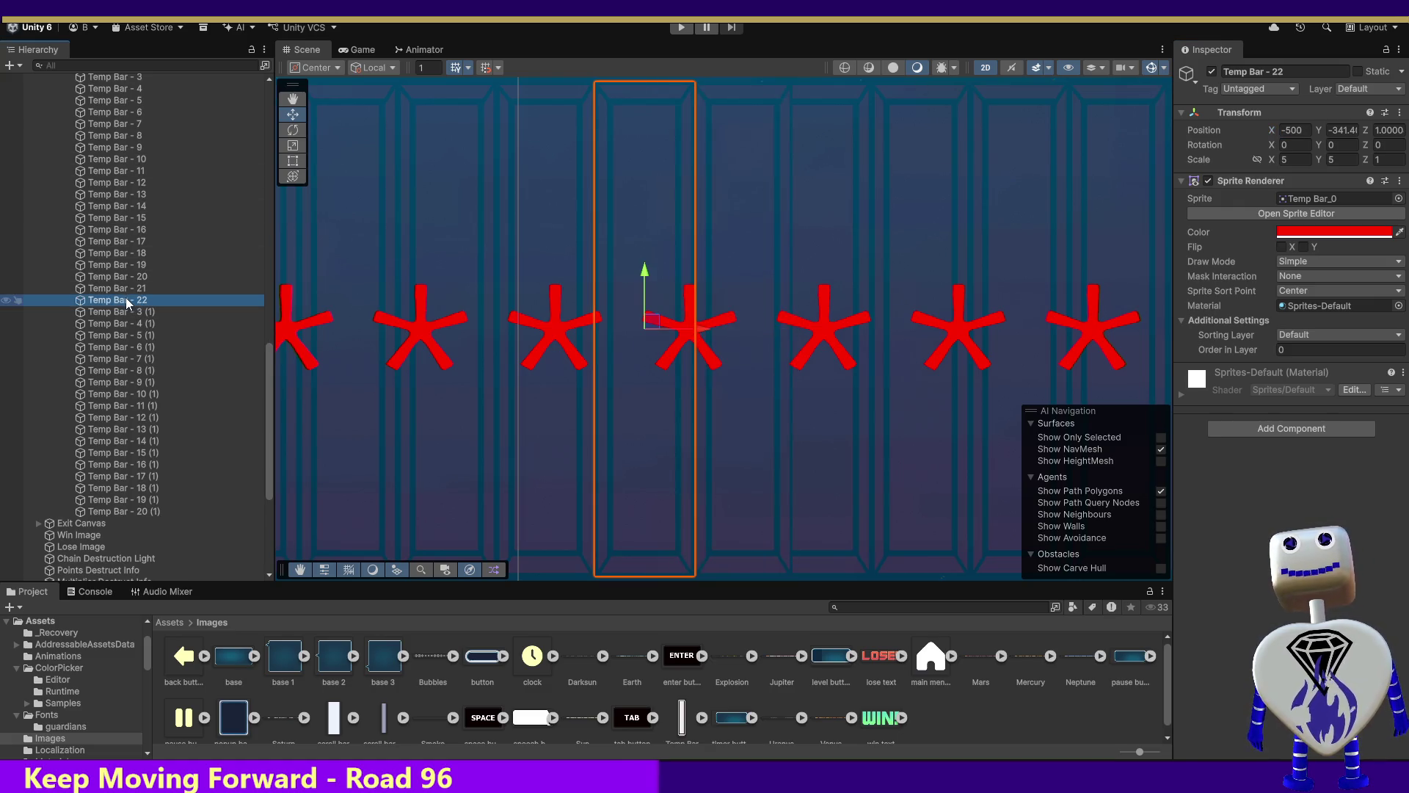
left_click(129, 312)
left_click_drag(1275, 71, 1318, 69)
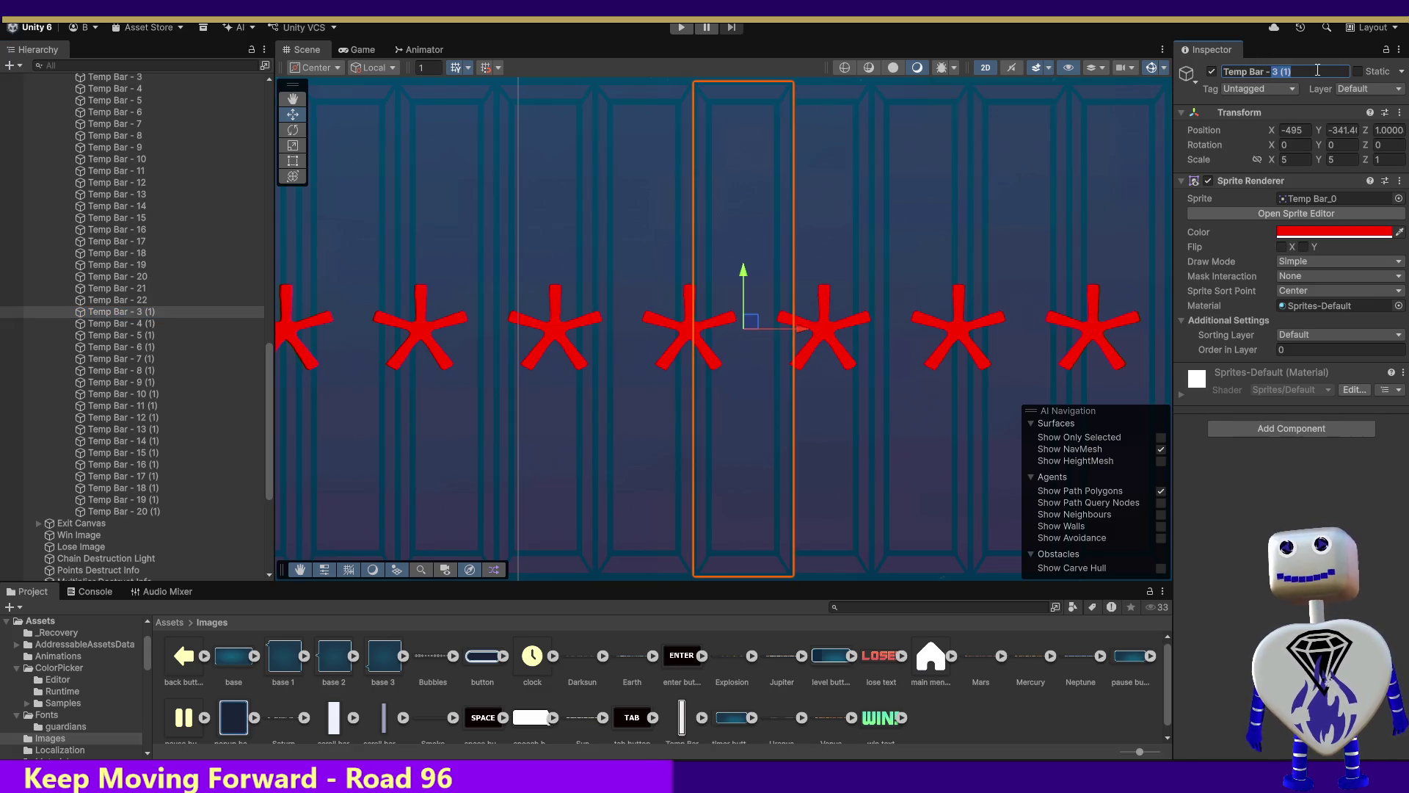
type("23")
key("Return")
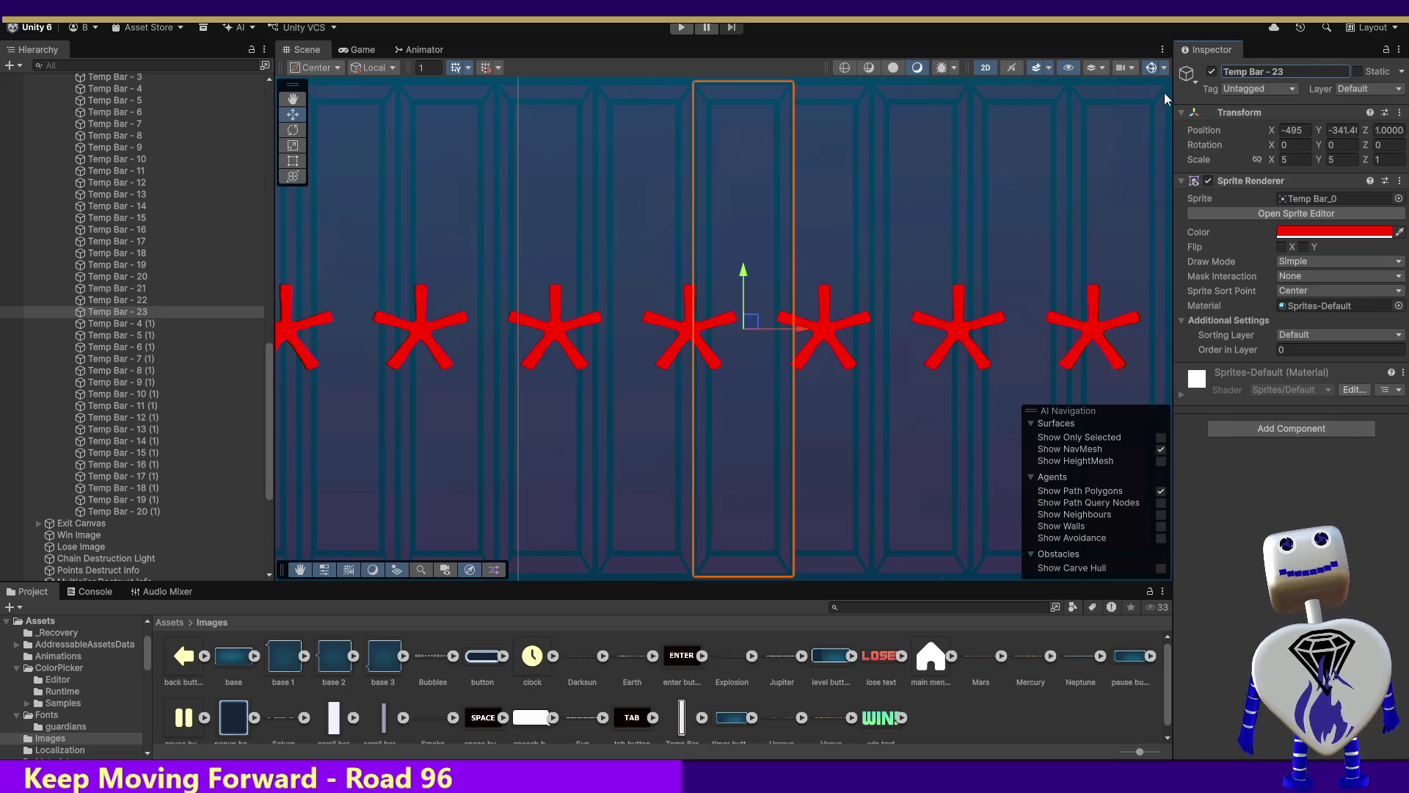
Rename Temp Bar - 4 (1) to Temp Bar - 24 with X position -490.
left_click(126, 322)
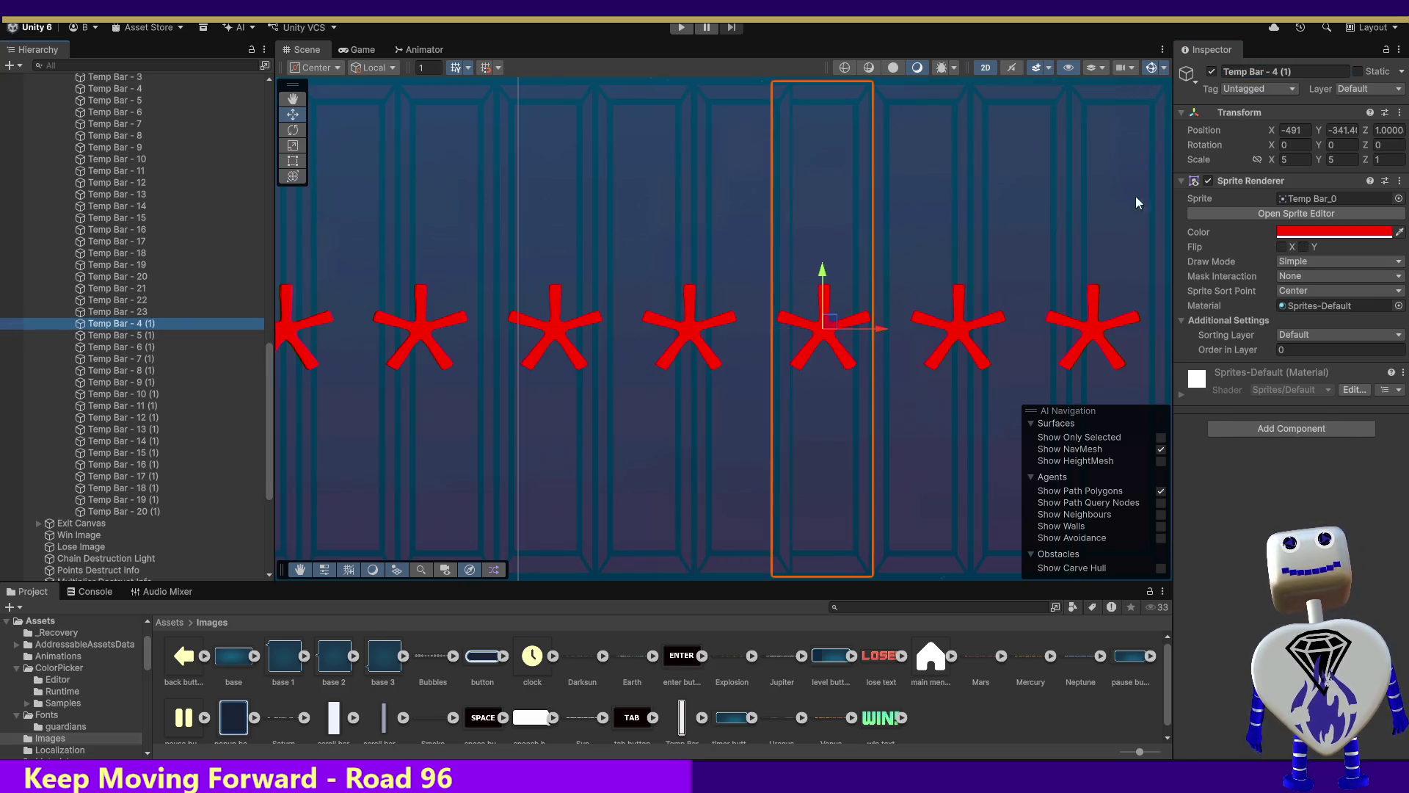
left_click(1284, 133)
key("BackSpace")
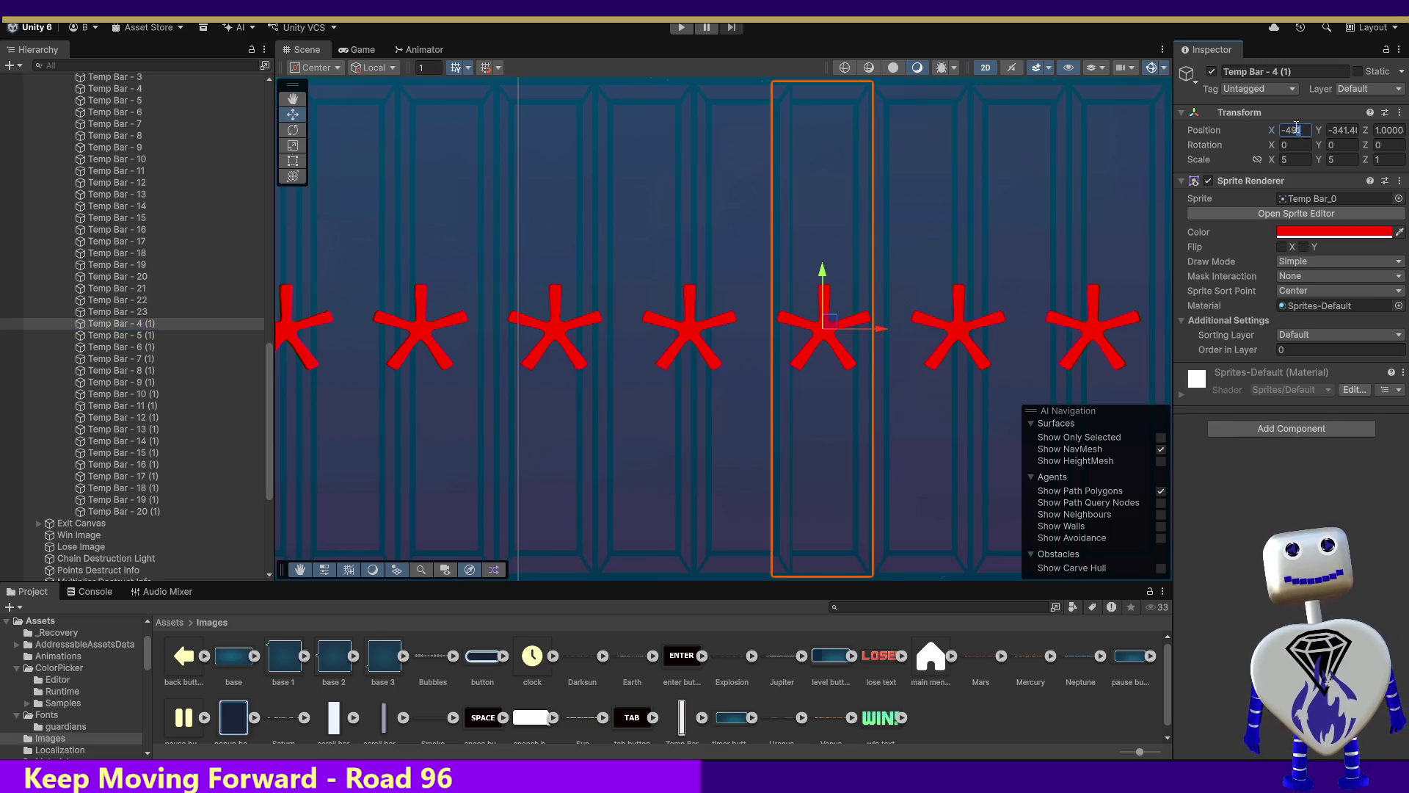
type("0")
left_click_drag(1272, 72, 1334, 76)
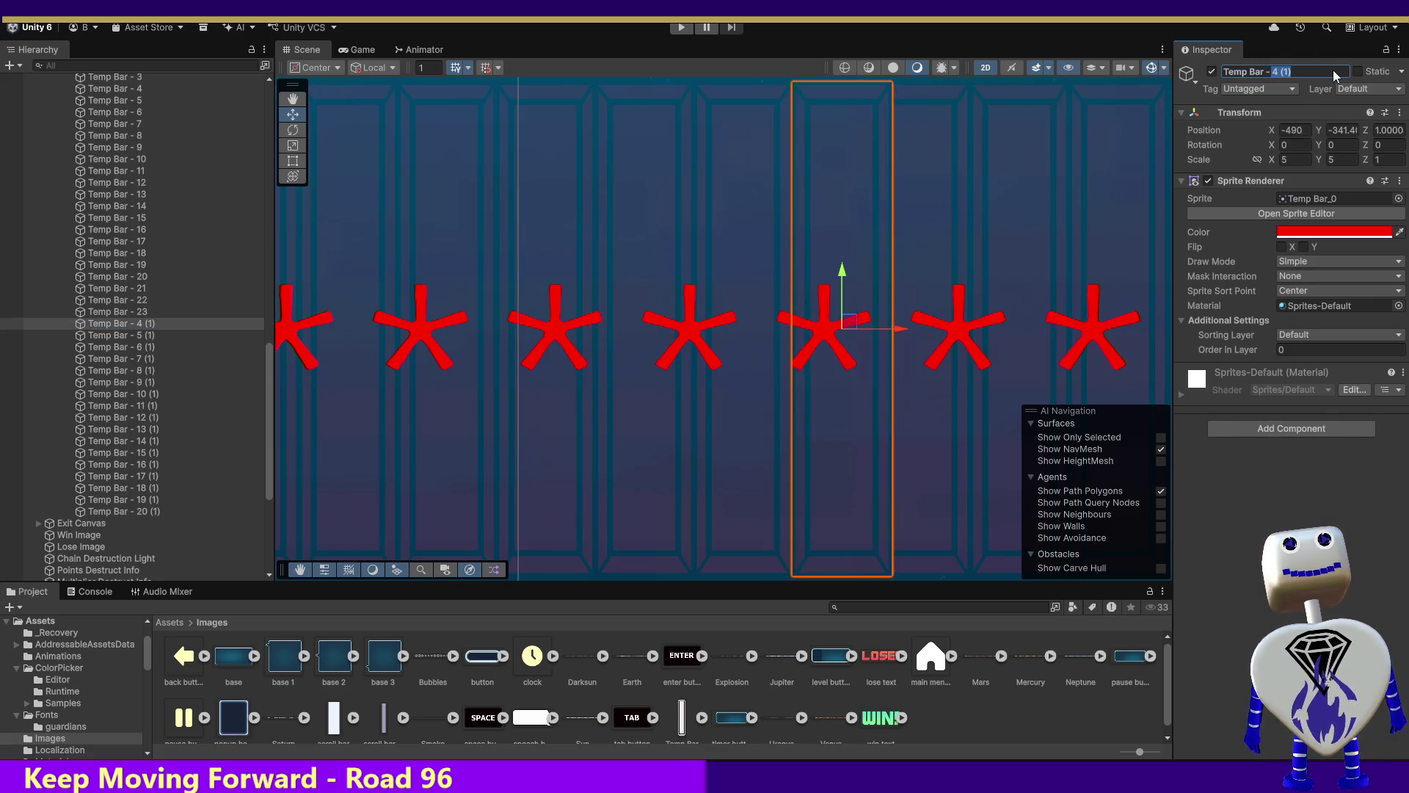
type("24")
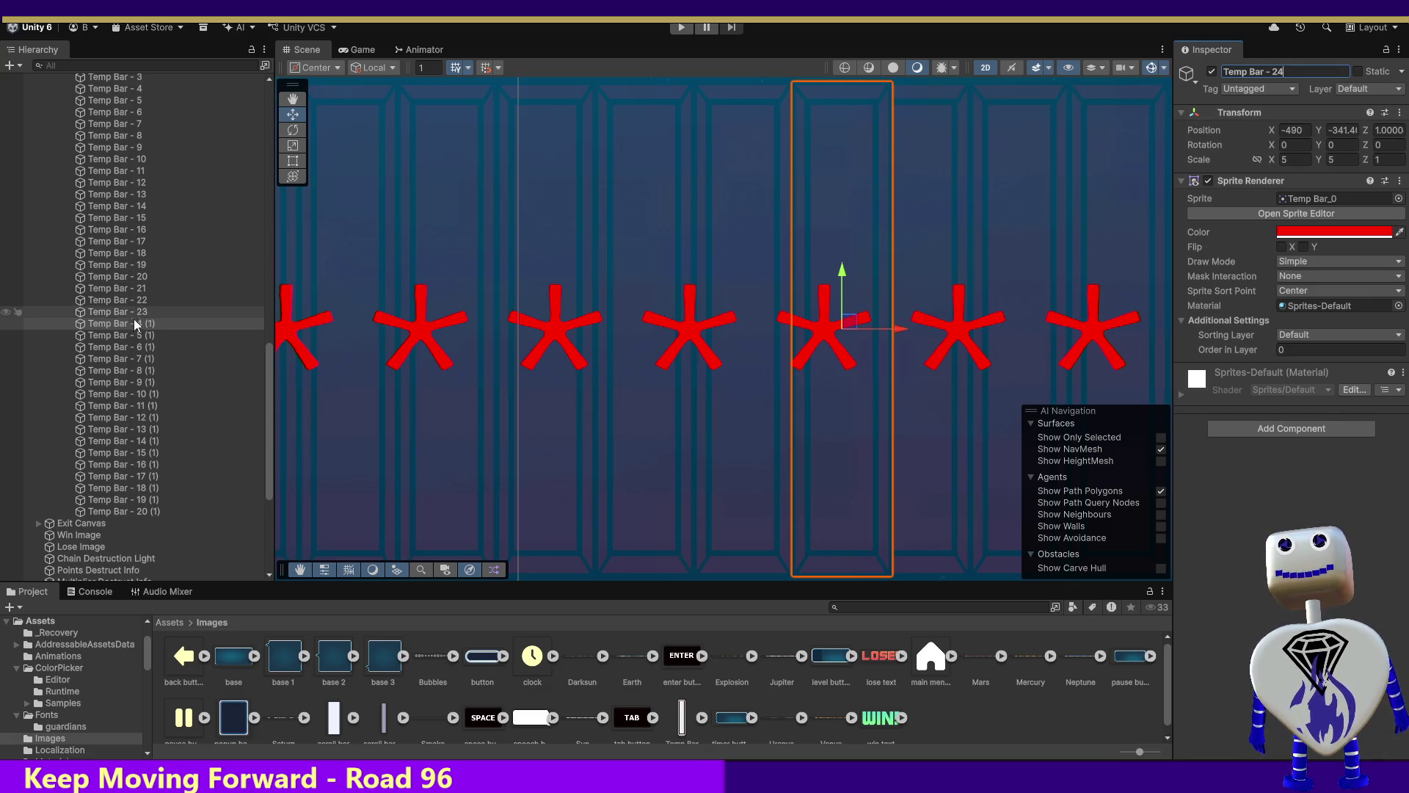
Rename bars 5 (1) and 6 (1) to Temp Bar - 25 and 26, at X -485 and -480.
left_click(135, 335)
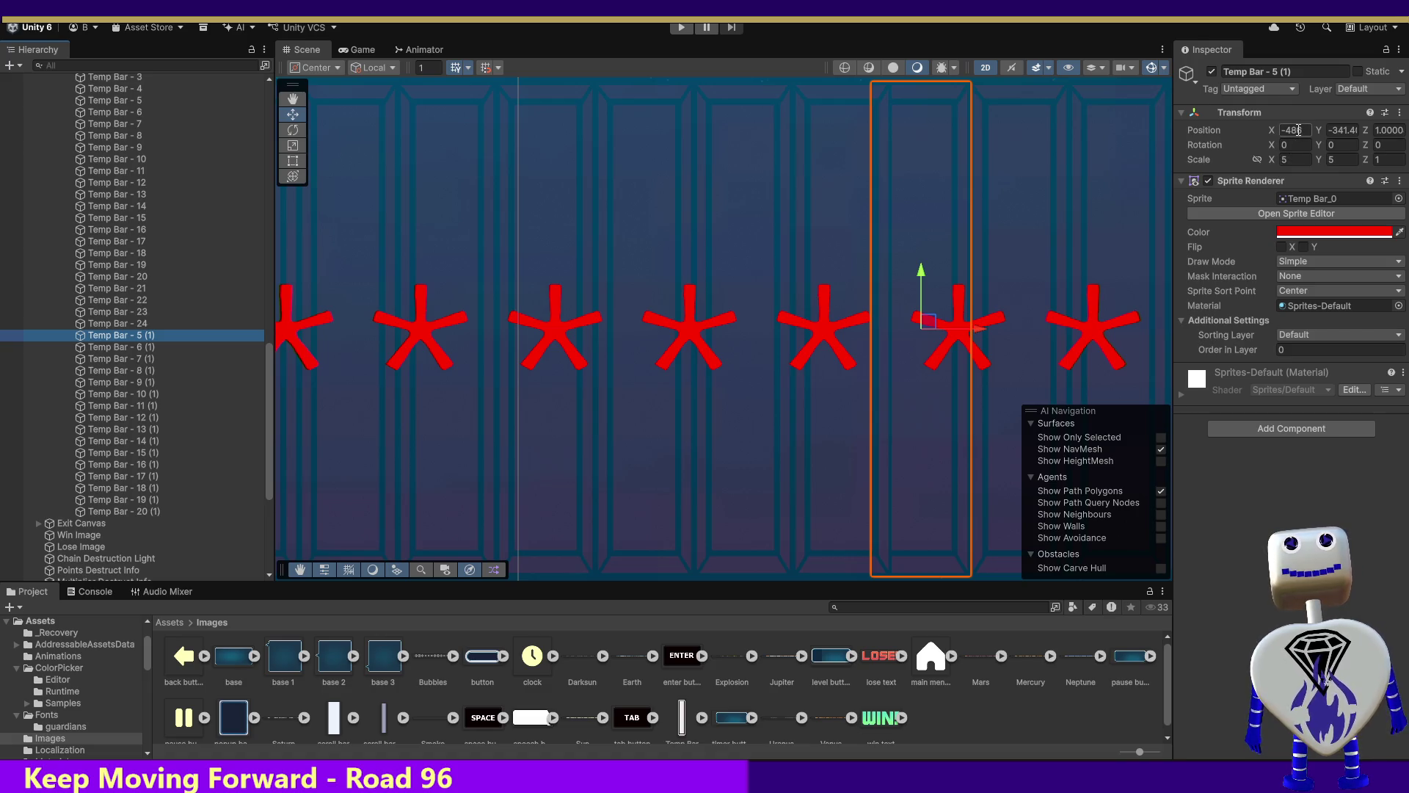
left_click(1276, 71)
left_click_drag(1272, 71, 1381, 76)
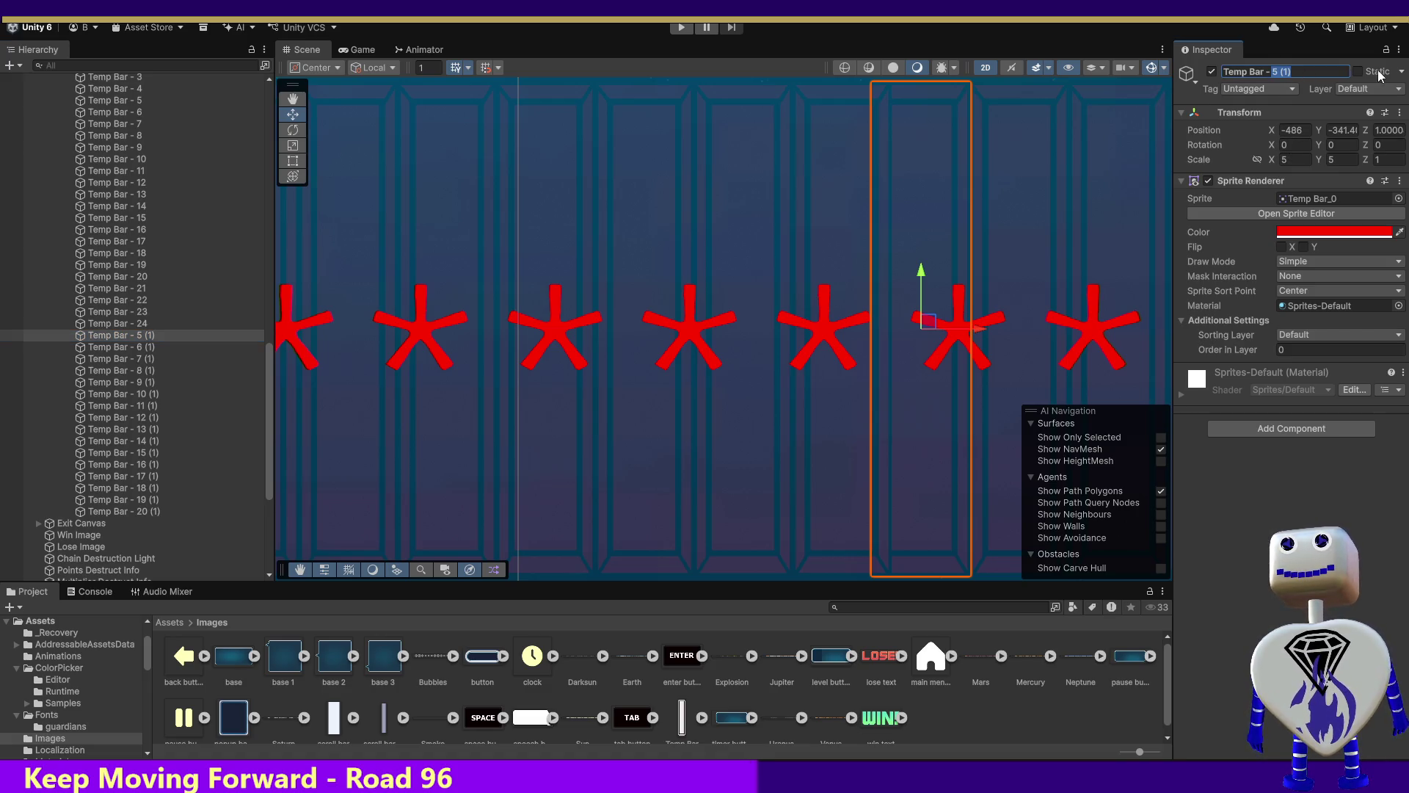
type("25")
left_click(1295, 129)
type("-485")
key("Return")
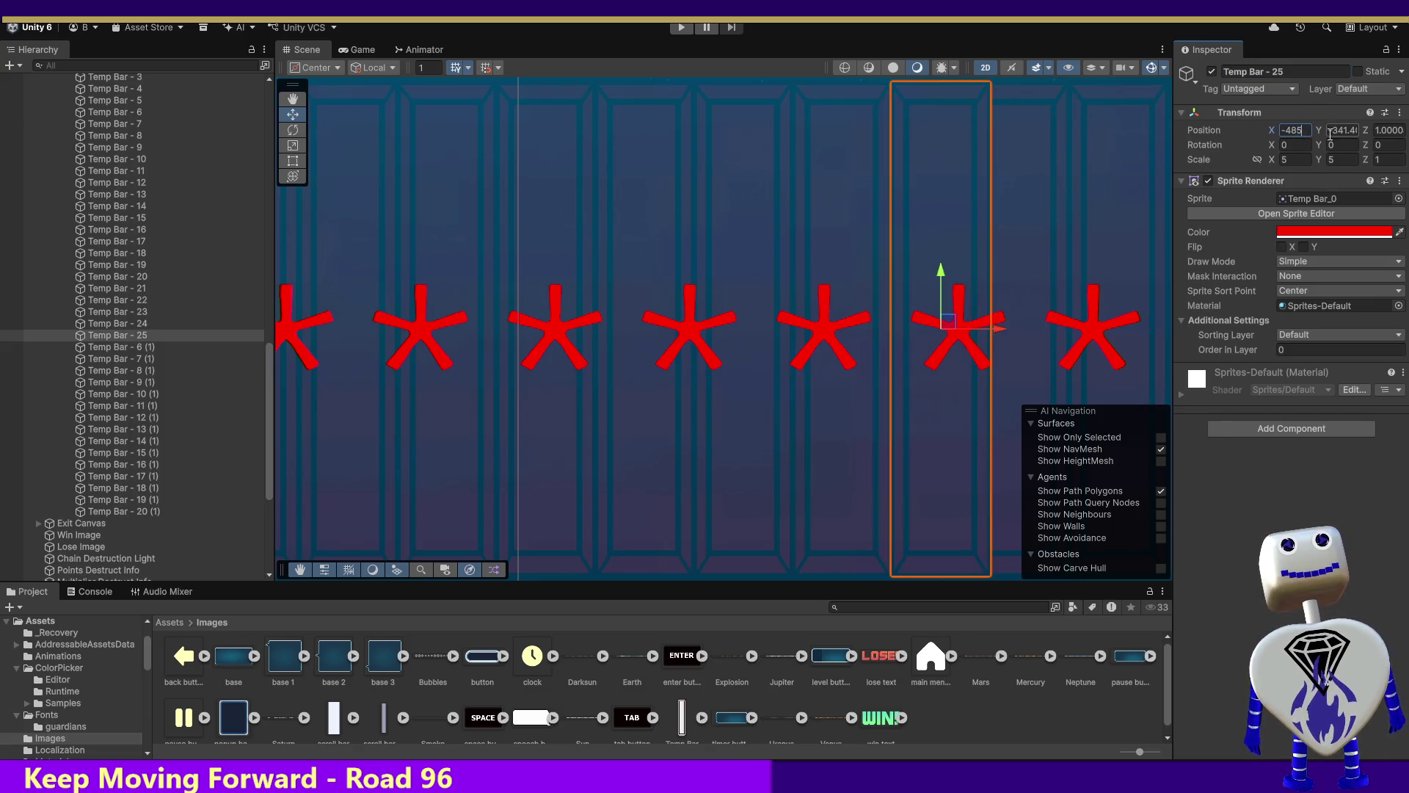
left_click(148, 346)
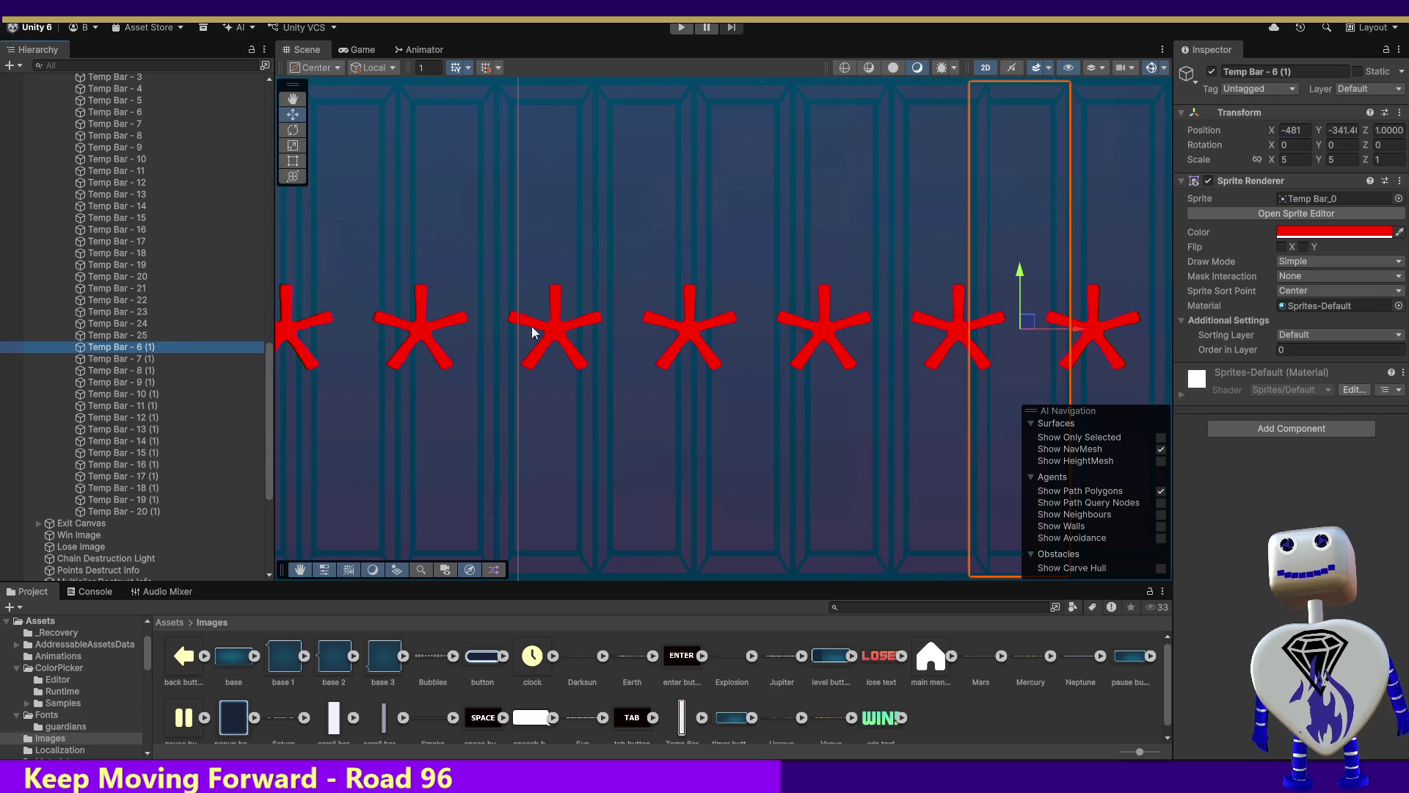
left_click_drag(1274, 71, 1301, 69)
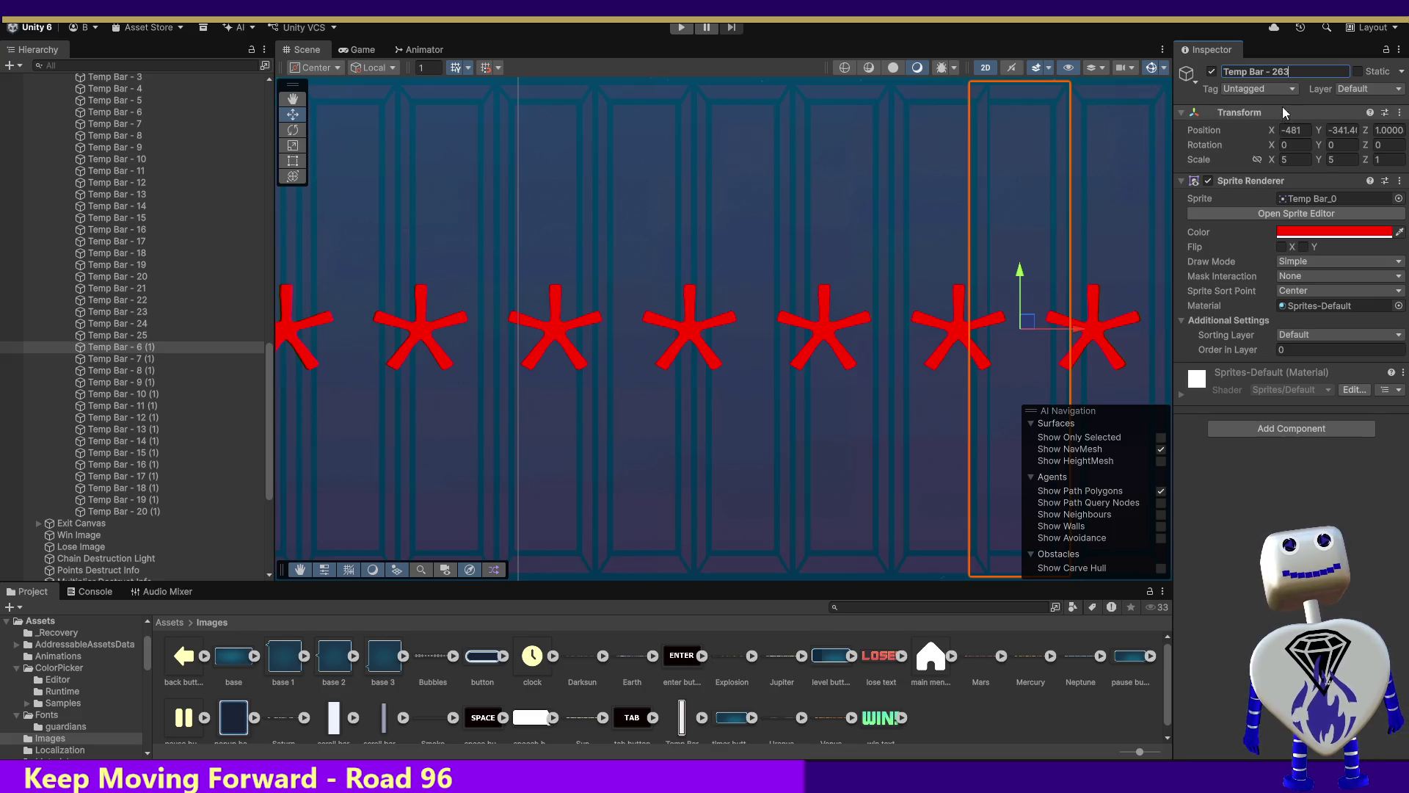
type("6")
left_click(1313, 131)
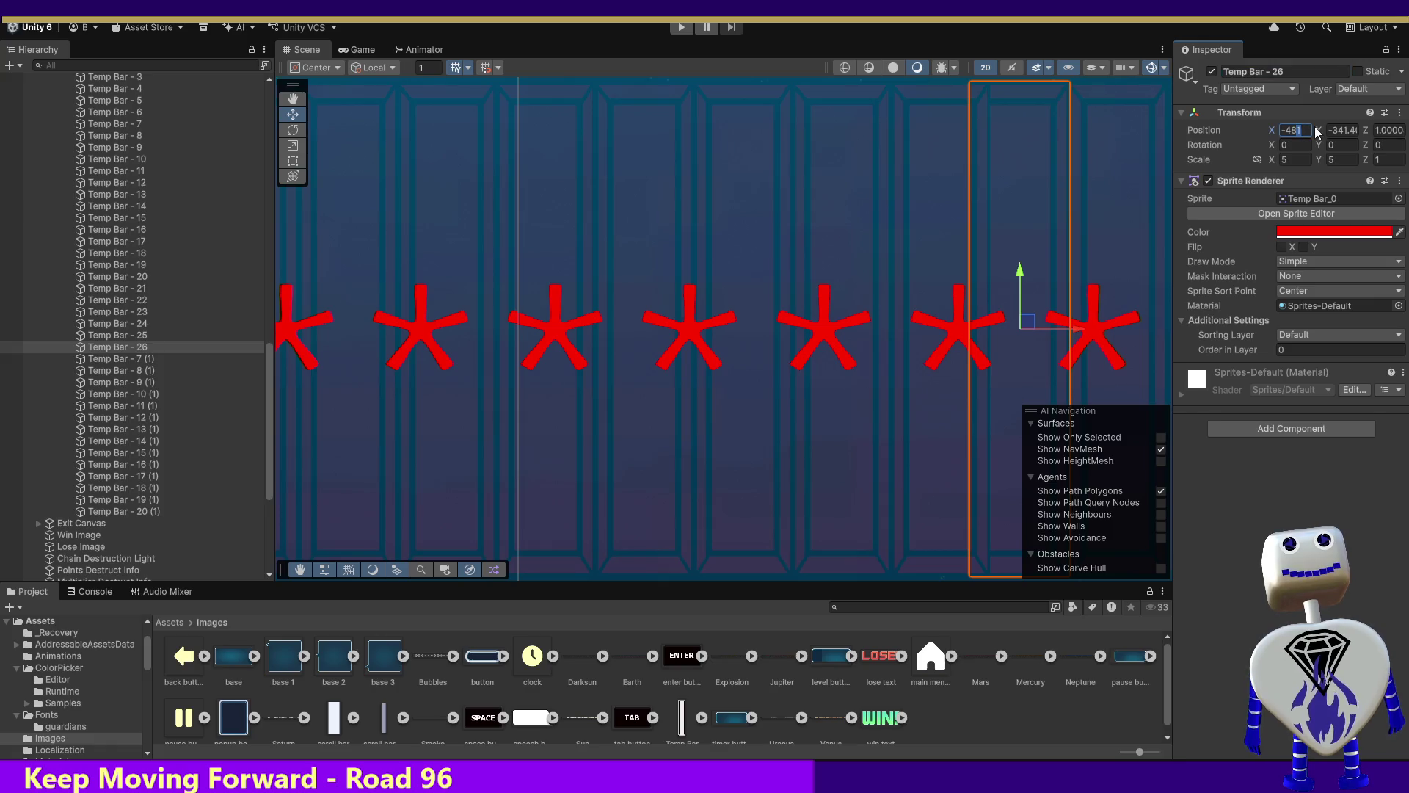
type("-480")
key("Return")
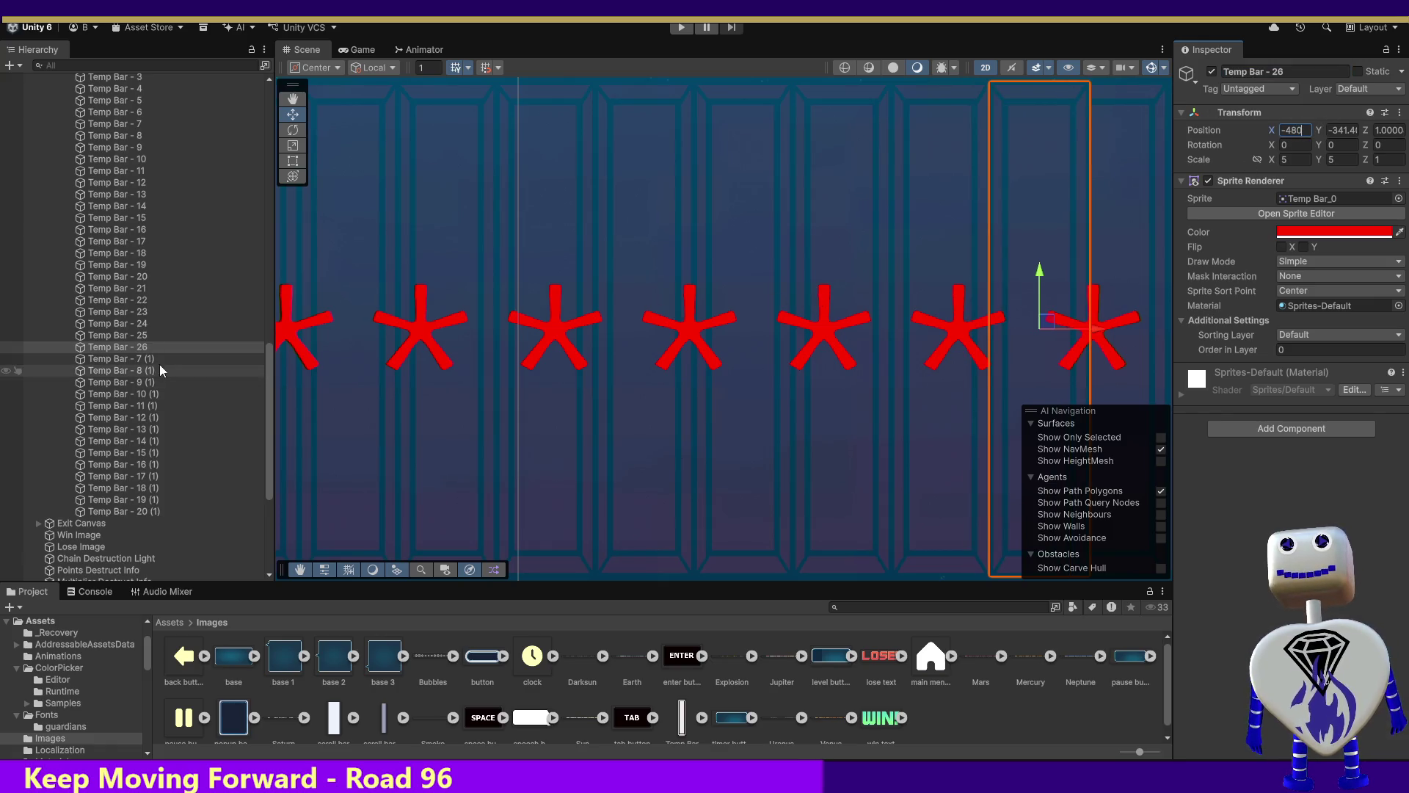
Rename bars 7 (1) and 8 (1) to Temp Bar - 27 and 28, at X -475 and -470.
left_click(146, 359)
left_click(1263, 71)
left_click_drag(1272, 71, 1357, 74)
type("27")
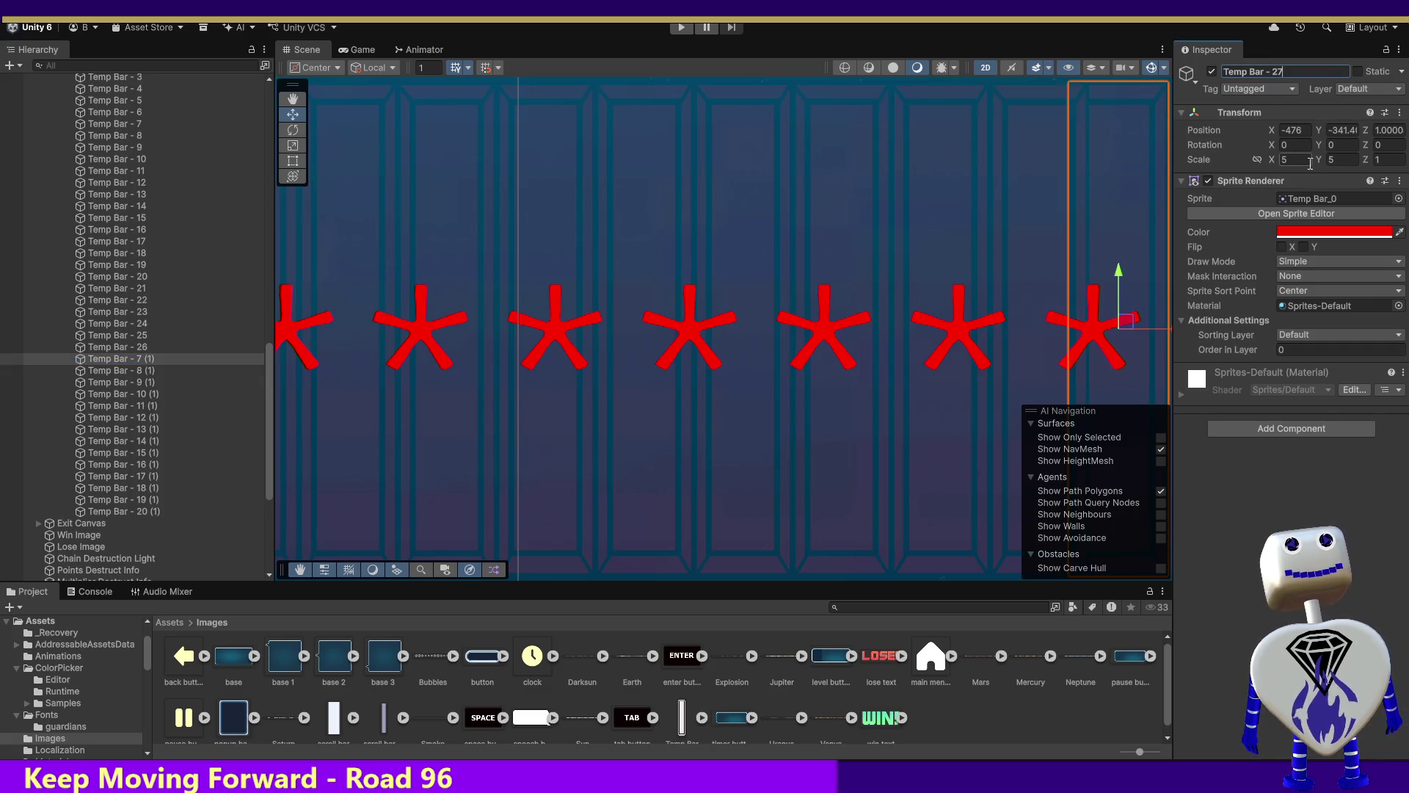
left_click(1296, 131)
type("-475")
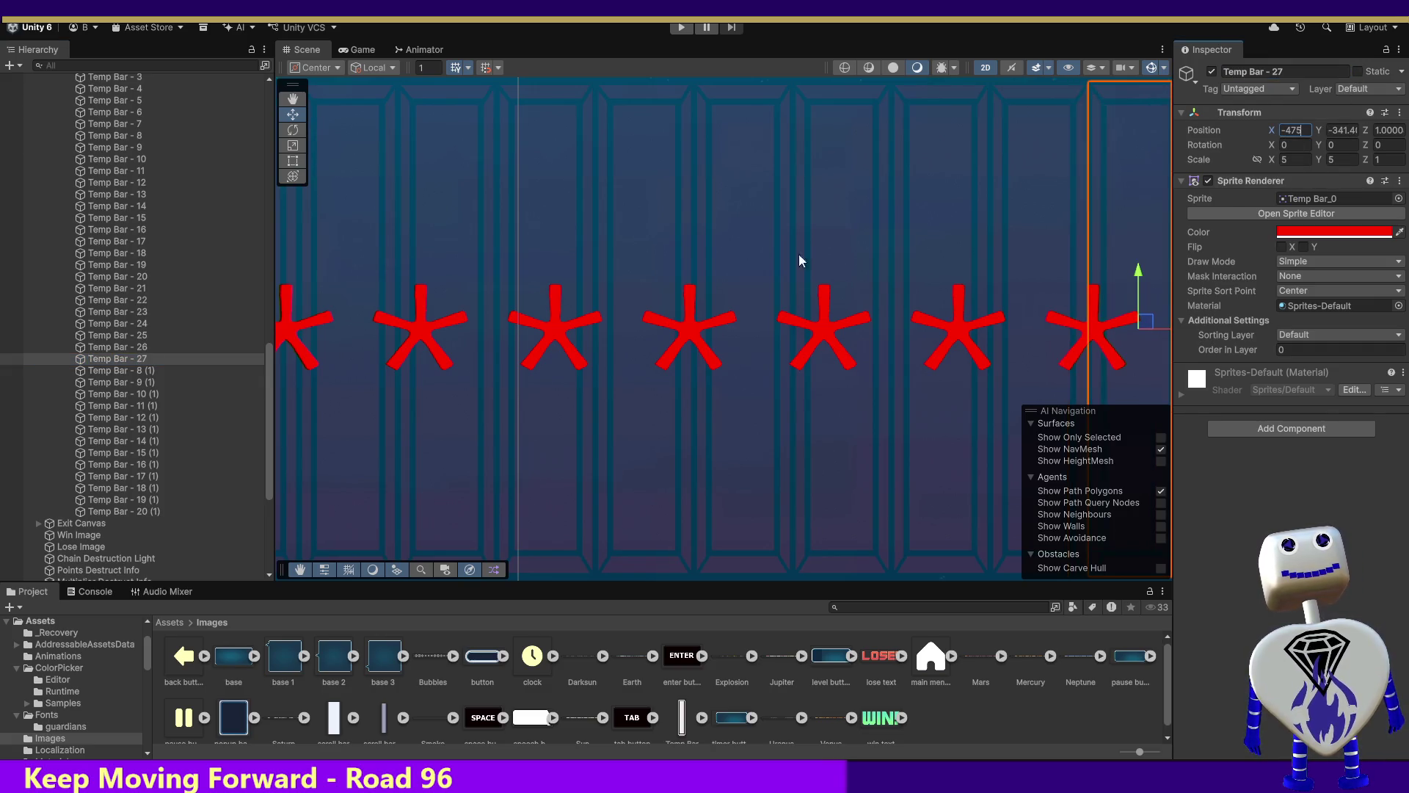
left_click(148, 371)
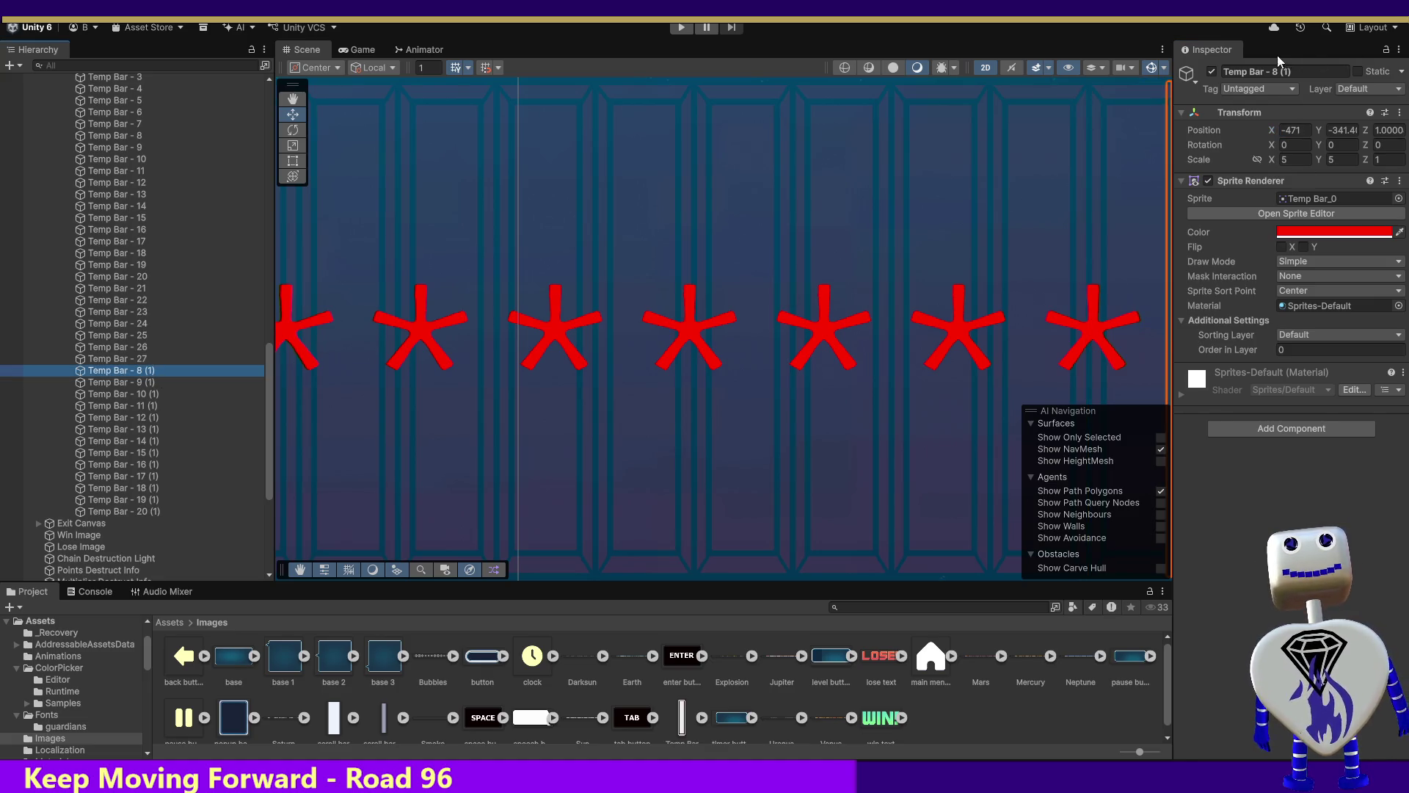
left_click_drag(1270, 71, 1323, 71)
type("28")
left_click(1298, 130)
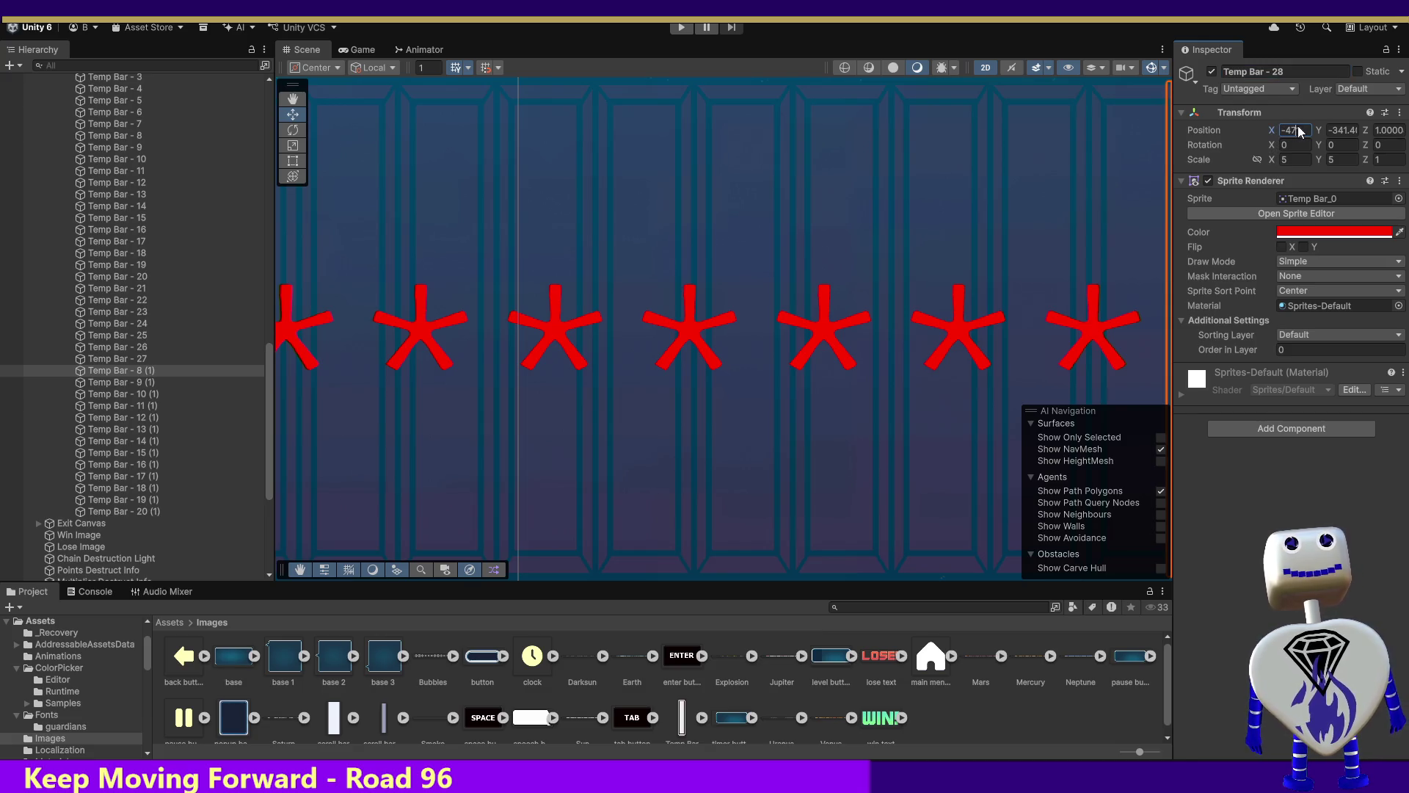
type("0")
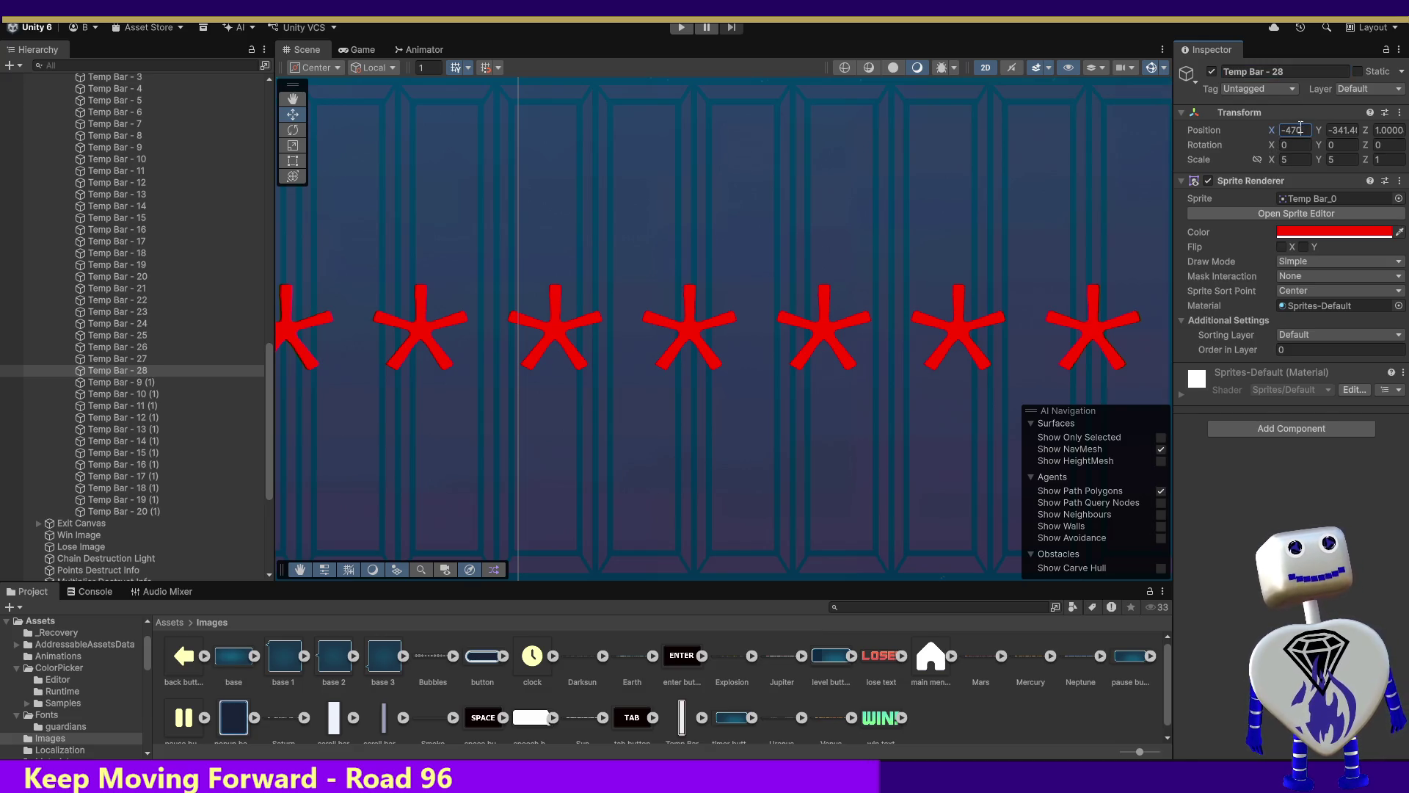
Rename Temp Bar - 9 (1) to Temp Bar - 29 with X position -465.
left_click(130, 382)
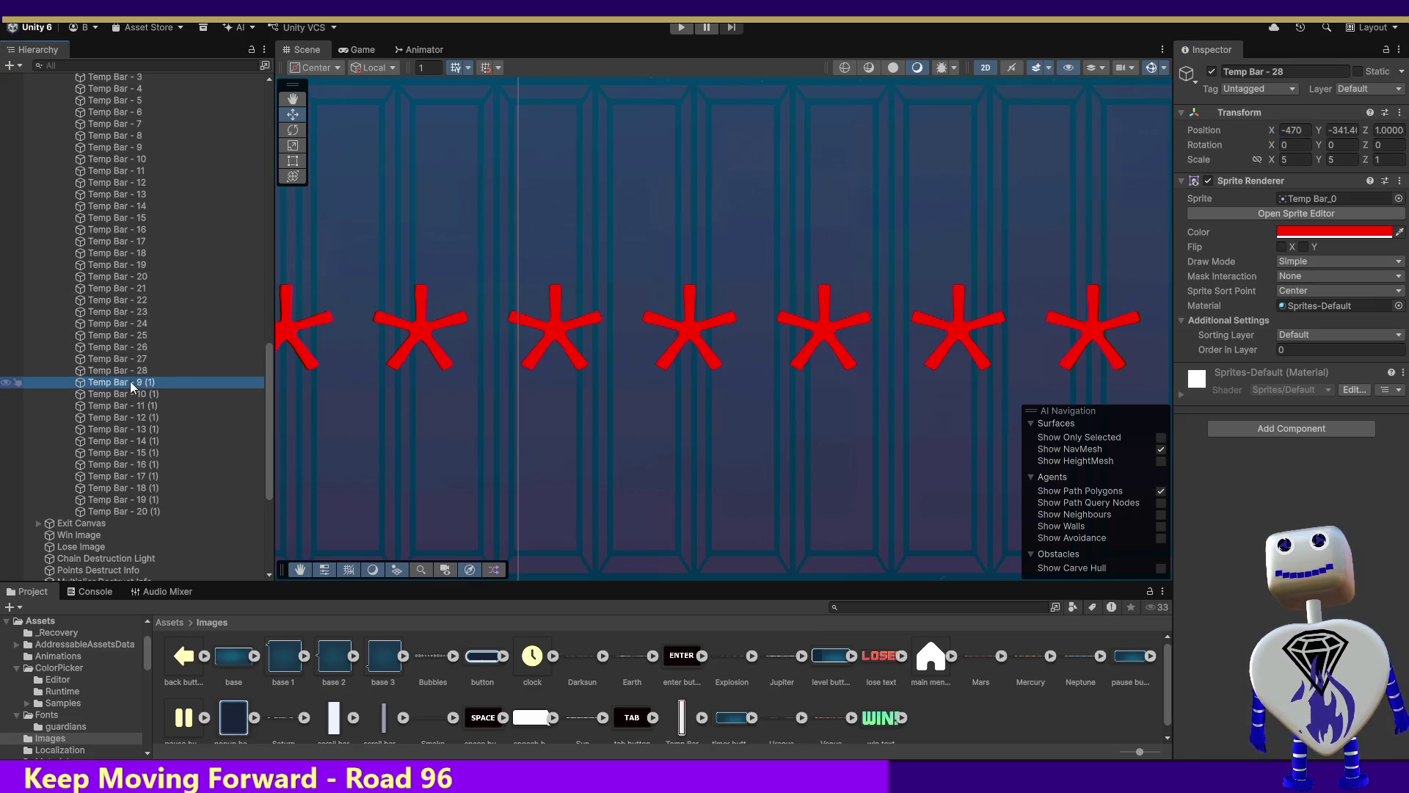
left_click_drag(1272, 71, 1328, 69)
type("2")
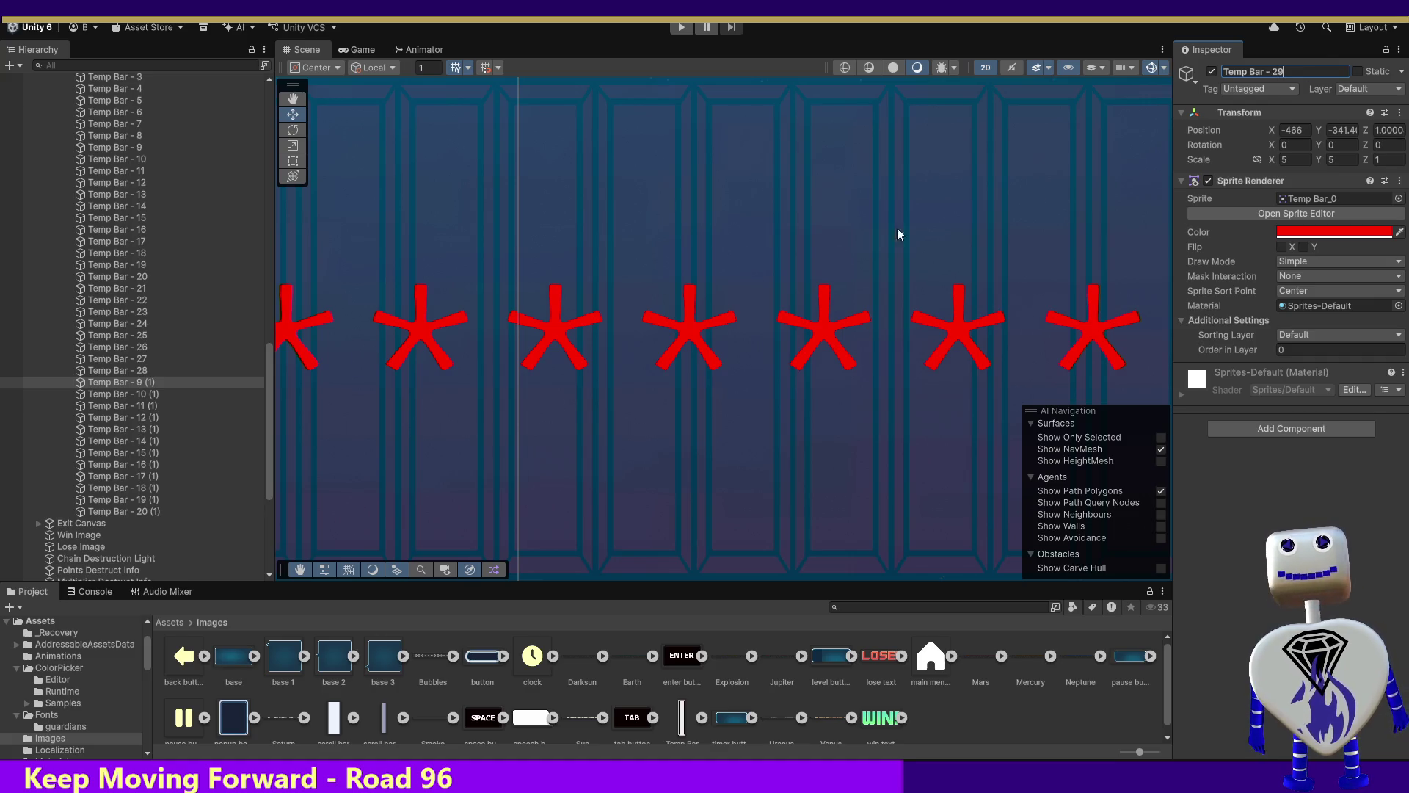
left_click(1299, 130)
type("-465")
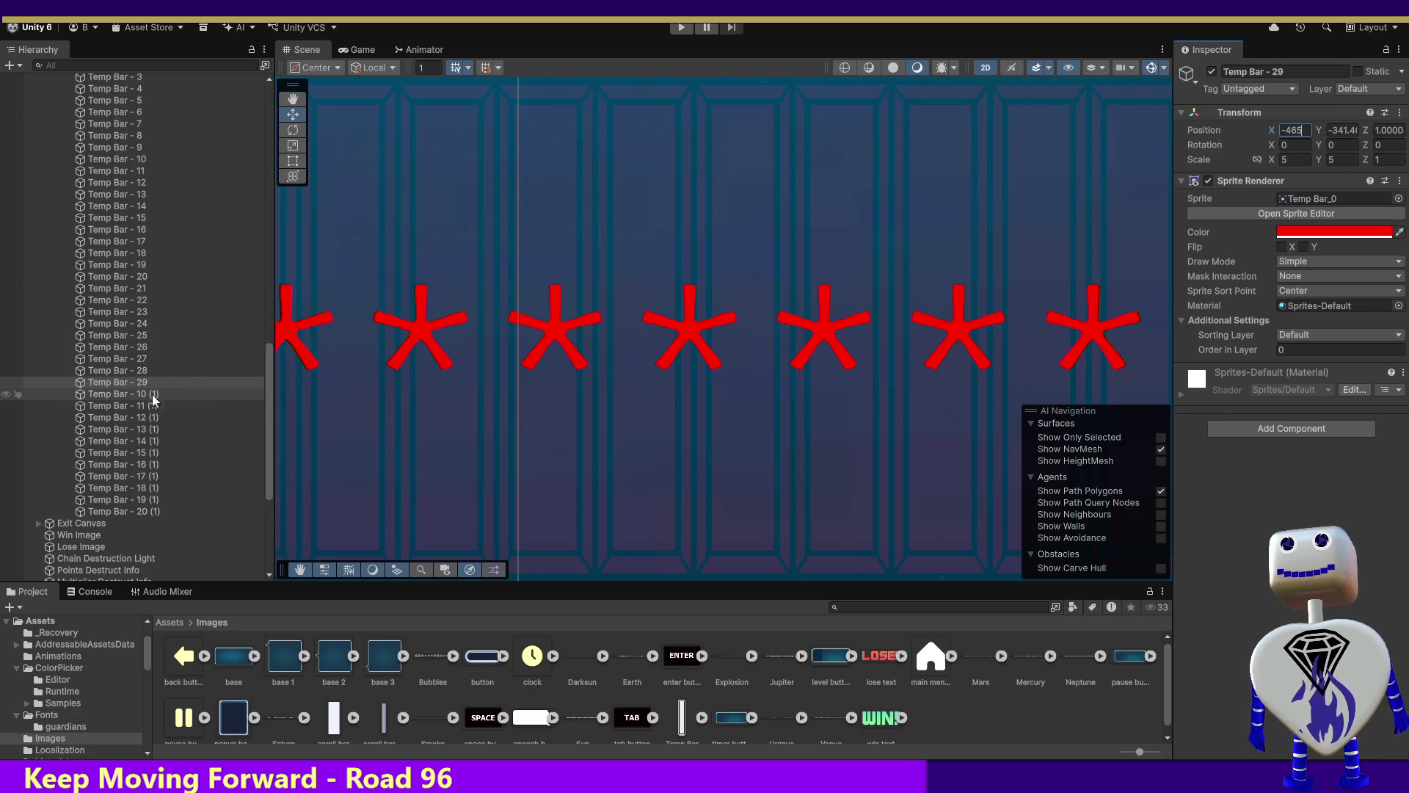
left_click(130, 373)
left_click(128, 381)
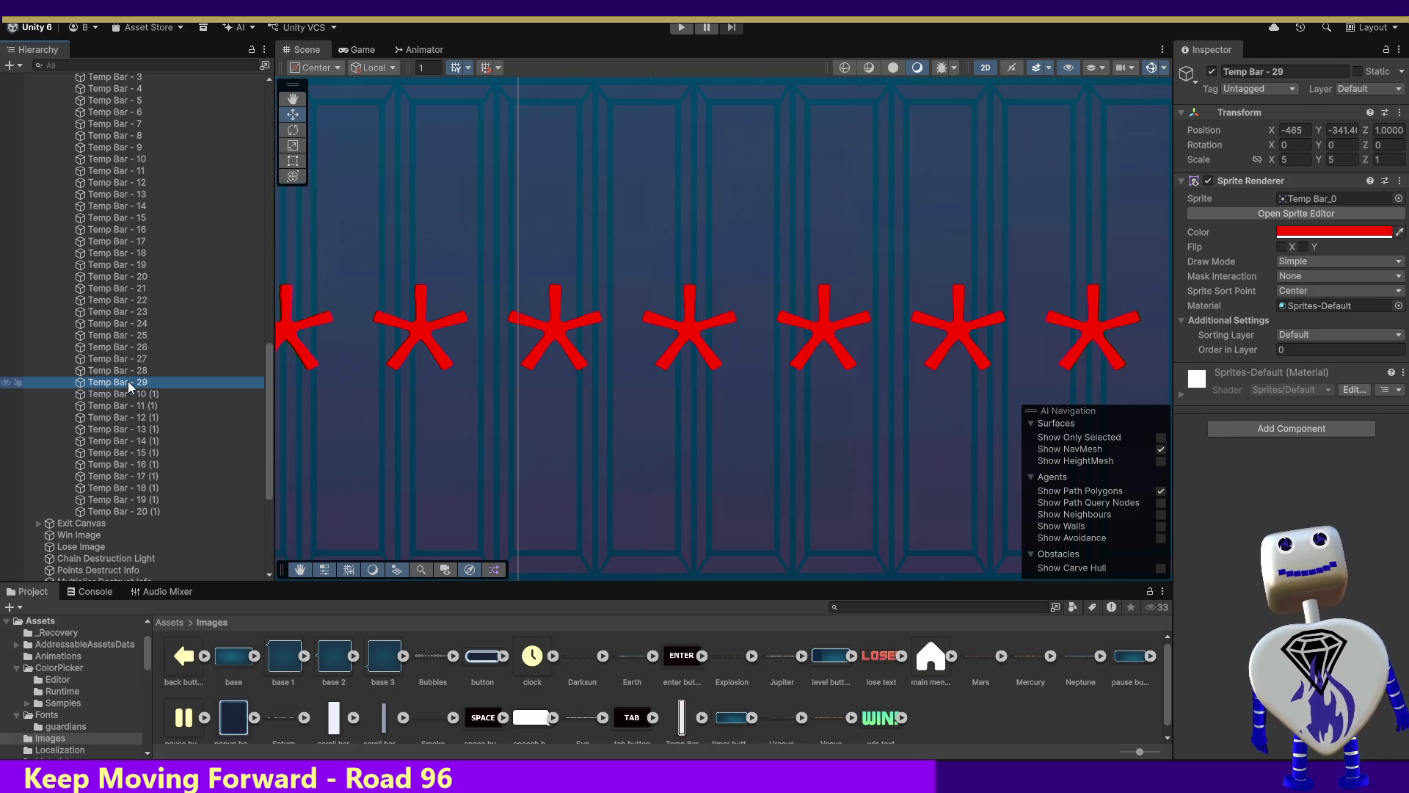
Rename Temp Bar - 10 (1) to Temp Bar - 30 at X -460, removing the extra space.
left_click(126, 394)
left_click(1282, 72)
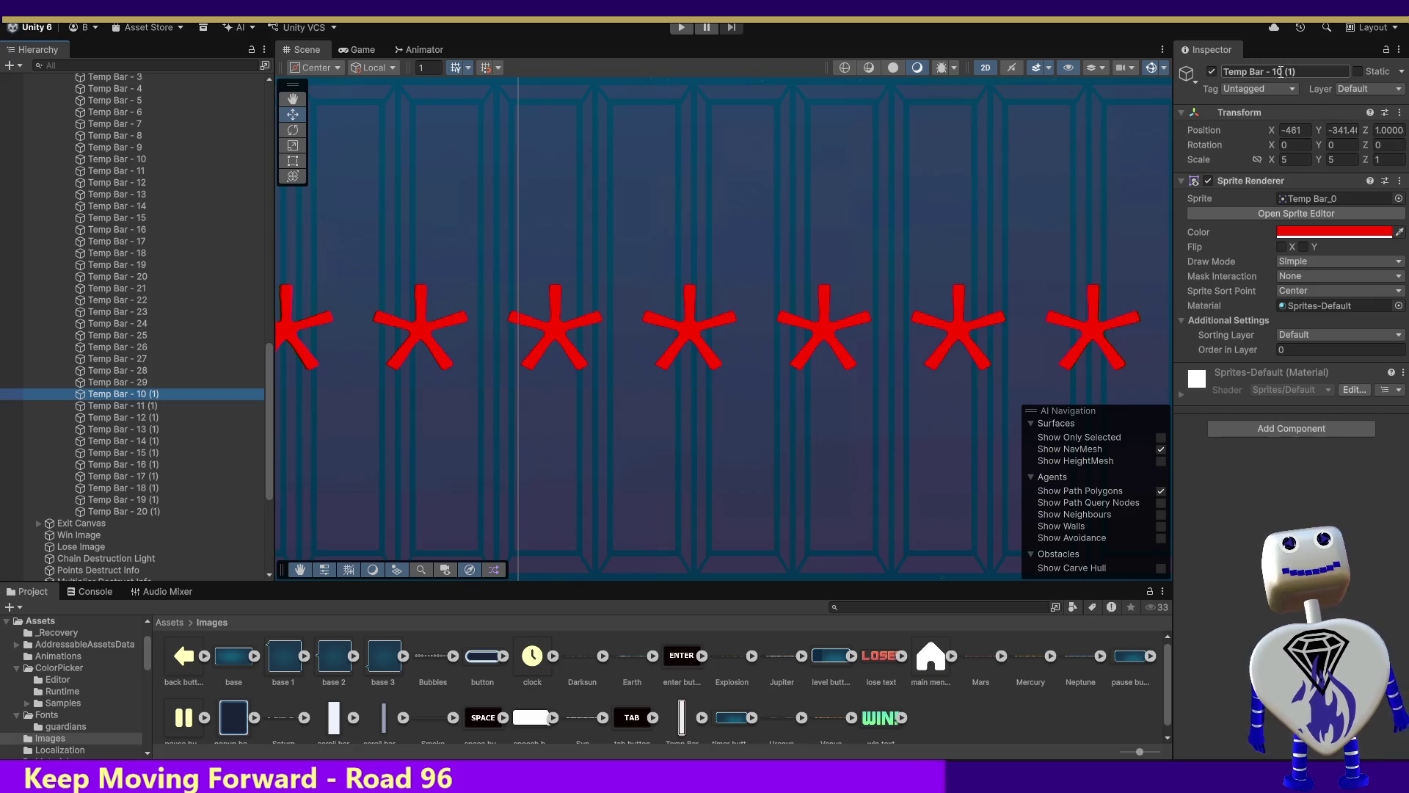
left_click_drag(1272, 71, 1293, 72)
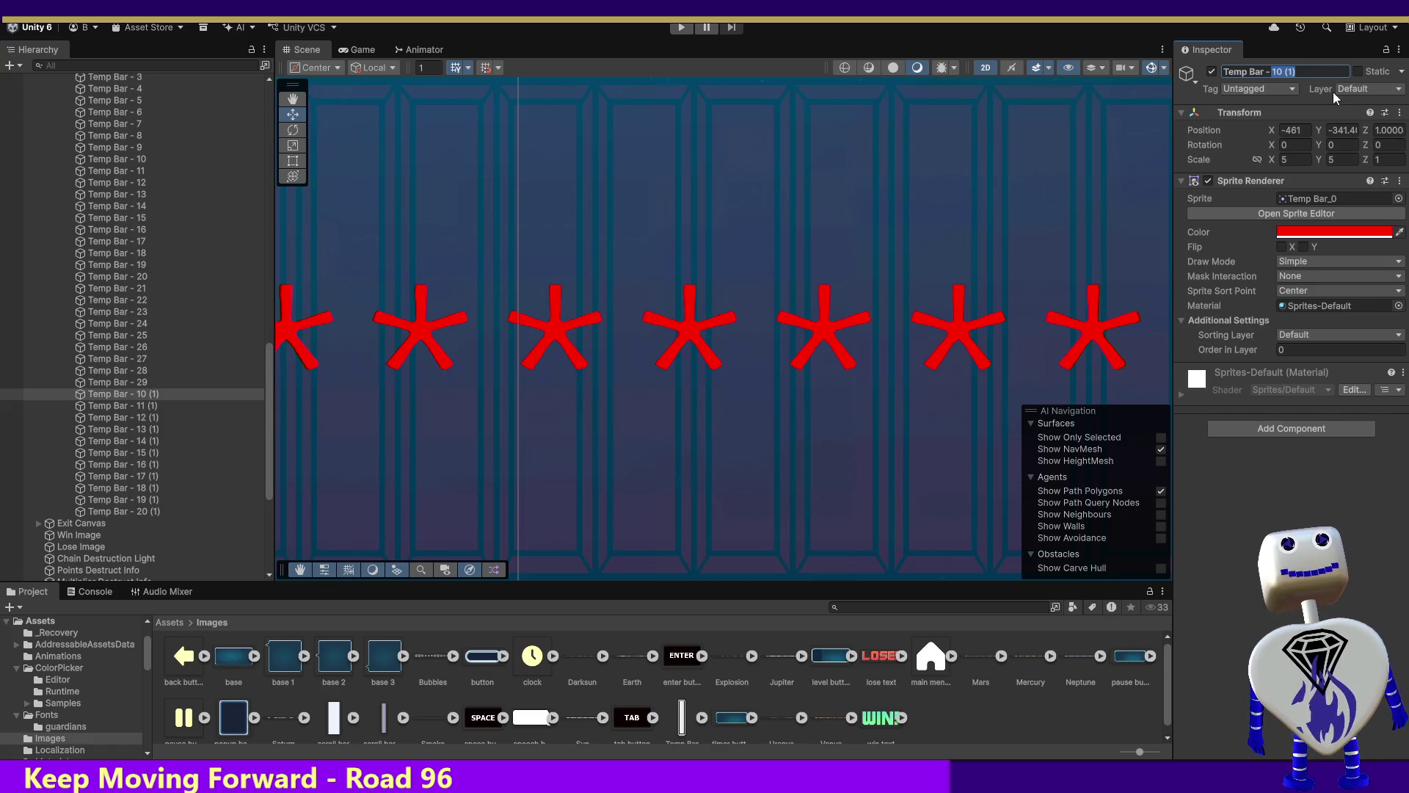
type("30")
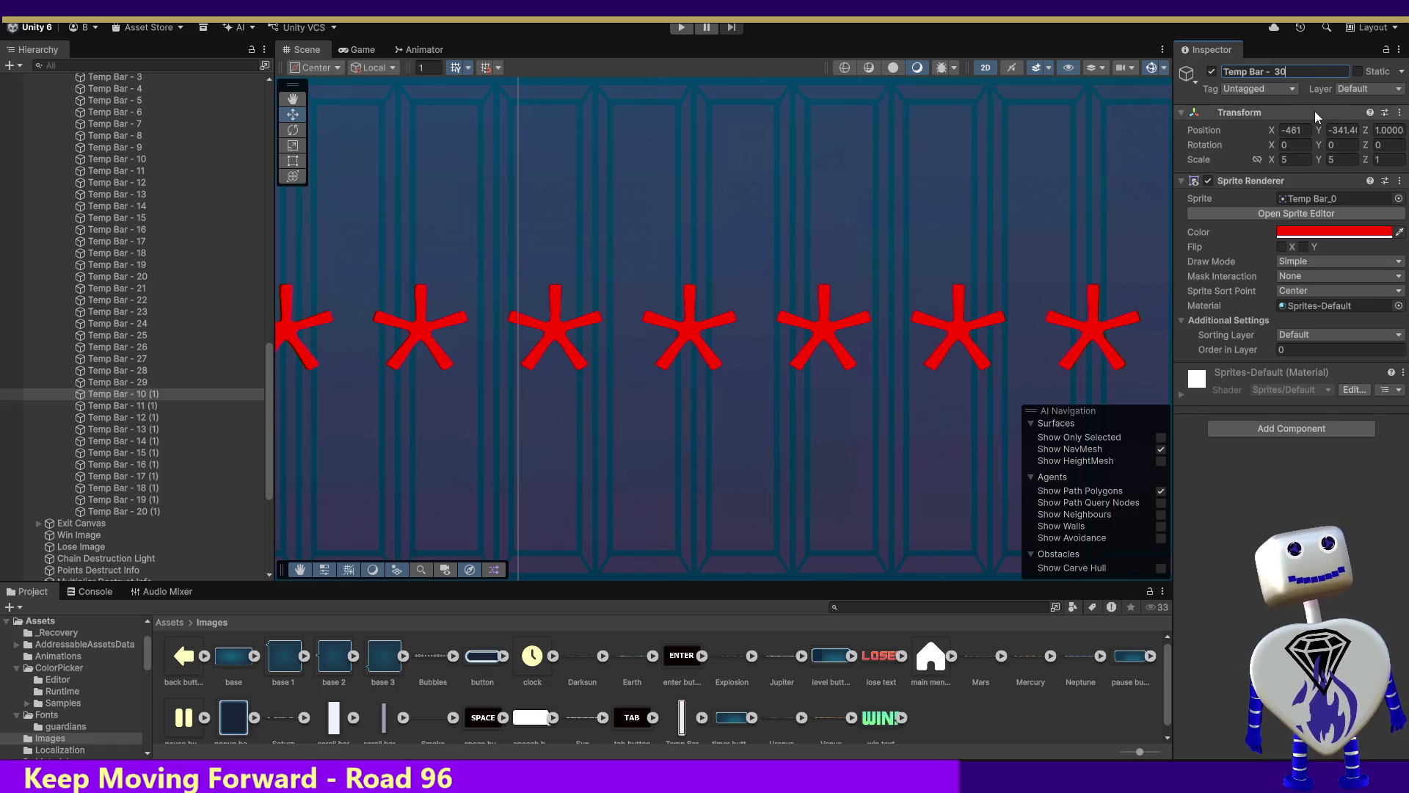
left_click(1310, 129)
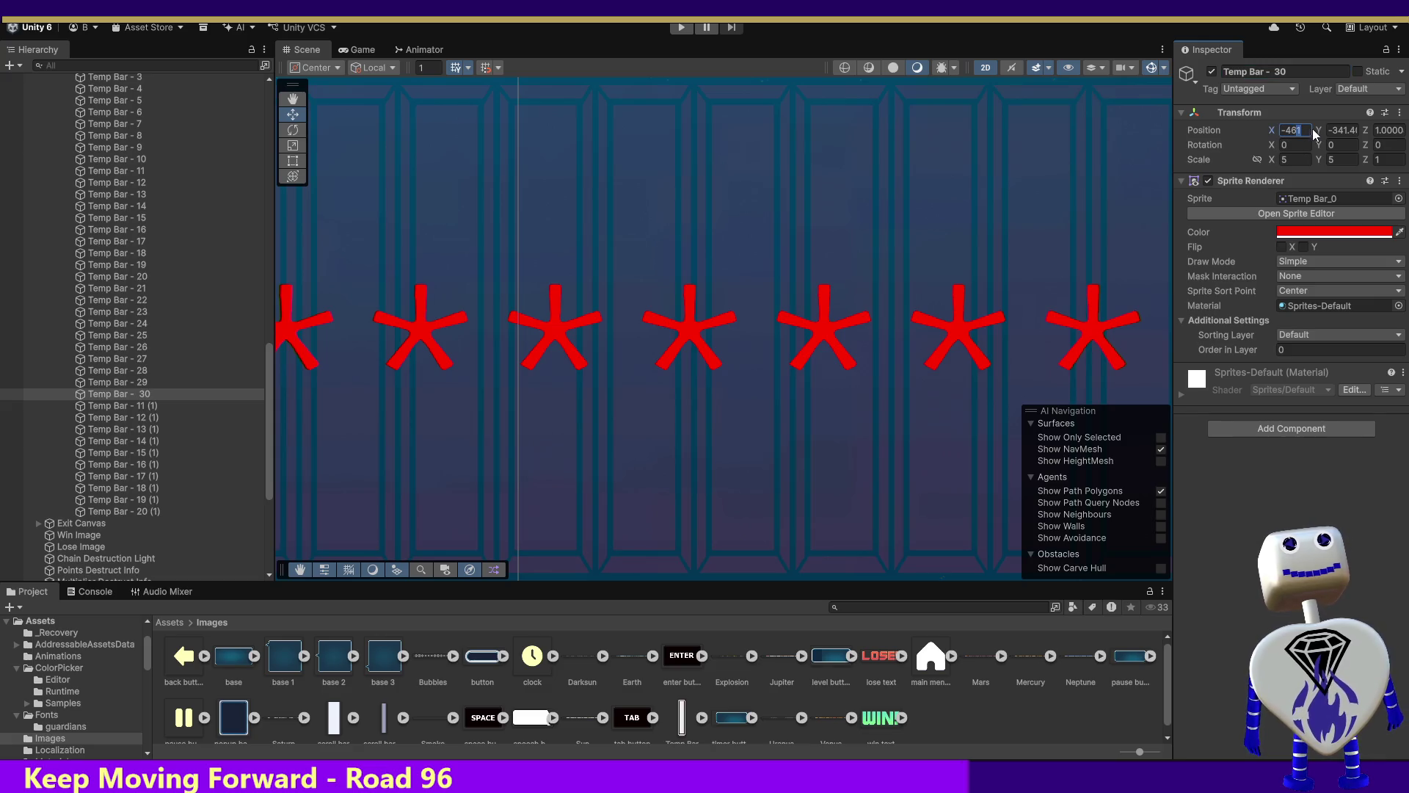
type("-460")
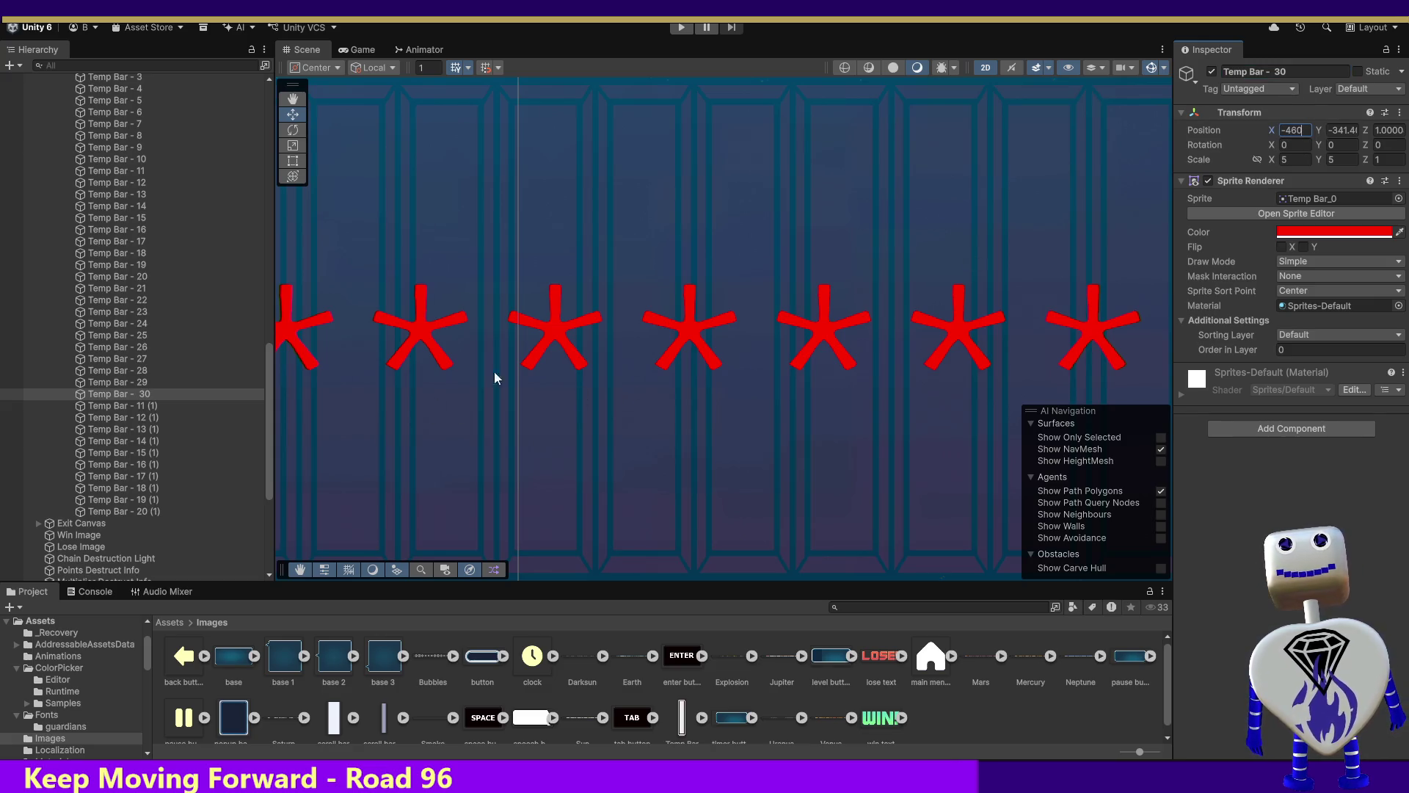
left_click(1302, 71)
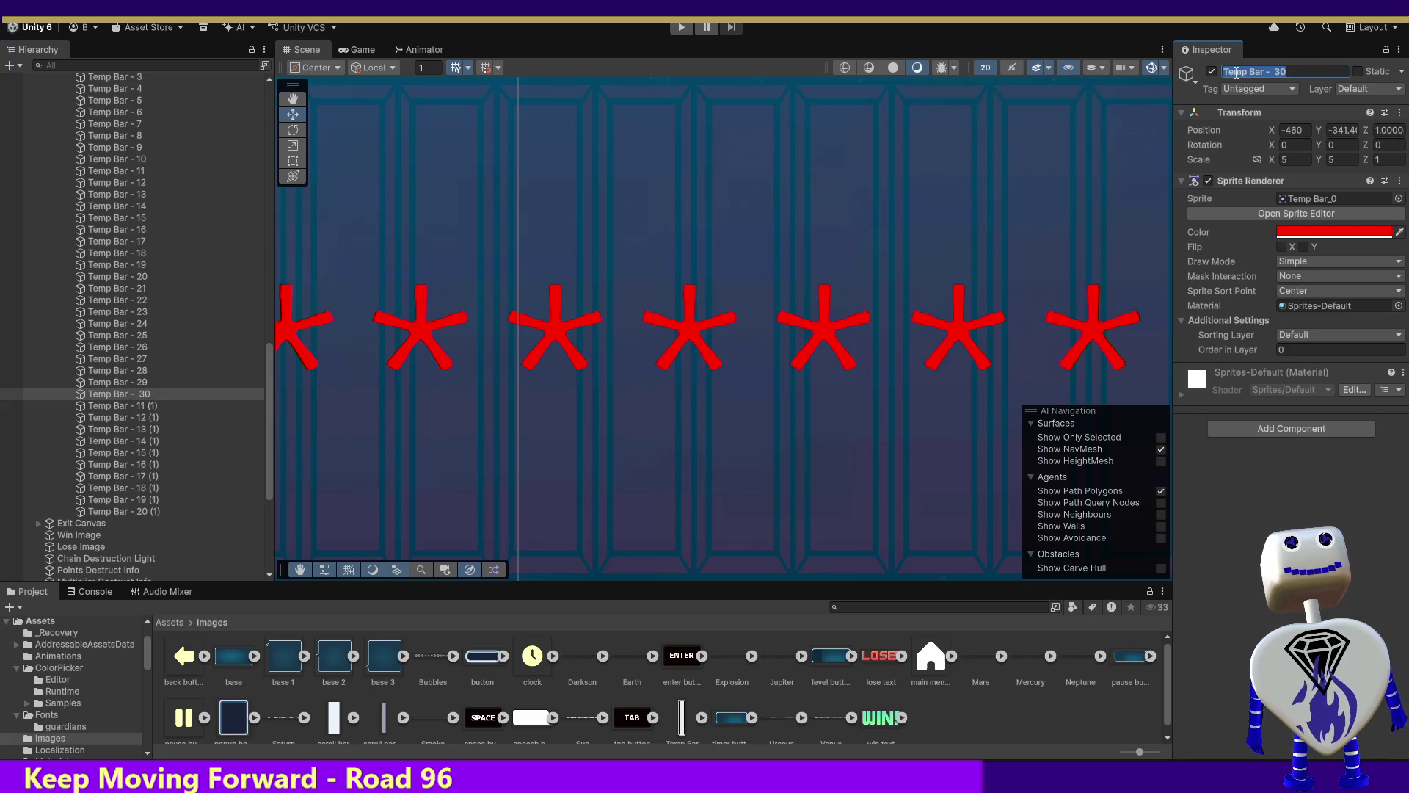
left_click(1273, 72)
key("BackSpace")
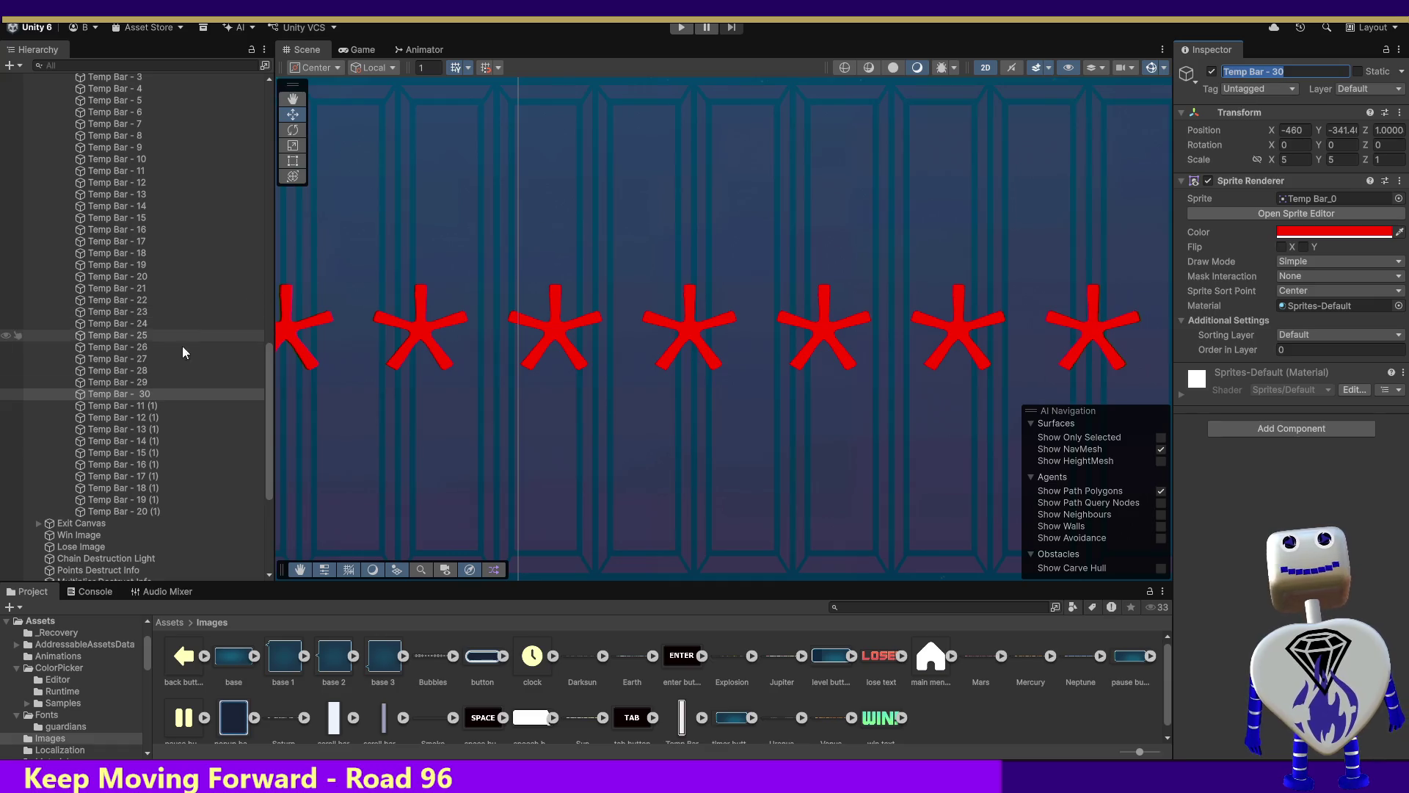
left_click(139, 381)
left_click(144, 406)
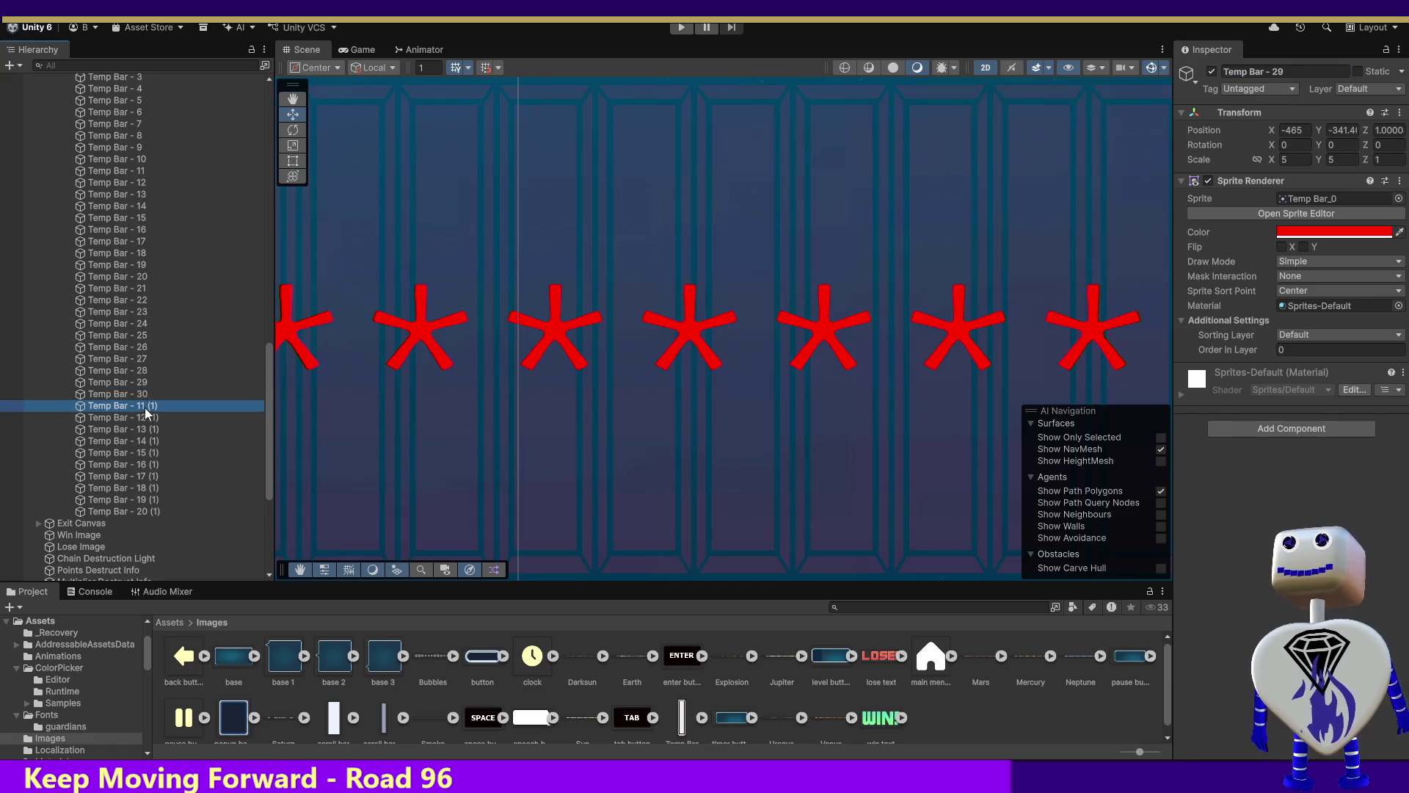
Rename Temp Bar - 11 (1) to Temp Bar - 31.
left_click_drag(1275, 69, 1321, 74)
type("3")
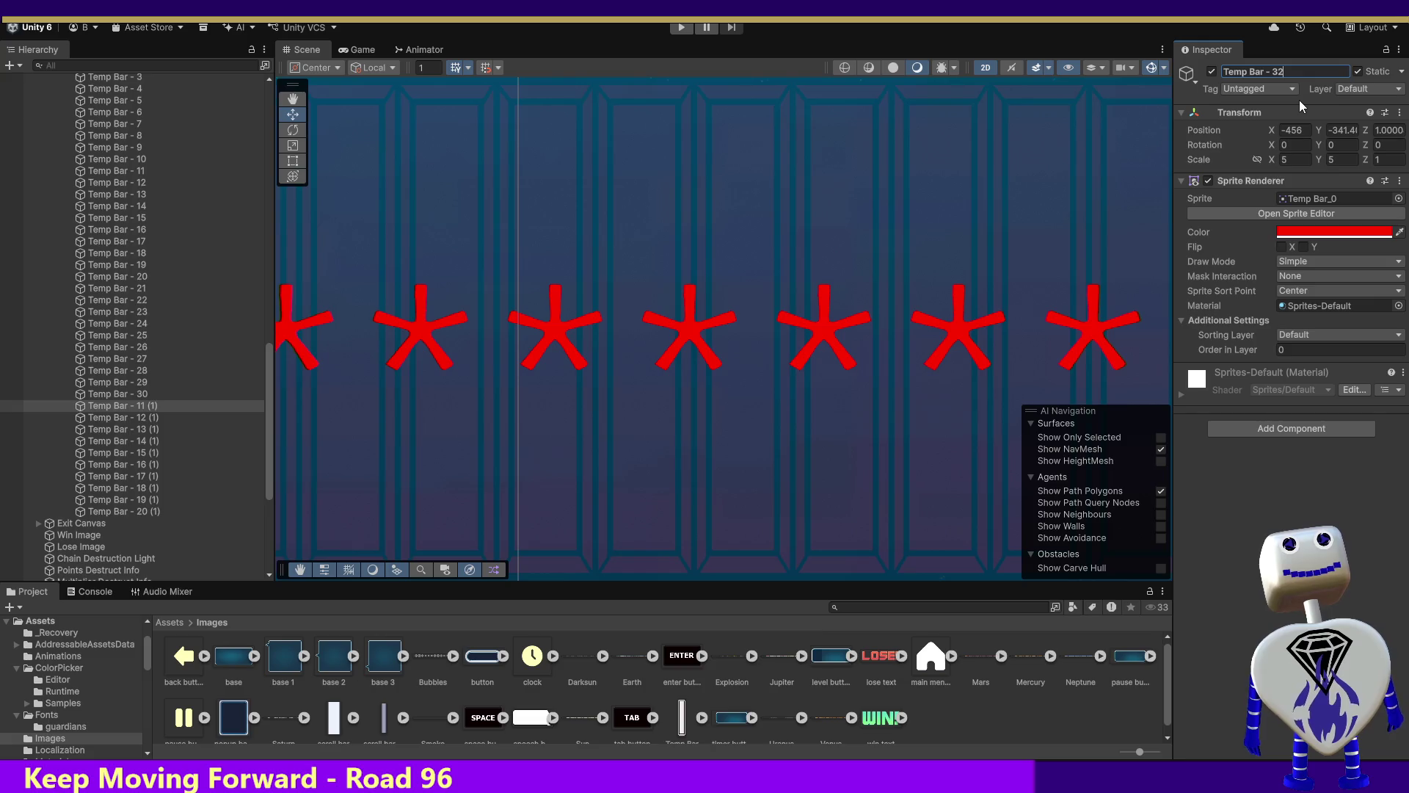
key("BackSpace")
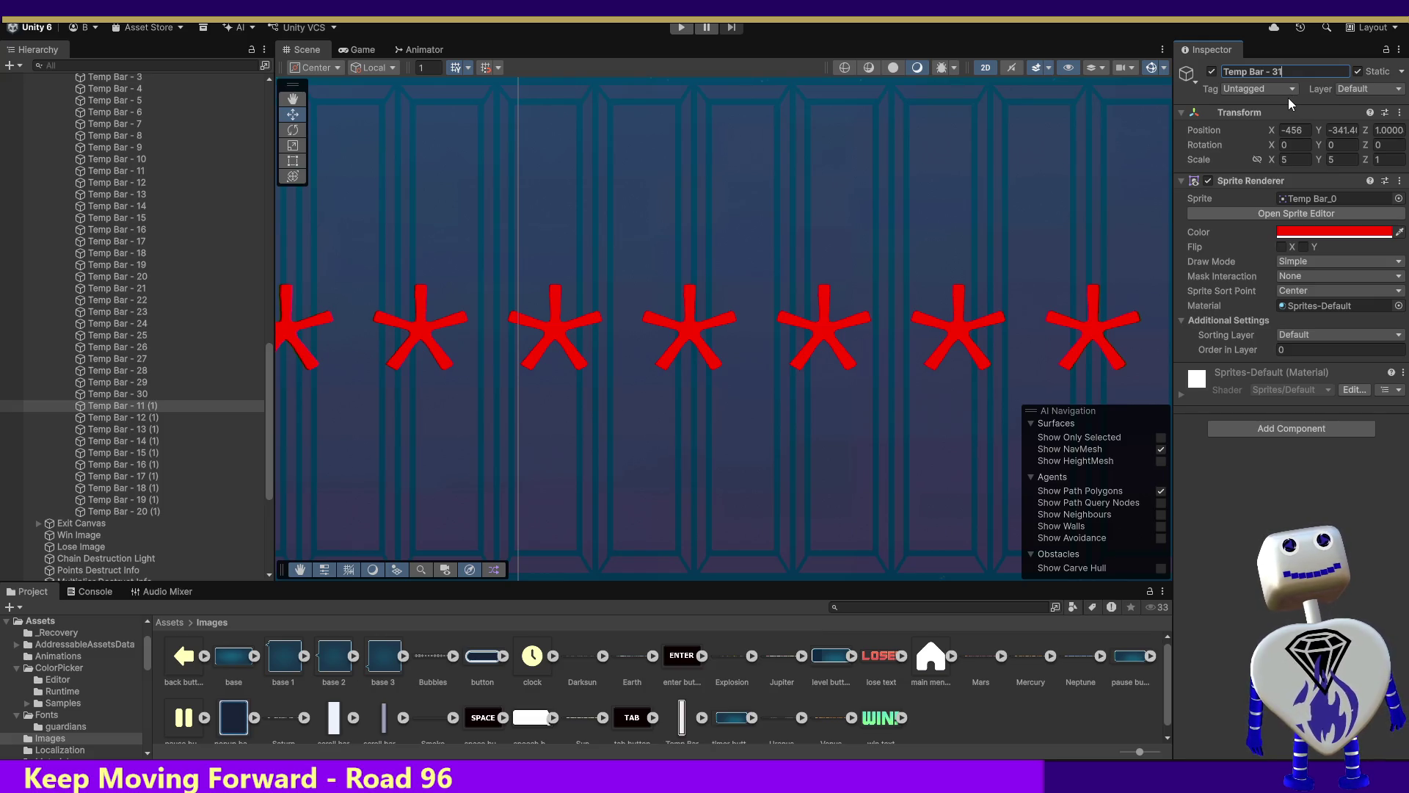
type("1")
key("Return")
left_click(1272, 71)
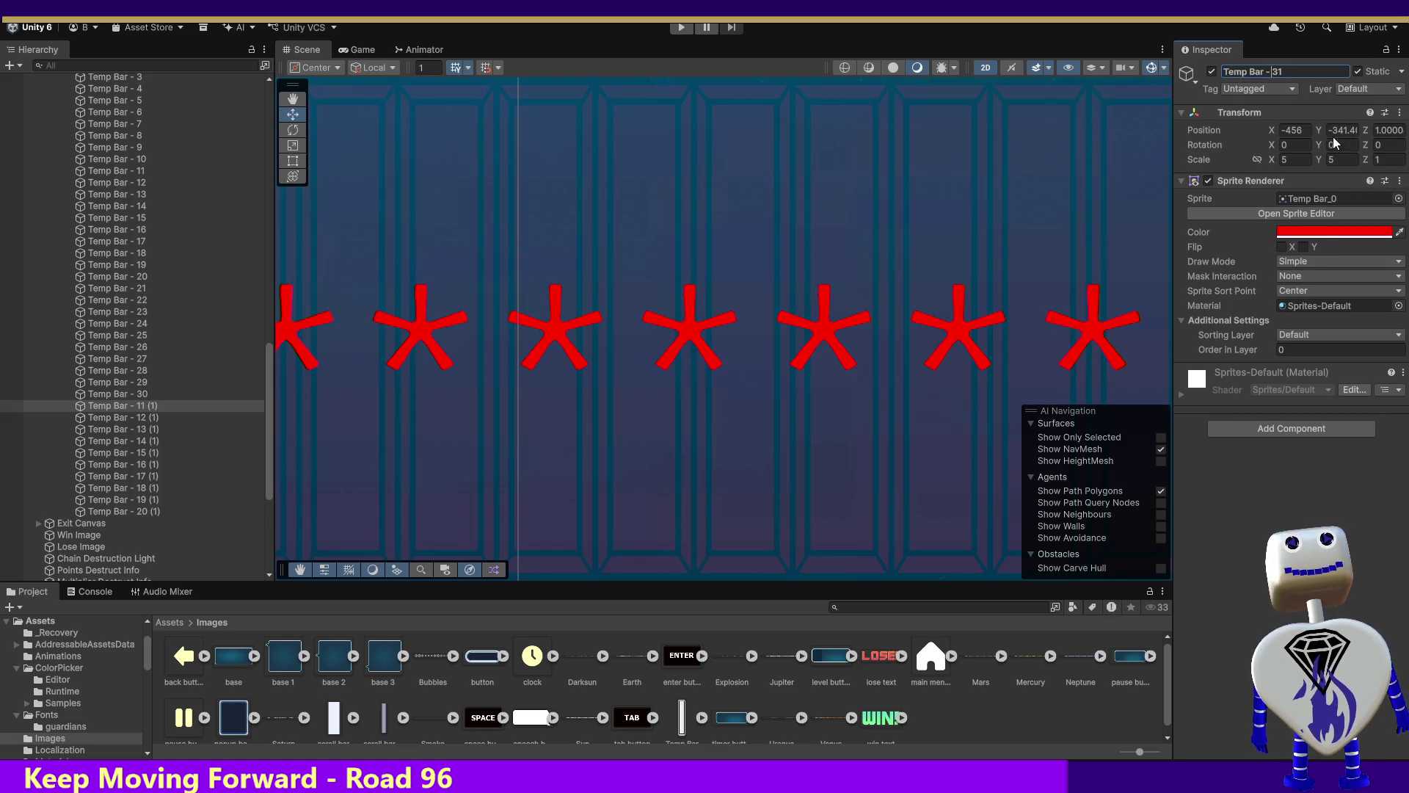
left_click(1297, 130)
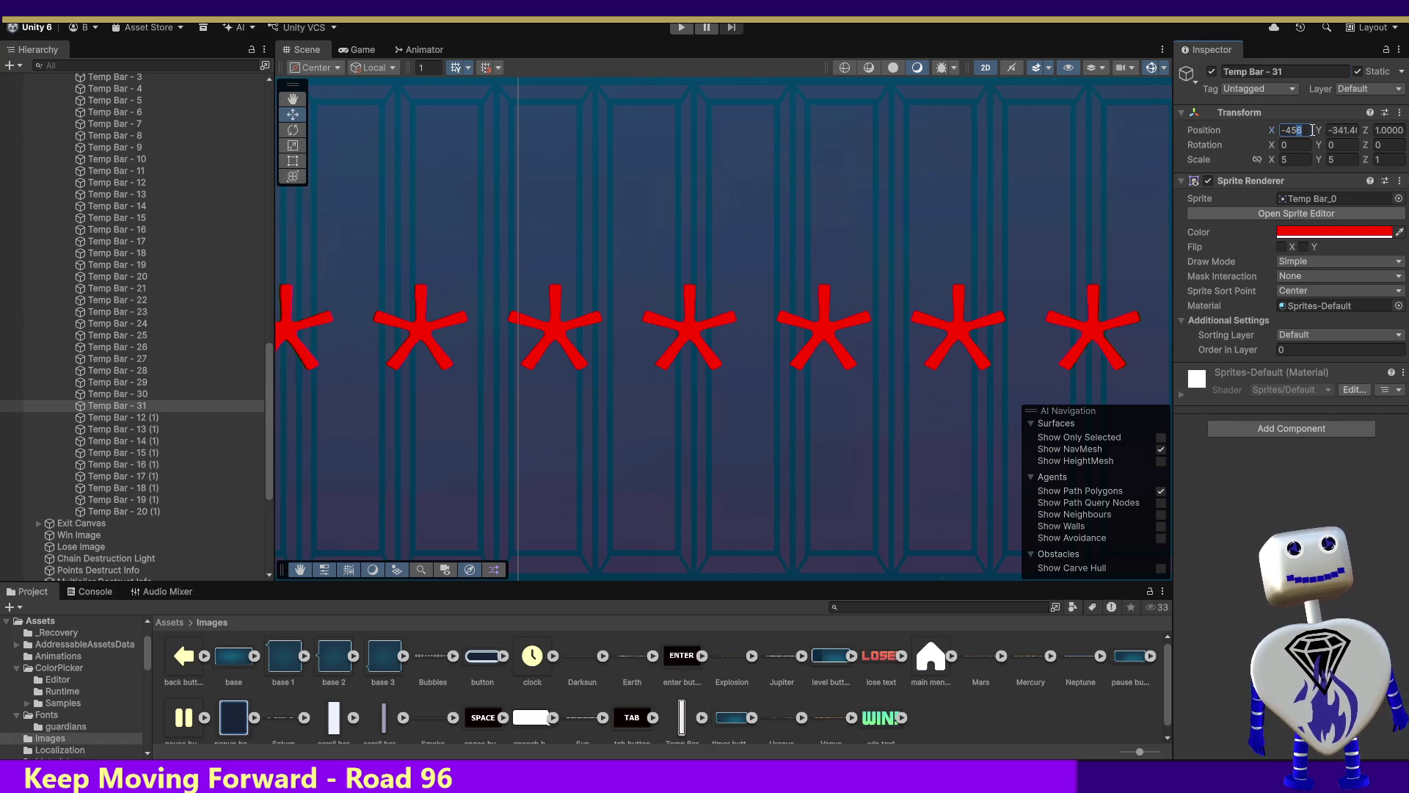
type("-455")
Rename Temp Bar - 12 (1) to Temp Bar - 32 and set its X position to -450.
left_click(158, 416)
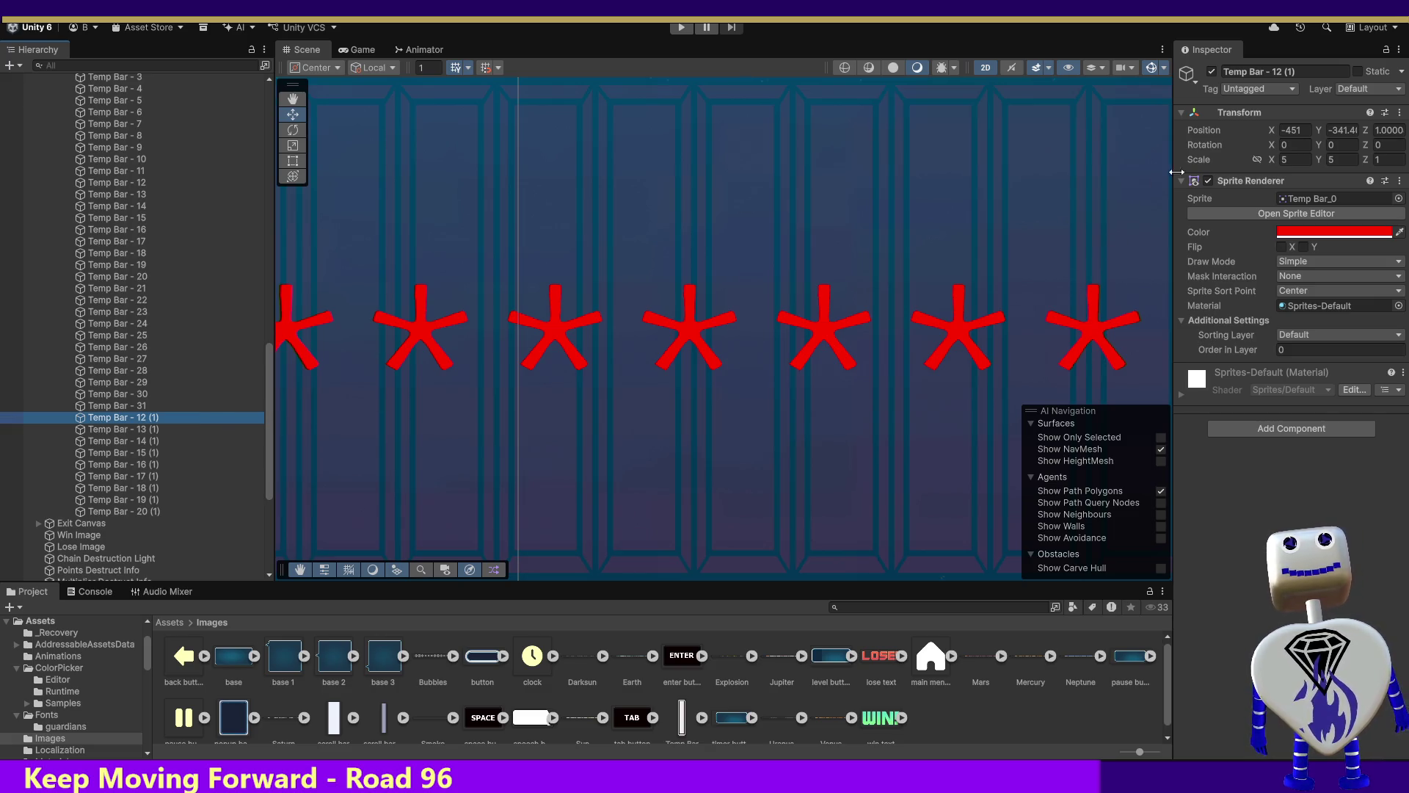
left_click(1273, 73)
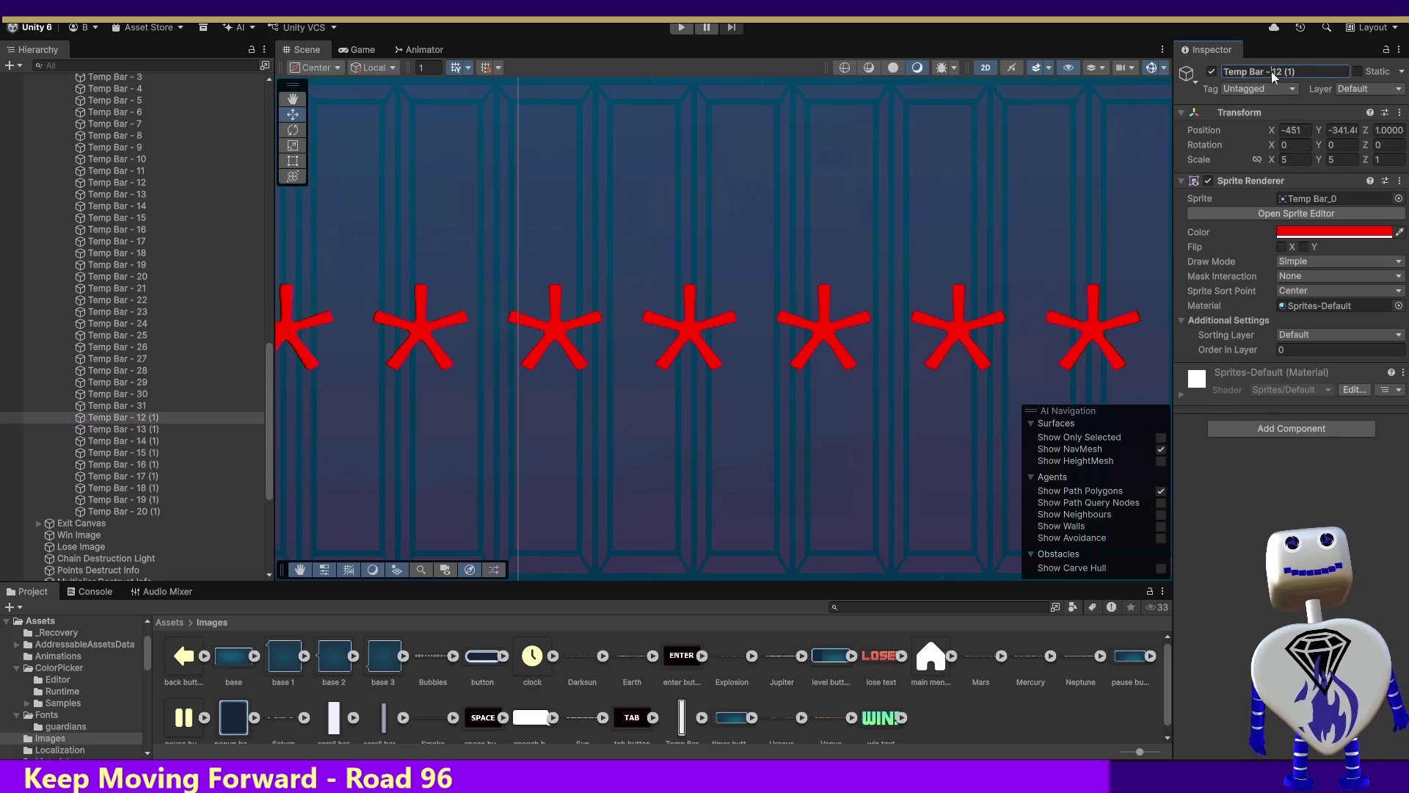
key("BackSpace")
type("32")
key("Left")
key("Left")
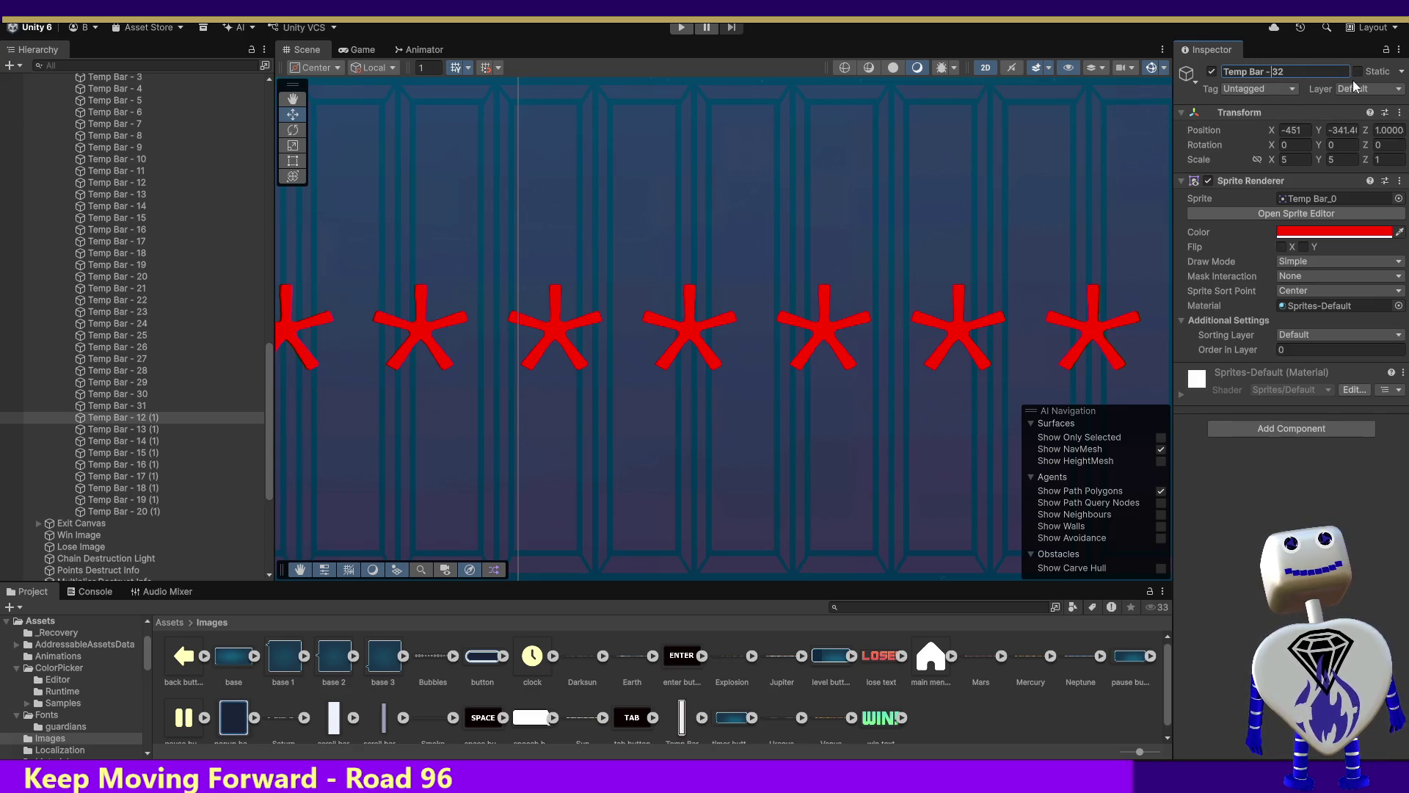
left_click(1303, 132)
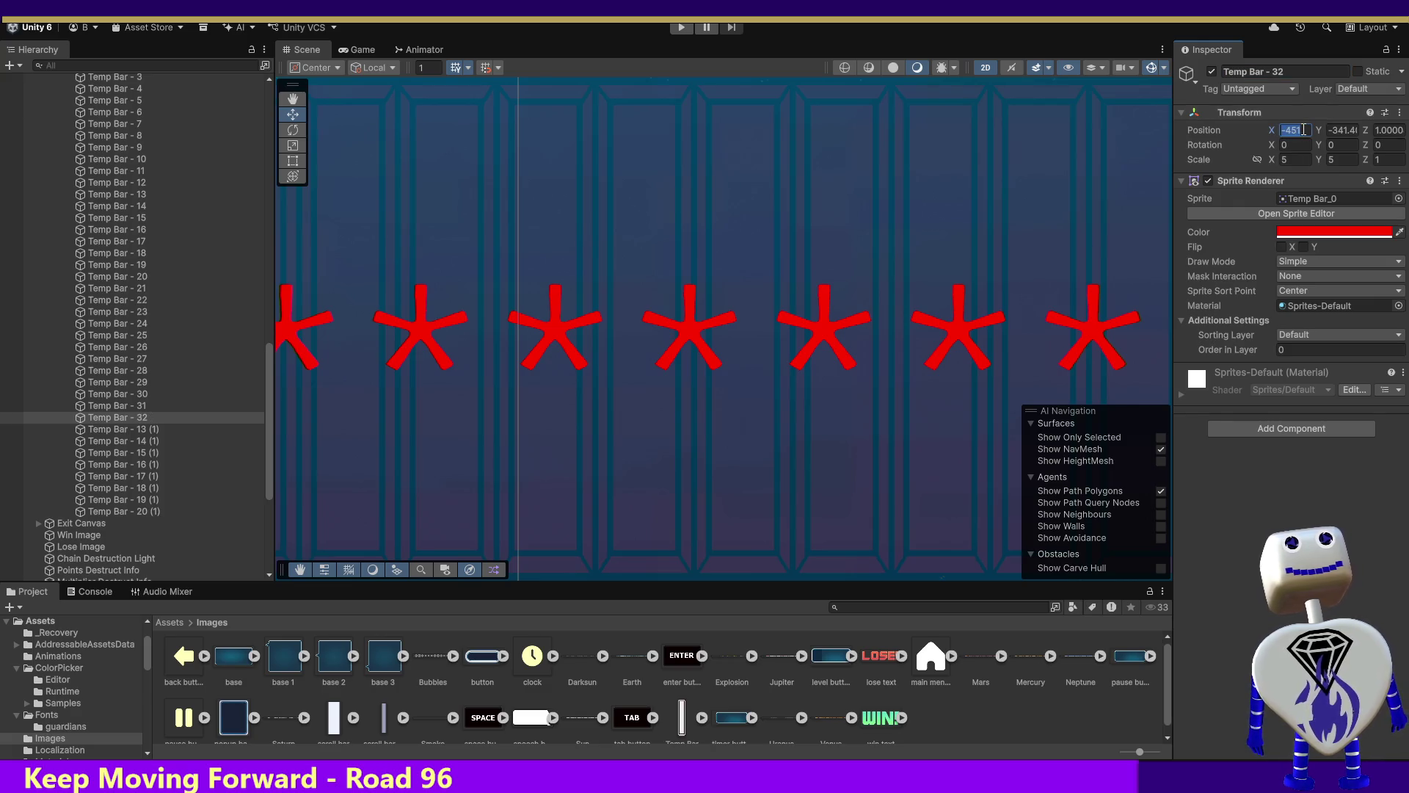
key("BackSpace")
type("0")
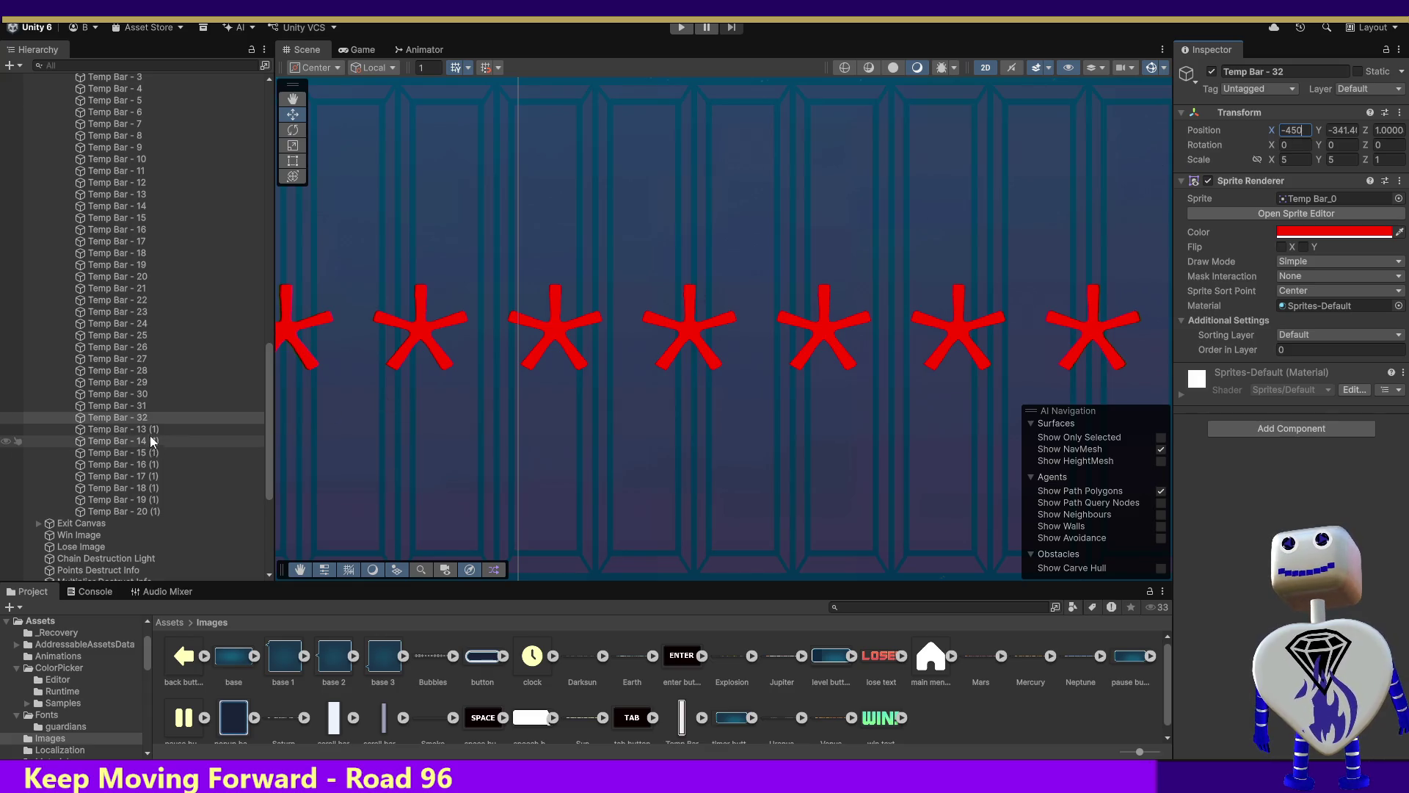
Rename Temp Bar - 13 (1) to Temp Bar - 33 and re-expand the Transform fields.
left_click(146, 429)
left_click_drag(1272, 71, 1317, 72)
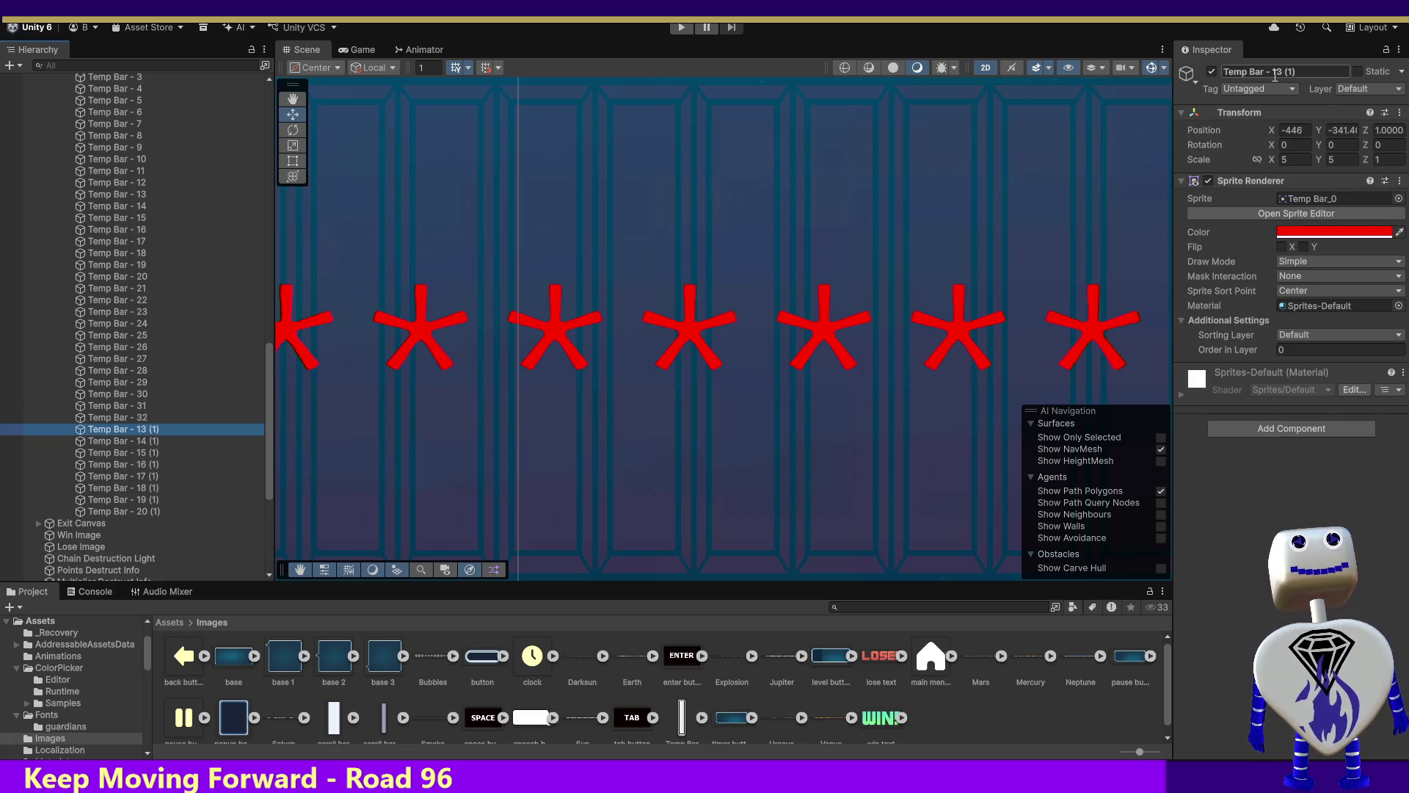
type("3")
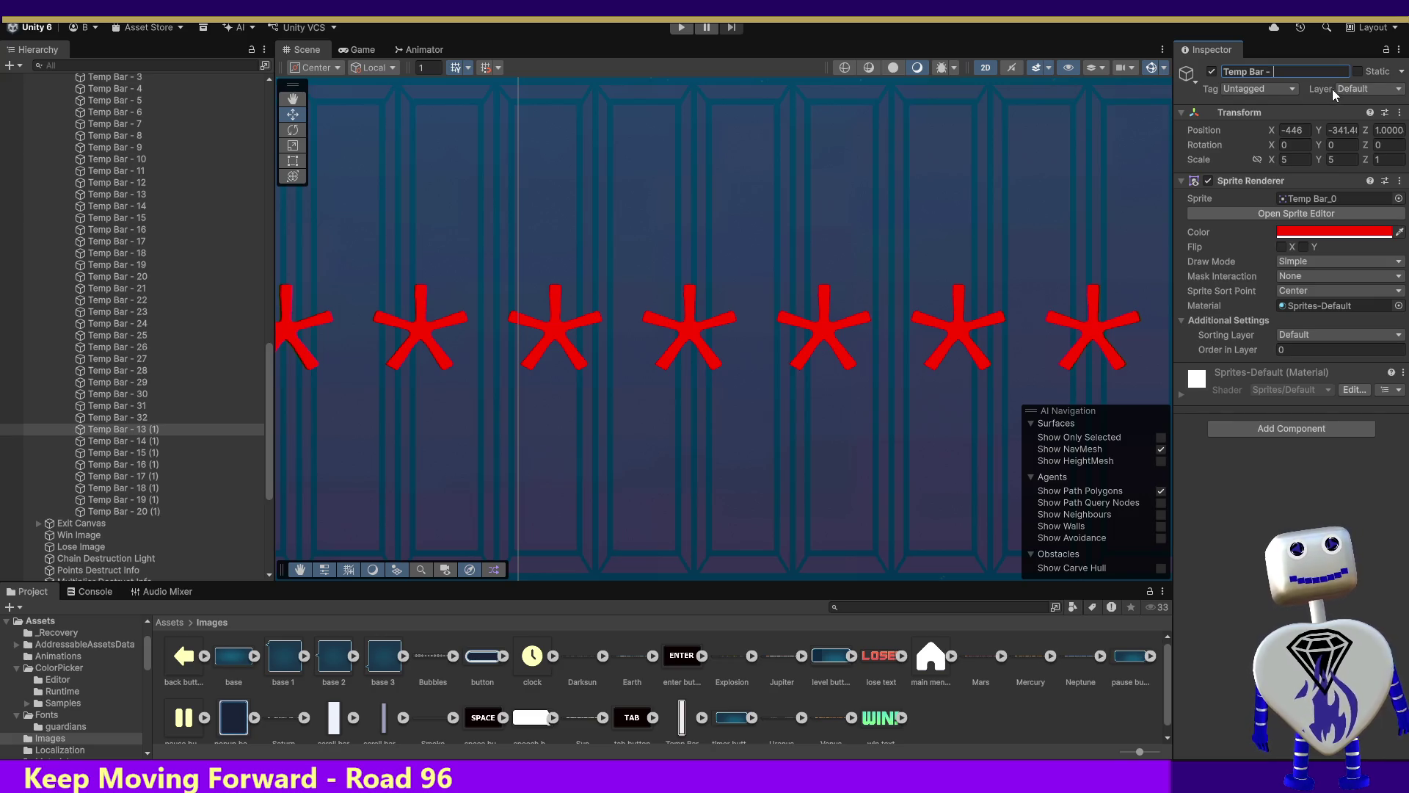
left_click(1277, 72)
key("BackSpace")
type("33")
left_click(1297, 112)
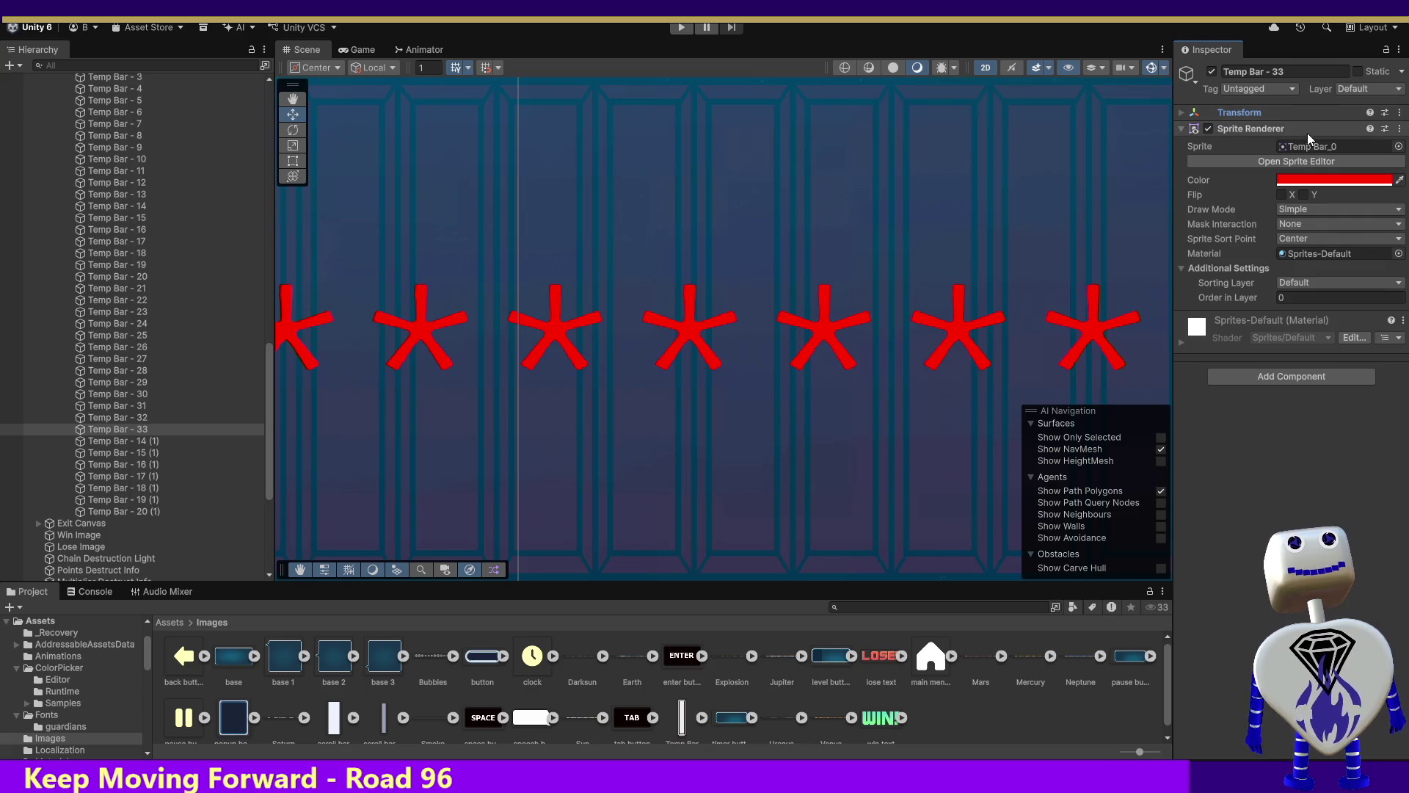
left_click(1305, 130)
left_click(1297, 126)
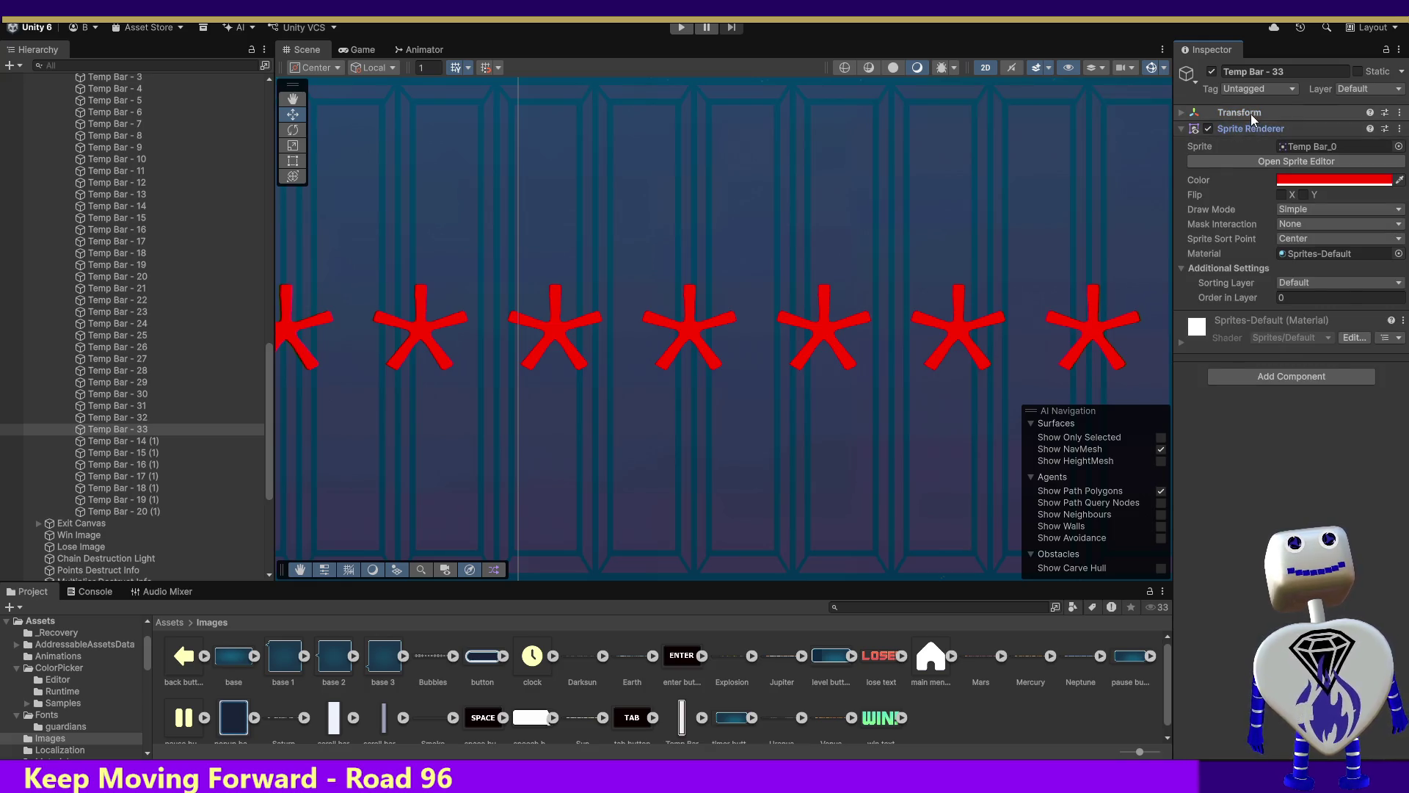
left_click(1251, 113)
left_click(1293, 130)
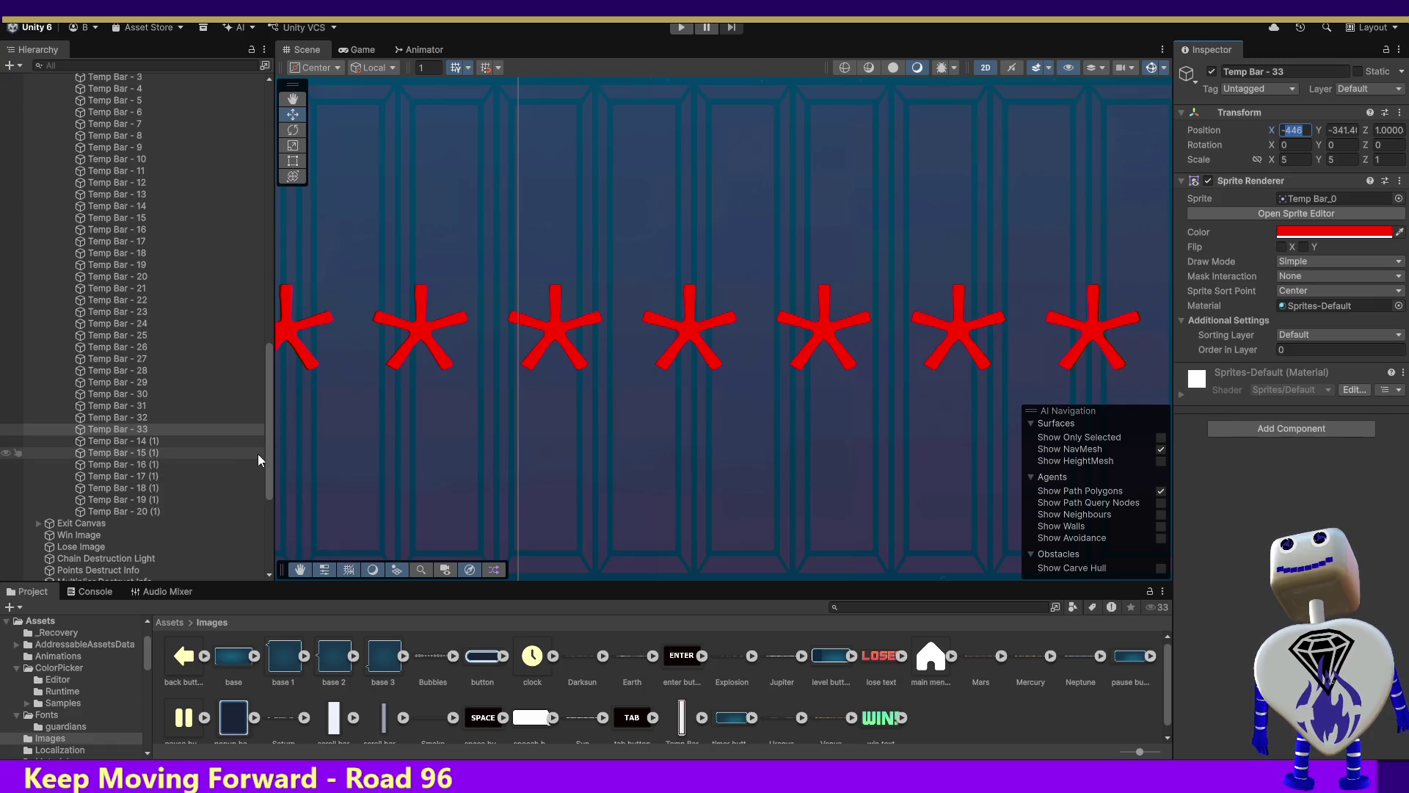
left_click_drag(267, 451, 273, 398)
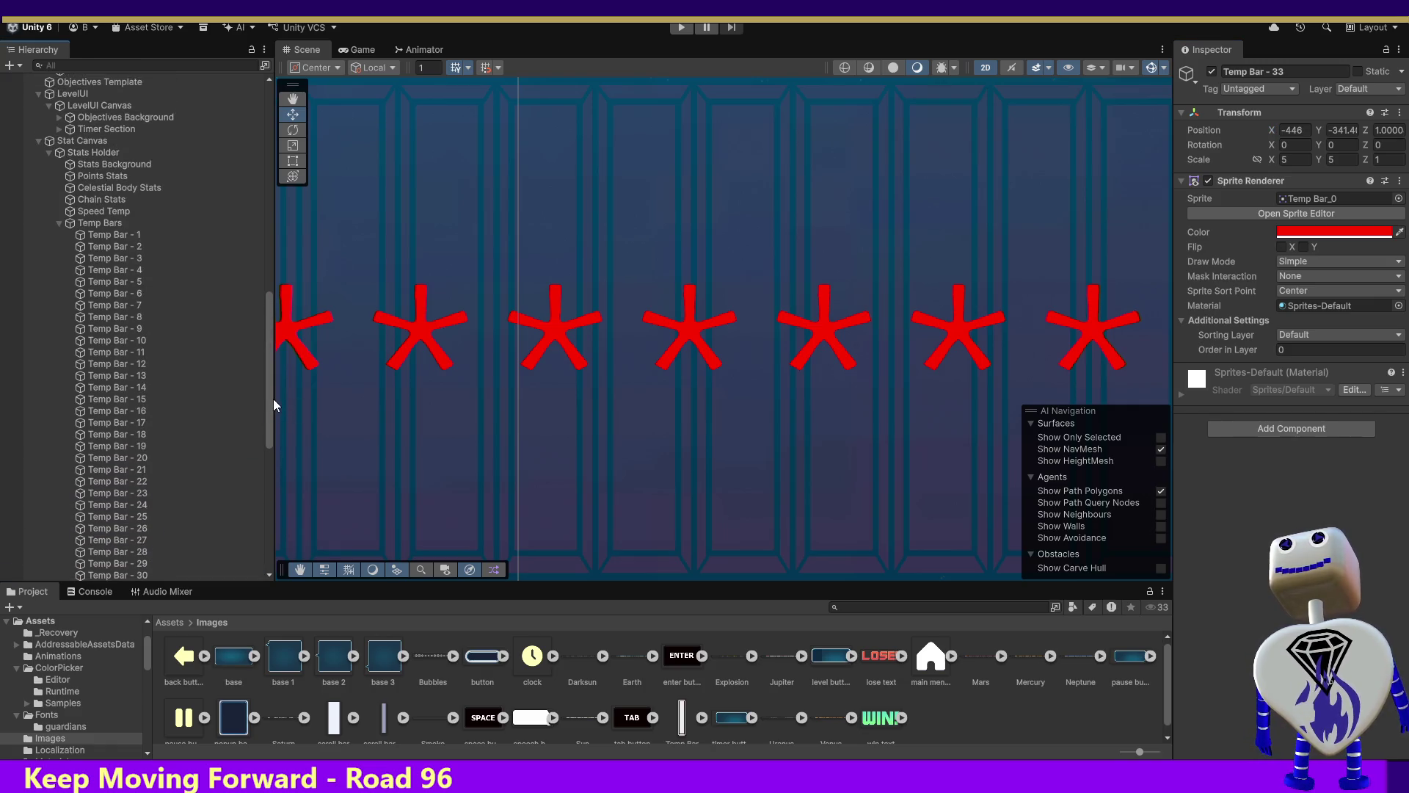
Drag Temp Bar - 1 out of the Temp Bars group to become a direct child of Stats Holder.
left_click(109, 234)
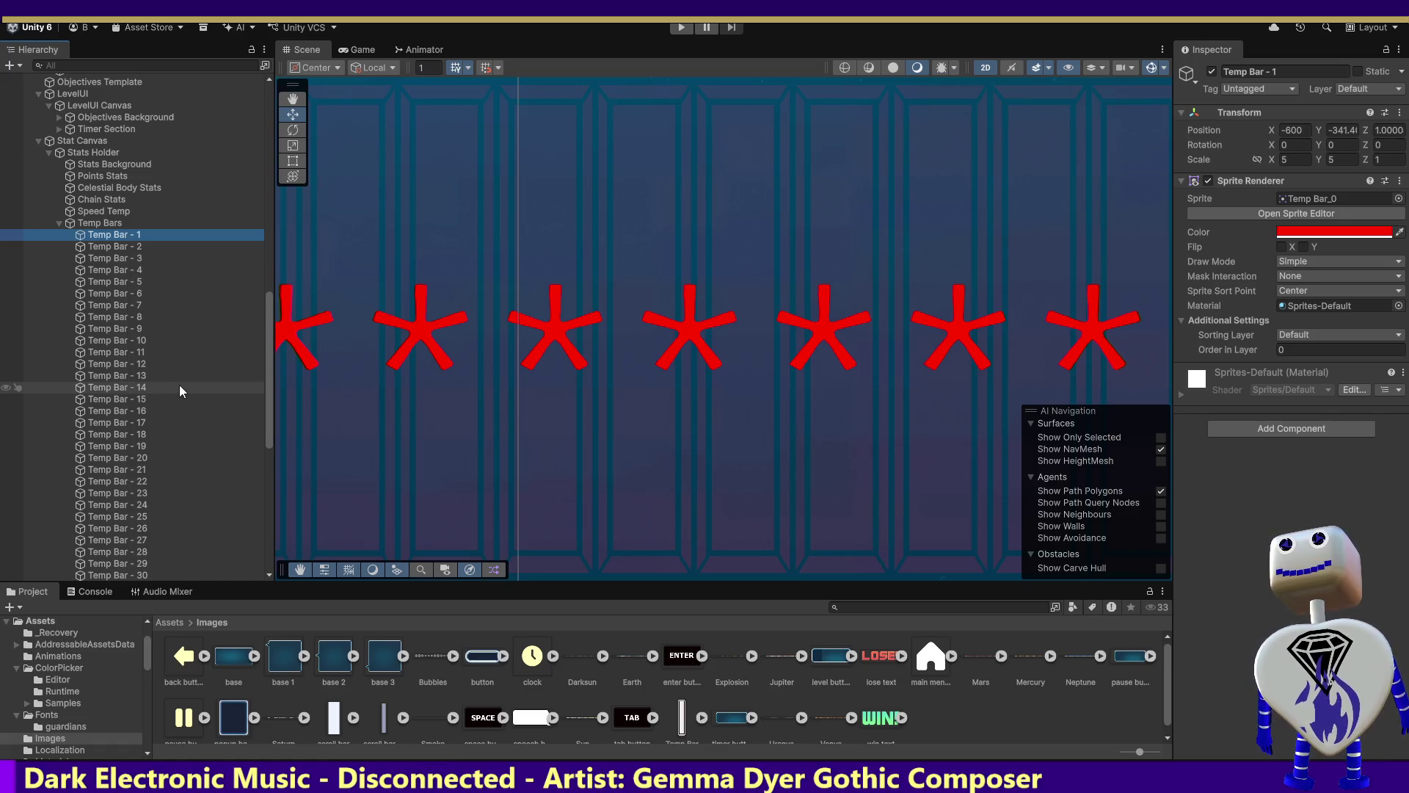
left_click(95, 235)
left_click(110, 234)
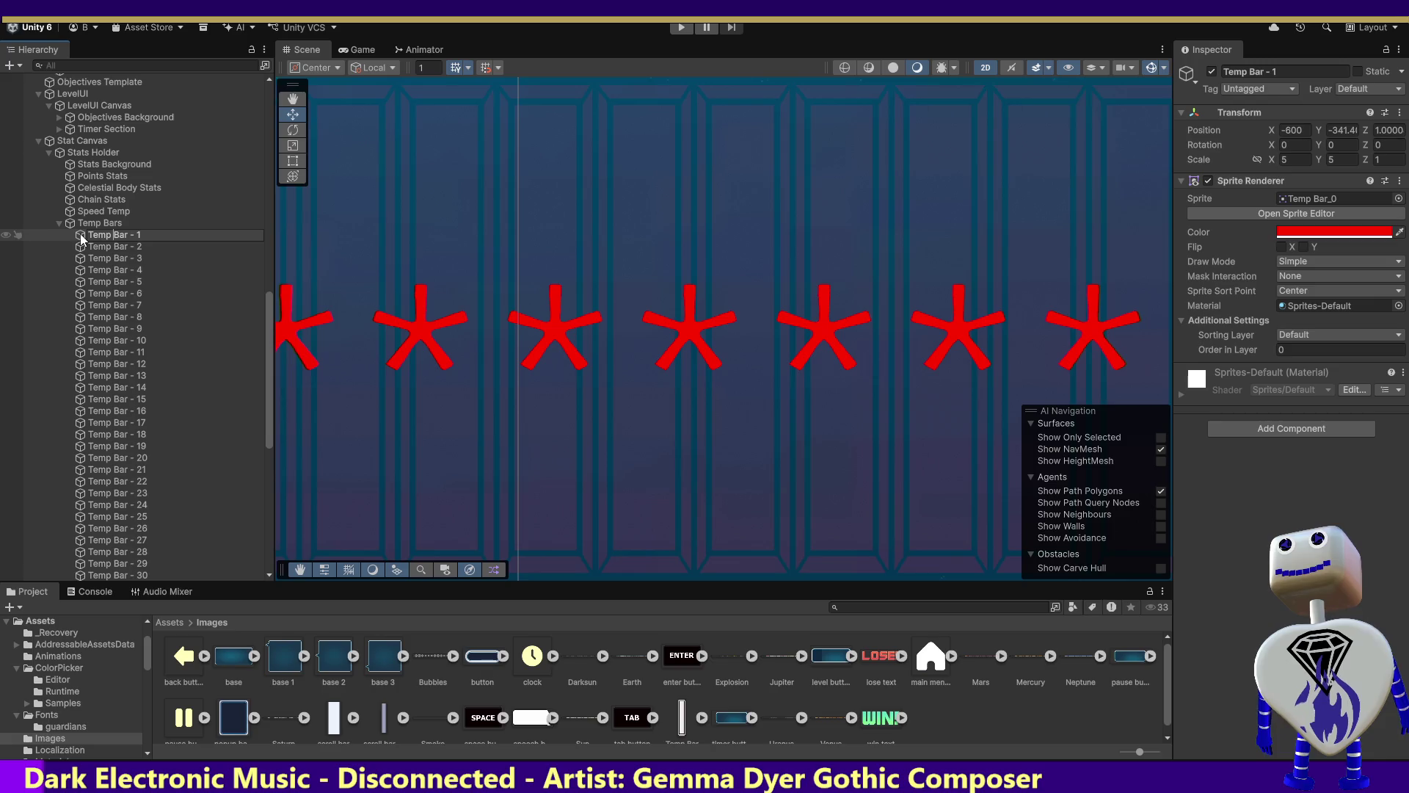
mouse_move(80, 234)
left_mouse_down()
mouse_move(95, 153)
mouse_move(95, 192)
left_mouse_up()
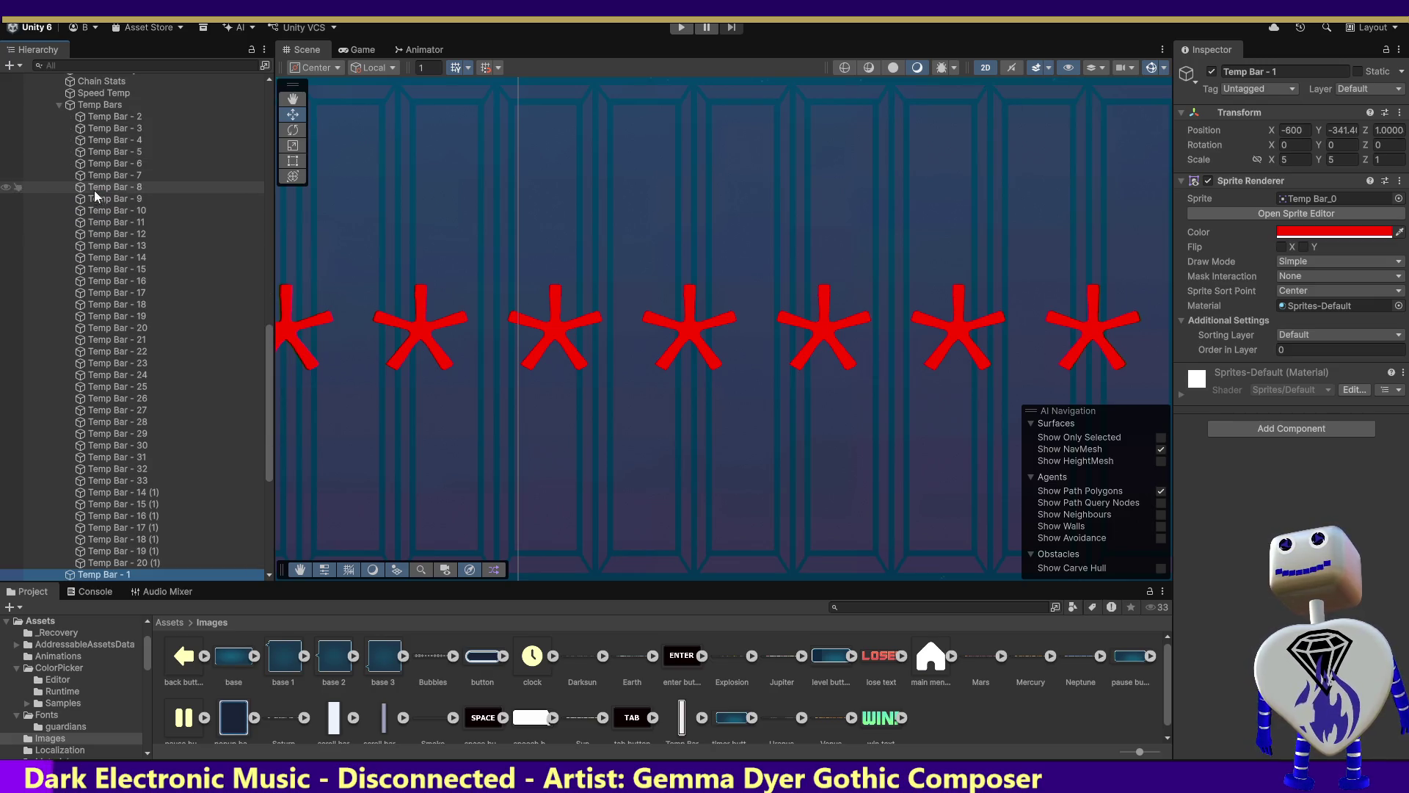
left_click(94, 106)
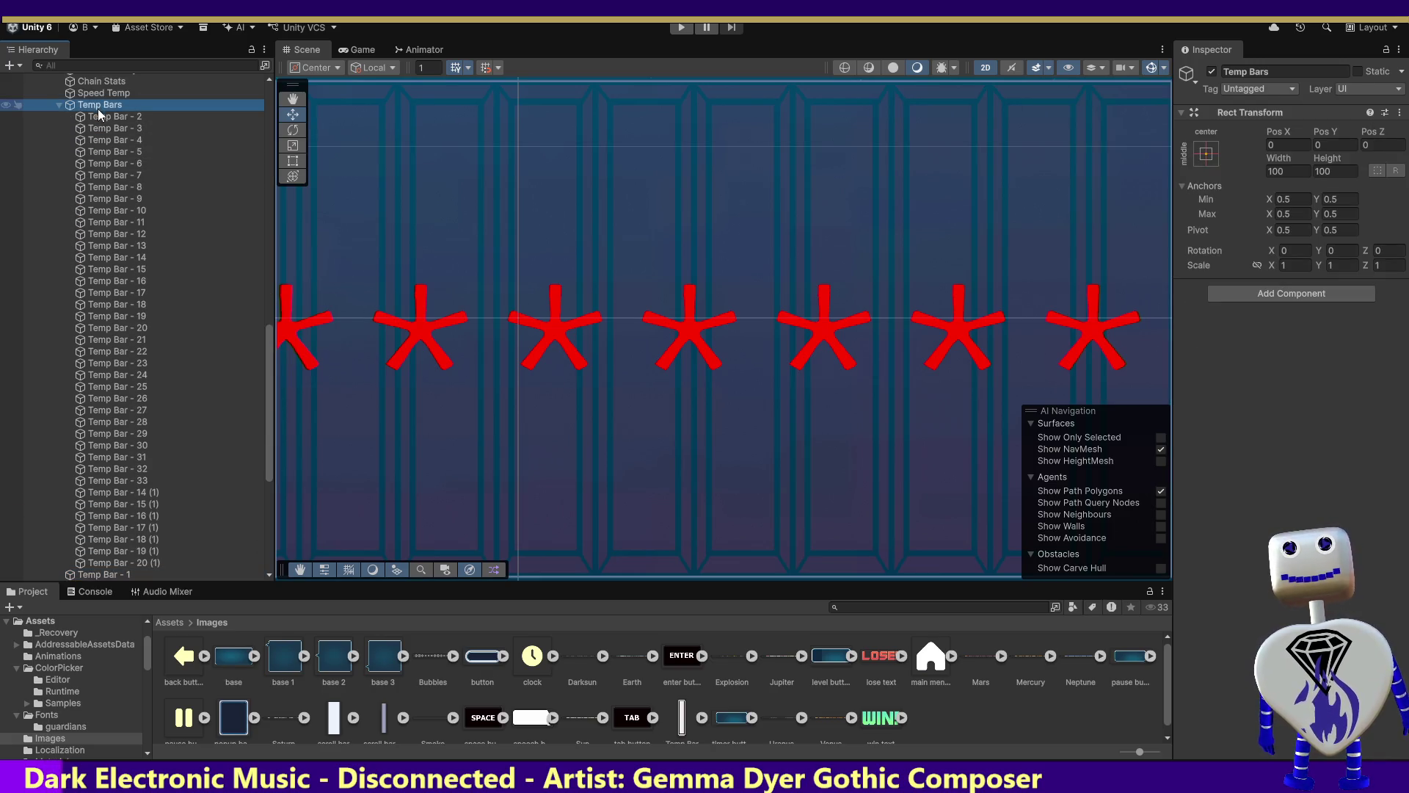
Delete the Temp Bars group and rename the leftover Temp Bar - 1 to 'Temp Bar'.
key("Delete")
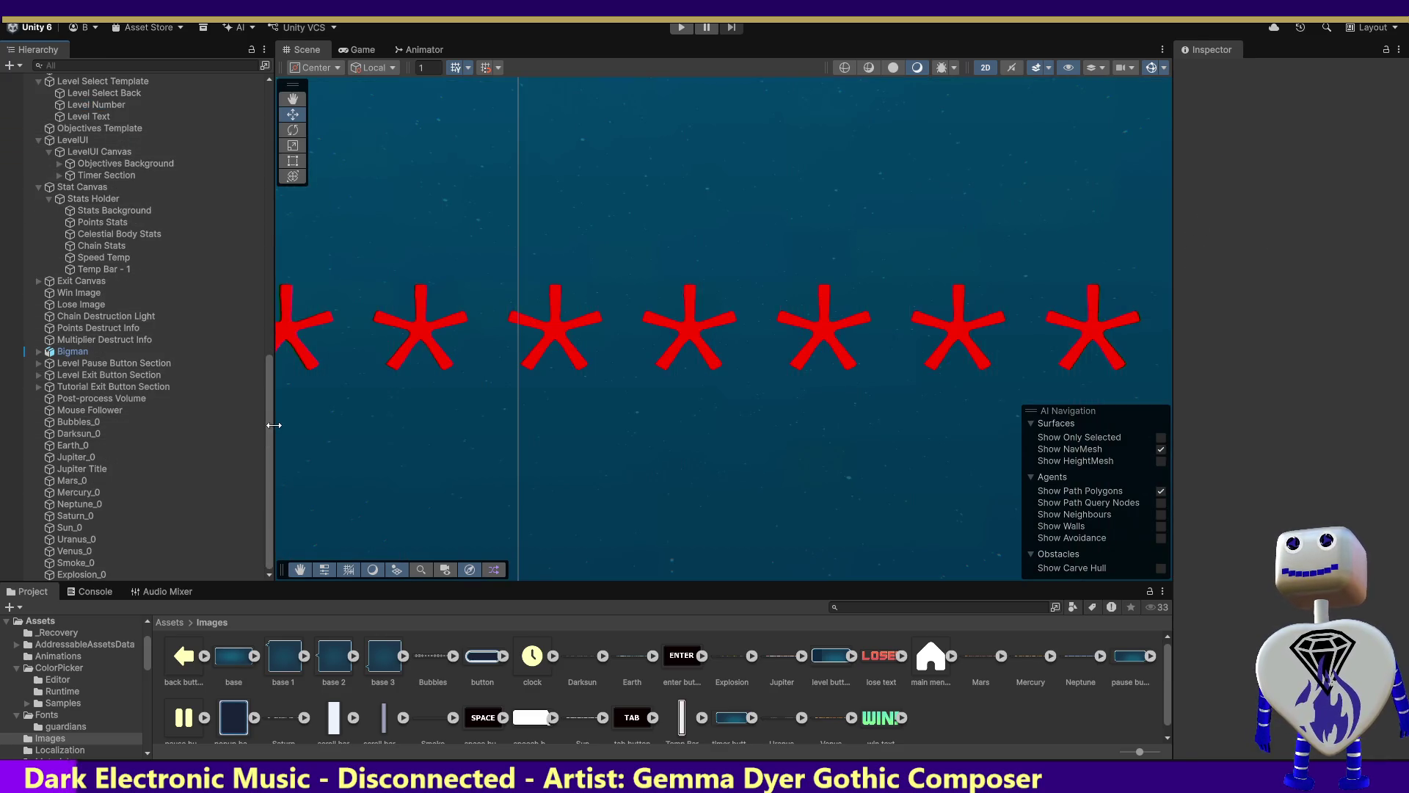
left_click(122, 272)
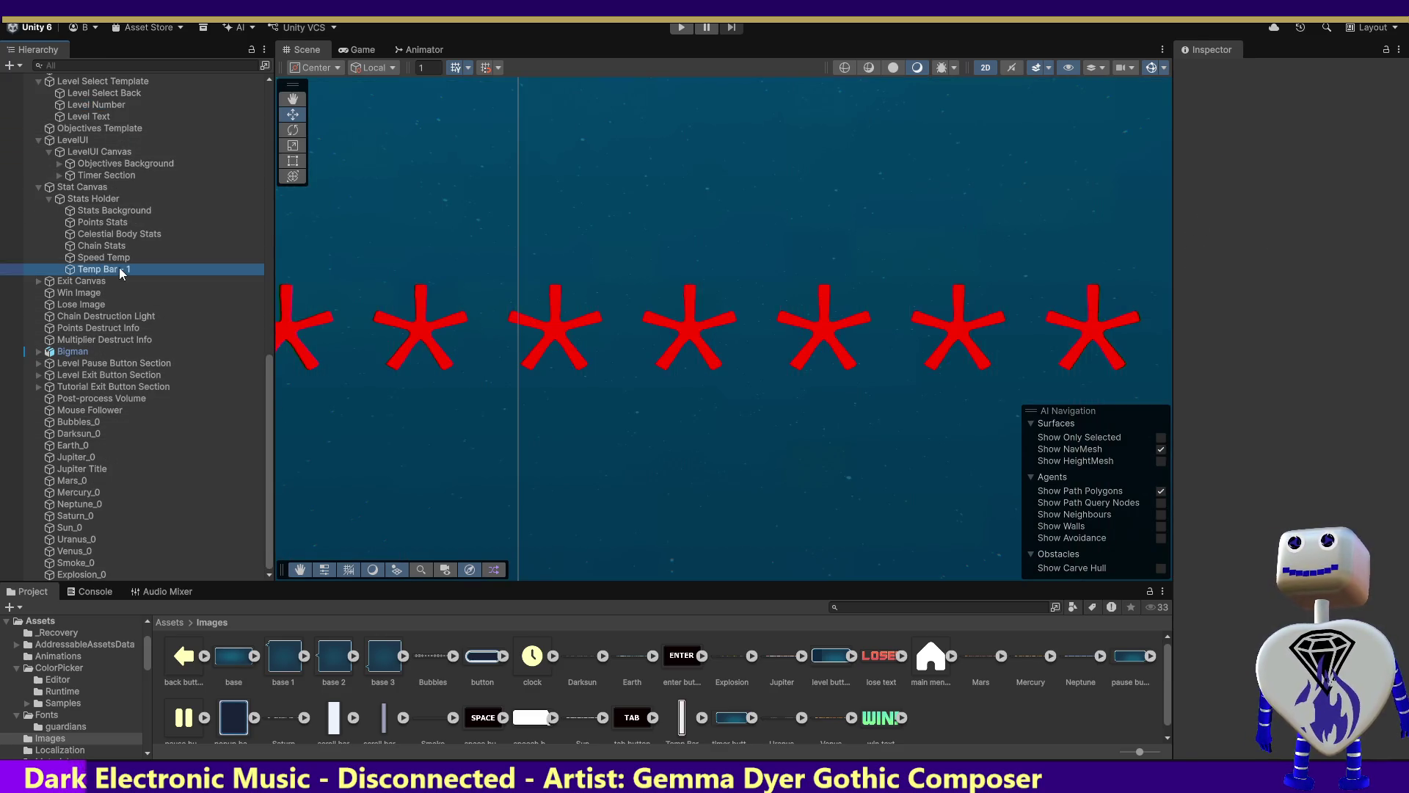
left_click(1271, 73)
key("BackSpace")
key("BackSpace")
key("BackSpace")
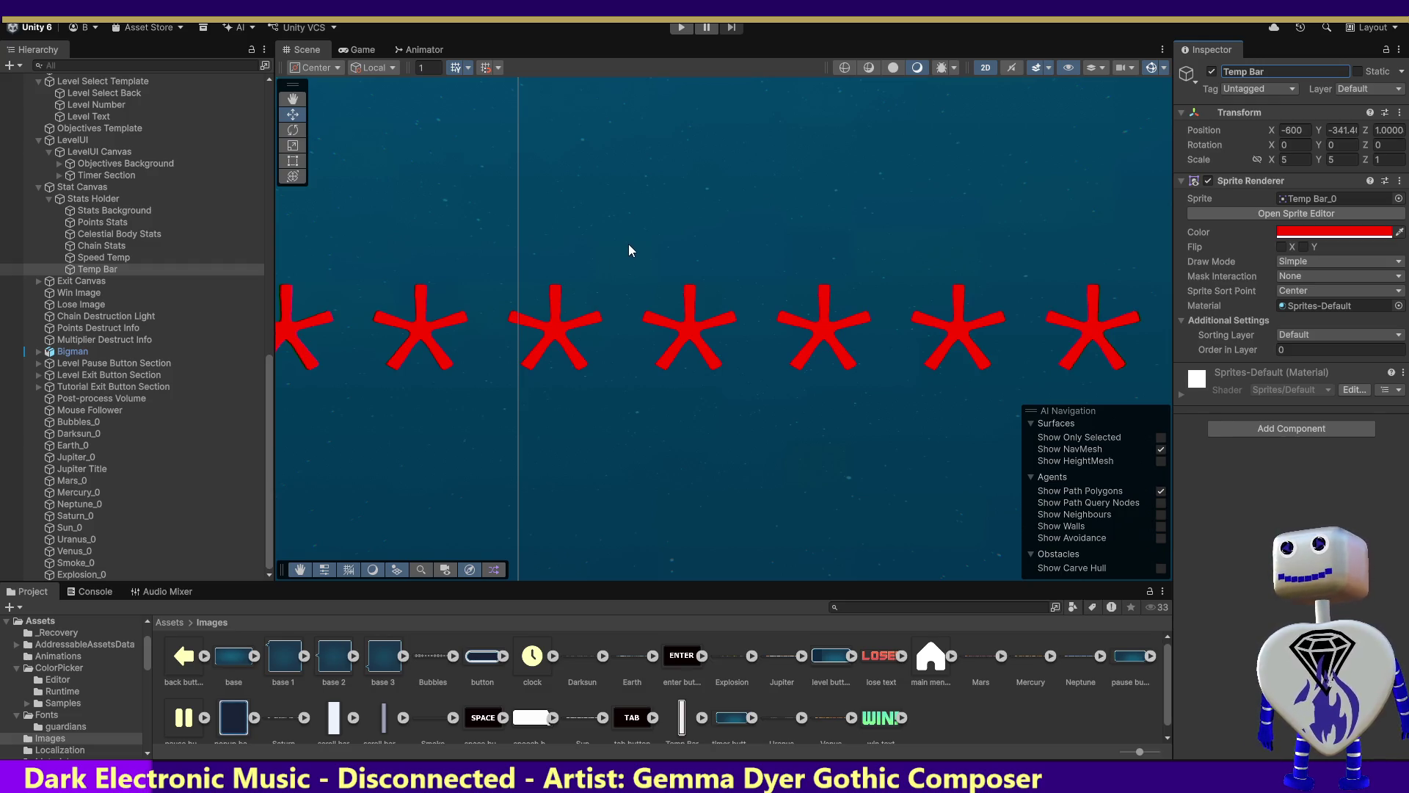
Frame Temp Bar in the Scene view, then frame the whole Stats Holder panel.
double_click(82, 268)
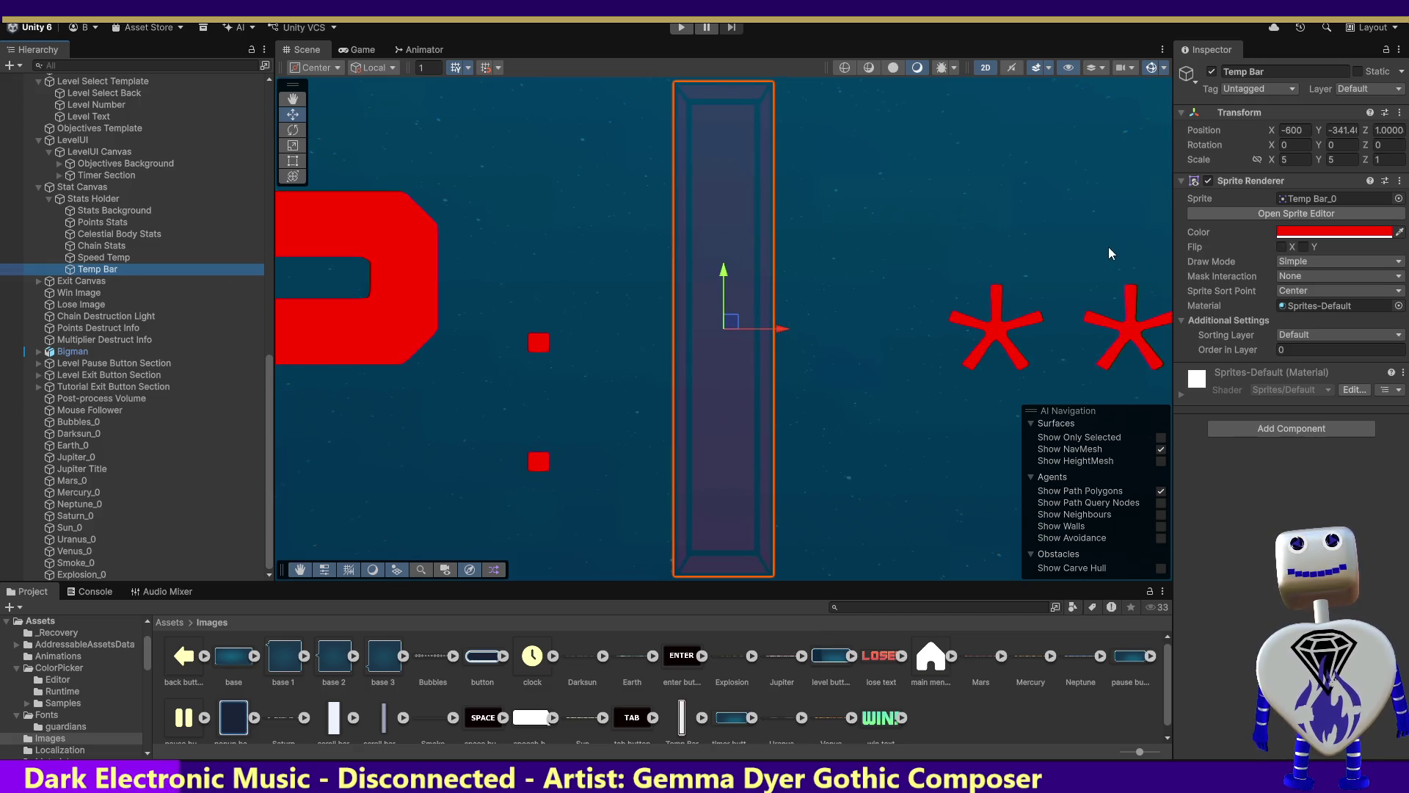
left_click(91, 198)
double_click(91, 199)
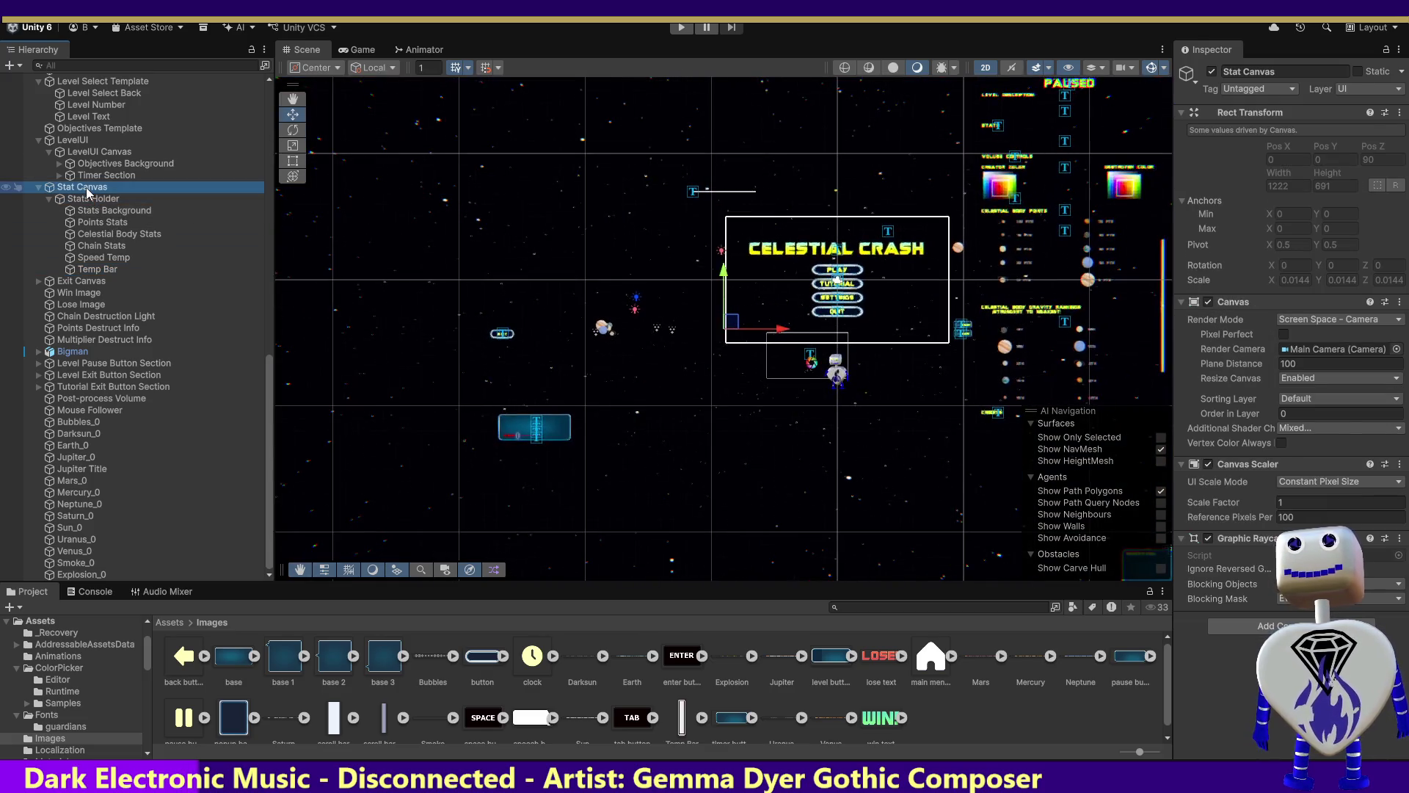